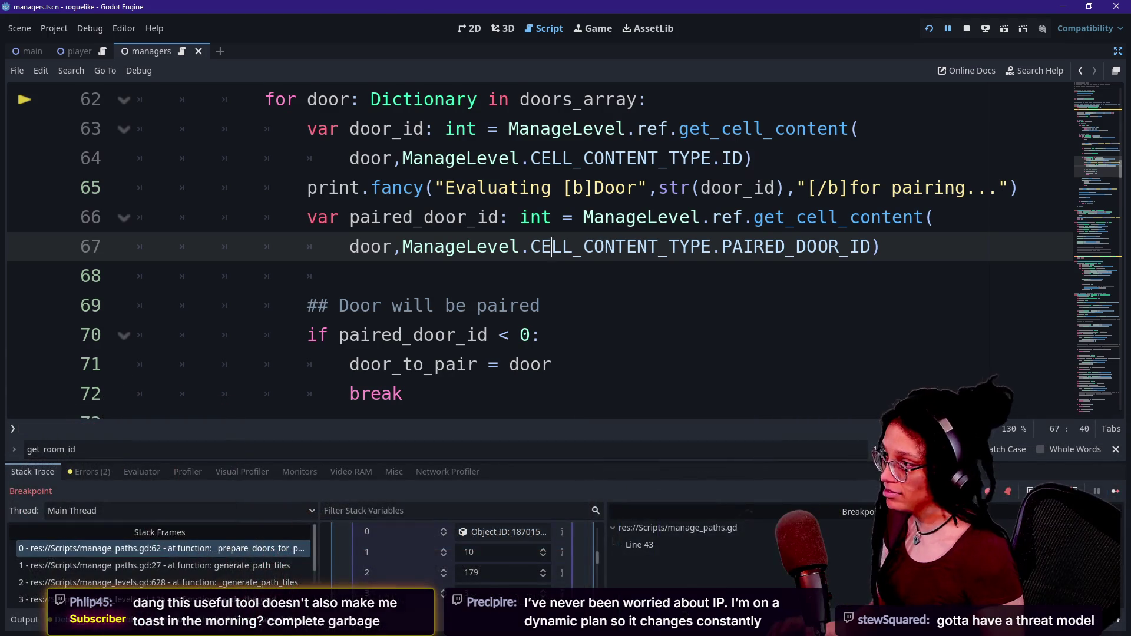
Step: Quick-open manage_levels.gd by searching 'manage' in the file finder
click(454, 175)
key(shift+alt+o)
text(manag)
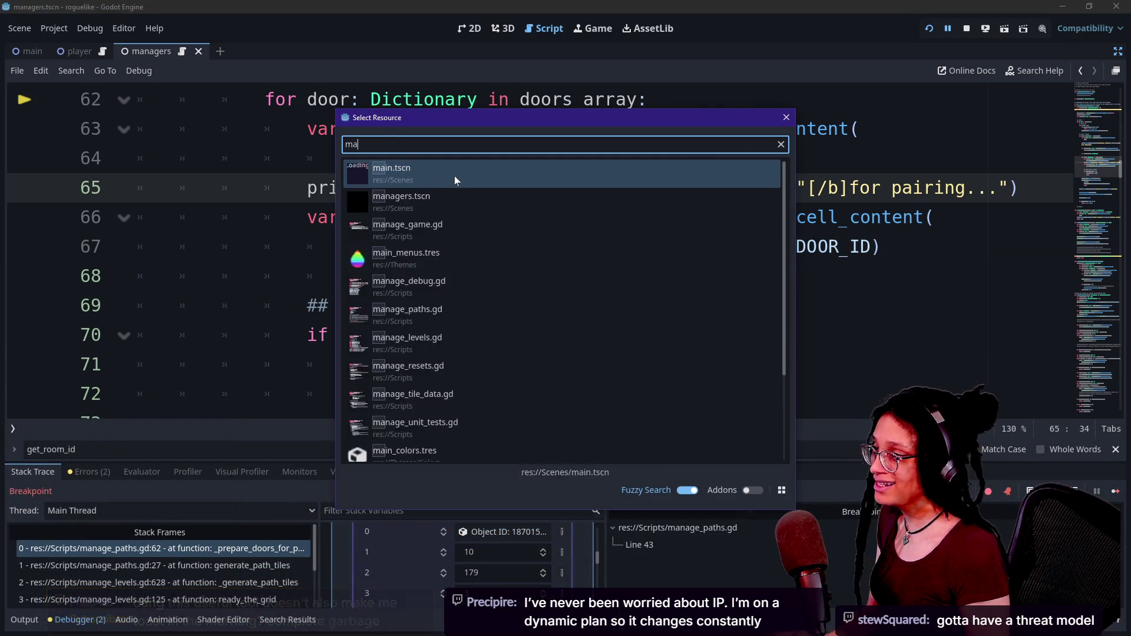
text(e)
key(Down)
key(Down)
key(Down)
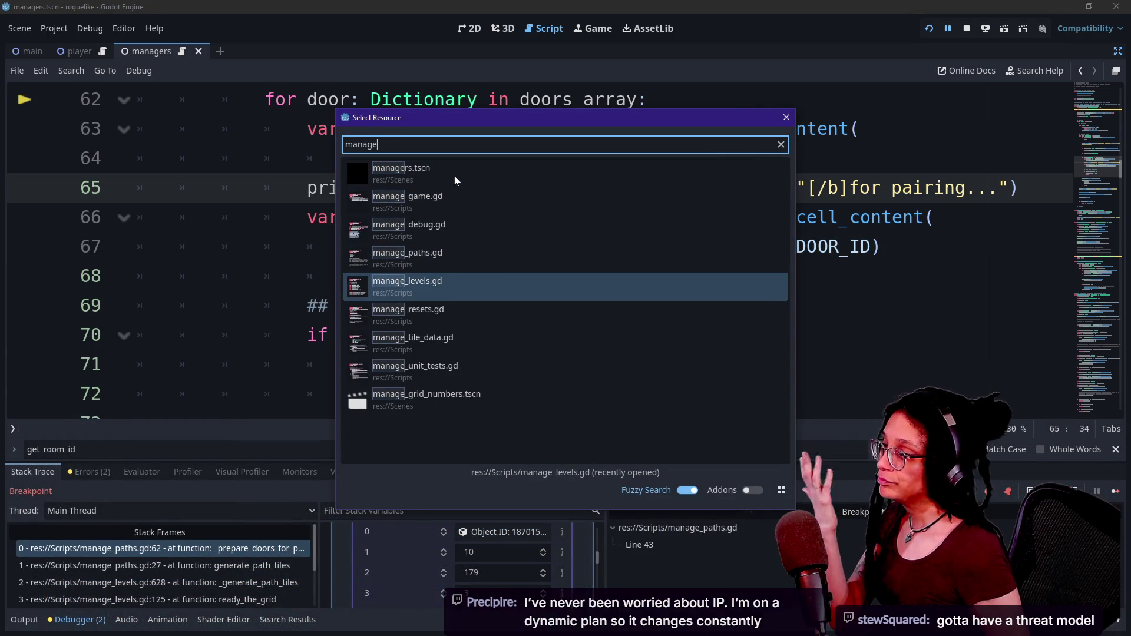
key(Return)
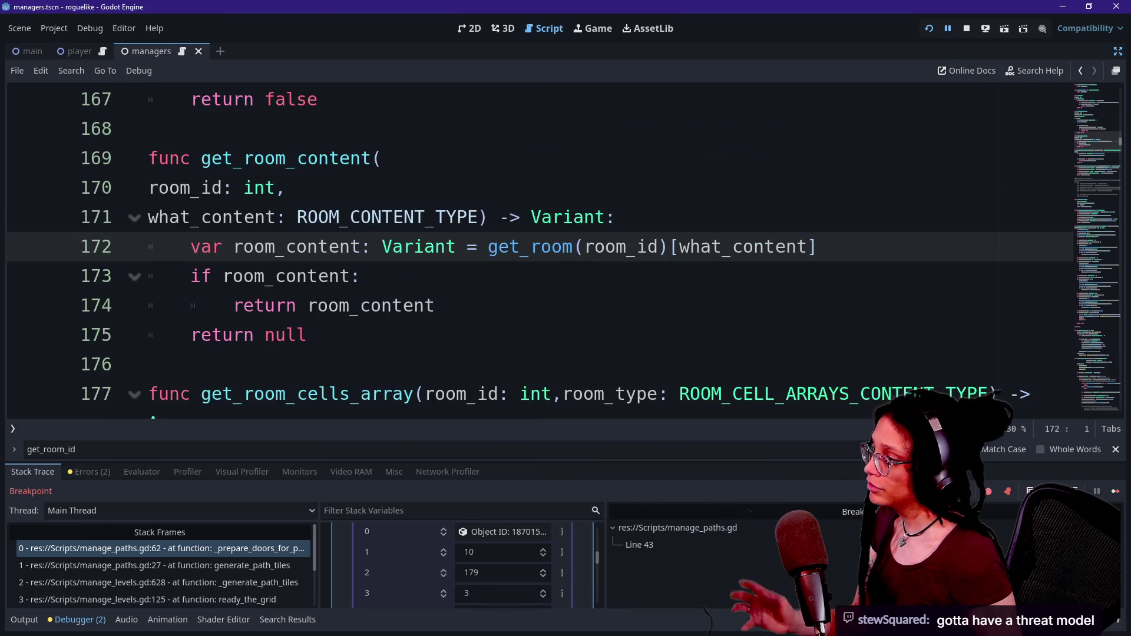
Step: Quick-open manage_tile_data.gd from a second 'manage' file search
key(shift+alt+o)
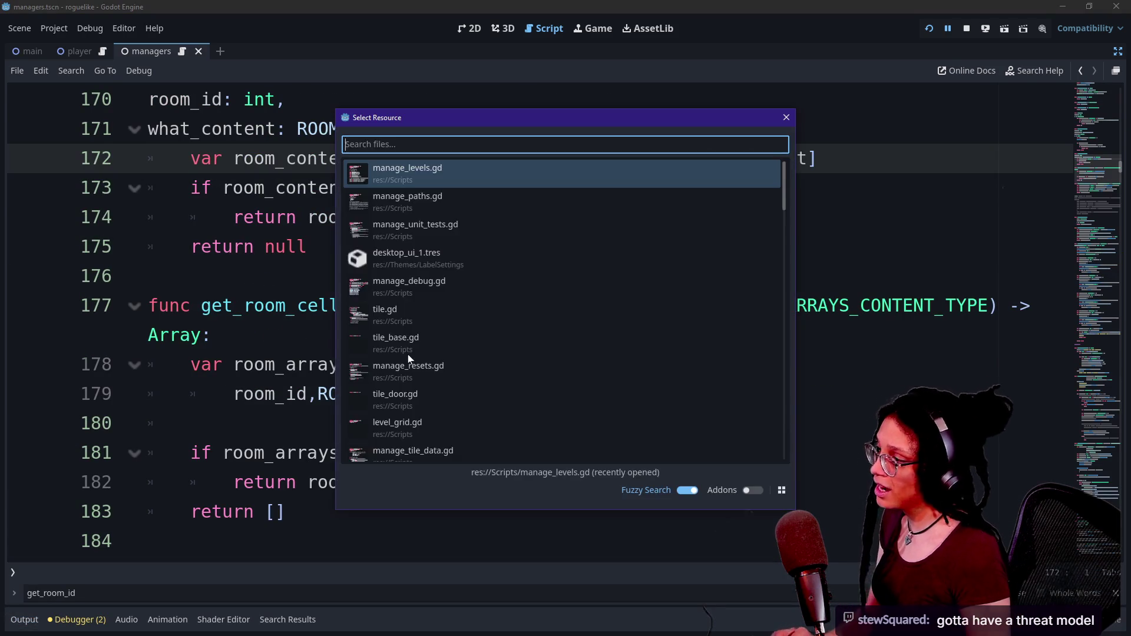
text(tiles)
key(ctrl+a)
text(manage)
key(Down)
key(Down)
key(Down)
key(Down)
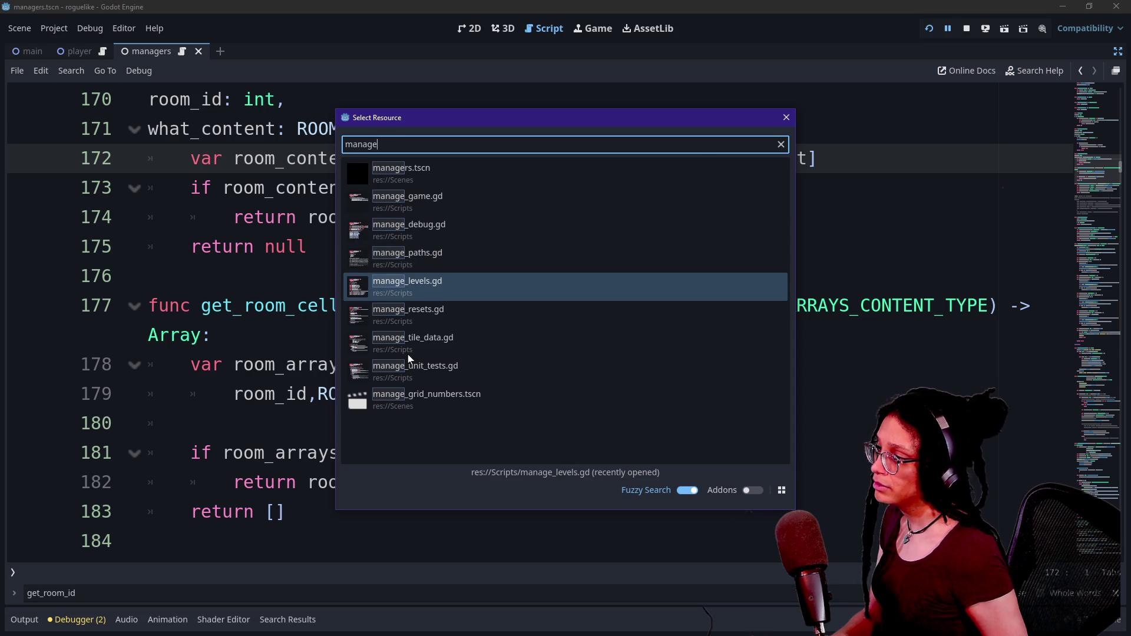
key(Down)
key(Down)
key(Return)
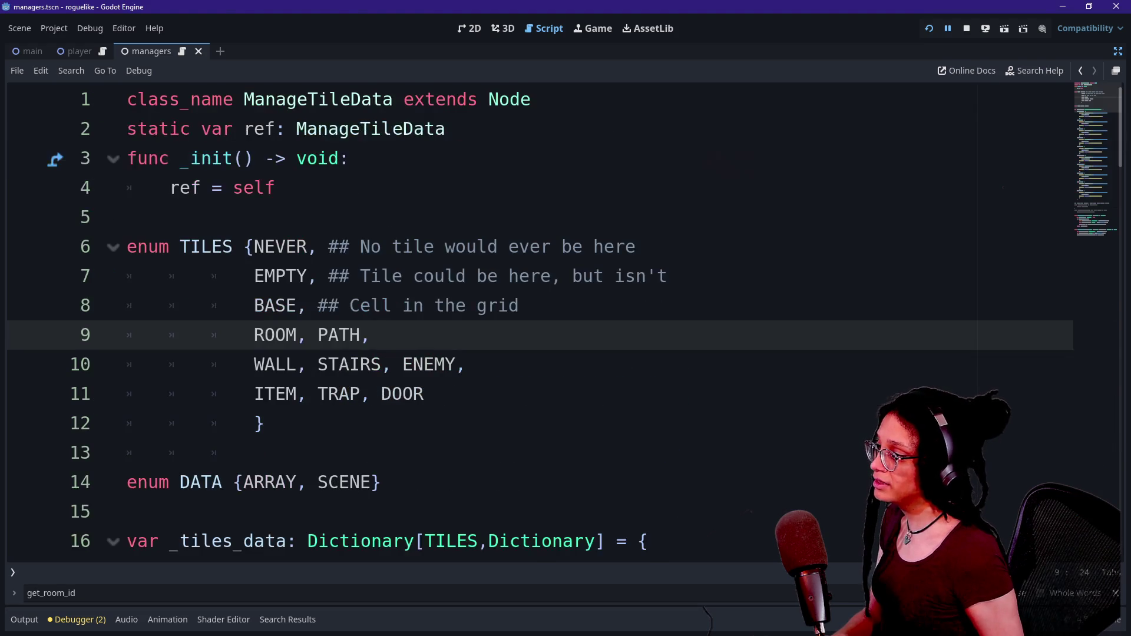
key(Up)
key(Up)
key(Up)
key(Down)
key(Down)
key(Up)
key(Up)
key(Down)
key(Down)
key(Down)
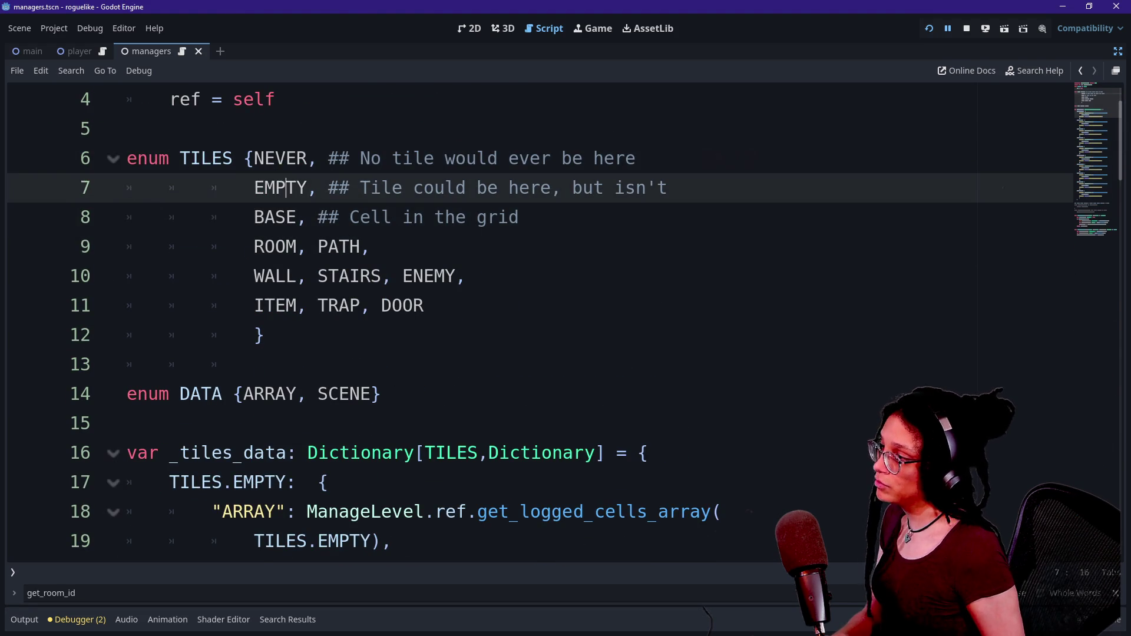
click(317, 276)
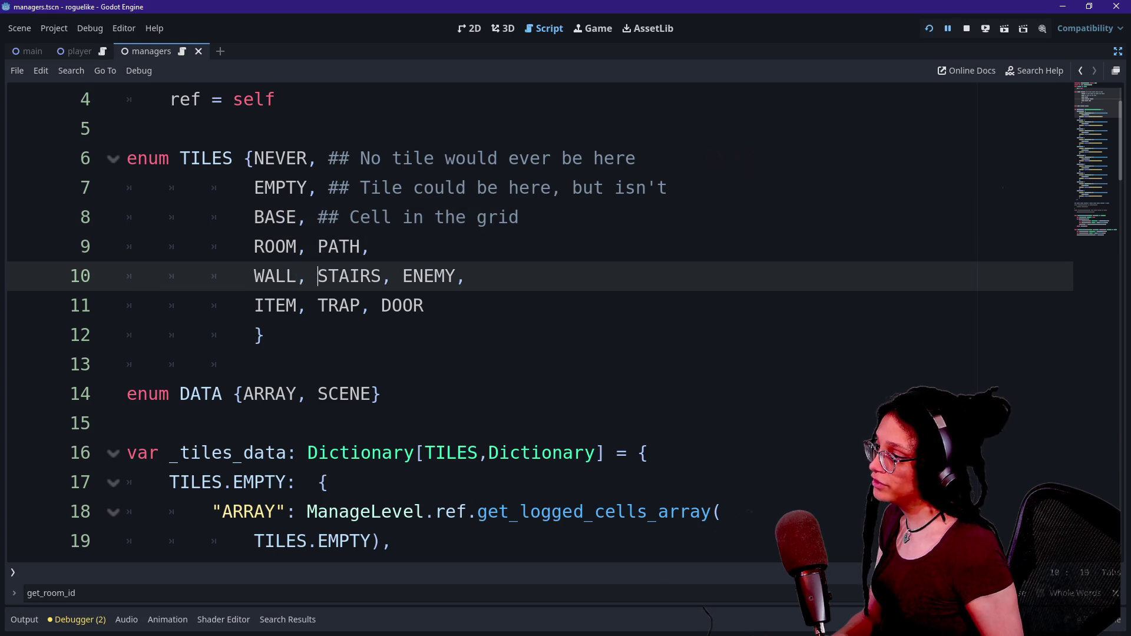
click(318, 305)
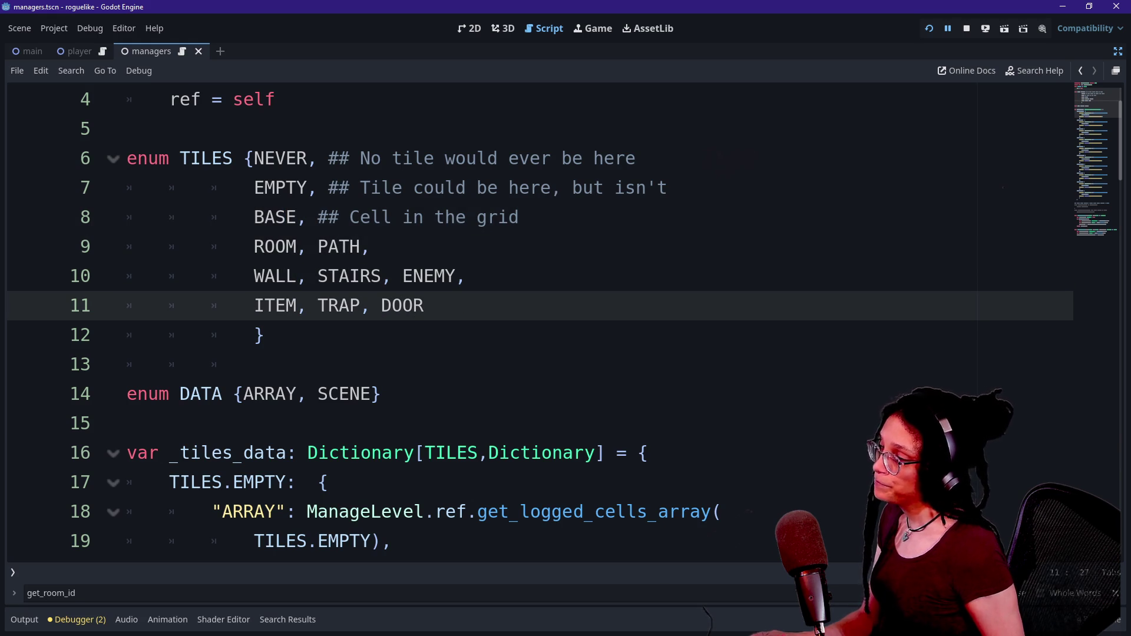
drag(179, 158, 369, 246)
click(369, 246)
click(424, 305)
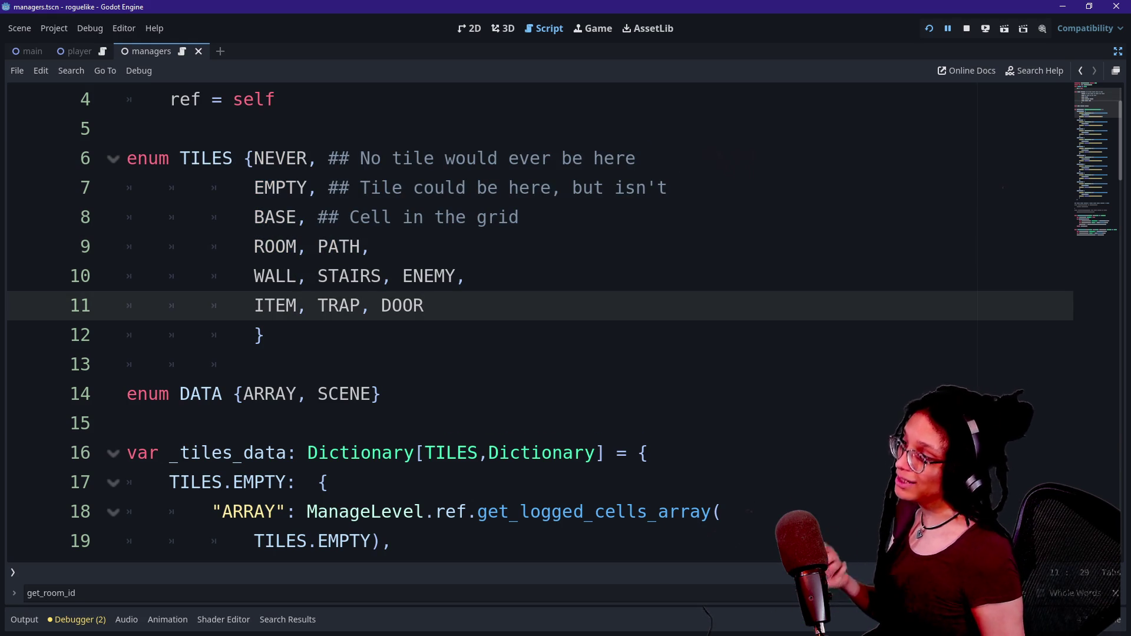
mouse_move(381, 305)
mouse_down()
mouse_move(424, 305)
mouse_move(350, 306)
mouse_up()
click(424, 305)
click(350, 306)
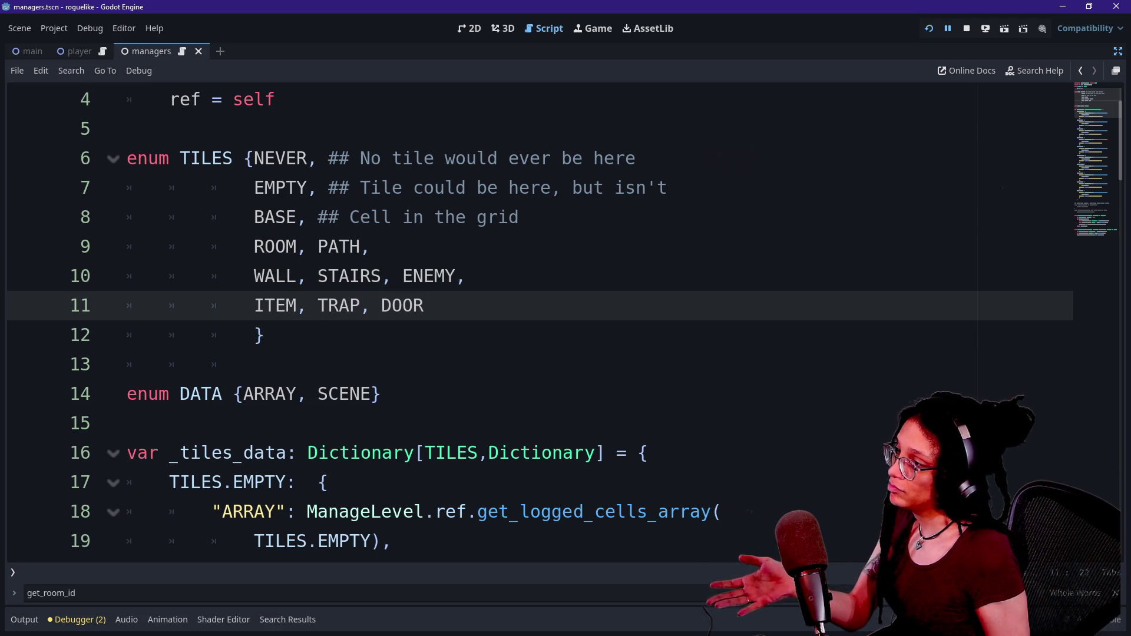
click(381, 305)
click(425, 305)
drag(425, 305, 381, 305)
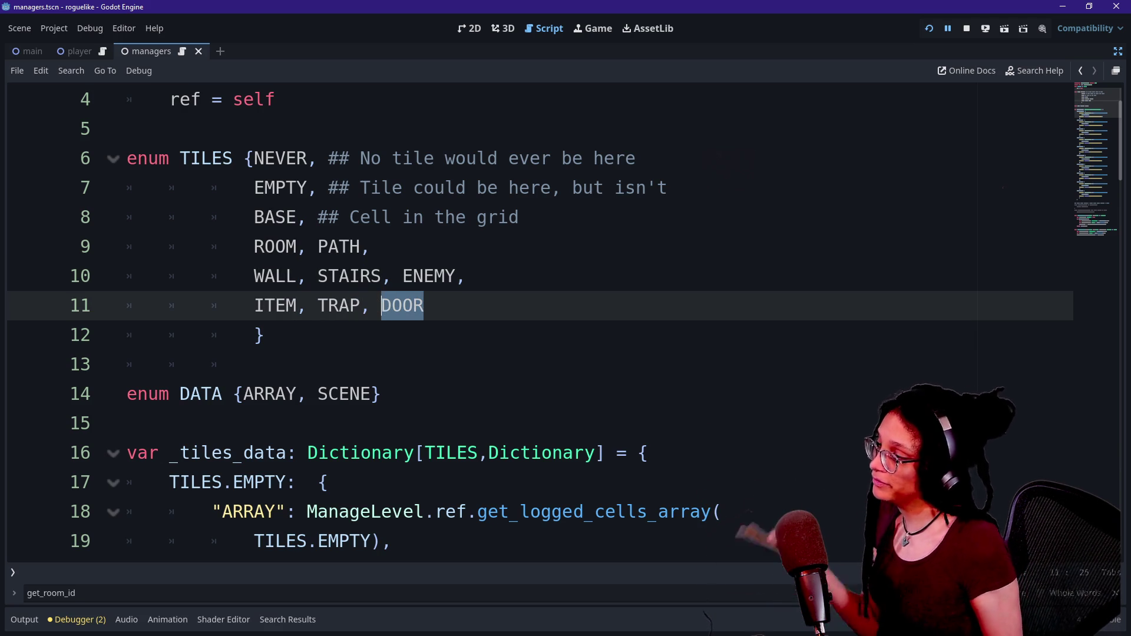
click(393, 305)
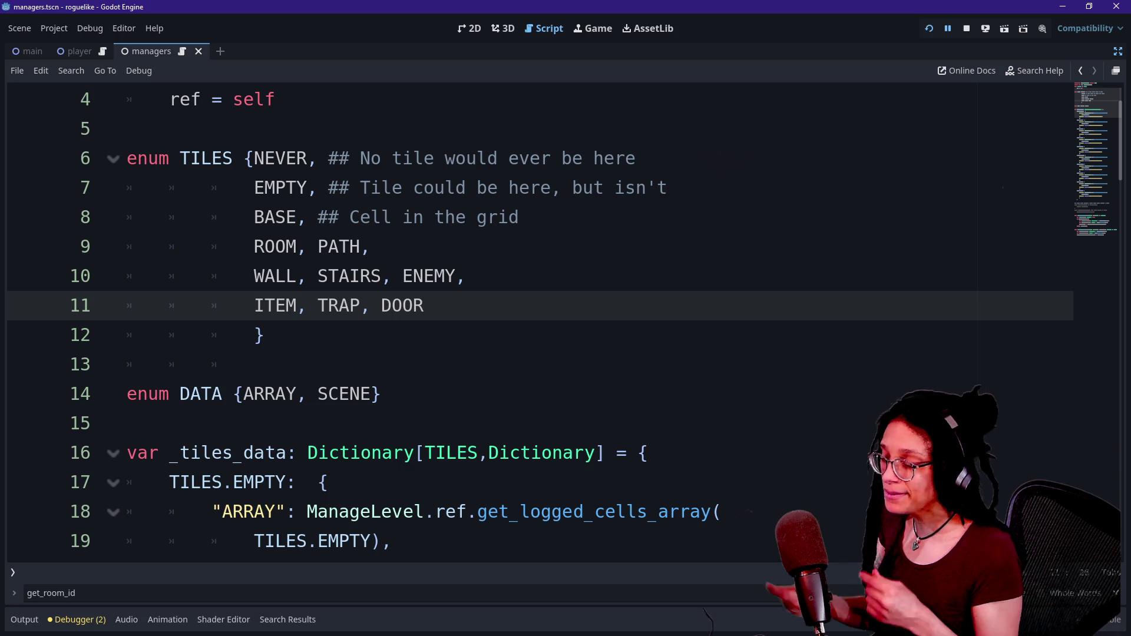
click(18, 621)
click(72, 621)
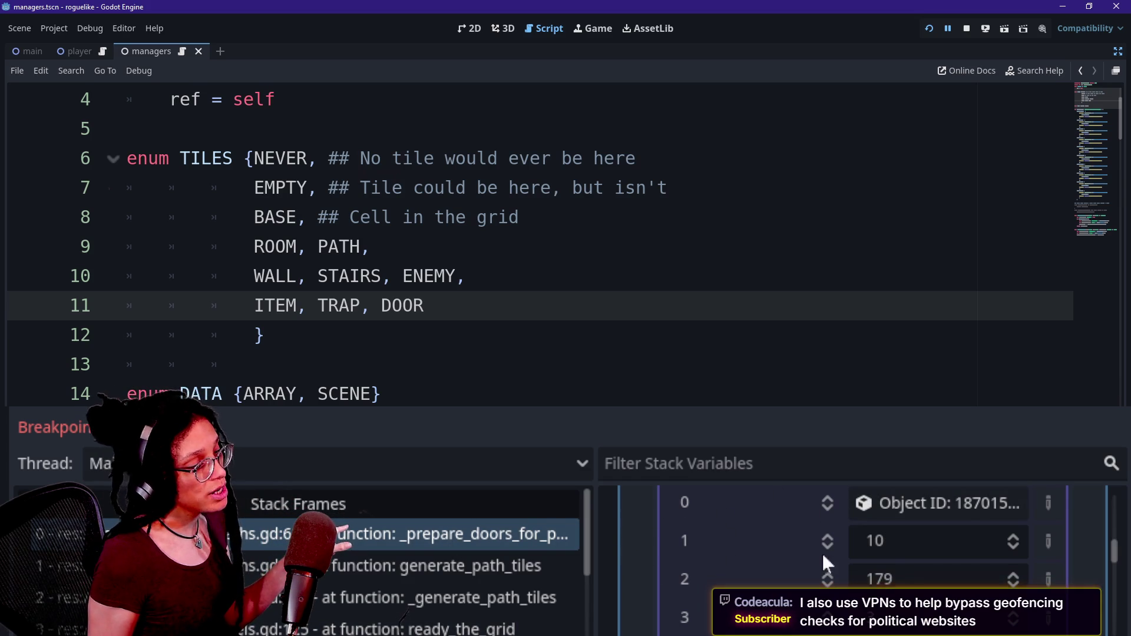
Step: Scroll the script and place the cursor at the closing brace of the TILES enum
scroll(732, 559, up, 1)
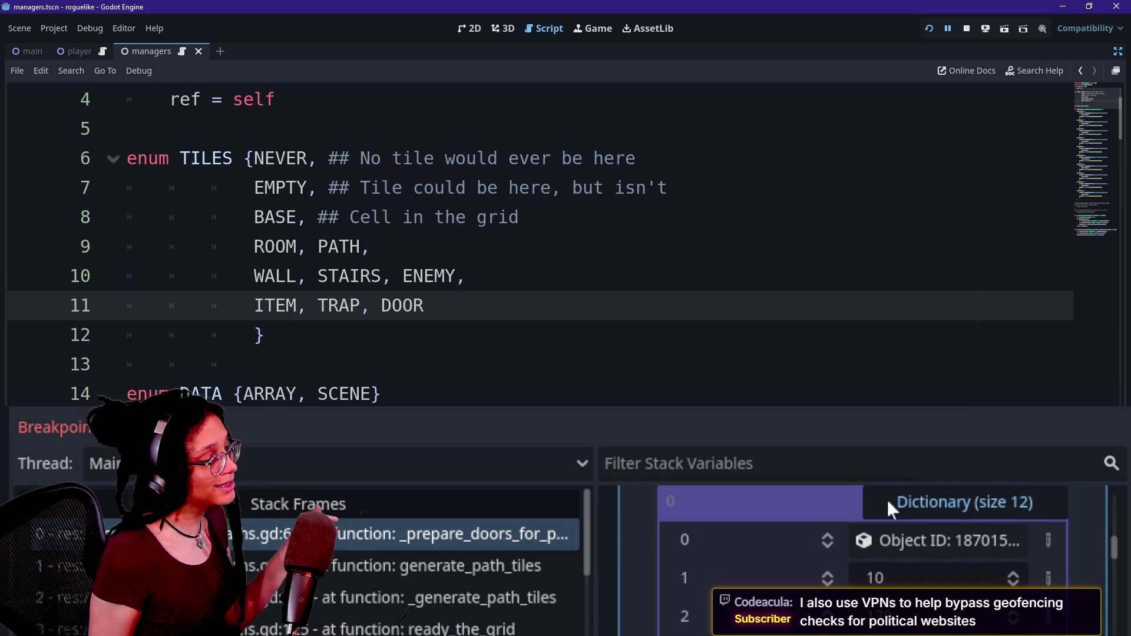
scroll(819, 547, down, 2)
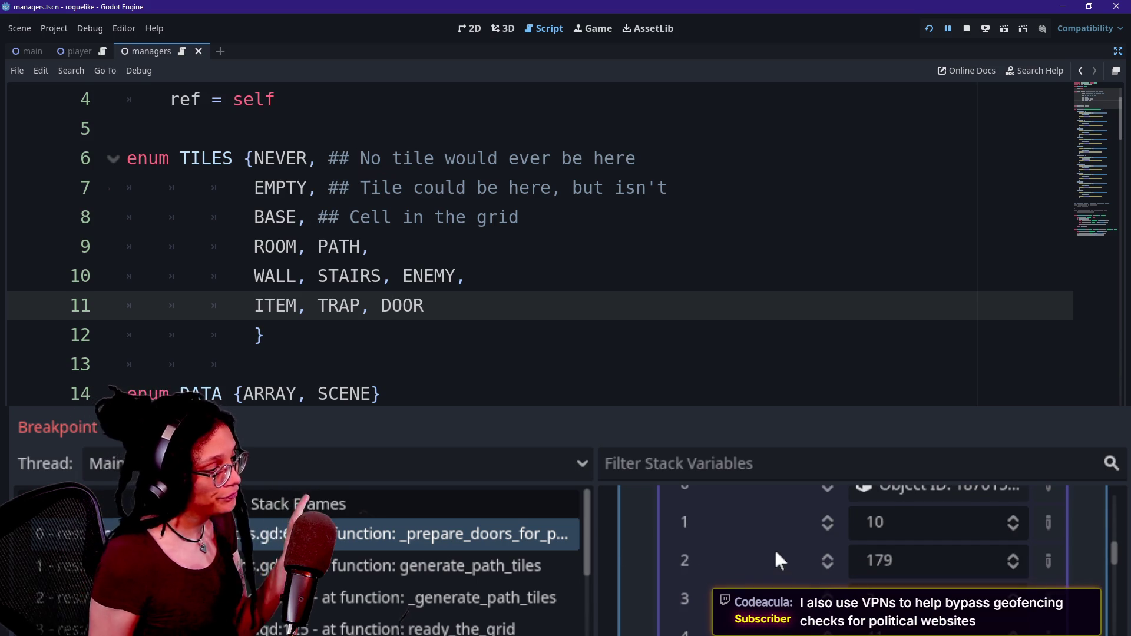
scroll(775, 551, up, 1)
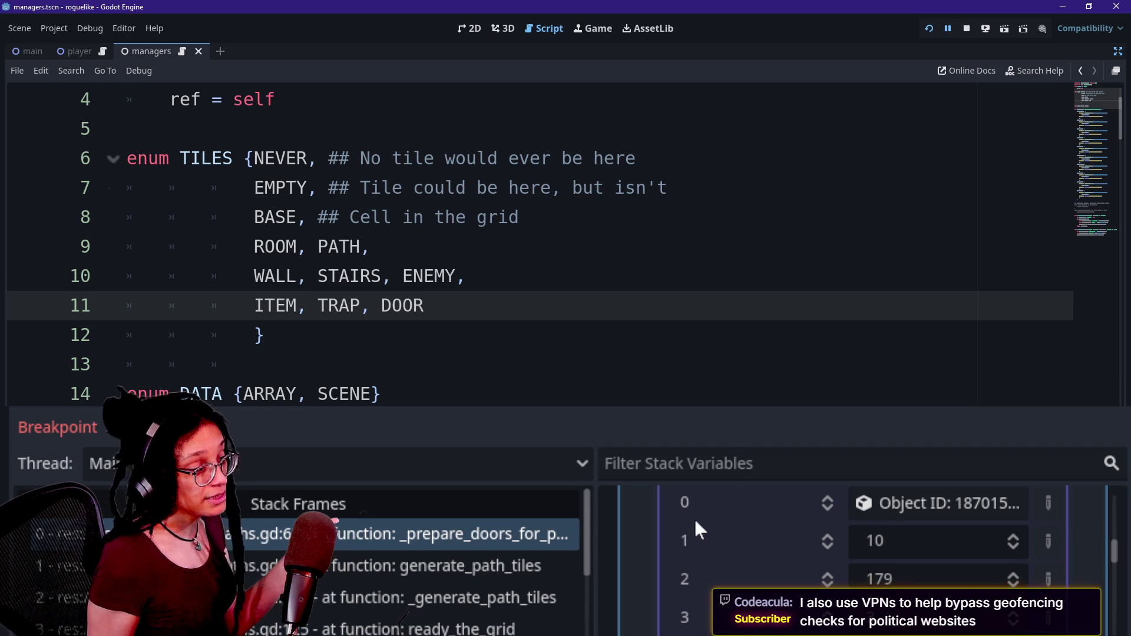
key(Up)
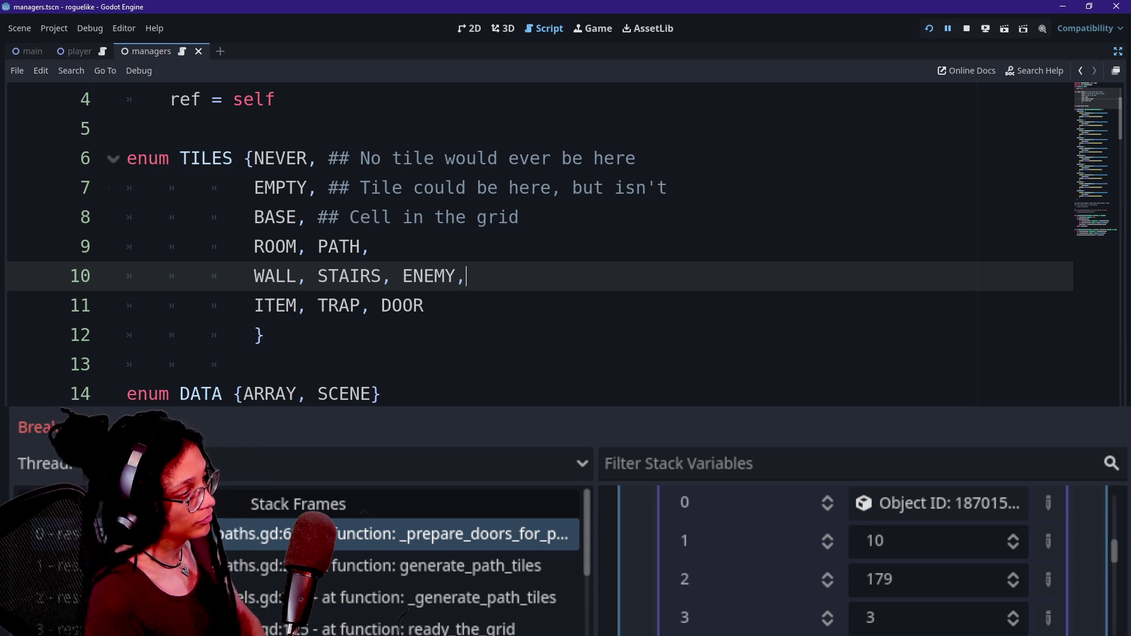
click(265, 334)
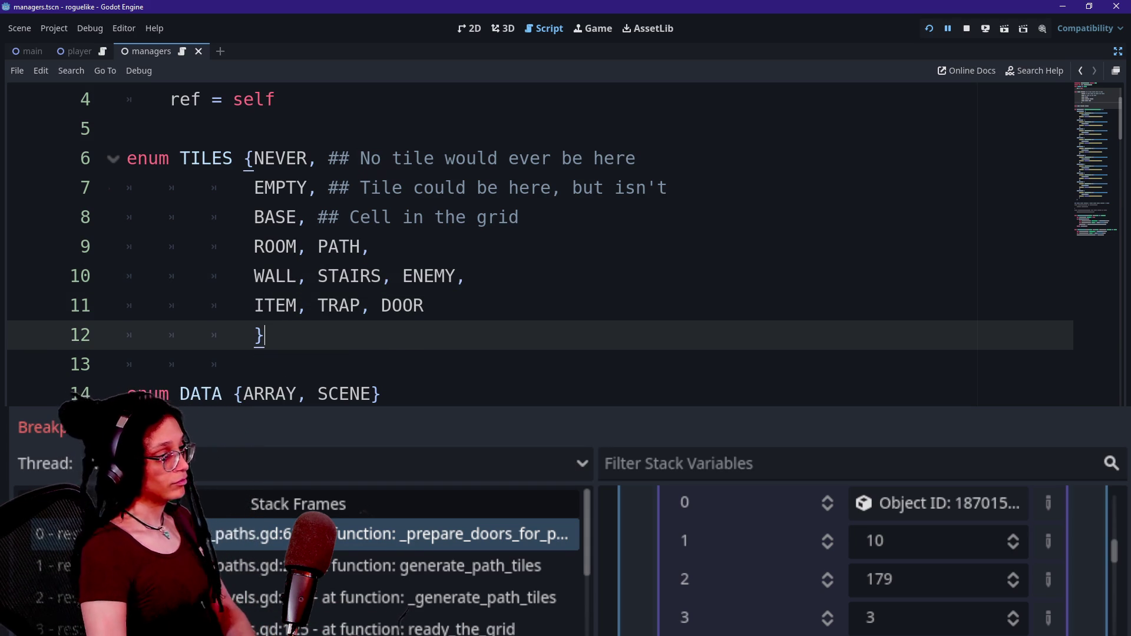
Step: Move through the TILES enum lines, then jump back to the paused line 62 breakpoint
key(Up)
key(Up)
click(424, 305)
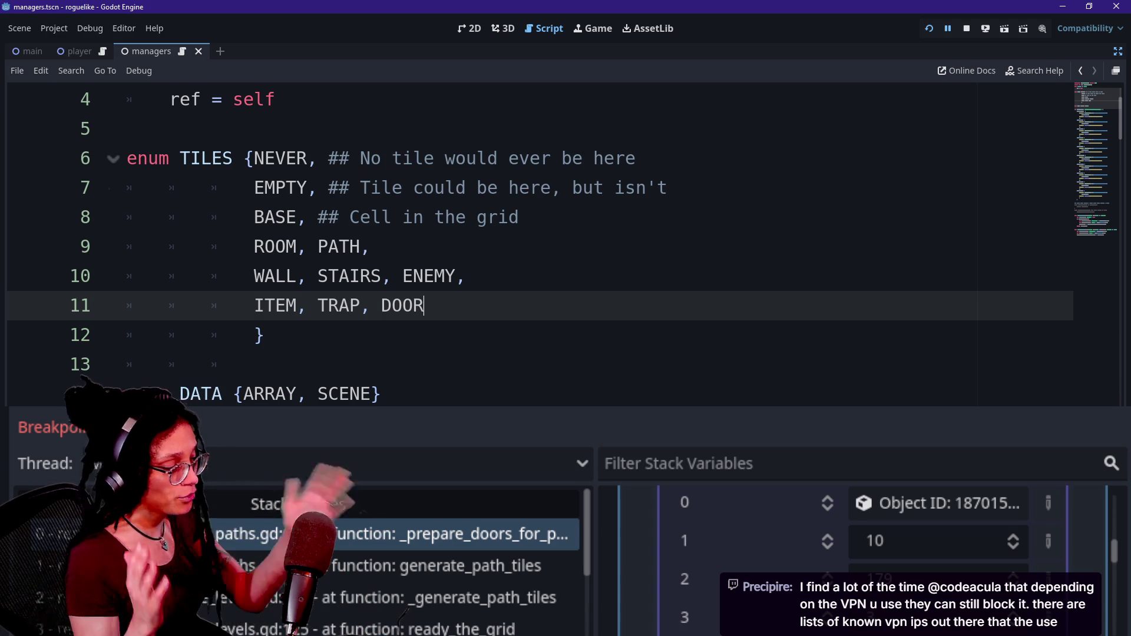
click(212, 335)
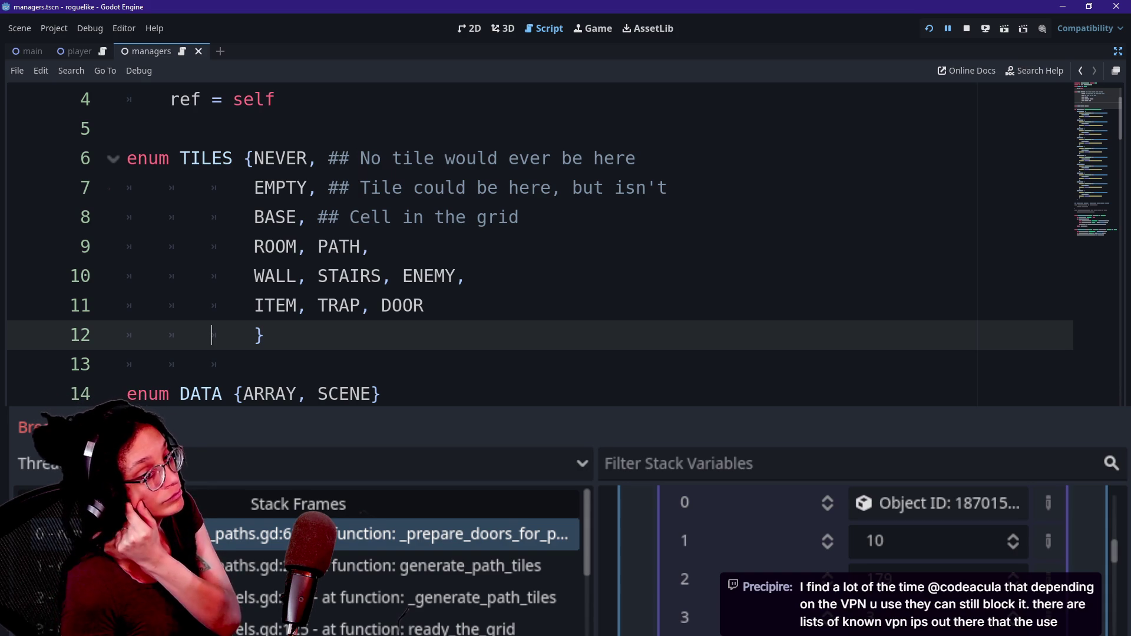
key(Left)
key(Up)
key(Up)
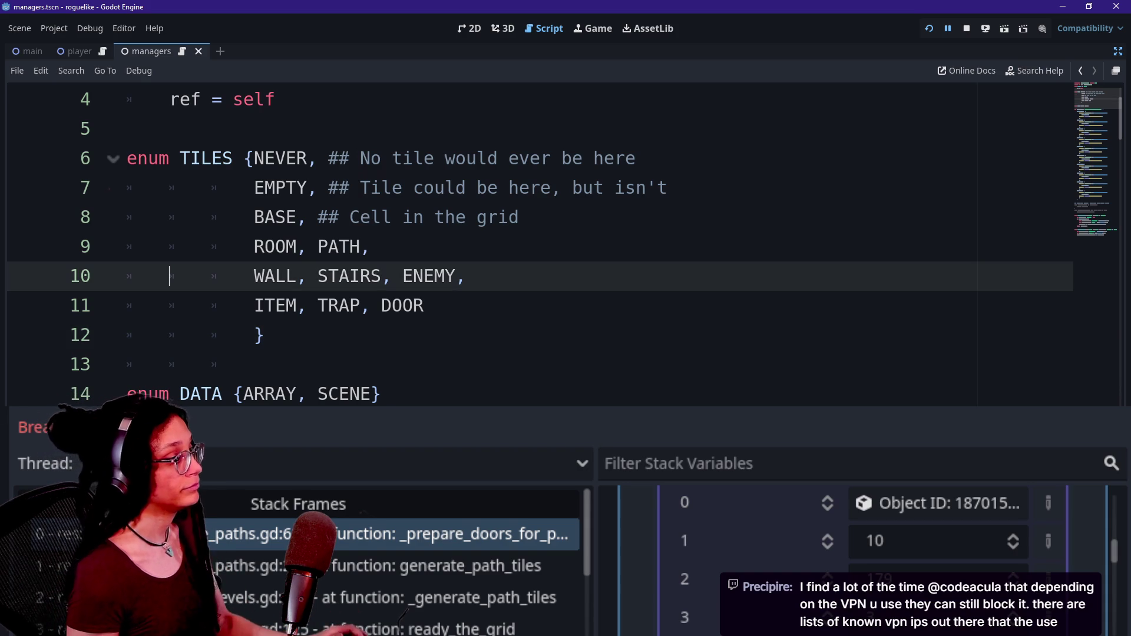
key(Down)
key(Down)
key(Down)
key(Down)
key(Up)
key(Up)
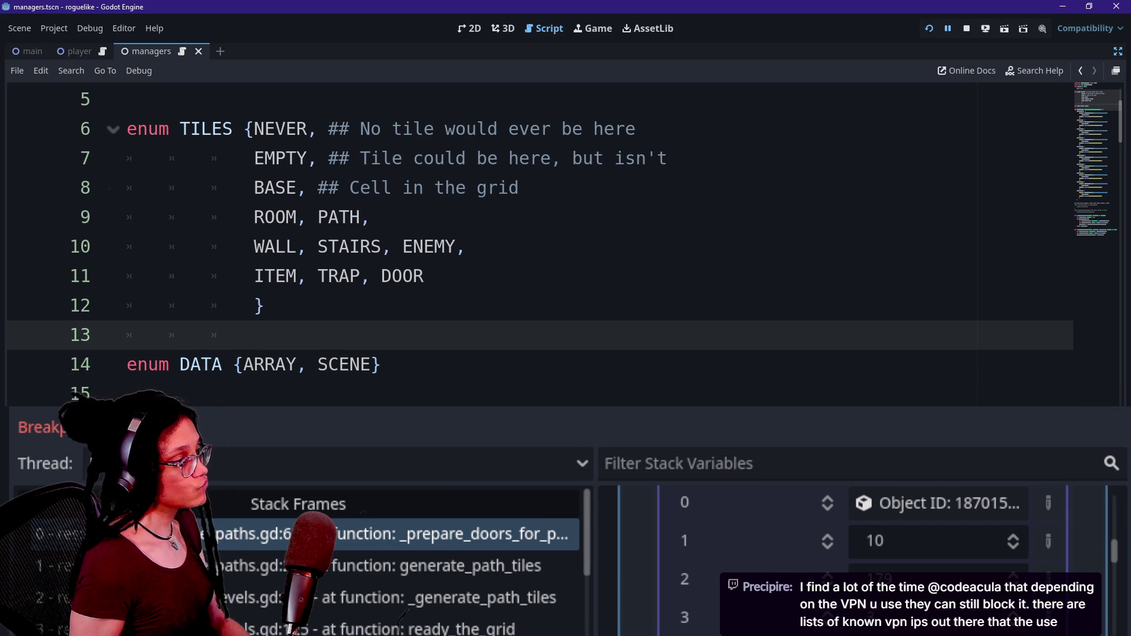
click(533, 521)
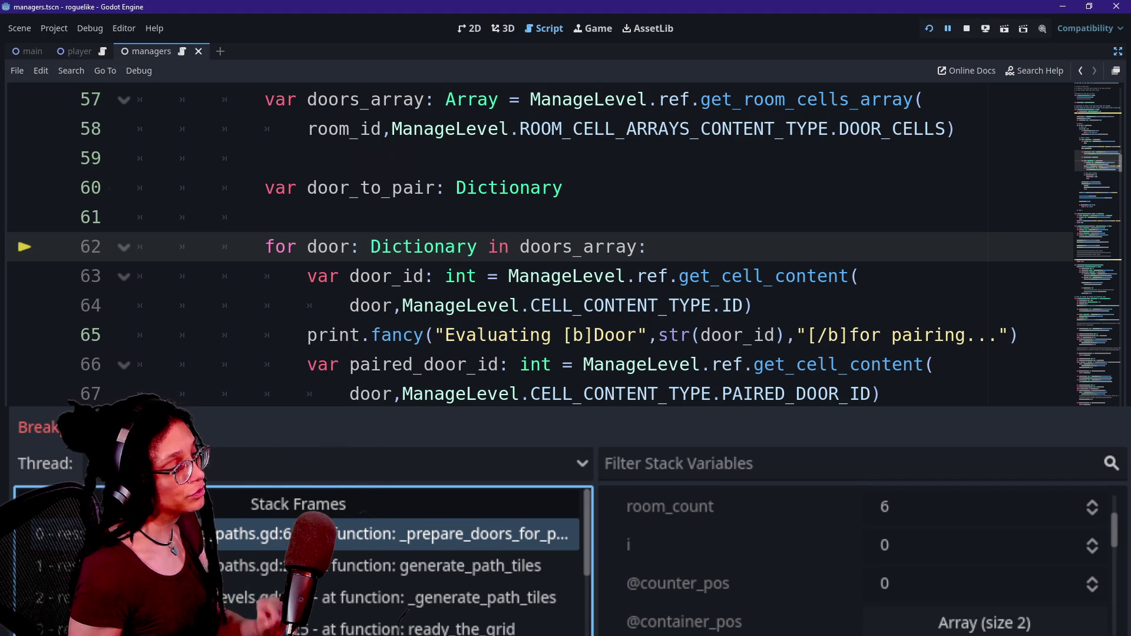
Step: Expand and collapse doors_array and the still-empty door_to_pair dictionary in Stack Variables
scroll(881, 570, up, 3)
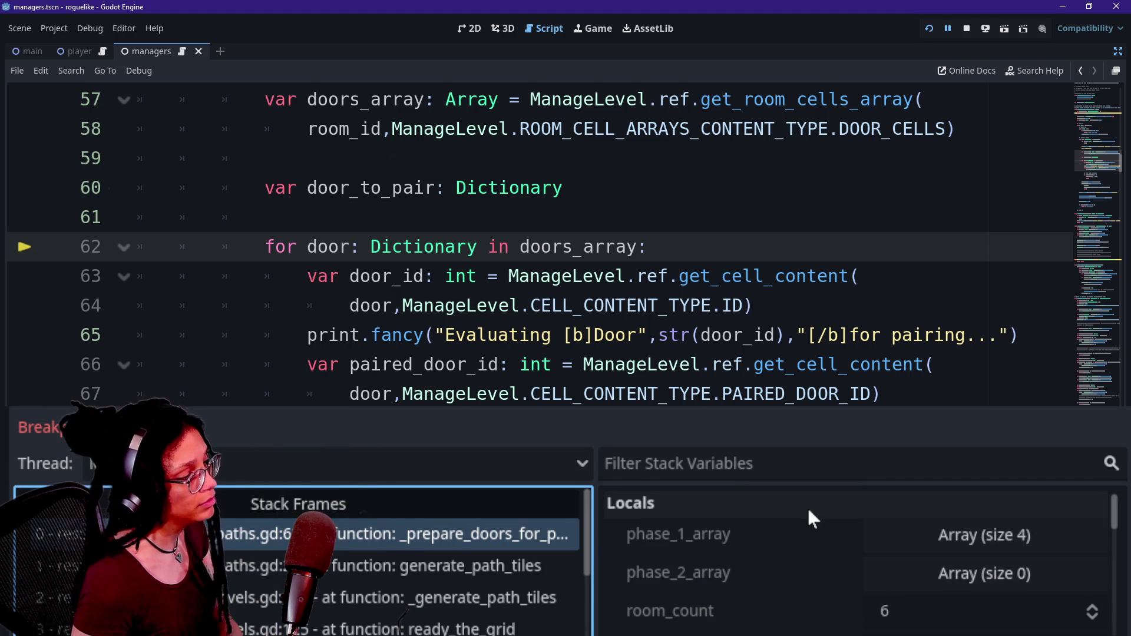
scroll(810, 512, down, 3)
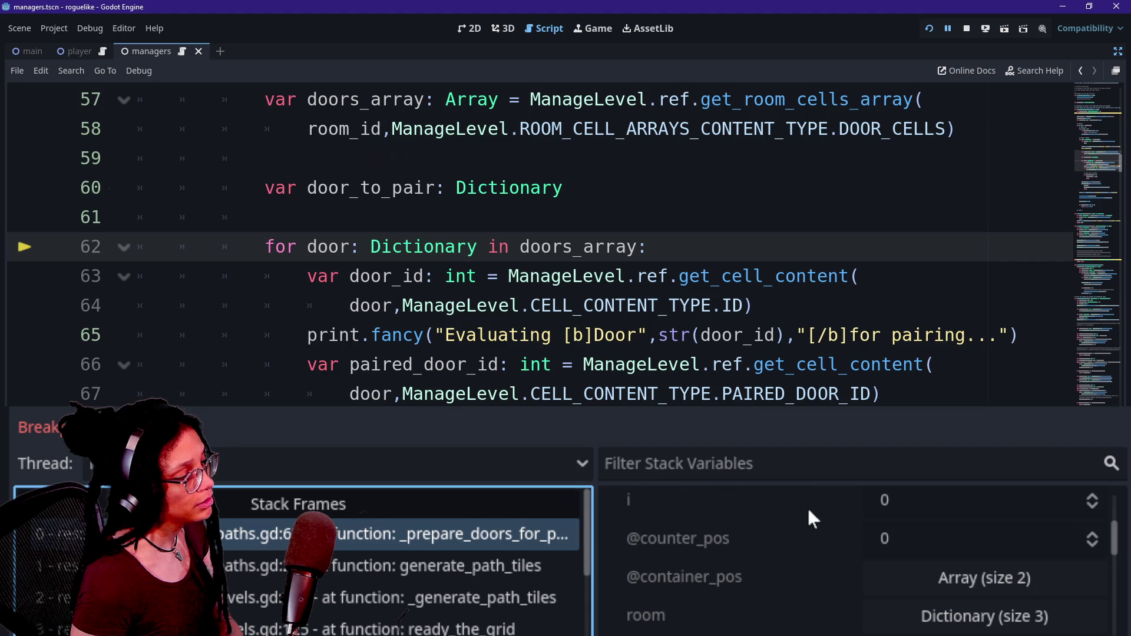
scroll(810, 519, up, 3)
scroll(810, 518, down, 2)
click(810, 507)
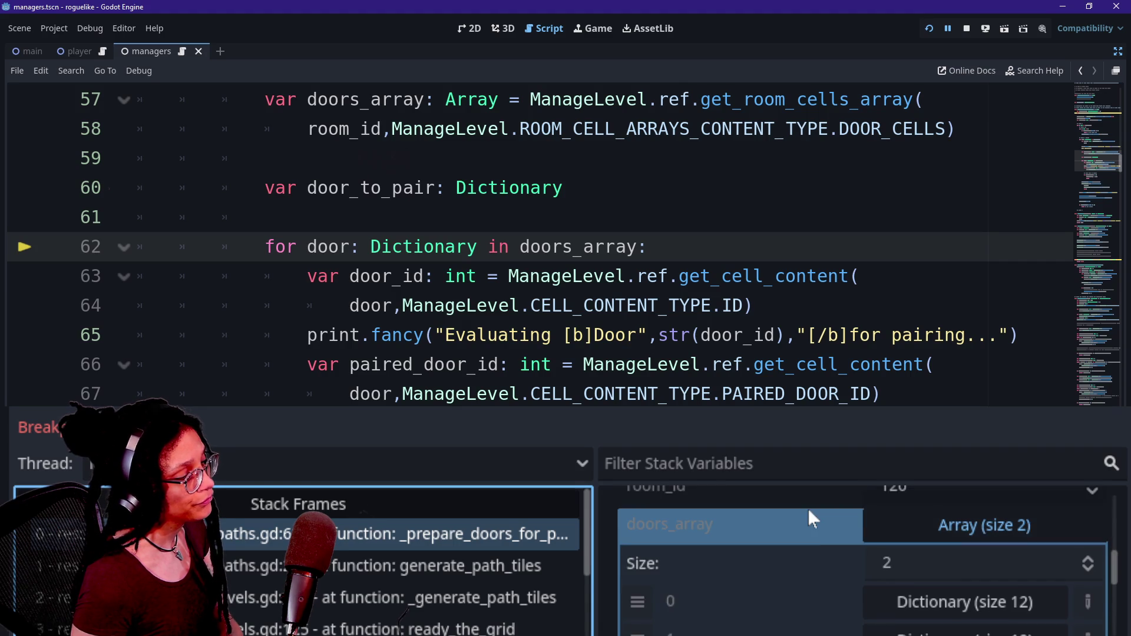
scroll(808, 510, down, 1)
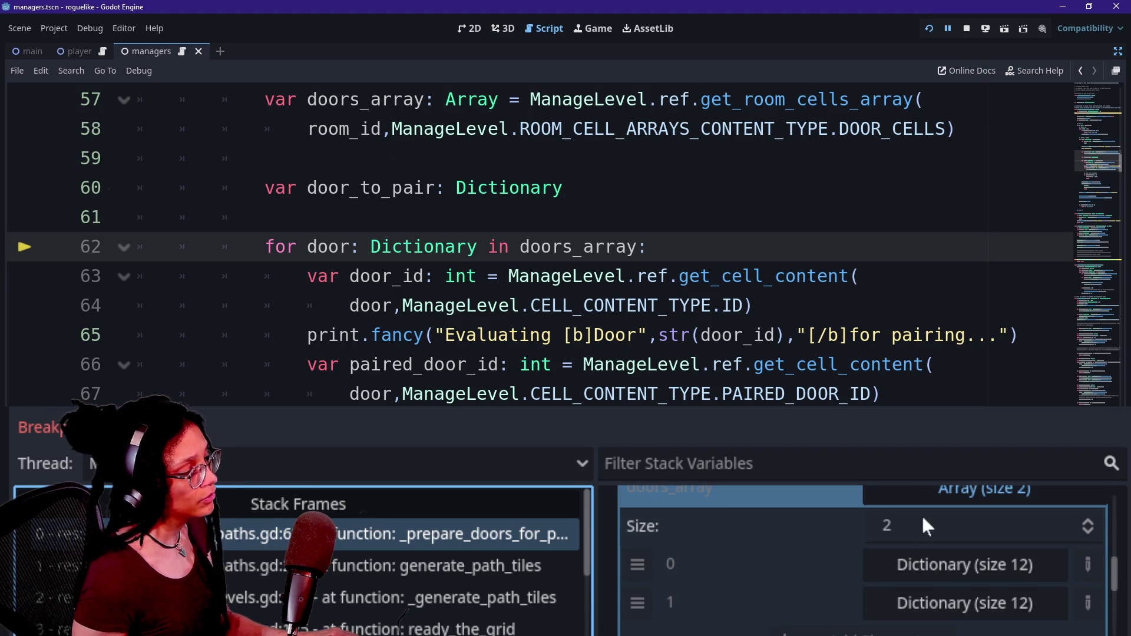
scroll(907, 508, up, 1)
click(932, 499)
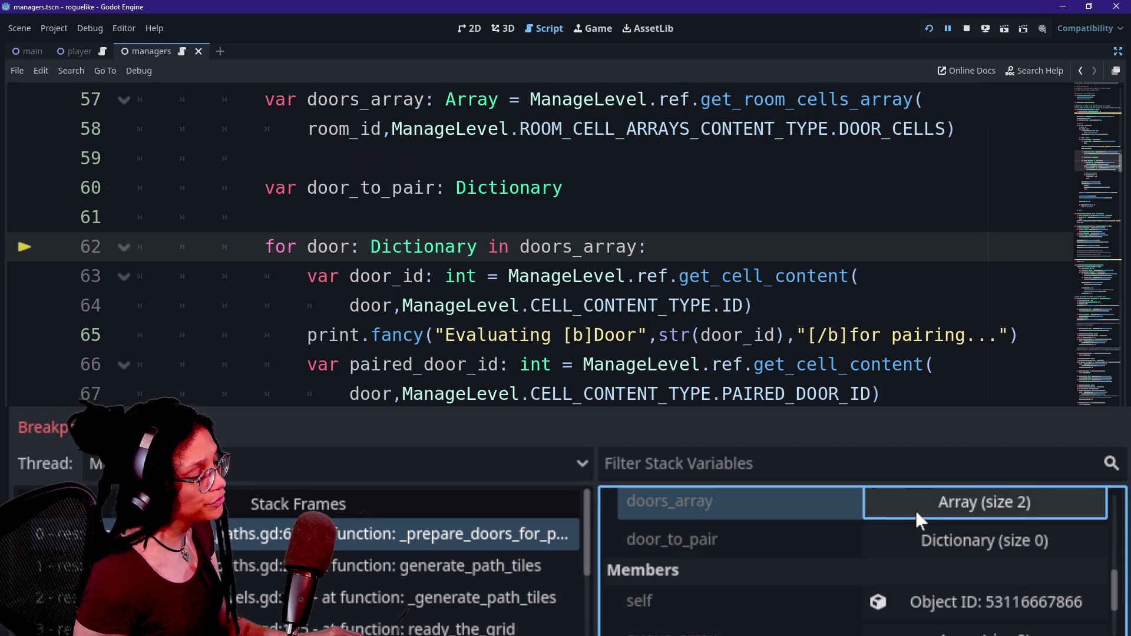
click(917, 508)
click(926, 514)
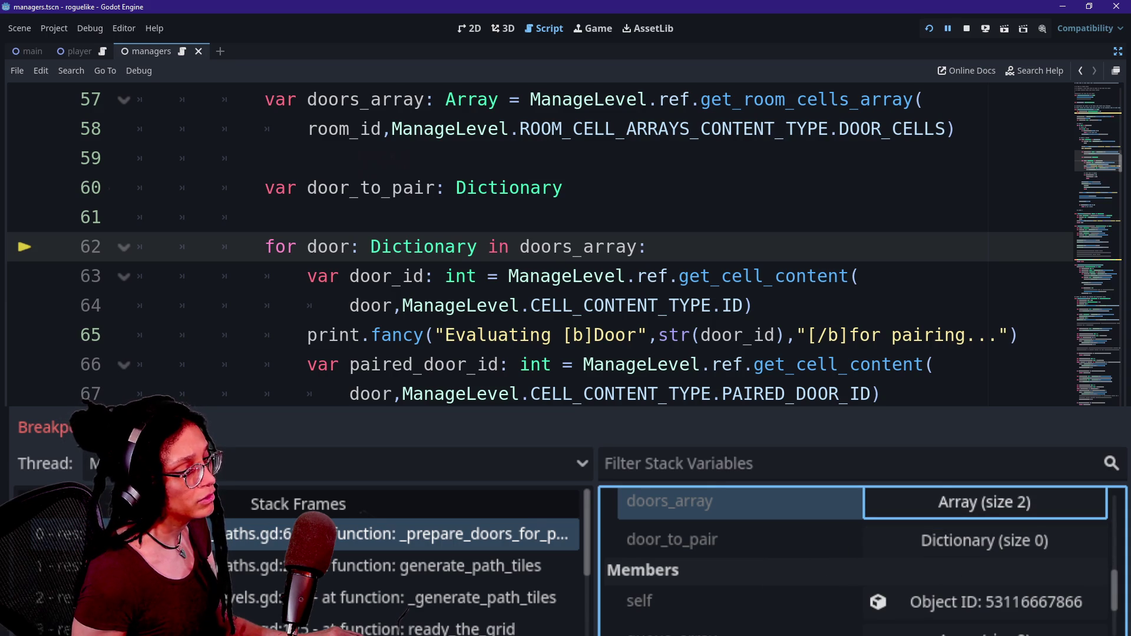
click(951, 546)
click(889, 547)
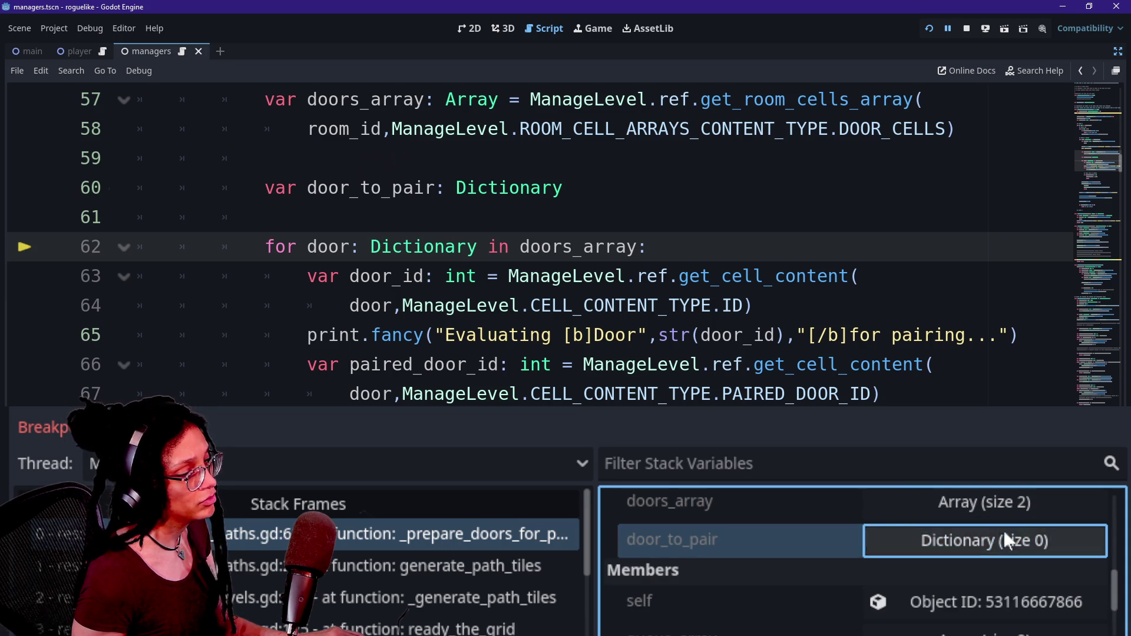
Step: Step over with F10 from line 62 down to line 65
key(F10)
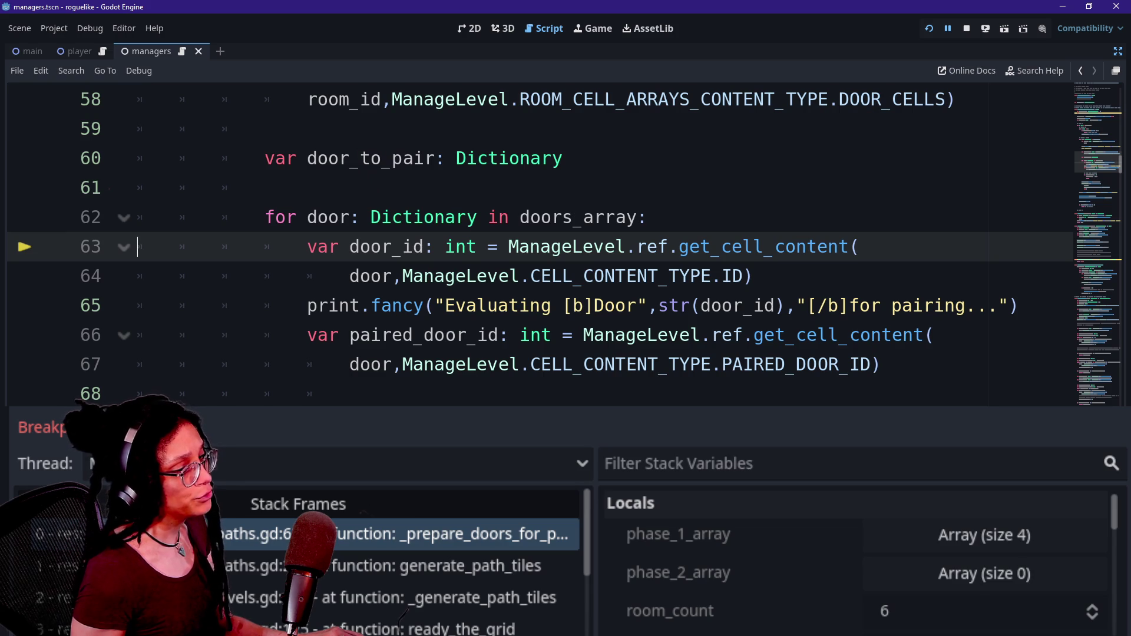
scroll(775, 589, down, 5)
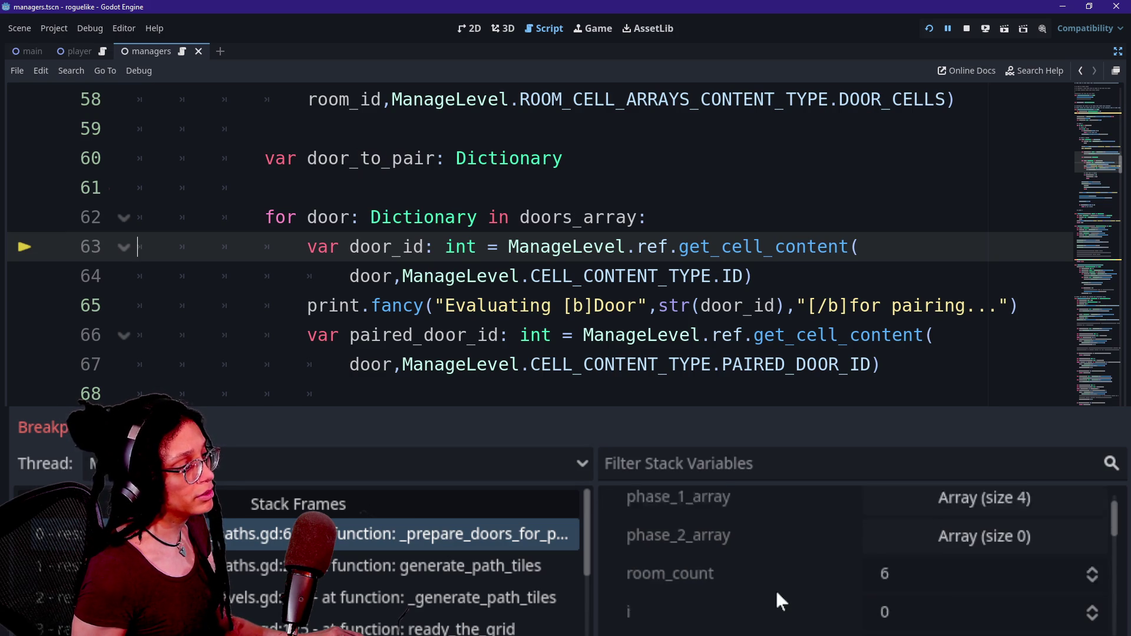
scroll(775, 588, down, 3)
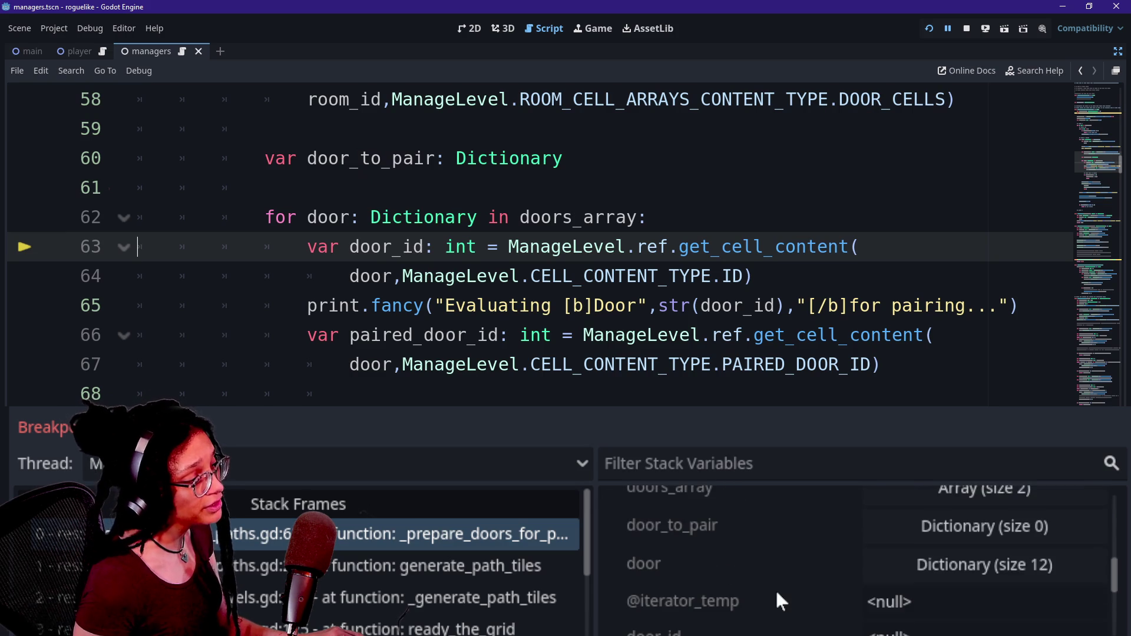
scroll(790, 578, down, 2)
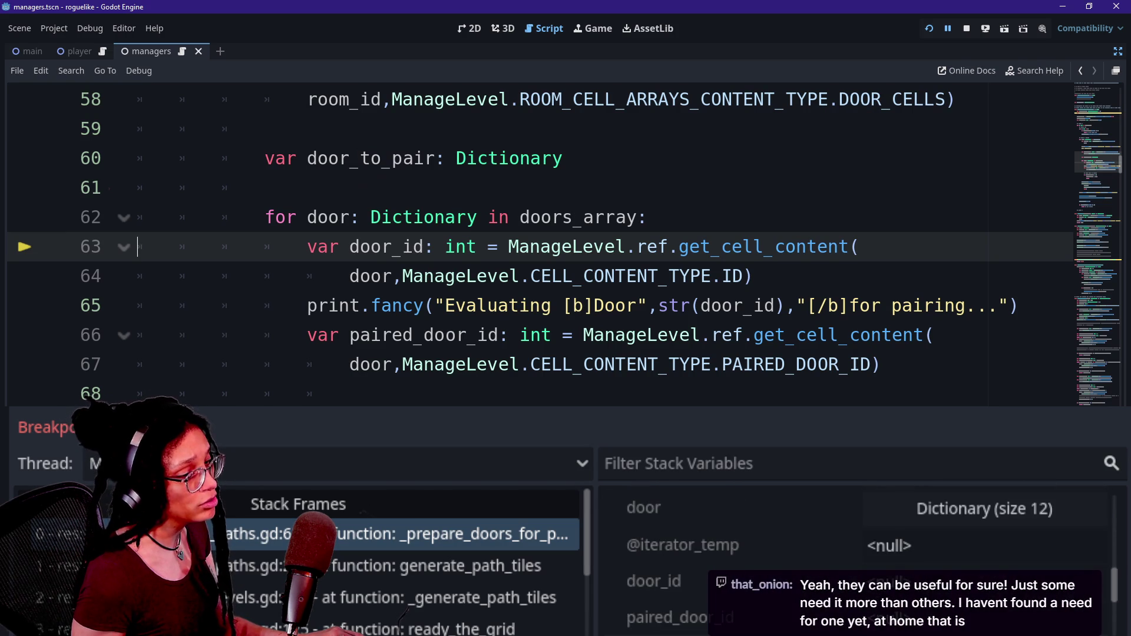
key(F10)
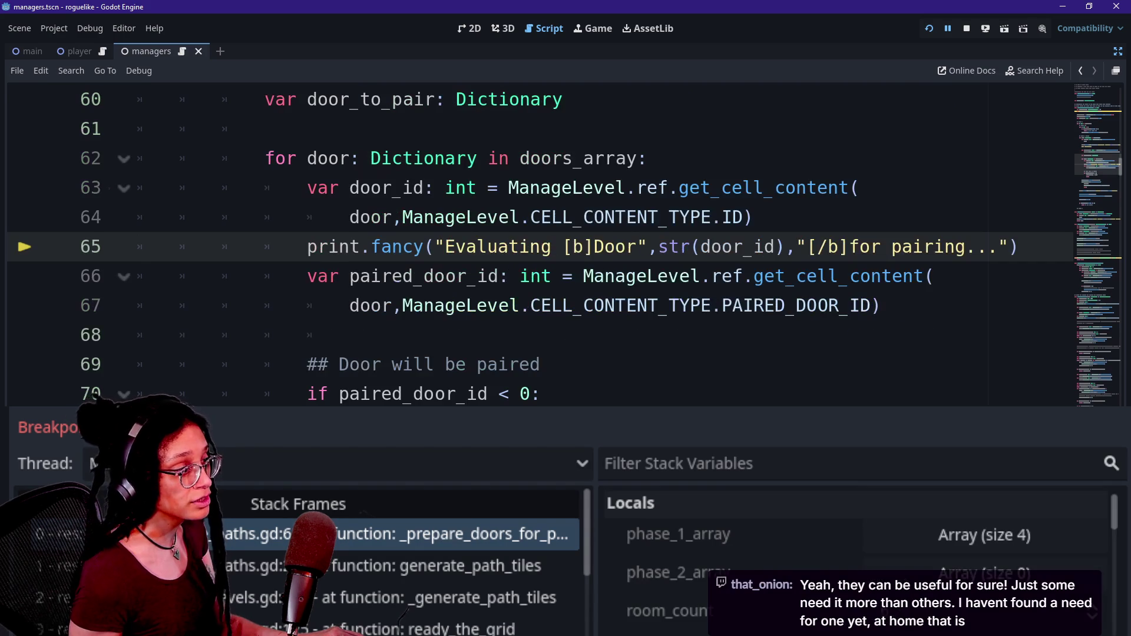
scroll(790, 565, down, 3)
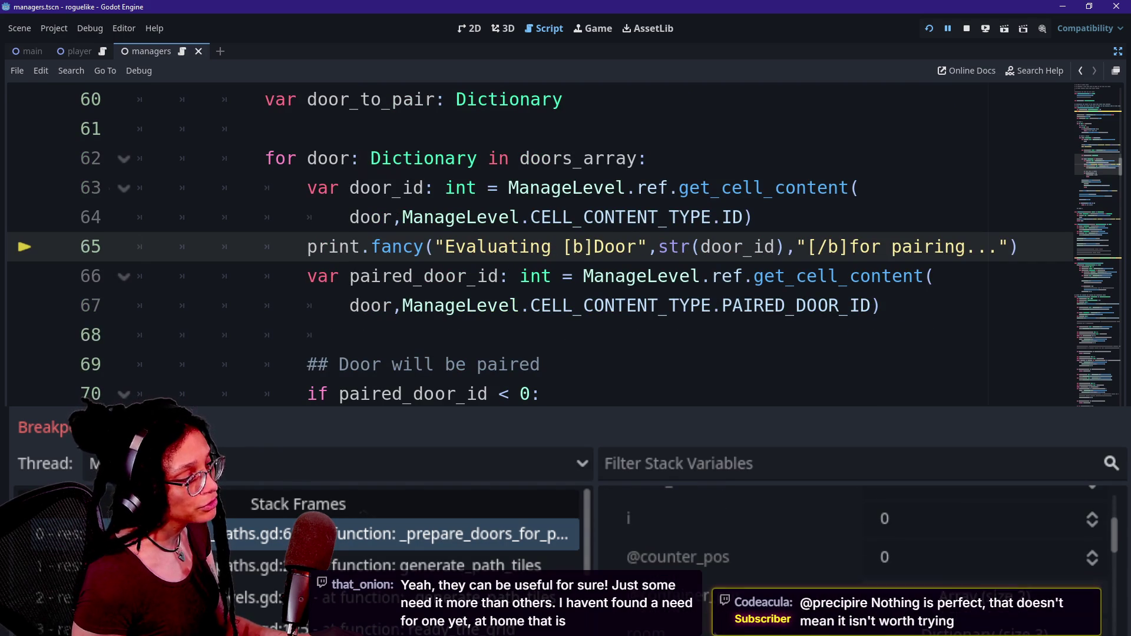
scroll(886, 558, down, 5)
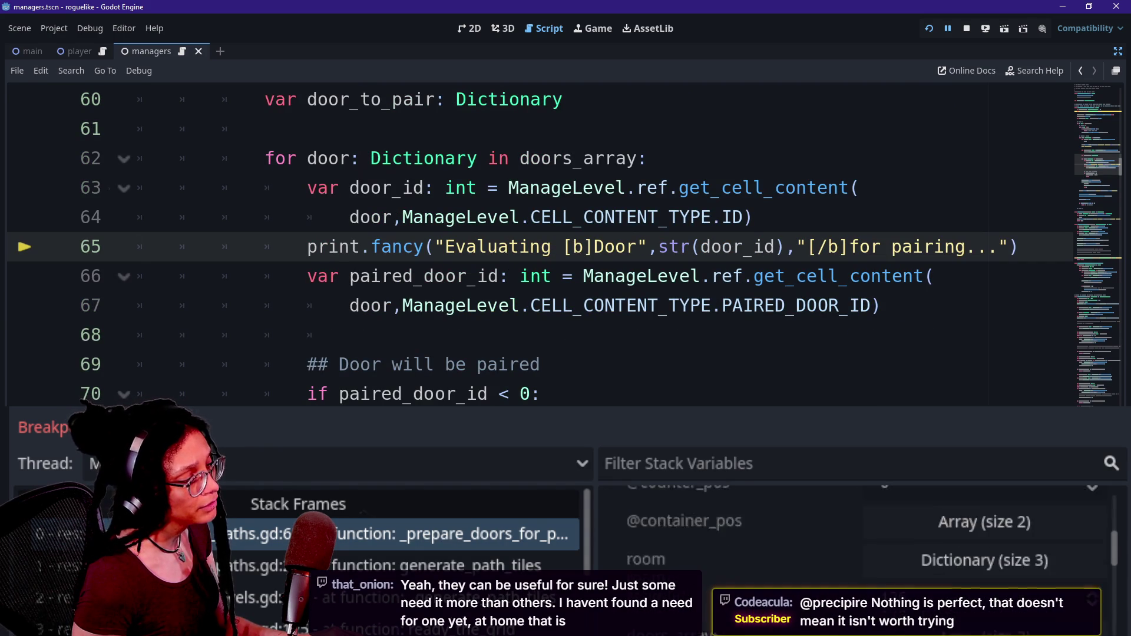
scroll(885, 557, down, 1)
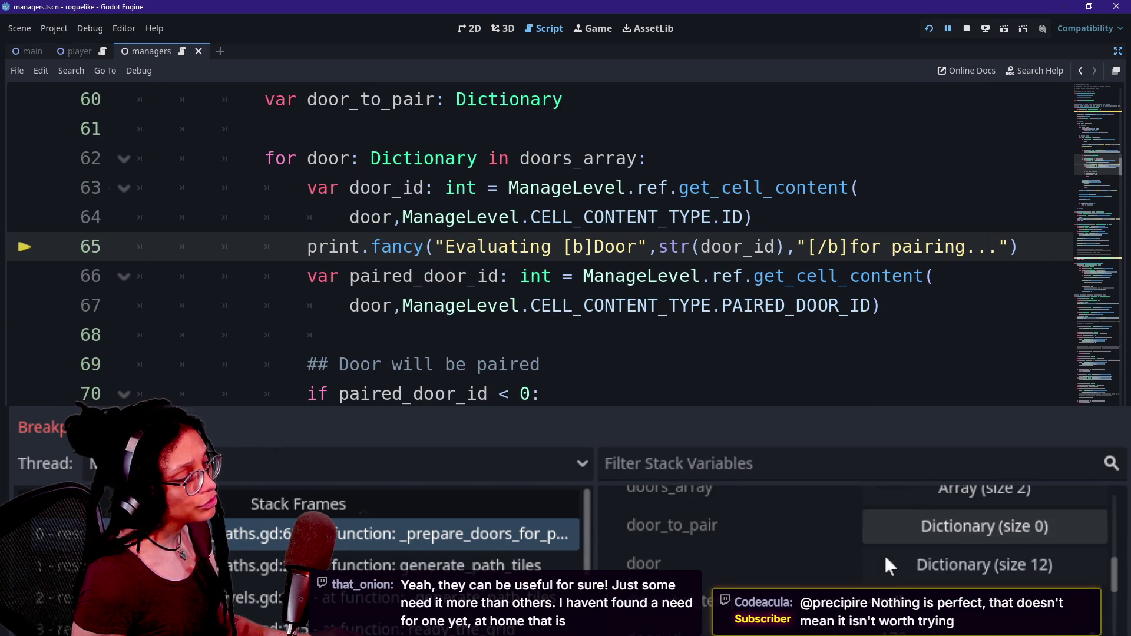
scroll(873, 578, down, 1)
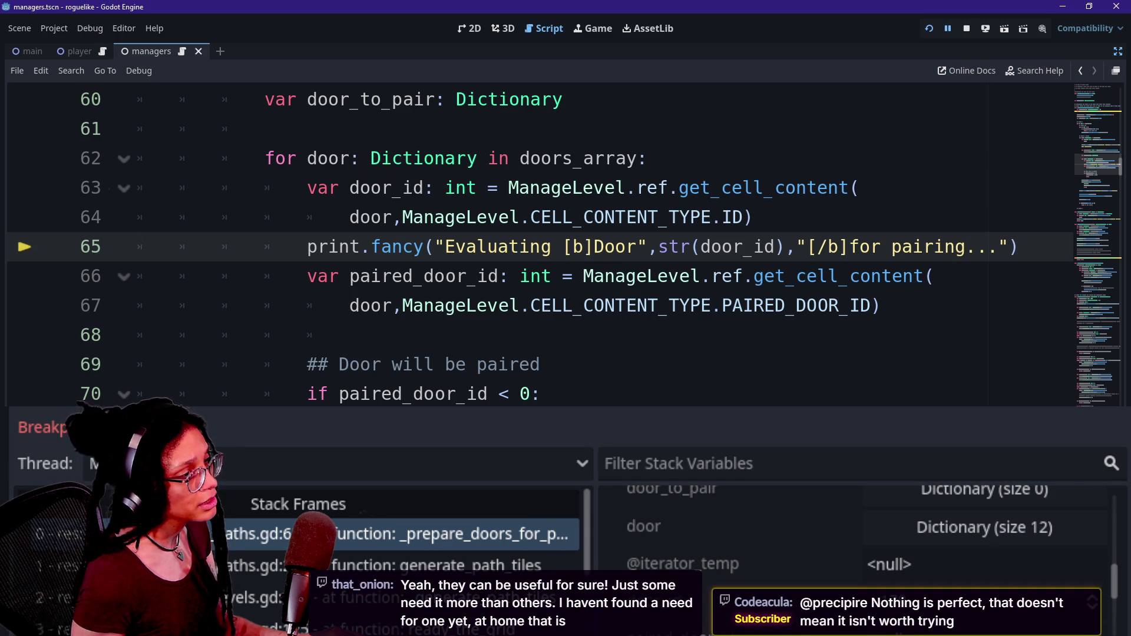
Step: Step over to line 66 and on to the pairing check at line 70
key(F10)
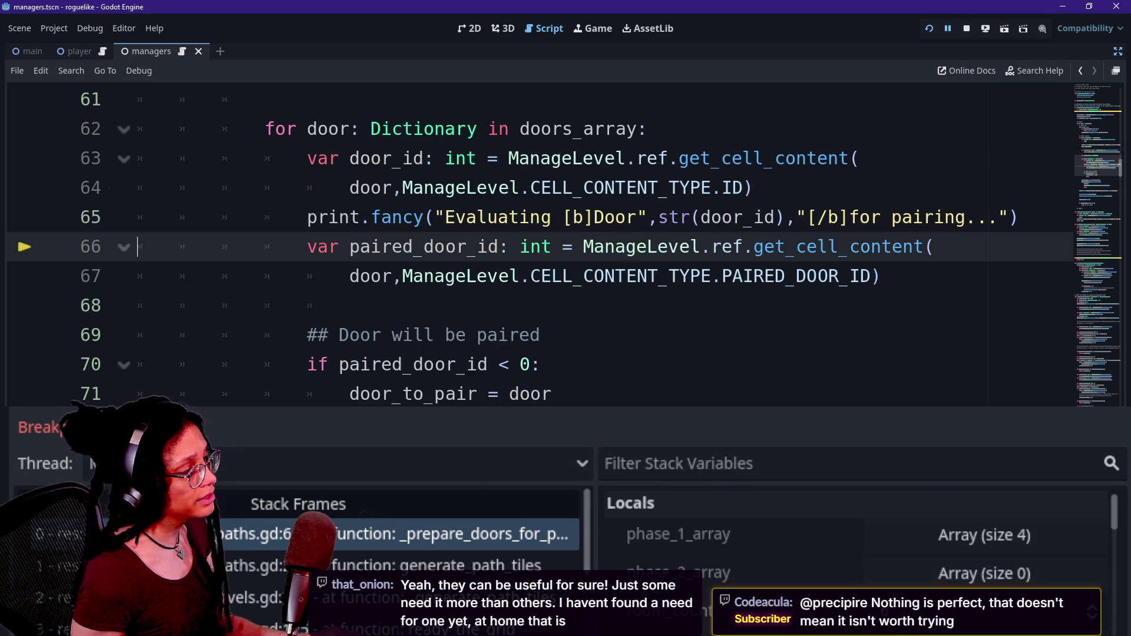
scroll(863, 555, down, 2)
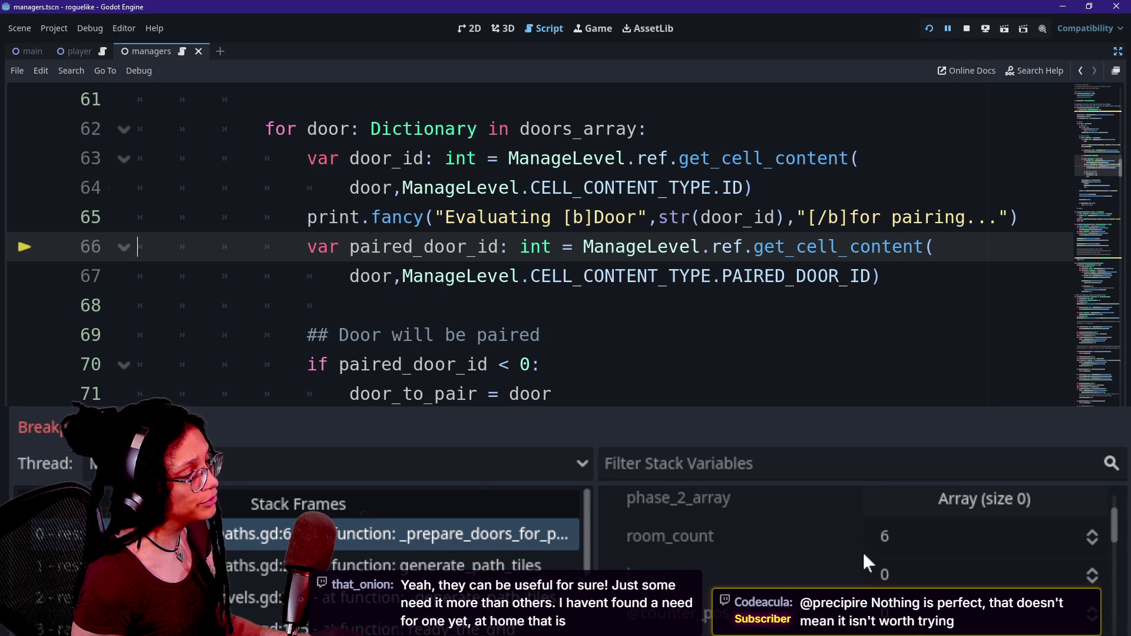
scroll(857, 569, up, 1)
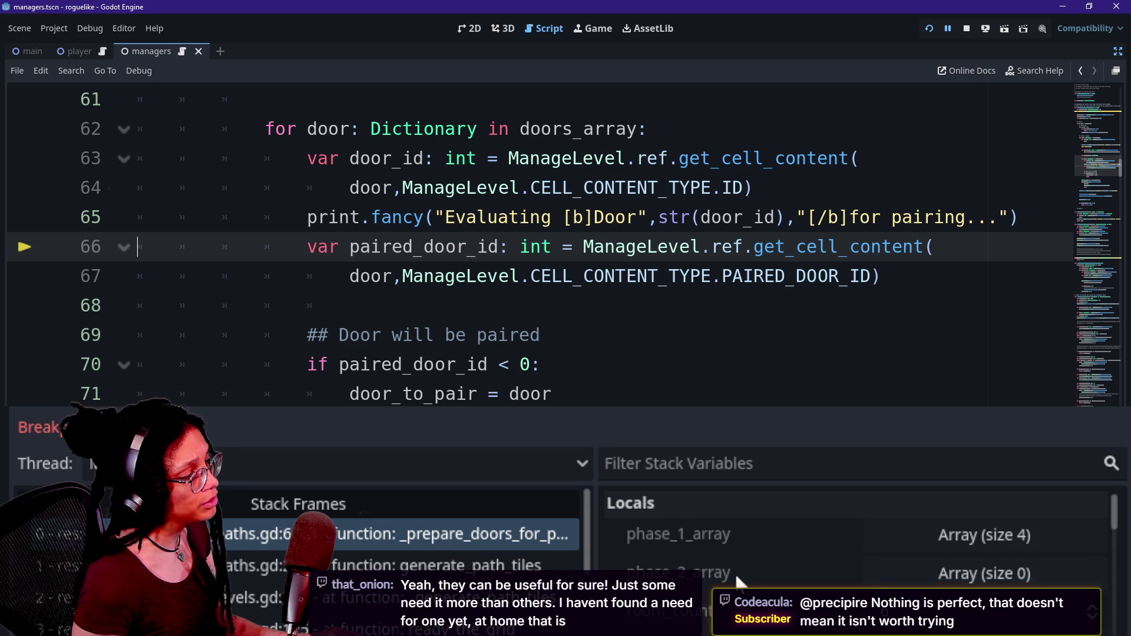
scroll(738, 580, down, 5)
scroll(738, 580, down, 1)
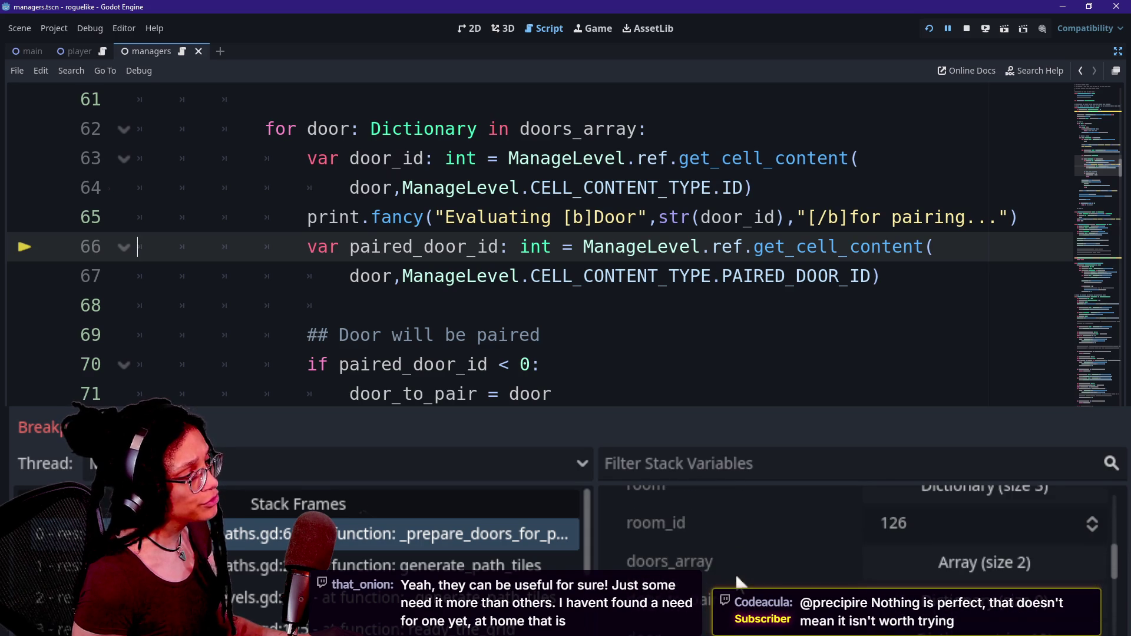
key(F10)
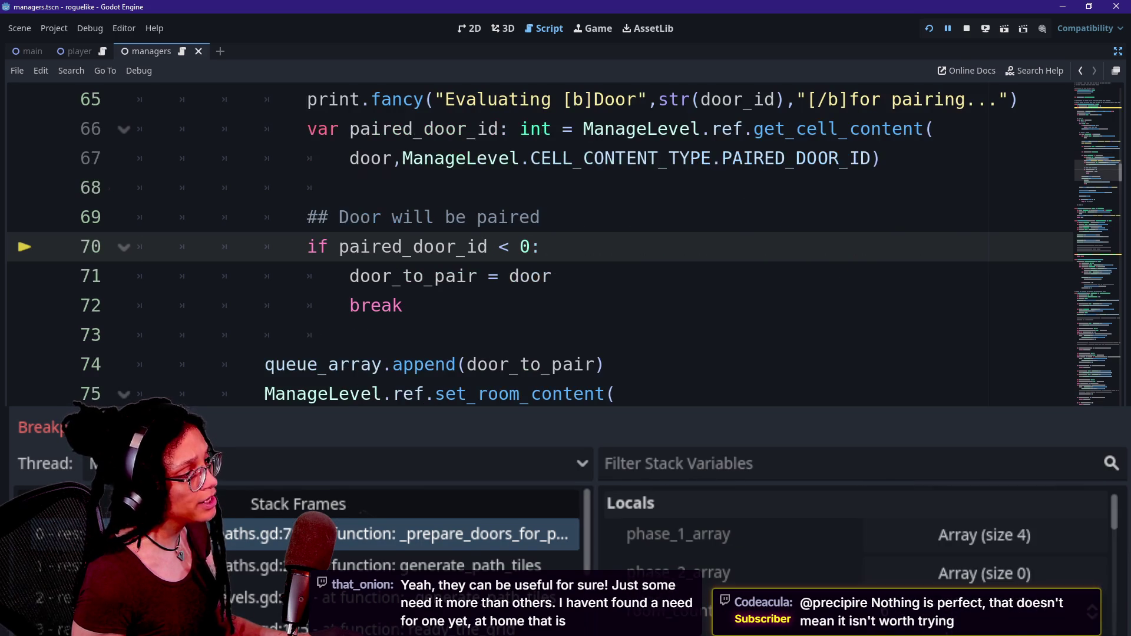
scroll(825, 574, down, 3)
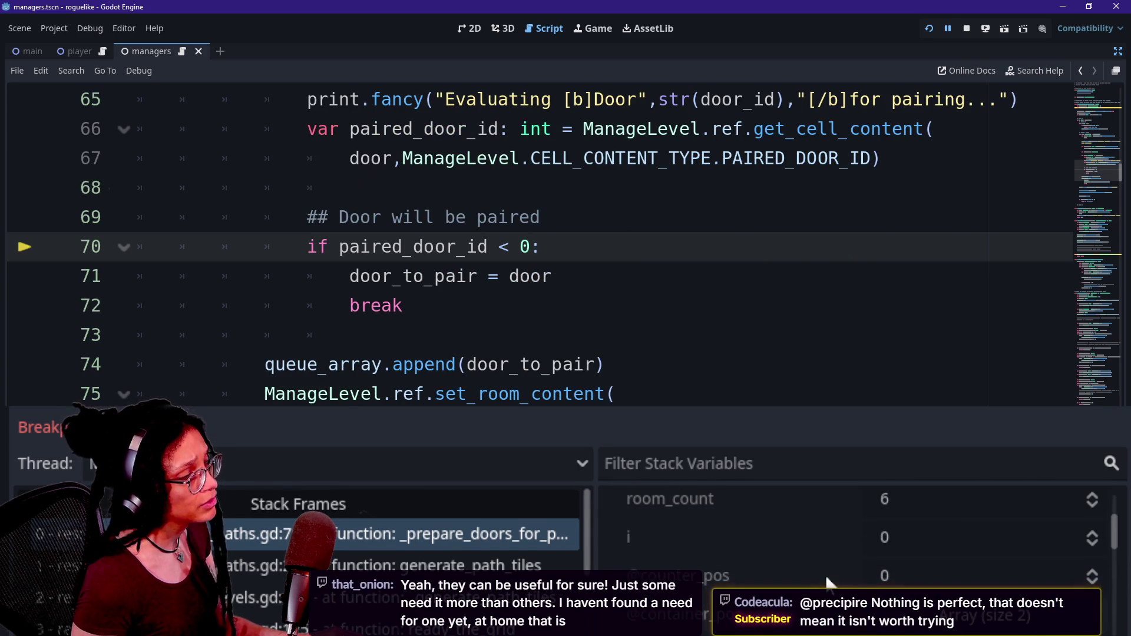
key(ctrl+f)
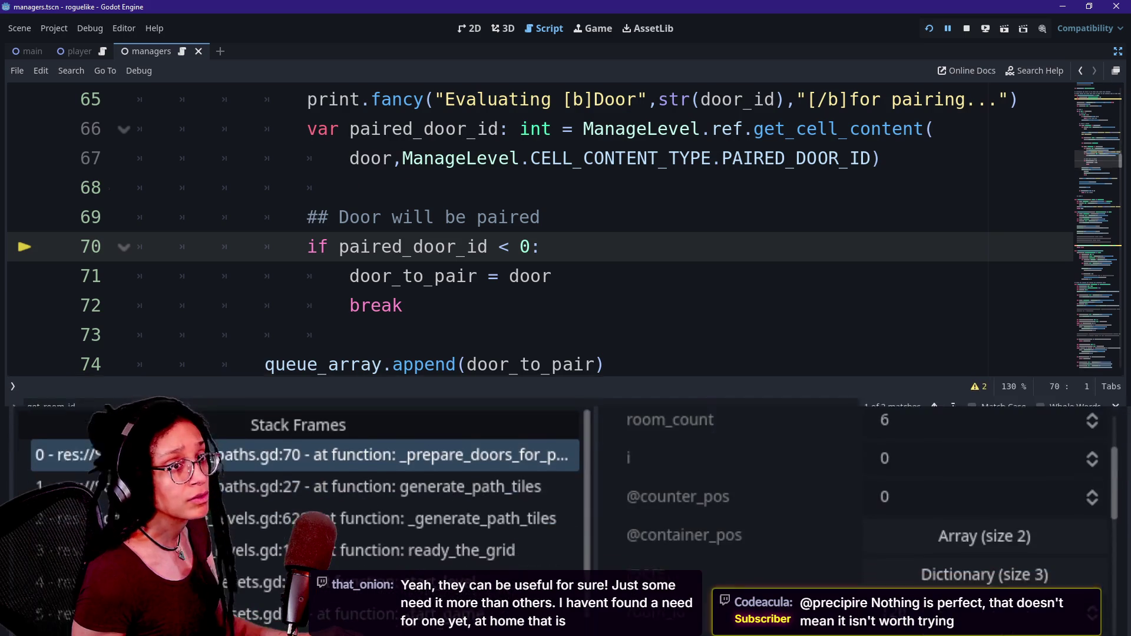
key(Escape)
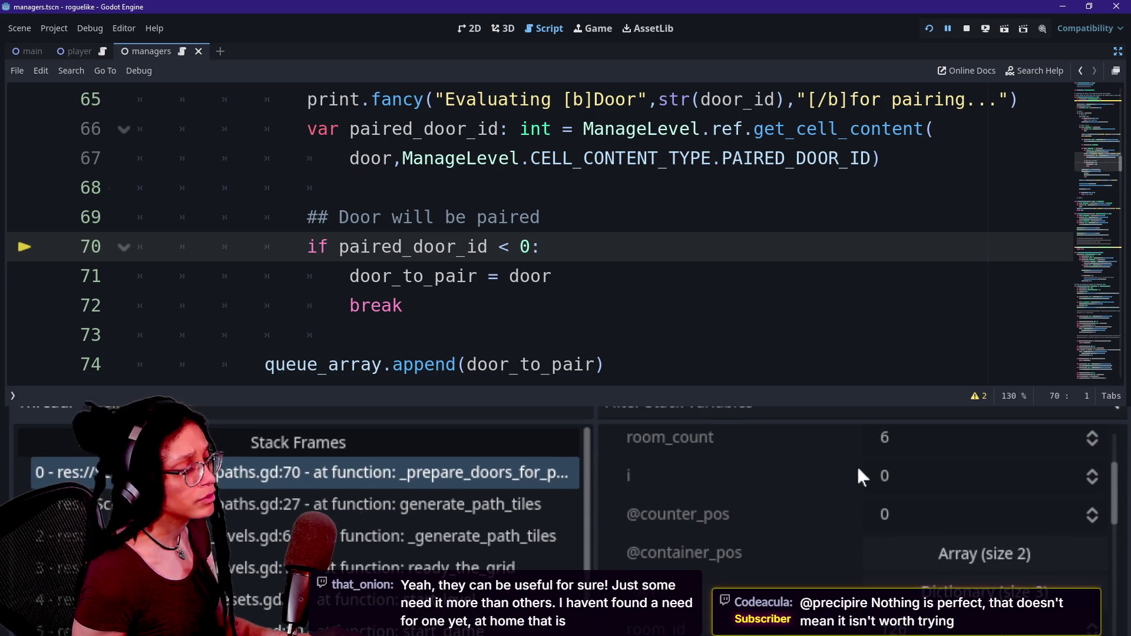
scroll(856, 465, down, 3)
scroll(856, 465, down, 5)
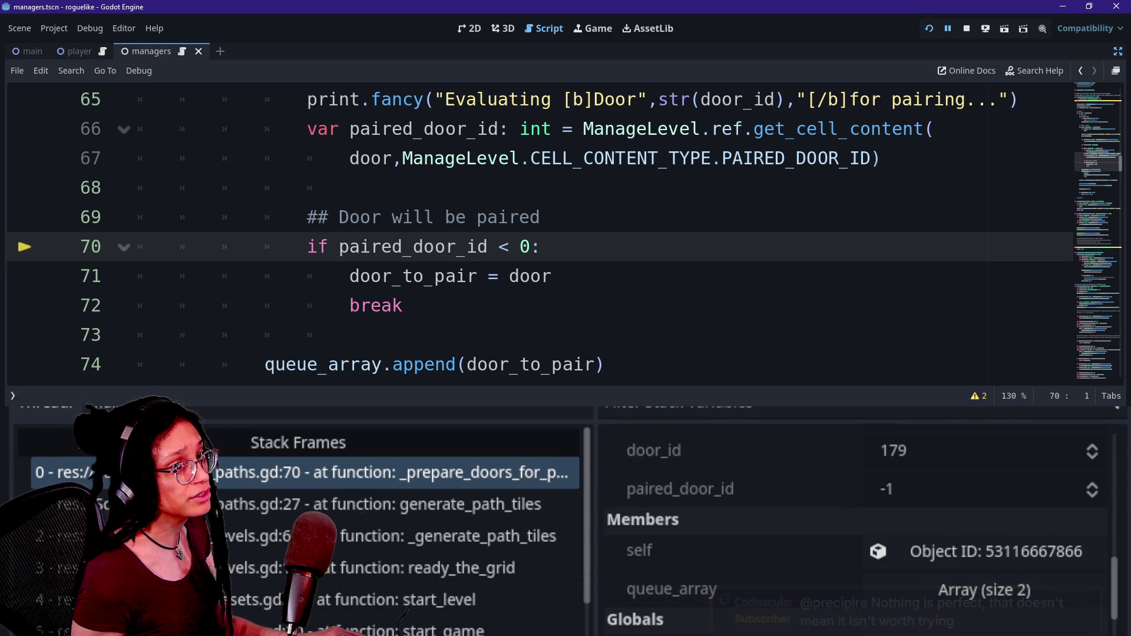
Step: Highlight the paired_door_id condition on line 70 and the door_to_pair assignment on line 71
mouse_move(307, 247)
mouse_down()
mouse_move(541, 246)
mouse_move(435, 247)
mouse_up()
click(435, 246)
mouse_move(551, 275)
mouse_down()
mouse_move(307, 276)
mouse_move(423, 276)
mouse_move(370, 276)
mouse_up()
click(371, 275)
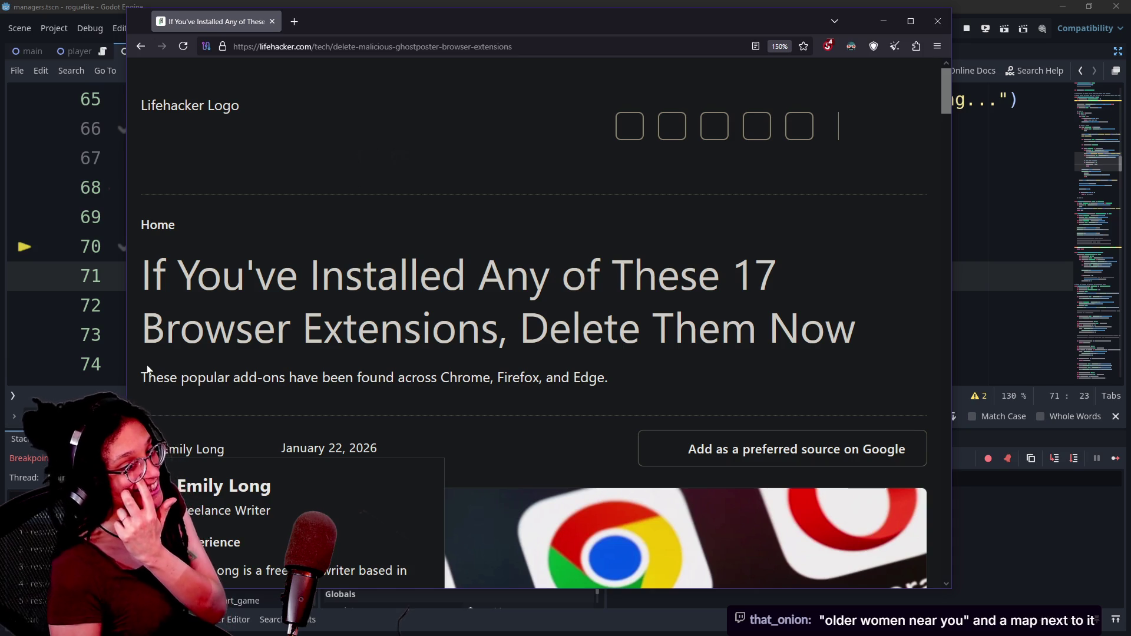
key(alt+Tab)
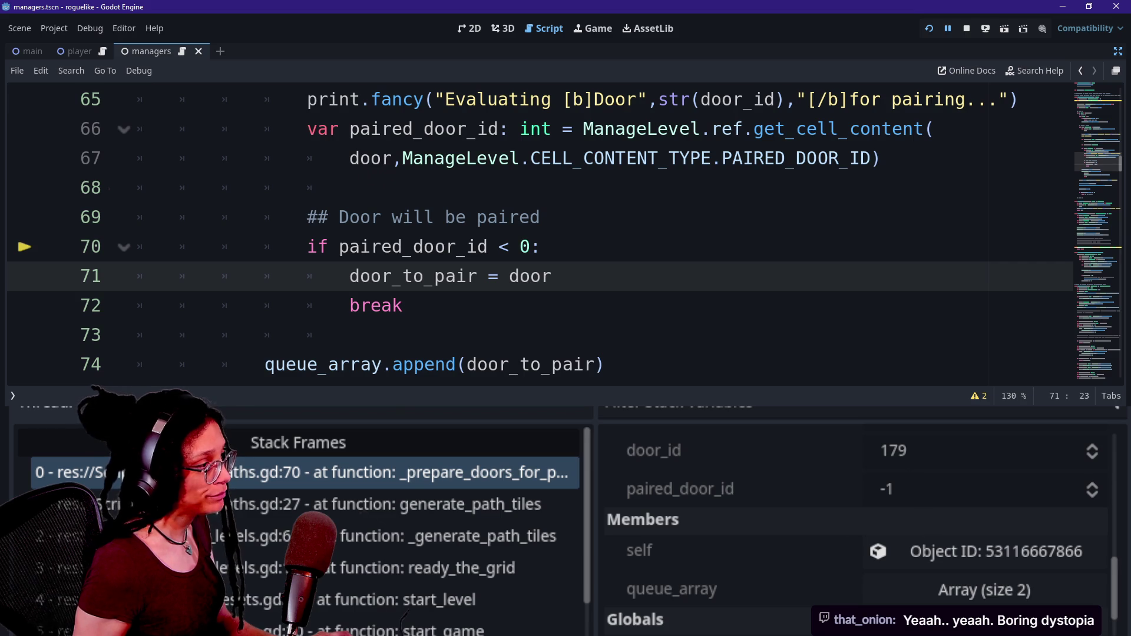
key(F10)
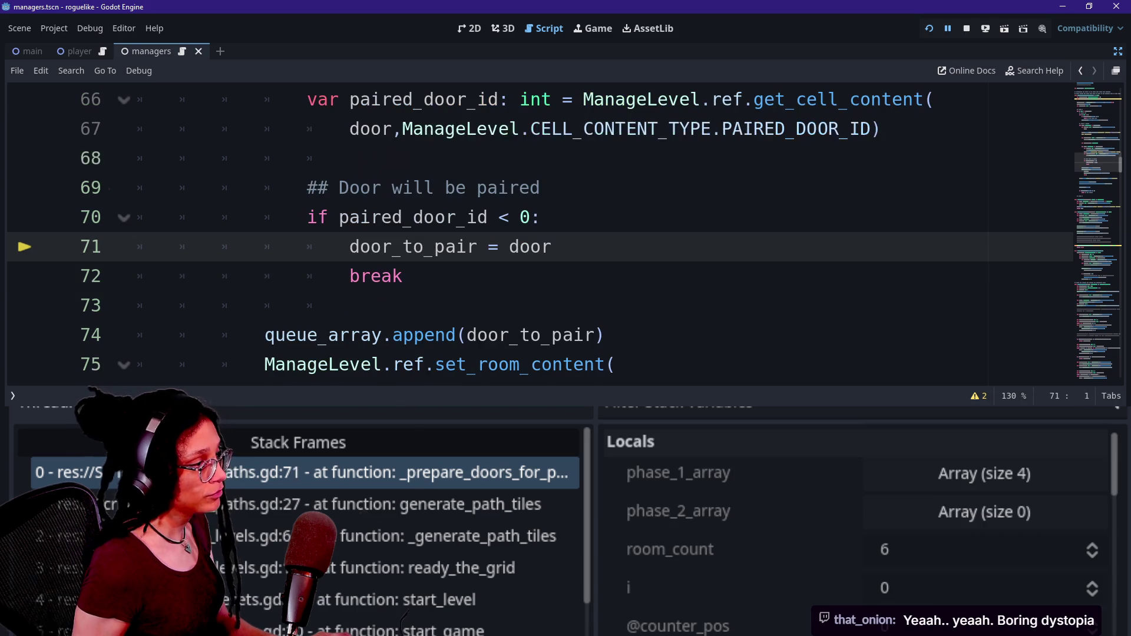
Step: Step to line 72's break, expand door_to_pair's 12 entries, then step to line 74
scroll(858, 508, down, 3)
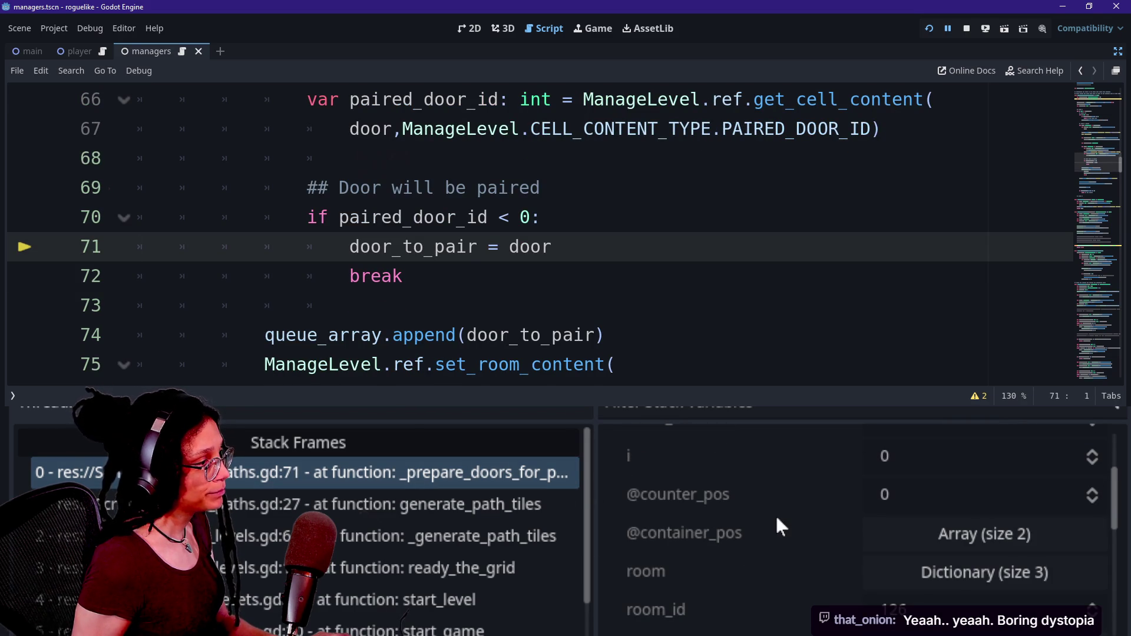
scroll(775, 508, down, 6)
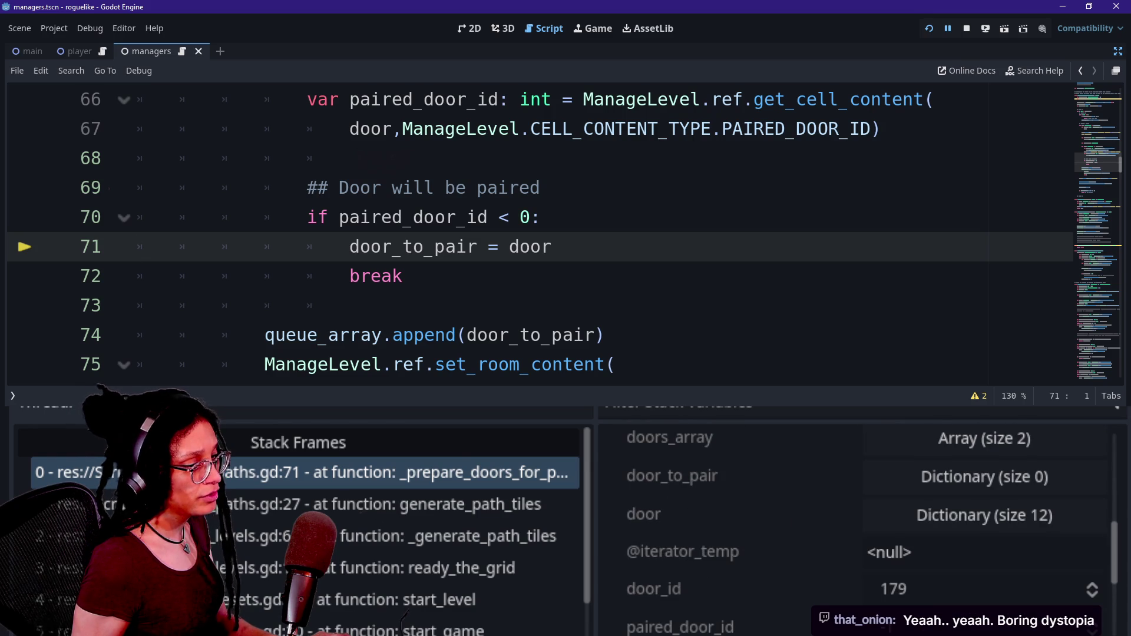
key(F10)
scroll(617, 552, down, 3)
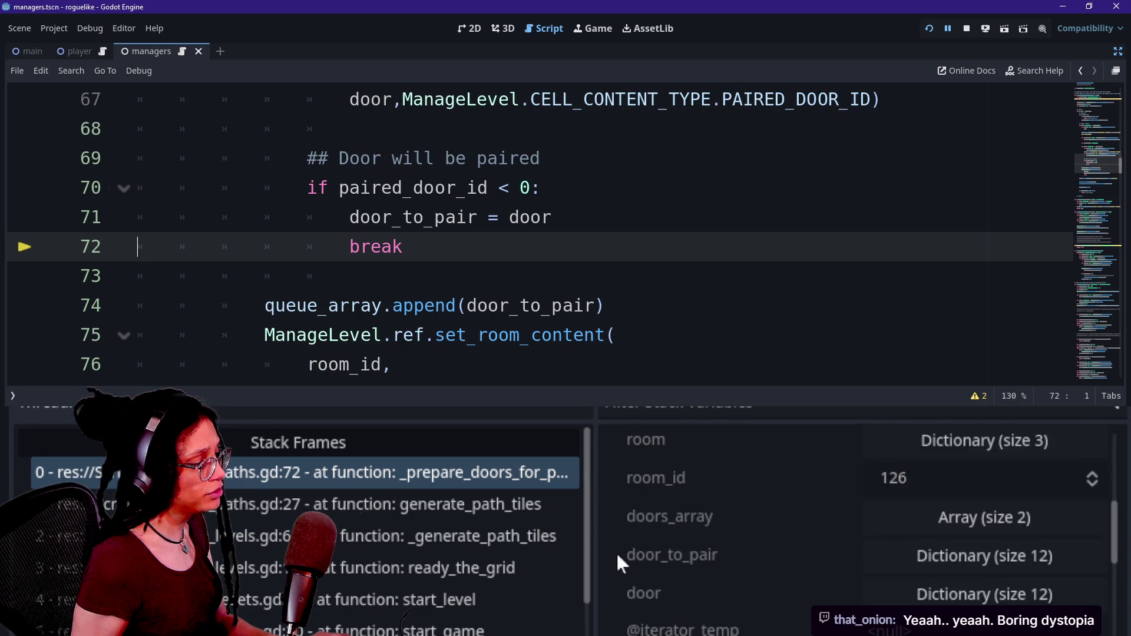
scroll(616, 551, down, 2)
click(913, 503)
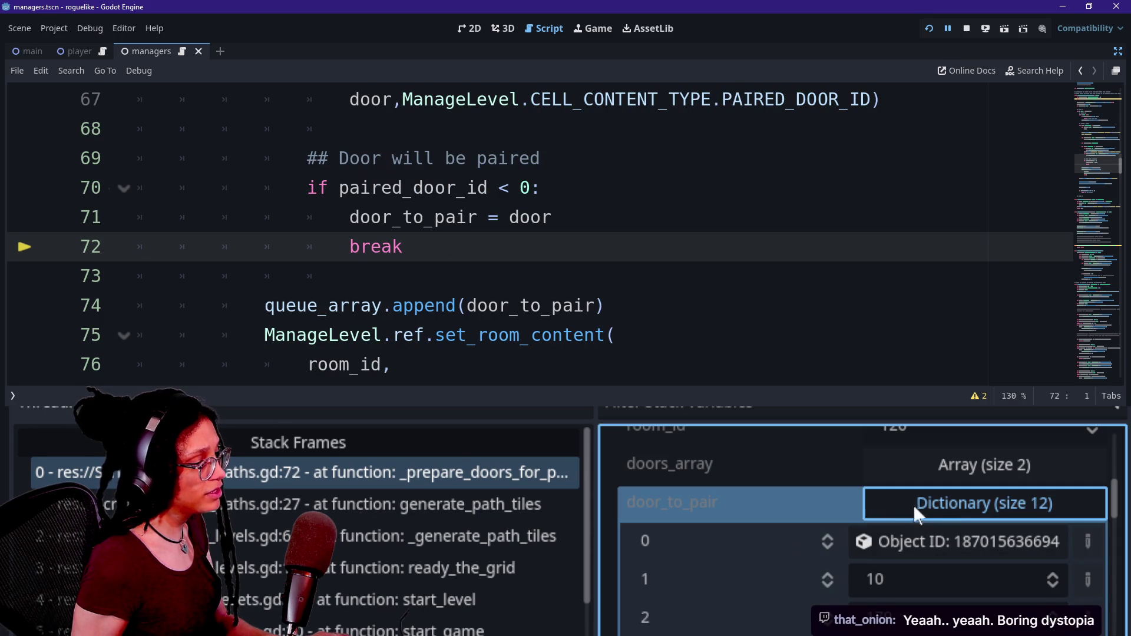
scroll(787, 540, down, 1)
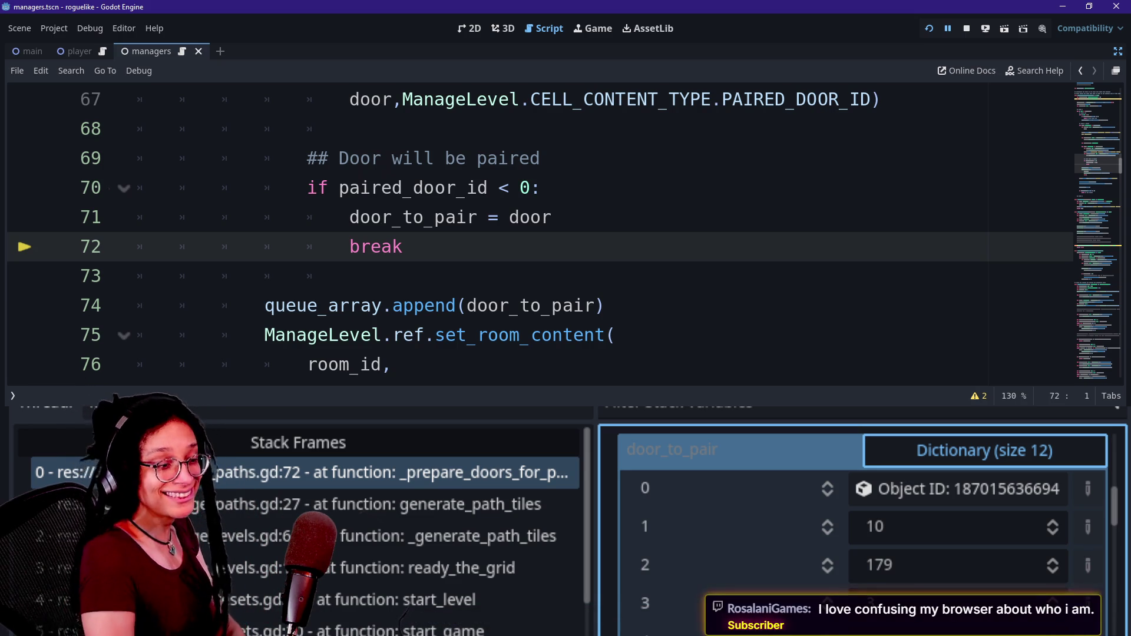
key(F10)
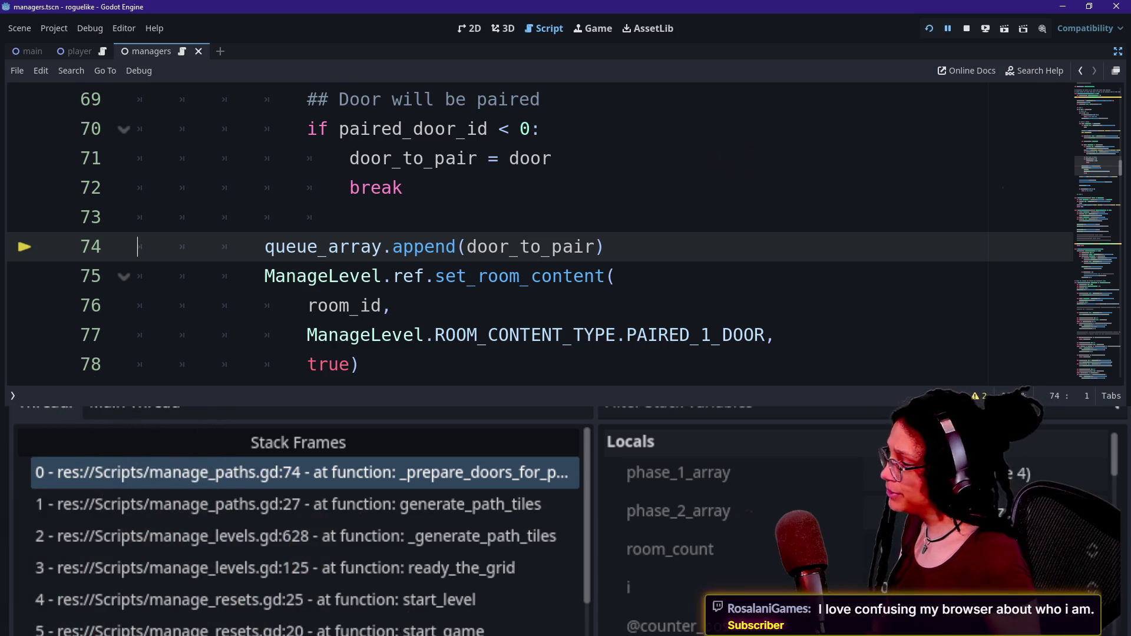
Step: In the Output log, highlight the Chose Room 126, Chose Room 68 and Evaluating Door 179 lines
key(alt+o)
drag(118, 545, 289, 547)
click(289, 546)
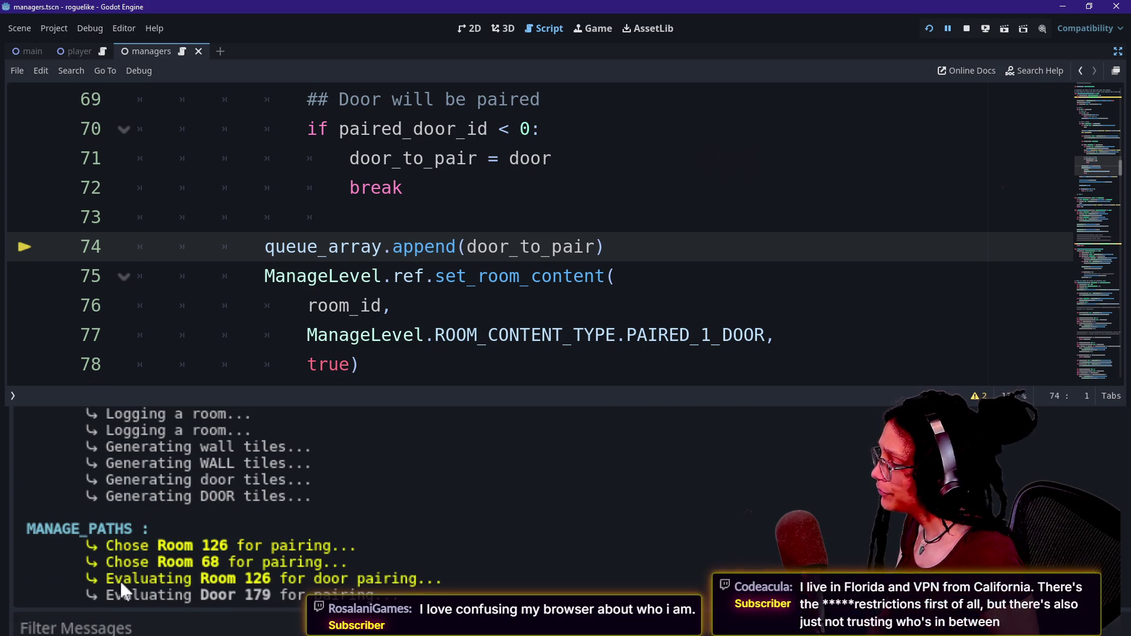
drag(122, 562, 281, 562)
click(314, 578)
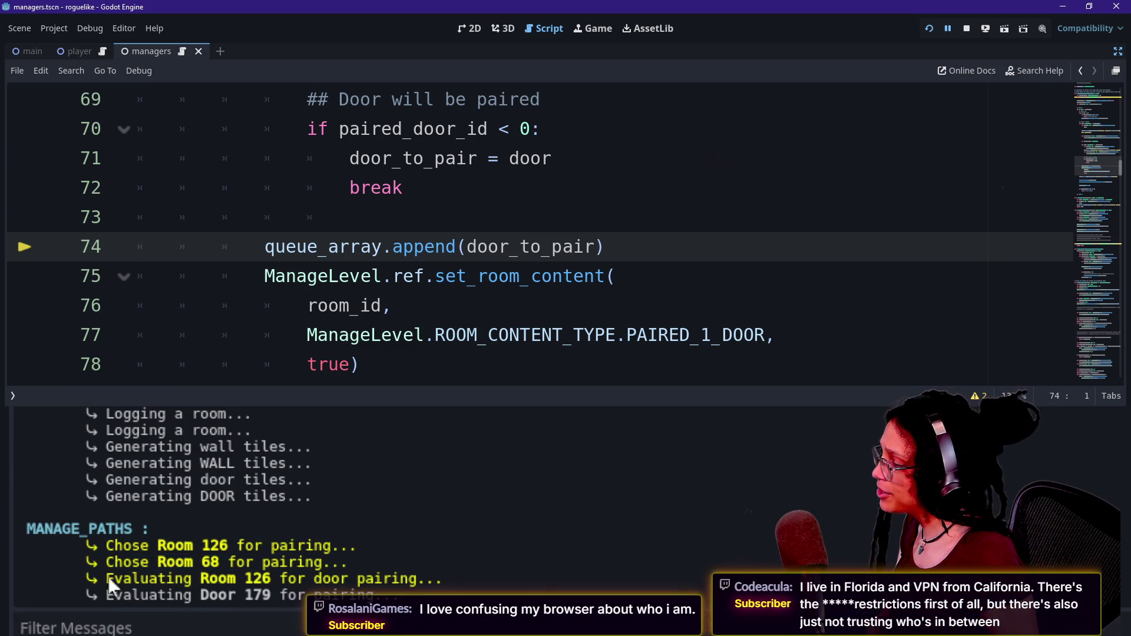
drag(202, 579, 383, 577)
click(361, 578)
mouse_move(125, 594)
mouse_down()
mouse_move(330, 595)
mouse_move(139, 586)
mouse_move(377, 578)
mouse_up()
click(346, 600)
click(164, 577)
double_click(362, 578)
click(200, 585)
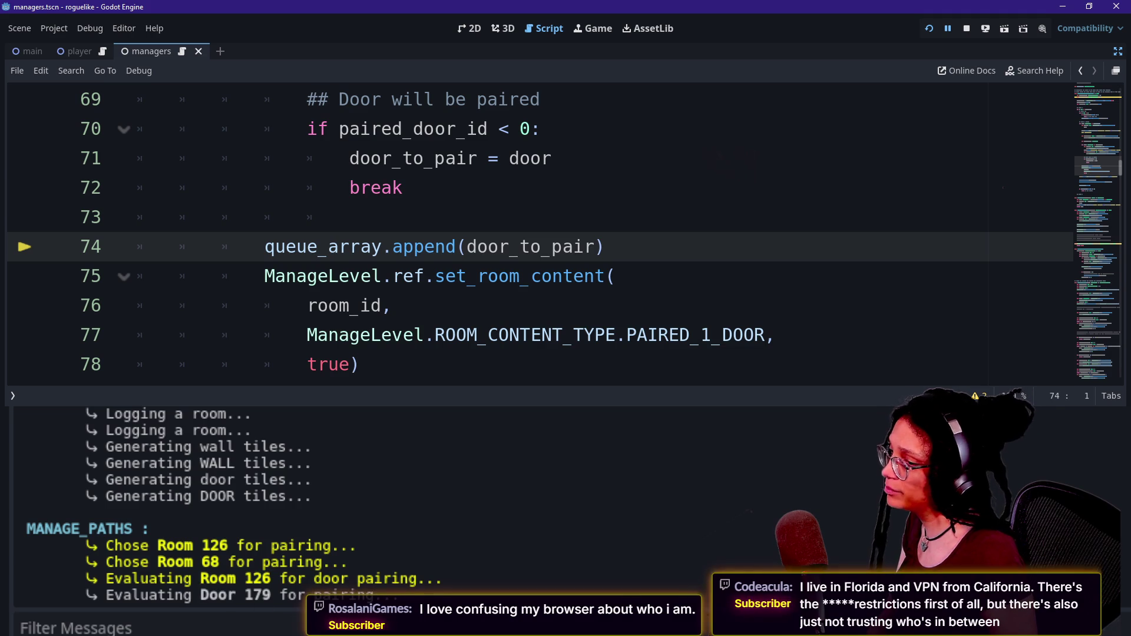
Step: Back in the Debugger, step past line 74 to line 75, then on to line 52
key(alt+d)
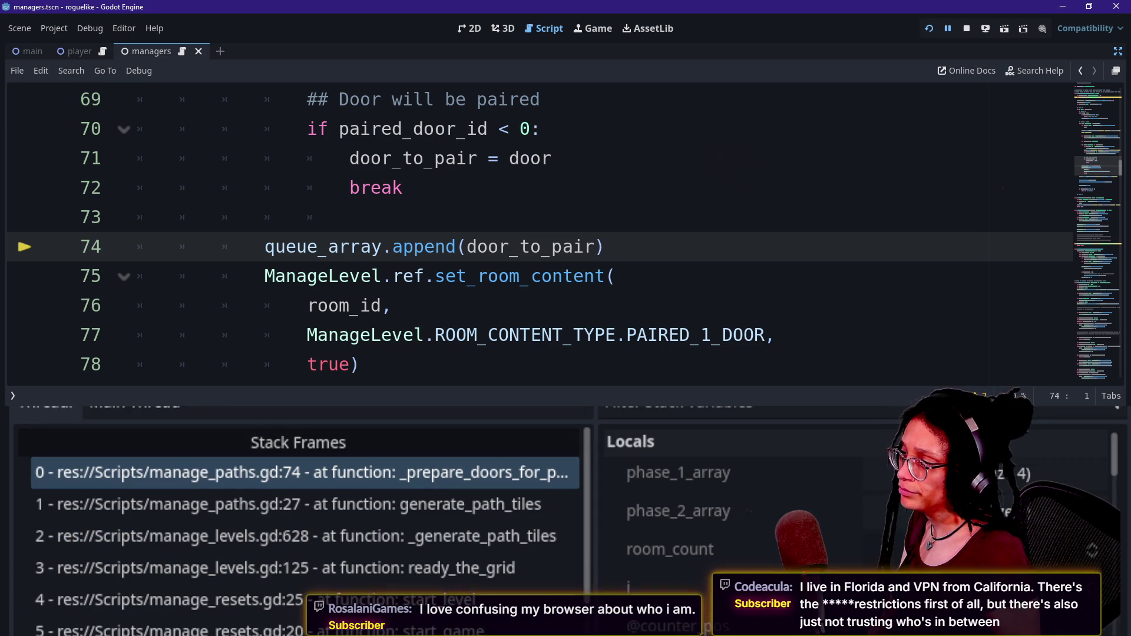
key(F10)
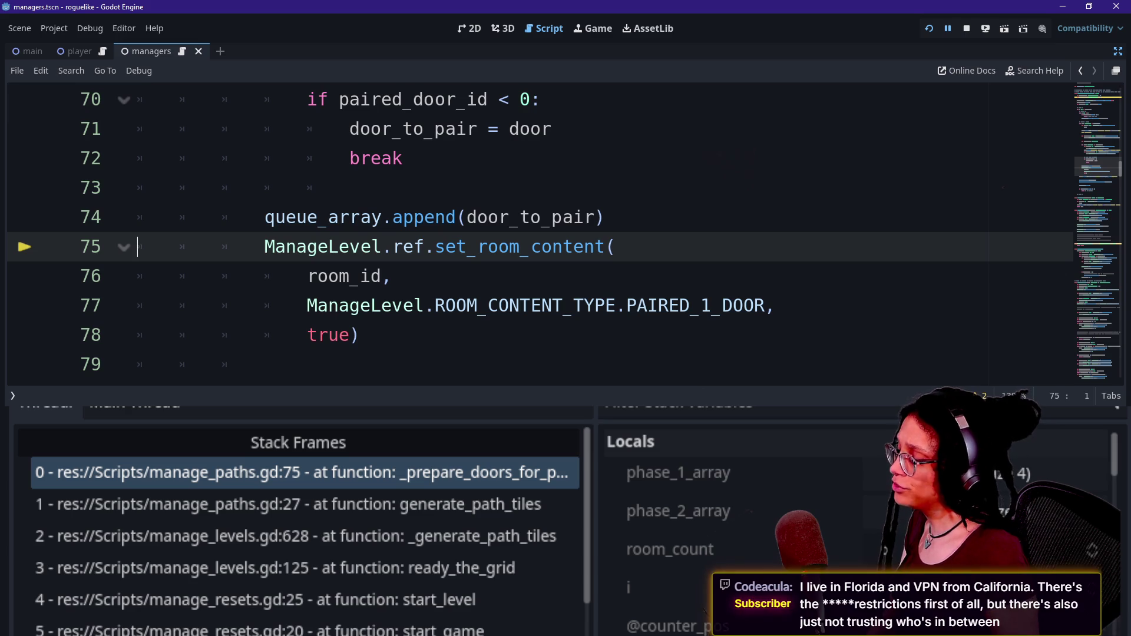
key(alt+o)
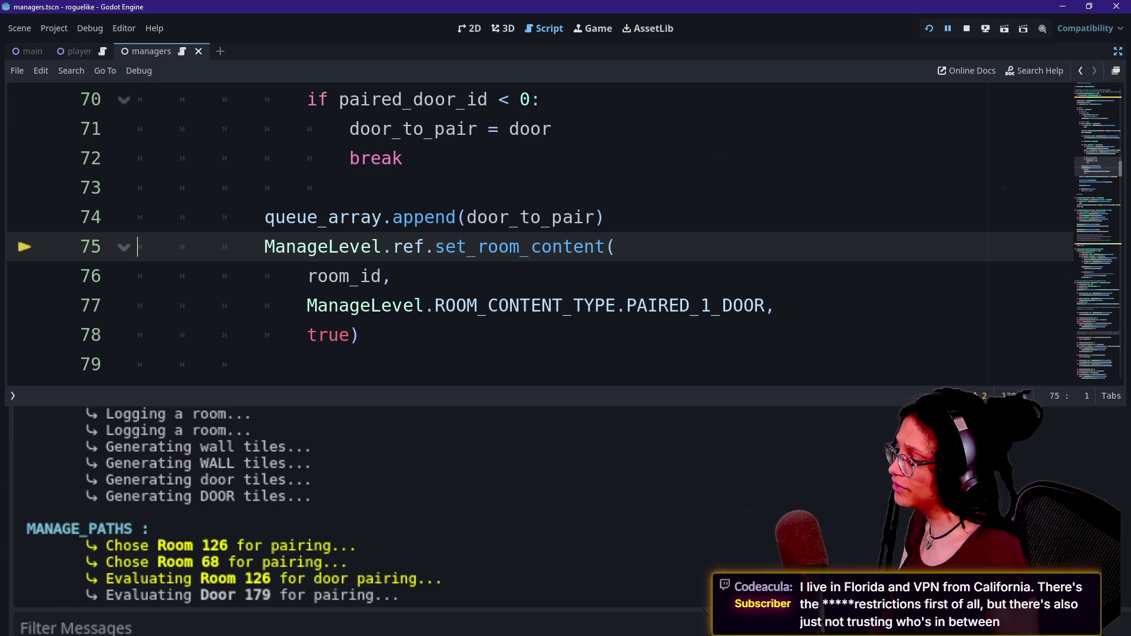
key(alt+d)
key(F10)
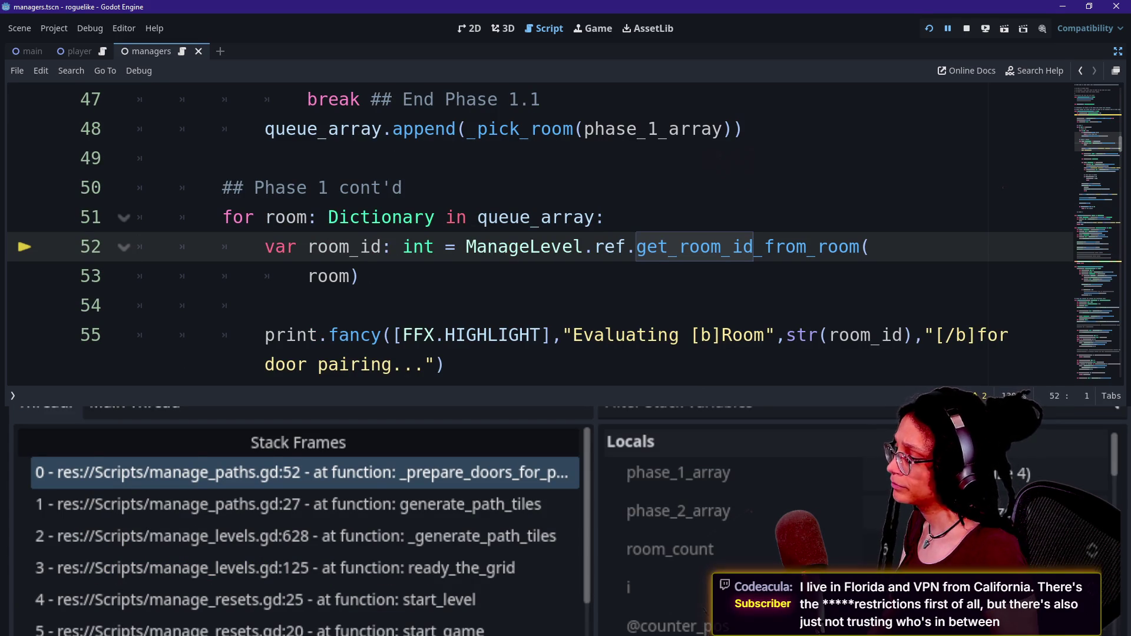
Step: Step over lines 52 through 60 into the door loop at line 63
key(alt+o)
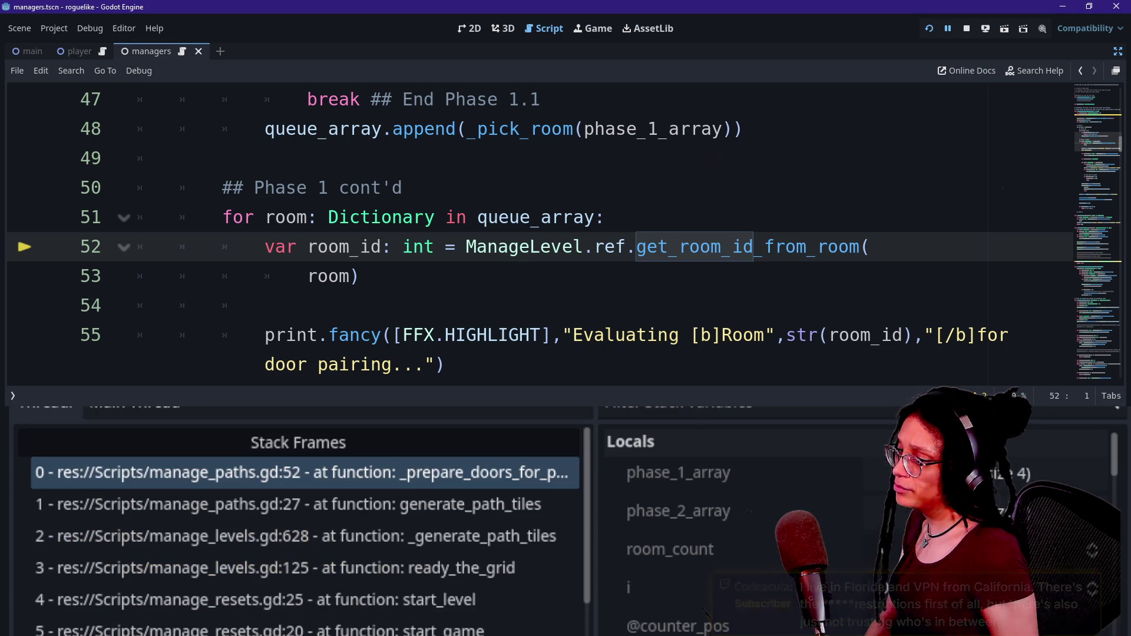
key(F12)
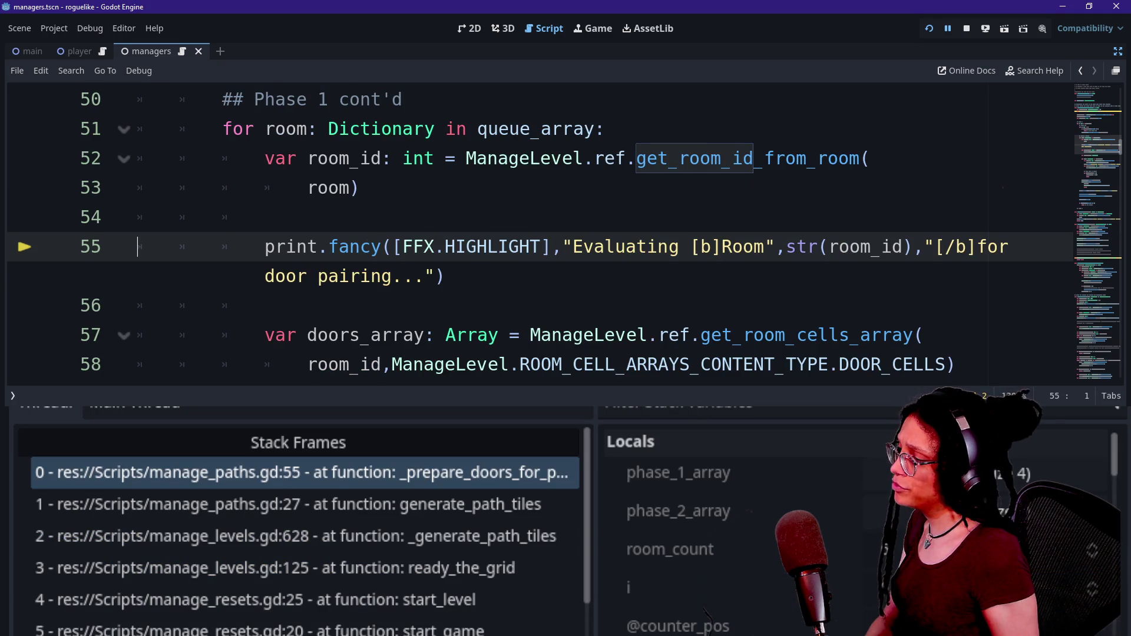
key(F10)
key(F10)
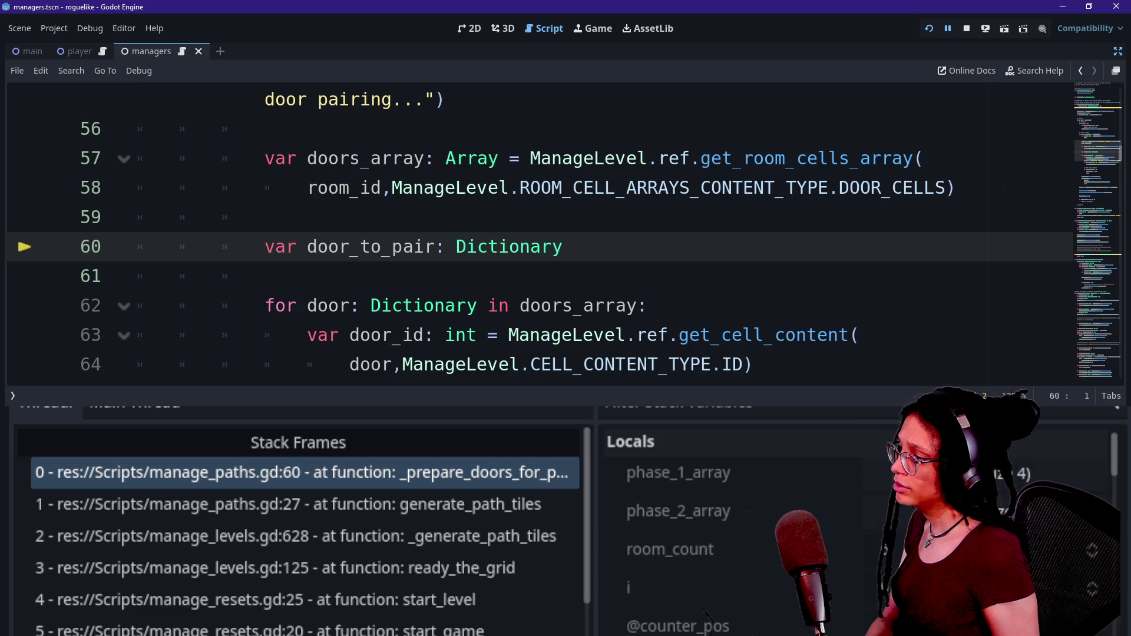
key(F10)
key(F10)
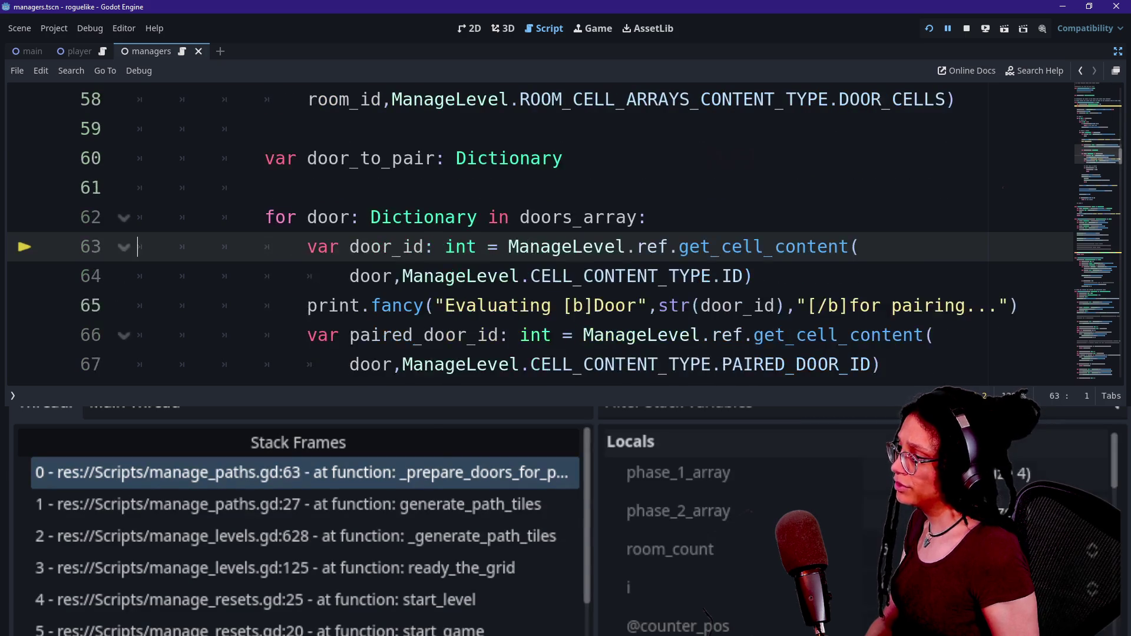
key(F10)
key(F10)
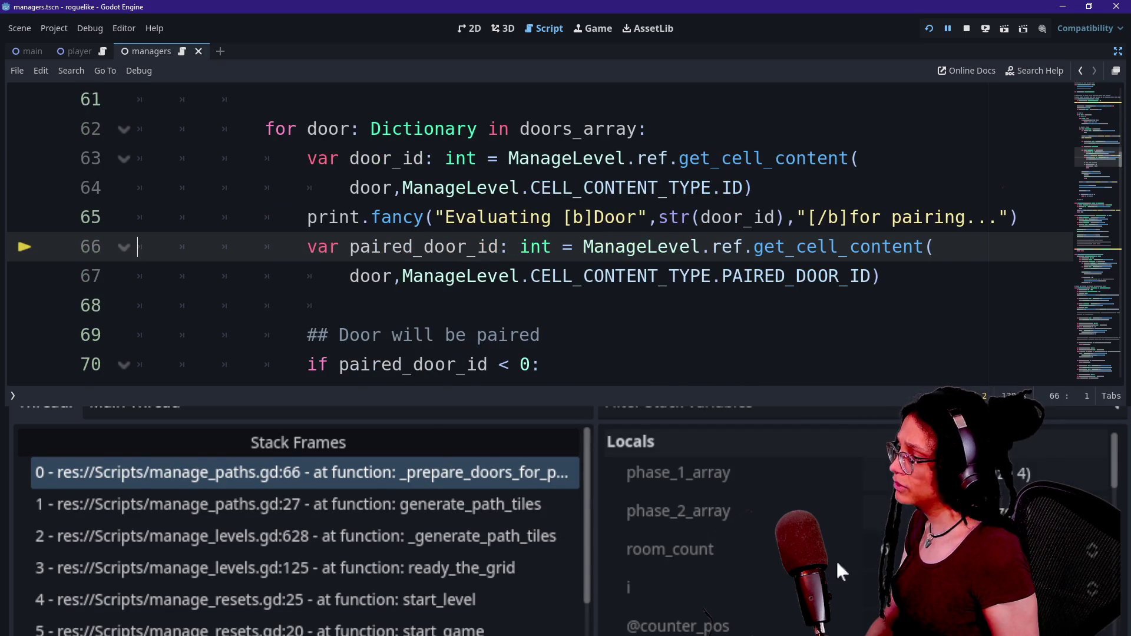
Step: Review the Output log's Door 179, Door 114 and Room 126 pairing lines, then return to the Debugger
key(alt+o)
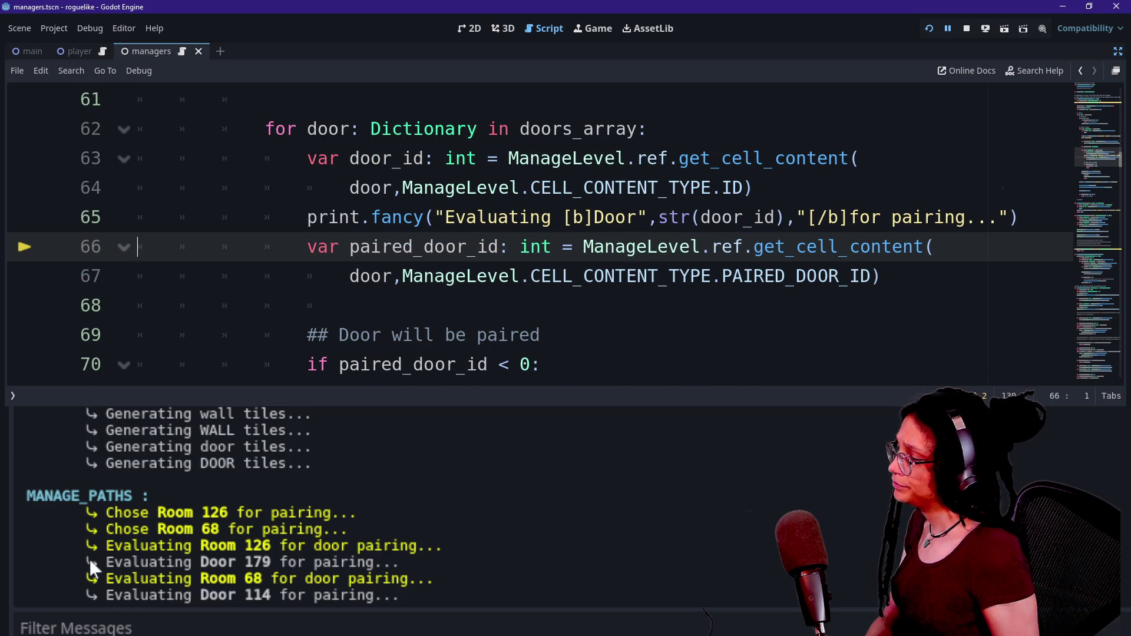
drag(92, 562, 305, 563)
drag(383, 563, 401, 563)
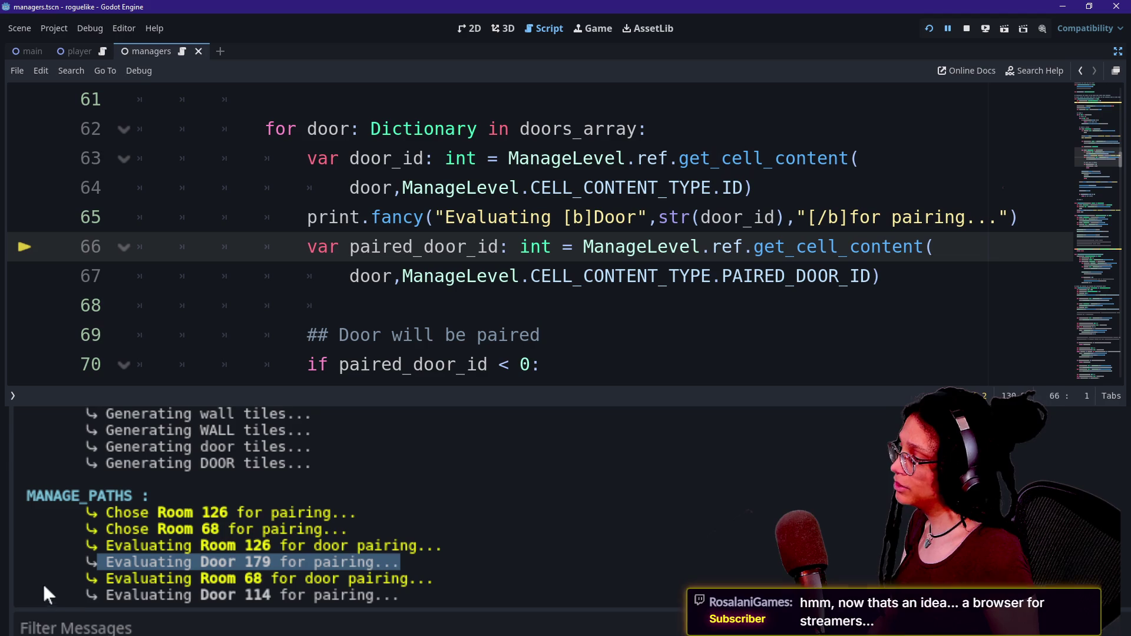
drag(86, 595, 348, 594)
drag(218, 563, 350, 562)
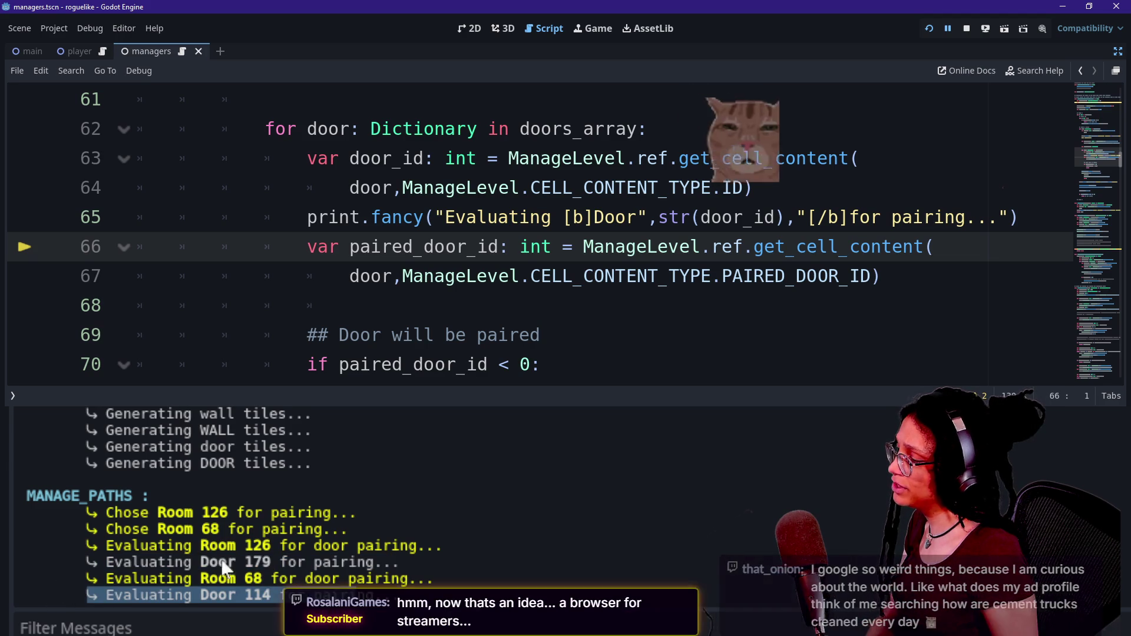
drag(281, 545, 349, 546)
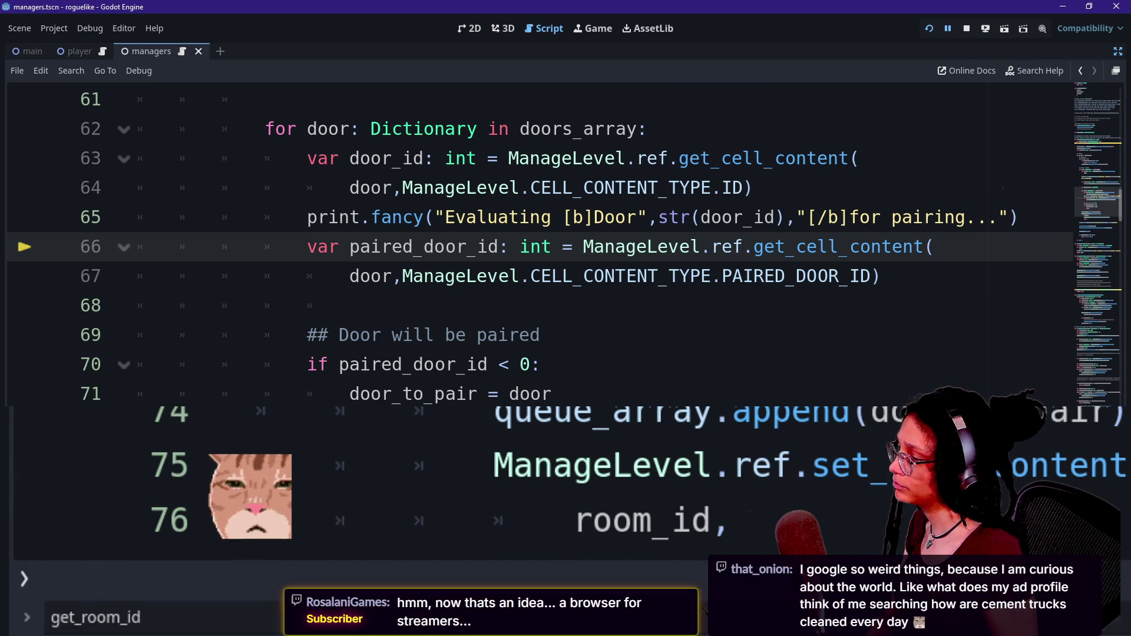
click(83, 628)
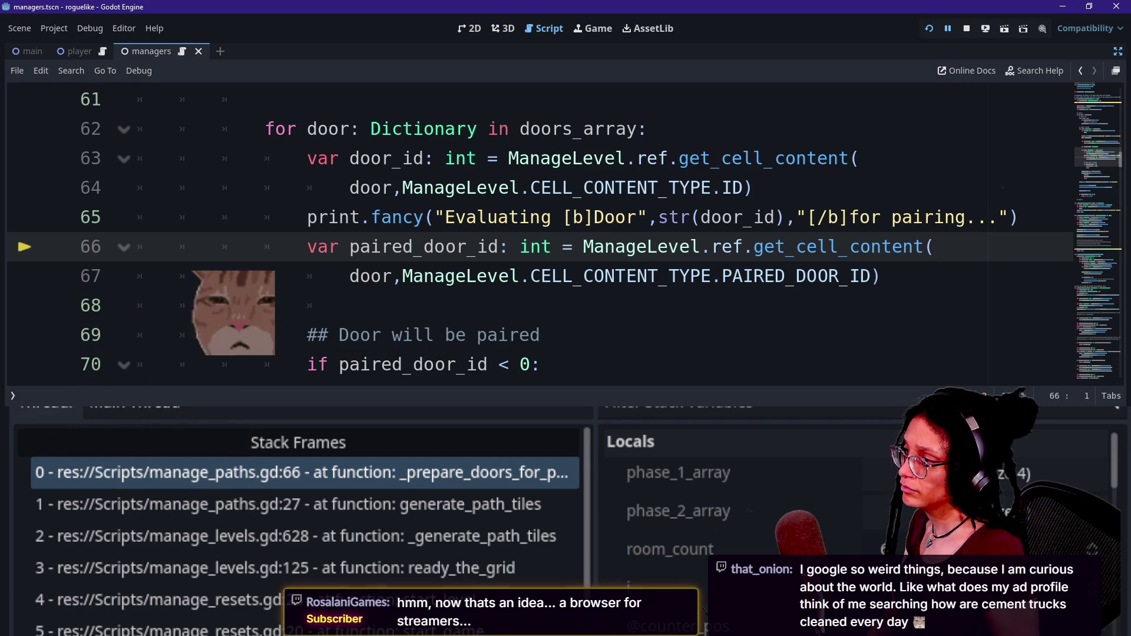
key(F10)
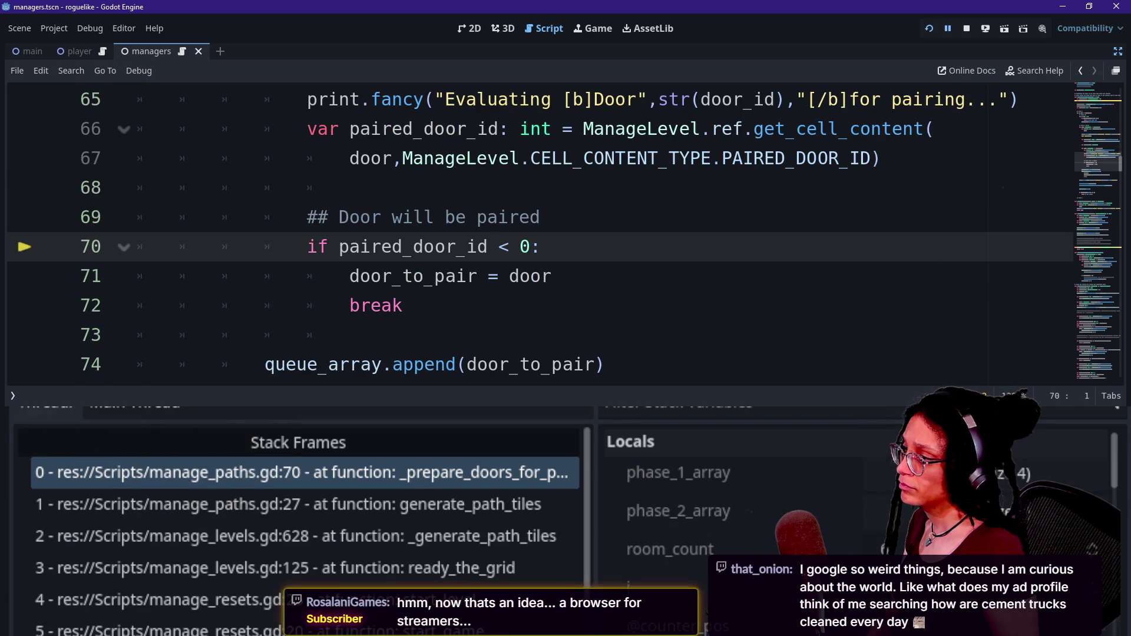
key(F10)
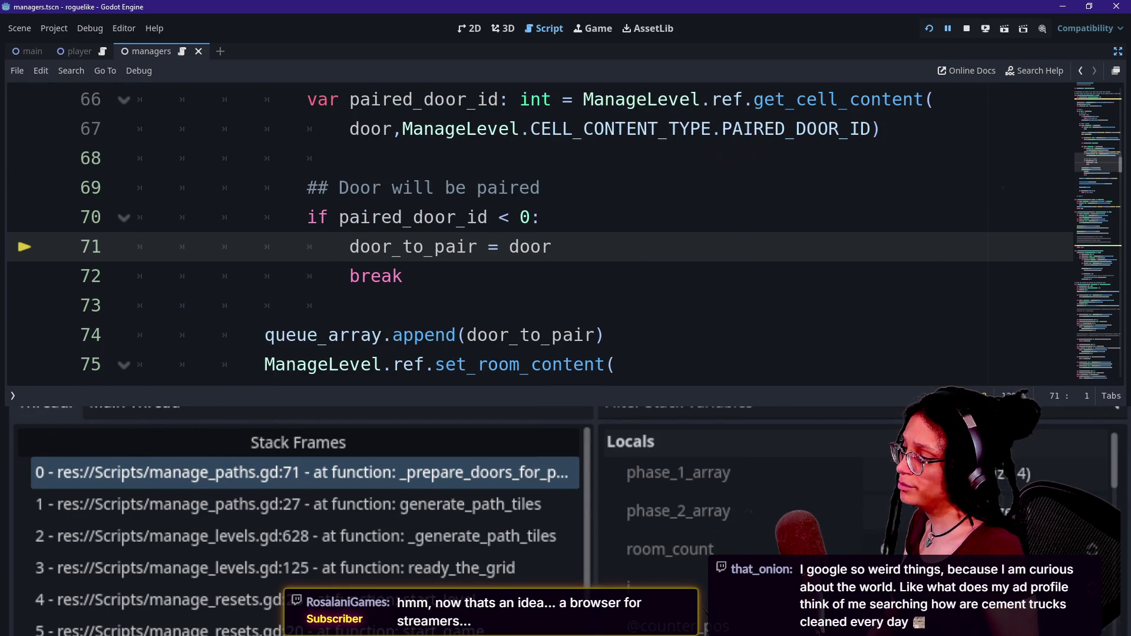
key(F10)
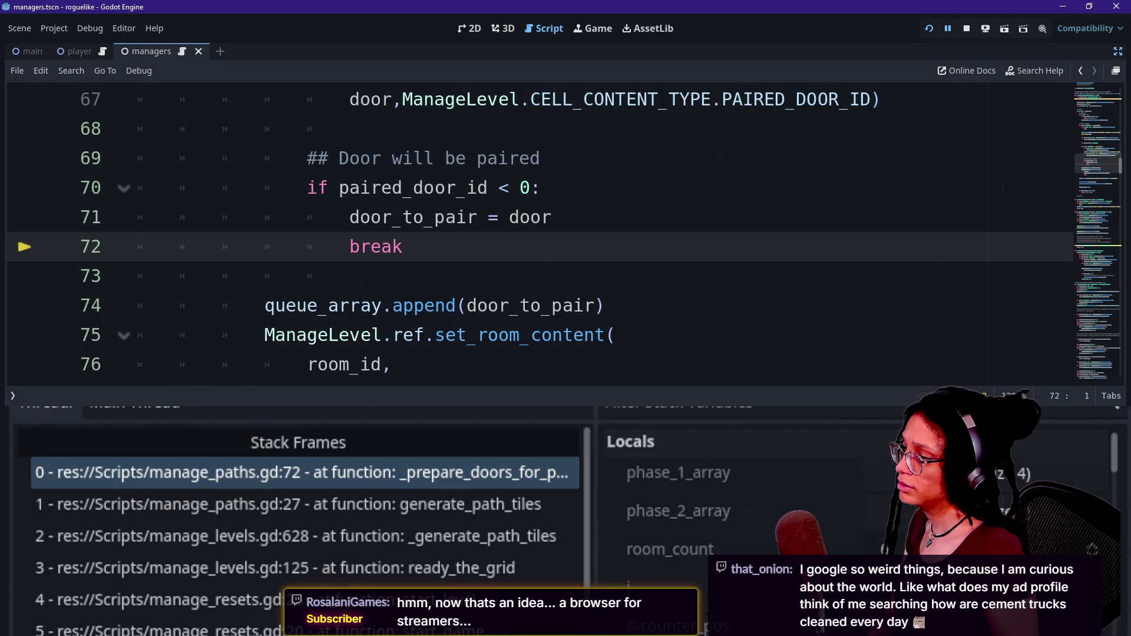
key(F10)
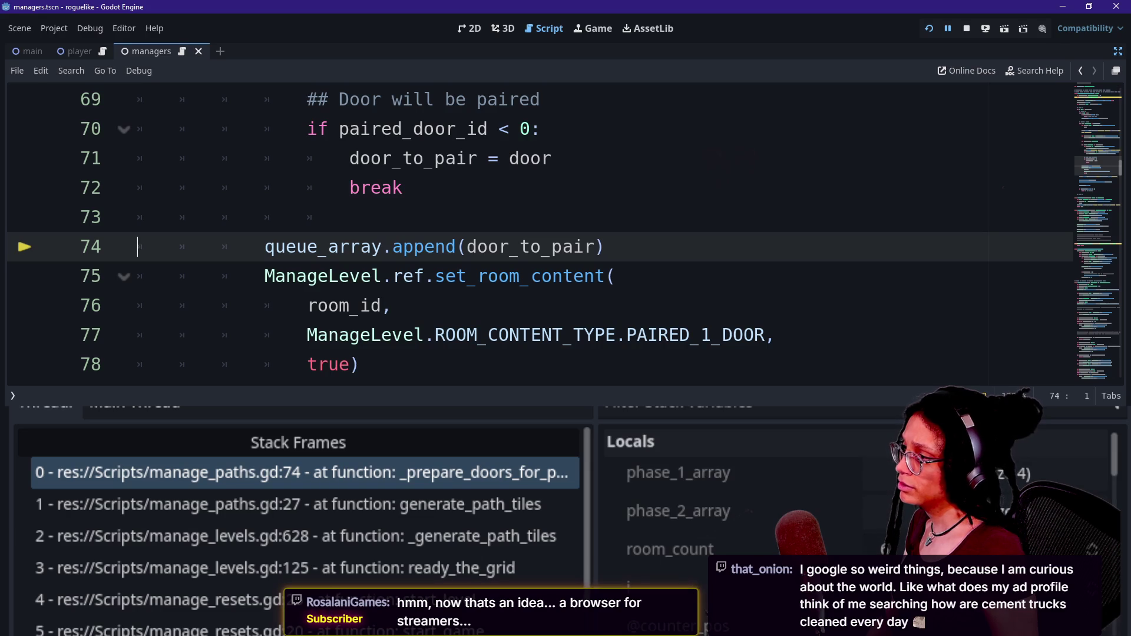
key(alt+o)
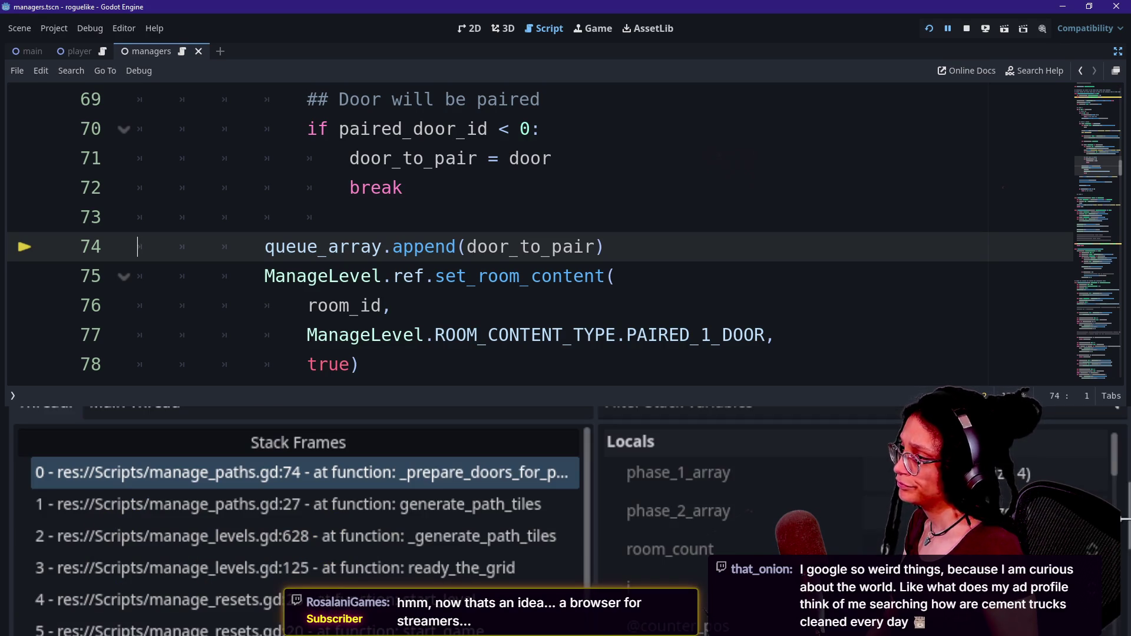
key(alt+d)
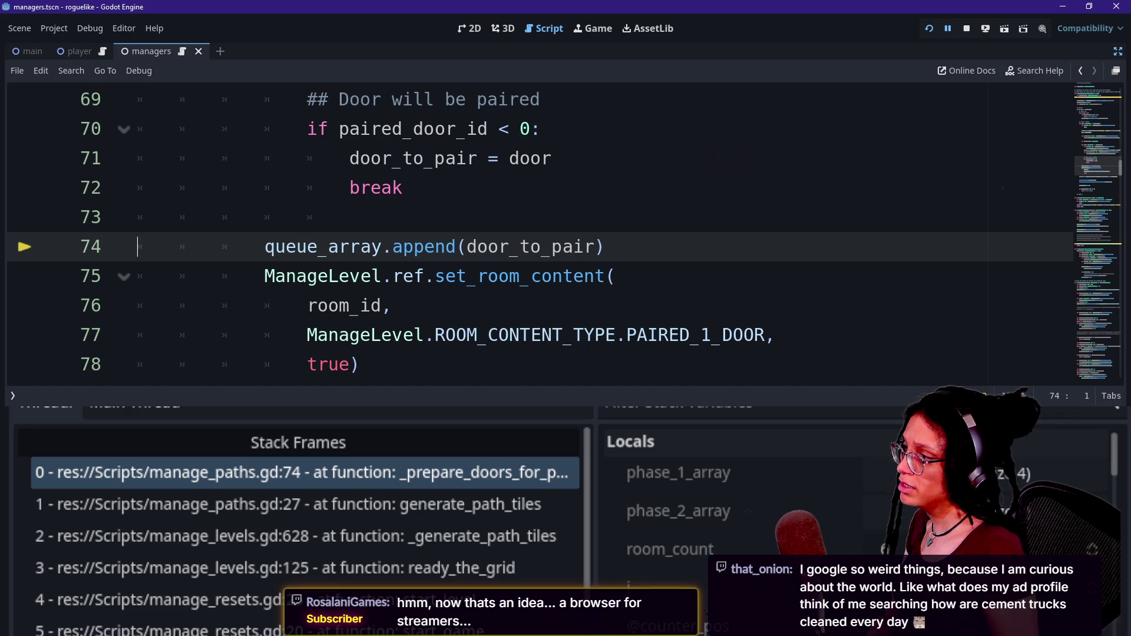
scroll(540, 233, up, 5)
scroll(540, 233, down, 6)
scroll(539, 233, up, 3)
scroll(539, 233, down, 1)
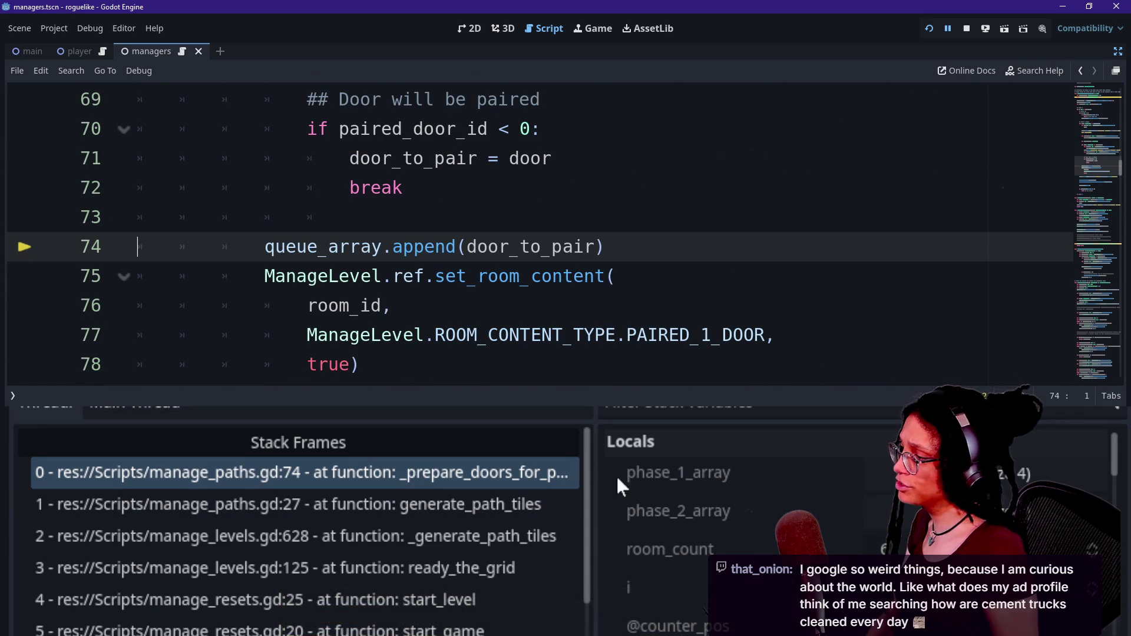
scroll(540, 233, up, 1)
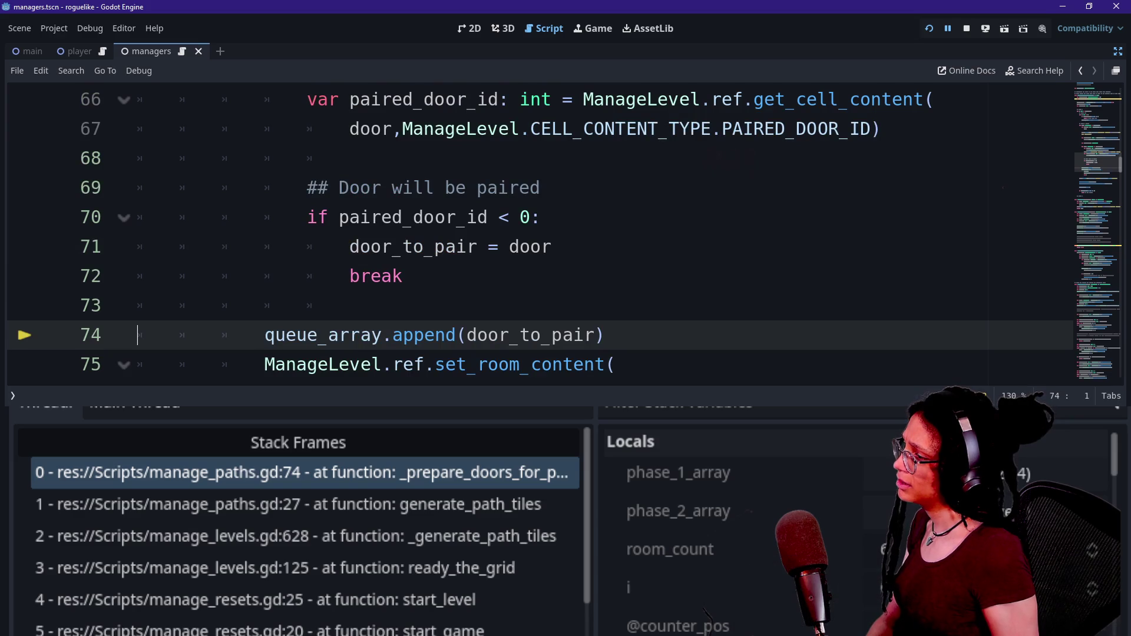
scroll(867, 546, down, 5)
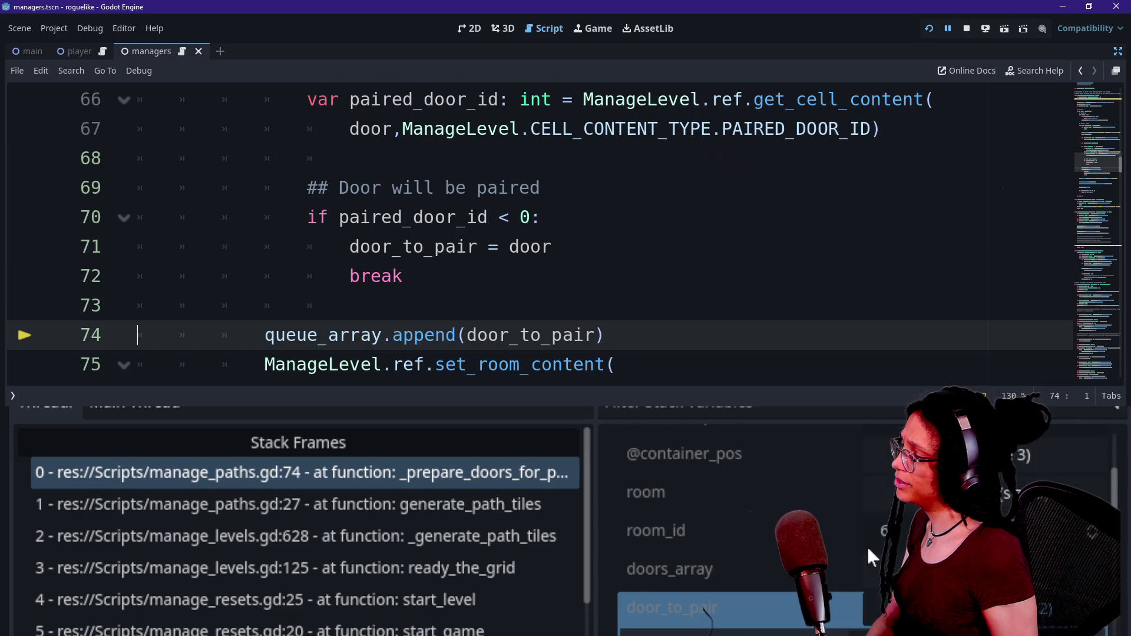
click(867, 543)
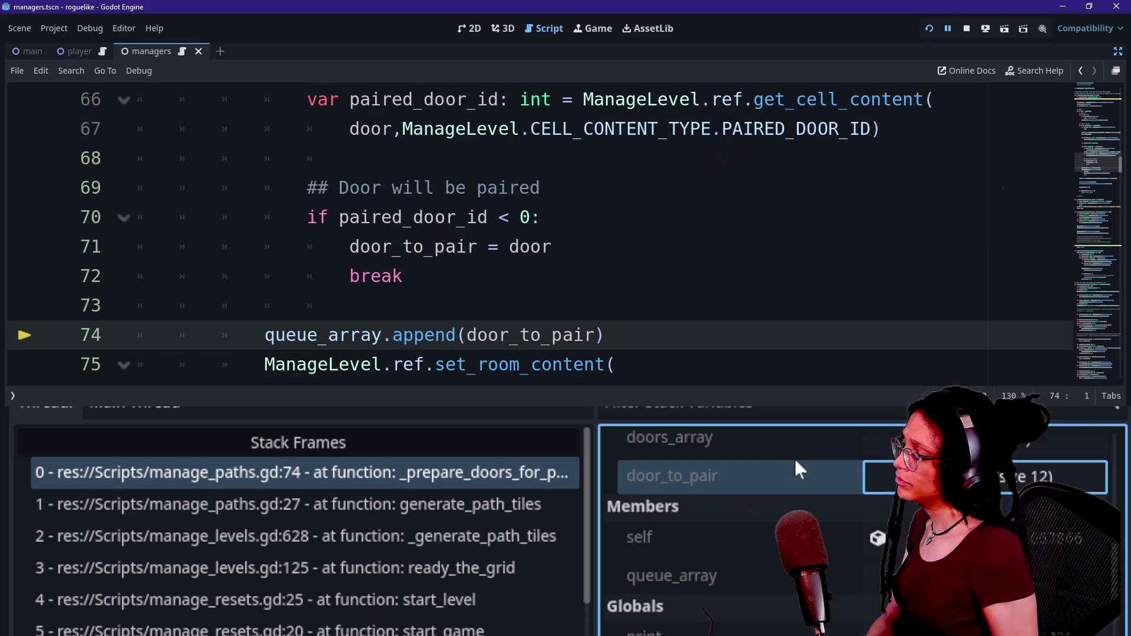
scroll(797, 486, up, 2)
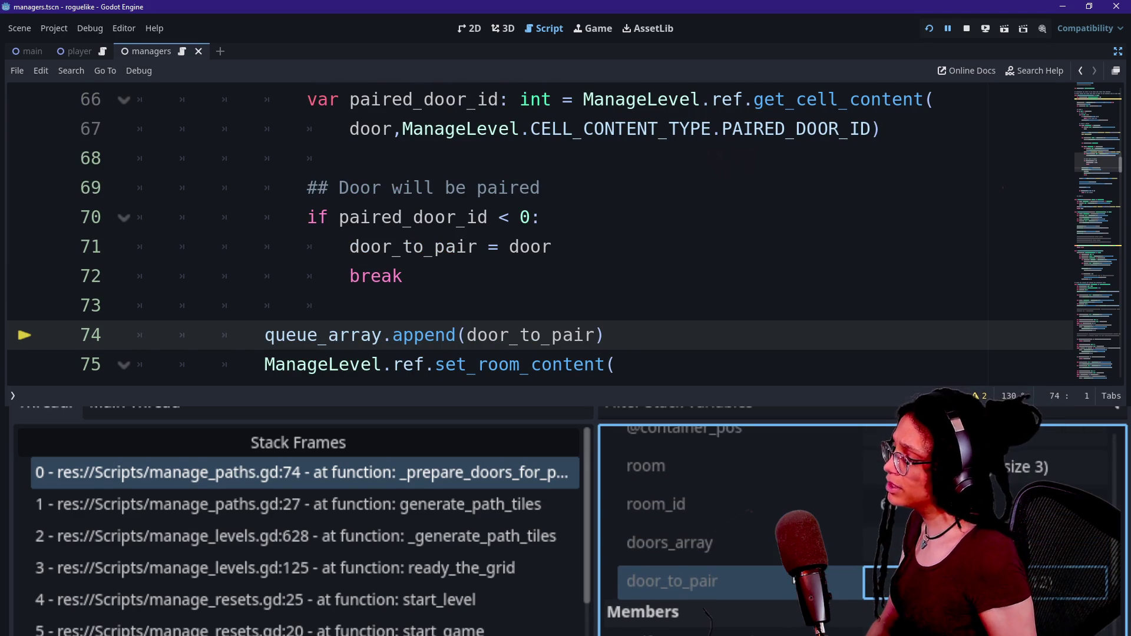
scroll(797, 487, down, 2)
click(737, 530)
scroll(737, 530, down, 3)
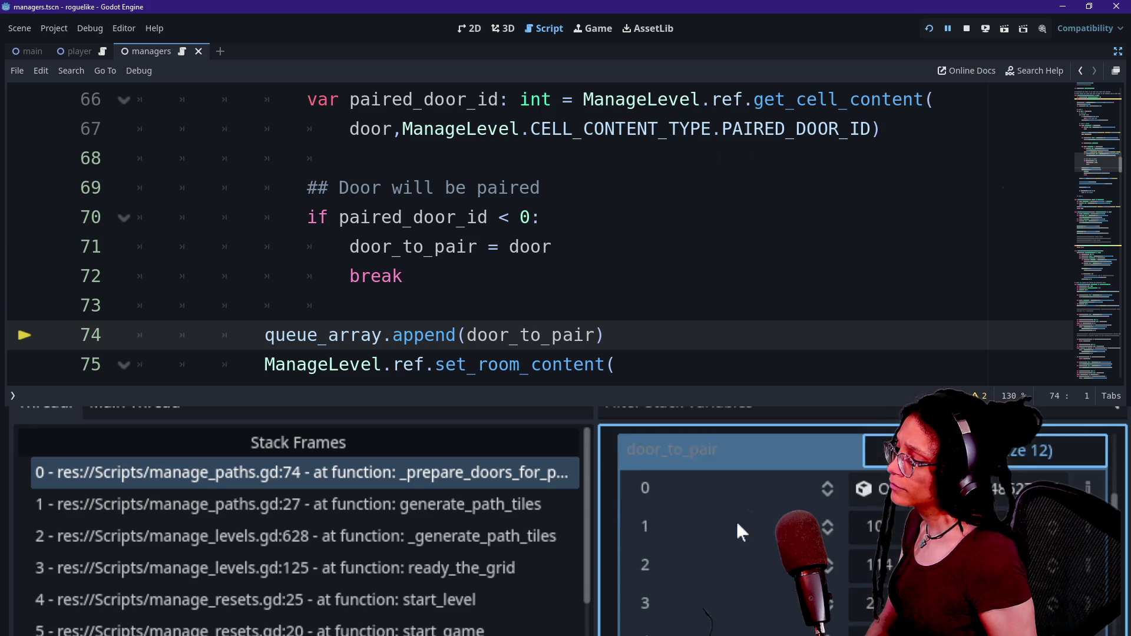
key(alt+o)
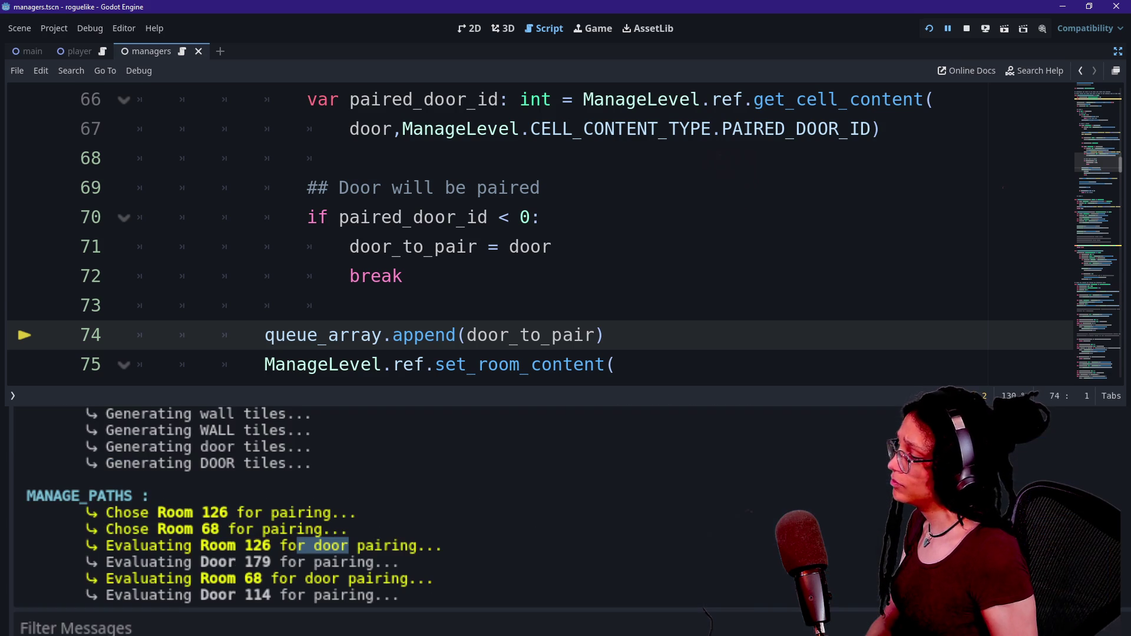
drag(149, 595, 348, 595)
scroll(377, 359, down, 3)
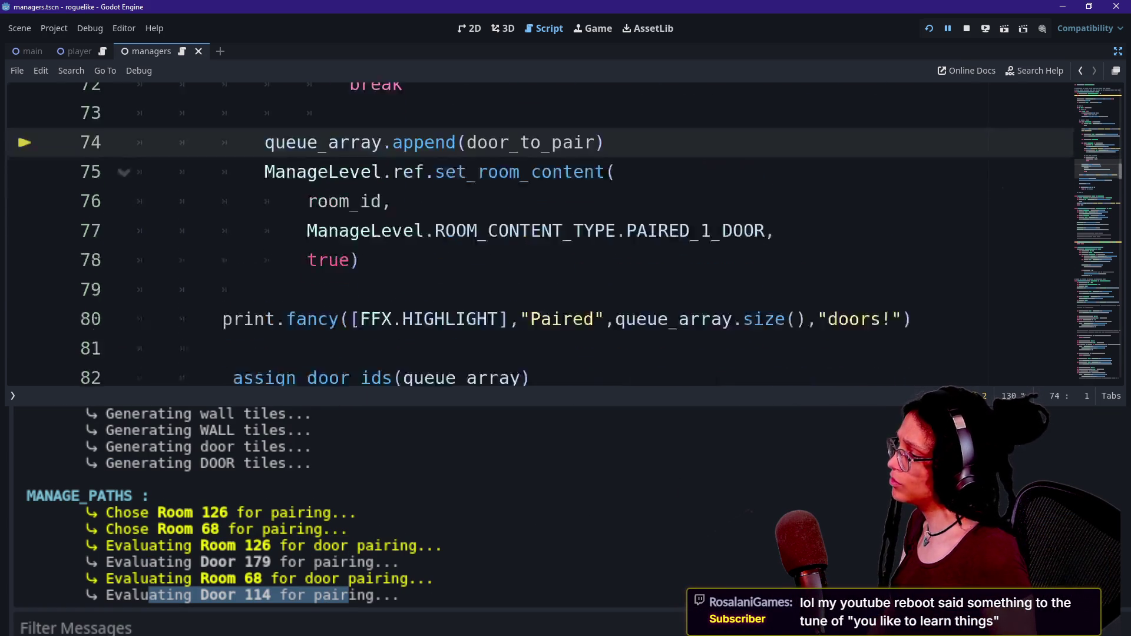
scroll(377, 360, up, 1)
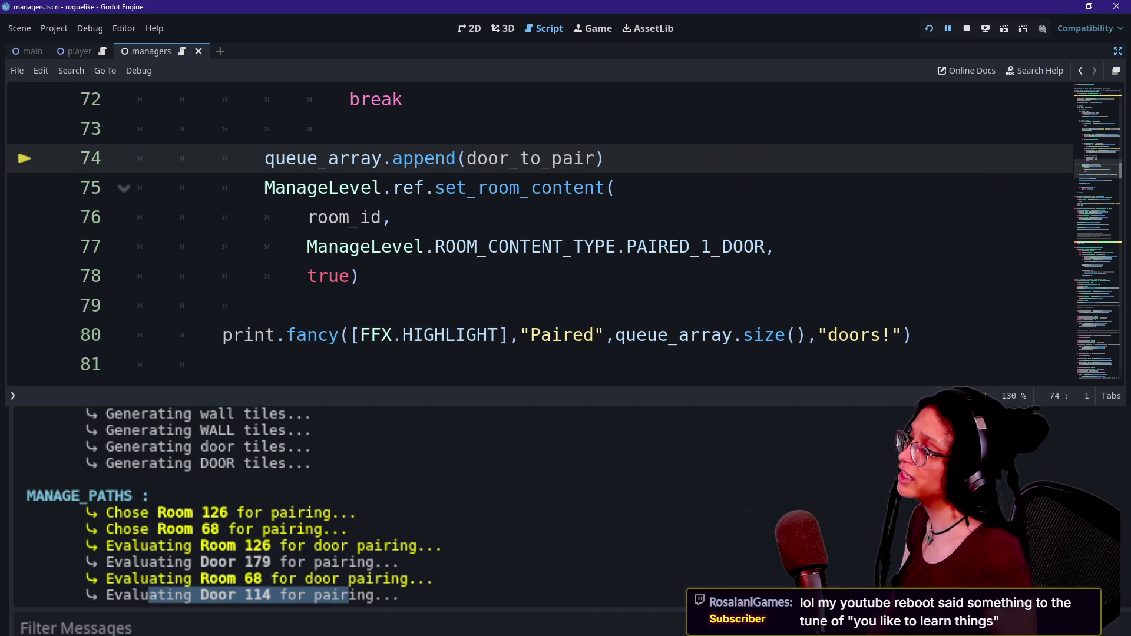
scroll(530, 236, down, 2)
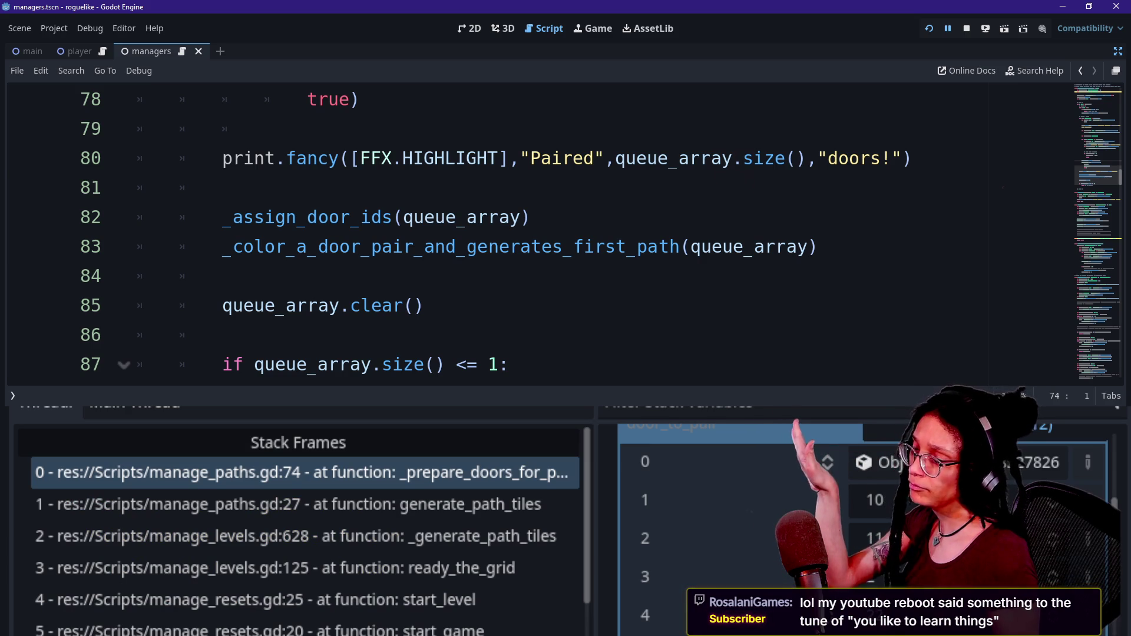
Step: Step past line 74 into the next room, check the log, and step to the doors_array lookup
key(F10)
key(F10)
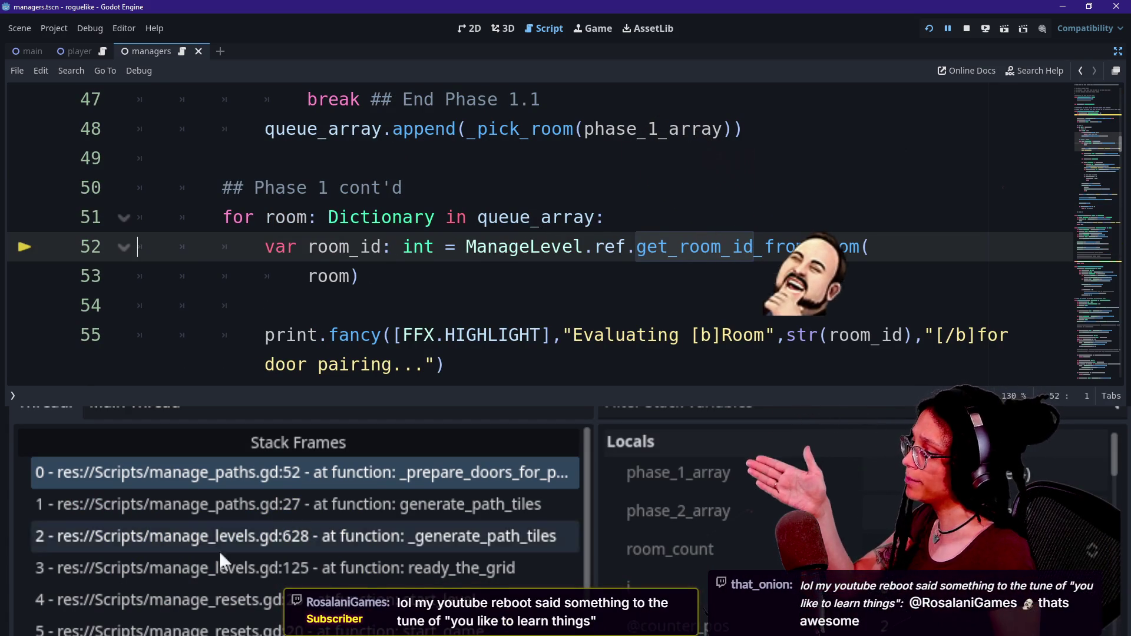
key(alt+o)
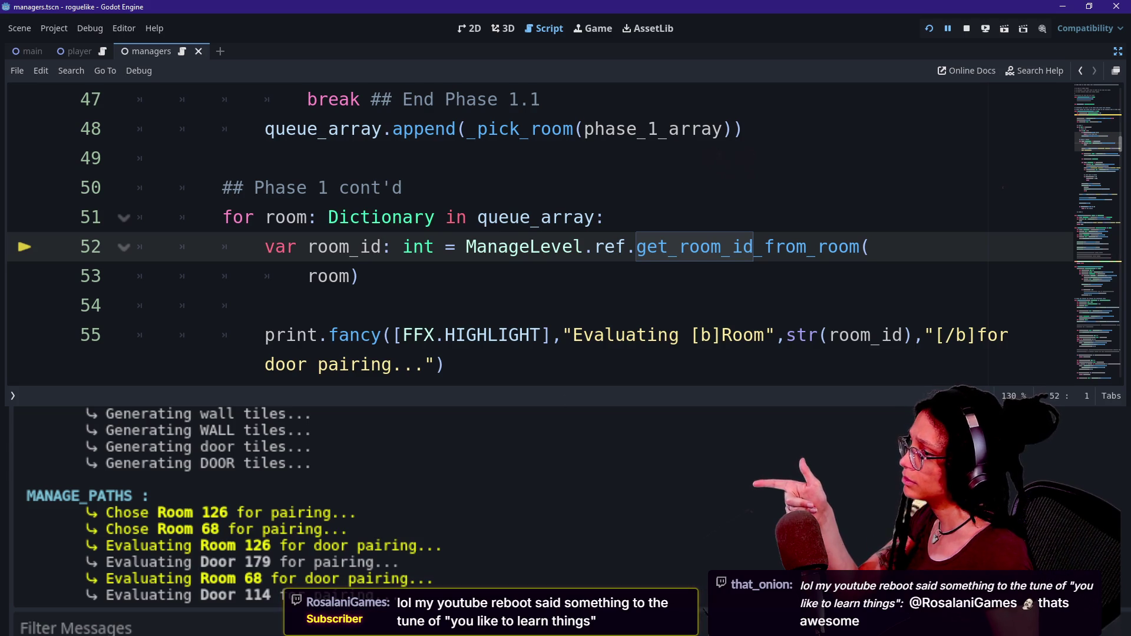
scroll(566, 366, down, 1)
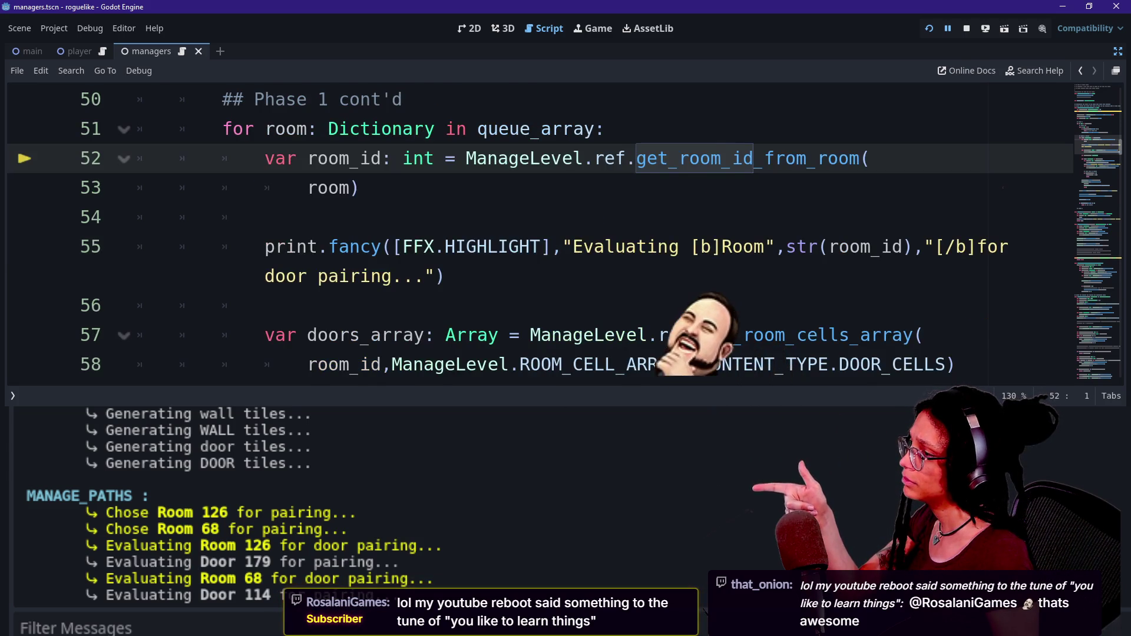
scroll(589, 341, up, 1)
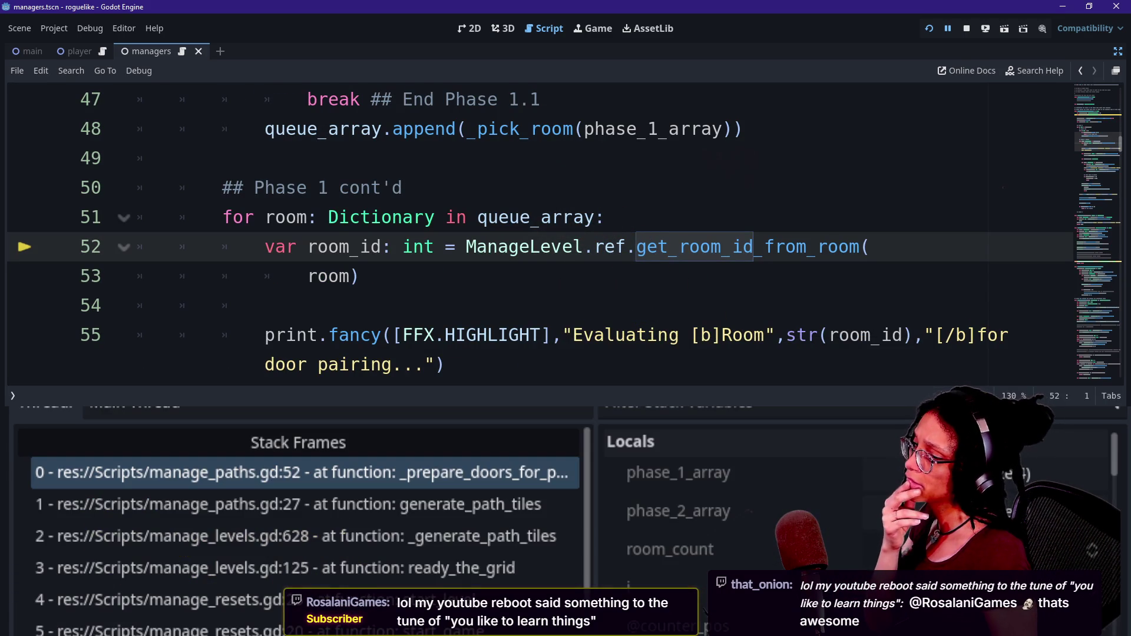
key(F10)
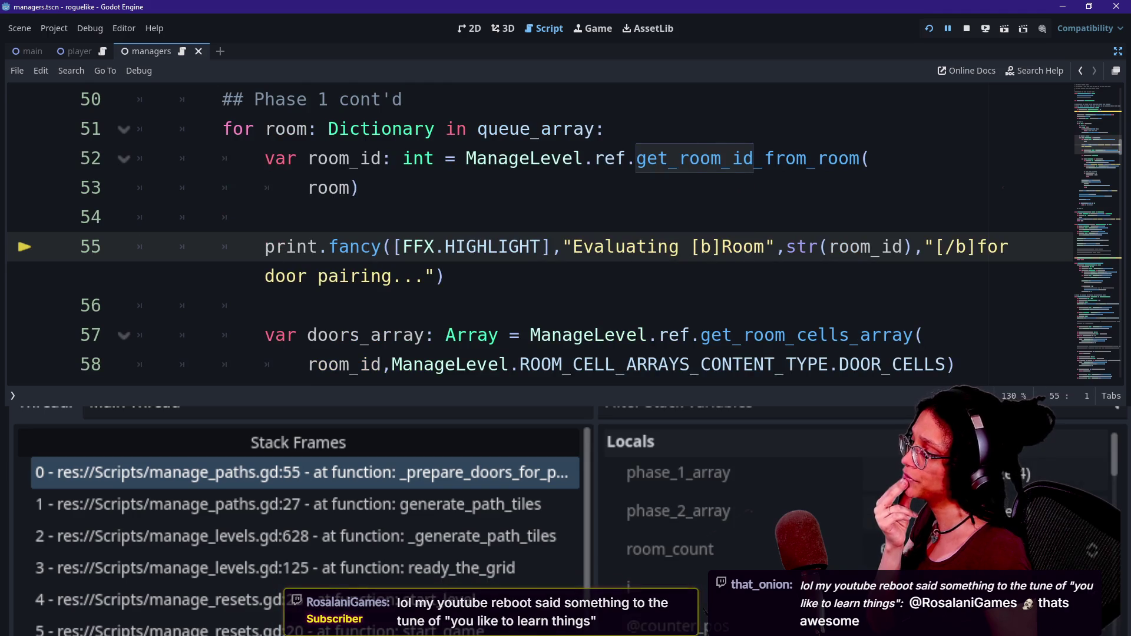
key(F10)
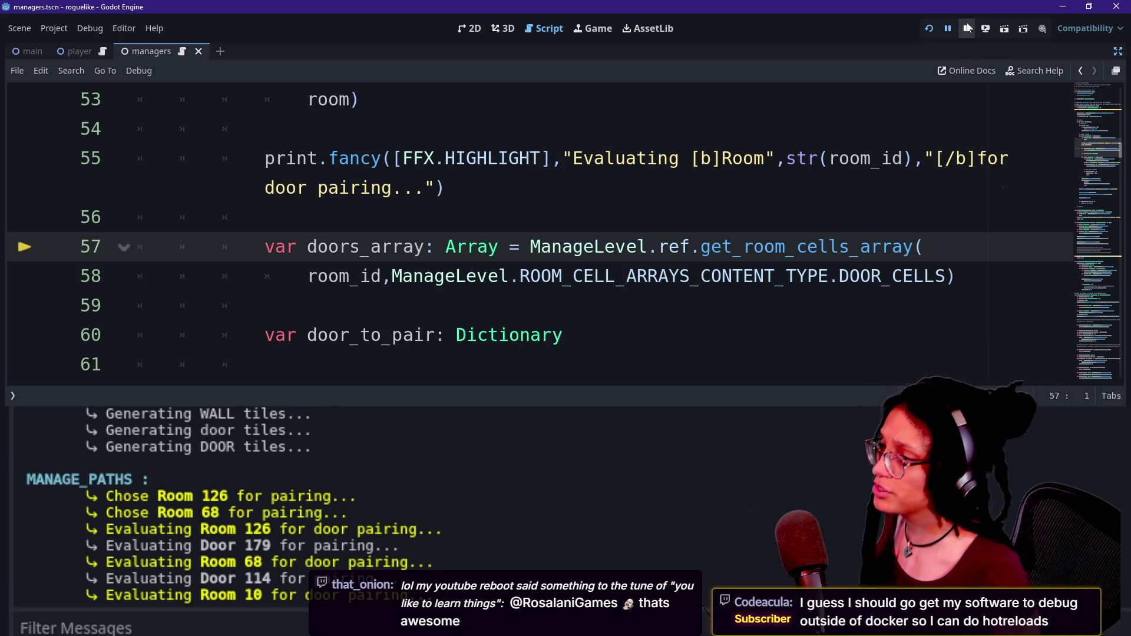
Step: Restart the game, step from the line 43 breakpoint to line 51, and show the Output log
click(933, 27)
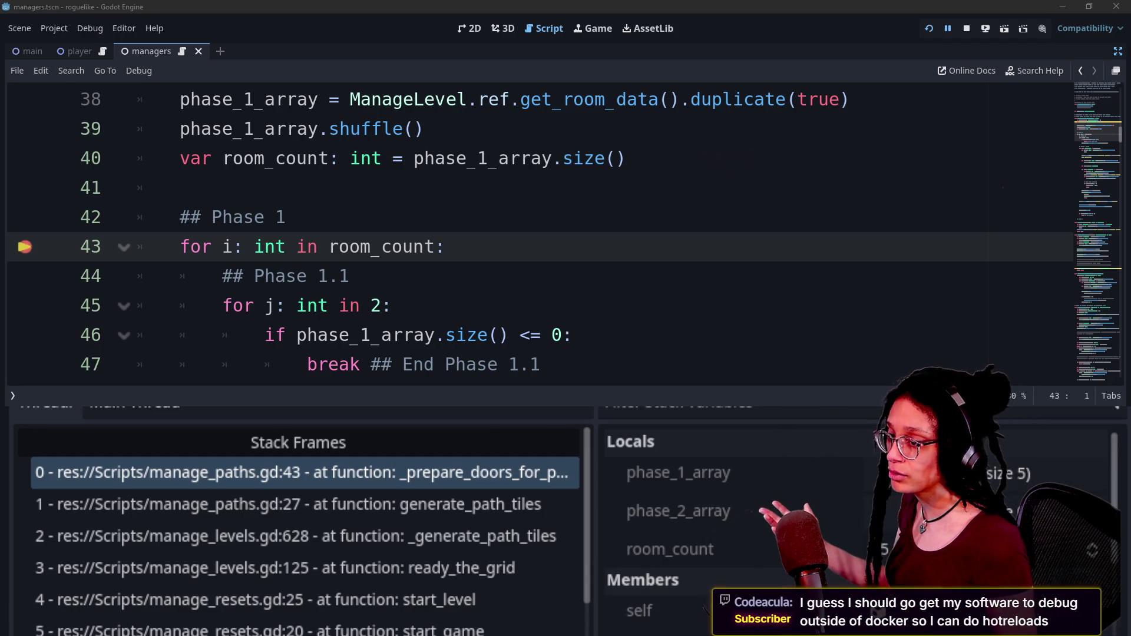
key(F10)
key(F10)
key(F10)
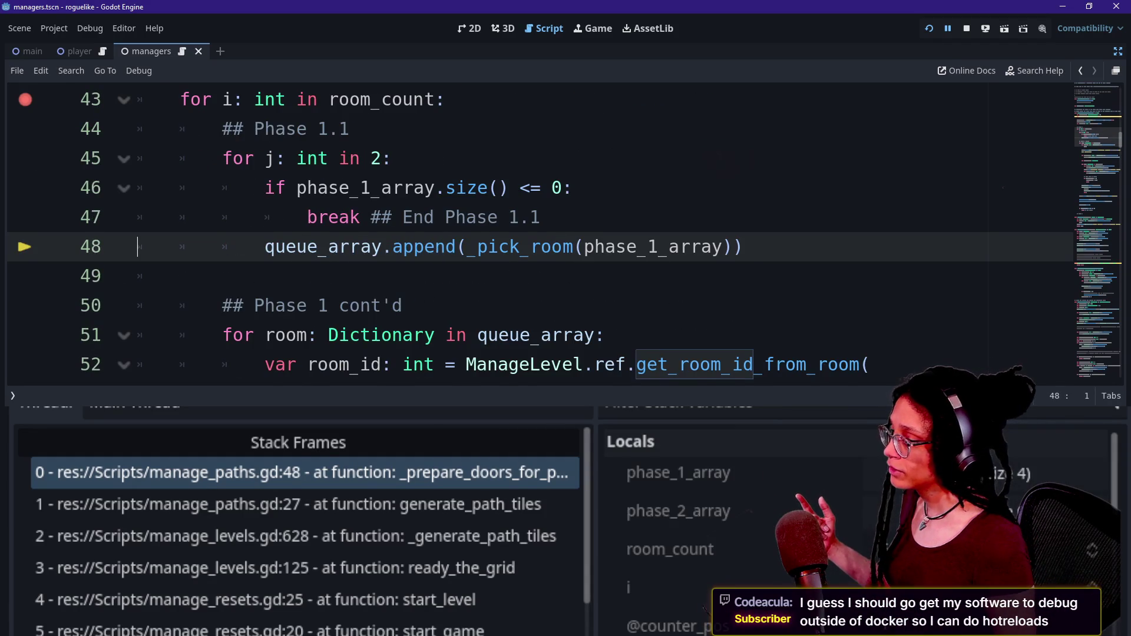
key(F10)
click(233, 635)
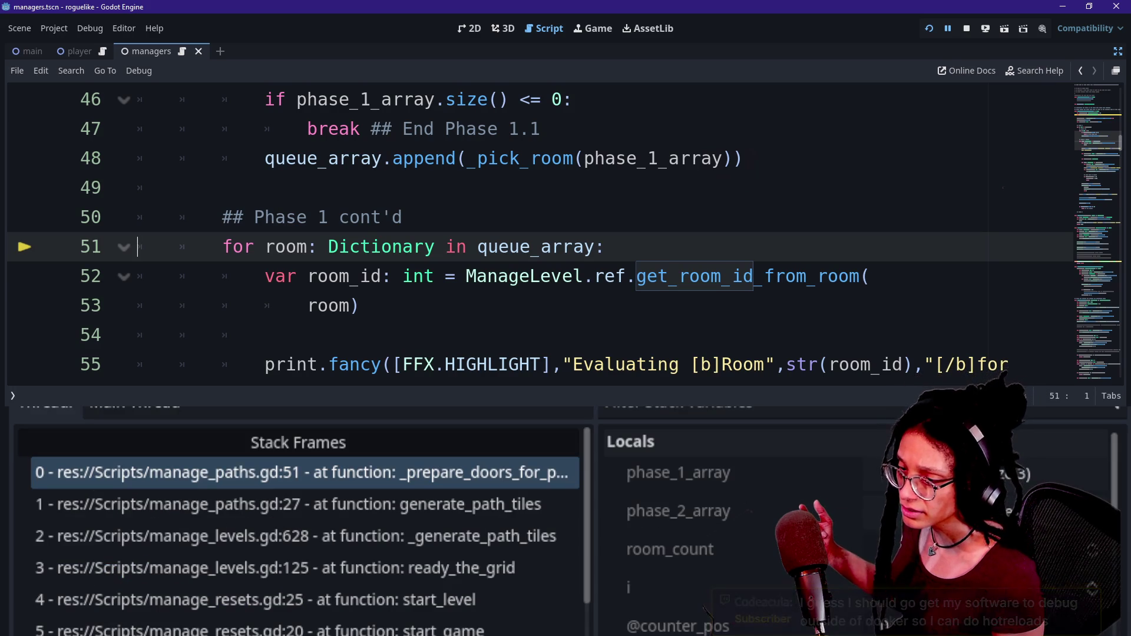
key(alt+o)
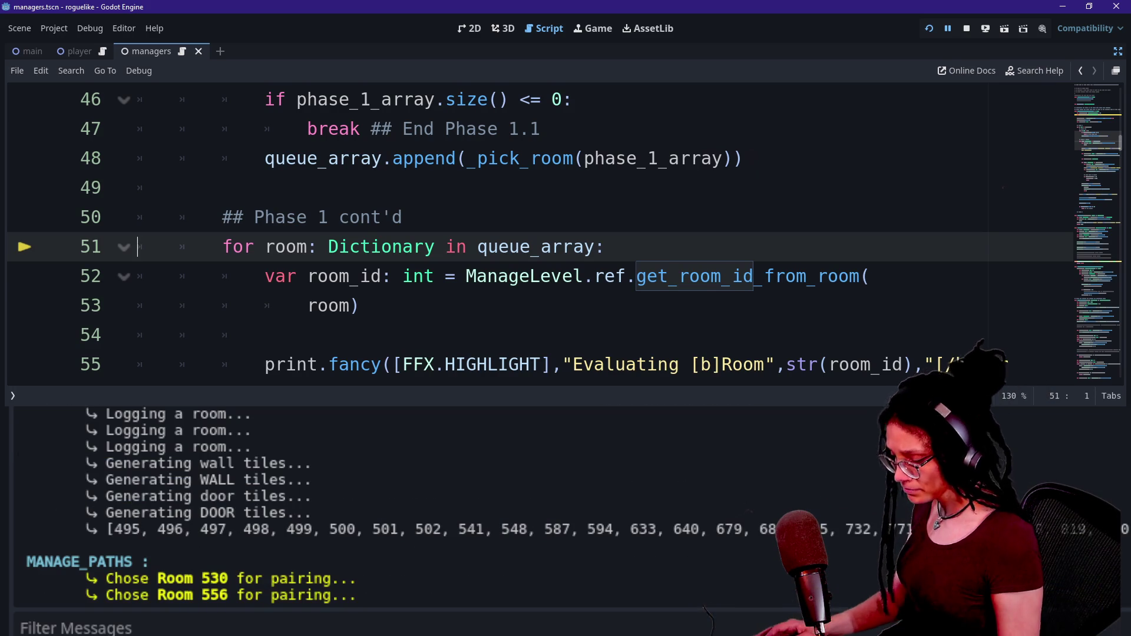
Step: Step over Room 530's pairing of Door 531 and into Room 556, watching the output log, until line 70
key(F10)
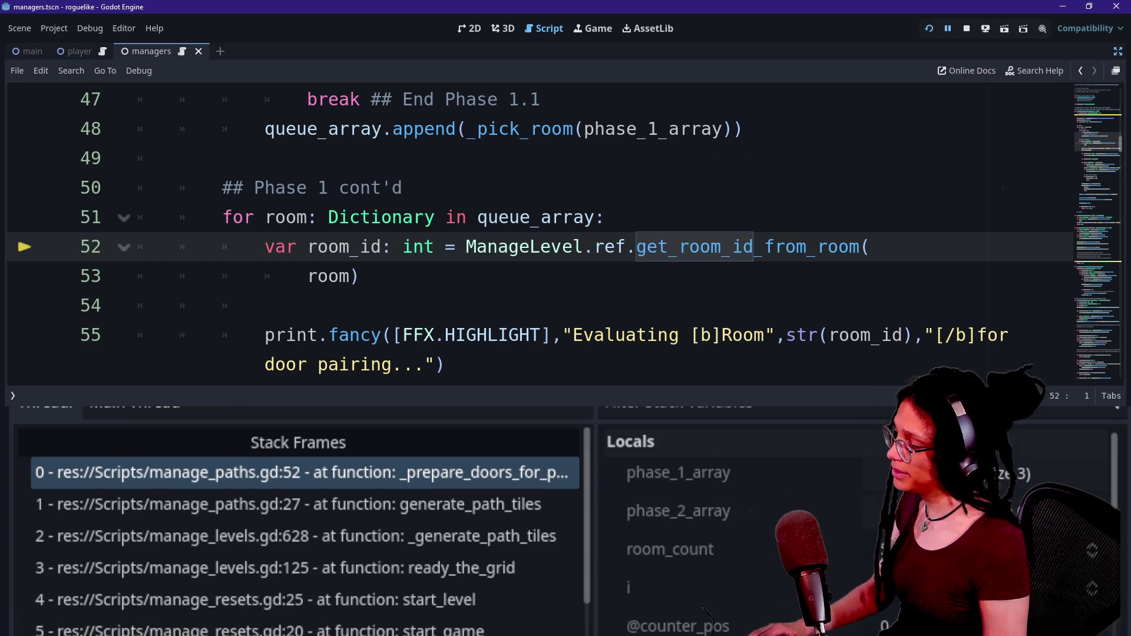
key(alt+o)
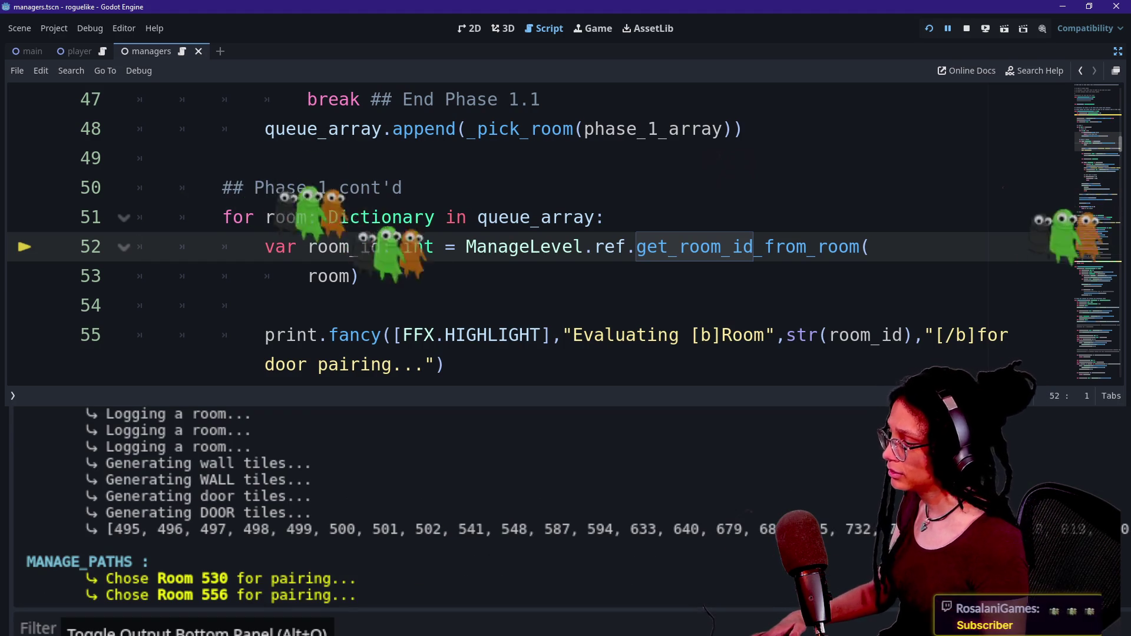
key(F10)
key(alt+o)
key(F10)
key(alt+o)
key(F10)
key(alt+o)
key(F10)
key(alt+o)
key(F10)
key(alt+o)
key(F10)
key(alt+o)
key(F10)
key(F10)
key(alt+o)
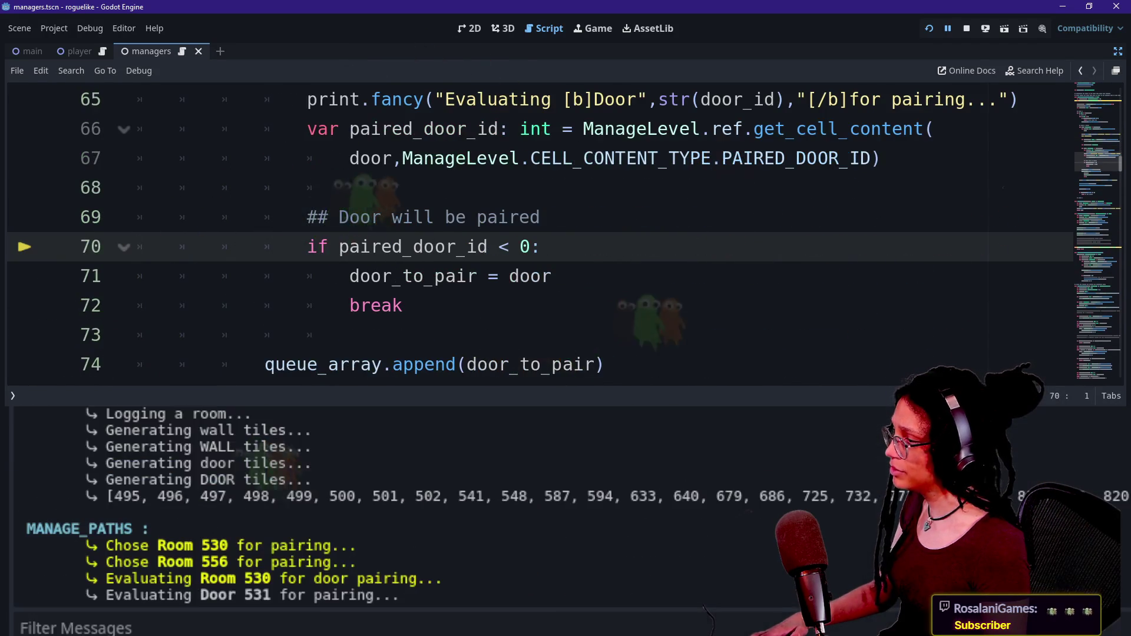
key(F10)
key(alt+o)
key(F10)
key(alt+o)
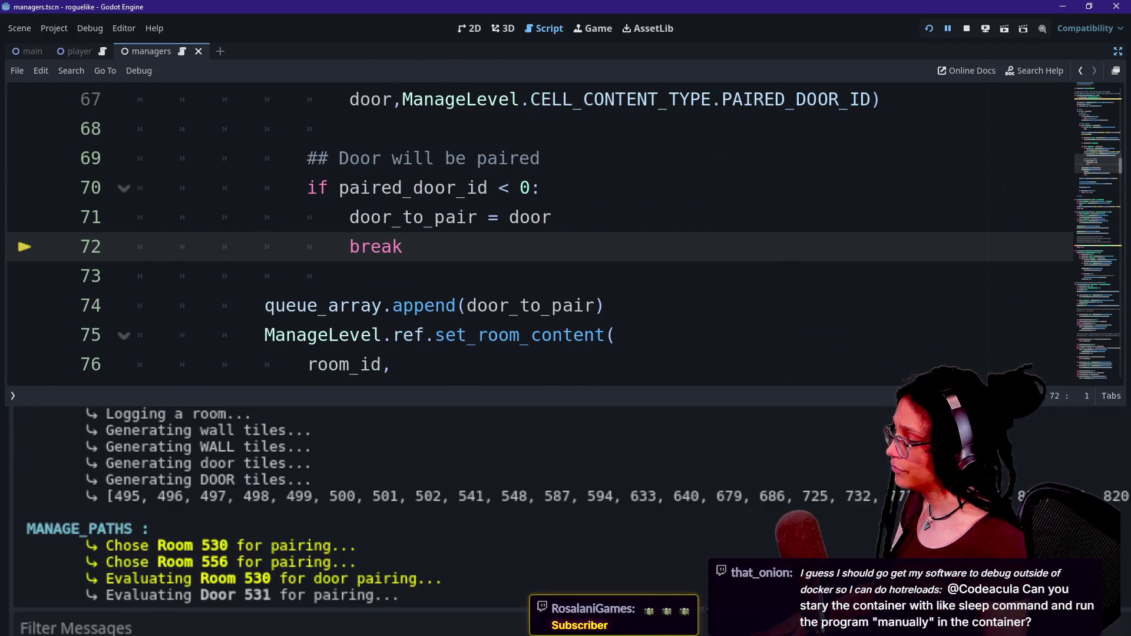
key(F10)
key(alt+o)
key(F10)
key(alt+o)
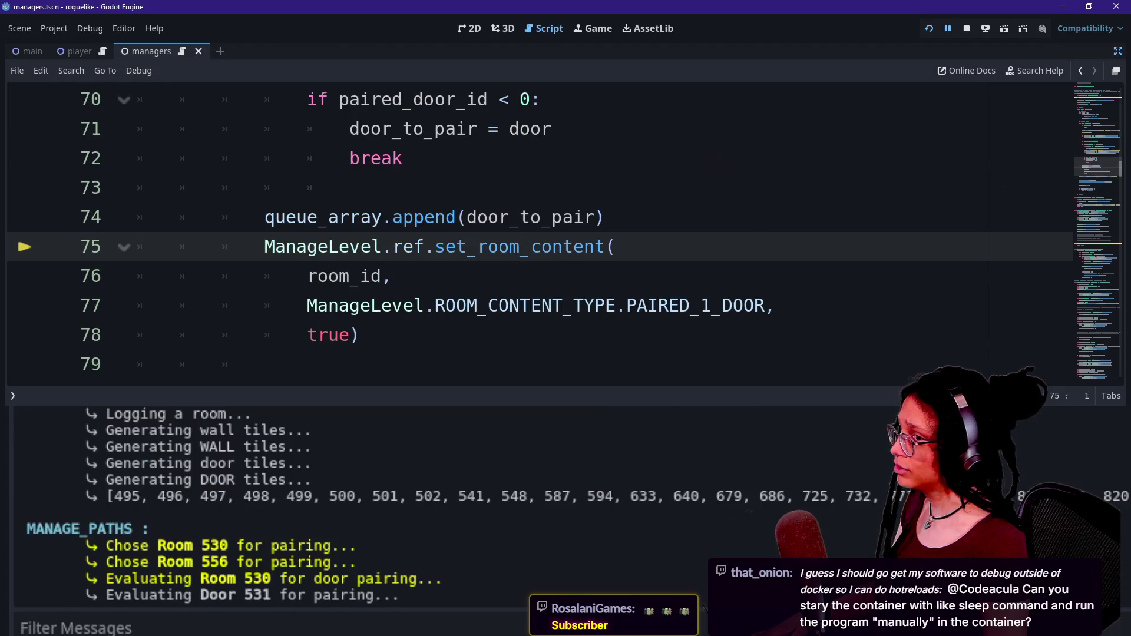
key(F10)
key(alt+o)
key(F10)
key(alt+o)
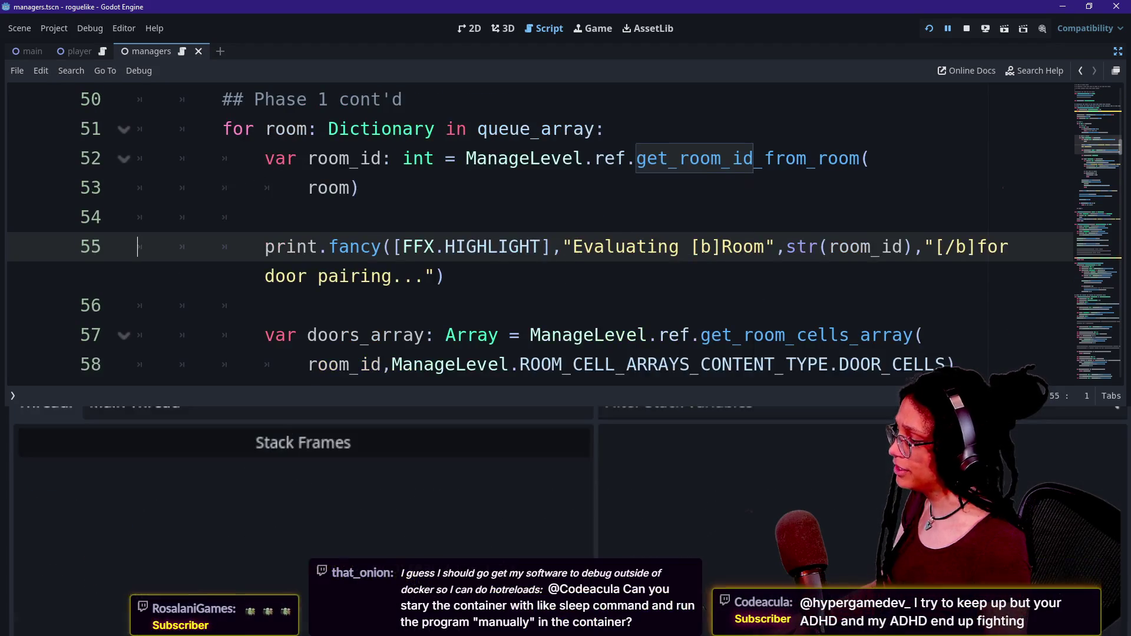
key(F10)
key(alt+o)
key(F10)
key(alt+o)
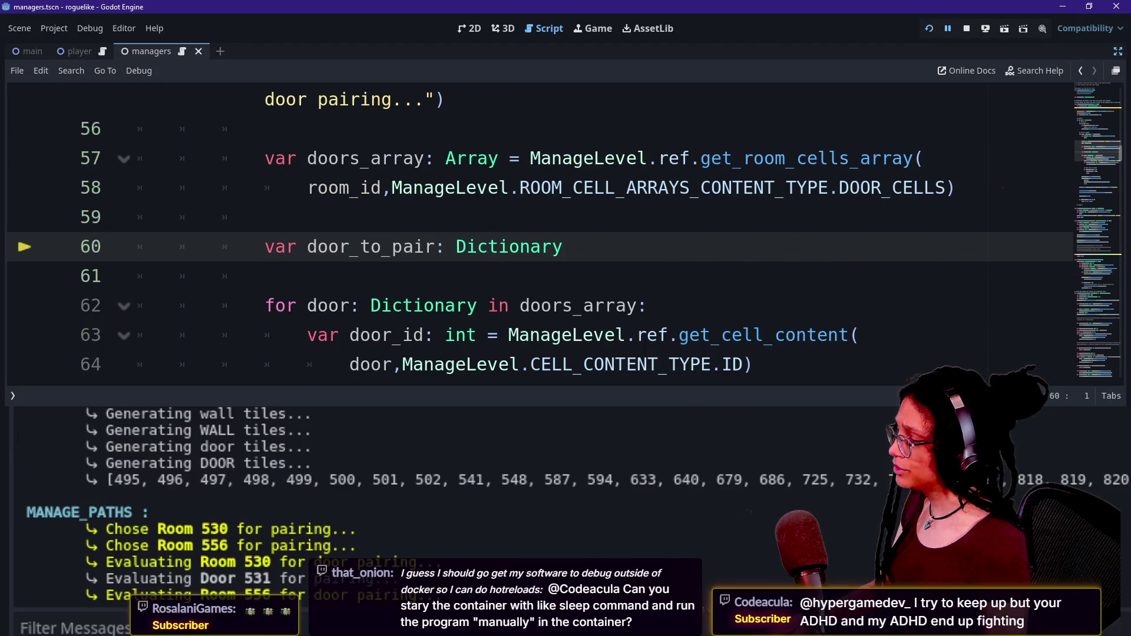
key(F10)
key(alt+o)
key(F10)
key(alt+o)
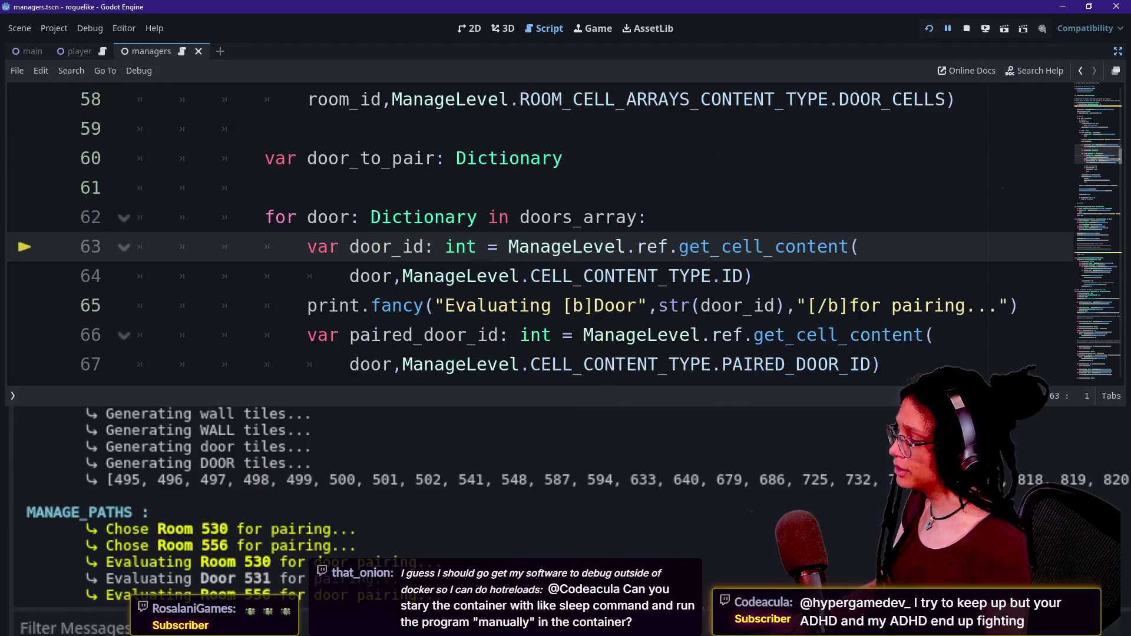
key(F10)
key(alt+o)
key(F10)
key(alt+o)
key(F10)
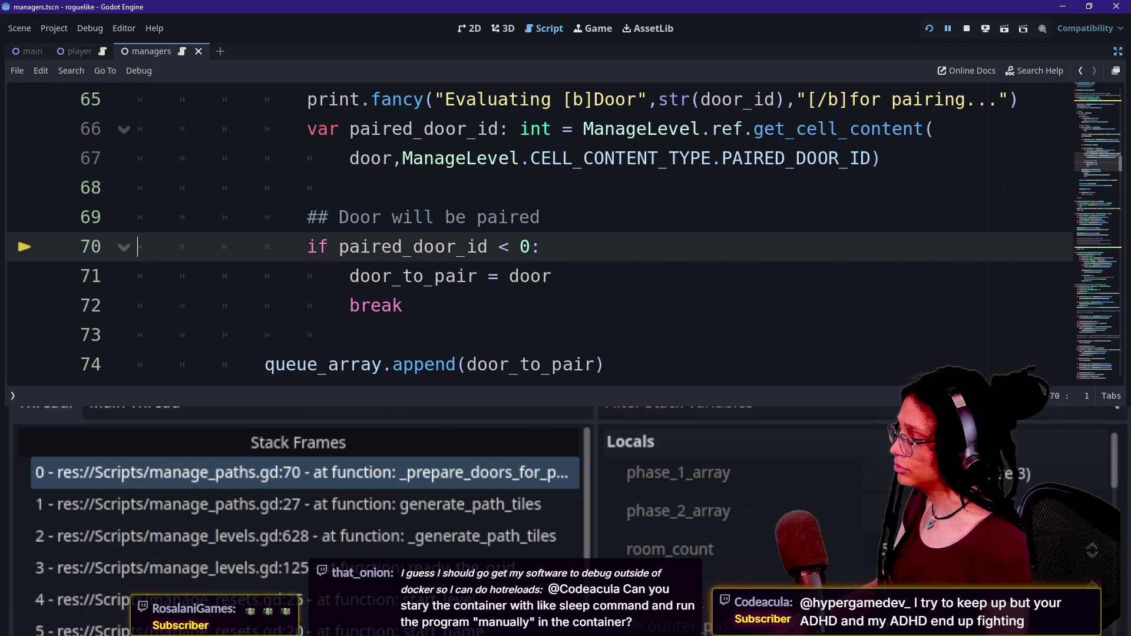
key(alt+o)
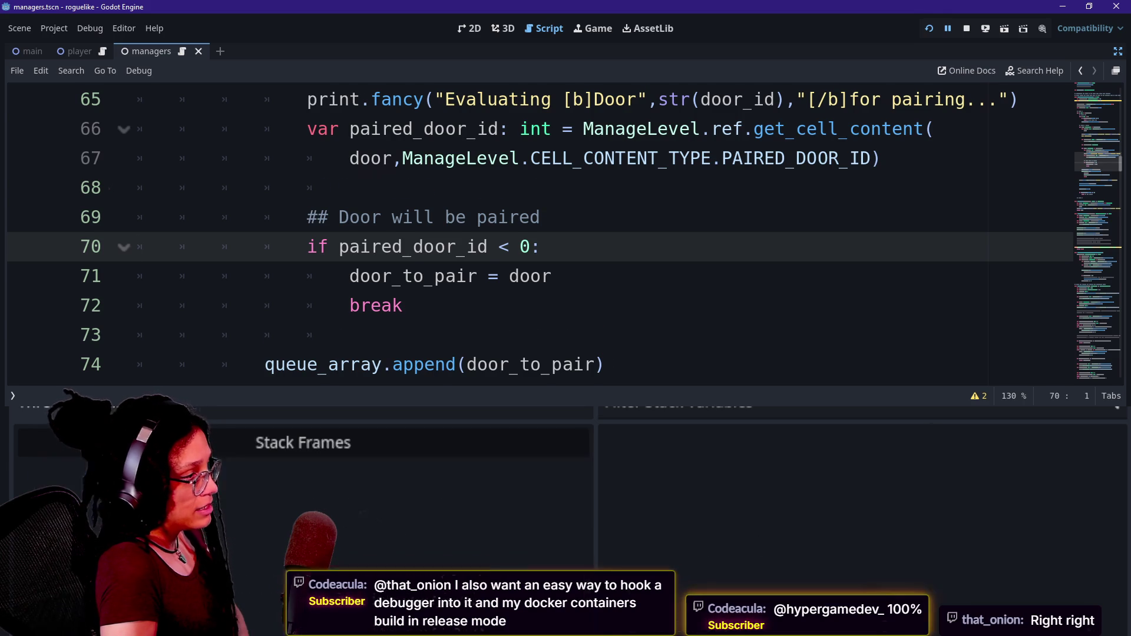
Step: Step to line 71's door_to_pair assignment and review the Evaluating Door 879 log line
key(F10)
scroll(646, 530, down, 1)
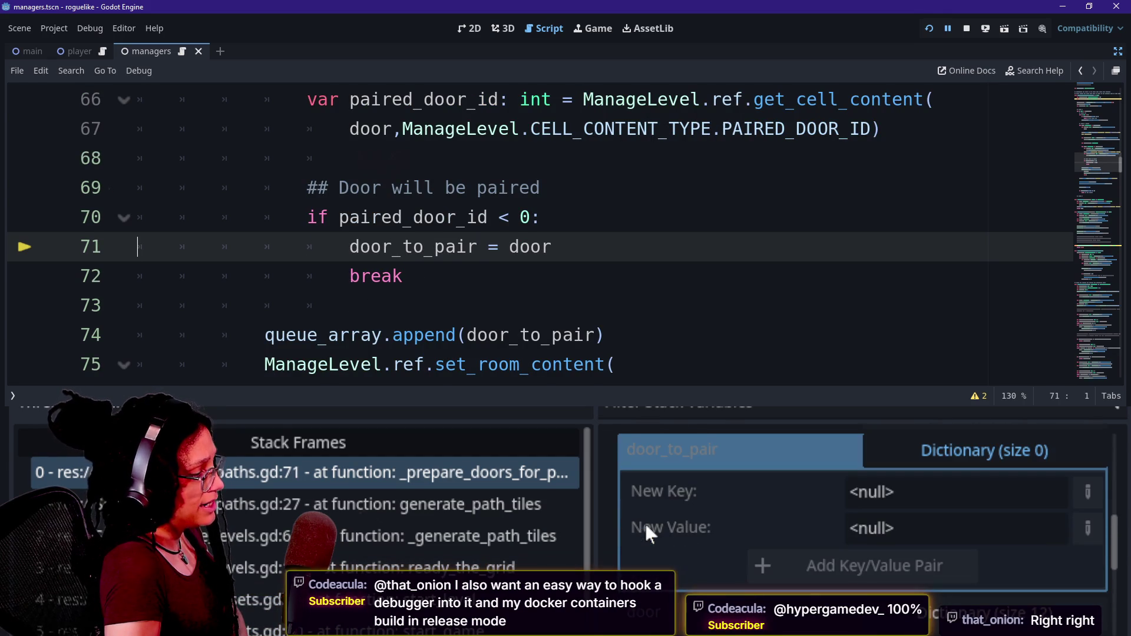
click(935, 447)
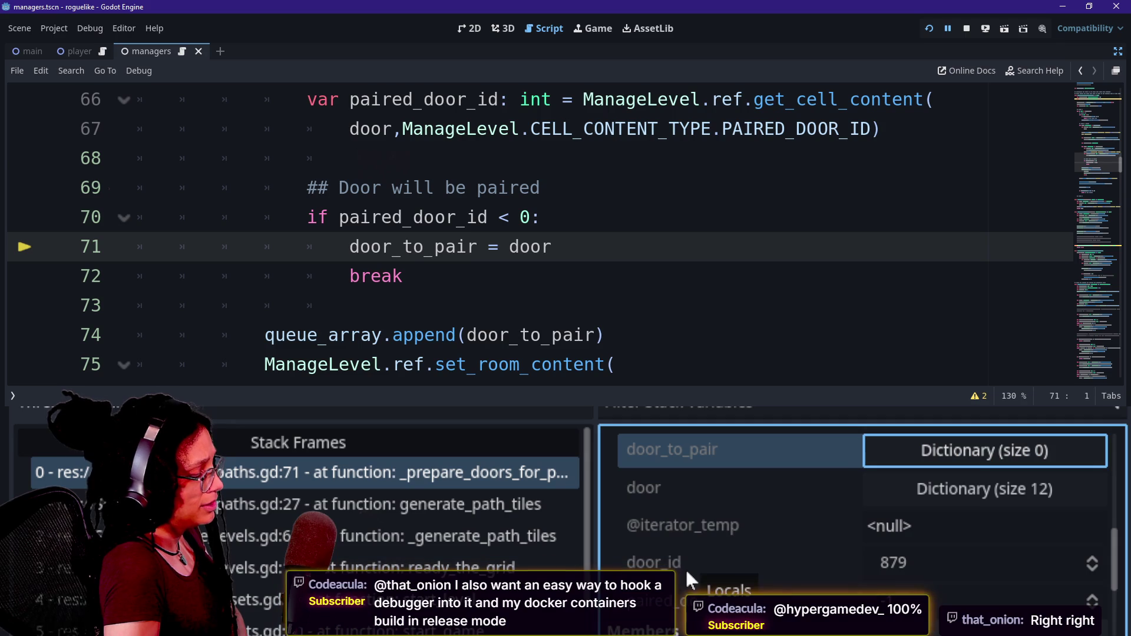
mouse_move(895, 563)
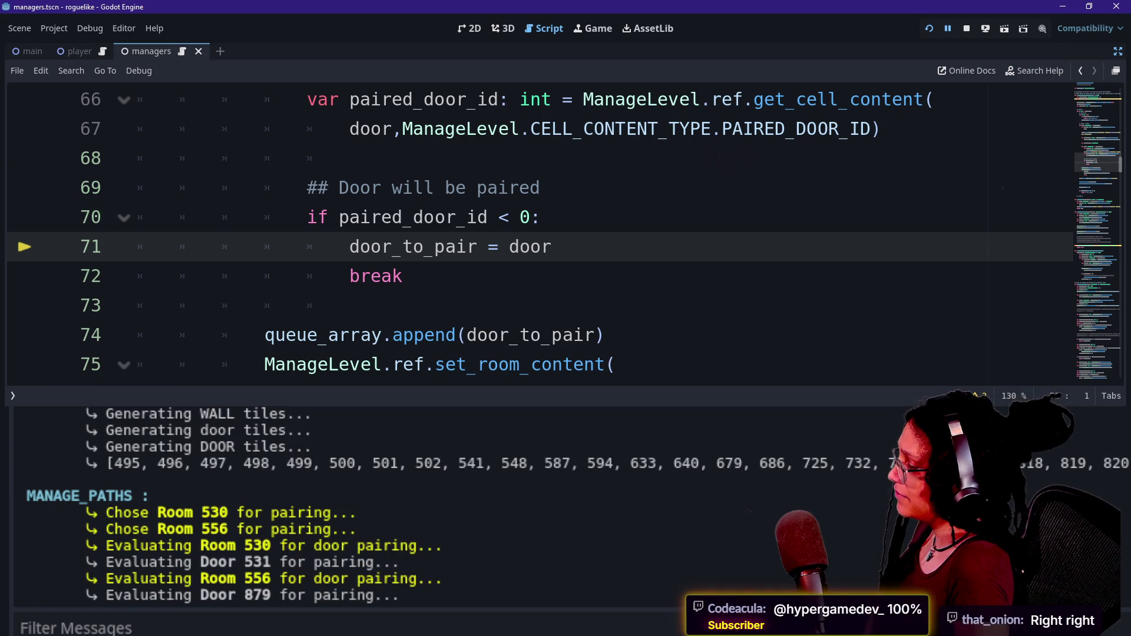
triple_click(271, 579)
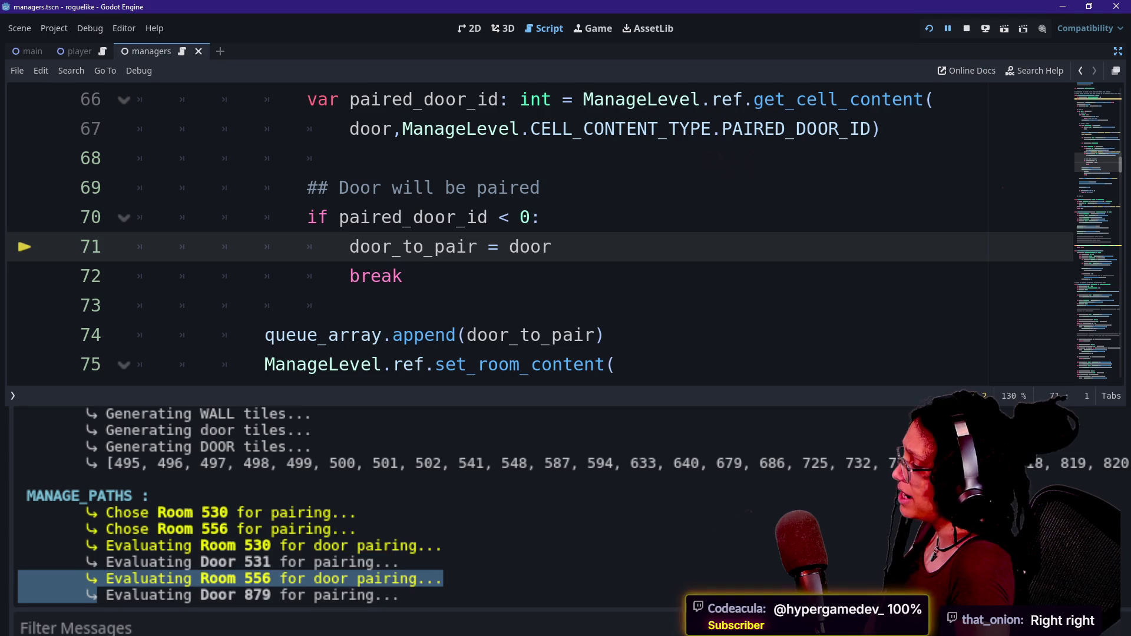
triple_click(254, 595)
click(443, 595)
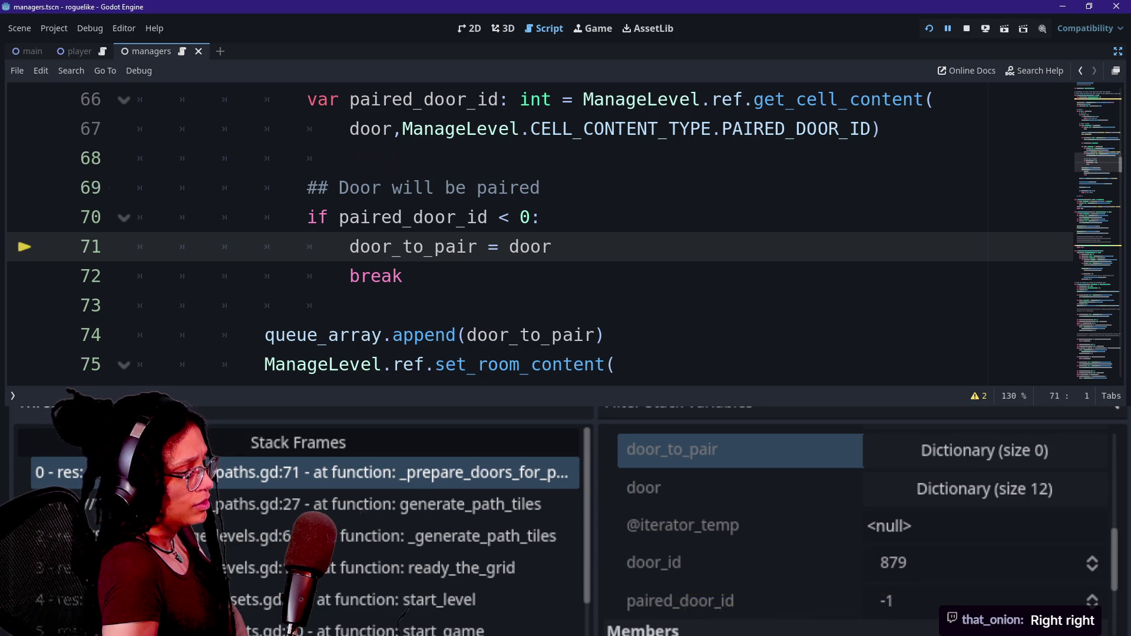
Step: Step over twice to reach queue_array.append(door_to_pair) on line 74
key(F10)
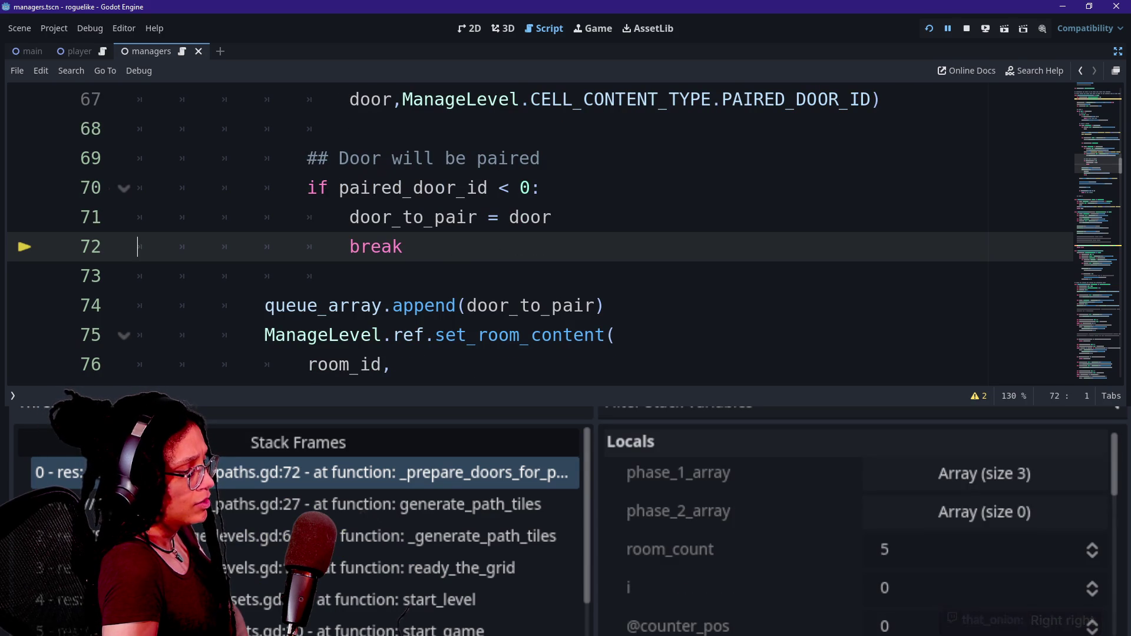
key(F10)
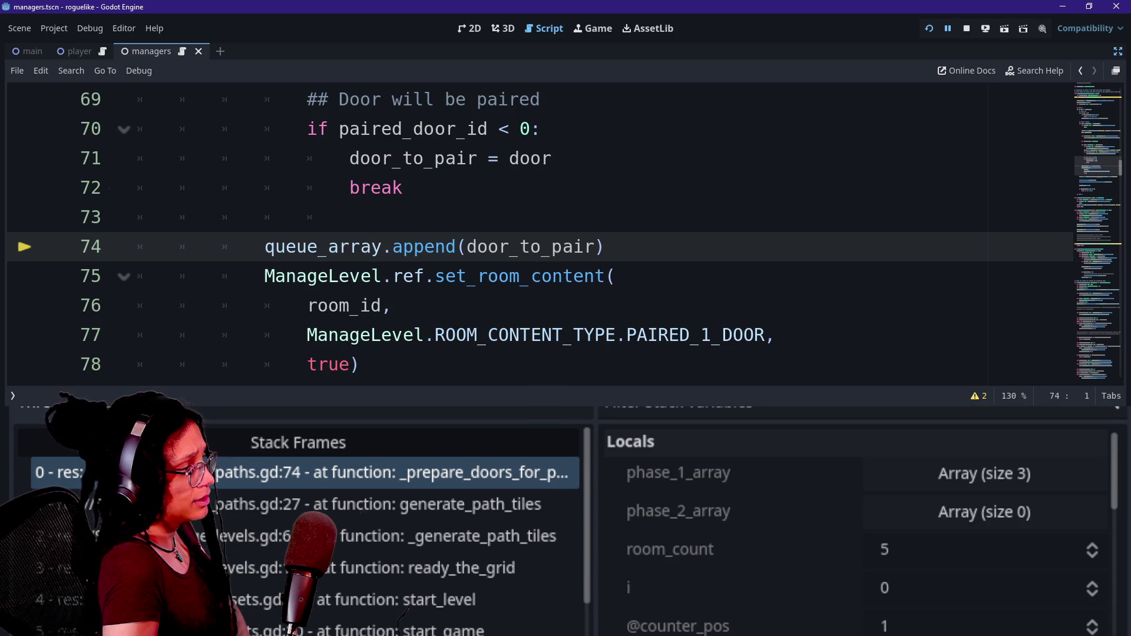
drag(265, 247, 474, 275)
click(477, 276)
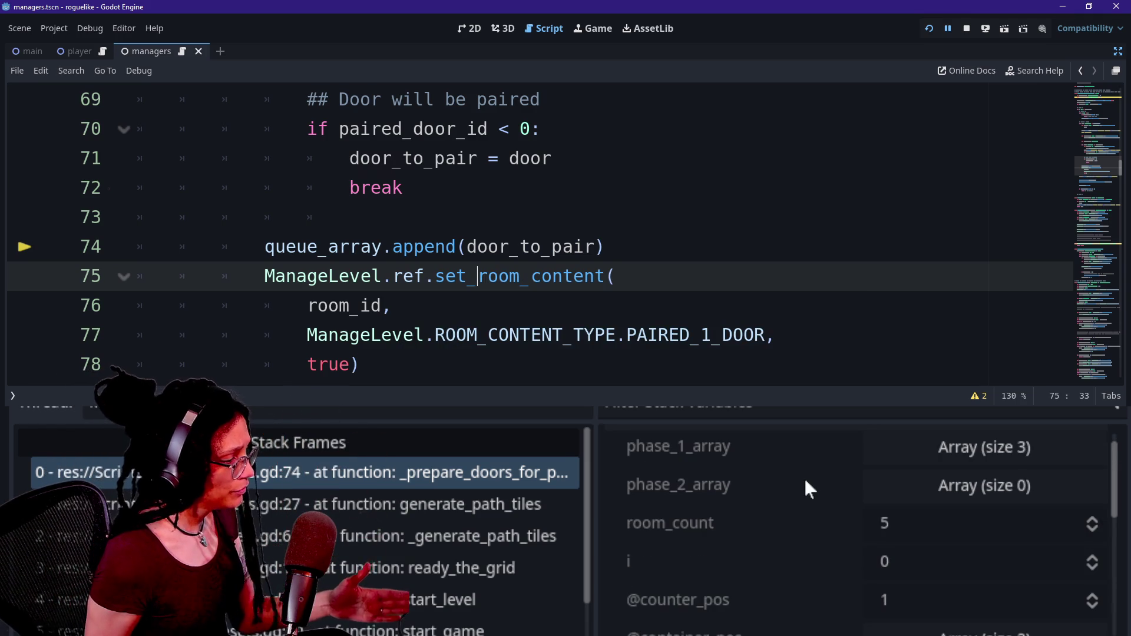
Step: Inspect queue_array's room dictionaries, including the size-12 entry, in the Debugger's Locals panel
scroll(807, 489, down, 3)
scroll(804, 478, down, 3)
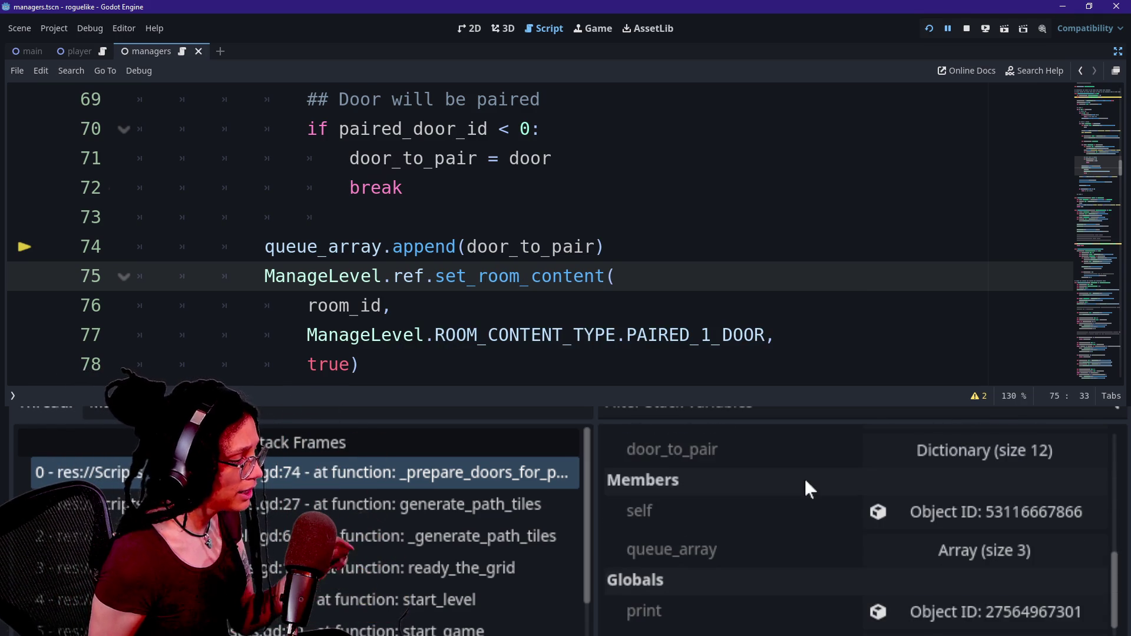
scroll(804, 477, down, 1)
click(888, 522)
scroll(839, 542, down, 3)
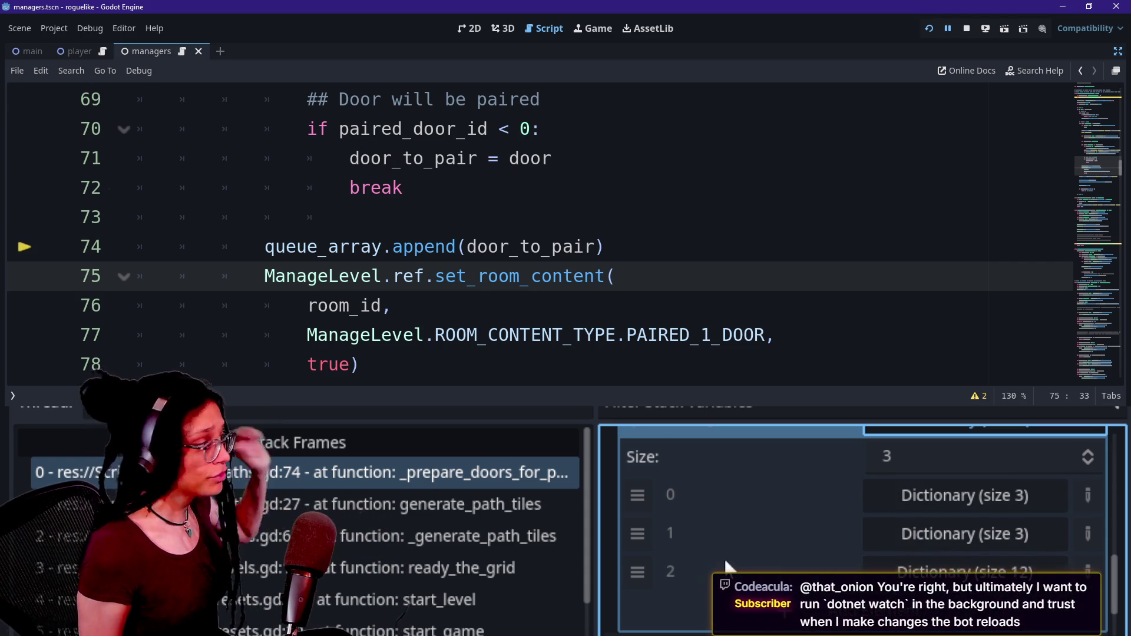
scroll(729, 566, down, 2)
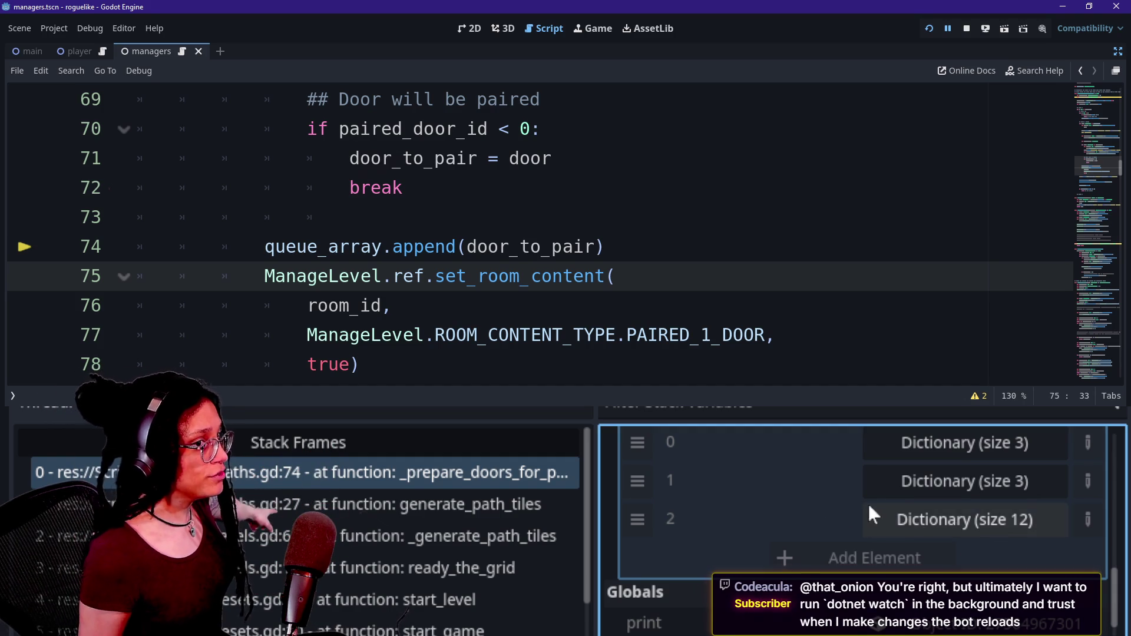
click(912, 515)
scroll(826, 548, down, 1)
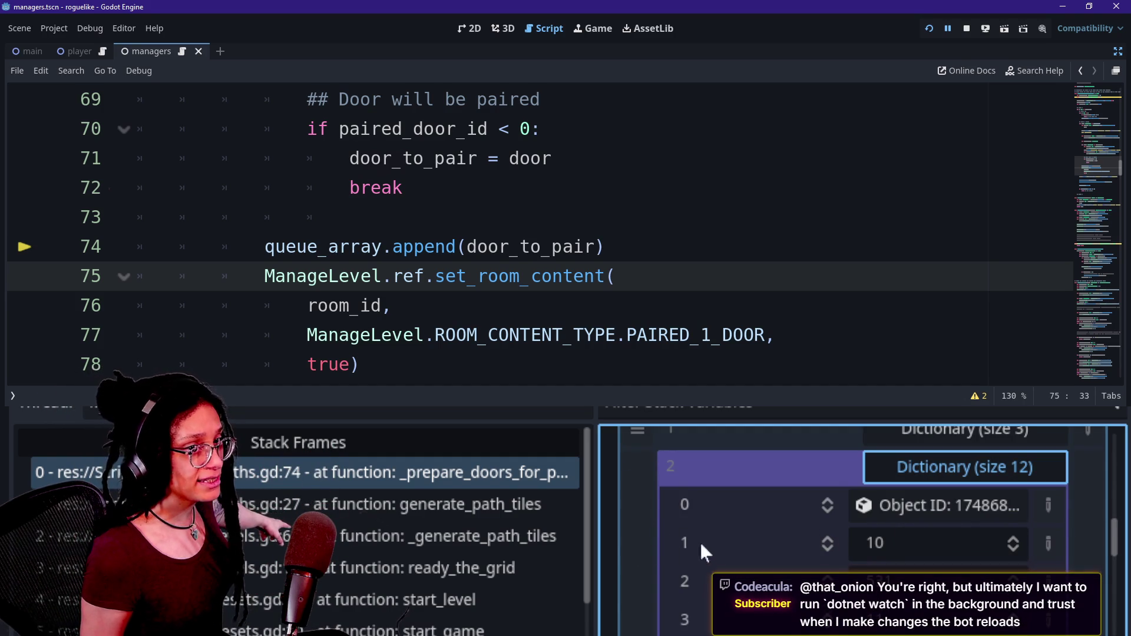
click(916, 479)
click(888, 480)
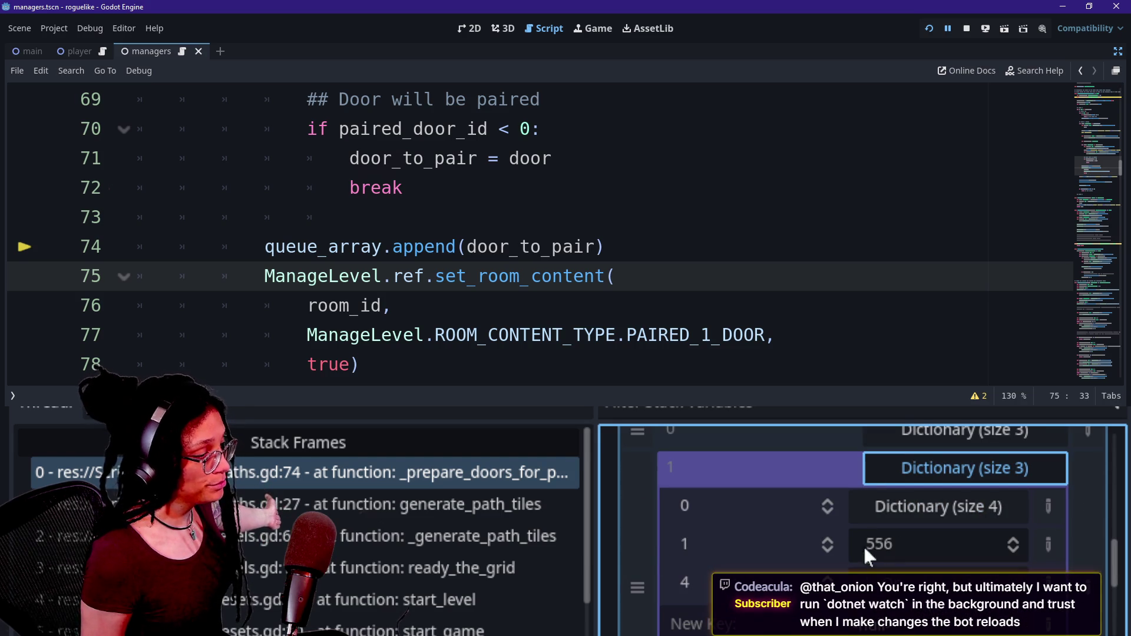
click(947, 467)
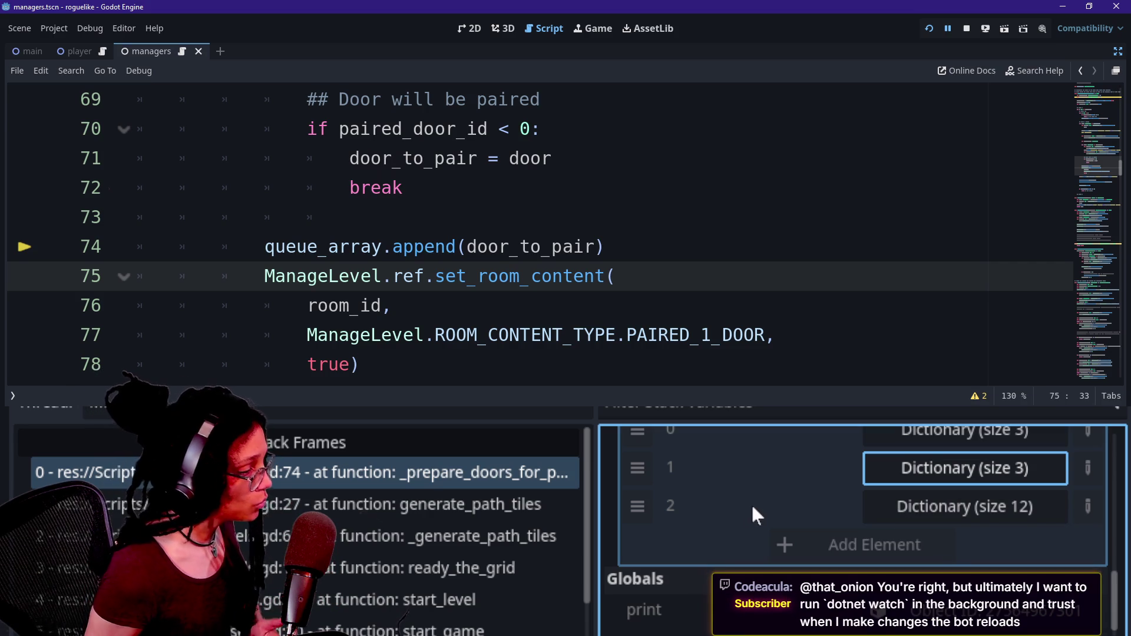
click(886, 506)
scroll(714, 496, down, 2)
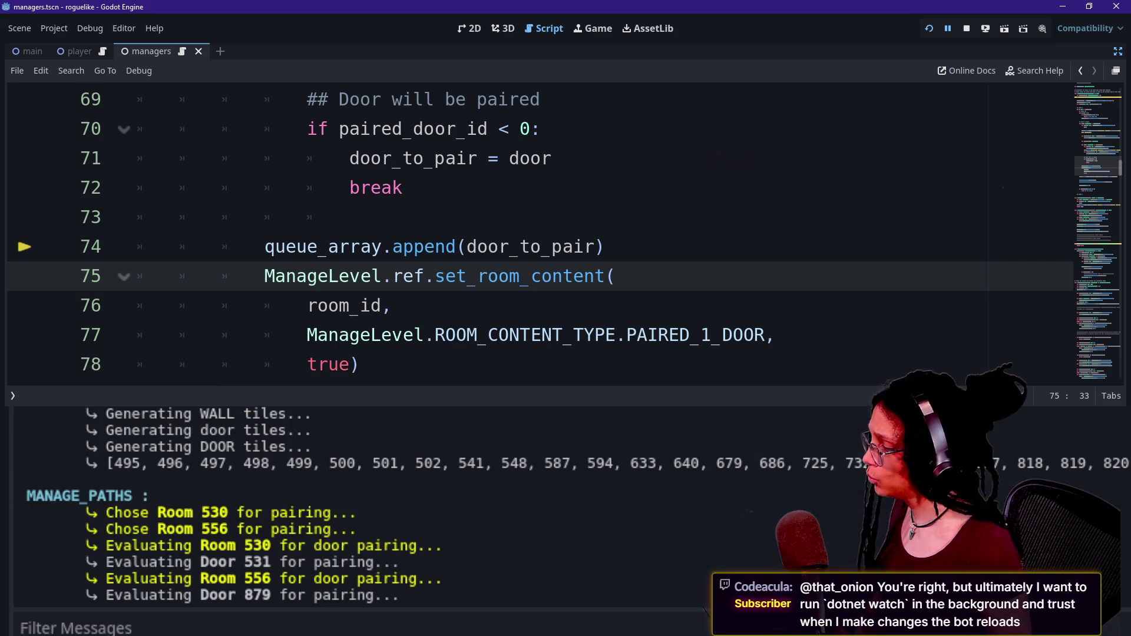
mouse_move(114, 562)
mouse_down()
mouse_move(400, 564)
mouse_move(97, 562)
mouse_up()
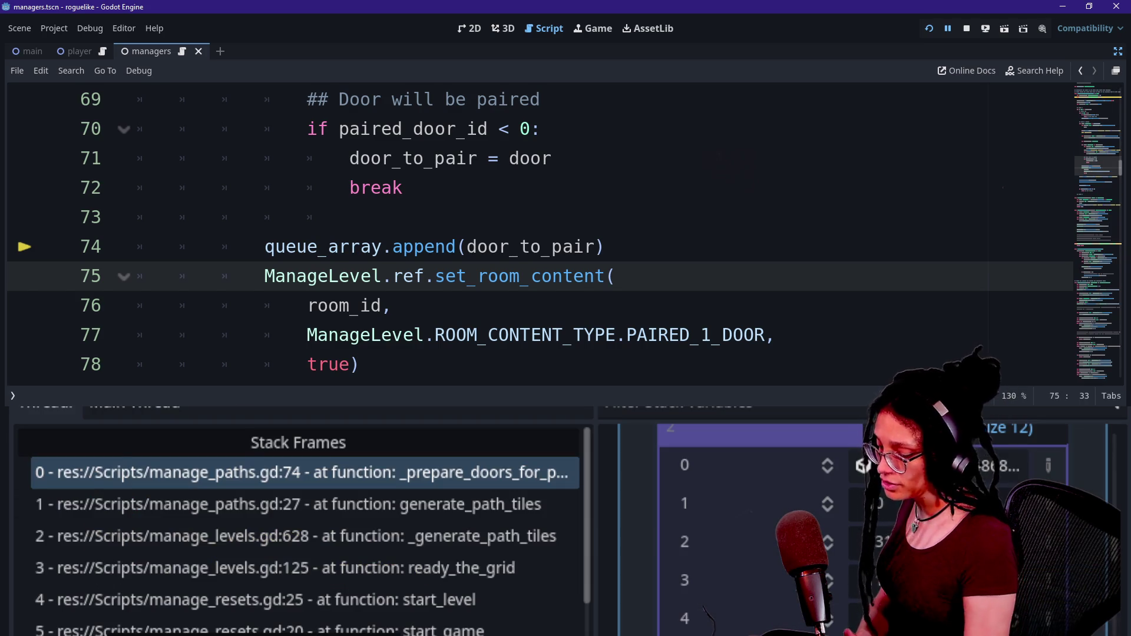
click(943, 430)
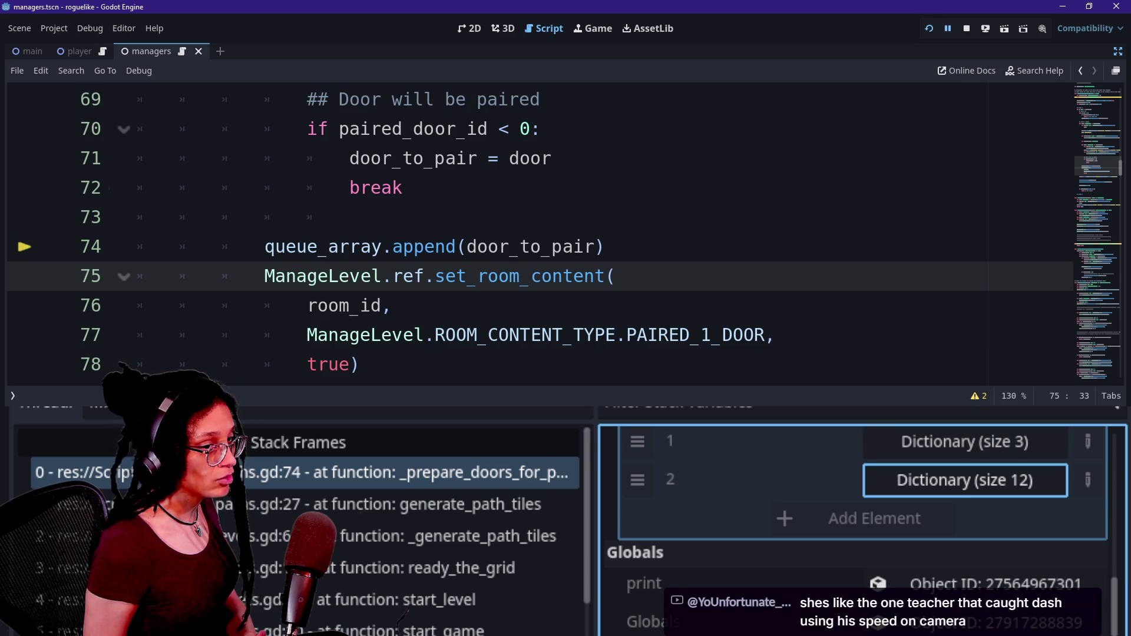
scroll(530, 236, down, 2)
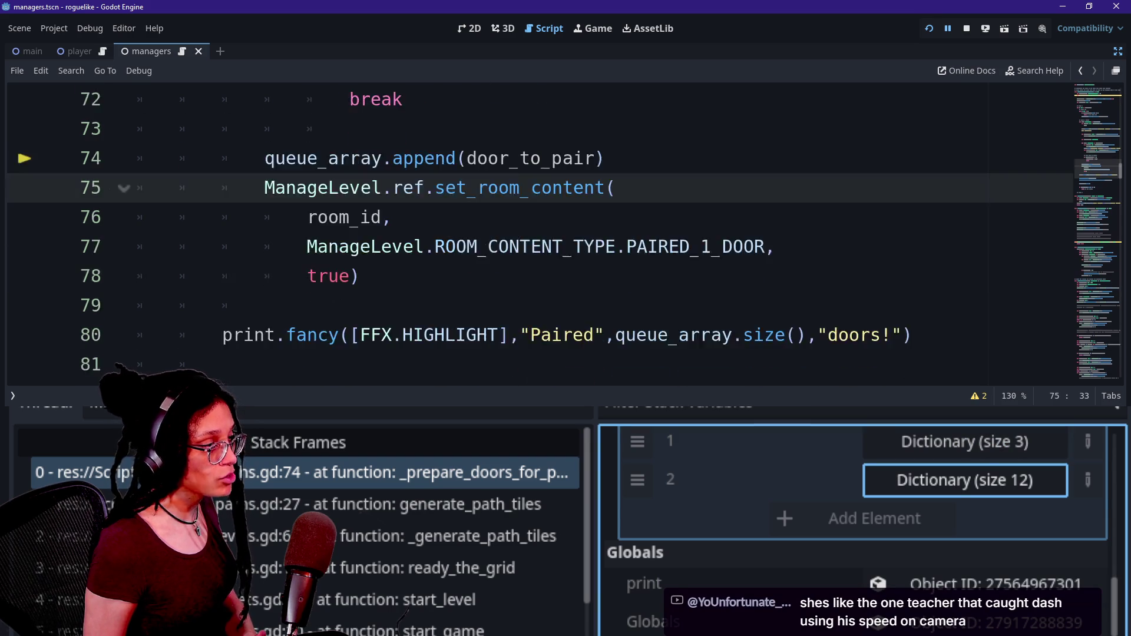
scroll(531, 236, up, 1)
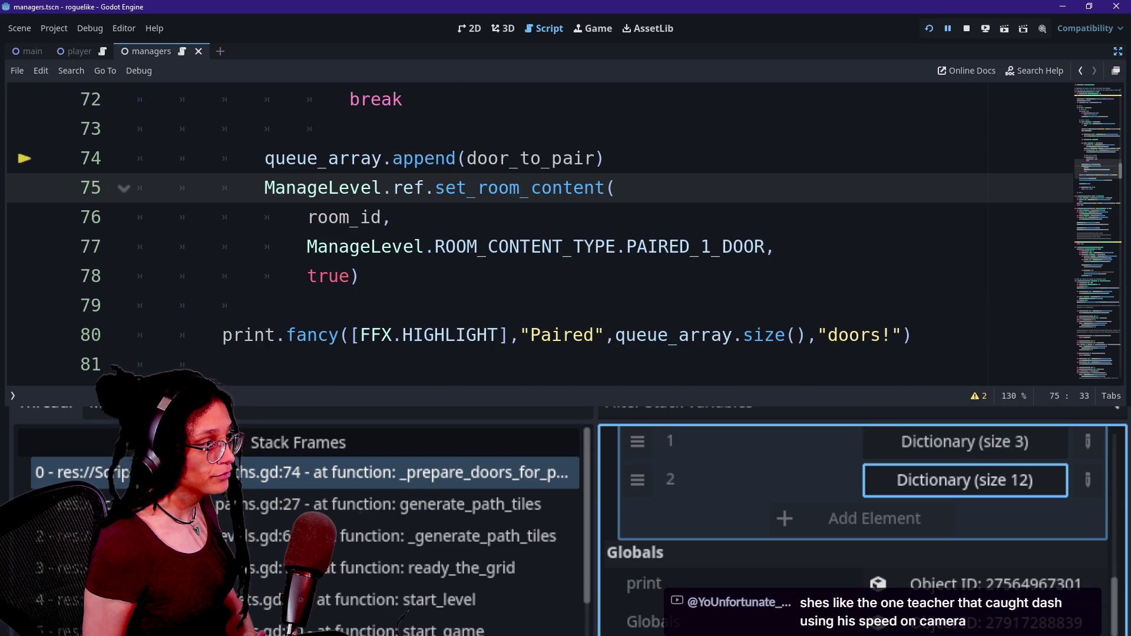
Step: Check door_to_pair's current value on line 74, then show the output log to search get_room_id
drag(467, 158, 594, 158)
scroll(530, 235, up, 2)
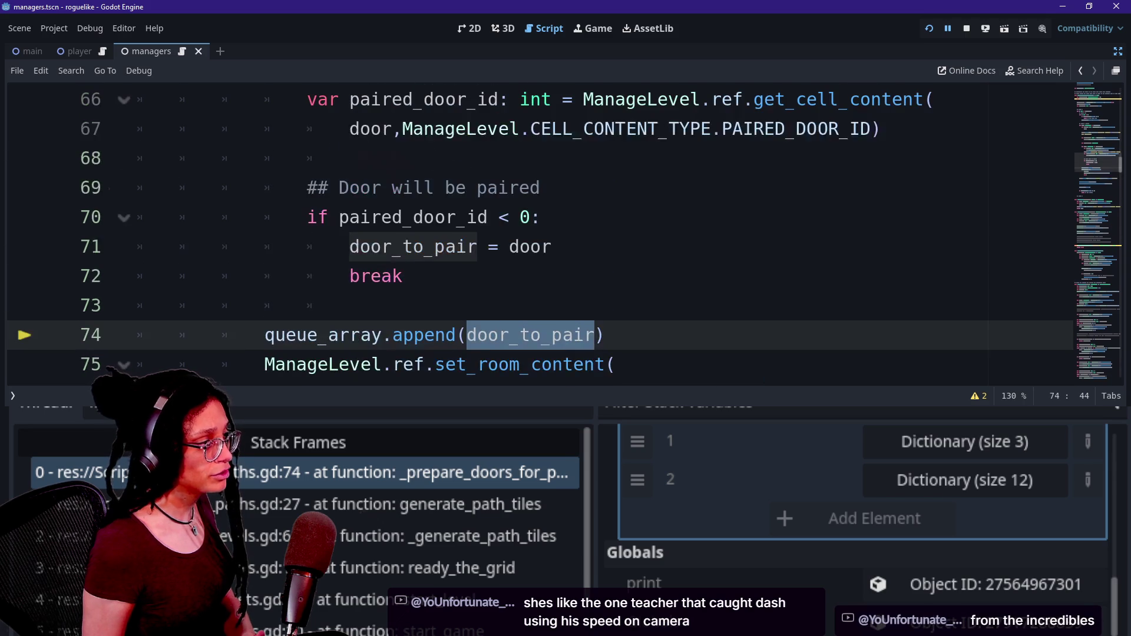
scroll(530, 236, down, 1)
triple_click(605, 246)
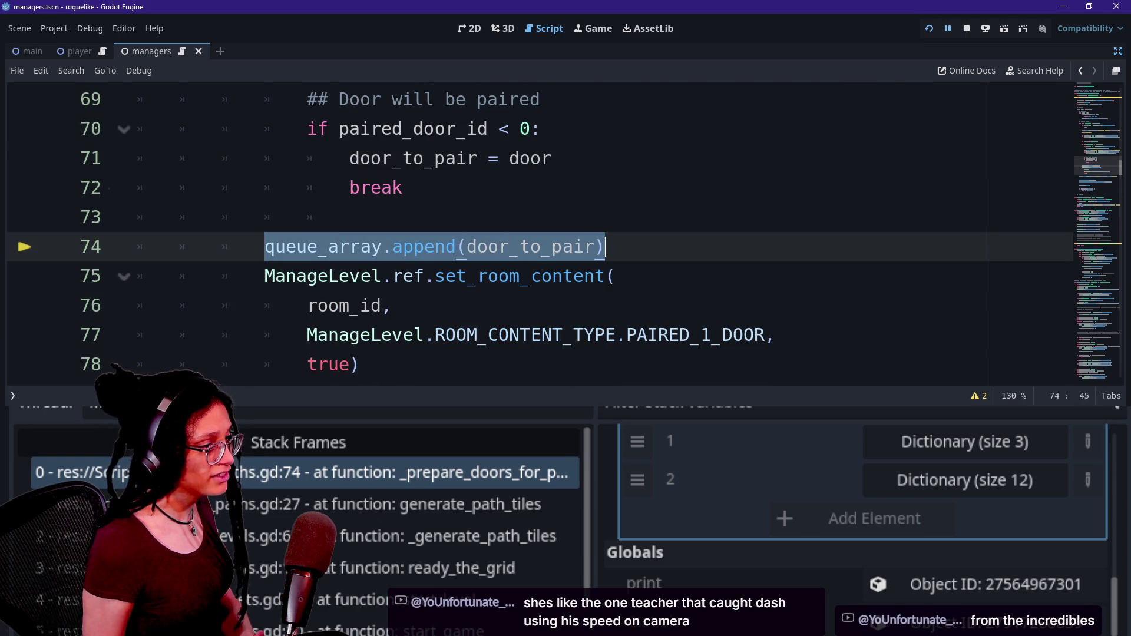
click(605, 246)
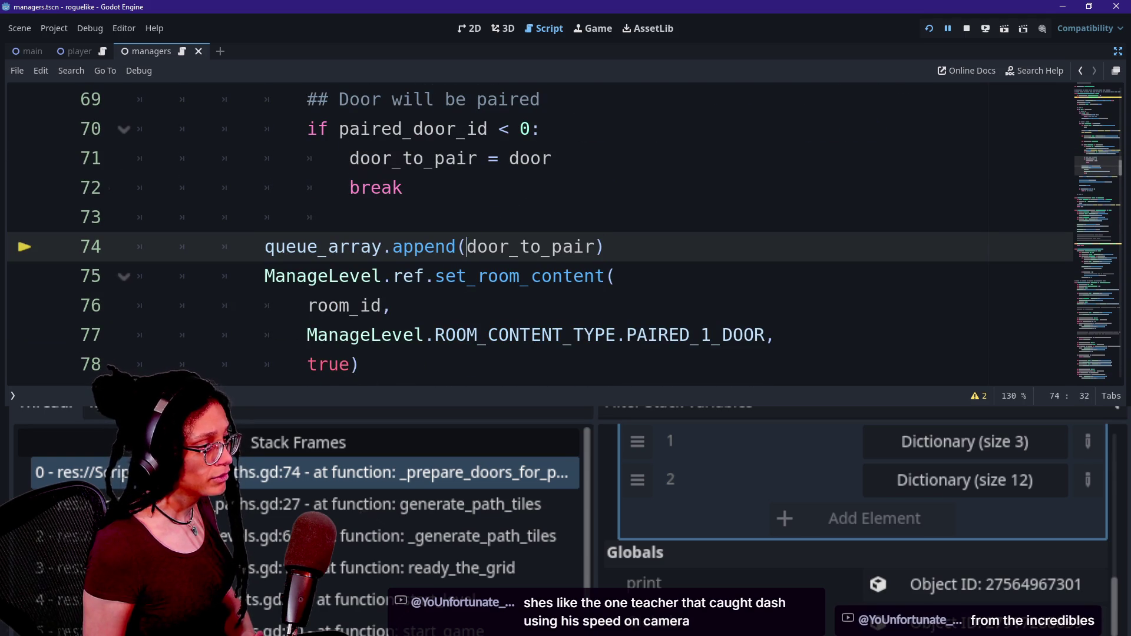
drag(467, 247, 594, 246)
mouse_move(593, 248)
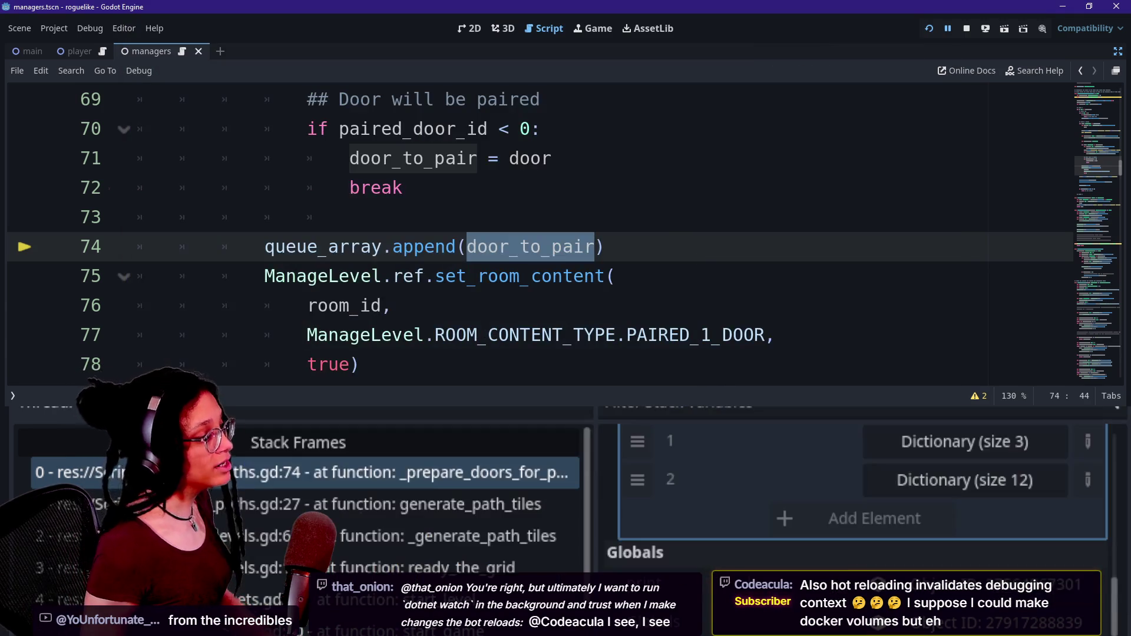
click(373, 246)
drag(264, 247, 457, 246)
scroll(695, 224, up, 7)
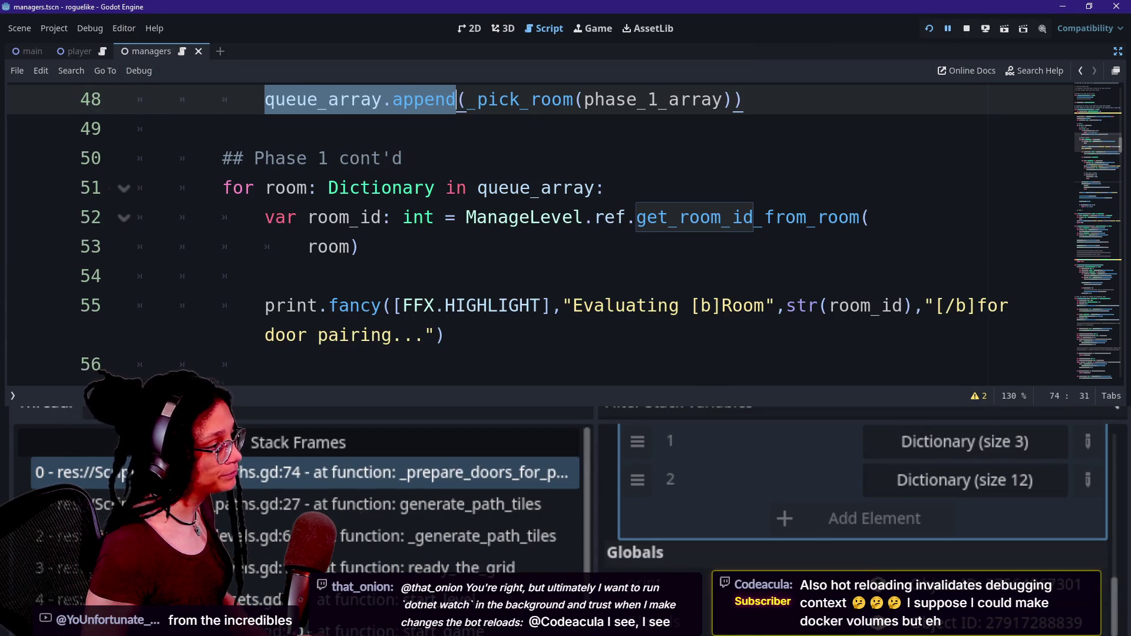
scroll(695, 224, up, 2)
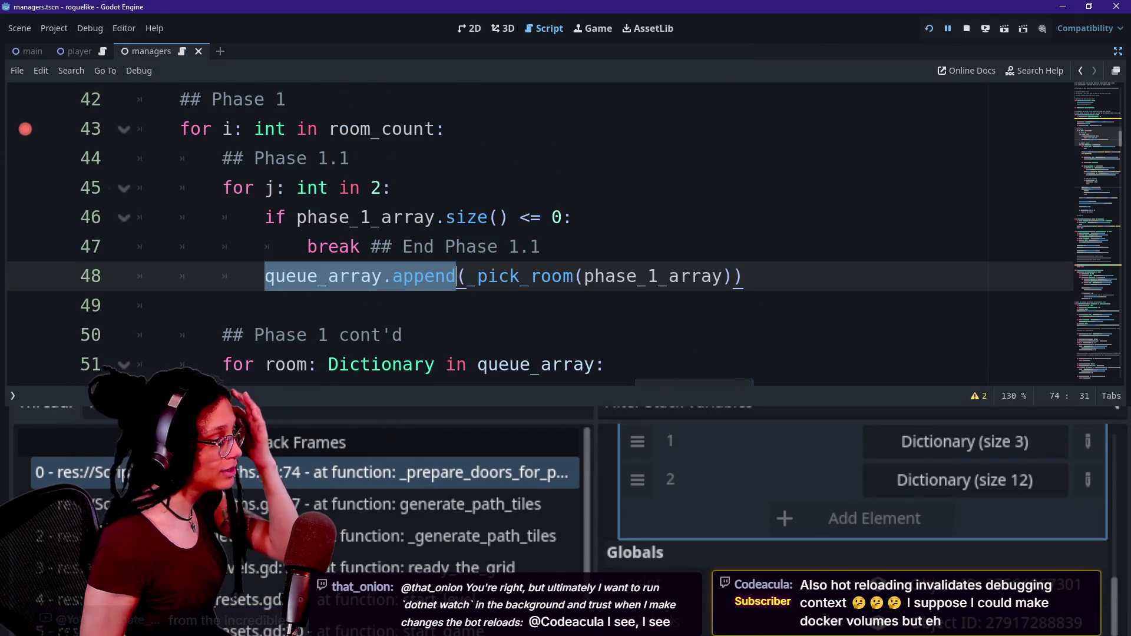
scroll(695, 224, down, 9)
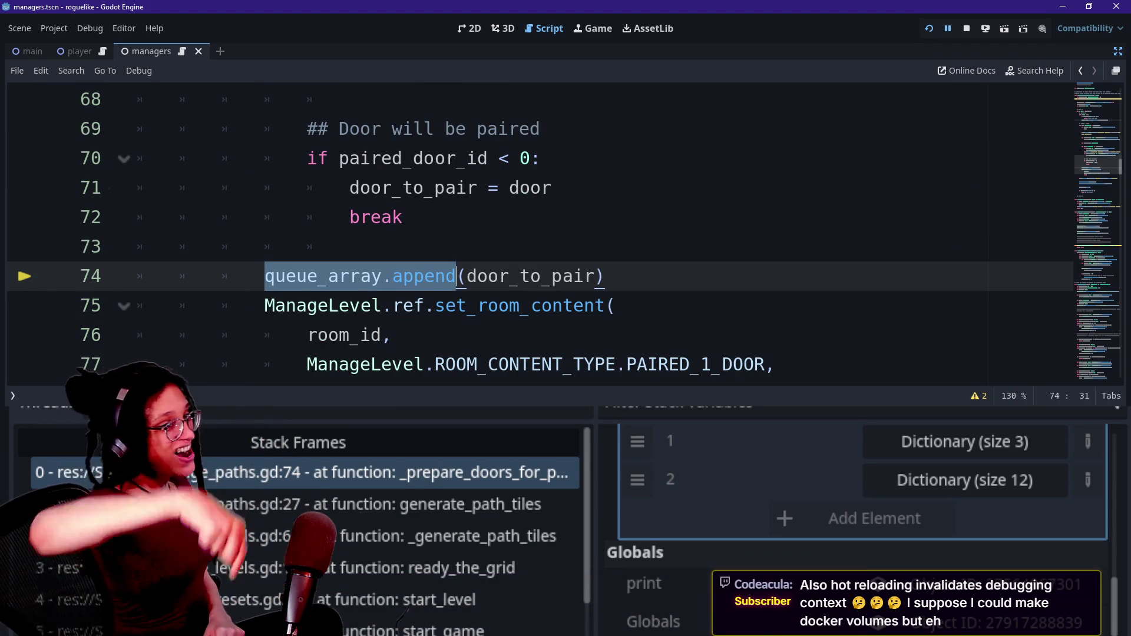
key(alt+o)
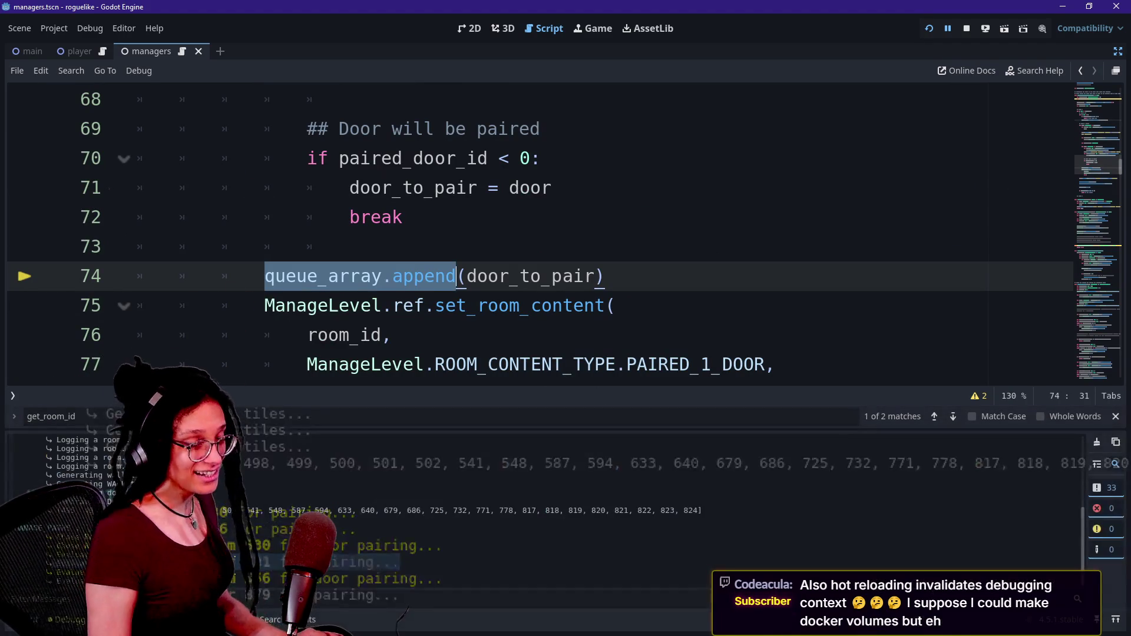
Step: Stop the paused debug run and hide the output panel to edit the script
click(967, 34)
key(alt+o)
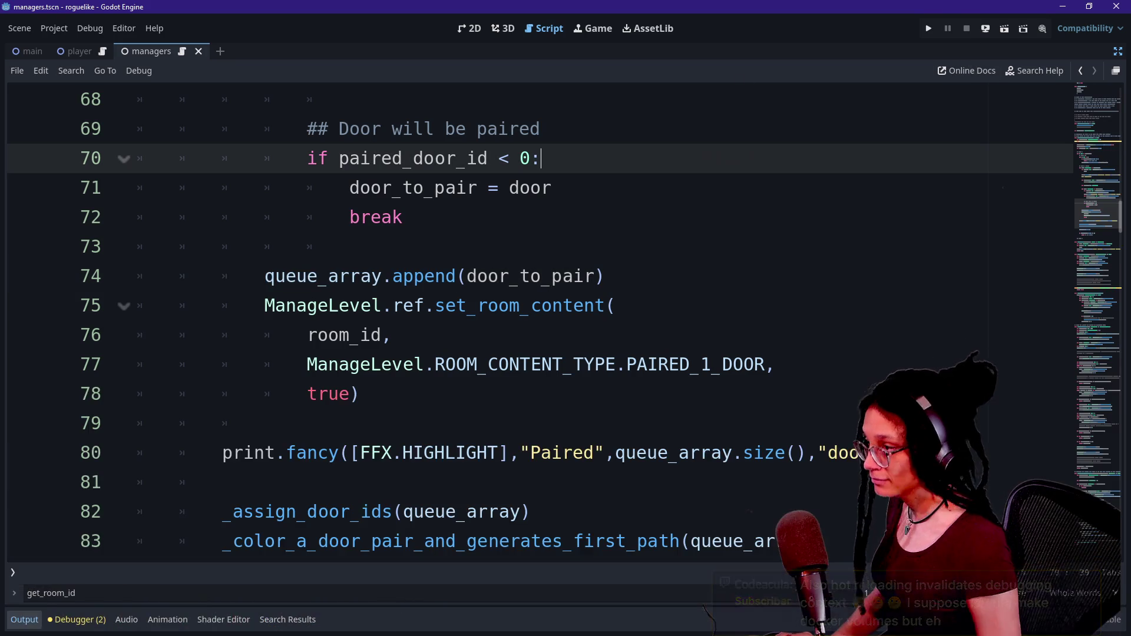
scroll(540, 321, up, 8)
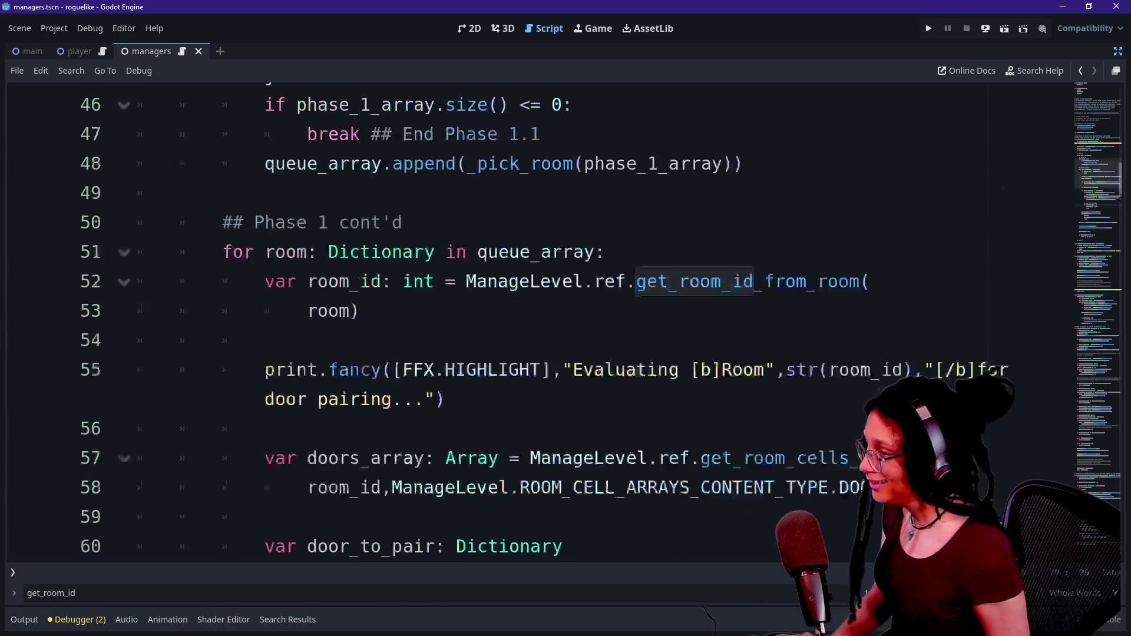
click(224, 246)
key(Up)
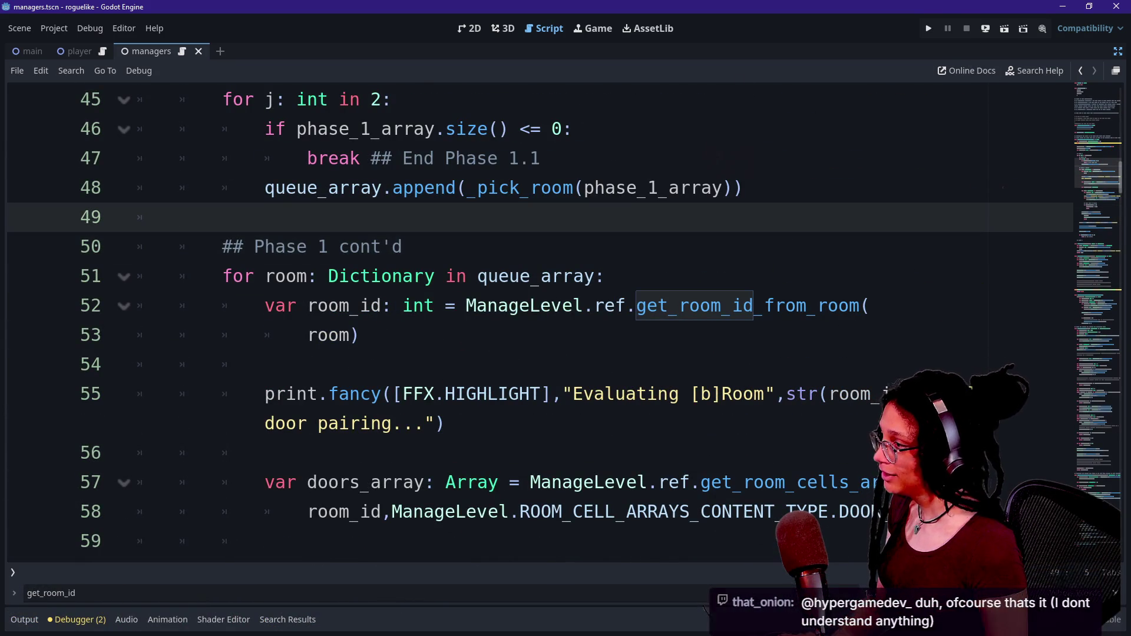
key(Return)
key(Tab)
text(v)
key(BackSpace)
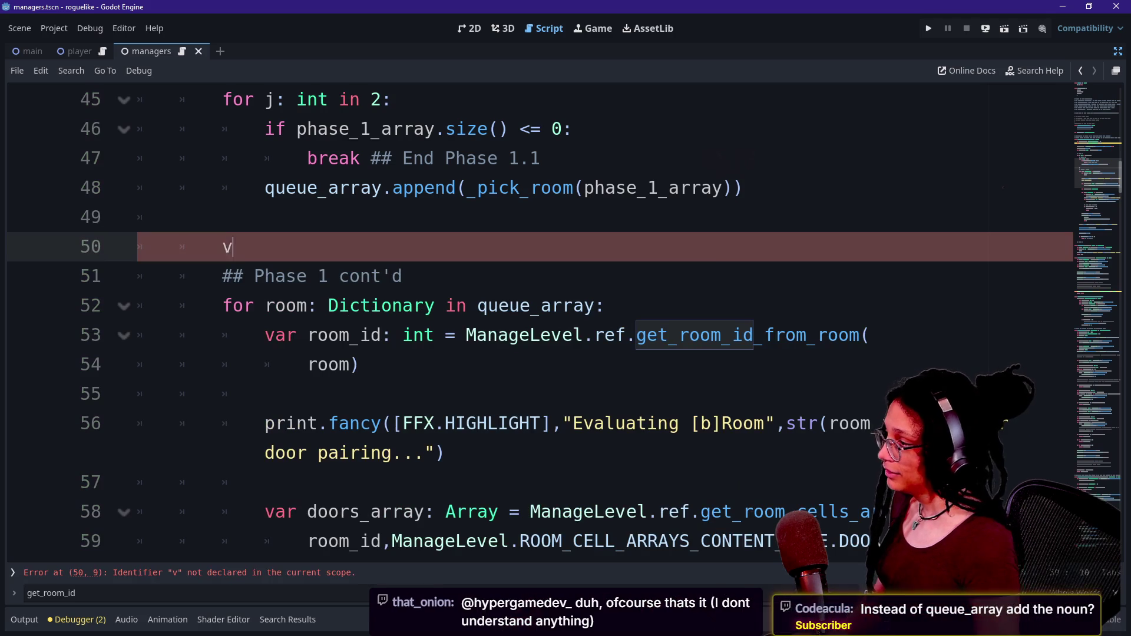
key(BackSpace)
Step: Declare var paired_doors: Array[Dictionary] on a new line under the Phase 1 cont'd comment
key(Down)
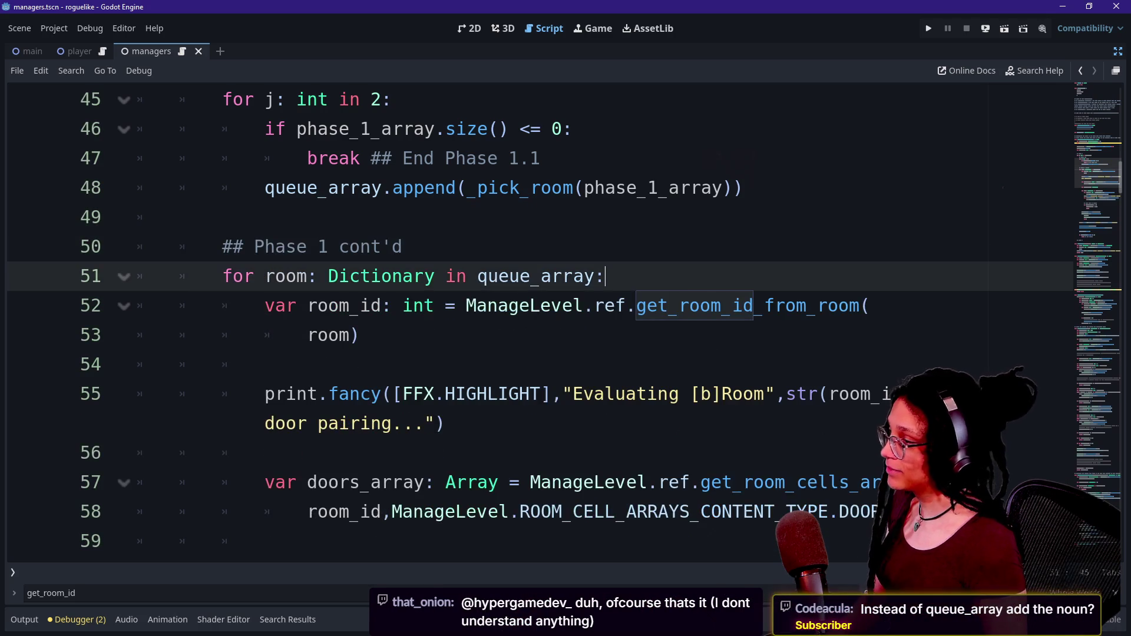
key(End)
key(Return)
text(pa)
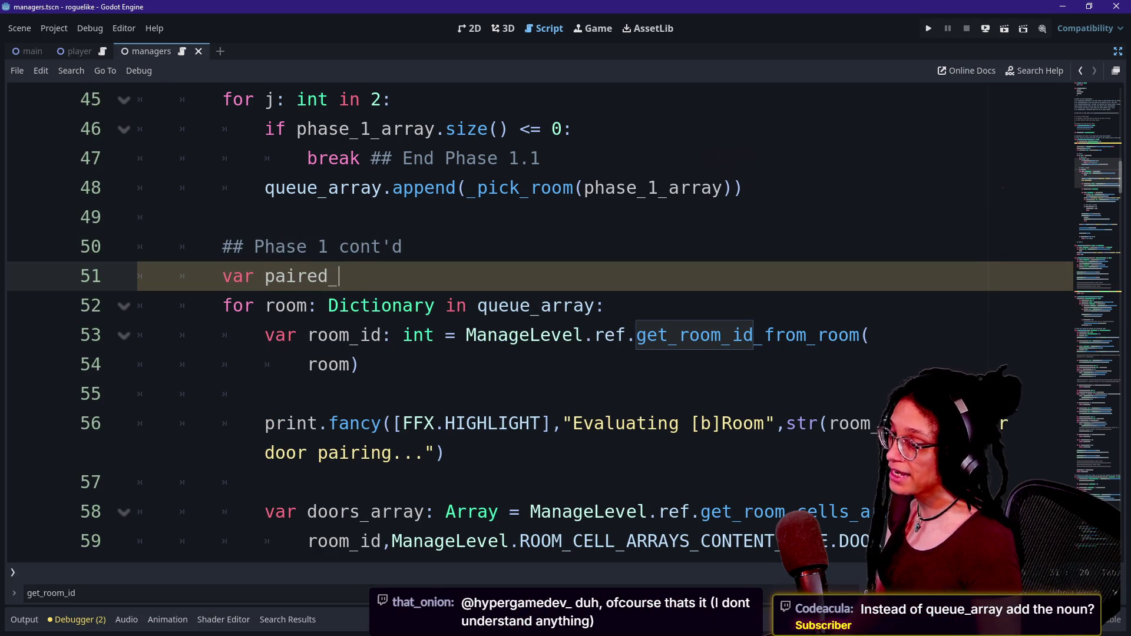
key(BackSpace)
text(ors)
scroll(531, 324, down, 2)
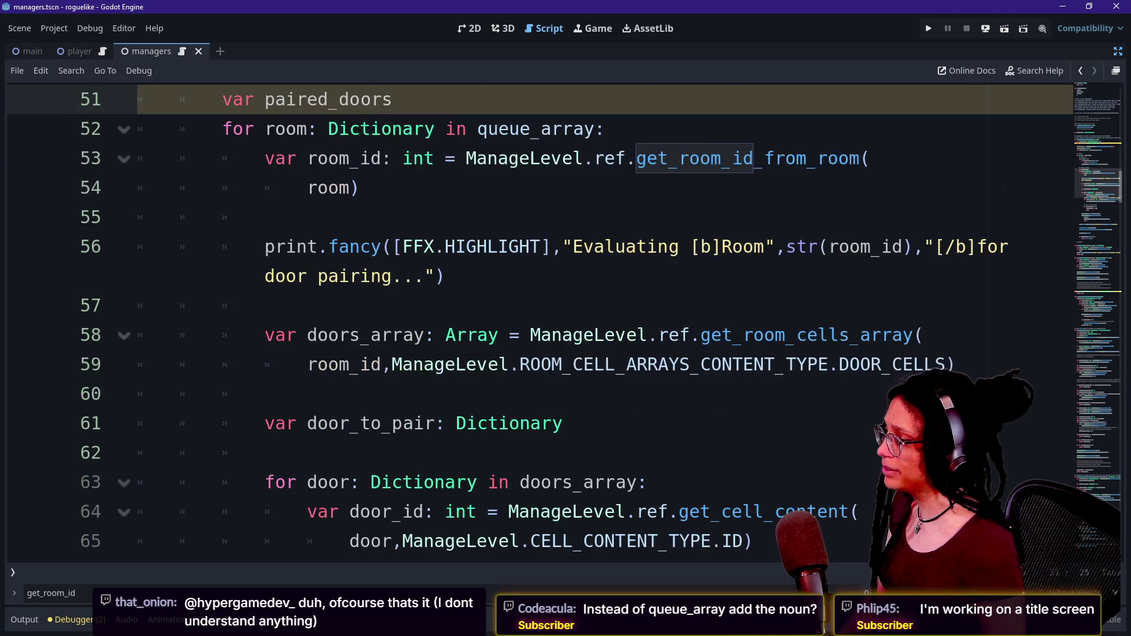
scroll(530, 324, down, 3)
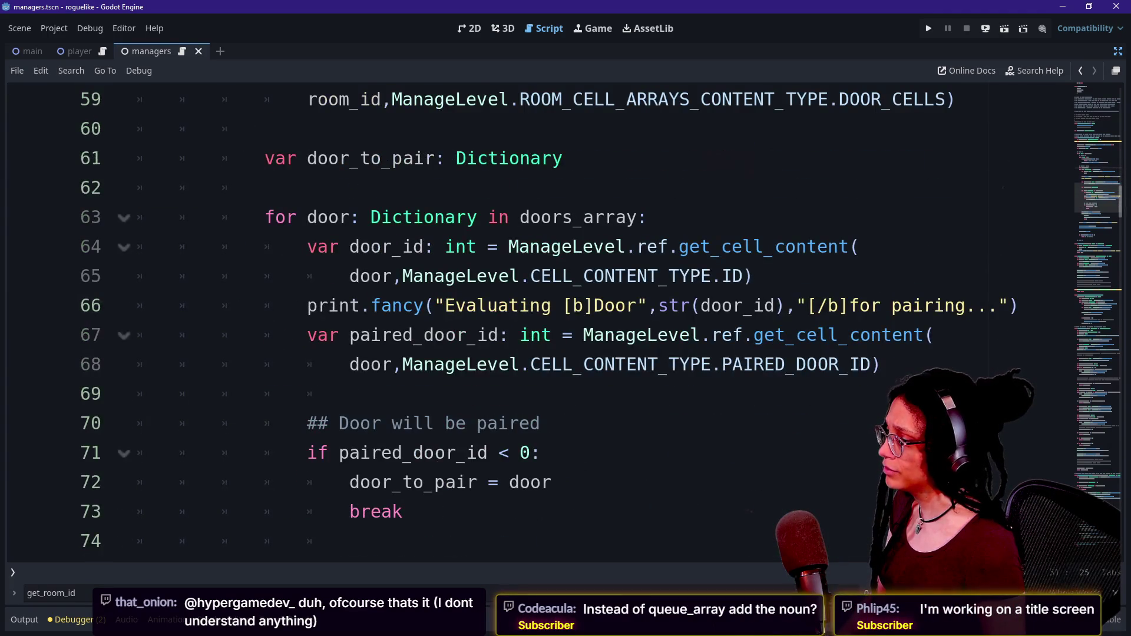
scroll(531, 324, down, 5)
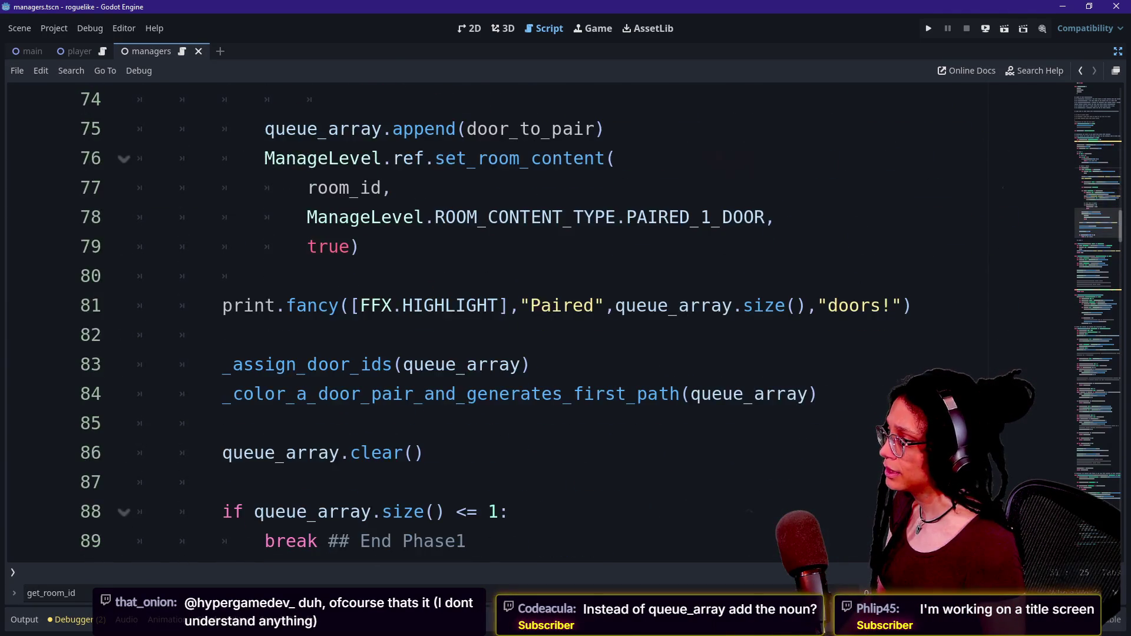
scroll(530, 324, up, 9)
text(: Array[10)
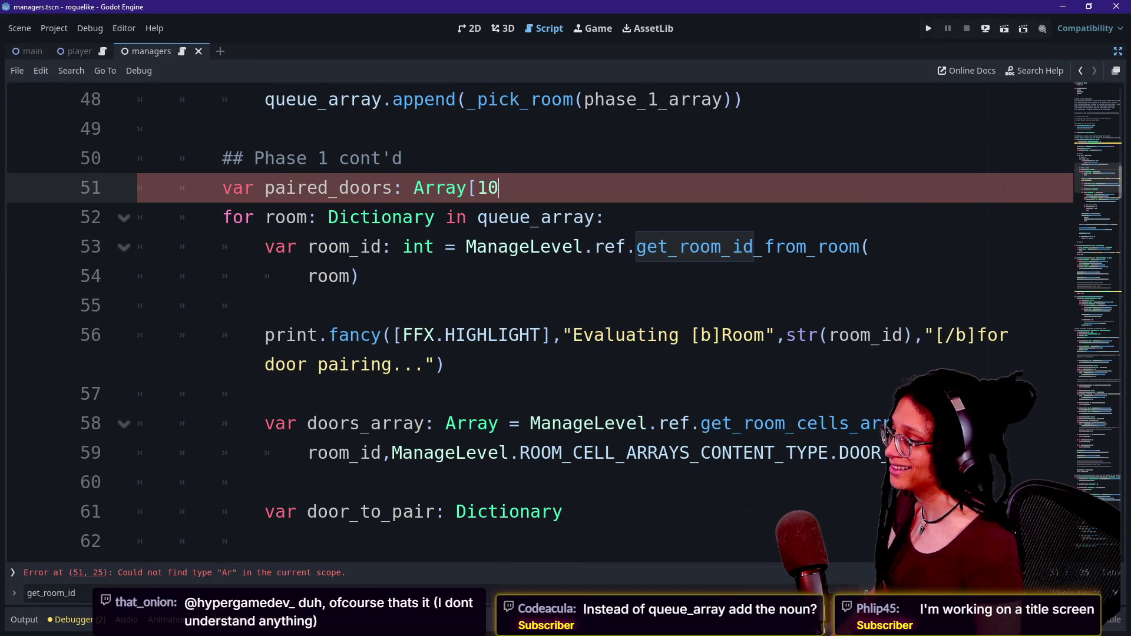
key(BackSpace)
key(BackSpace)
text(Dictionary)
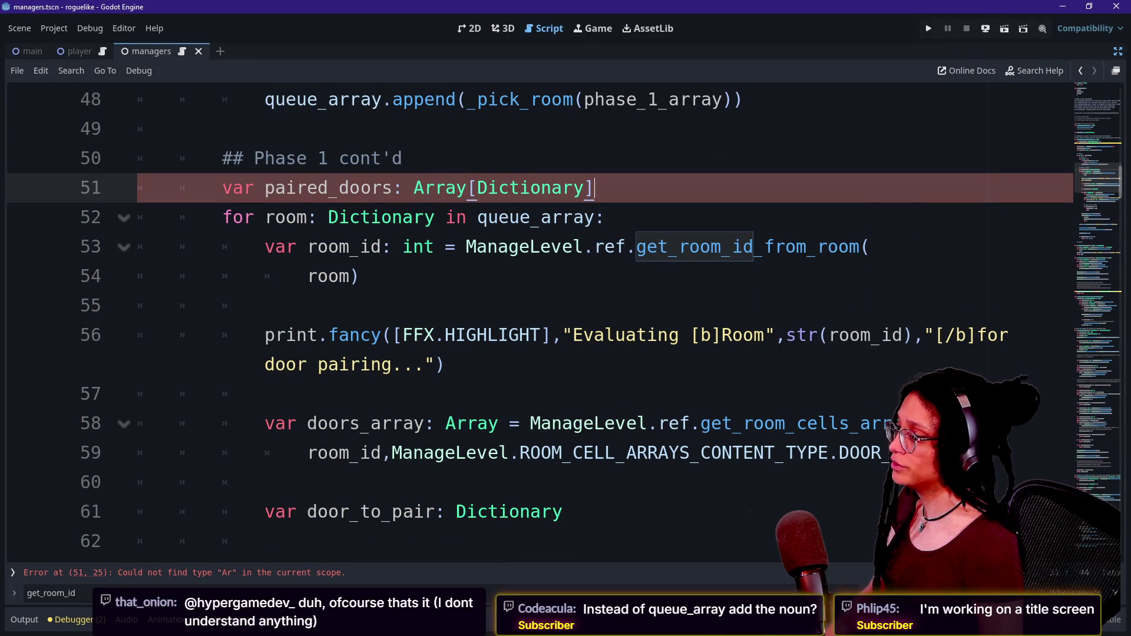
scroll(342, 480, down, 2)
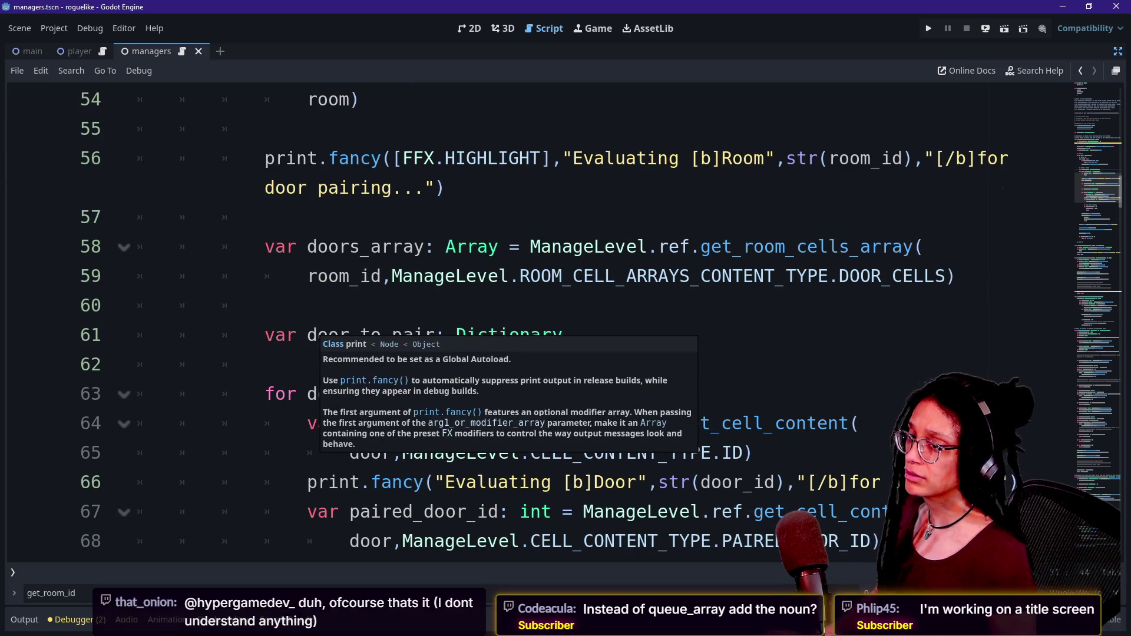
scroll(341, 480, down, 6)
click(265, 364)
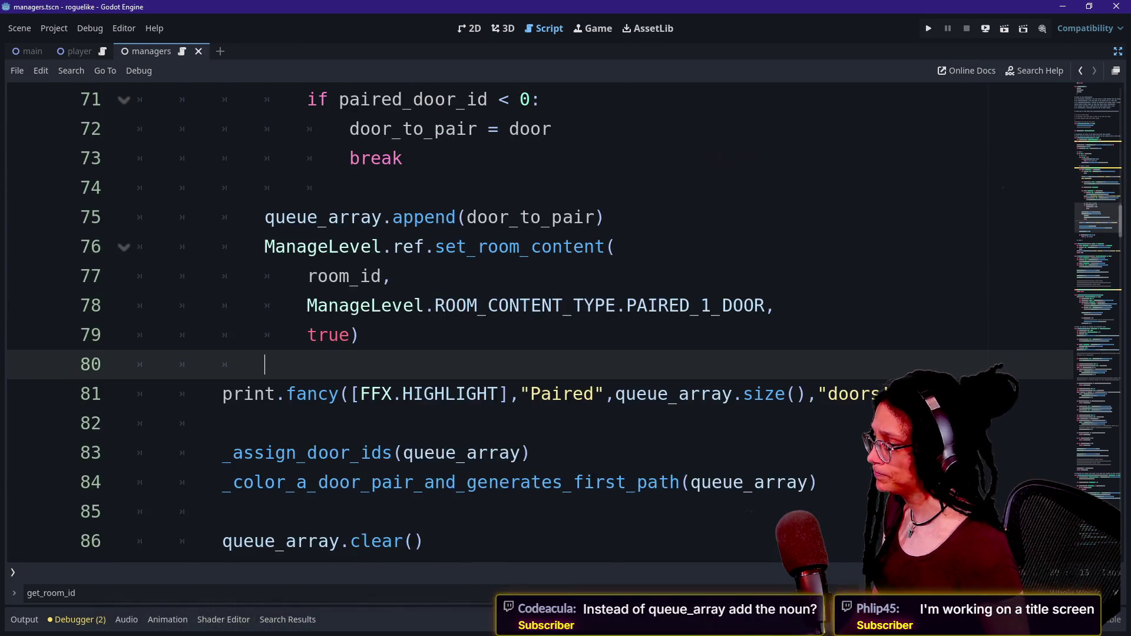
Step: On line 75, replace queue_array with door_to_pair so each paired door is appended
scroll(530, 324, down, 3)
scroll(531, 324, up, 1)
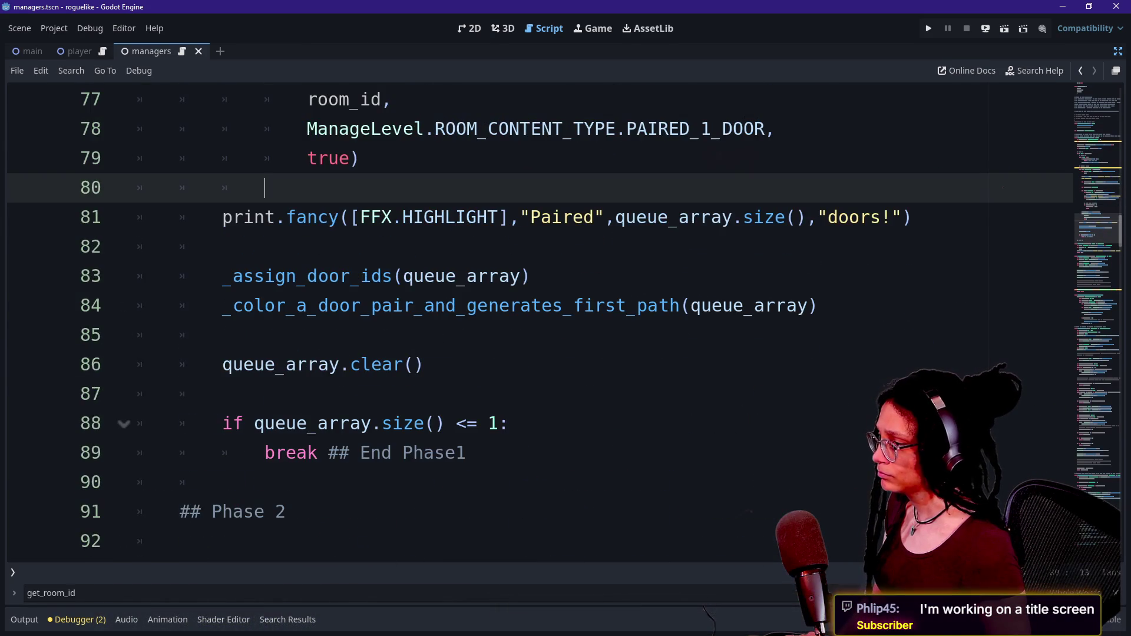
scroll(530, 324, up, 4)
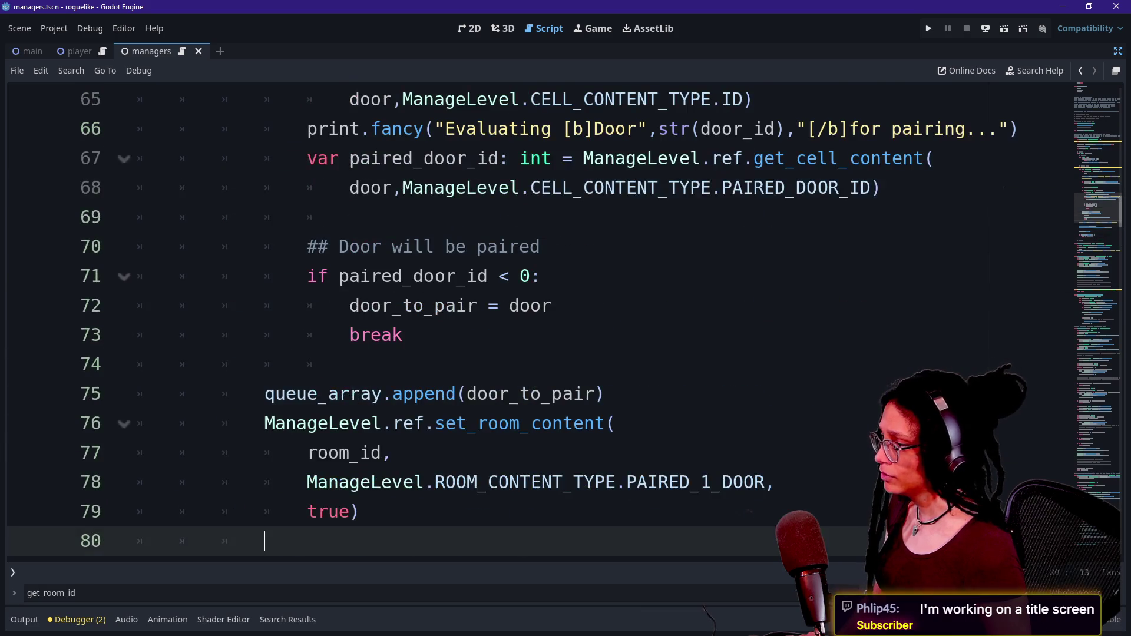
double_click(291, 394)
key(BackSpace)
text(door)
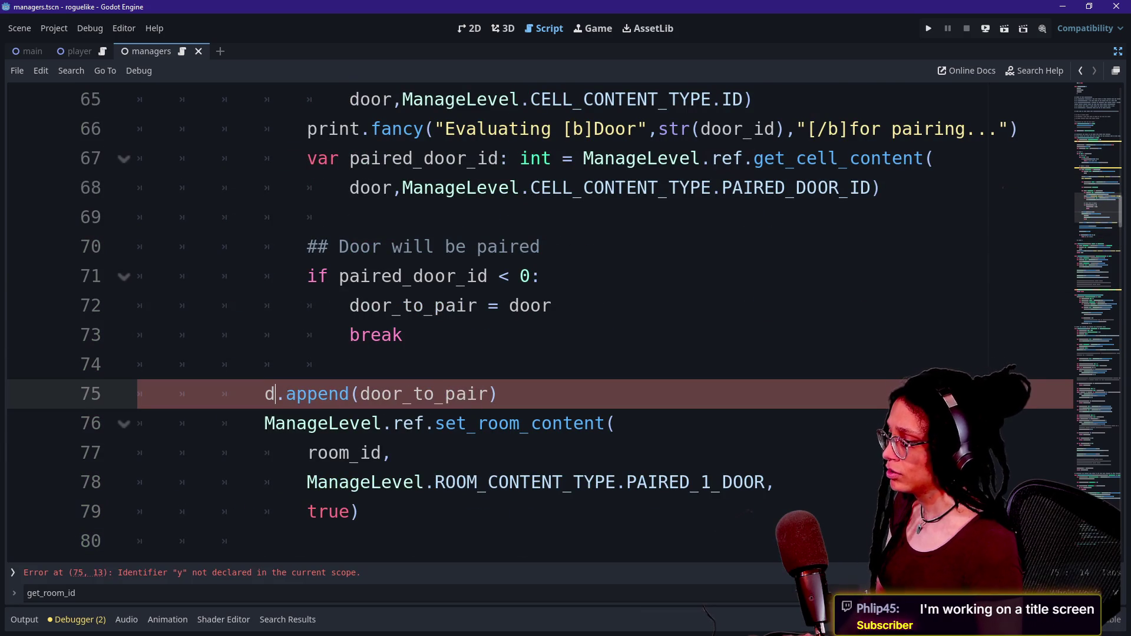
key(Down)
key(Return)
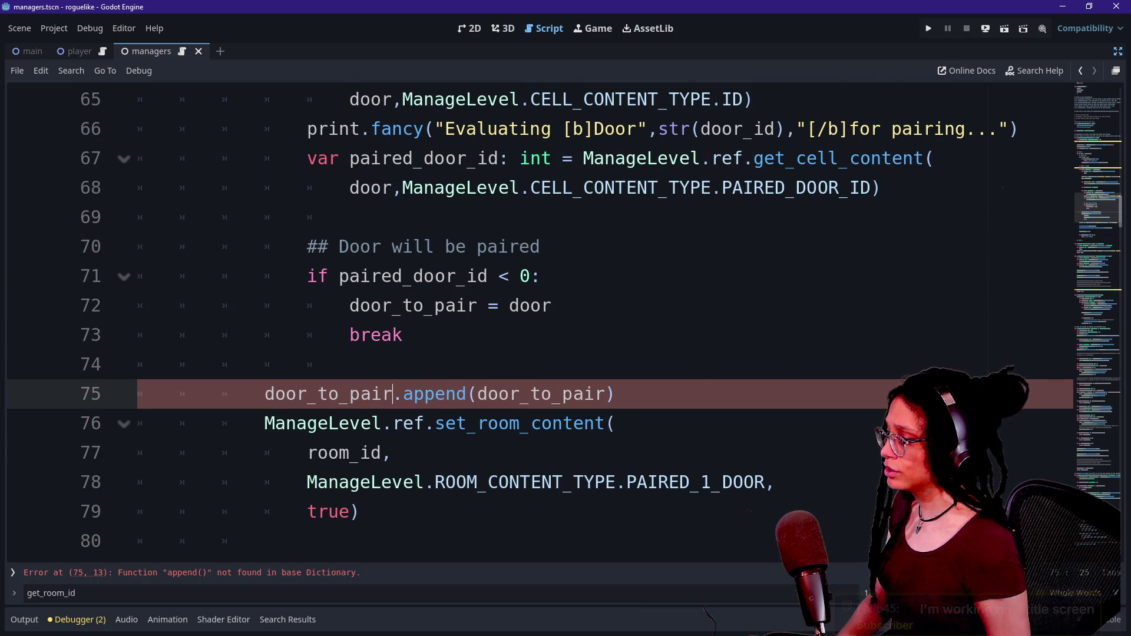
click(296, 393)
text(s)
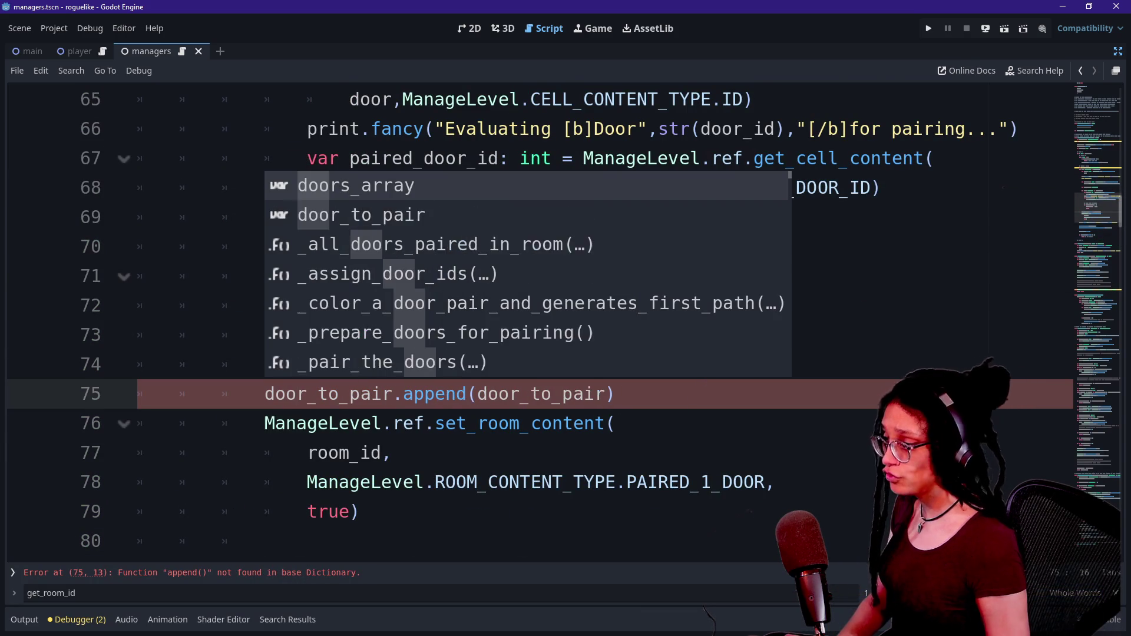
key(BackSpace)
text(s)
click(275, 423)
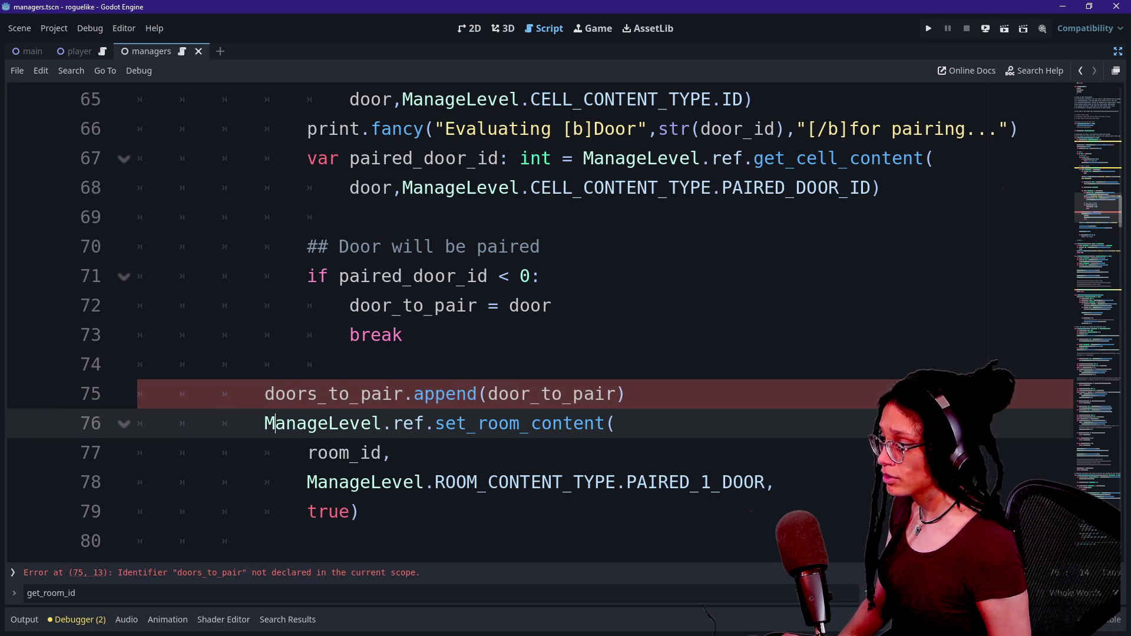
Step: Rename the paired_doors declaration on line 51 to doors_to_pair
scroll(530, 318, up, 7)
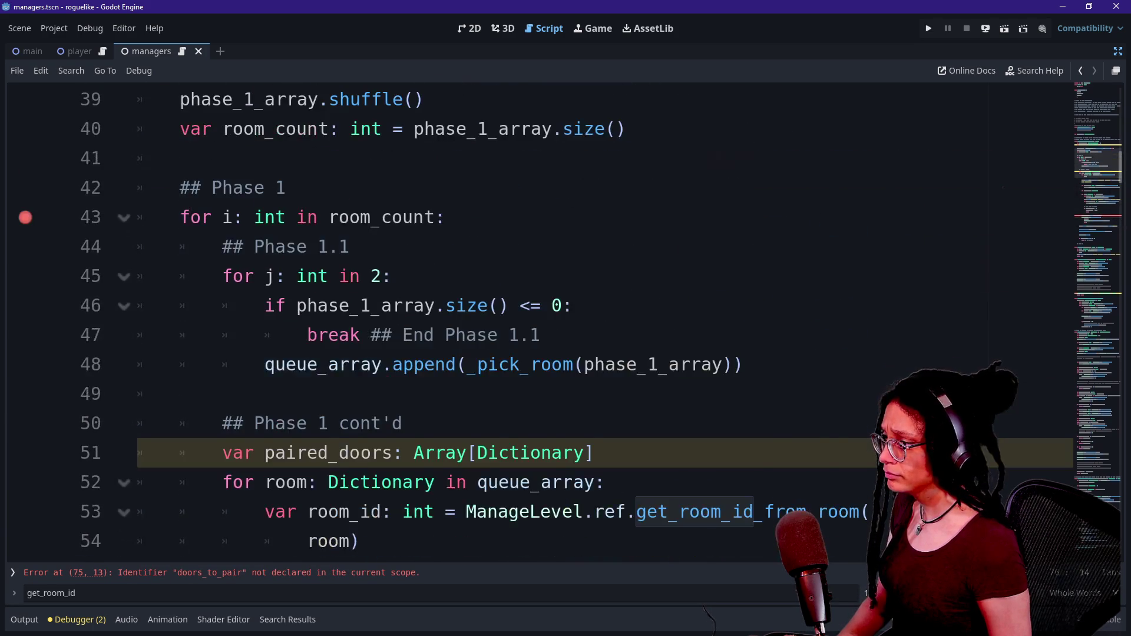
double_click(330, 275)
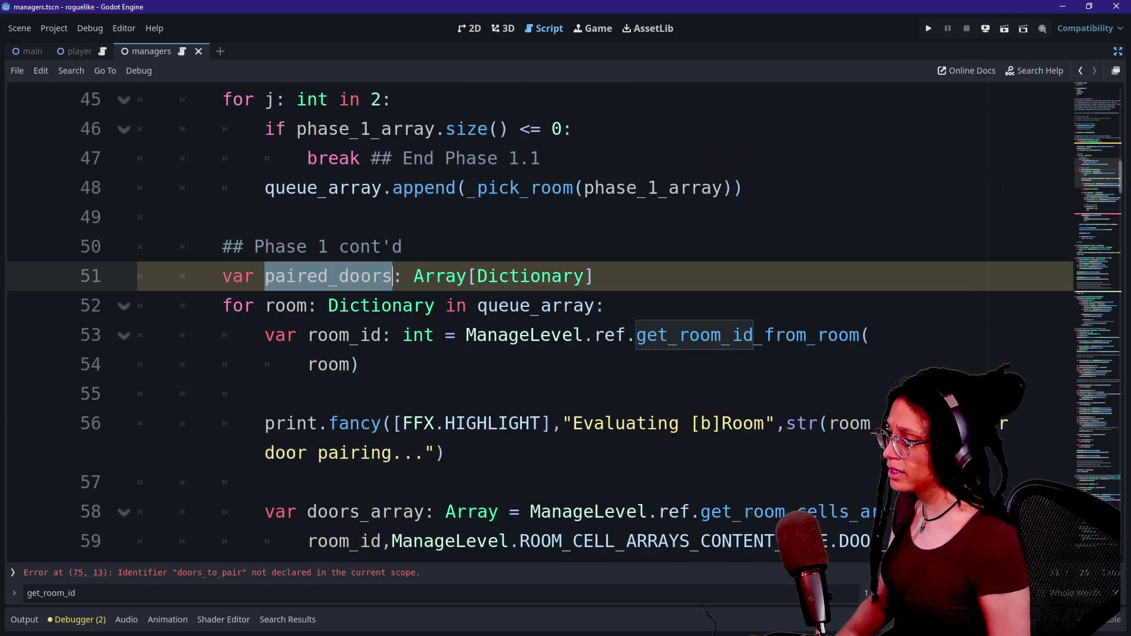
text(doors_to_pair)
click(254, 247)
click(412, 275)
Step: Multi-caret replace the remaining queue_array occurrences with doors_to_pair and save the script
scroll(525, 286, down, 10)
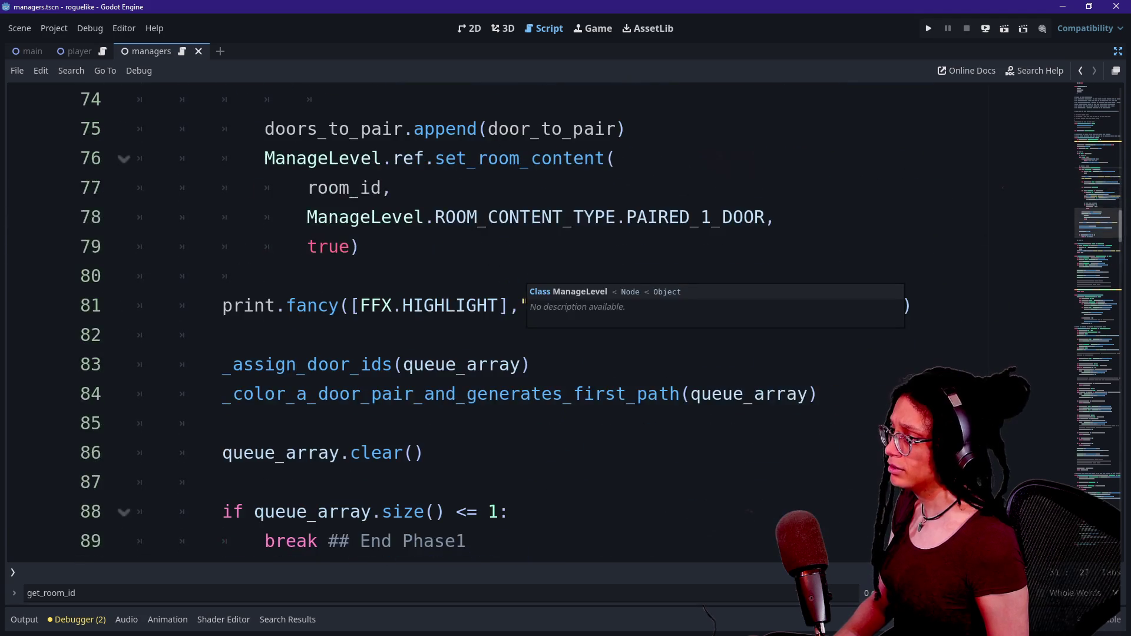
scroll(524, 286, down, 1)
drag(393, 275, 519, 277)
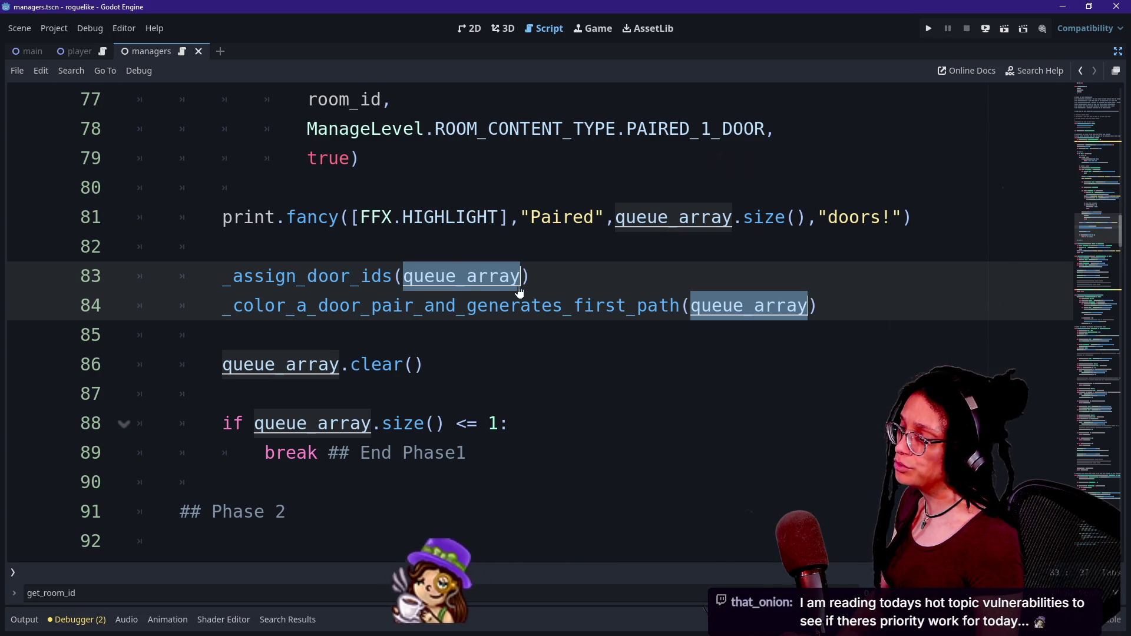
key(ctrl+d)
text(d)
text(_to_pair)
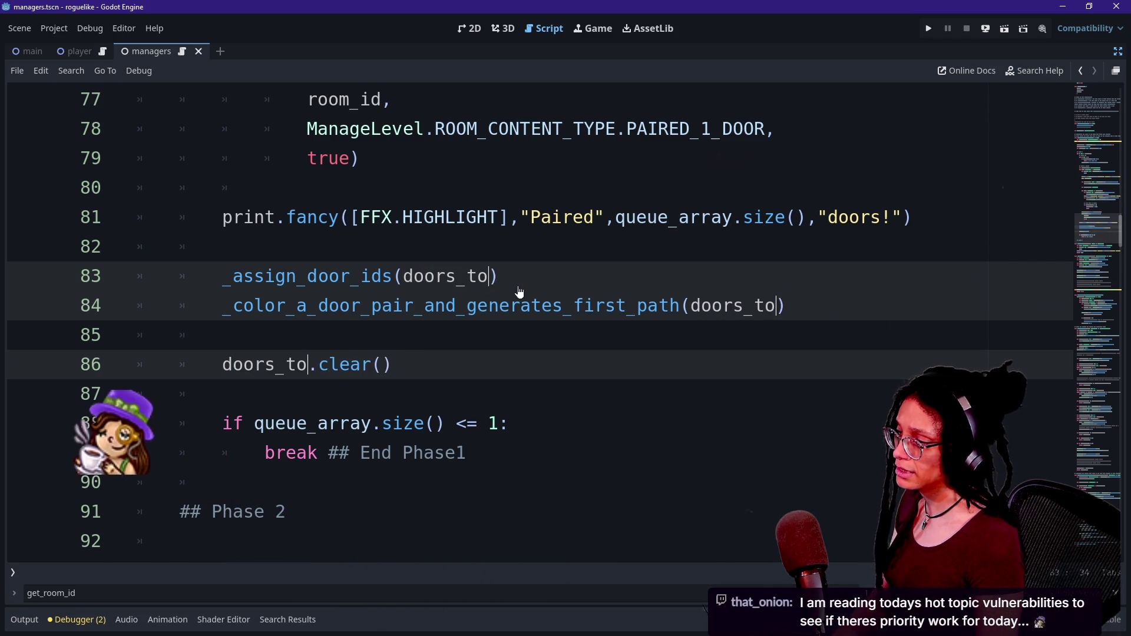
click(371, 217)
key(ctrl+s)
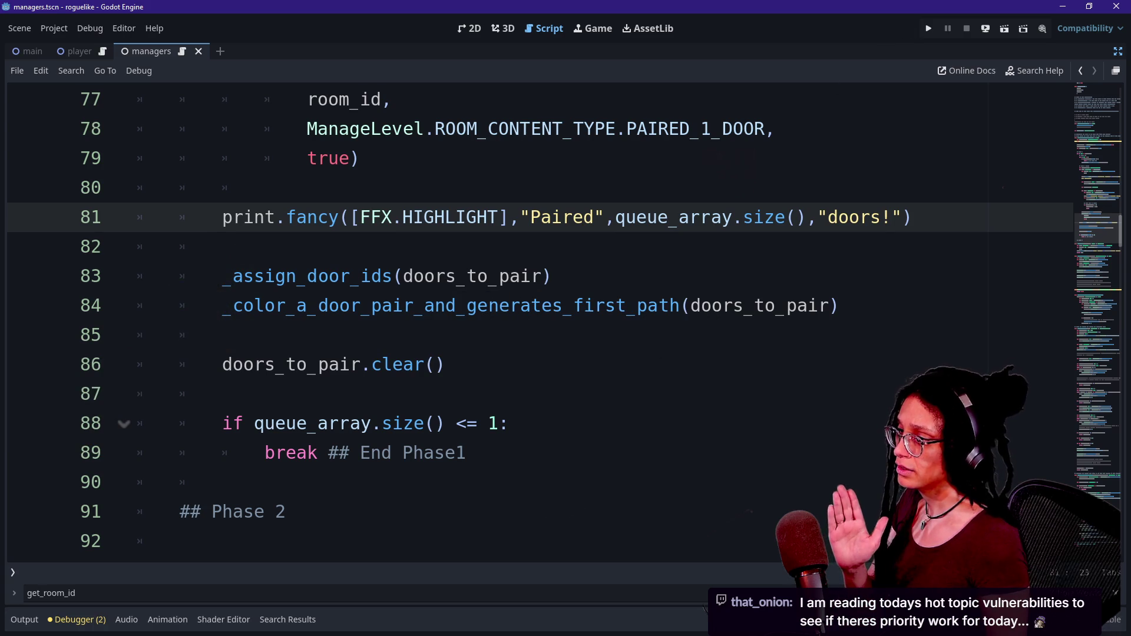
Step: Swap queue_array for doors_to_pair in the Paired print on line 81, then run the project
drag(615, 217, 734, 217)
click(734, 216)
key(BackSpace)
key(BackSpace)
key(BackSpace)
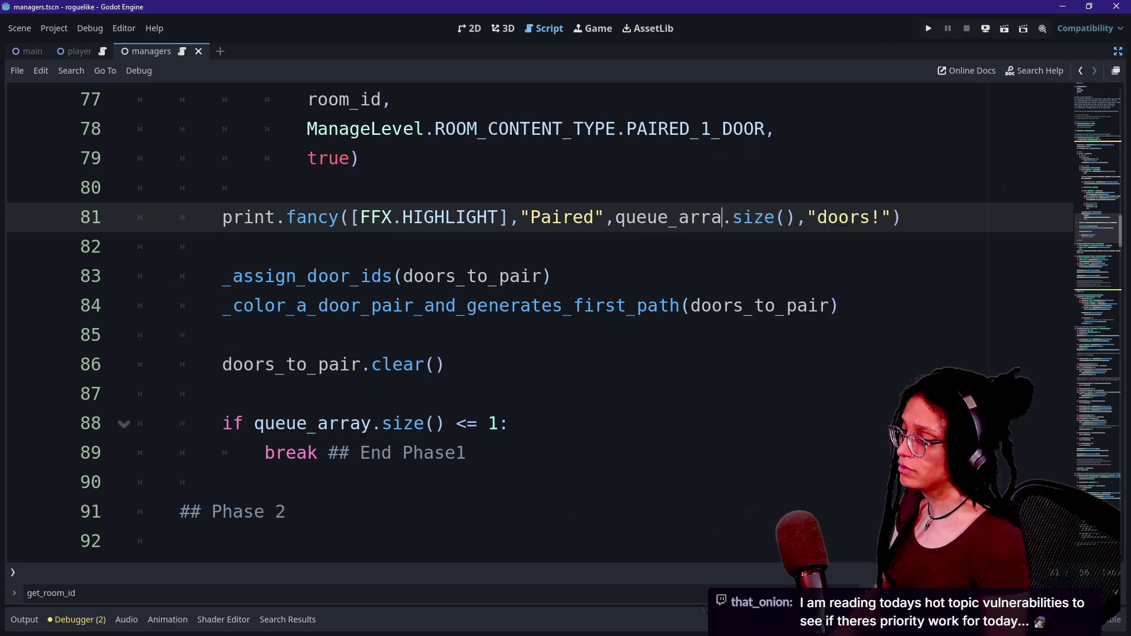
key(BackSpace)
text(doors_to_pair)
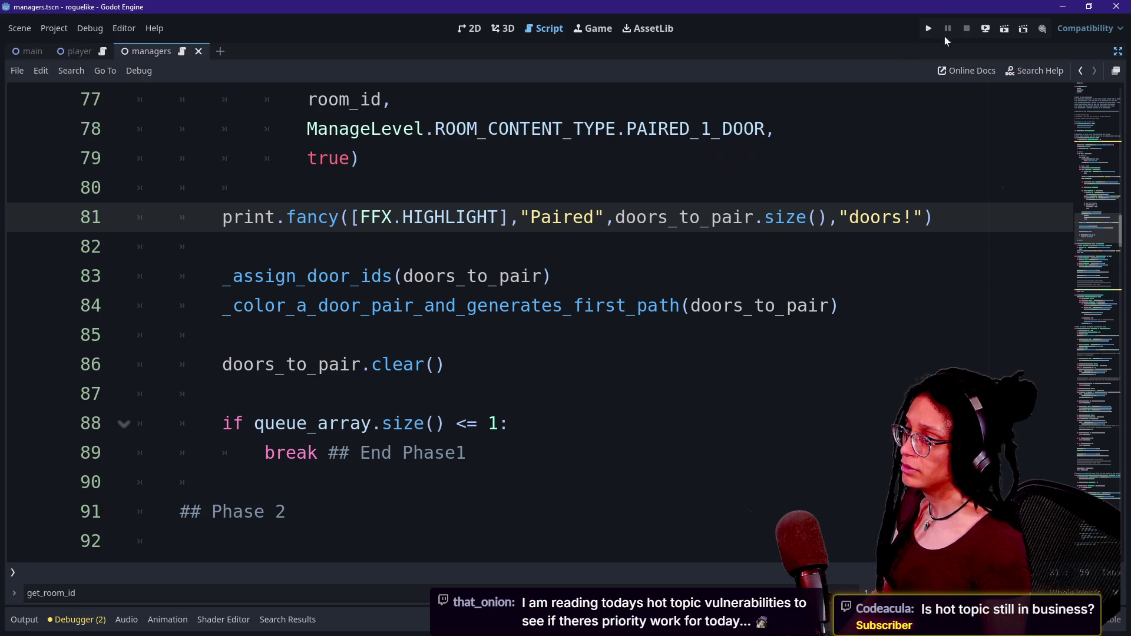
click(927, 31)
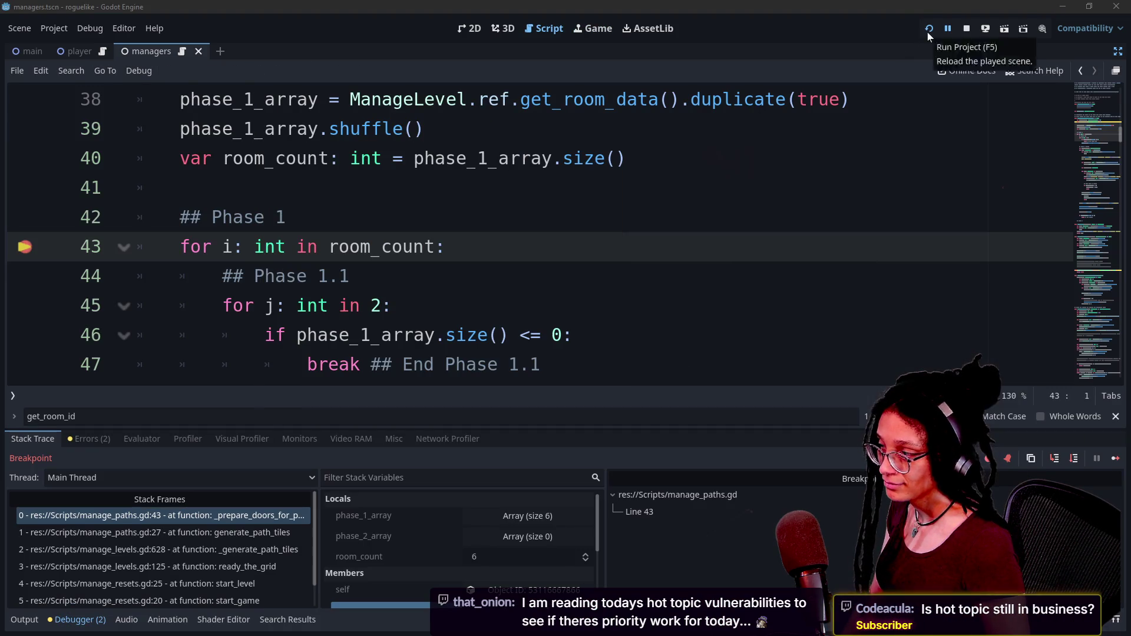
Step: Remove the line 43 breakpoint and restart the running game
click(30, 254)
click(929, 28)
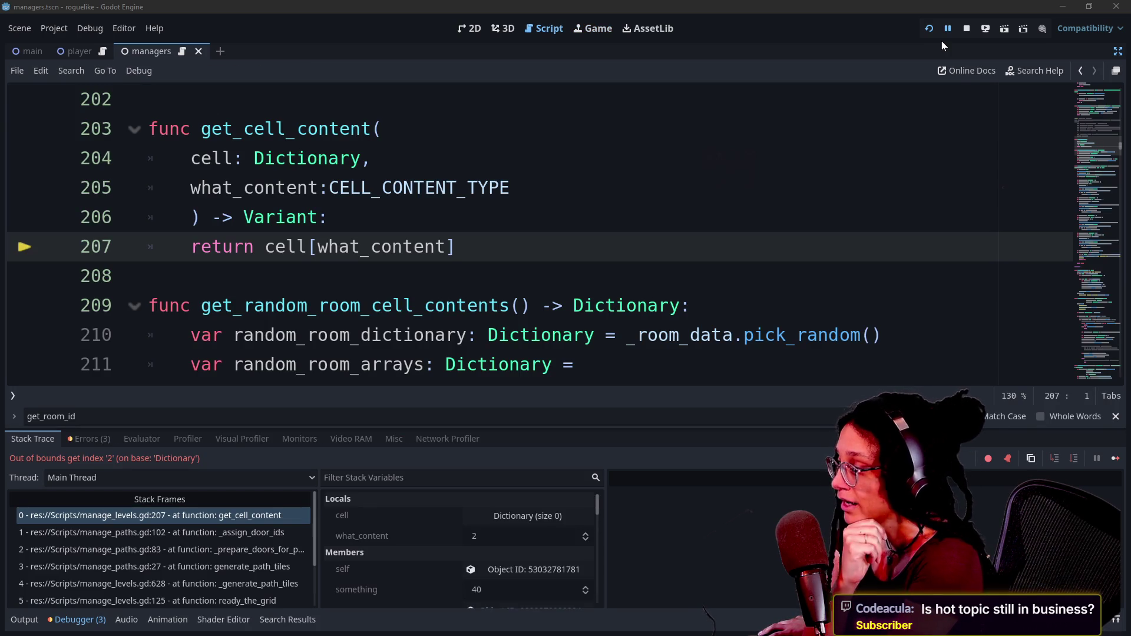
click(24, 619)
scroll(163, 540, up, 2)
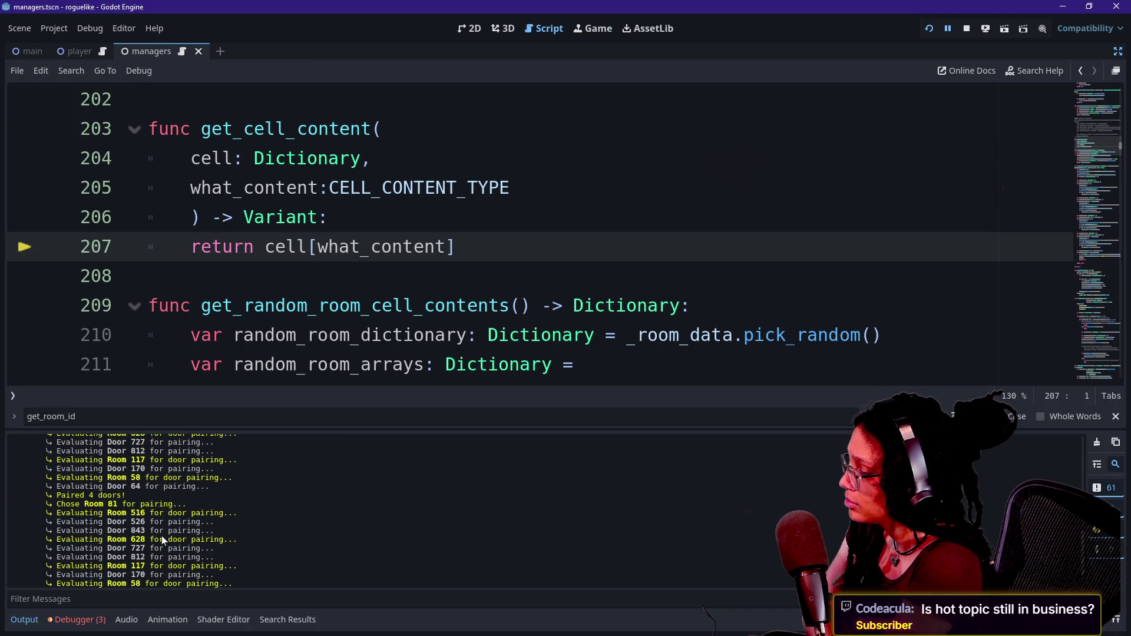
scroll(162, 536, up, 1)
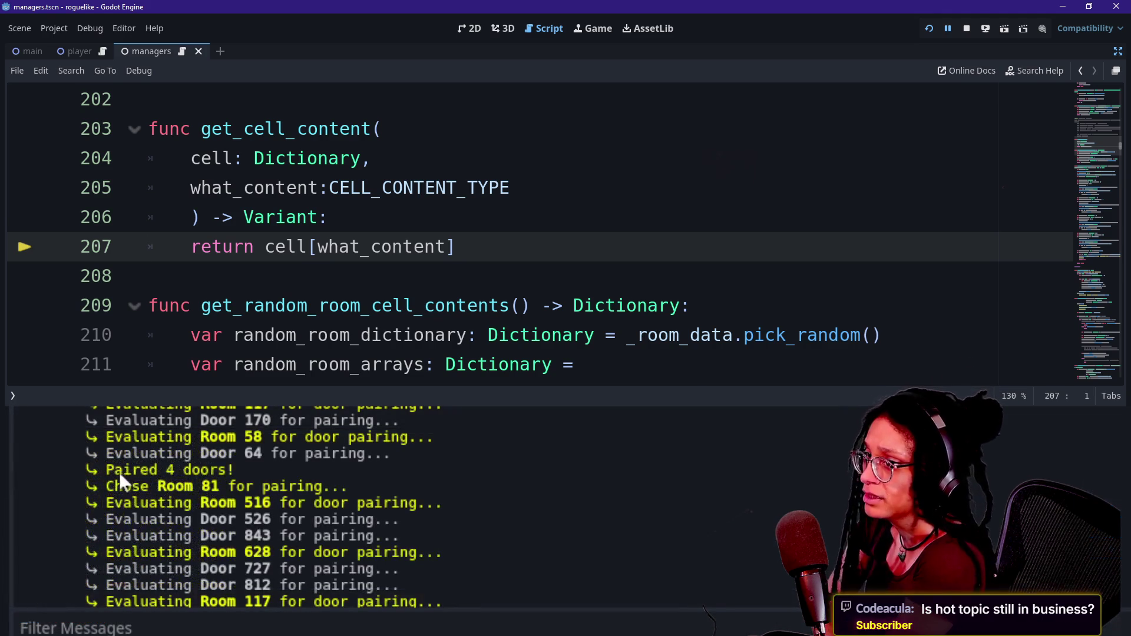
drag(66, 514, 98, 514)
drag(183, 469, 234, 469)
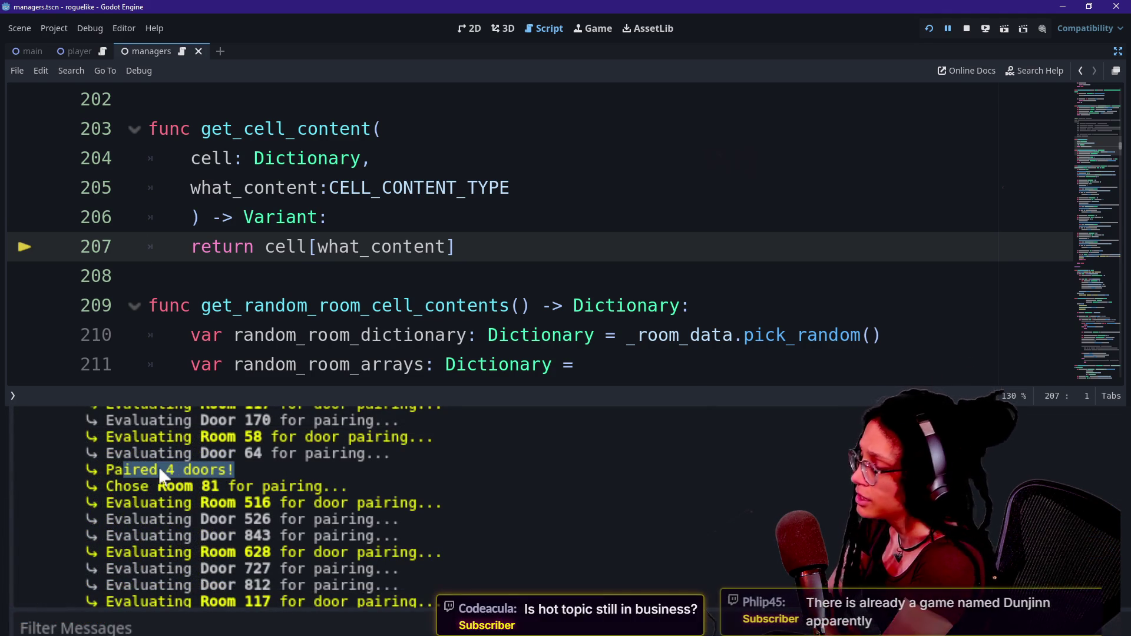
scroll(157, 466, up, 1)
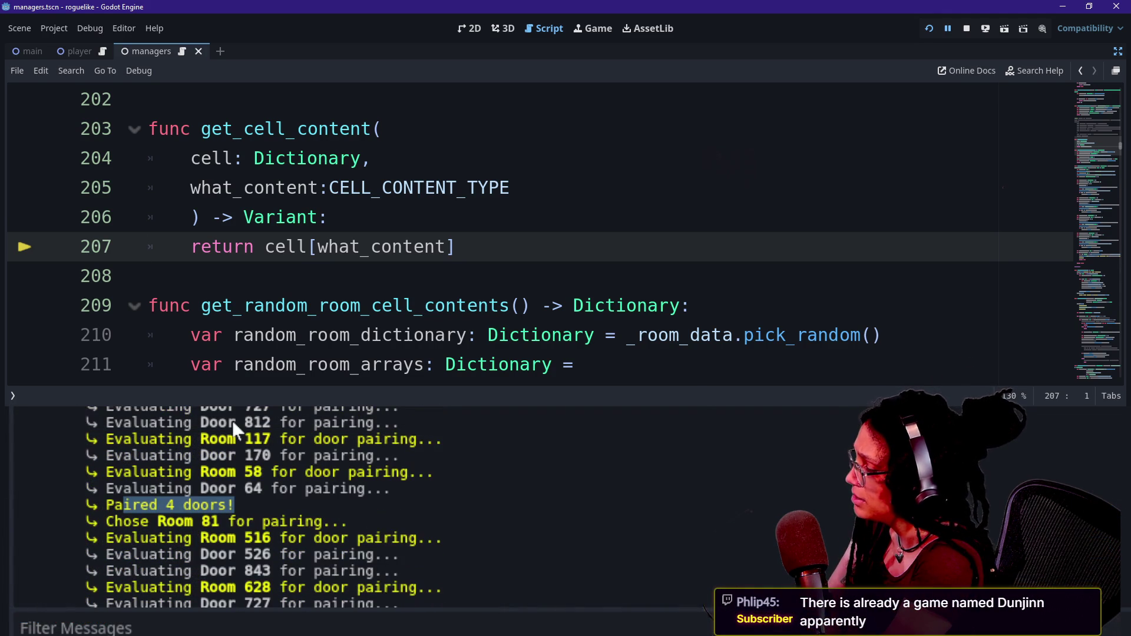
scroll(159, 470, up, 5)
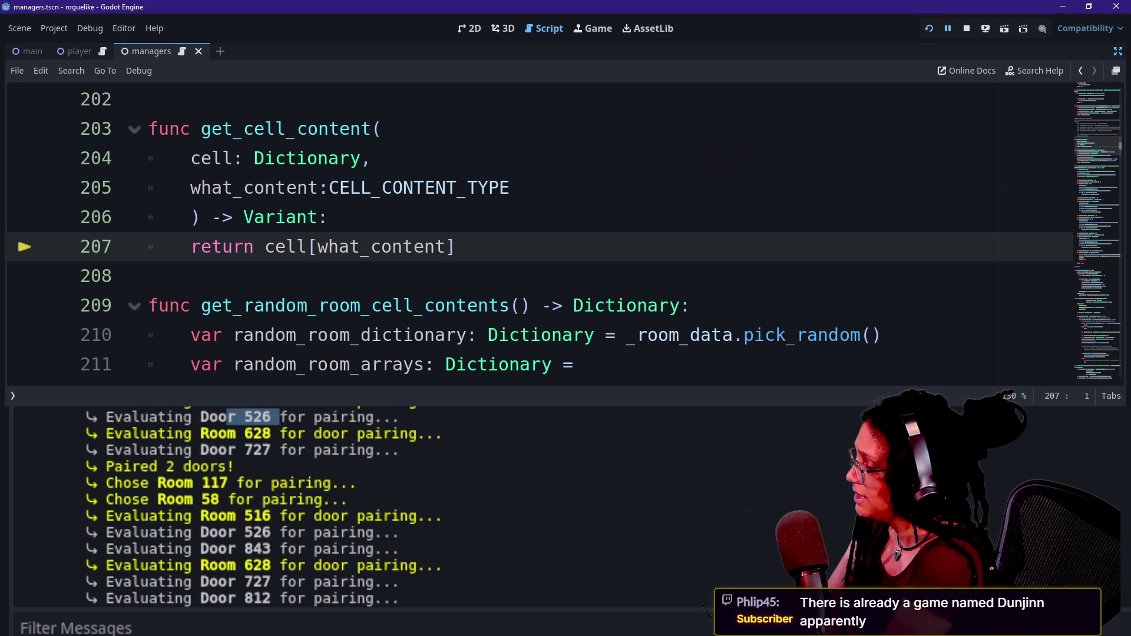
drag(235, 449, 275, 449)
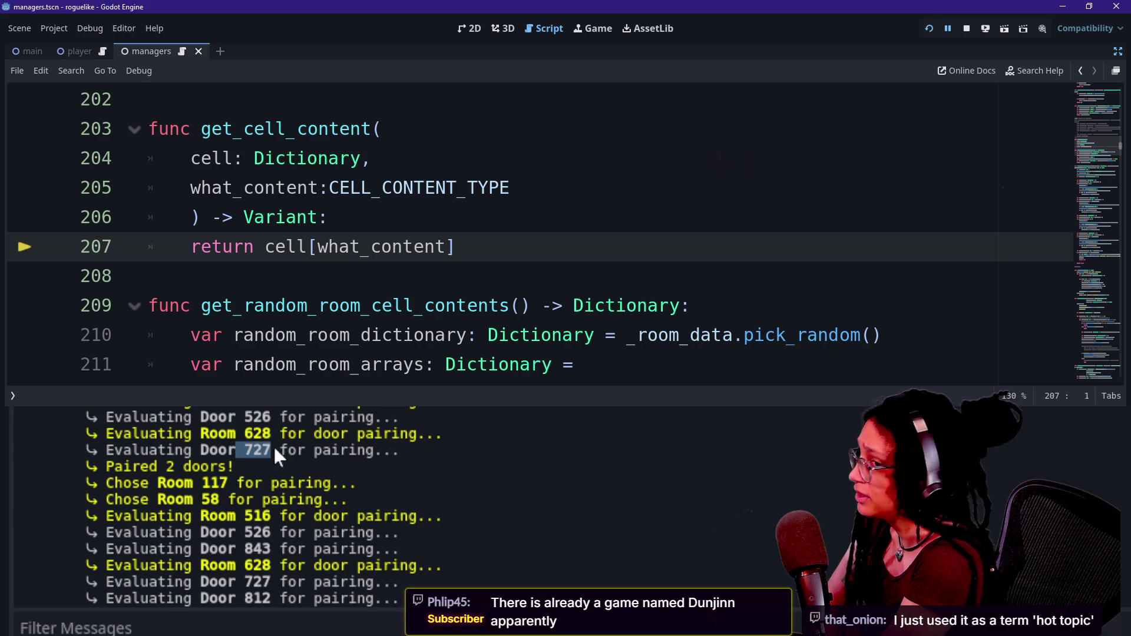
scroll(268, 471, down, 2)
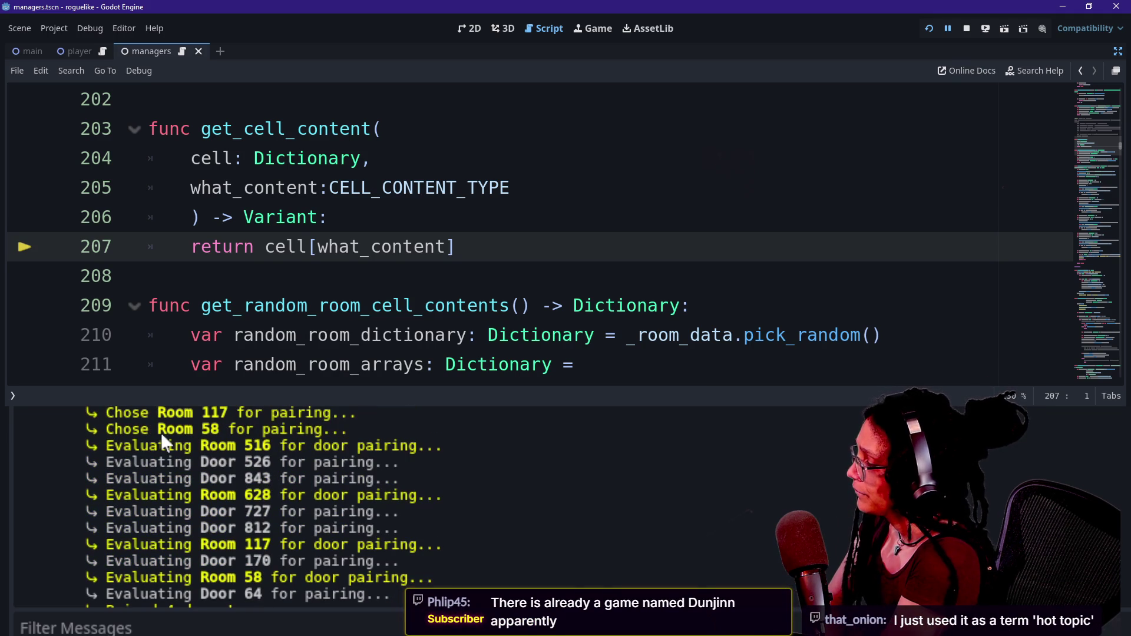
mouse_move(21, 446)
mouse_down()
mouse_move(348, 446)
mouse_move(233, 461)
mouse_move(273, 502)
mouse_up()
scroll(276, 503, down, 2)
scroll(272, 503, down, 2)
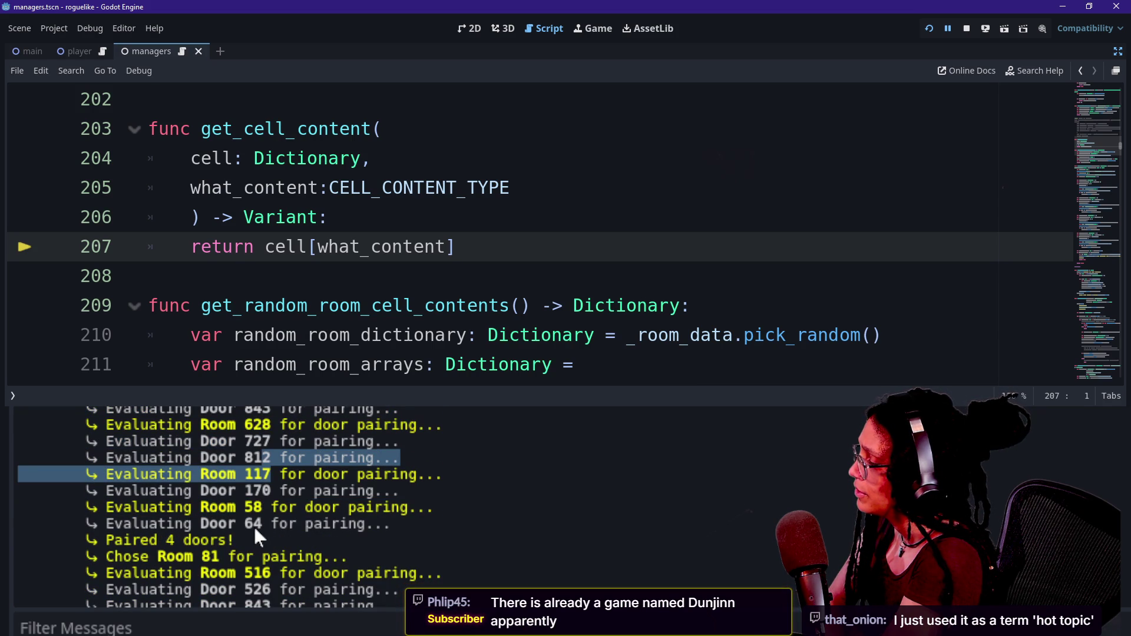
click(253, 525)
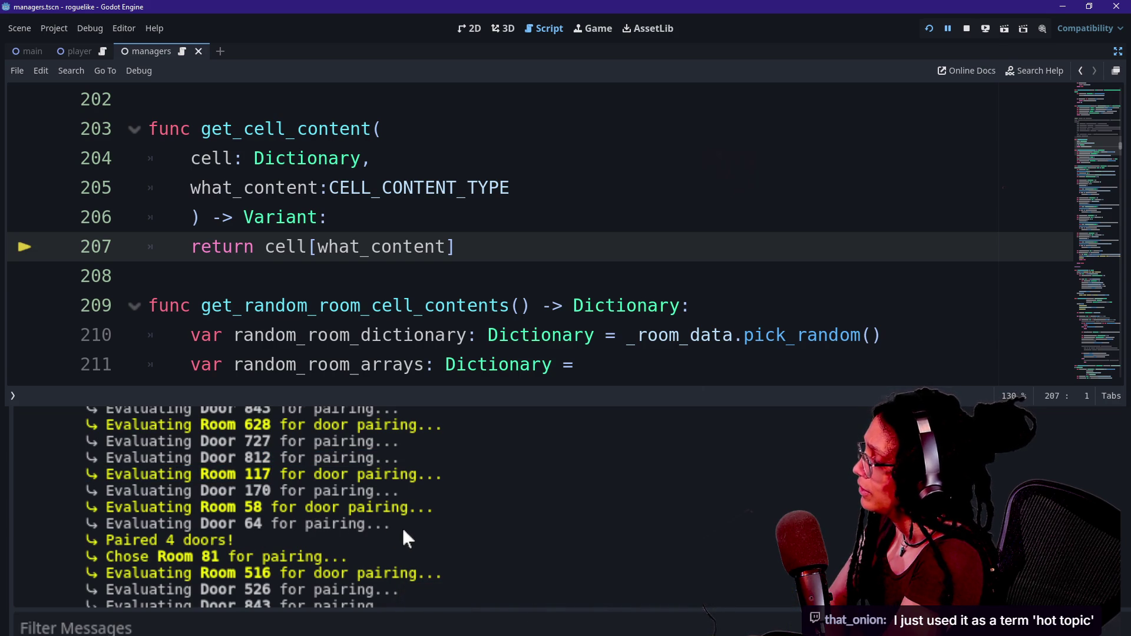
drag(402, 526, 177, 409)
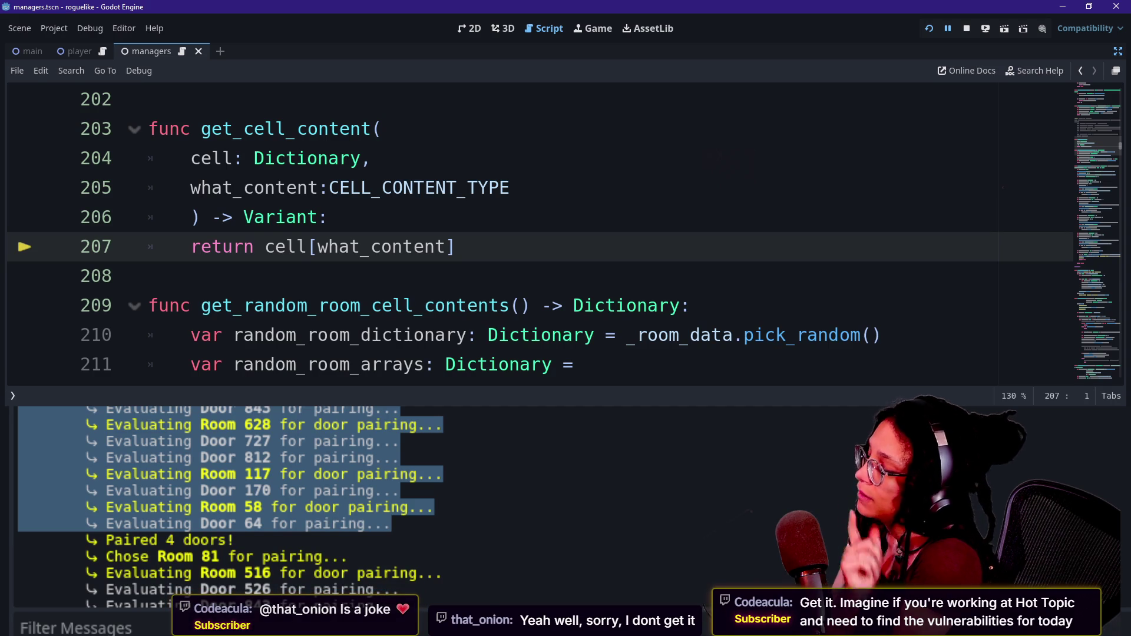
click(468, 449)
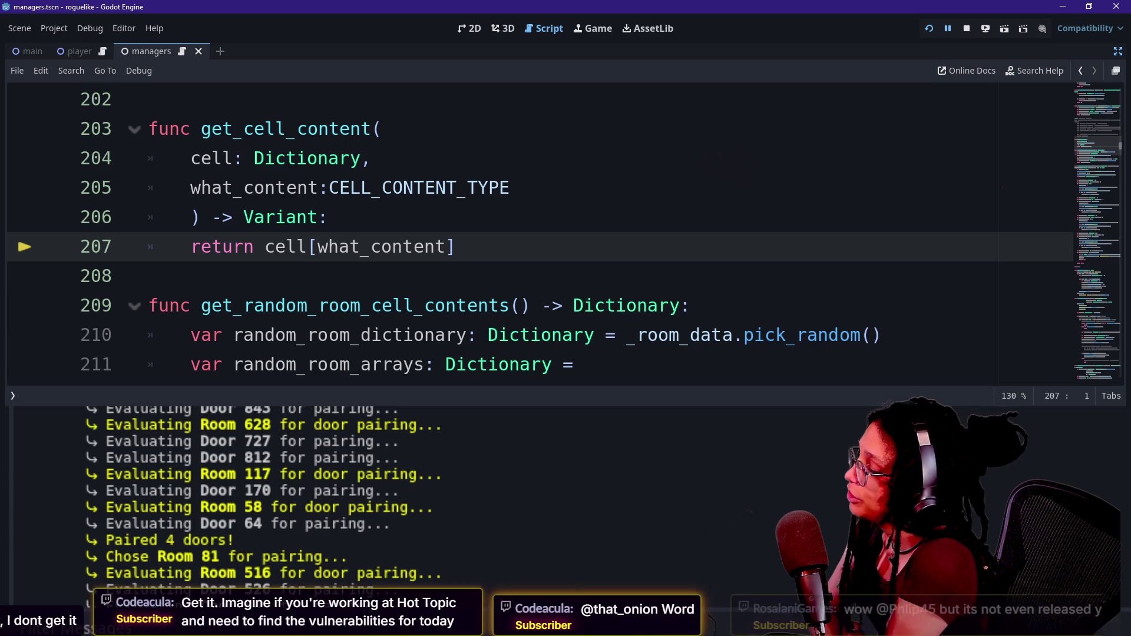
scroll(265, 501, up, 5)
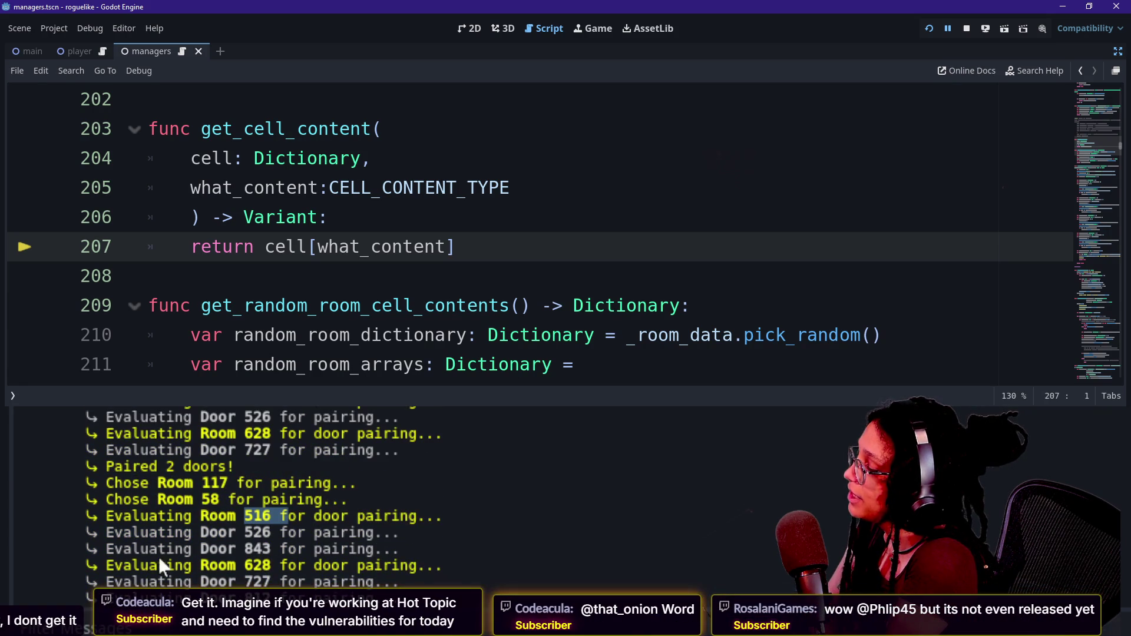
click(152, 556)
double_click(258, 515)
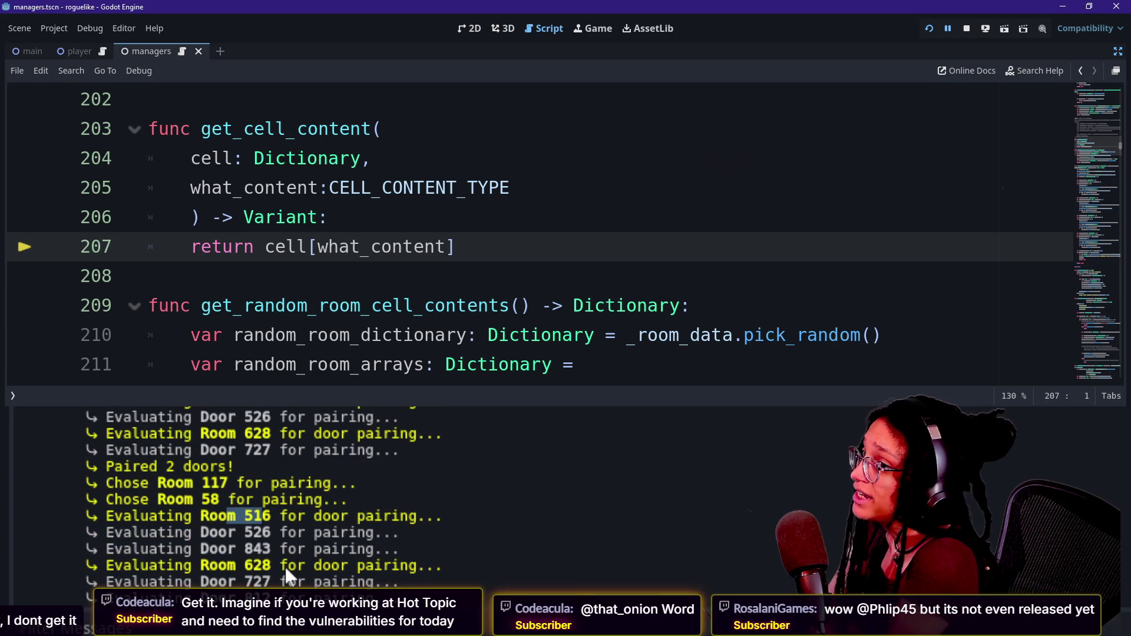
scroll(285, 567, down, 1)
scroll(404, 568, down, 1)
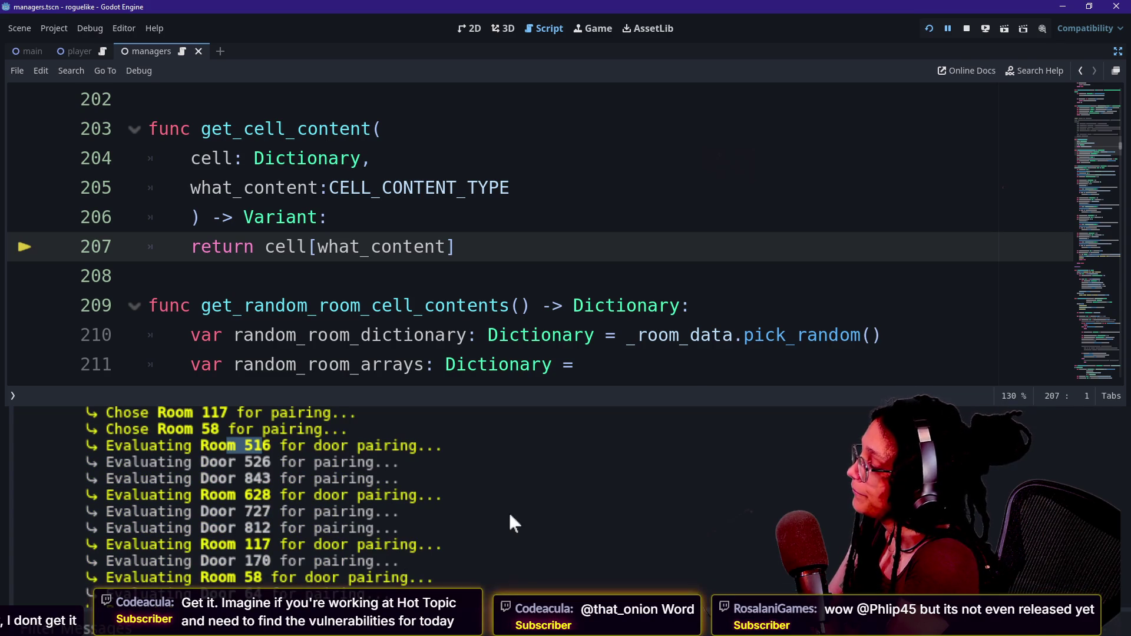
scroll(507, 511, up, 1)
key(ctrl+a)
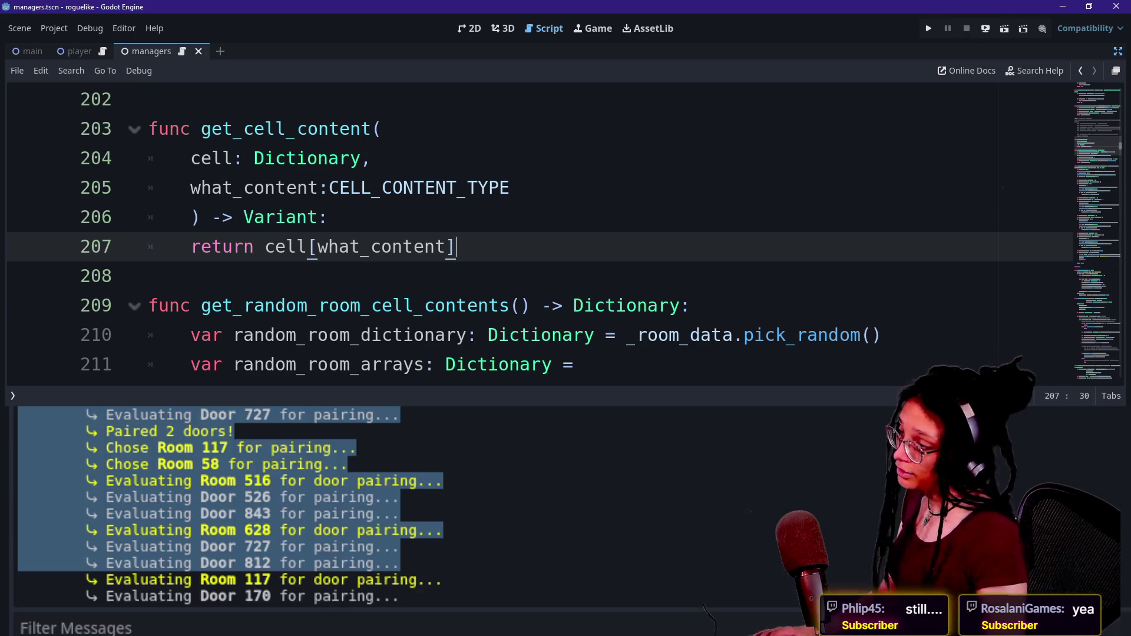
Step: Search for 'shuffle' and switch to the manage_paths.gd script via the quick picker
scroll(531, 295, up, 6)
key(ctrl+f)
text(shuffle)
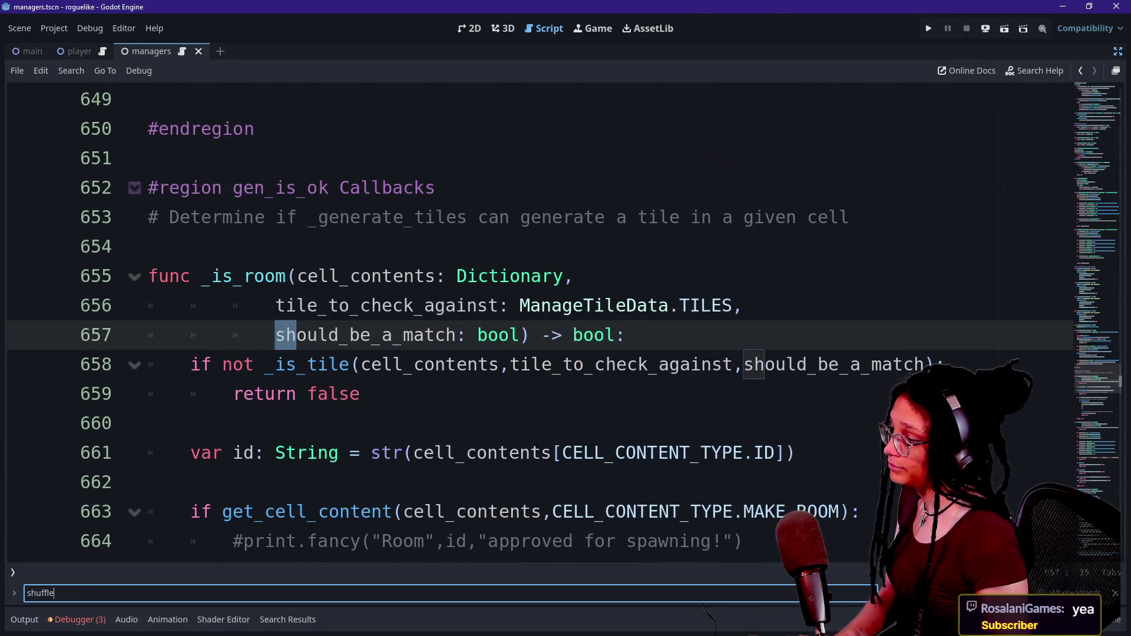
key(ctrl+alt+o)
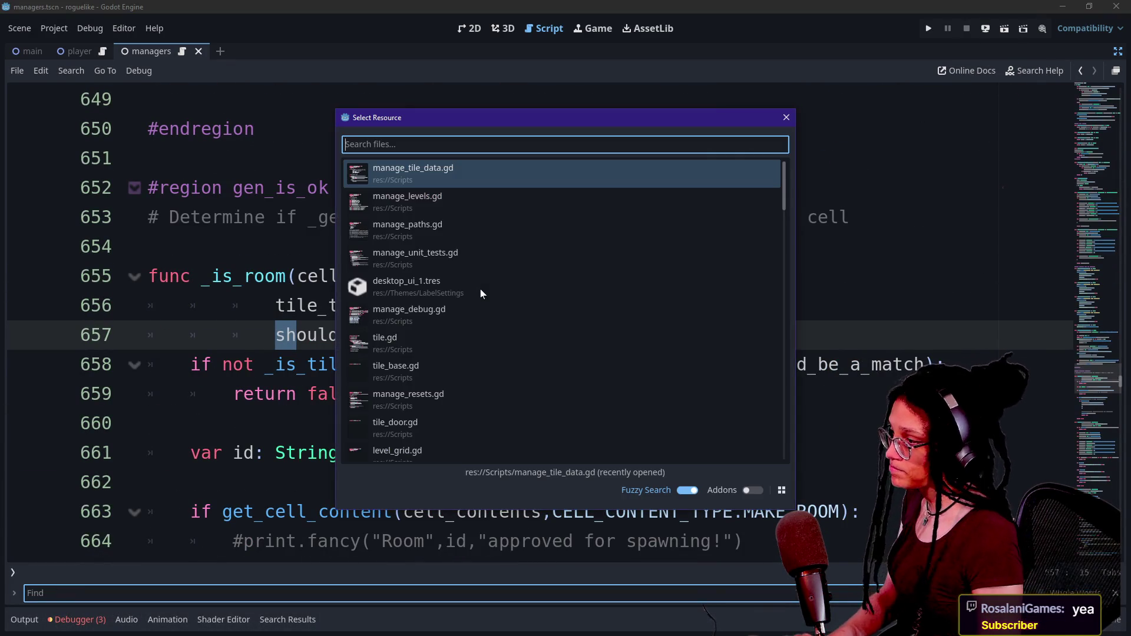
key(Down)
key(Down)
key(Return)
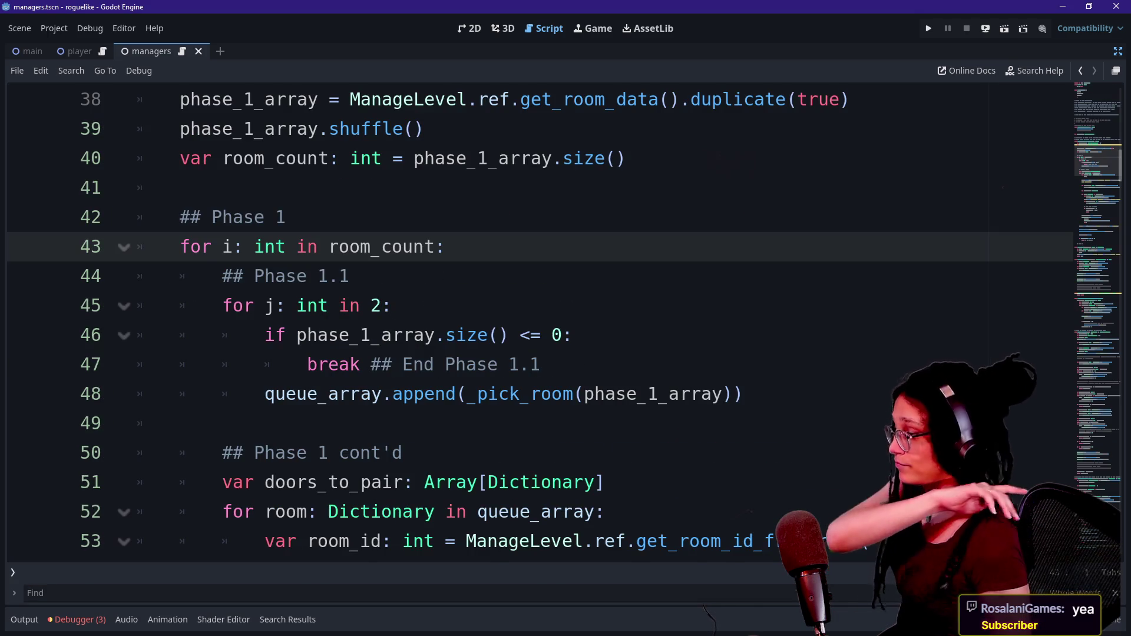
Step: Delete the phase_1_array.shuffle() line, save, and rerun the game
click(350, 276)
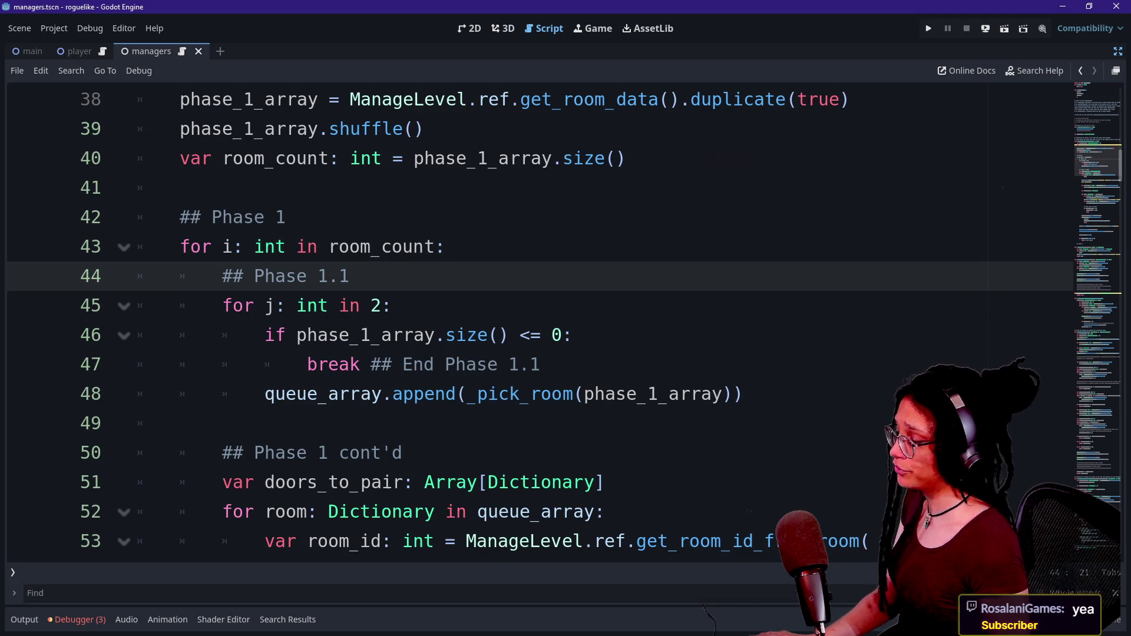
scroll(530, 319, up, 1)
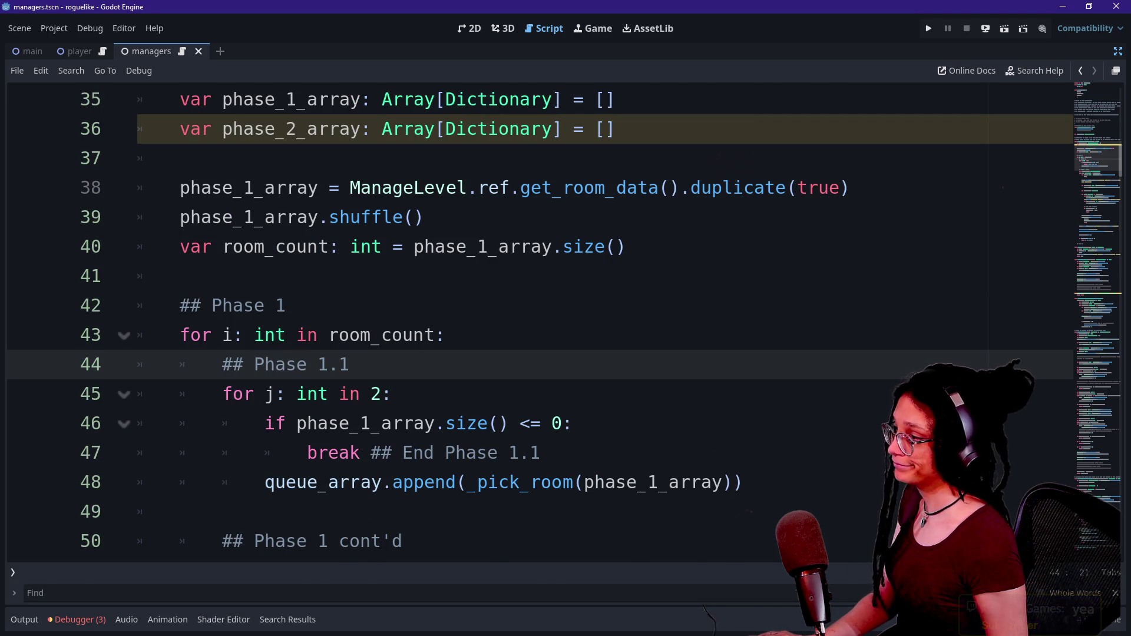
click(425, 217)
key(shift+Down)
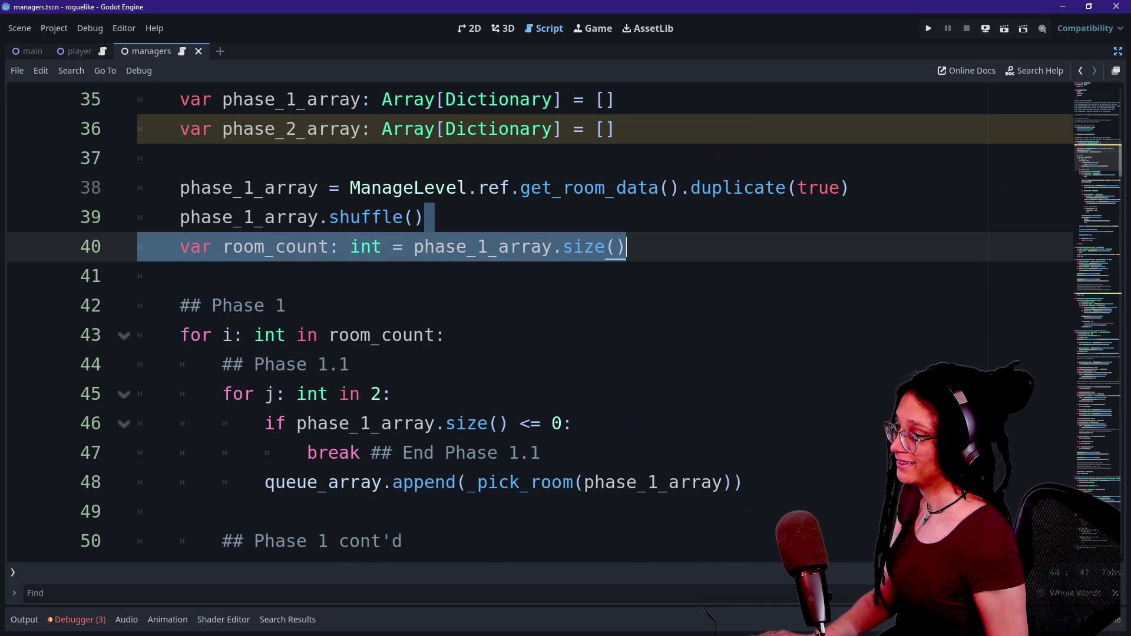
key(shift+Up)
key(shift+Up)
key(BackSpace)
key(ctrl+s)
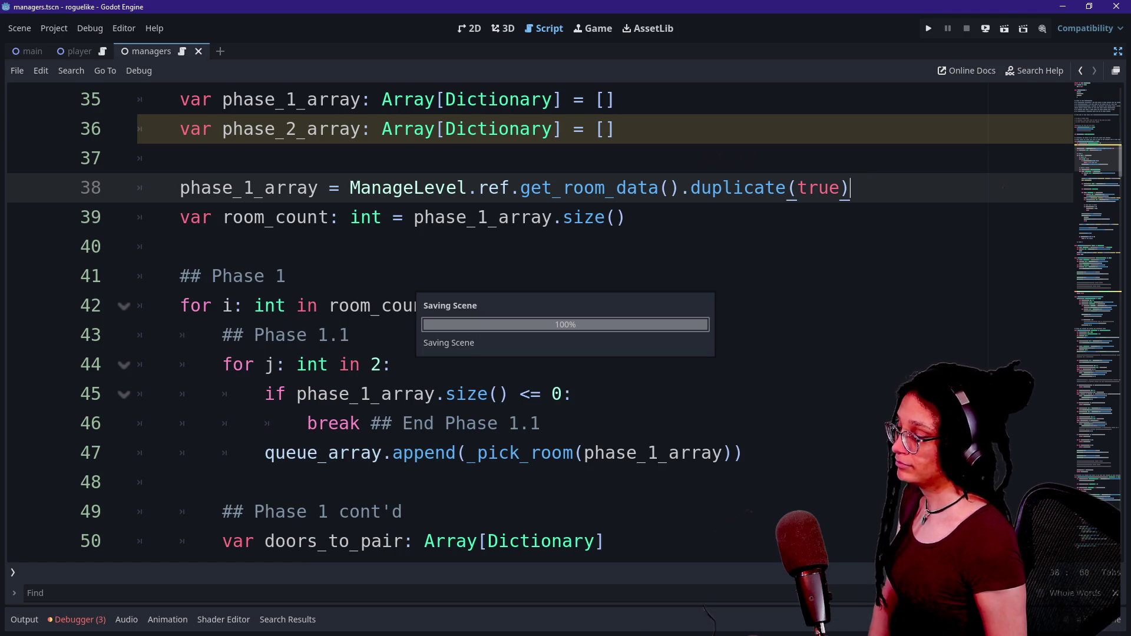
click(931, 29)
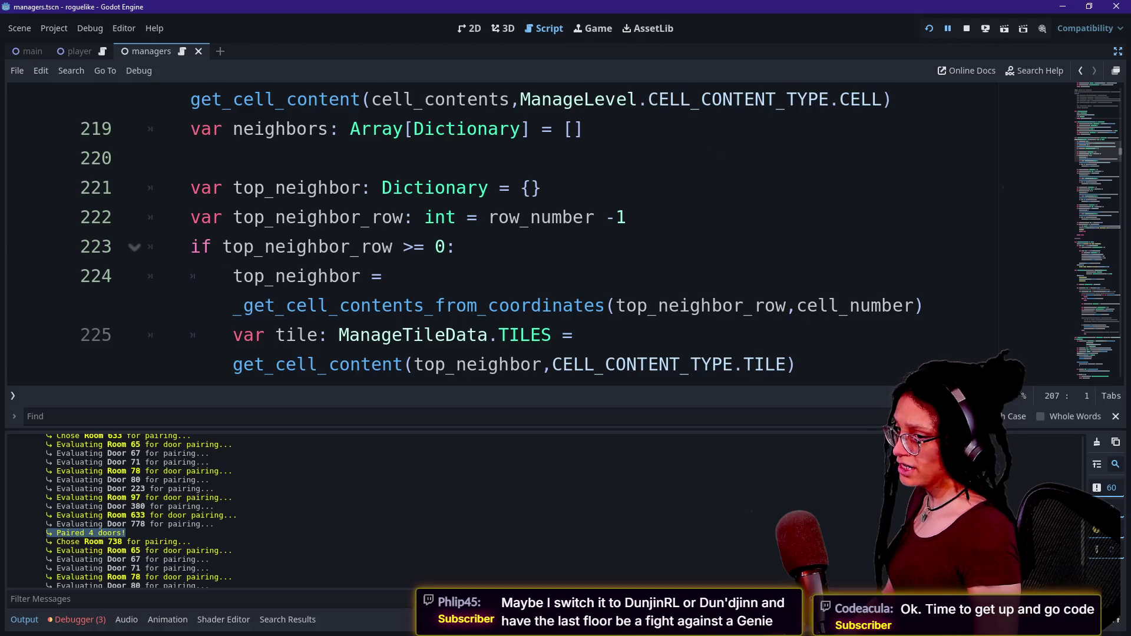
Step: Hide the bottom panel and put the caret at the #endregion marker near line 259
key(ctrl+j)
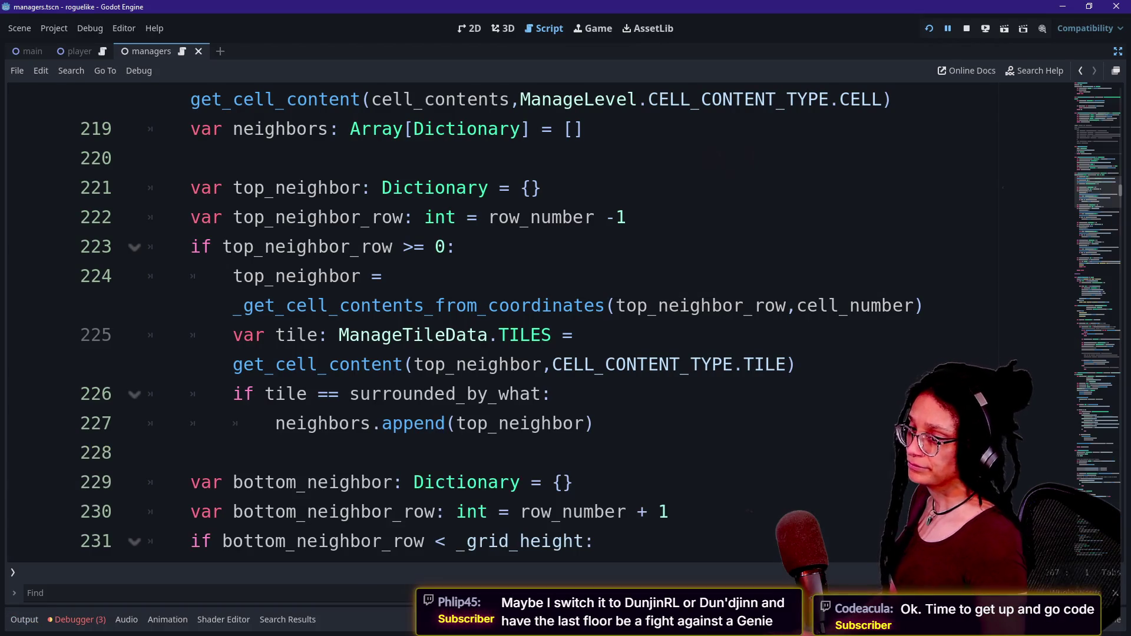
scroll(539, 318, down, 7)
scroll(539, 318, down, 8)
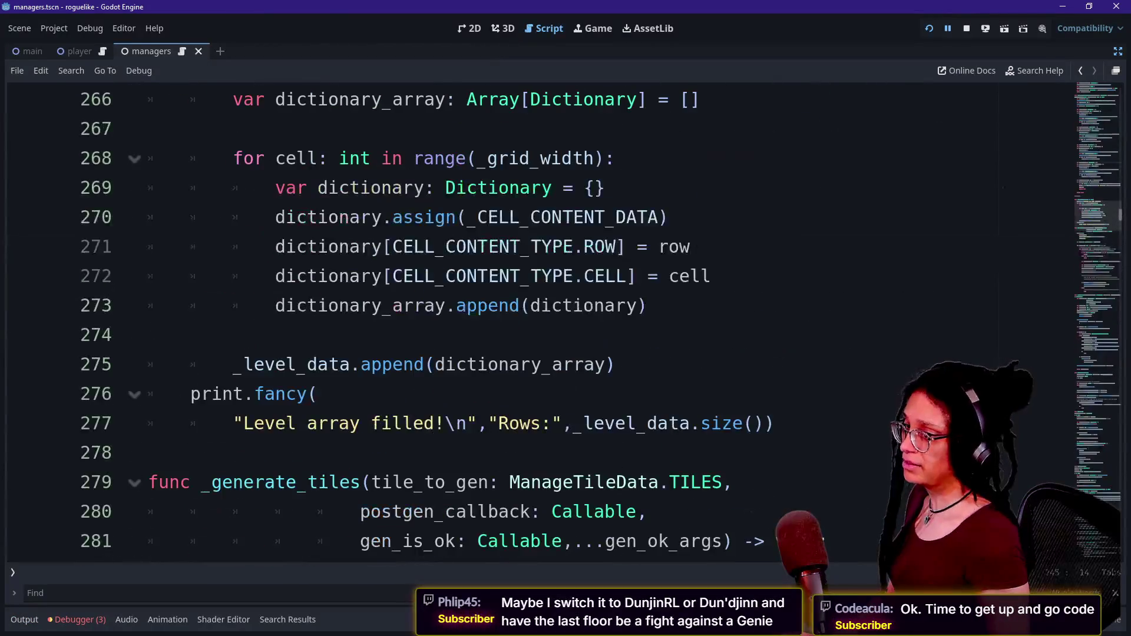
scroll(539, 318, up, 3)
click(148, 247)
key(Left)
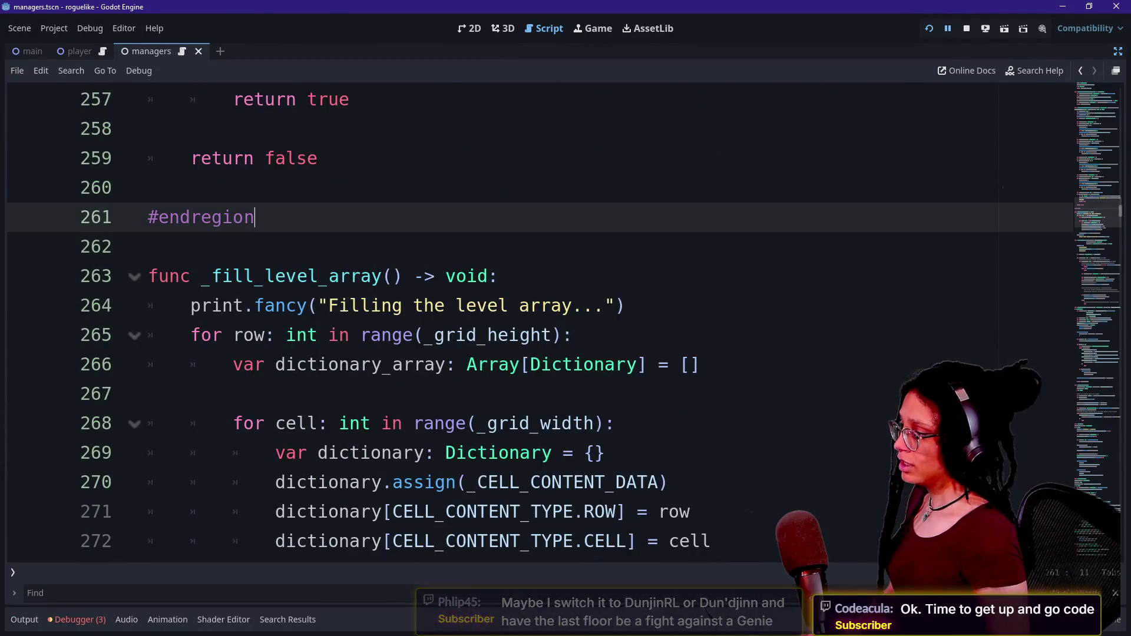
scroll(539, 318, up, 1)
key(Down)
key(Up)
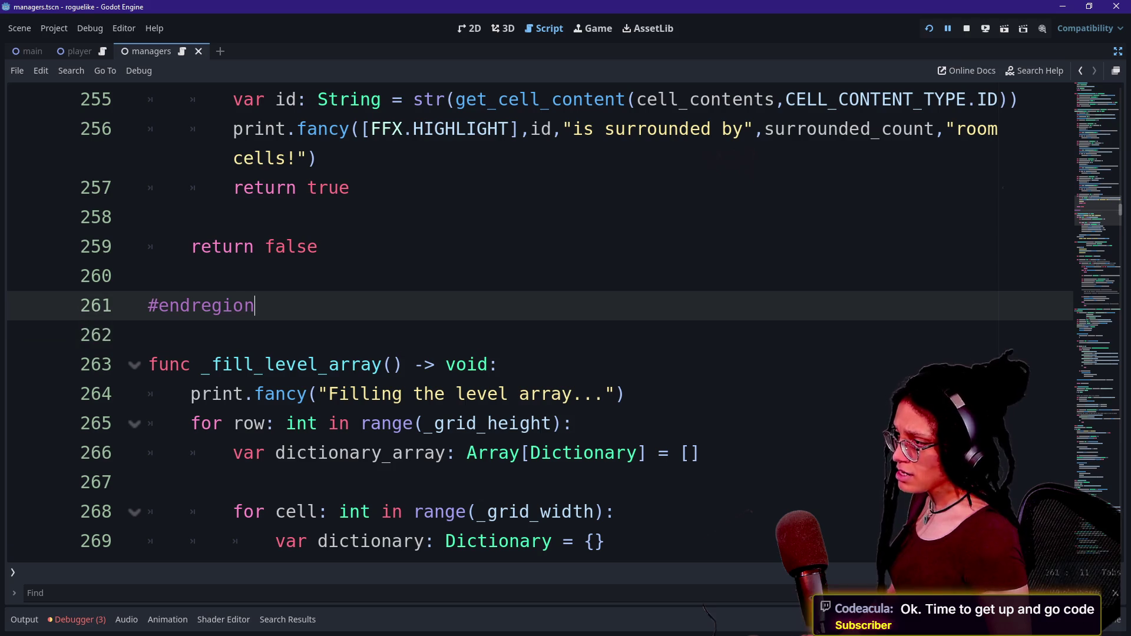
click(318, 247)
Step: Scroll up through the managers script with the search field open
scroll(539, 318, down, 5)
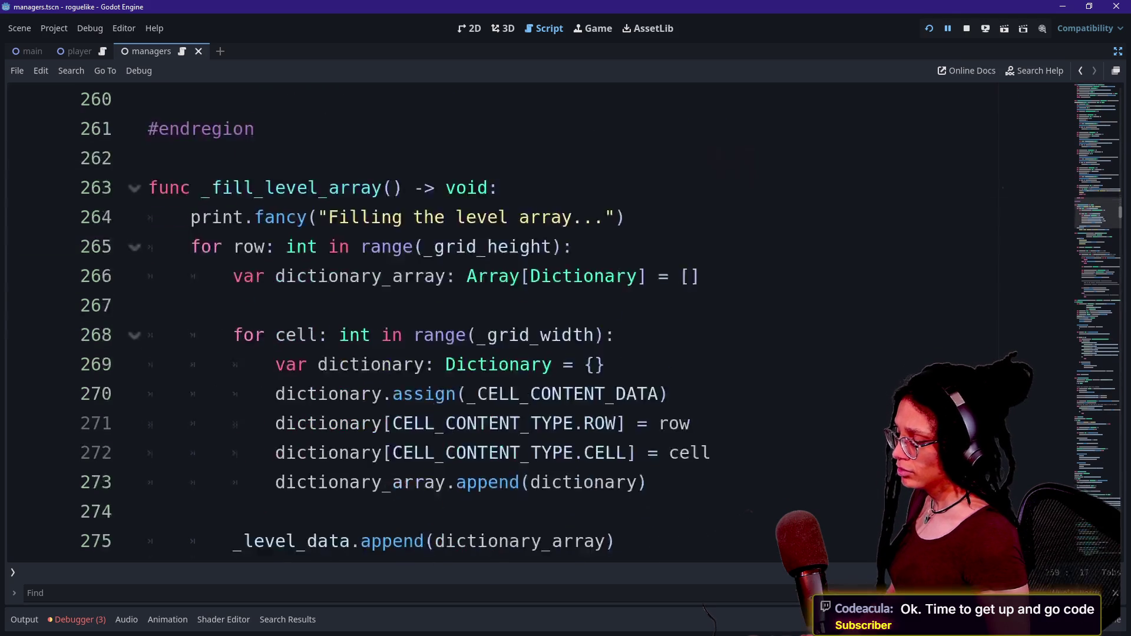
scroll(539, 318, down, 2)
scroll(539, 318, up, 10)
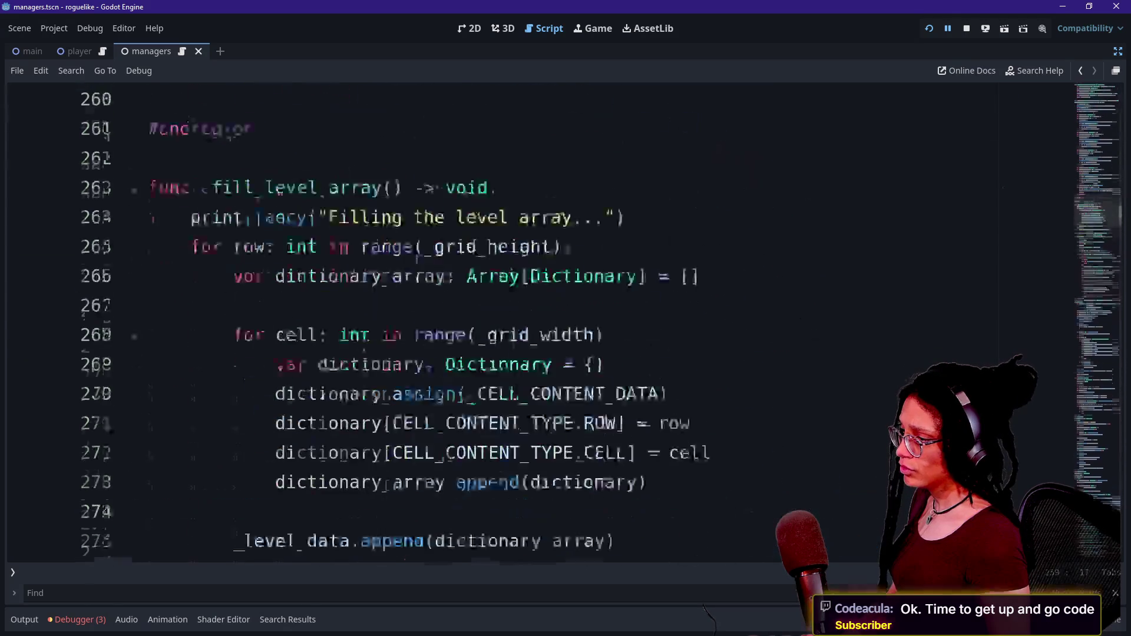
scroll(539, 318, up, 5)
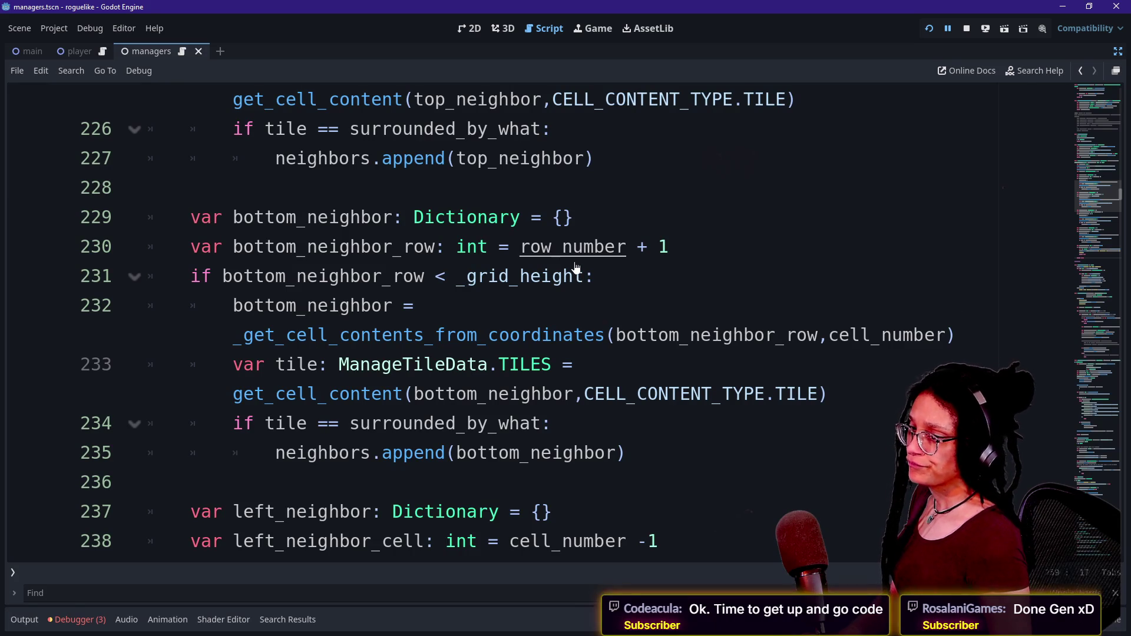
key(ctrl+f)
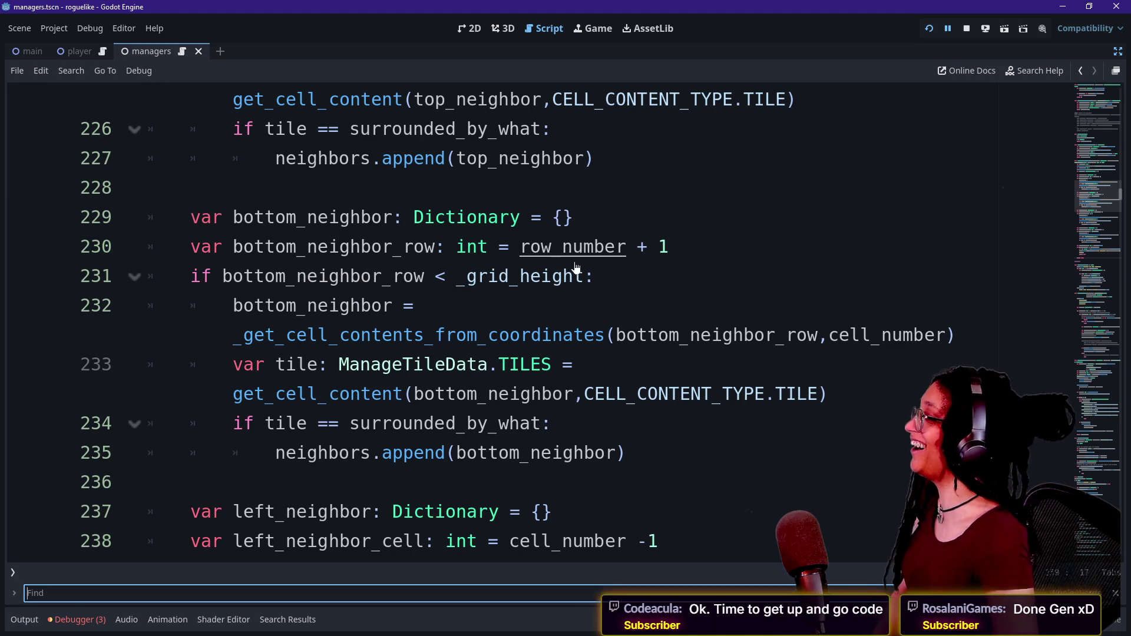
scroll(576, 268, up, 2)
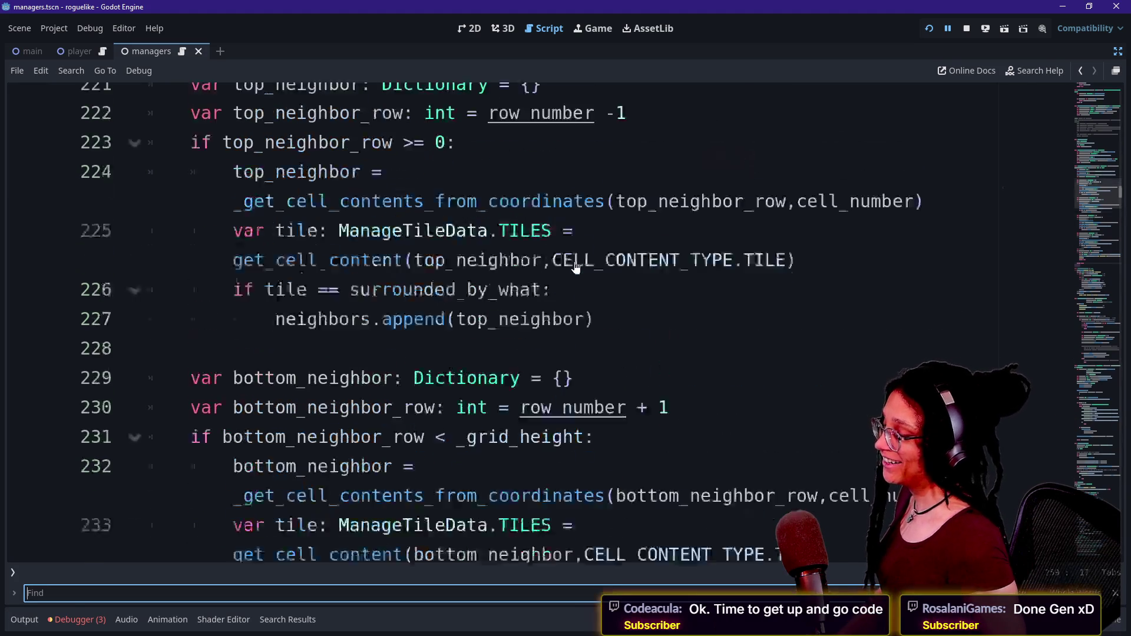
scroll(577, 268, up, 2)
scroll(577, 268, up, 5)
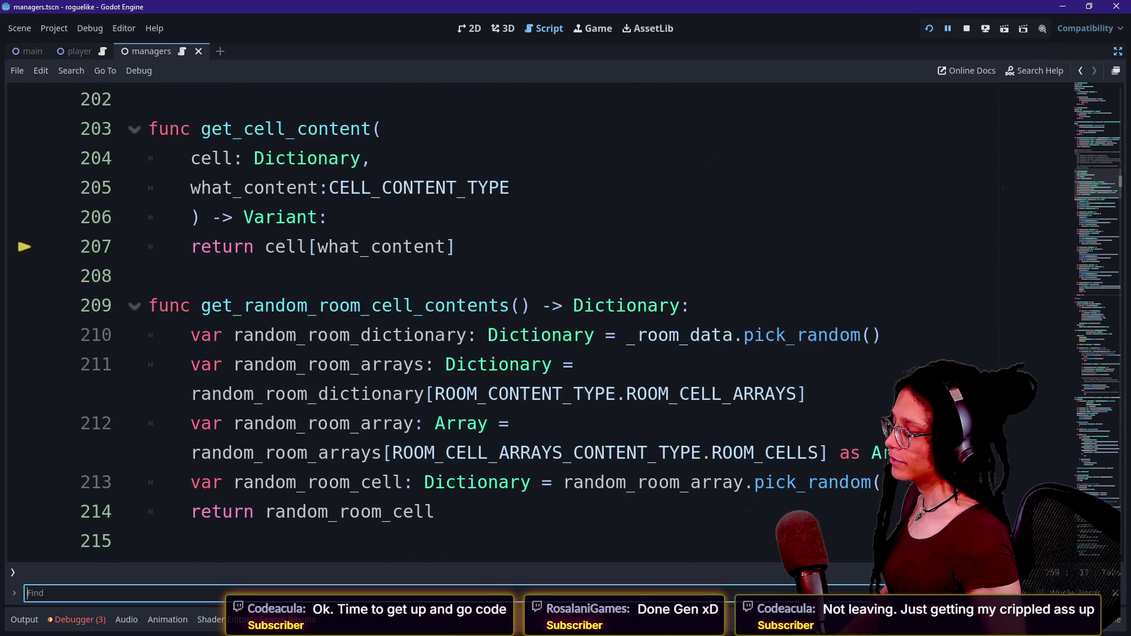
scroll(576, 268, up, 4)
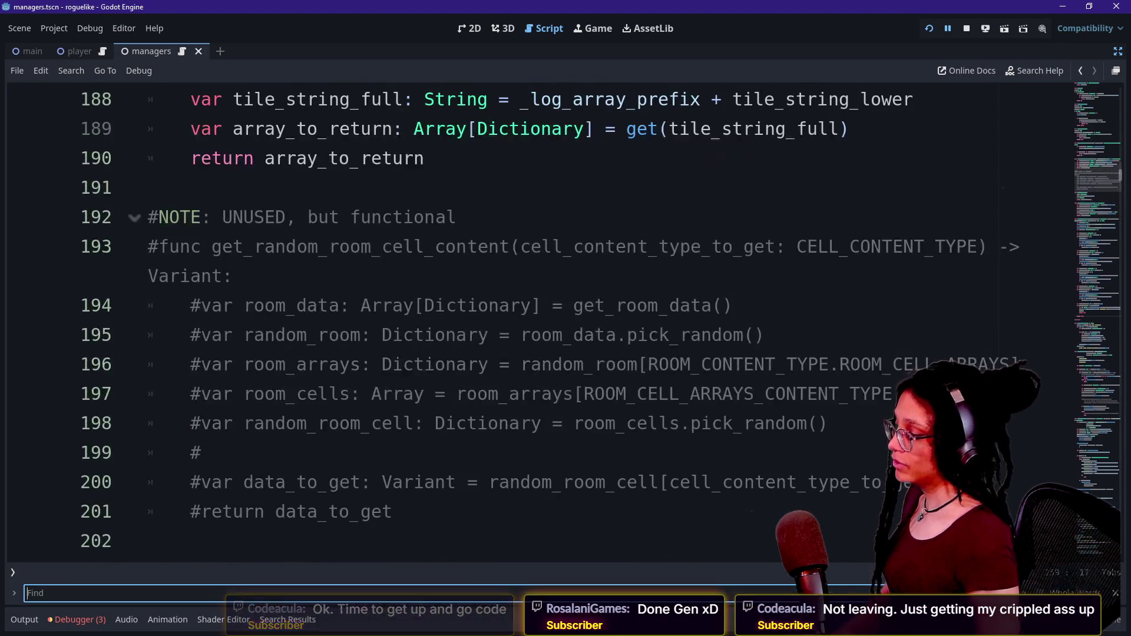
Step: Reopen manage_paths.gd and briefly toggle the Output log
key(shift+alt+o)
key(Down)
key(Down)
key(Up)
key(Up)
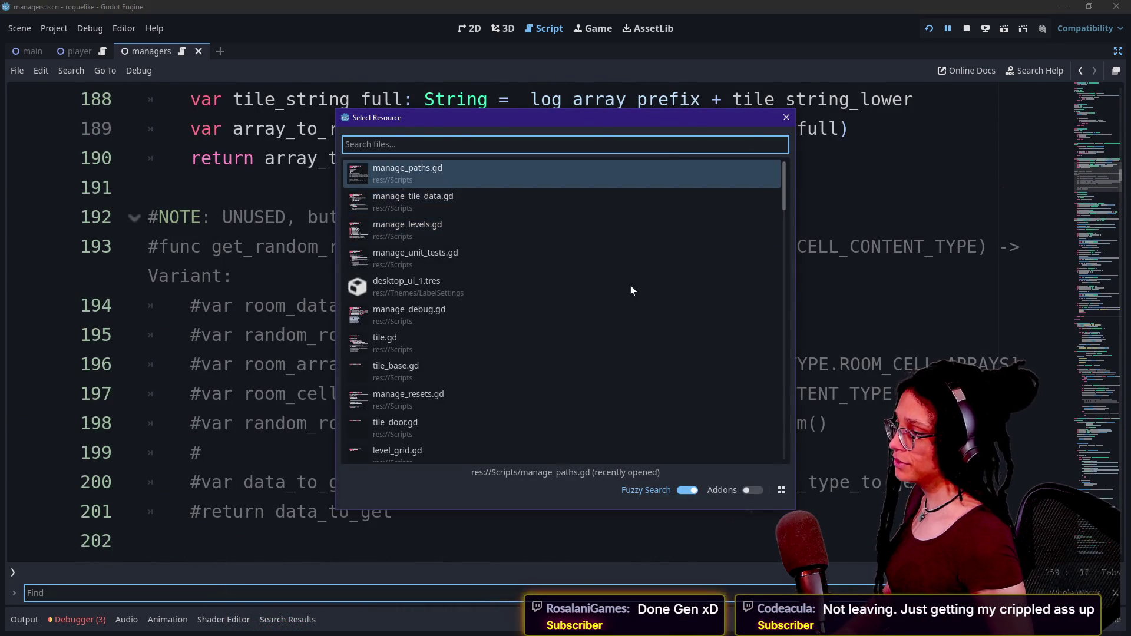
key(Return)
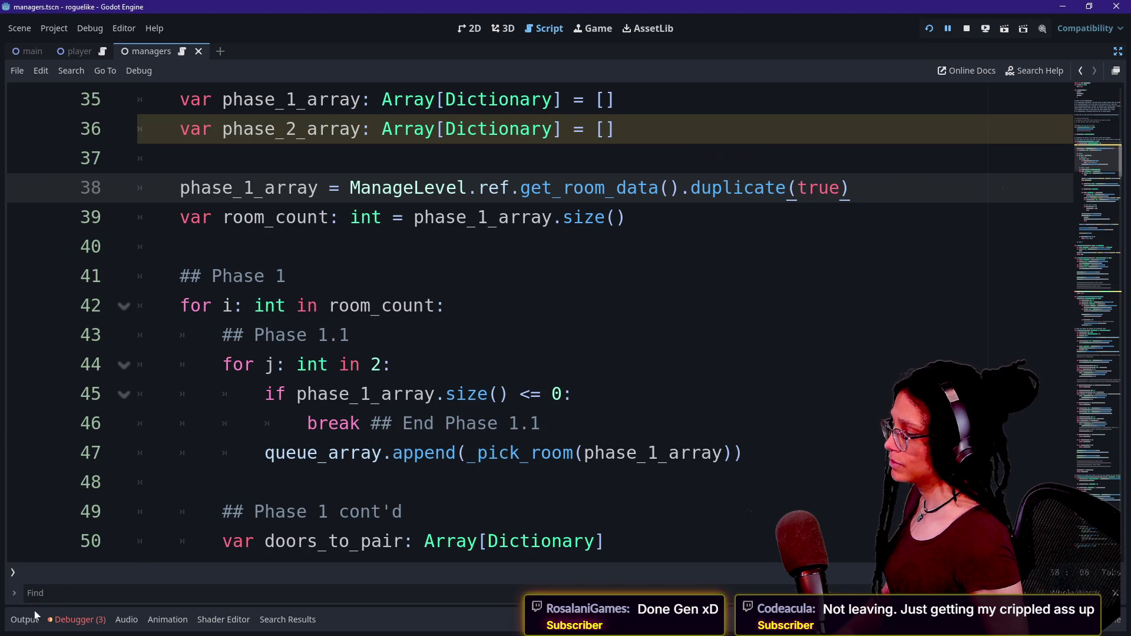
click(24, 619)
click(24, 619)
scroll(530, 318, down, 10)
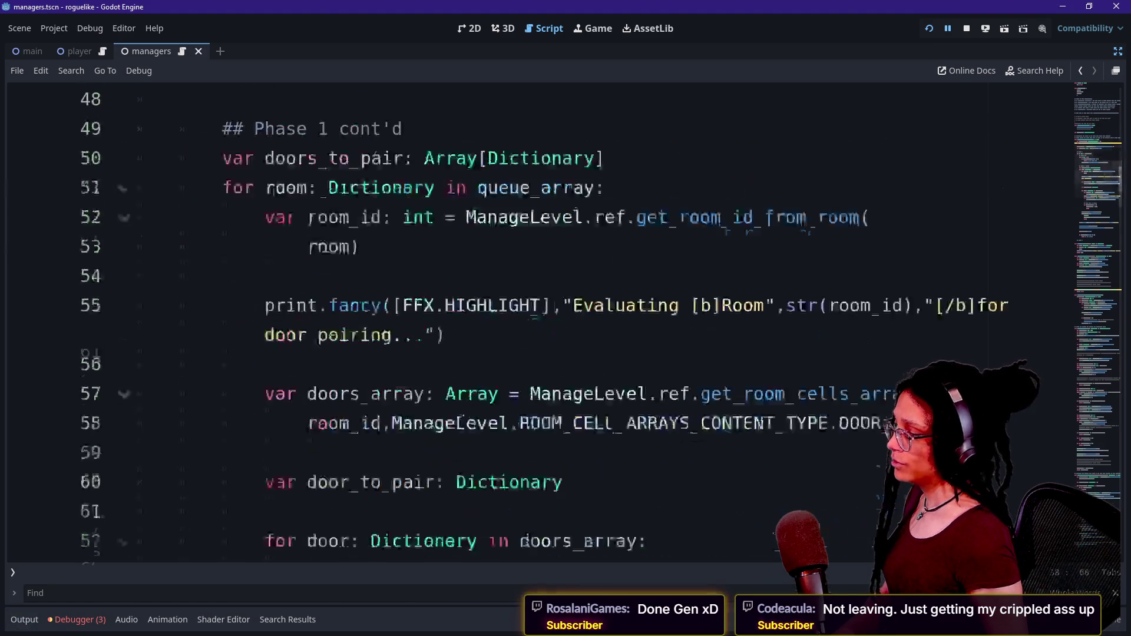
scroll(530, 318, up, 1)
scroll(530, 319, up, 5)
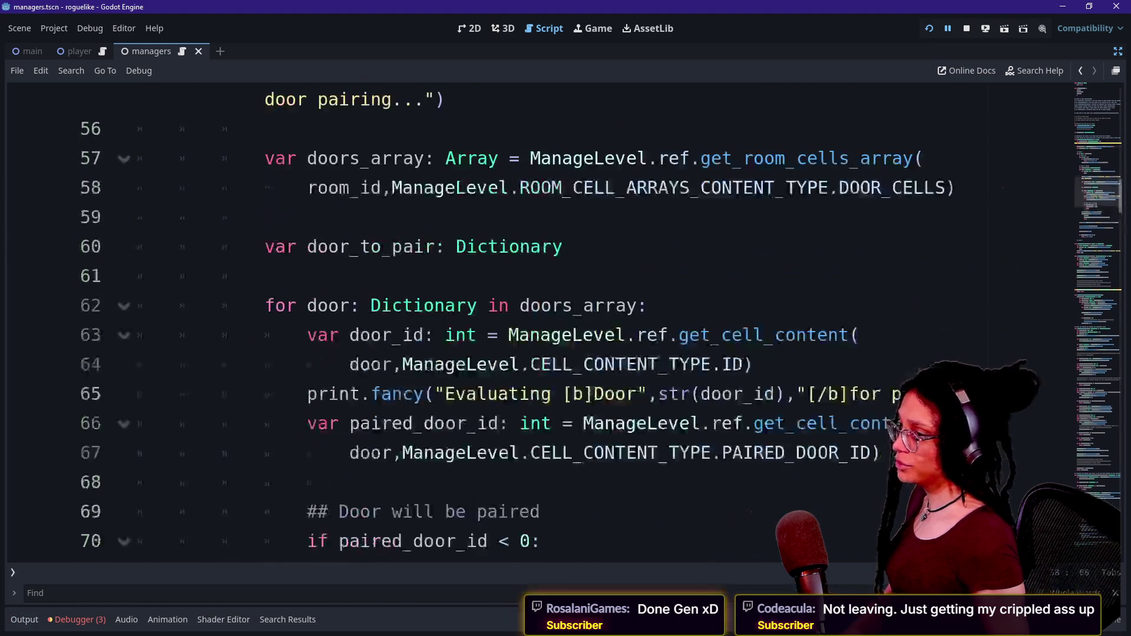
Step: Search the script for 'paired' and step through matches to line 78
key(ctrl+f)
text(paired)
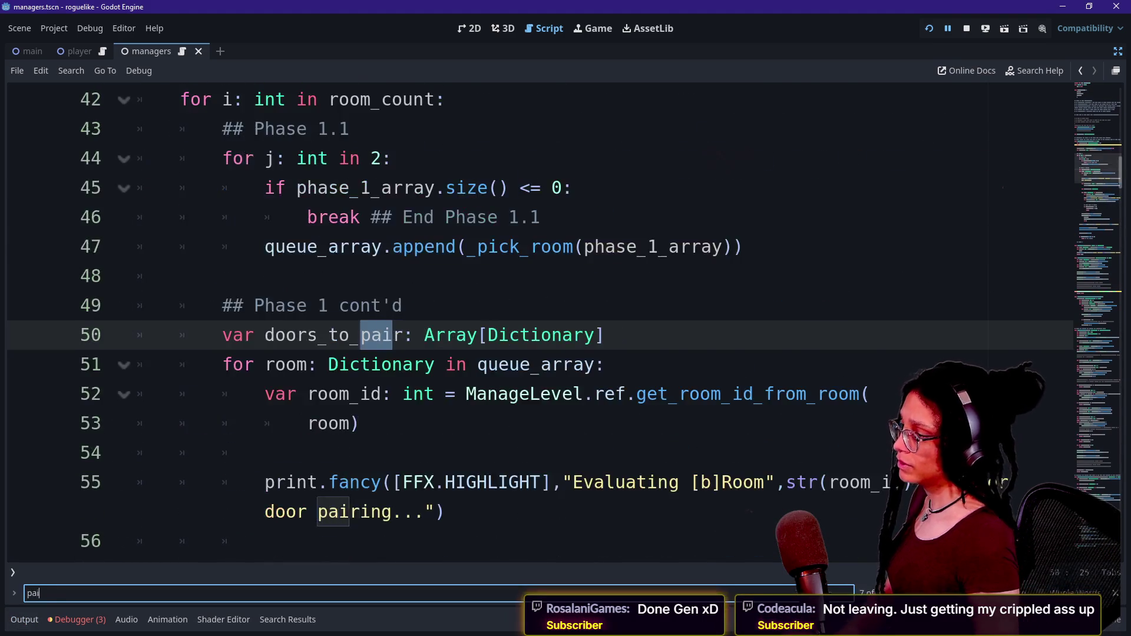
key(Return)
key(Return)
key(Return)
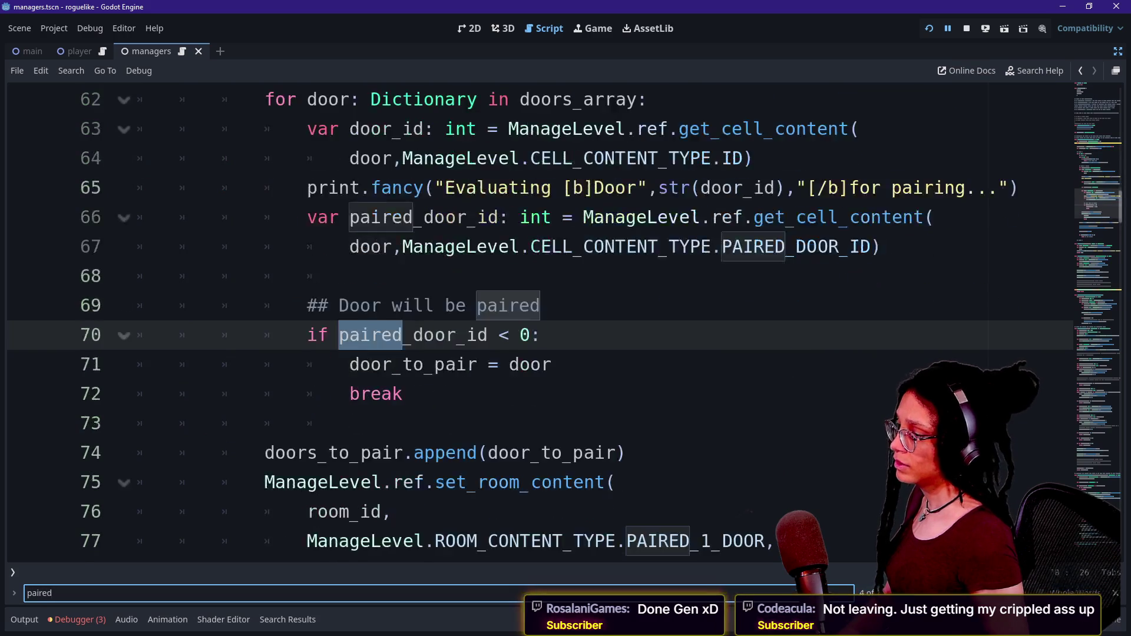
key(Return)
click(361, 364)
Step: Review the doors_to_pair uses on lines 80 and 85, then open the Output log
scroll(530, 318, down, 1)
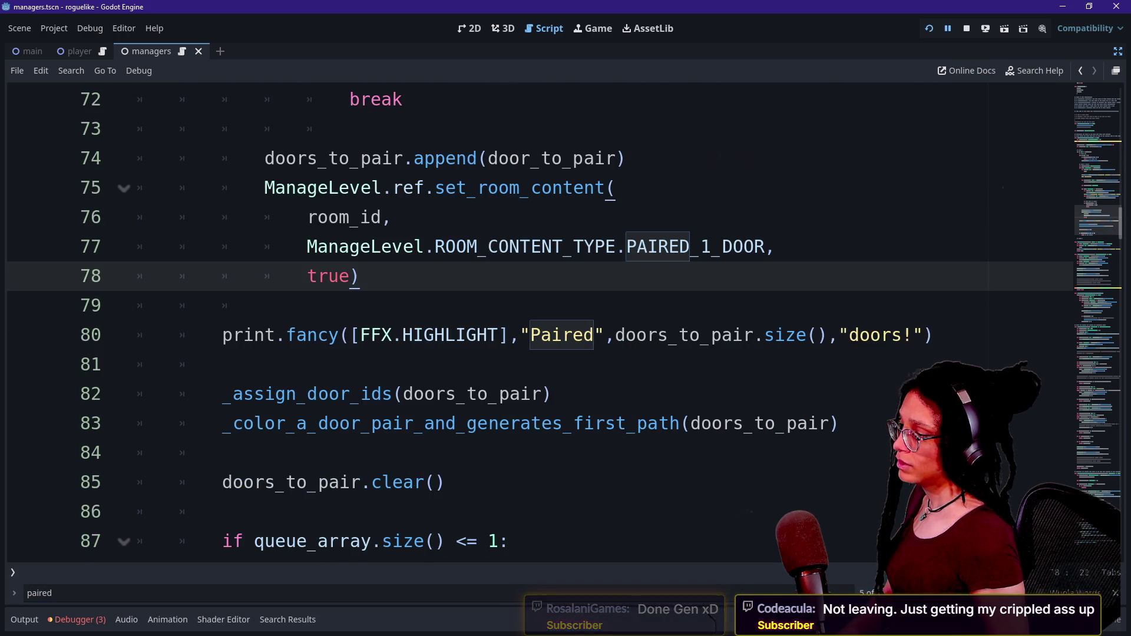
drag(392, 334, 223, 335)
click(583, 335)
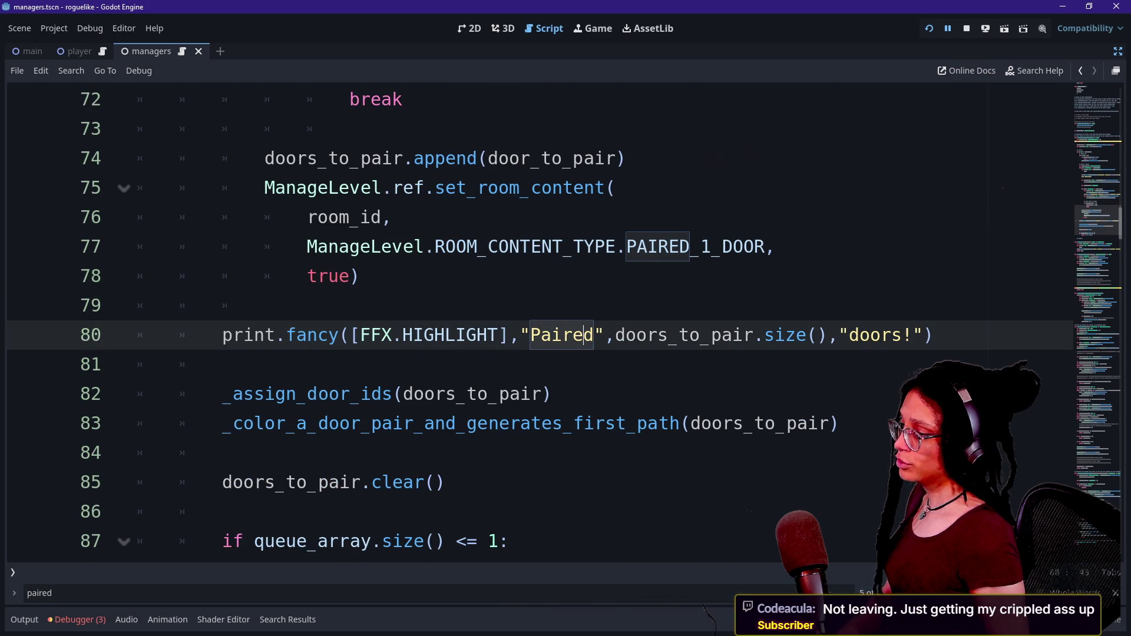
drag(647, 334, 755, 334)
drag(223, 482, 446, 482)
click(446, 482)
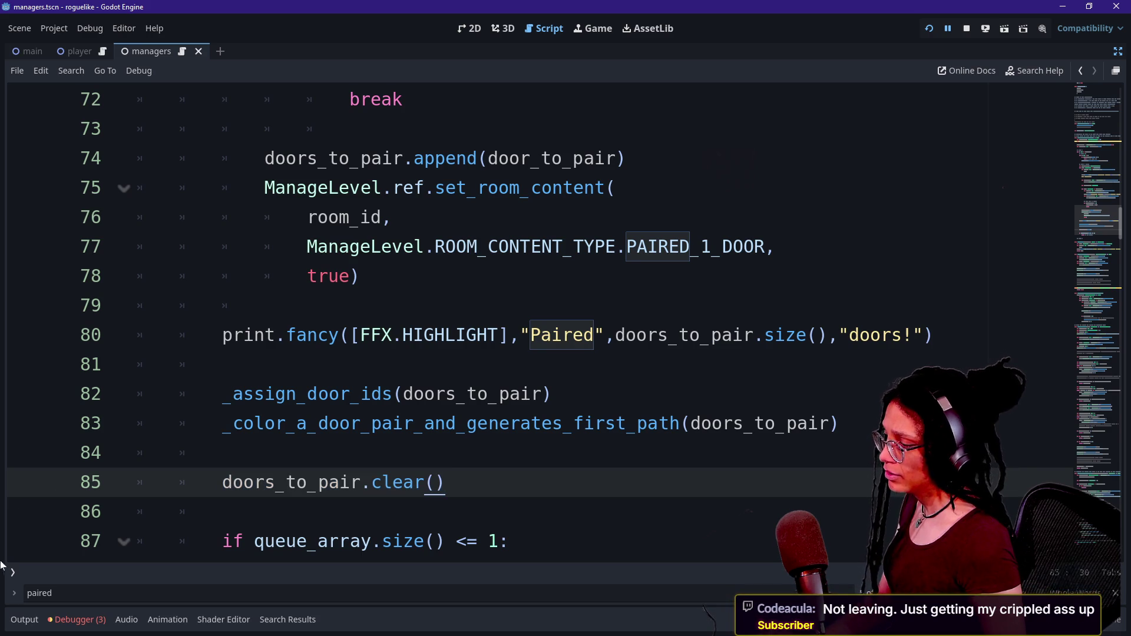
drag(136, 482, 446, 482)
click(446, 482)
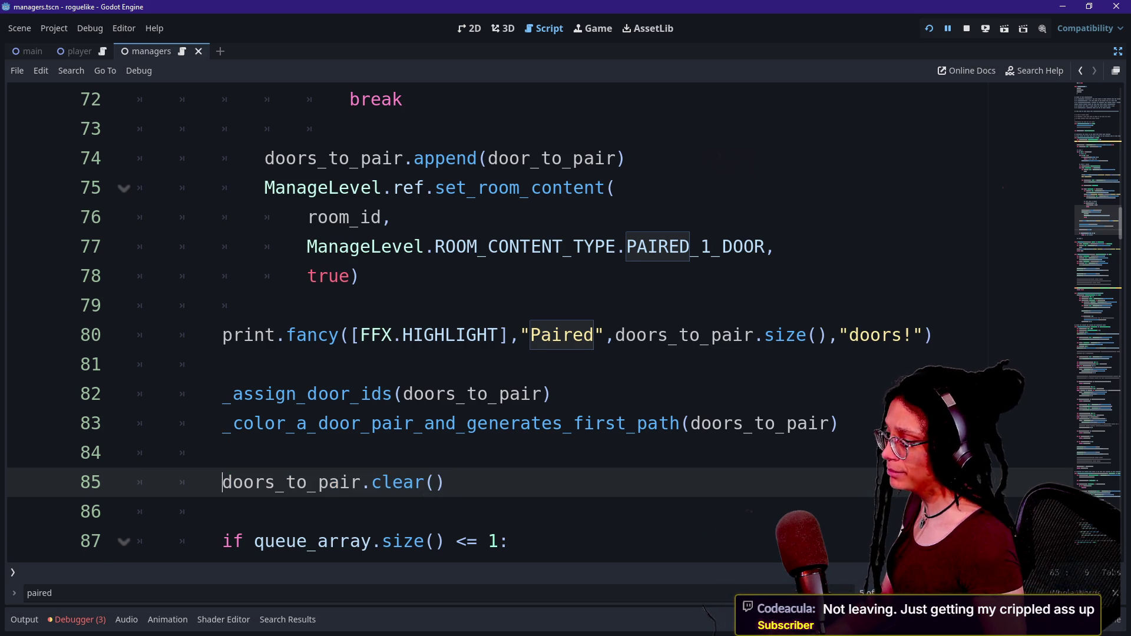
click(24, 619)
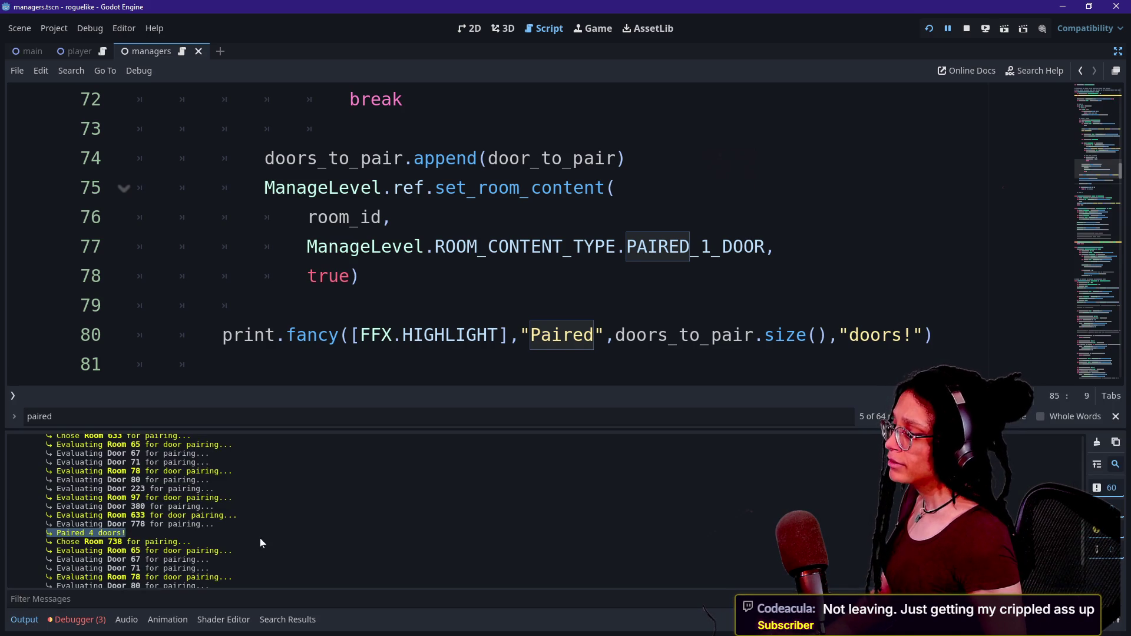
Step: Inspect the Output log's Door 67, Door 71, Door 778 and 'Paired 4 doors' lines
click(92, 545)
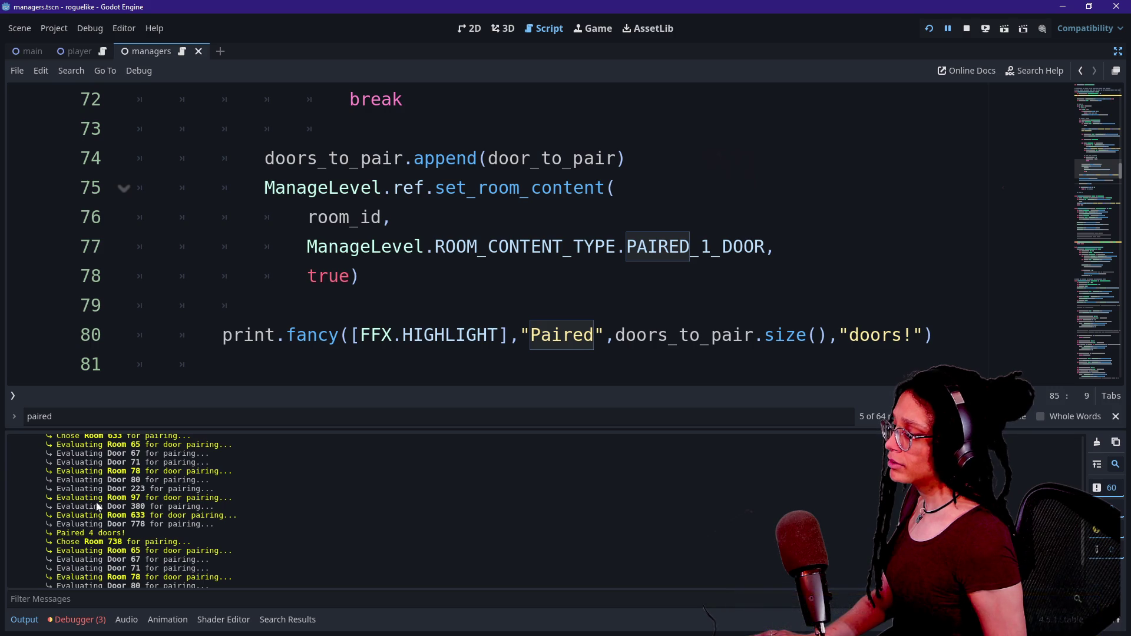
drag(56, 445, 229, 462)
click(71, 460)
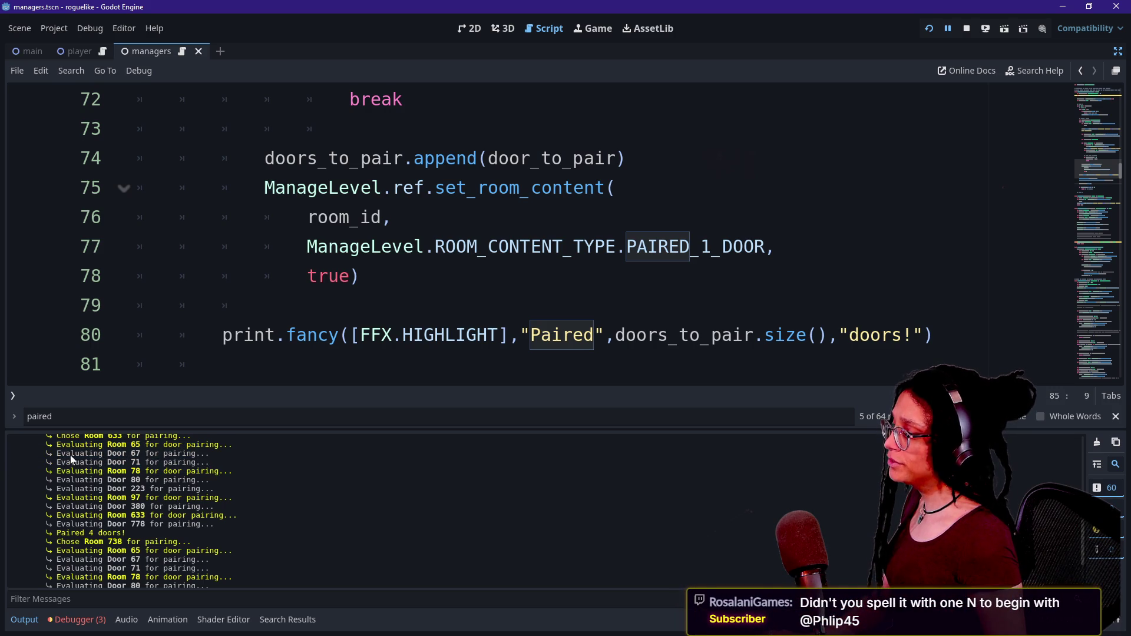
drag(72, 455, 194, 462)
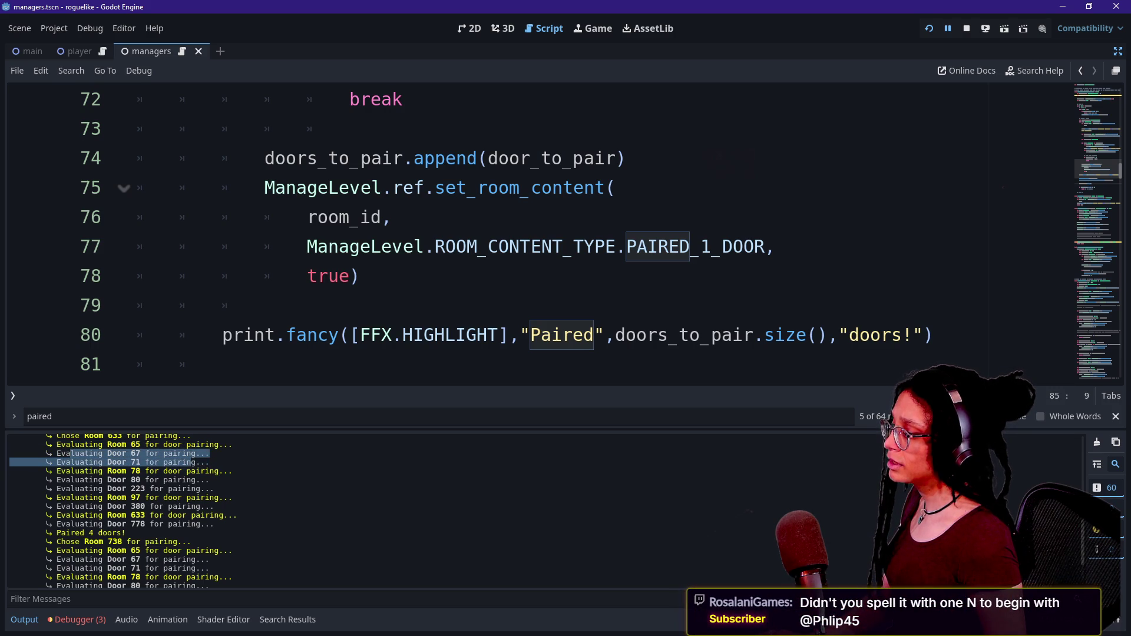
drag(94, 478, 147, 491)
click(149, 498)
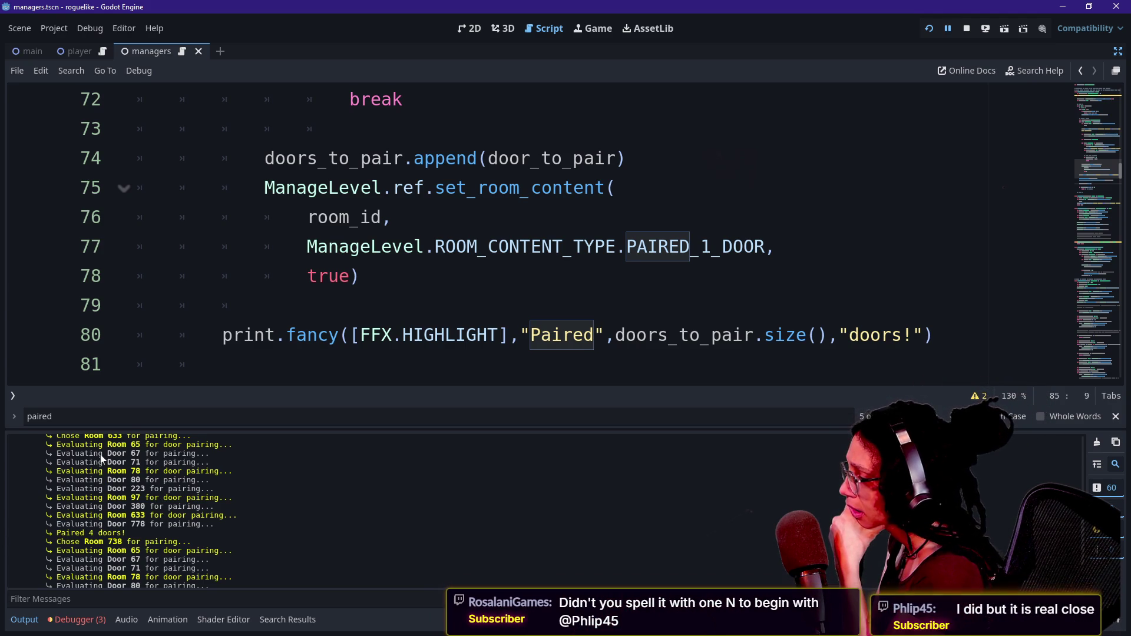
mouse_move(105, 442)
mouse_down()
mouse_move(177, 480)
mouse_move(126, 515)
mouse_move(124, 532)
mouse_move(88, 533)
mouse_move(124, 523)
mouse_up()
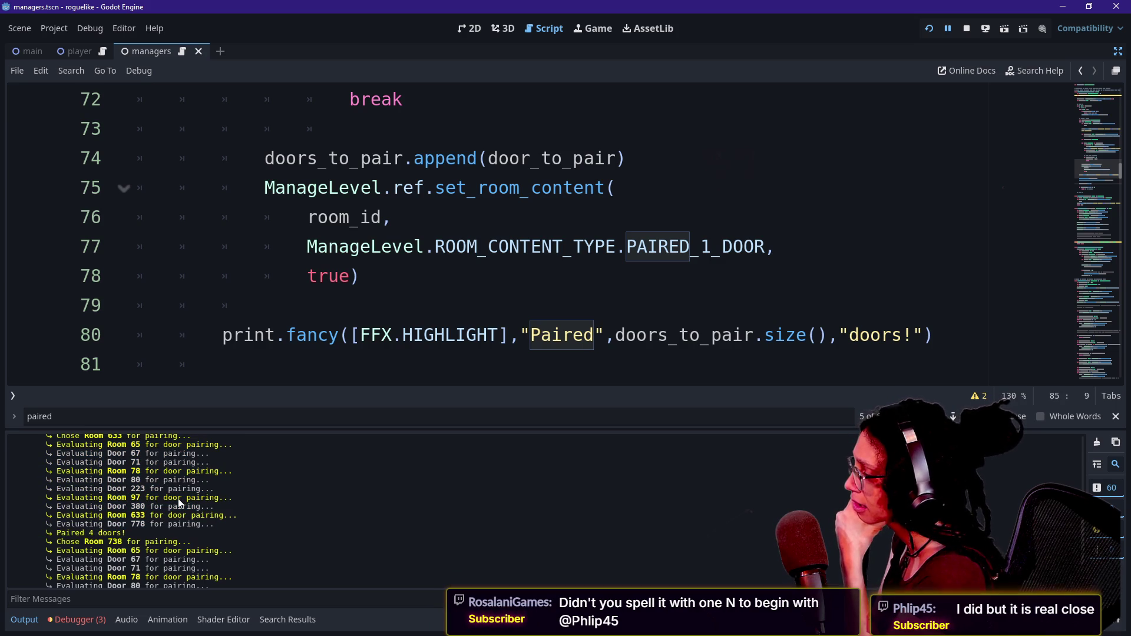
scroll(180, 503, up, 2)
scroll(180, 502, up, 1)
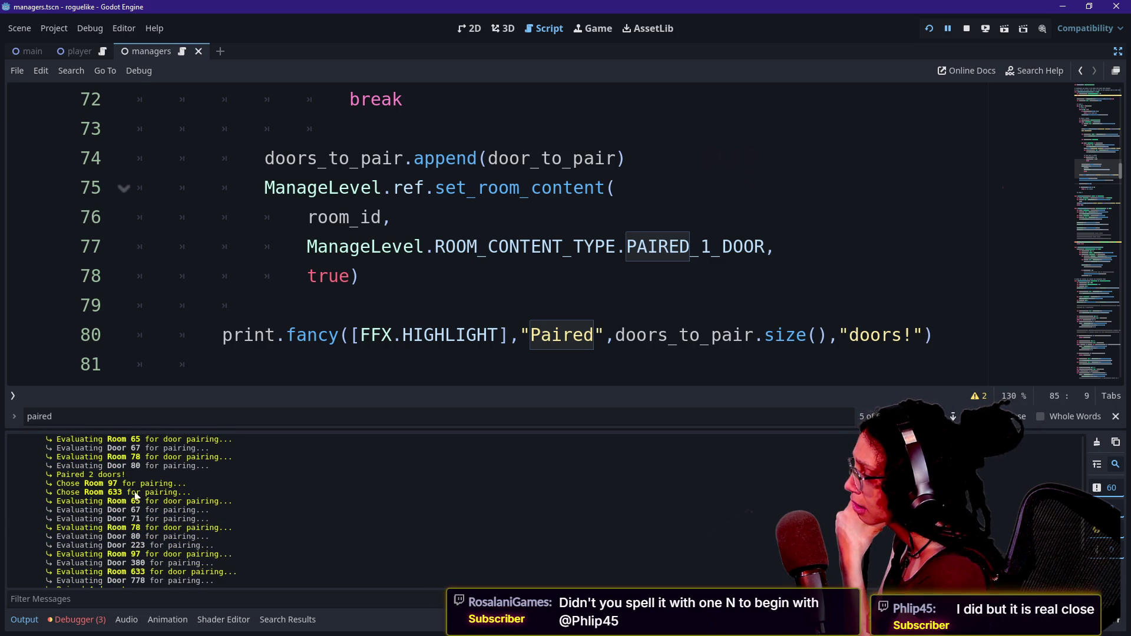
scroll(136, 497, down, 1)
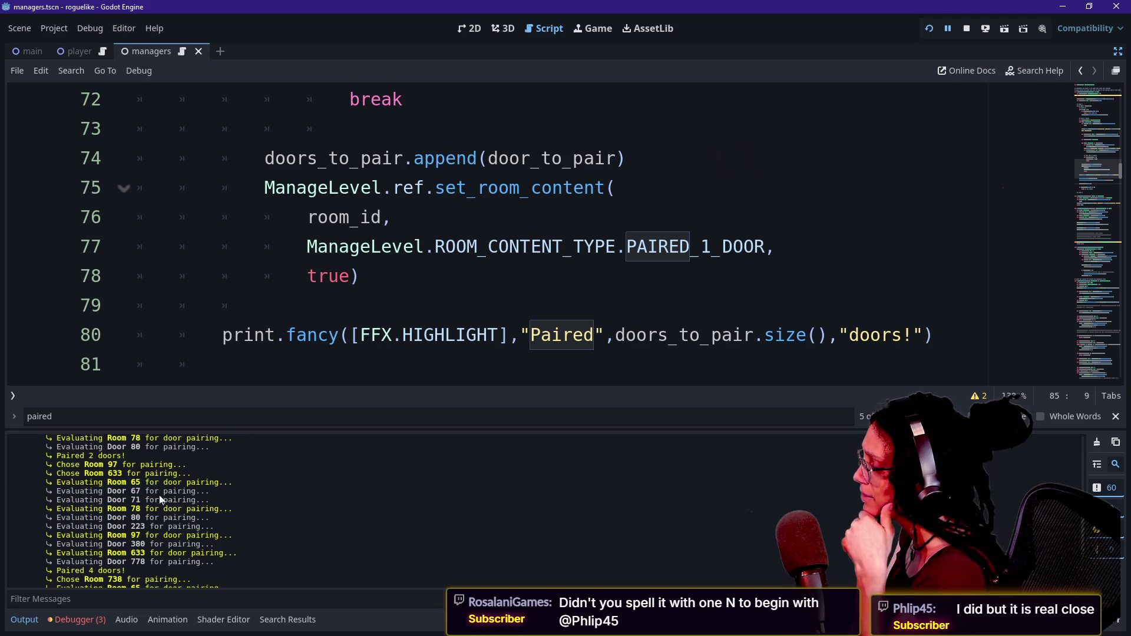
scroll(151, 542, down, 1)
double_click(138, 550)
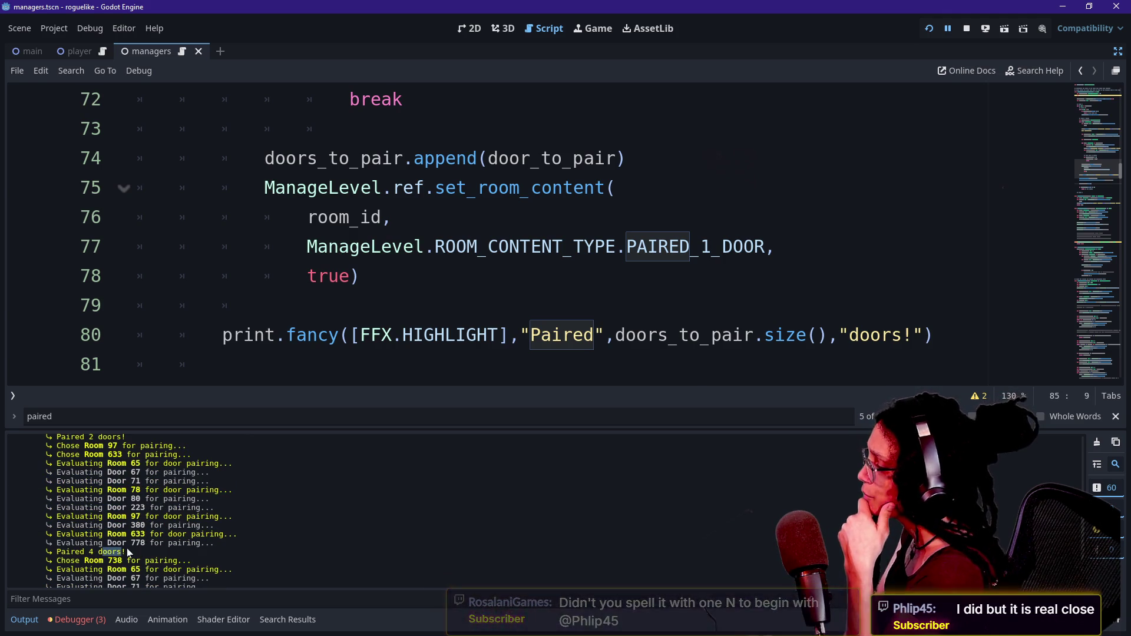
Step: Collapse the Output log and start a new line after the Paired print on line 80
click(269, 305)
click(25, 619)
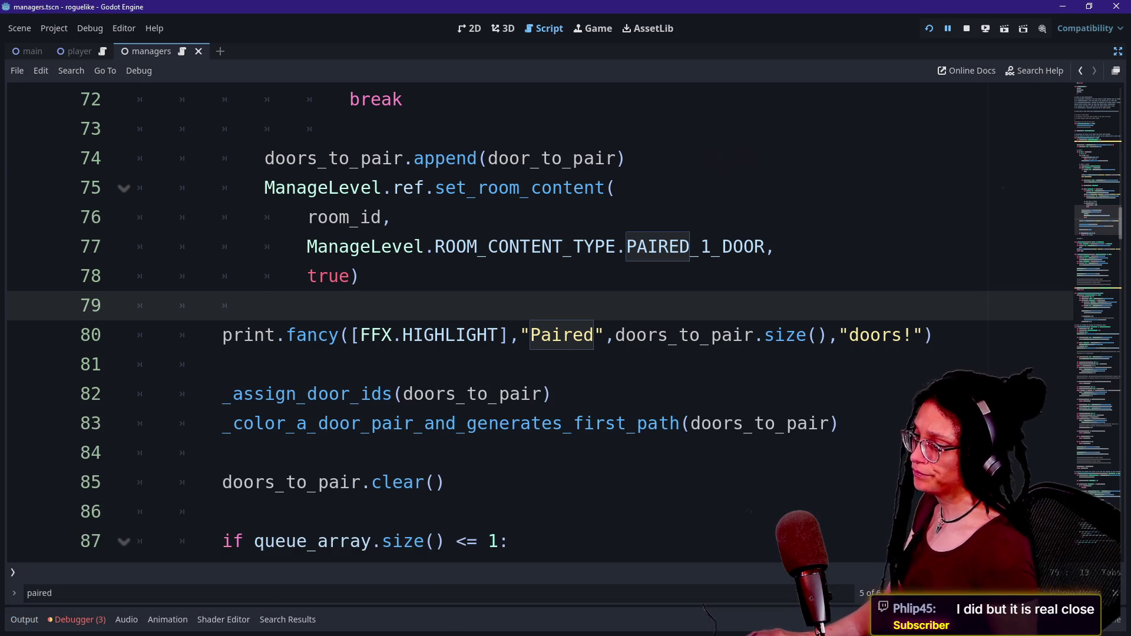
click(934, 335)
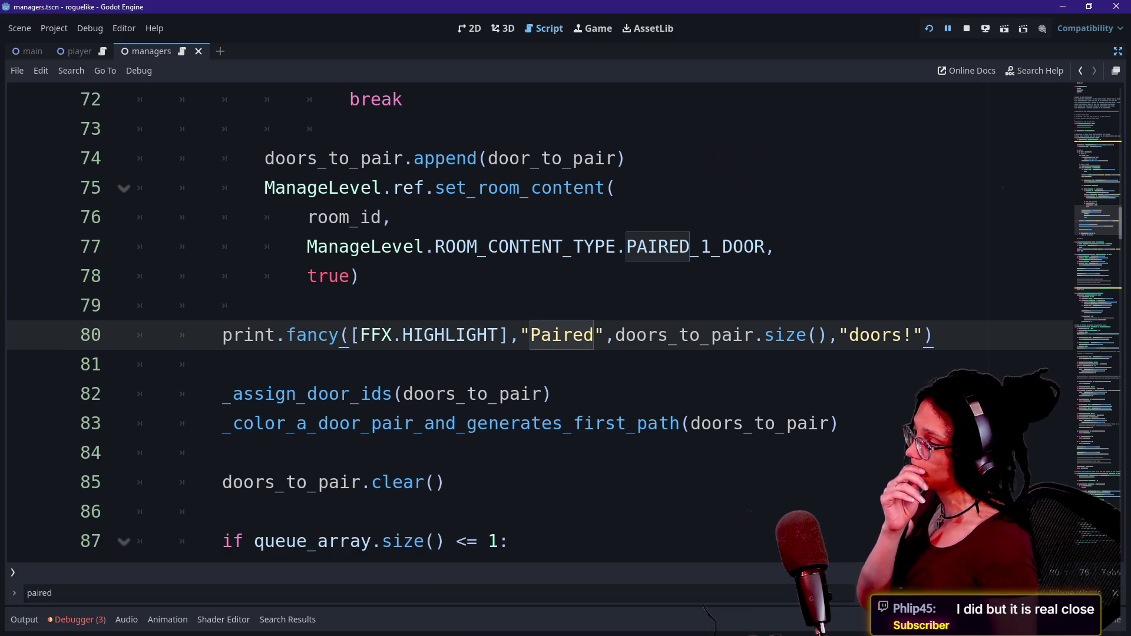
key(Return)
Step: Write a for loop over doors_to_pair with door_to_pair_in_array typed as Dictionary
text(for )
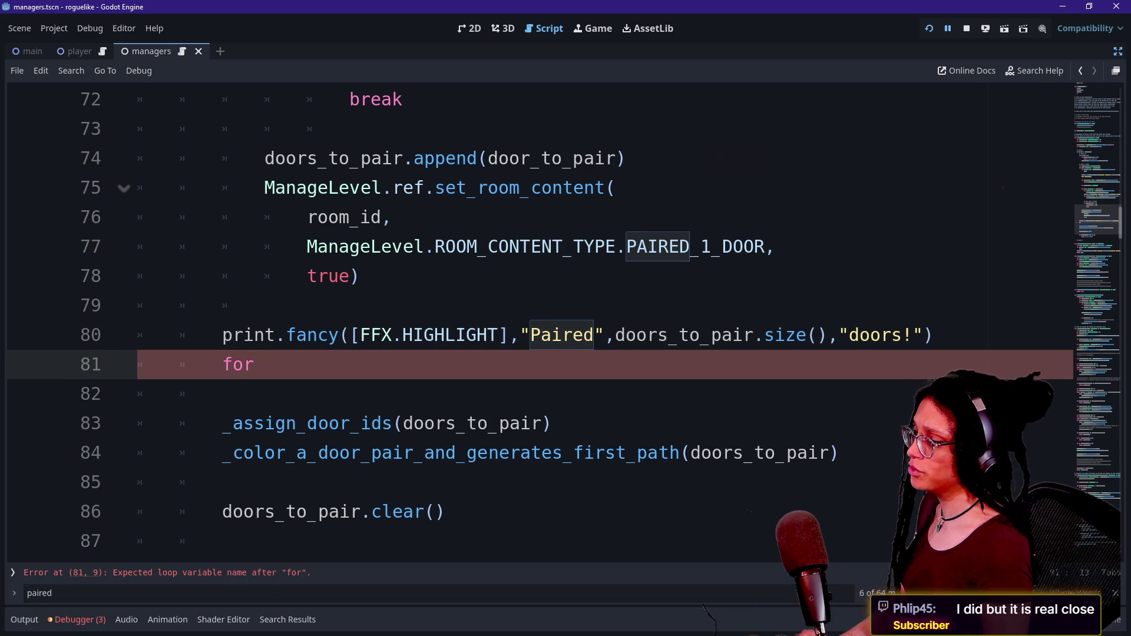
text(door_to)
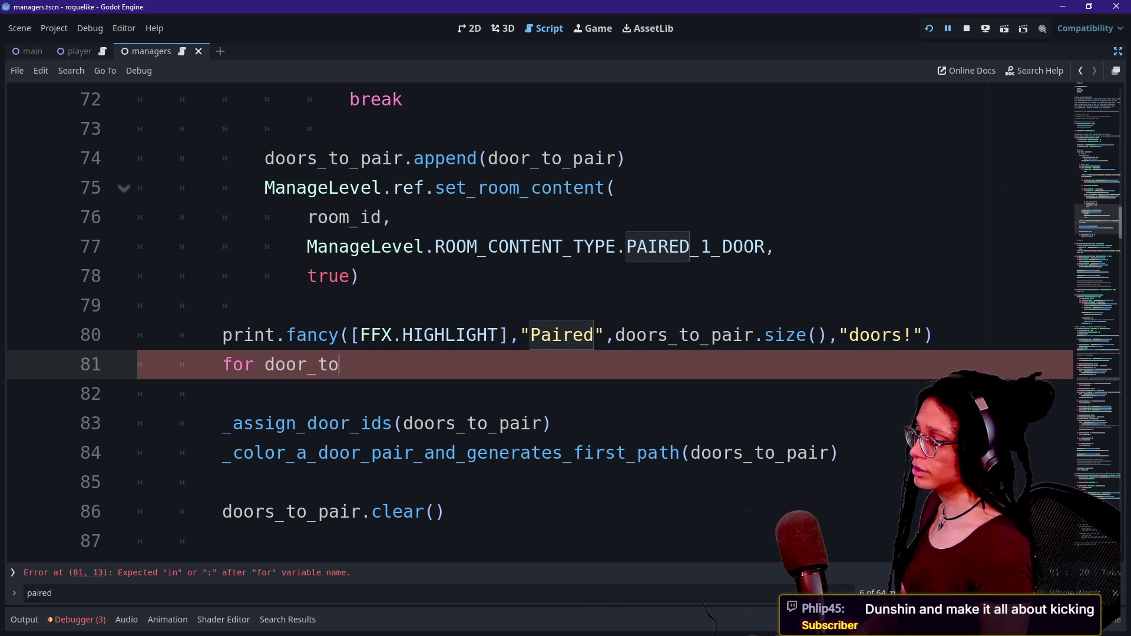
text(_pair_in_array:)
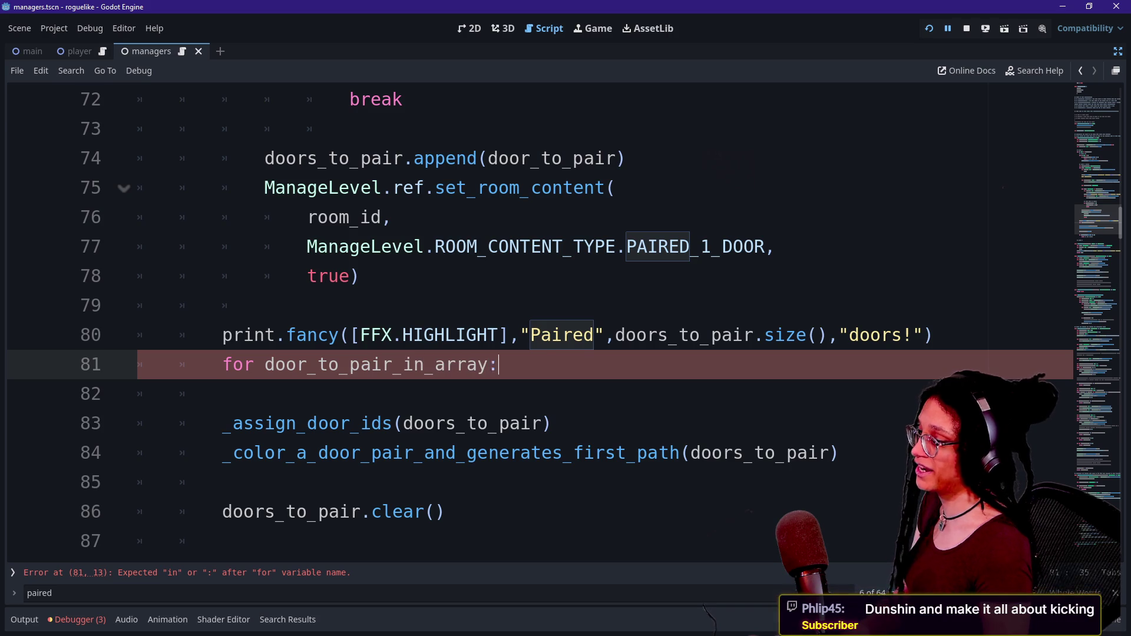
text( Dictionary in doors)
key(Return)
text(:)
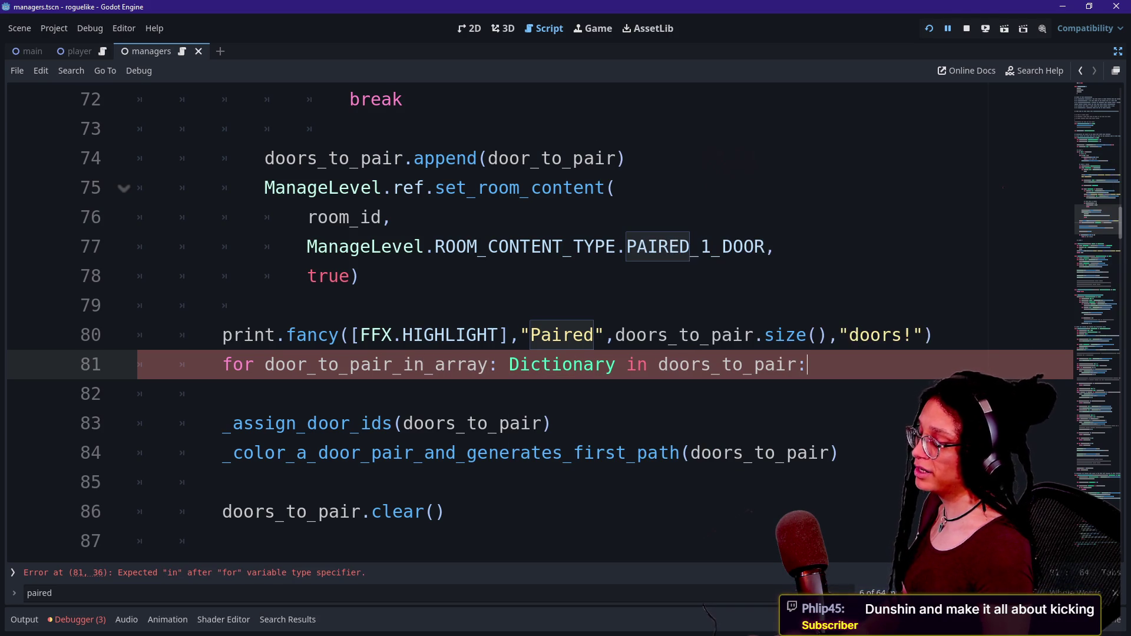
key(Return)
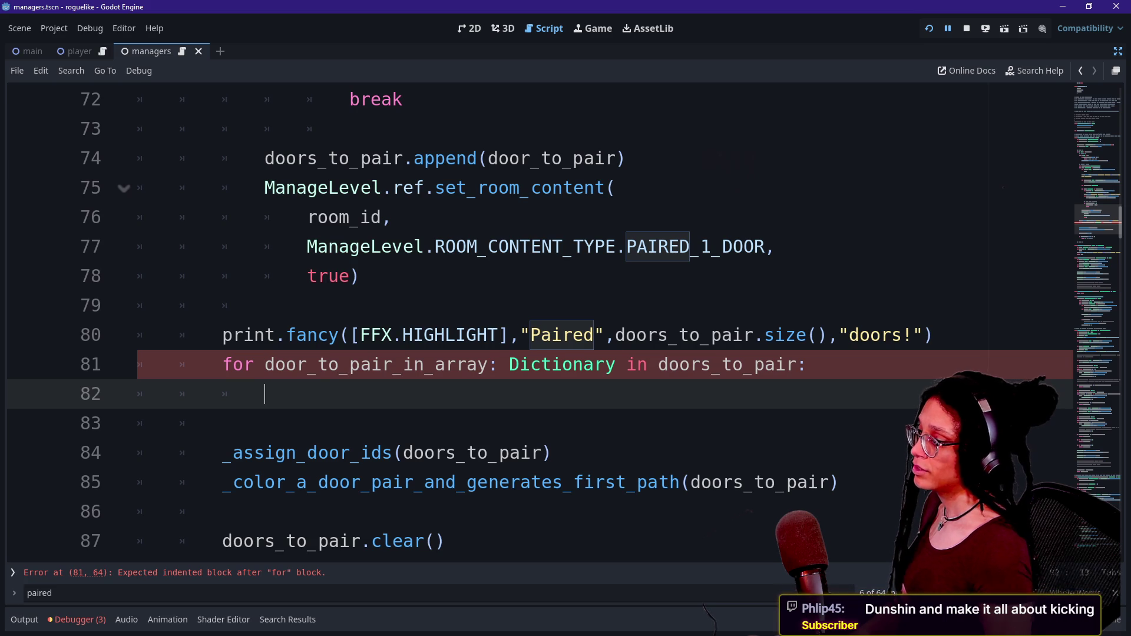
Step: Declare var doors_to_pair_in_array: Array[int] = [] above the loop and tidy the loop body line
key(Up)
key(ctrl+shift+Return)
text(var)
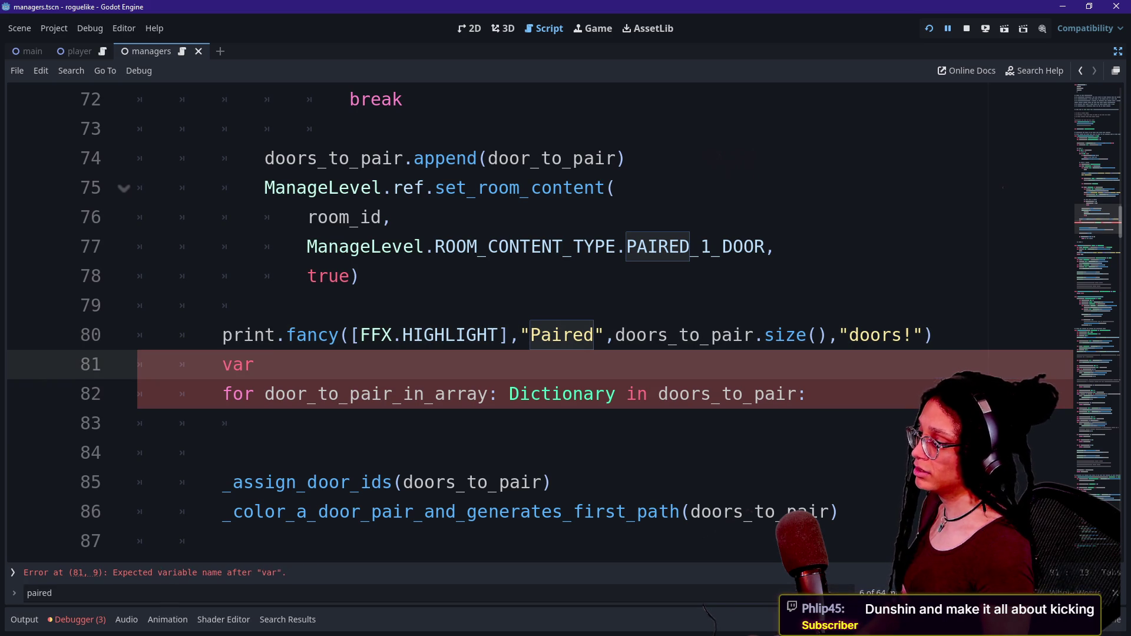
text( doors_to_pair_in_array:)
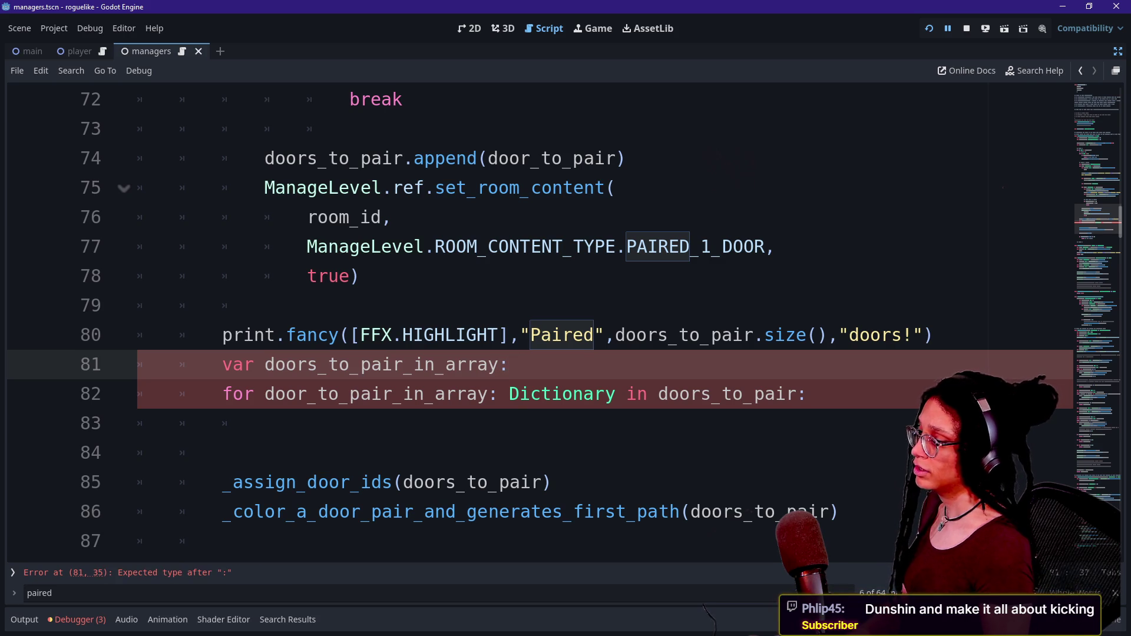
text( Array[int] = [])
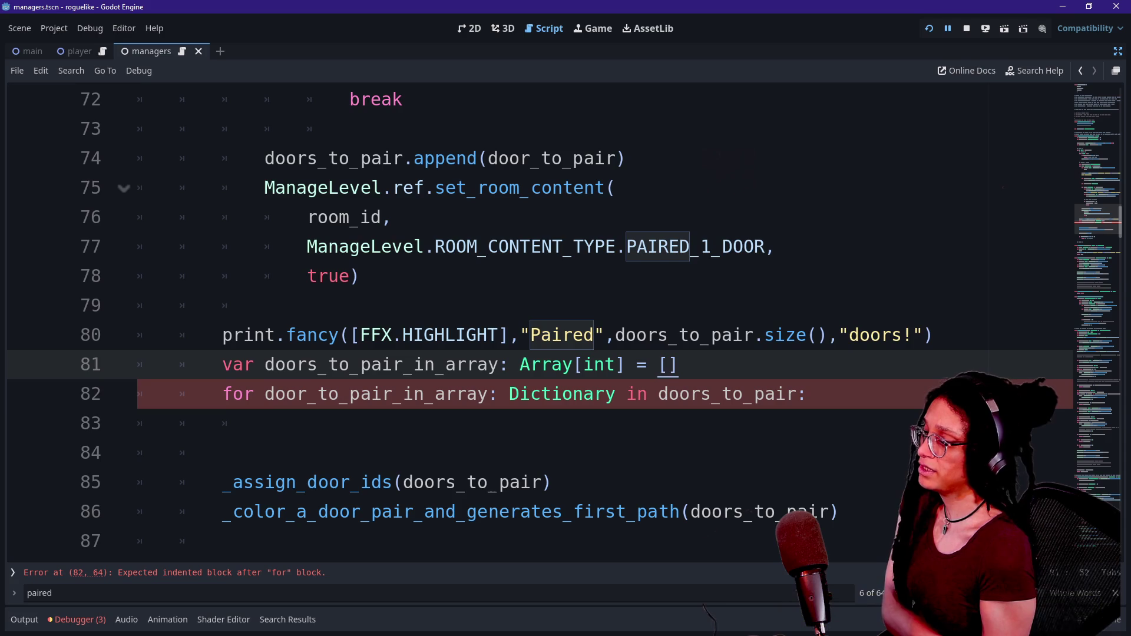
click(798, 394)
click(223, 453)
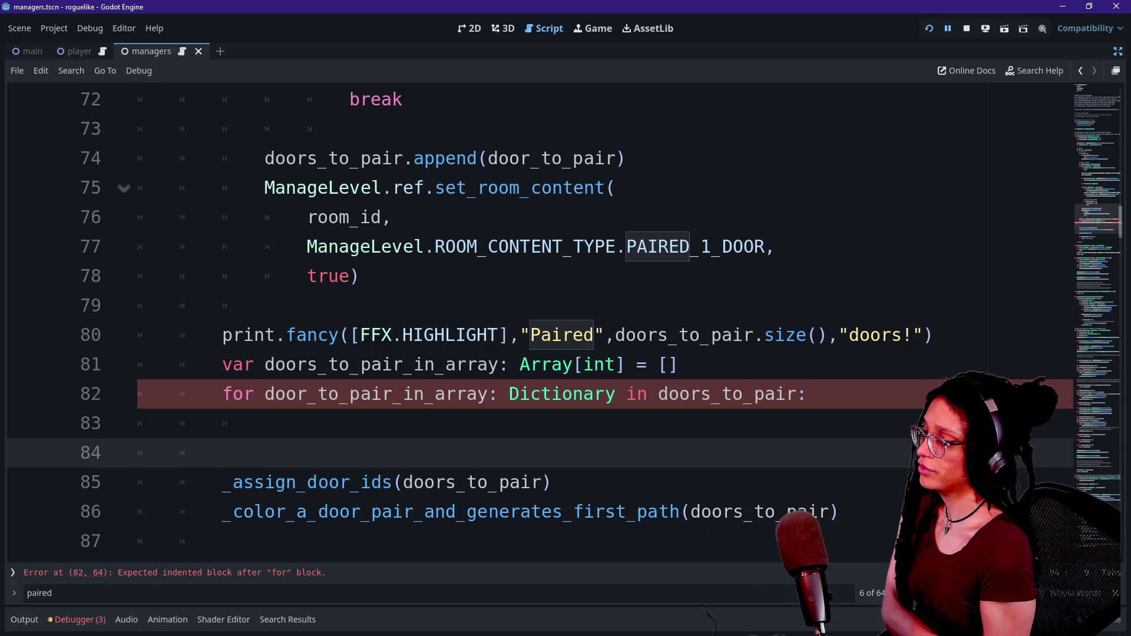
click(265, 423)
key(BackSpace)
key(Return)
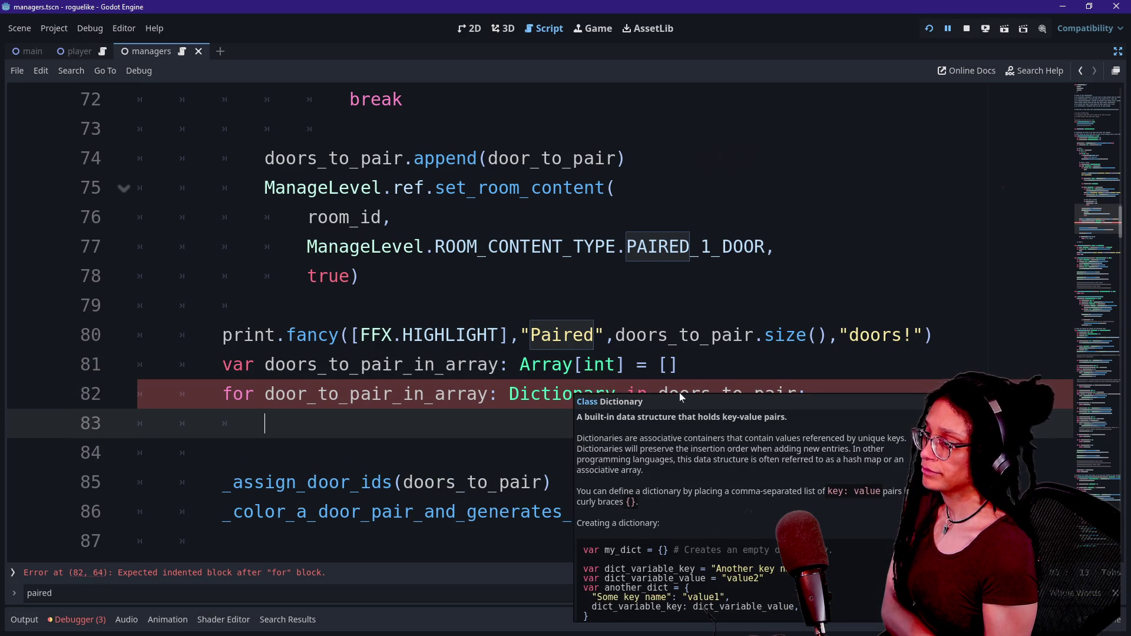
click(681, 364)
click(265, 423)
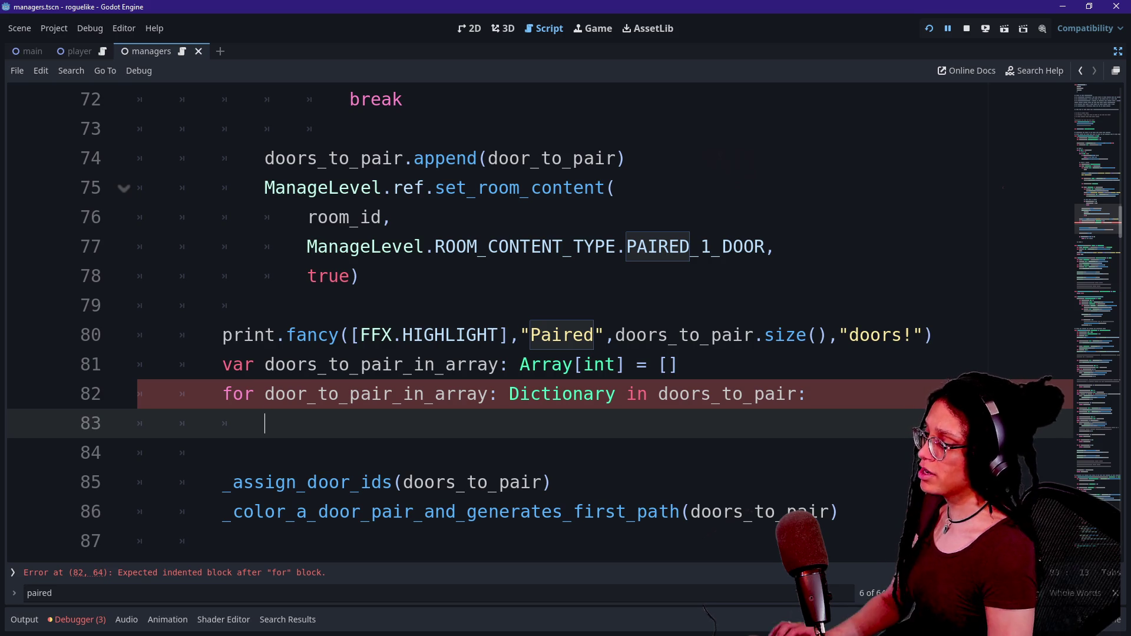
Step: Start the door_id assignment on line 83 with a ManageLevel.ref.get_cell_content call
text(var door_)
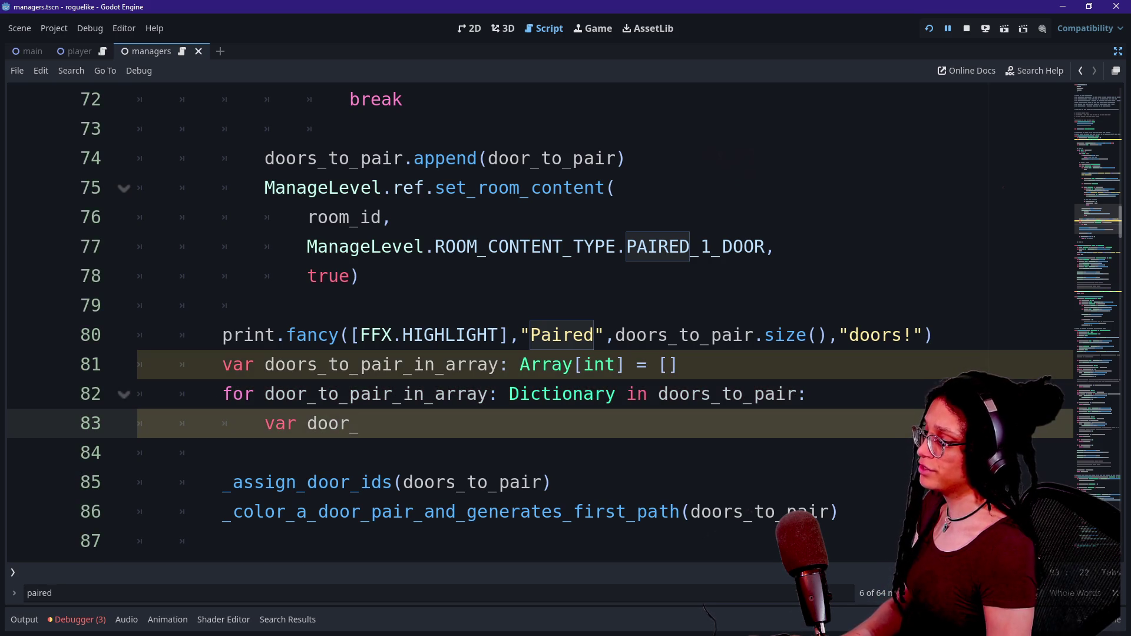
key(BackSpace)
key(BackSpace)
key(BackSpace)
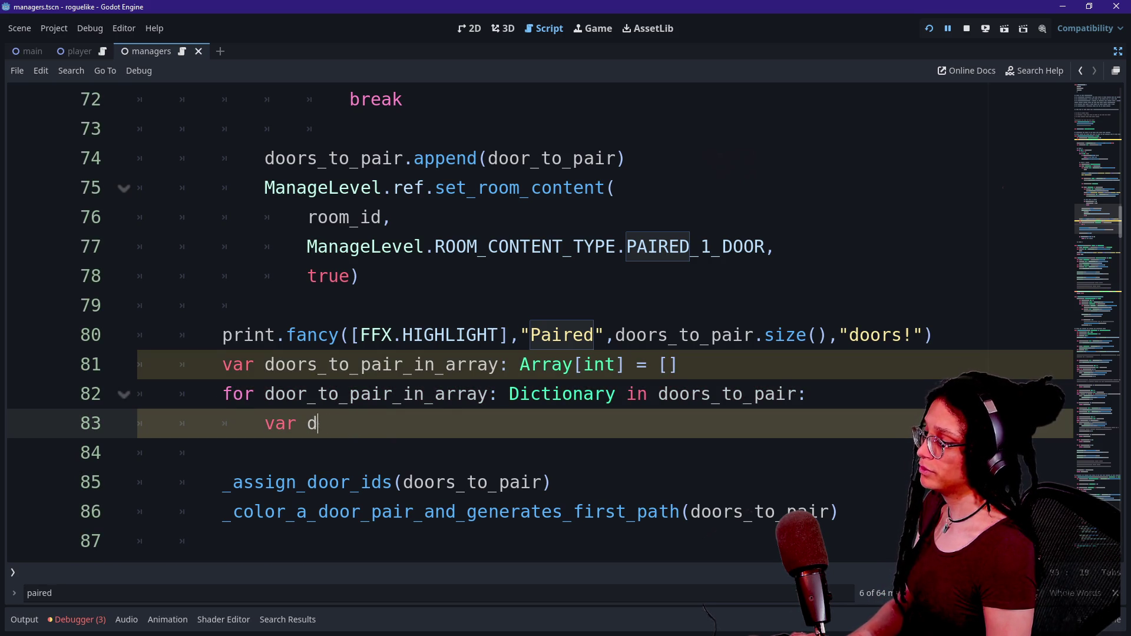
text(var door_to_)
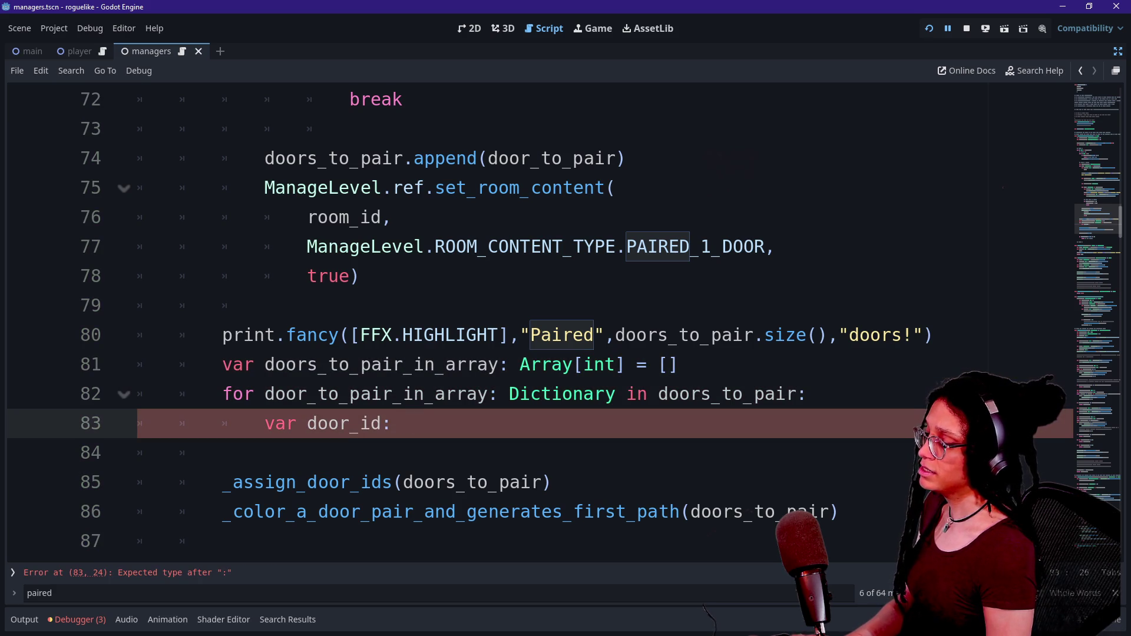
text(doo)
key(Down)
key(Return)
text(.)
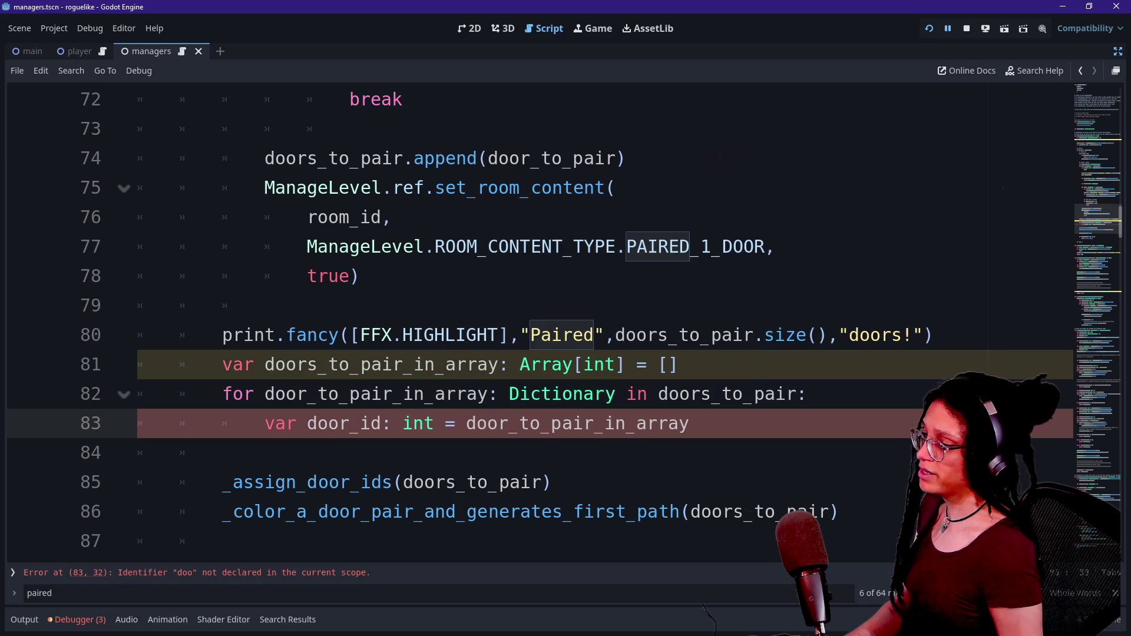
key(BackSpace)
key(BackSpace)
key(BackSpace)
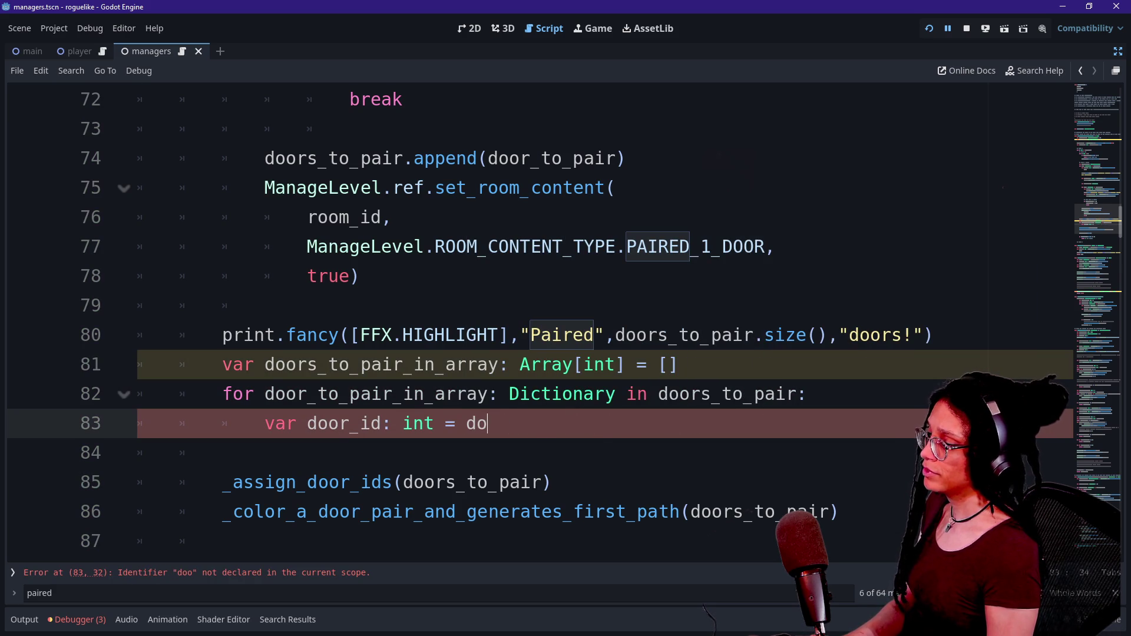
text(g)
key(BackSpace)
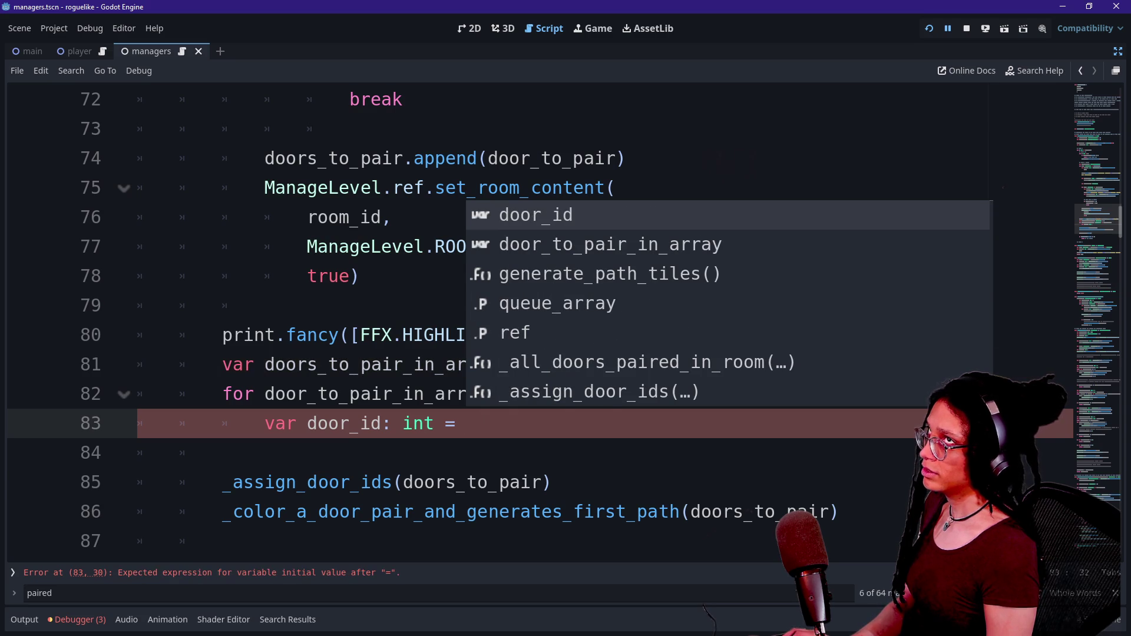
text(Manage)
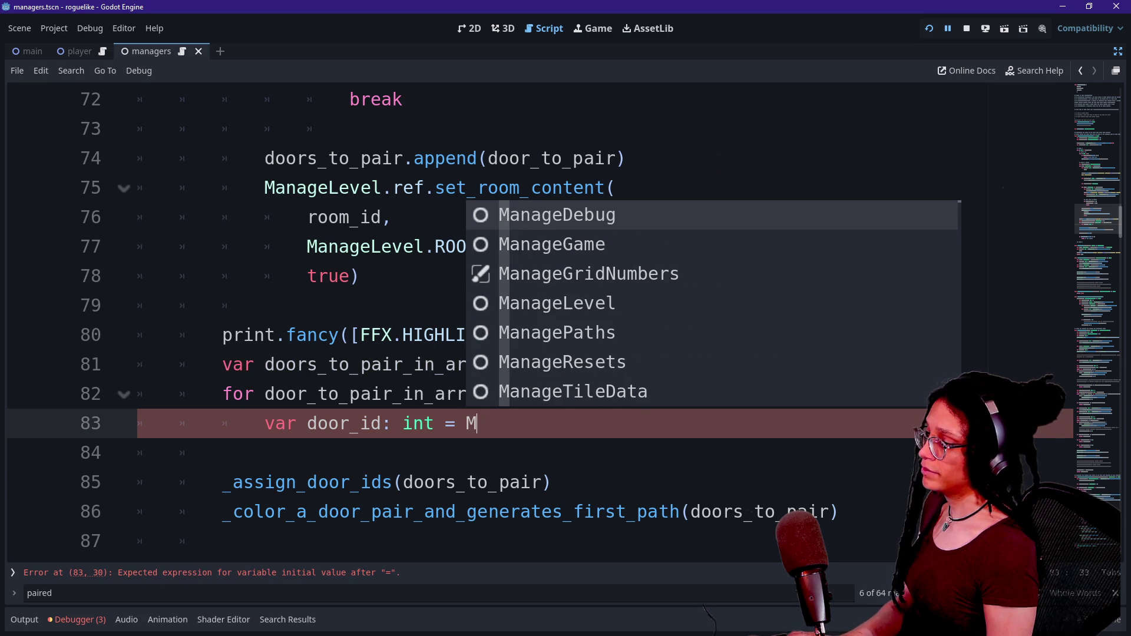
key(Down)
key(Down)
key(Down)
key(Return)
text(.ref.get)
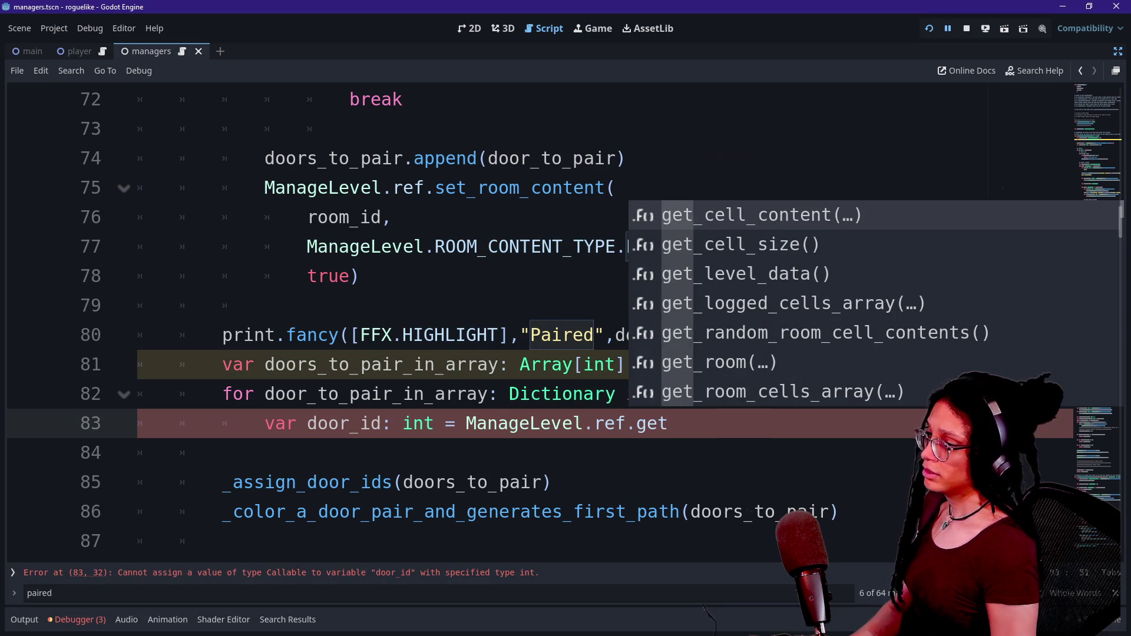
key(Return)
key(Return)
Step: Pass door_to_pair_in_array and ManageLevel CELL_CONTENT_TYPE.ID as the get_cell_content arguments
text(door)
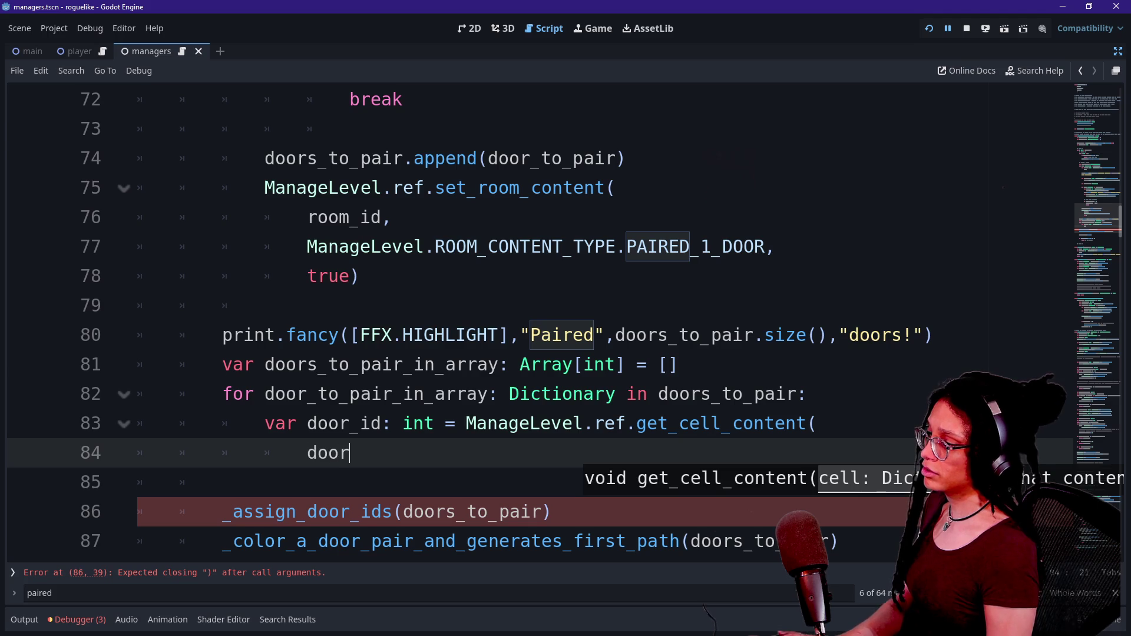
key(Down)
key(Return)
text(,)
click(551, 511)
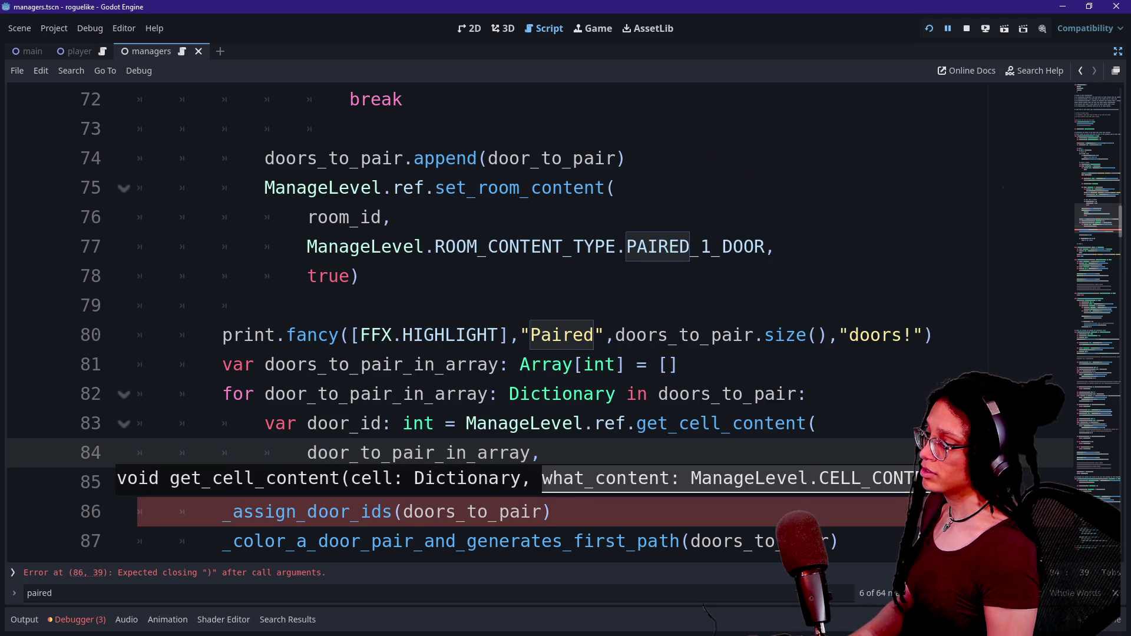
text(Manage)
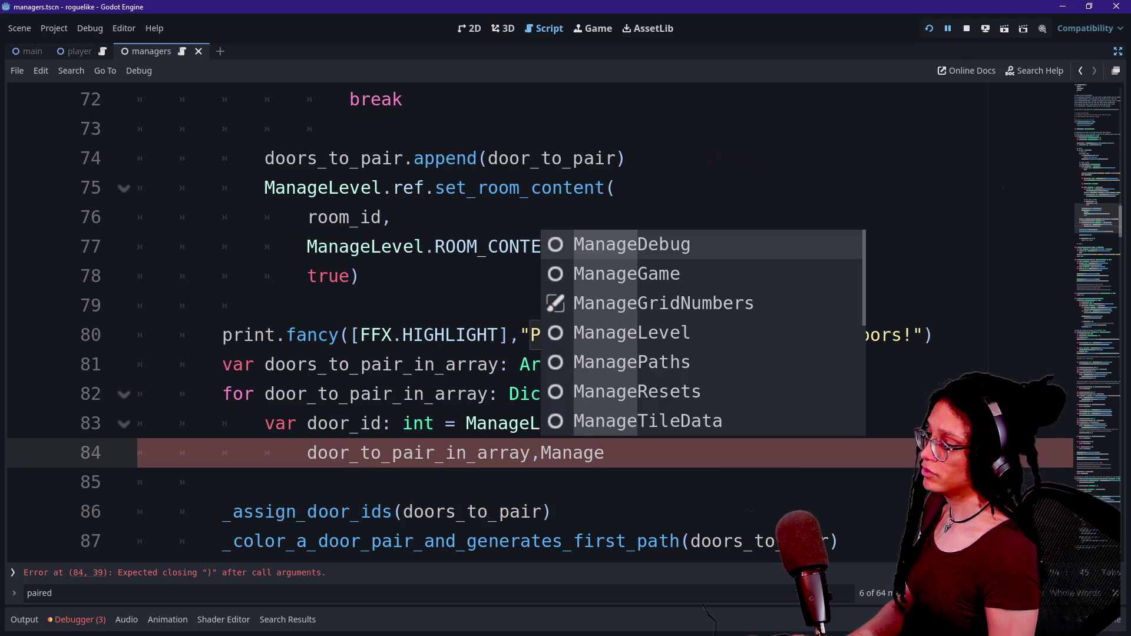
key(Down)
key(Down)
key(Down)
key(Return)
text(.)
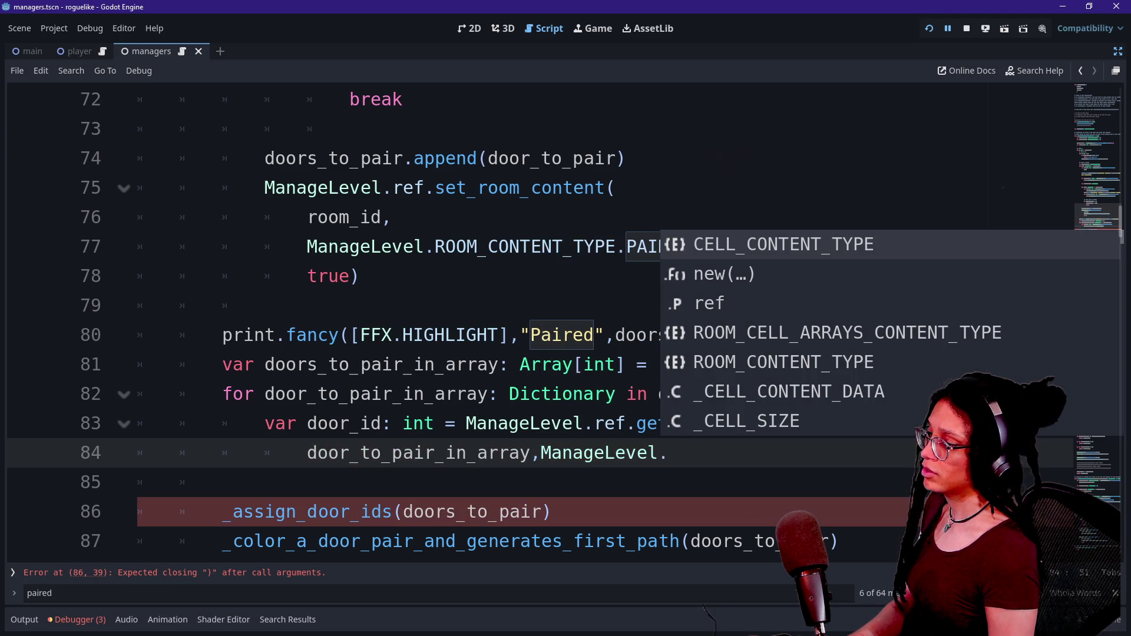
key(Return)
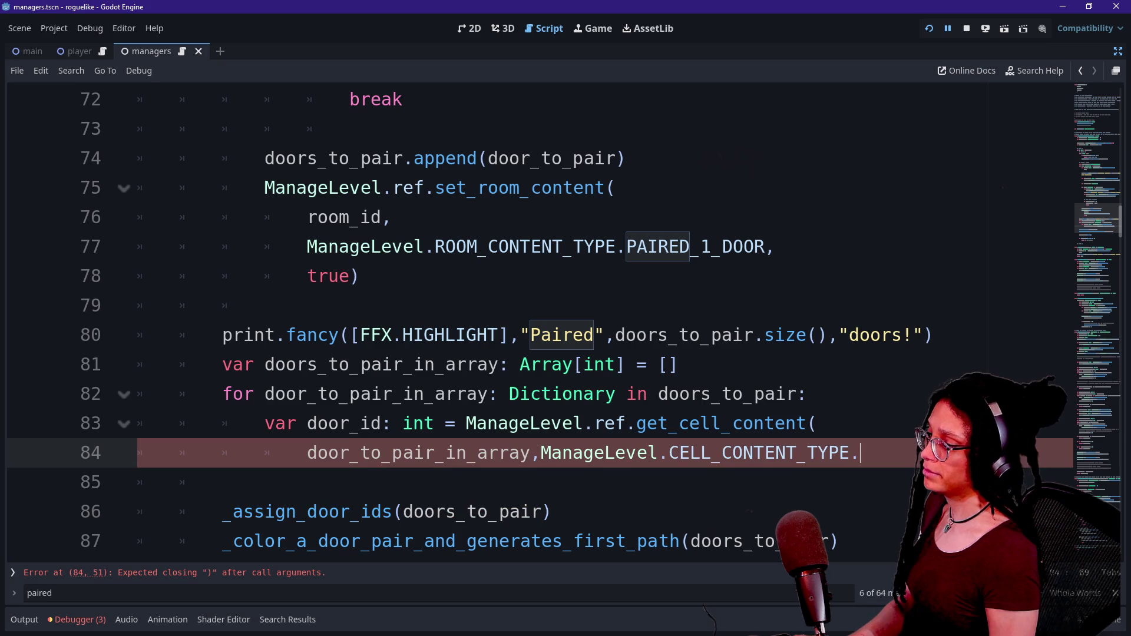
key(Down)
key(Down)
key(Return)
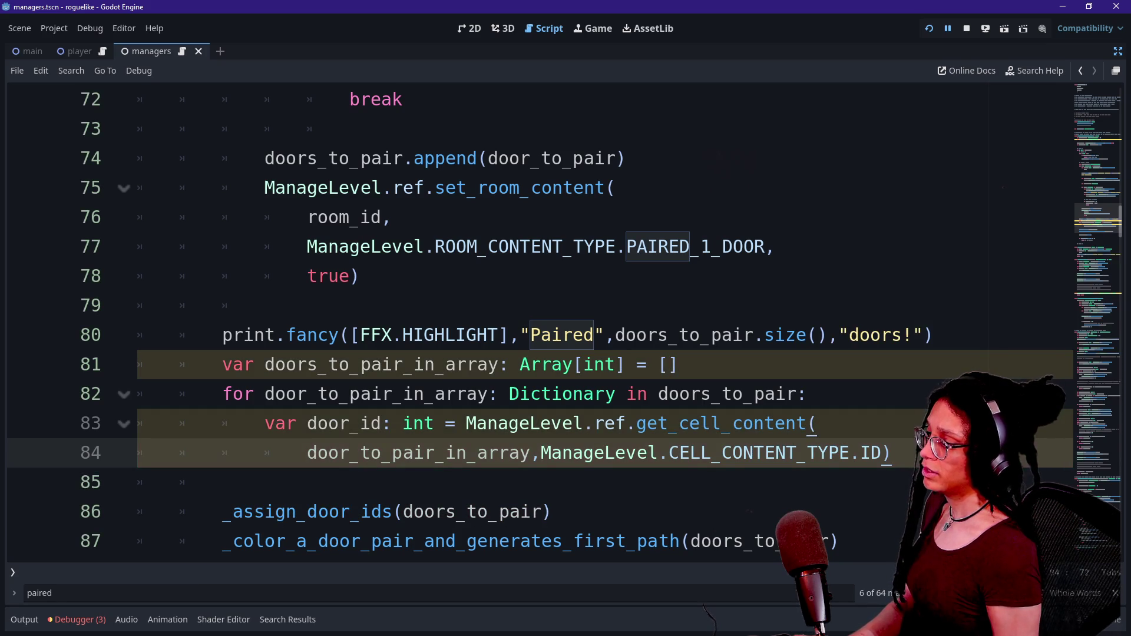
Step: Append door_id to doors_to_pair_in_array on the next line and fix both lines' indentation
key(Return)
text(dpo)
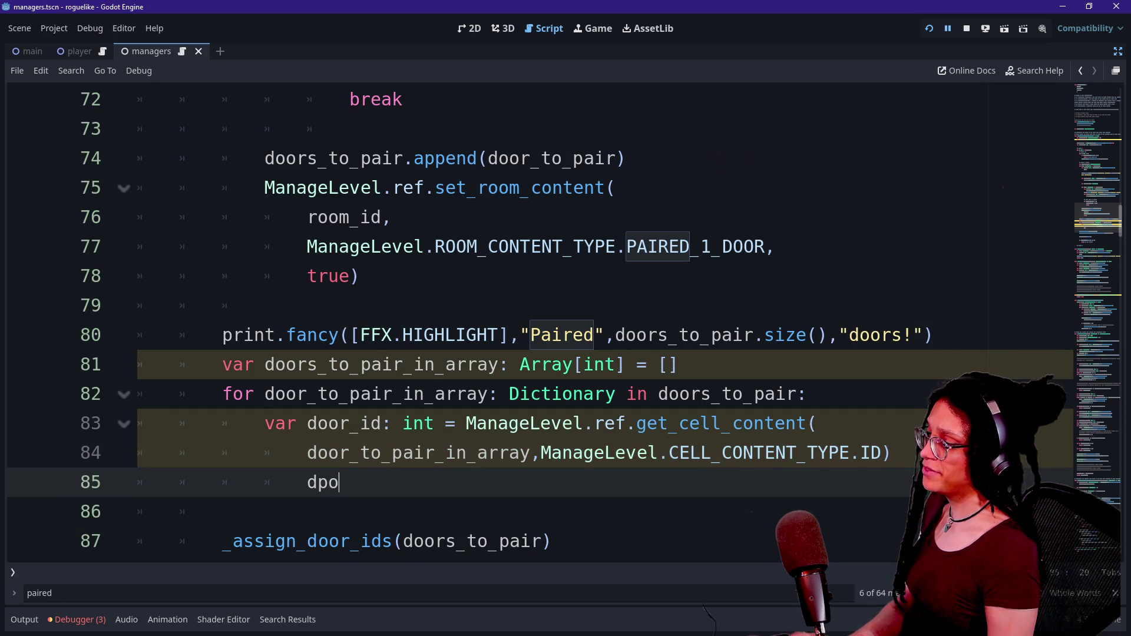
key(BackSpace)
key(BackSpace)
text(oors_t)
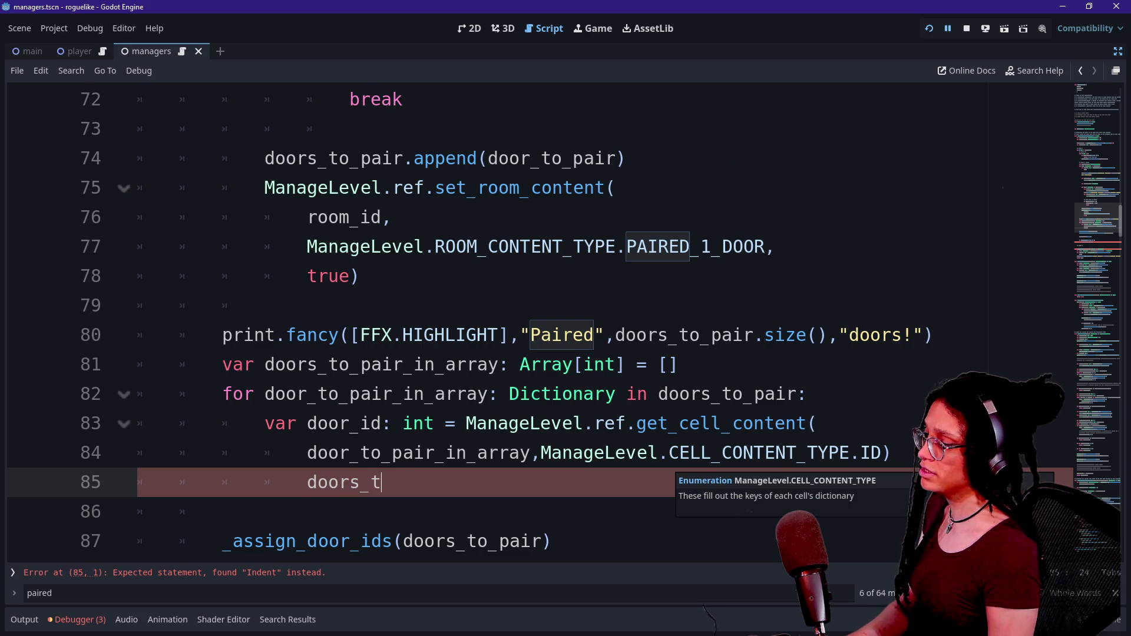
text(o_pai)
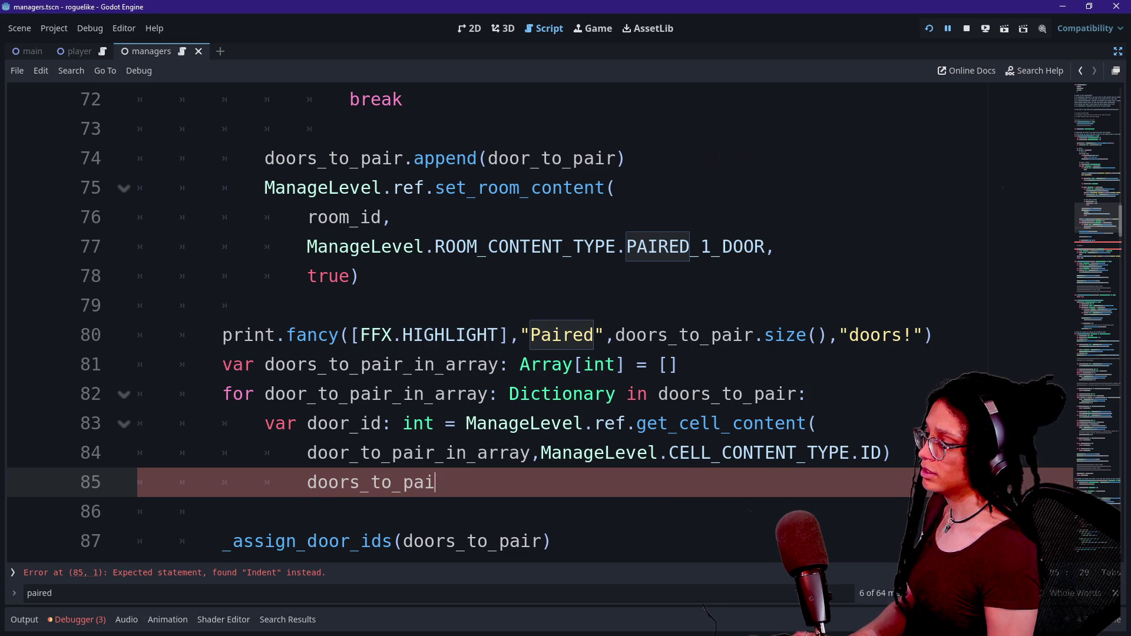
text(r_in_array.append)
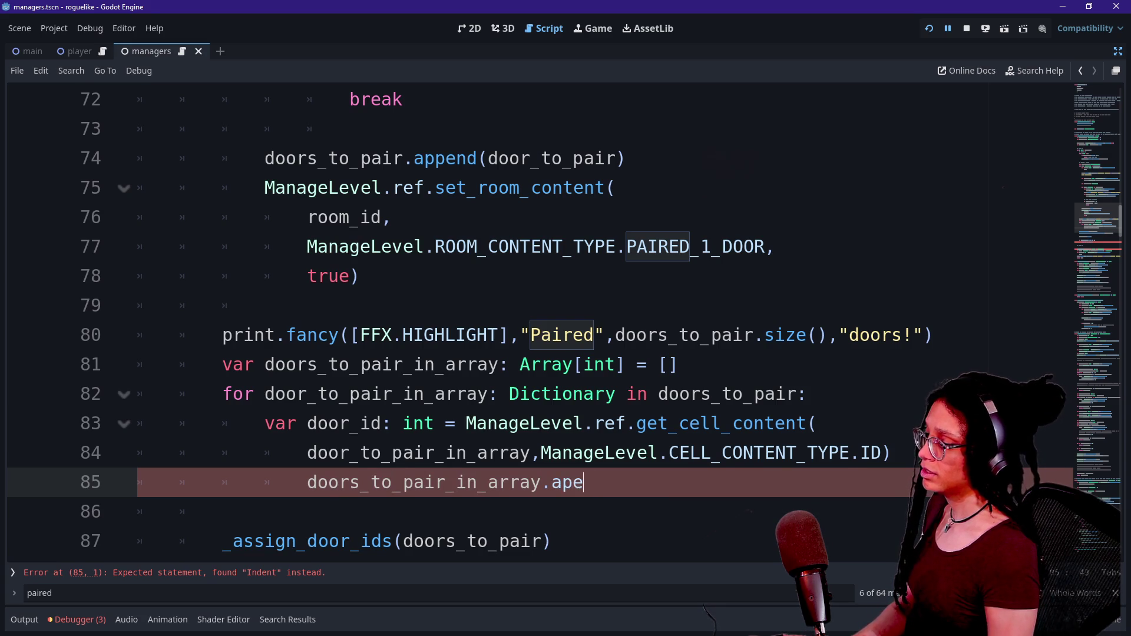
text((door_id)
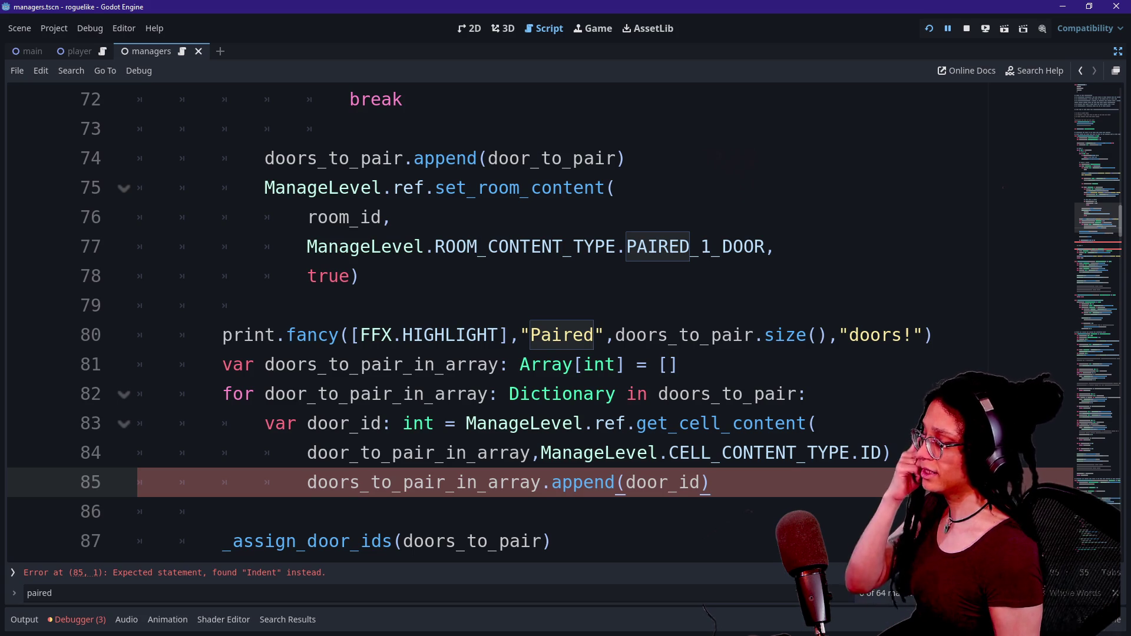
key(Home)
key(shift+Up)
key(shift+Tab)
key(Tab)
key(shift+Tab)
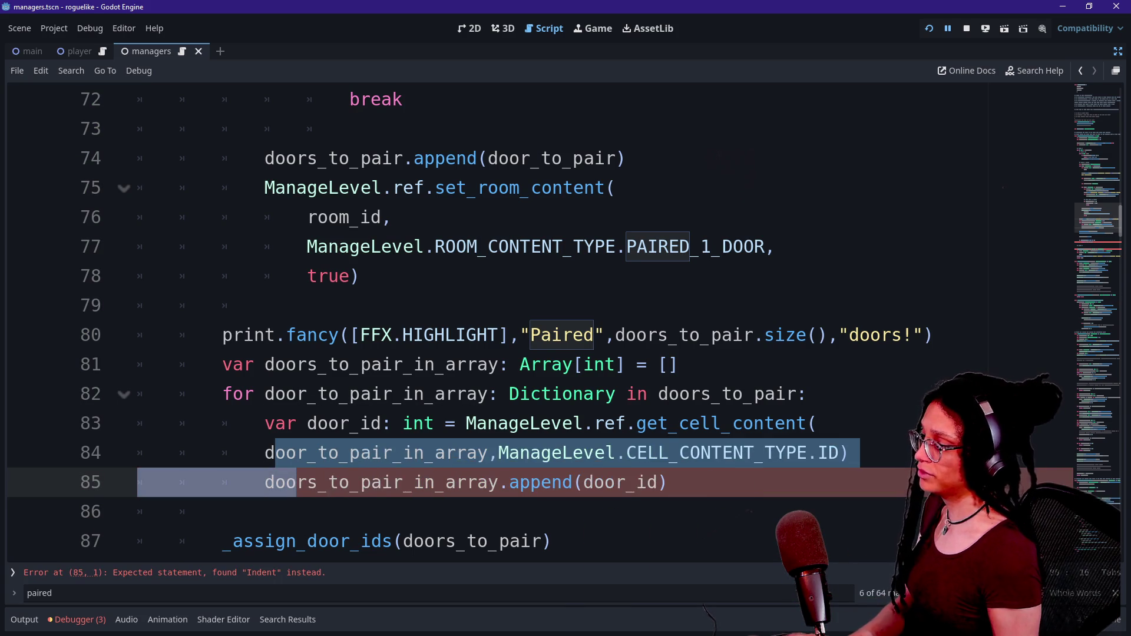
Step: Copy the print.fancy call from line 80 onto a new line 86 after the loop
click(589, 334)
click(668, 481)
scroll(731, 365, down, 1)
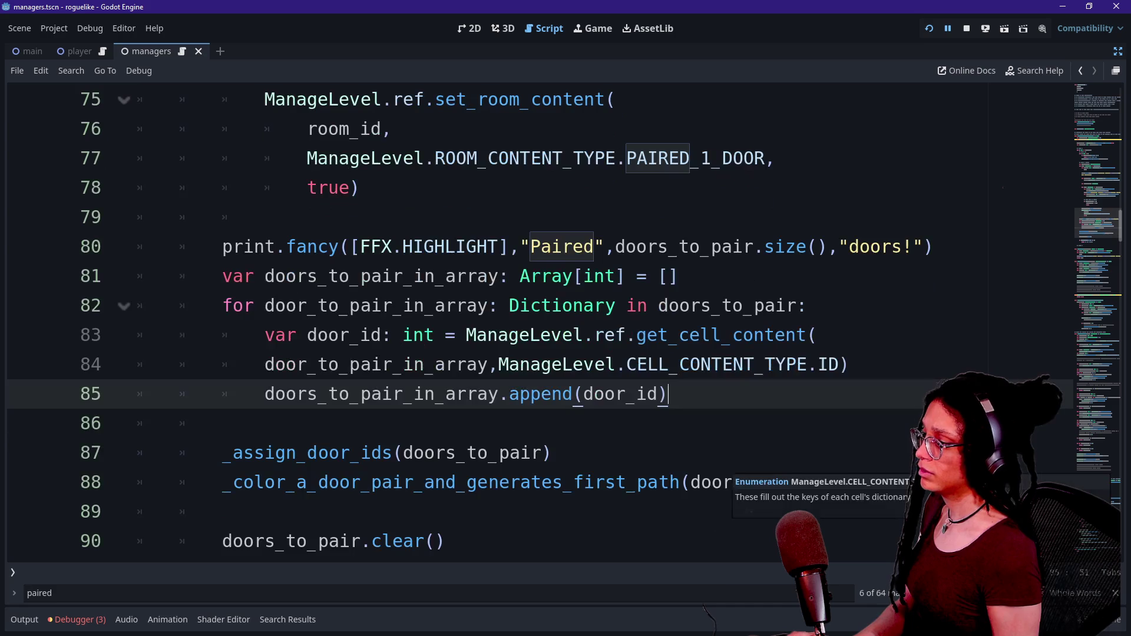
key(Return)
text(pin)
key(BackSpace)
key(BackSpace)
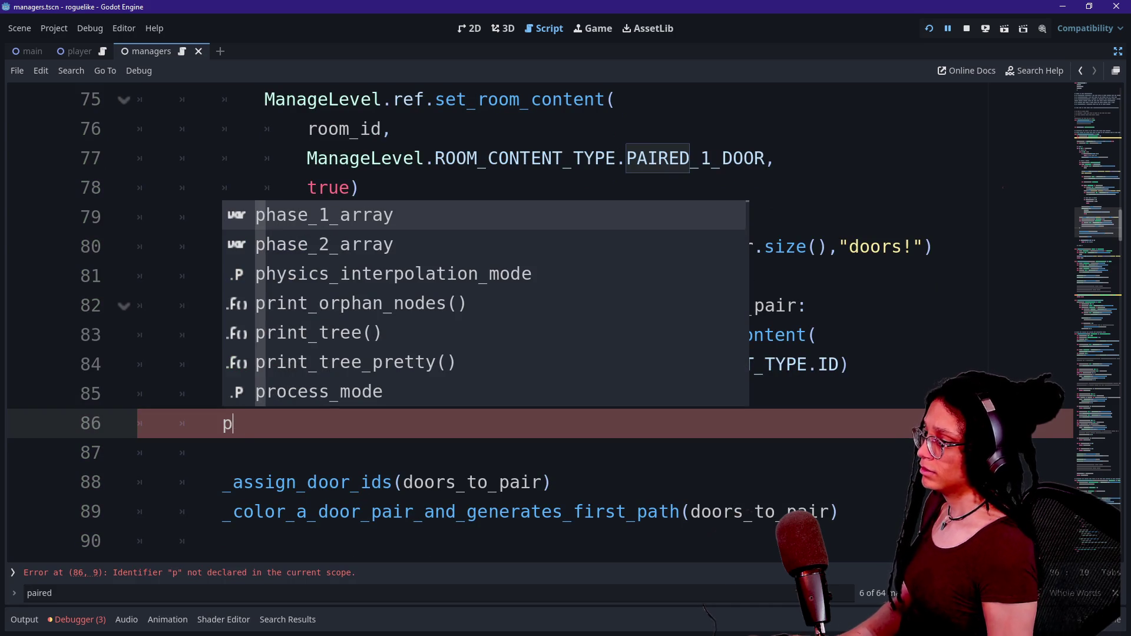
click(180, 246)
mouse_move(222, 246)
mouse_down()
mouse_move(672, 276)
mouse_move(933, 247)
mouse_up()
key(ctrl+c)
click(233, 423)
key(BackSpace)
key(ctrl+v)
Step: Make line 86 print.fancy([FFX.INFO], doors_to_pair_in_array) and rerun the game with F5
click(270, 423)
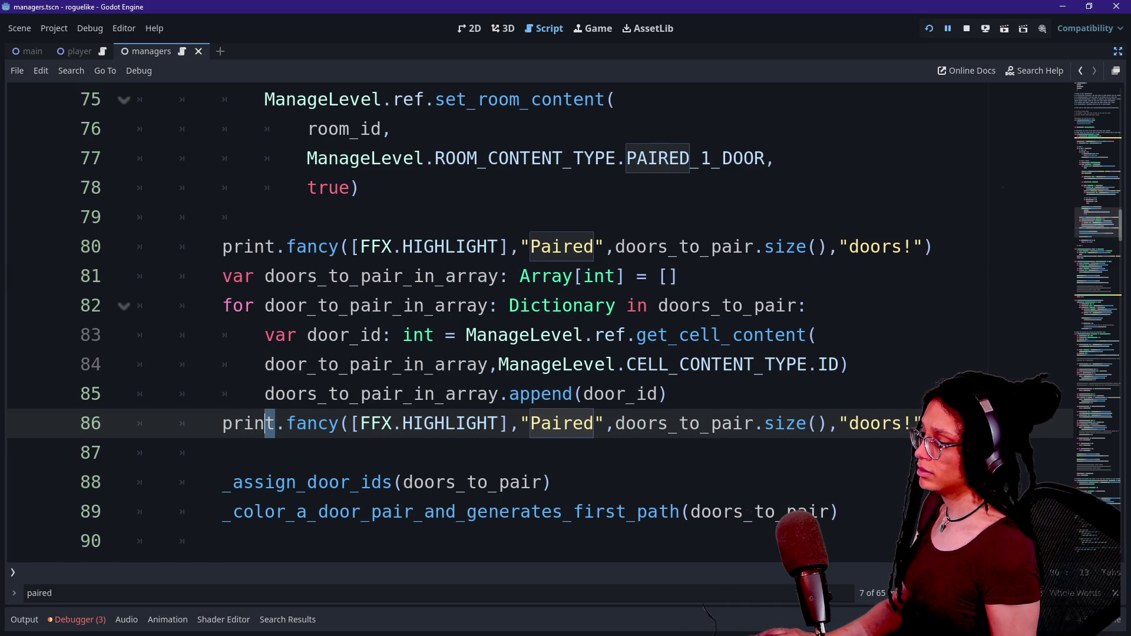
drag(530, 423, 922, 423)
key(BackSpace)
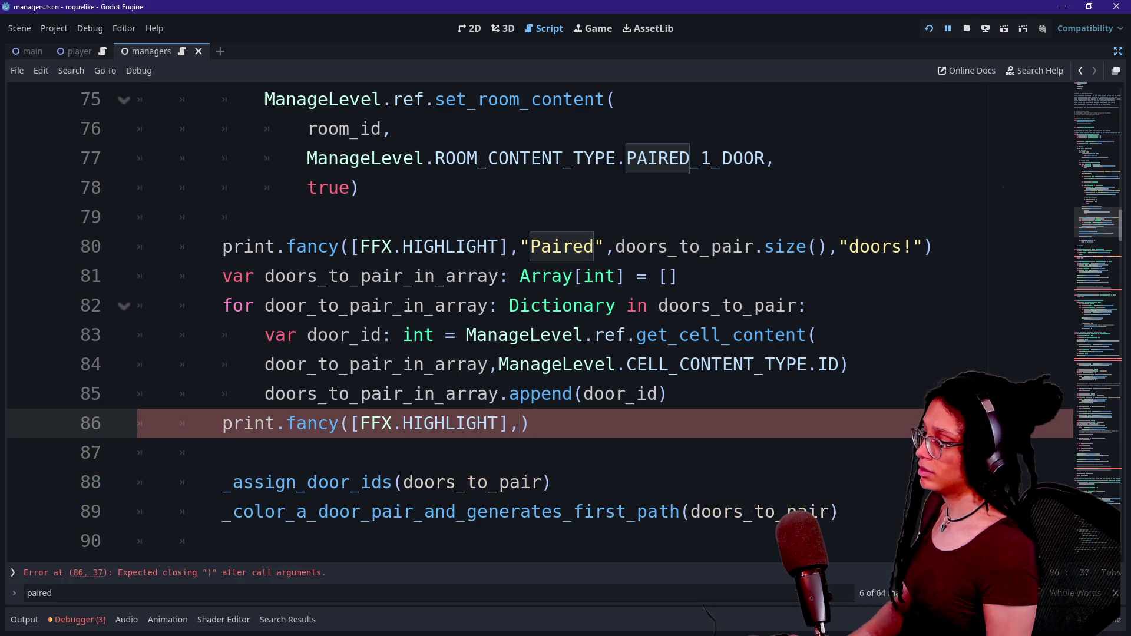
text(doors_to_pair_in_arra)
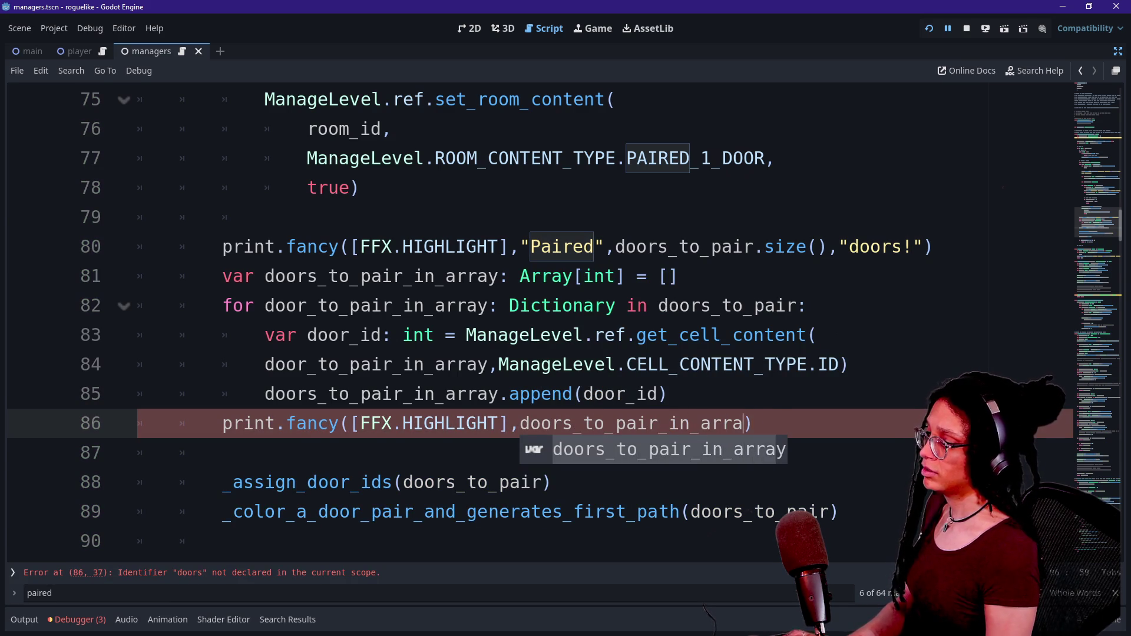
key(Return)
click(648, 246)
click(500, 423)
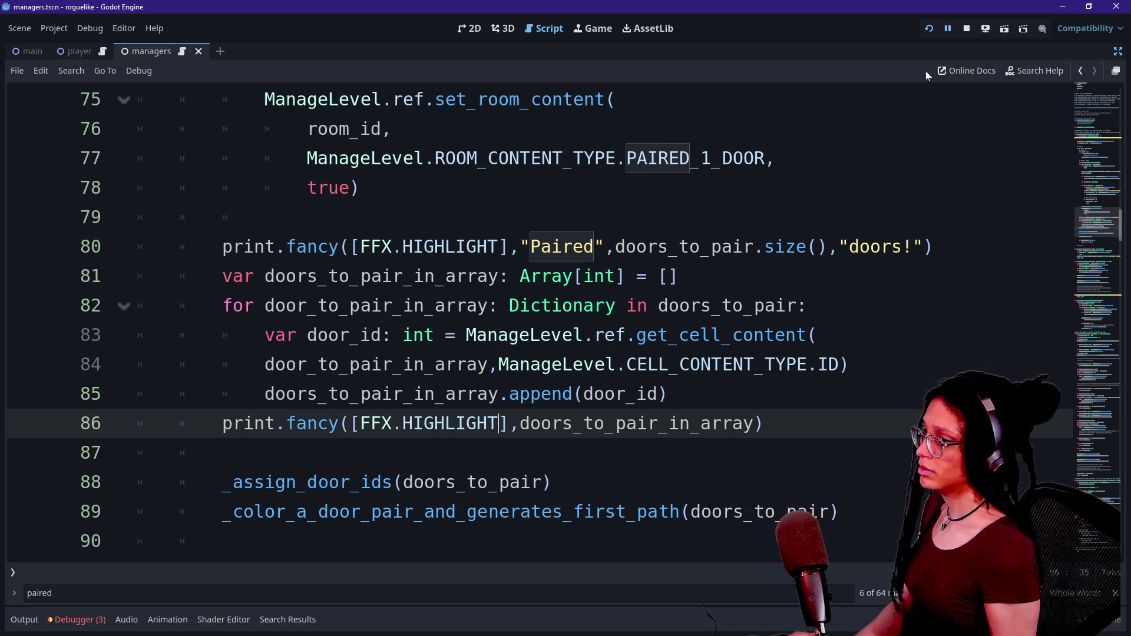
key(BackSpace)
key(BackSpace)
key(BackSpace)
text(INFO)
key(F5)
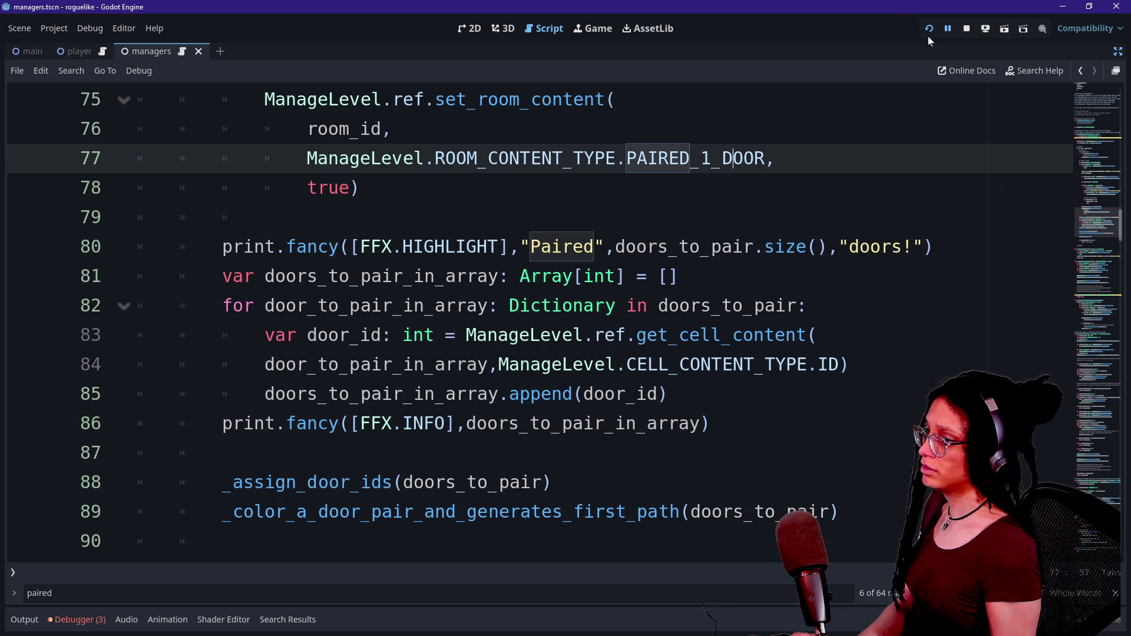
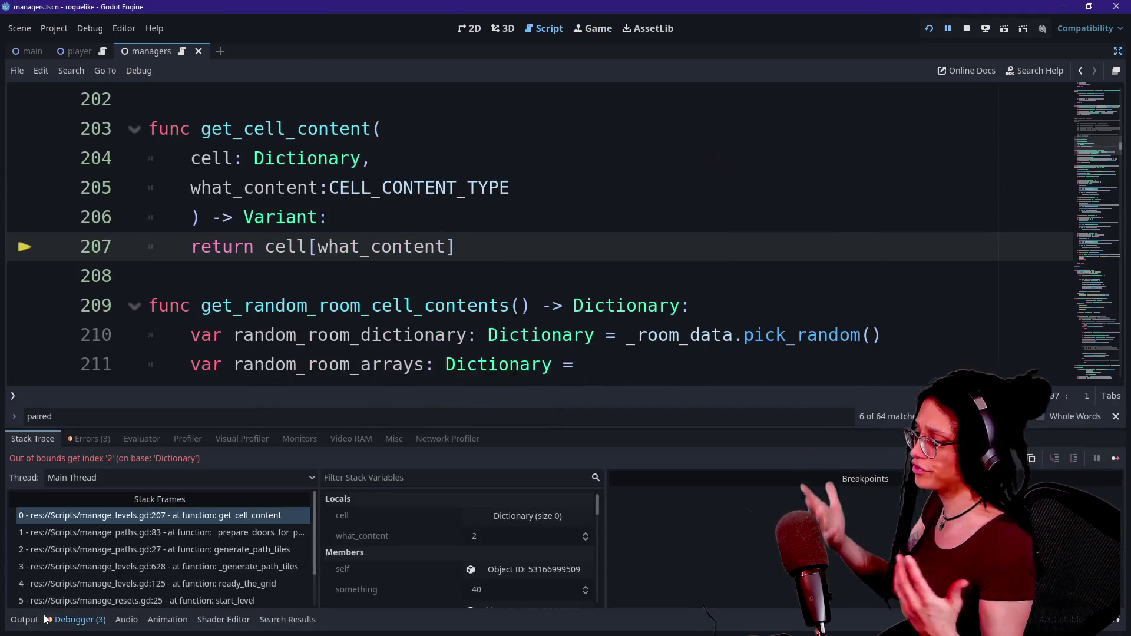
Step: Switch the bottom panel to the Output log and stop the running game
click(27, 621)
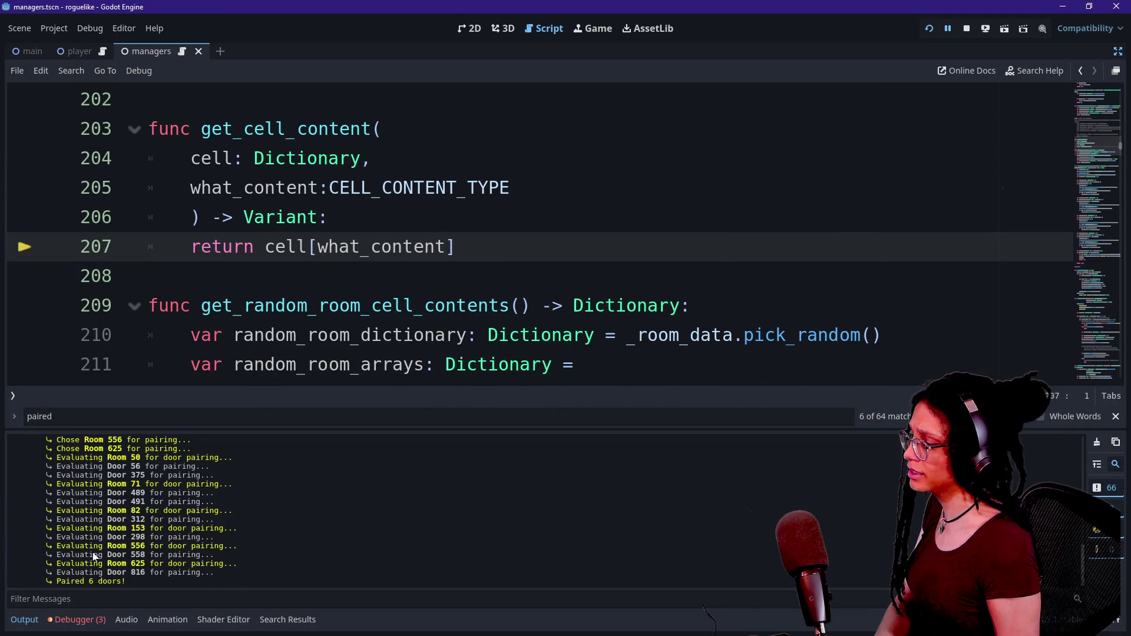
scroll(94, 556, down, 5)
scroll(95, 557, up, 5)
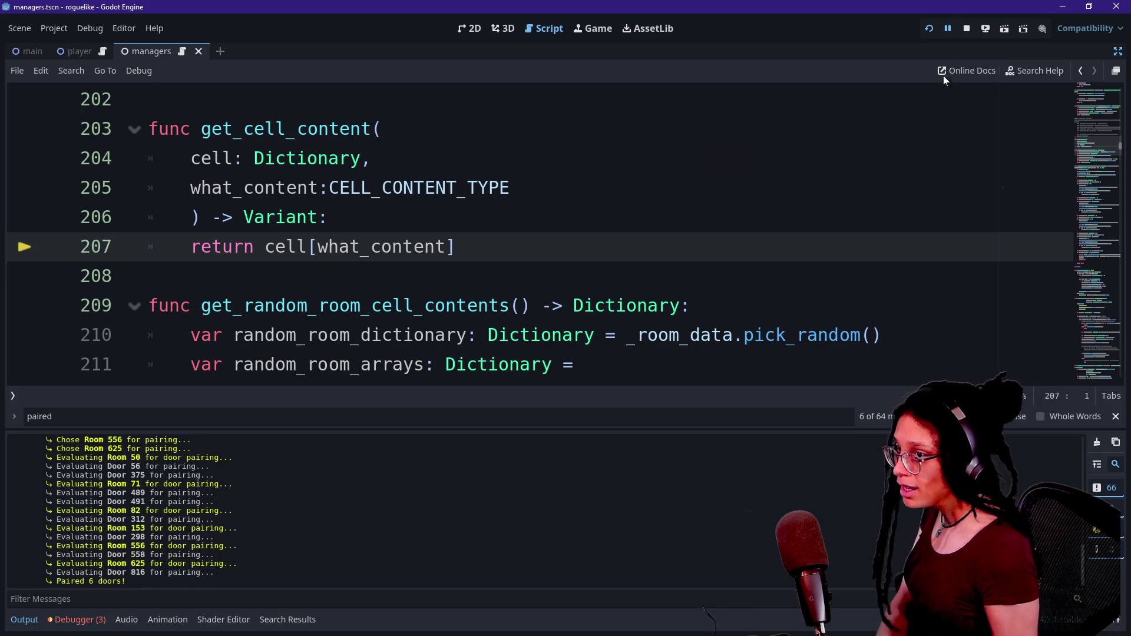
click(966, 28)
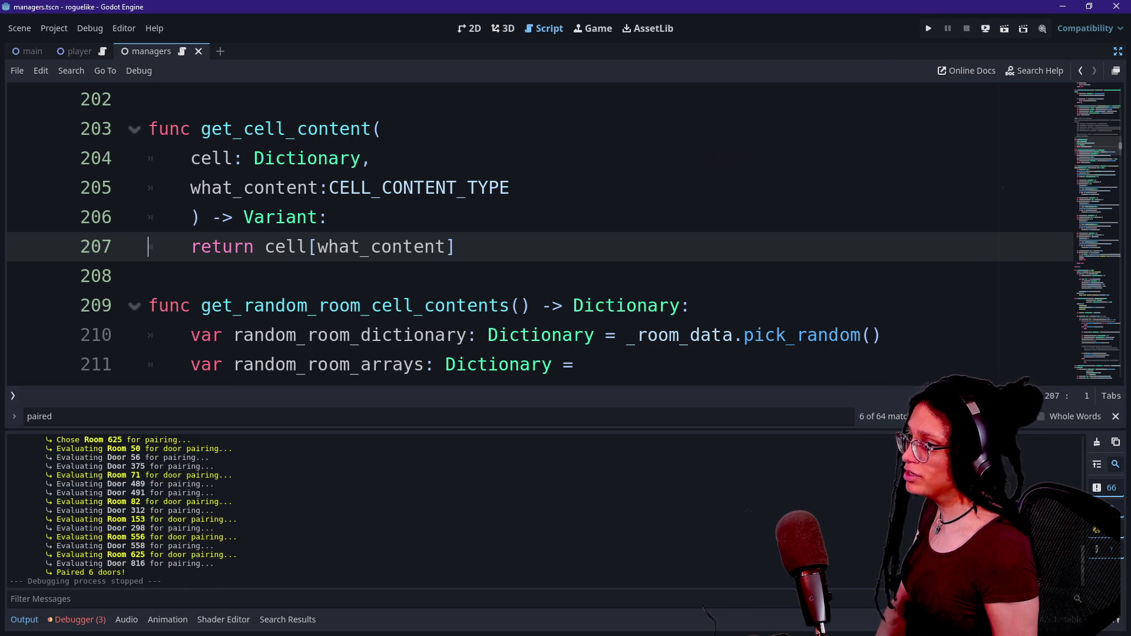
Step: Hide the log and search the script for the next quote character
click(551, 305)
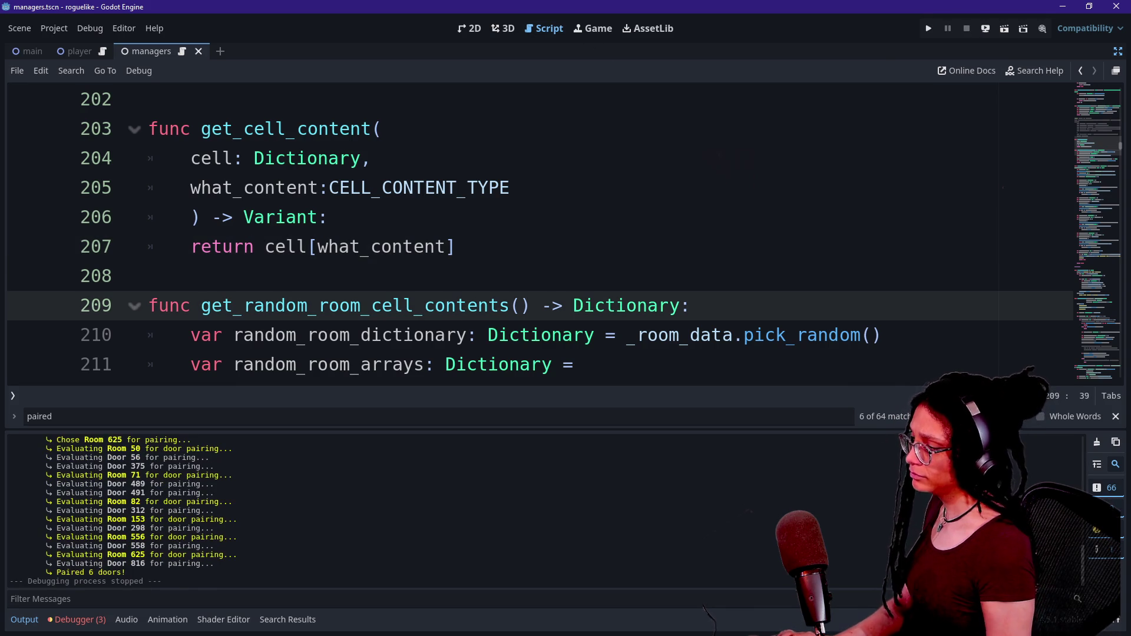
click(24, 619)
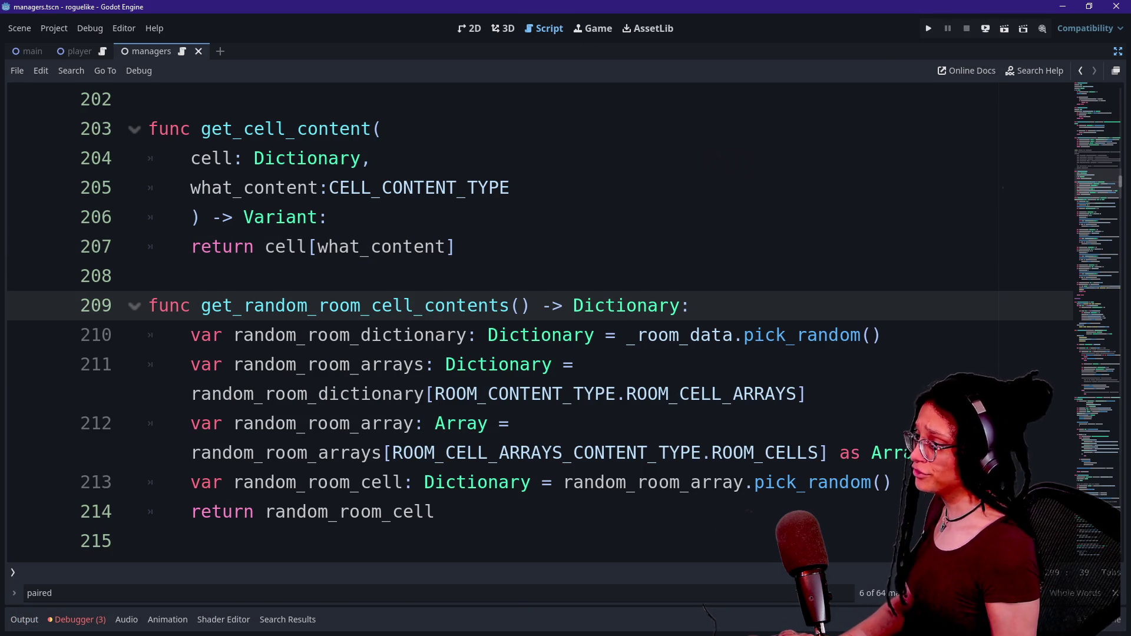
scroll(530, 318, down, 8)
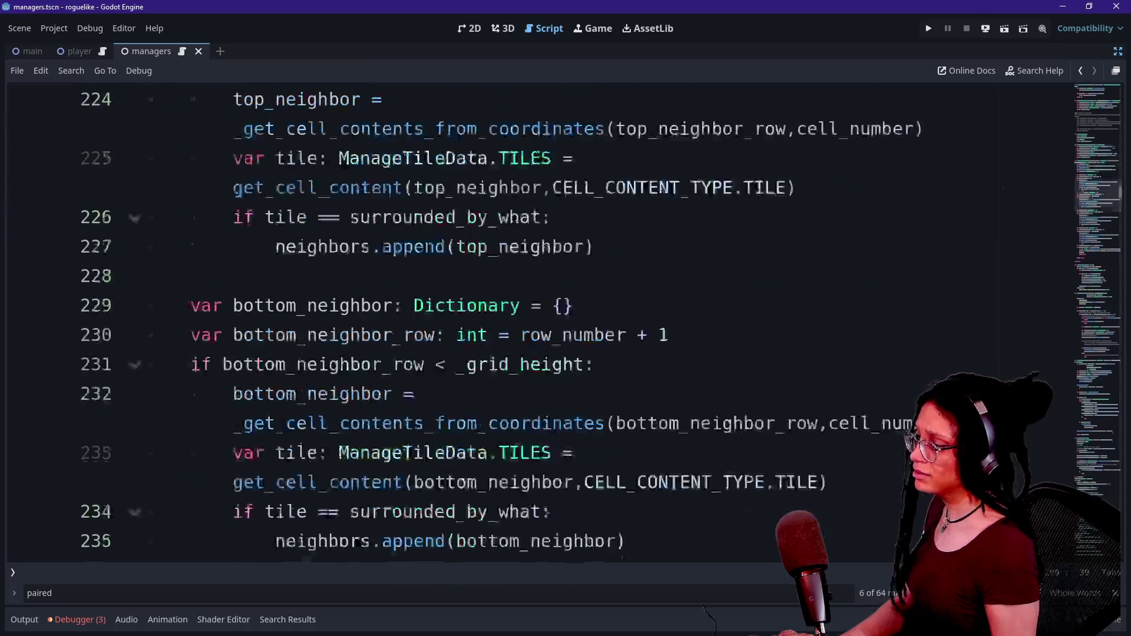
key(ctrl+f)
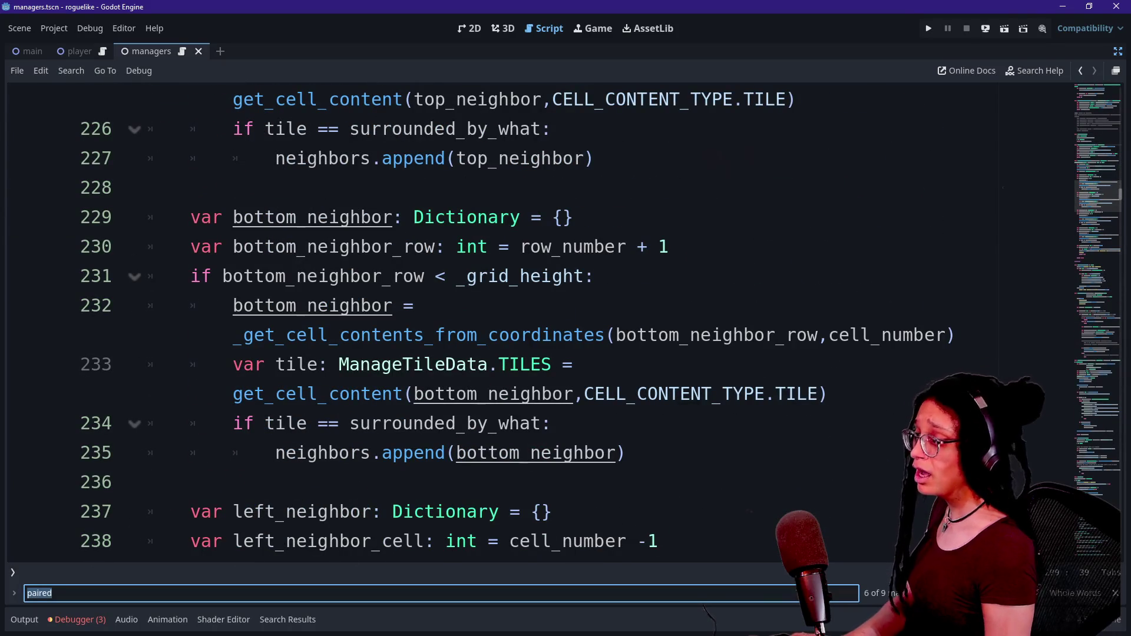
text(")
key(Return)
key(Return)
key(Return)
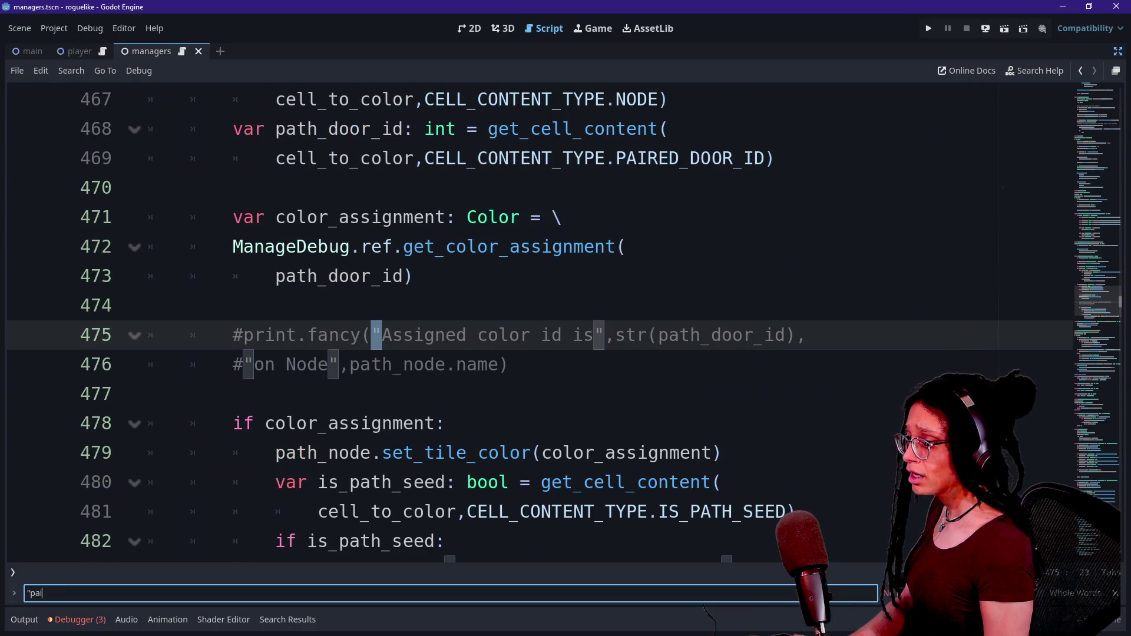
Step: List project files matching 'manage' in the quick file finder
key(ctrl+alt+o)
text(manage)
key(Down)
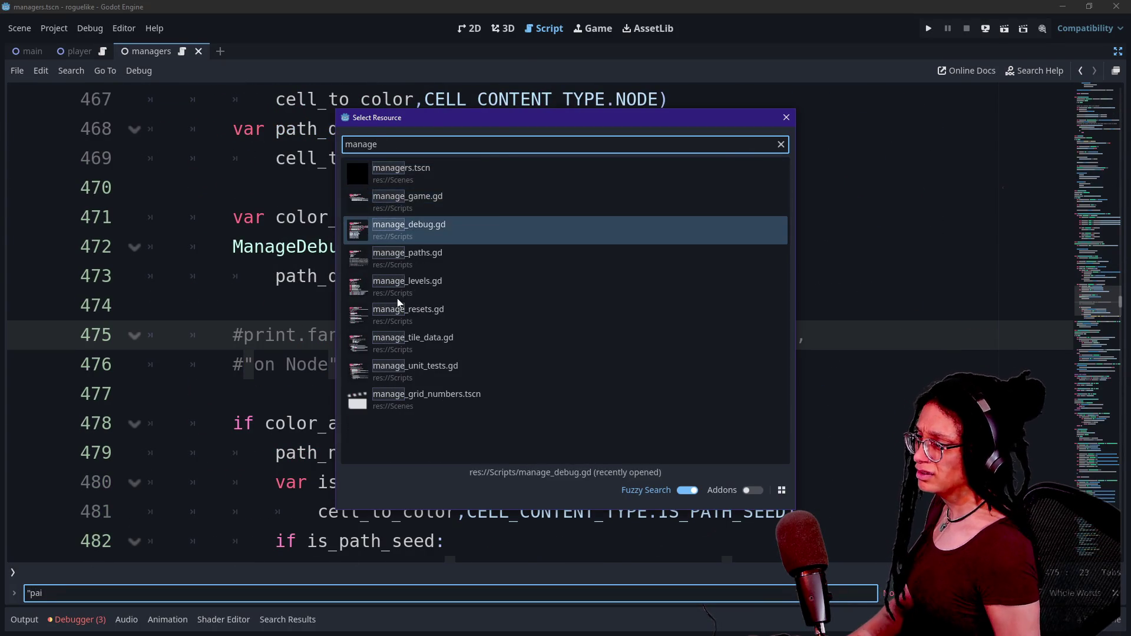
Step: Open manage_debug.gd, then quick-open manage_paths.gd by searching 'paths'
key(Down)
key(Return)
key(shift+alt+o)
text(paths)
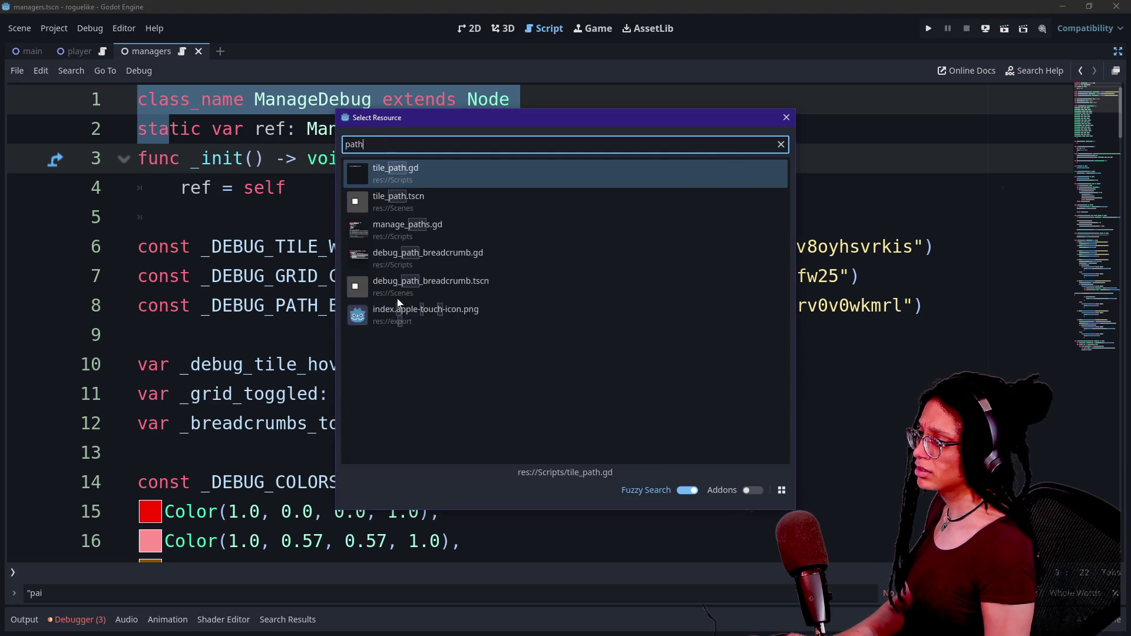
key(Up)
key(Return)
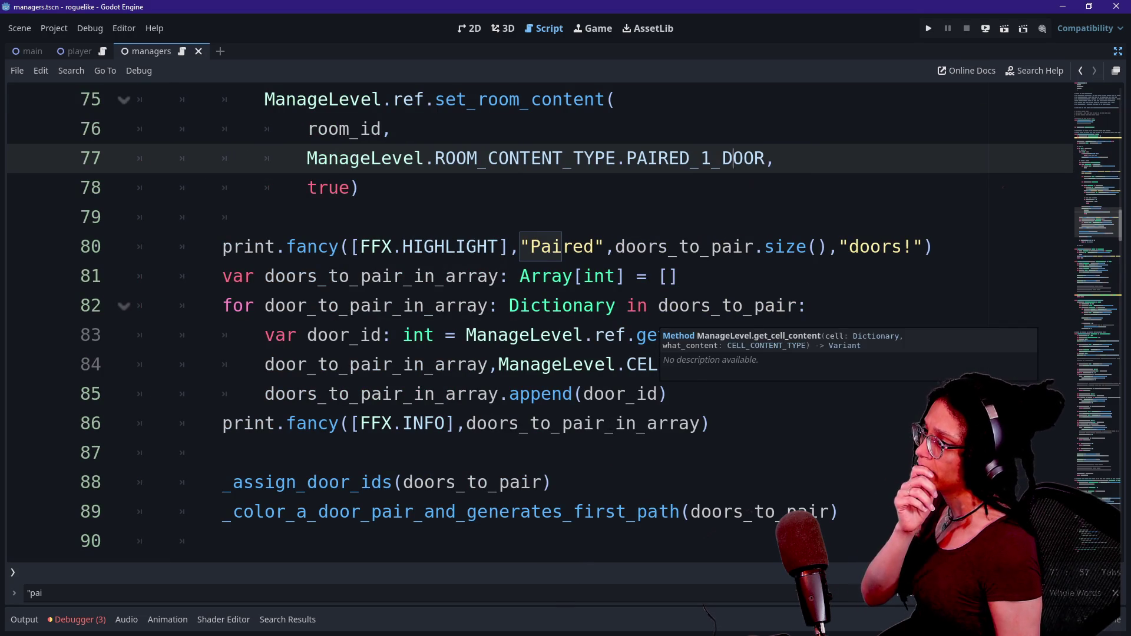
Step: Insert a blank line after the Paired doors print on line 80 and show the output log
scroll(666, 318, up, 2)
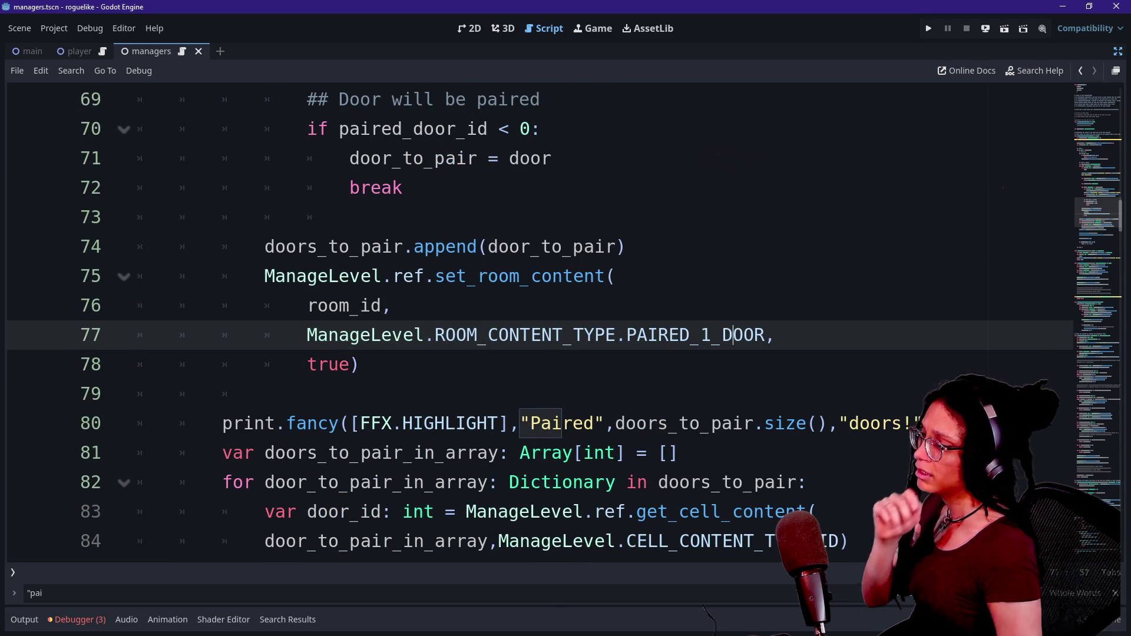
drag(381, 275, 265, 394)
click(265, 394)
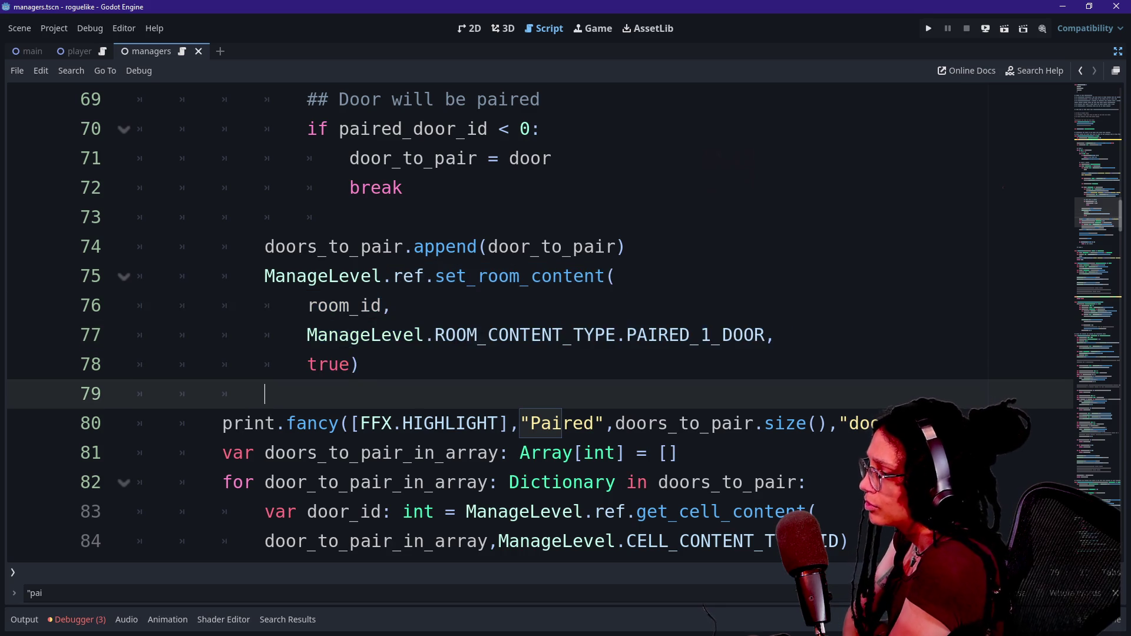
scroll(530, 383, down, 1)
click(339, 334)
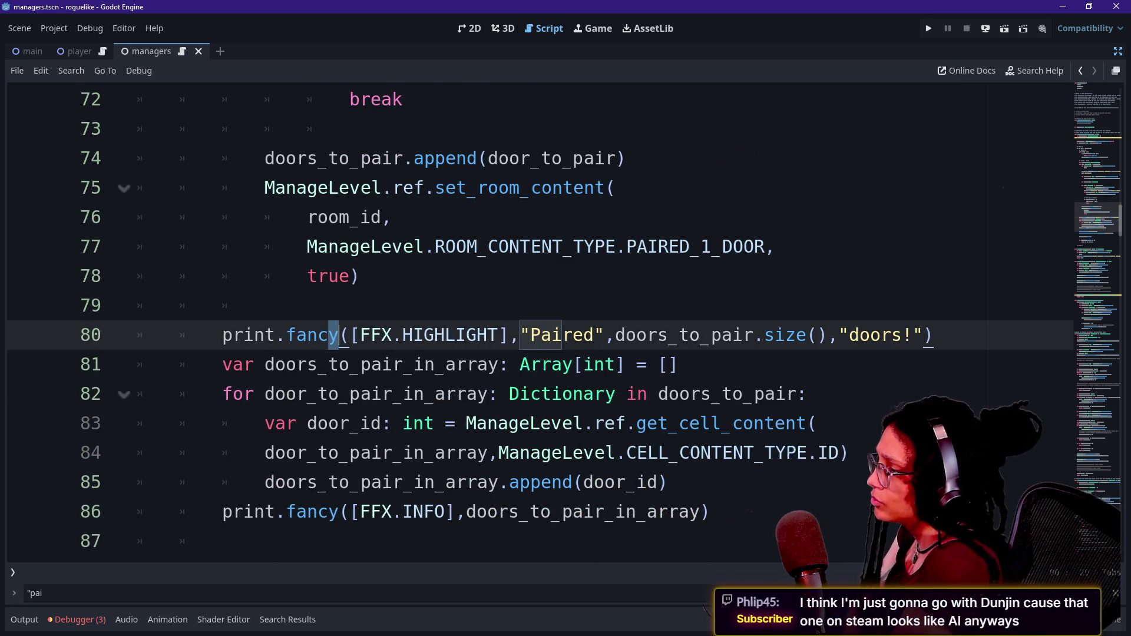
scroll(530, 324, down, 2)
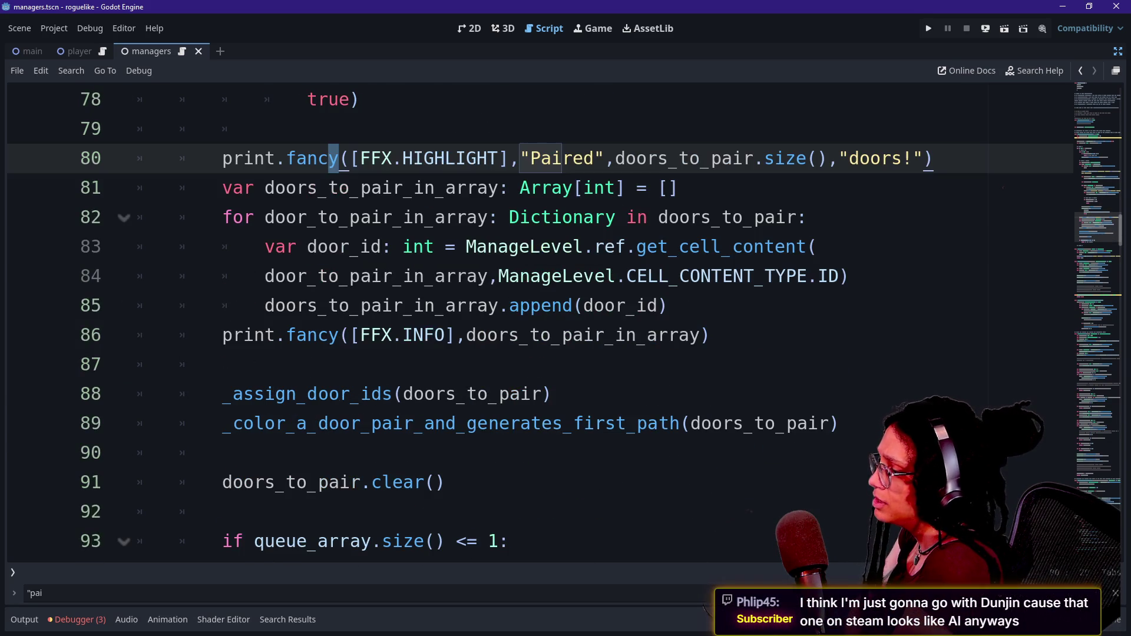
scroll(530, 324, down, 1)
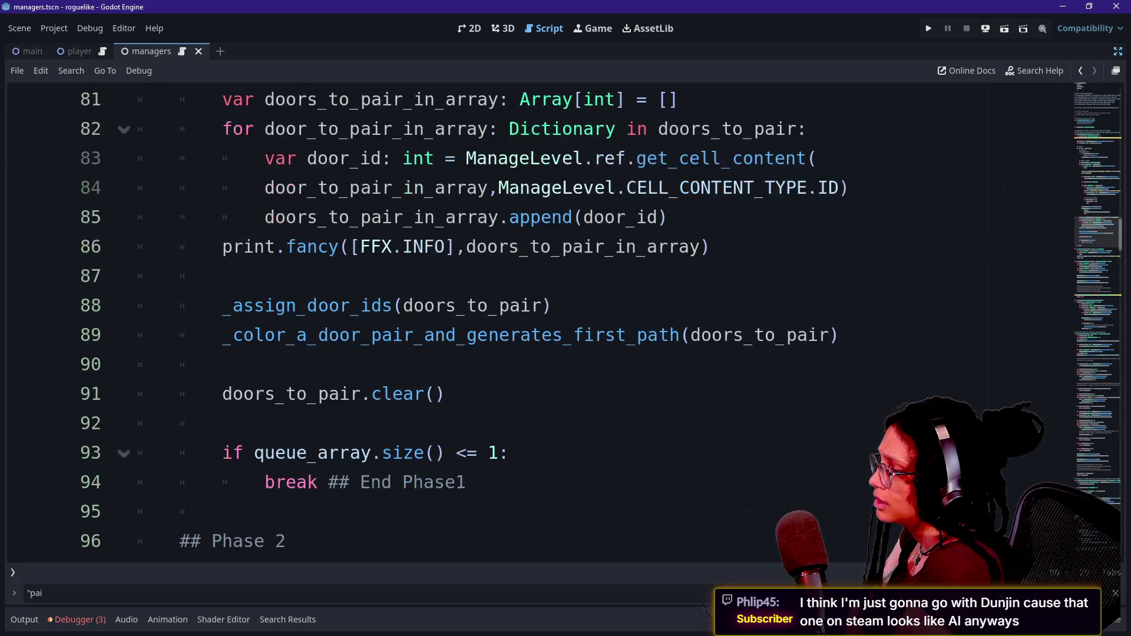
scroll(530, 324, up, 1)
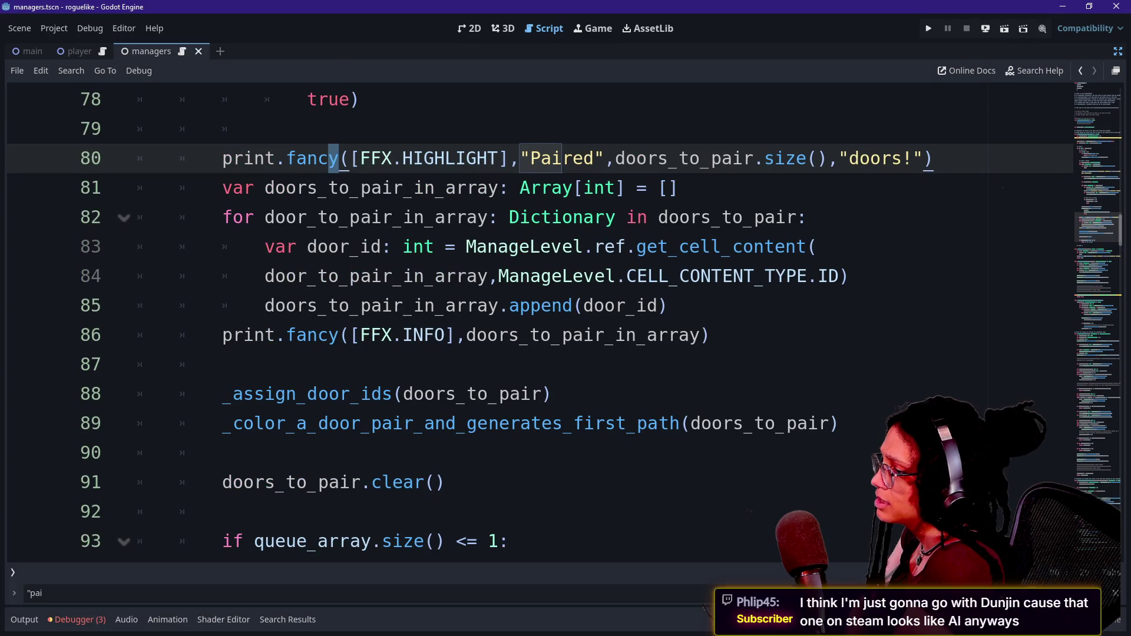
click(678, 187)
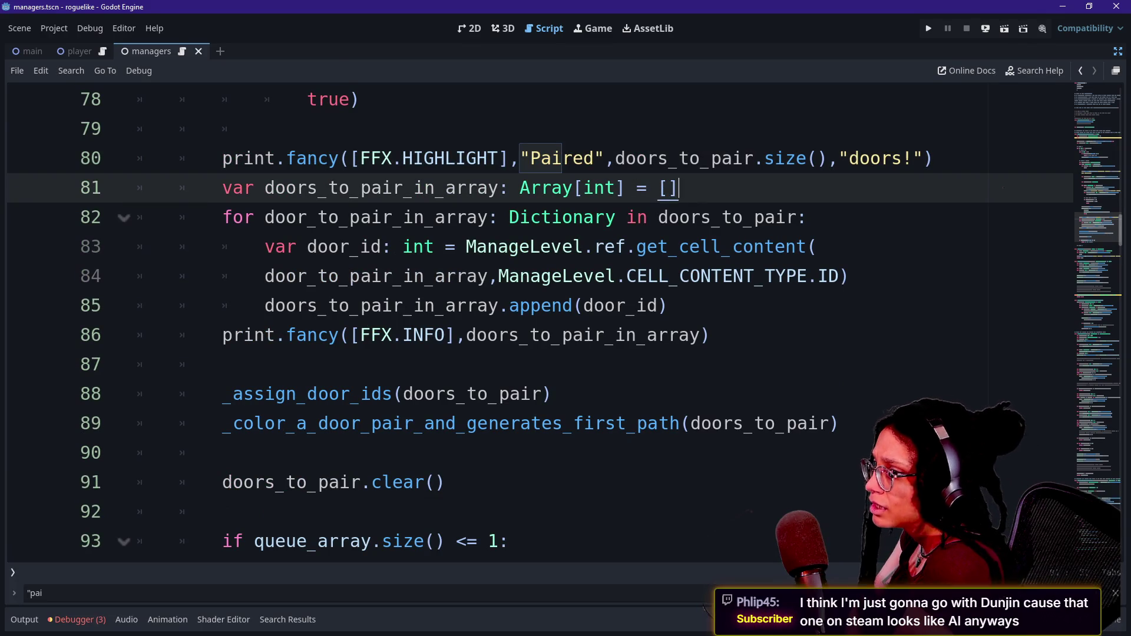
click(935, 158)
key(Return)
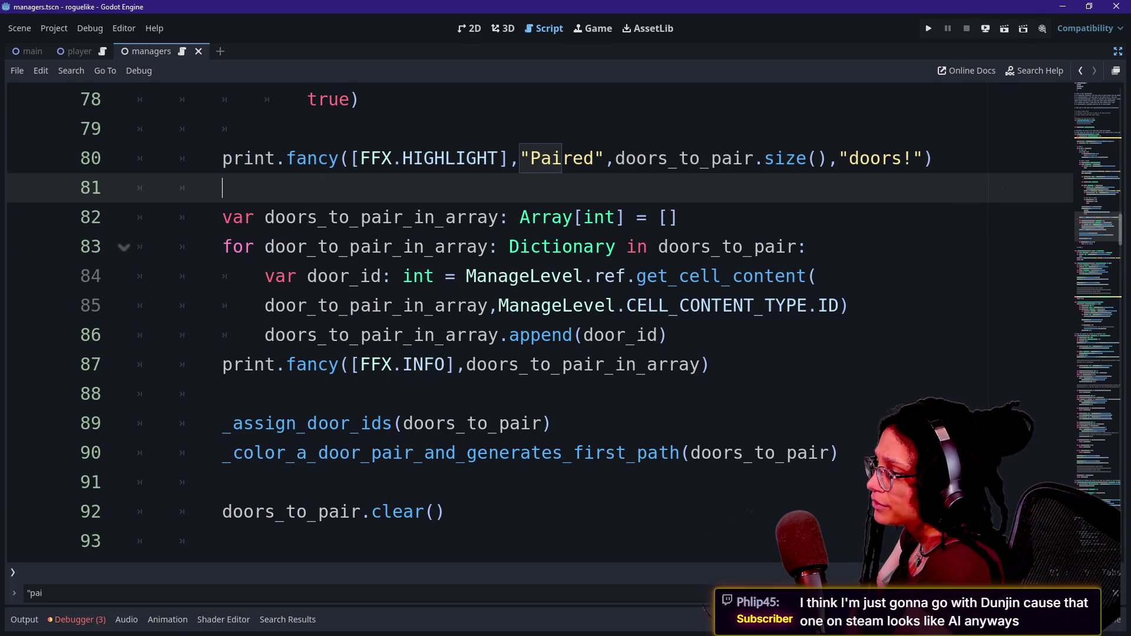
click(24, 619)
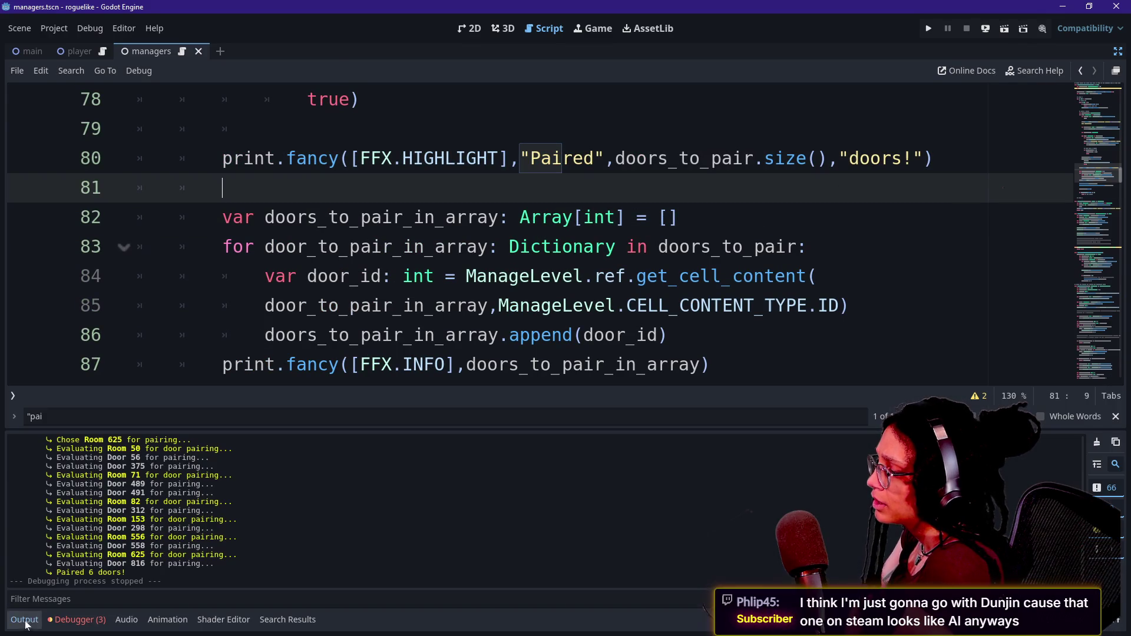
Step: Inspect the log's Paired doors messages and door IDs [56, 489], then close it at line 70
drag(53, 575, 117, 572)
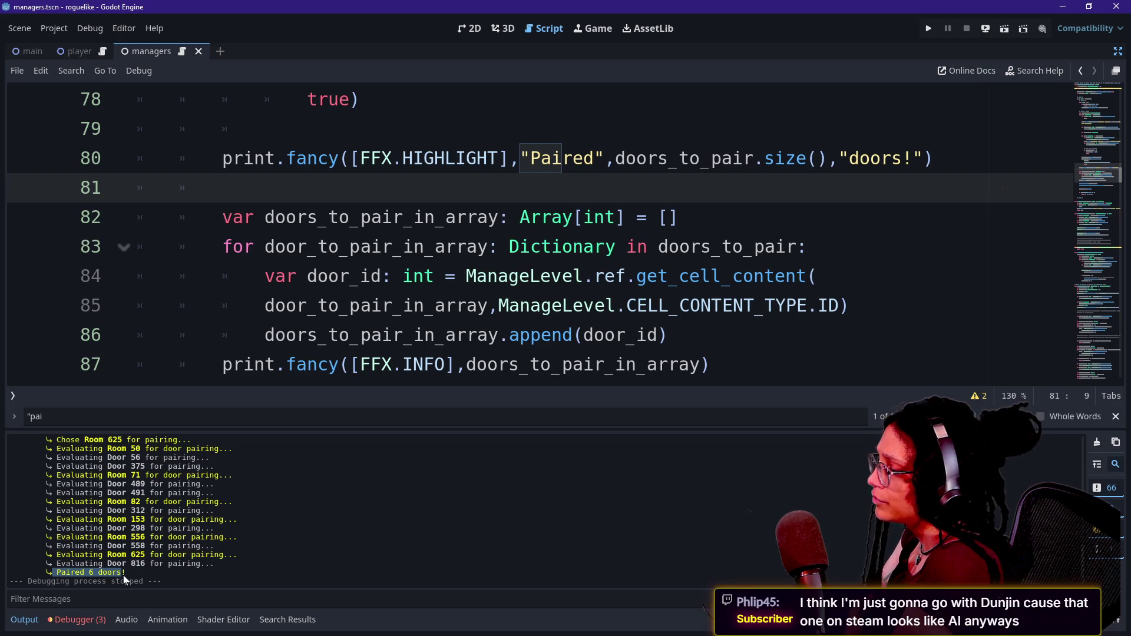
scroll(124, 579, up, 5)
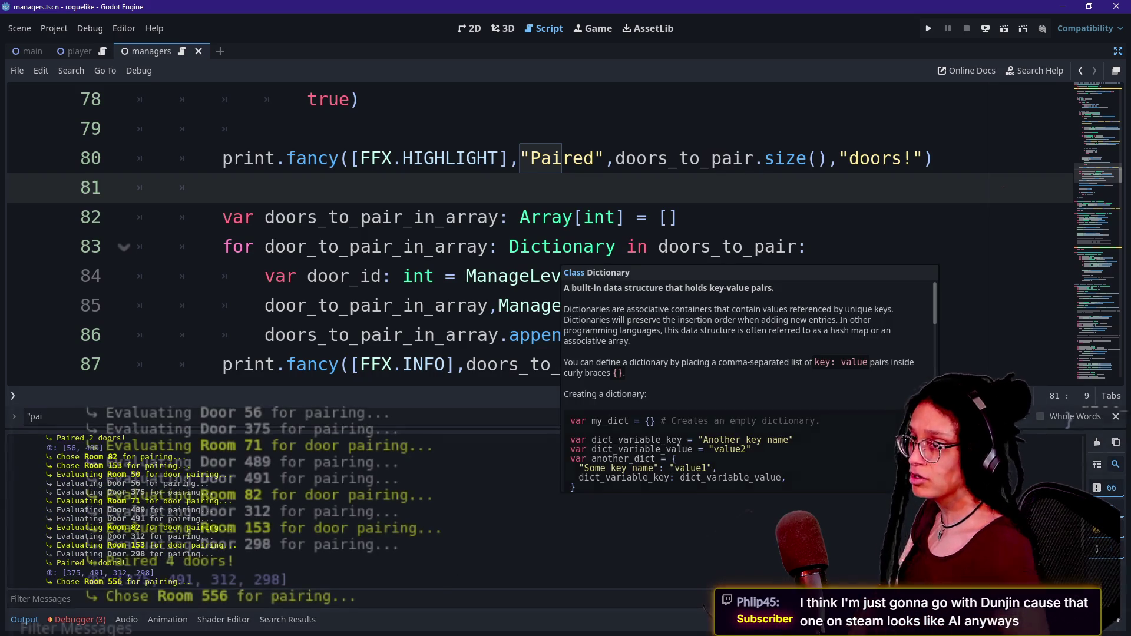
scroll(308, 417, up, 5)
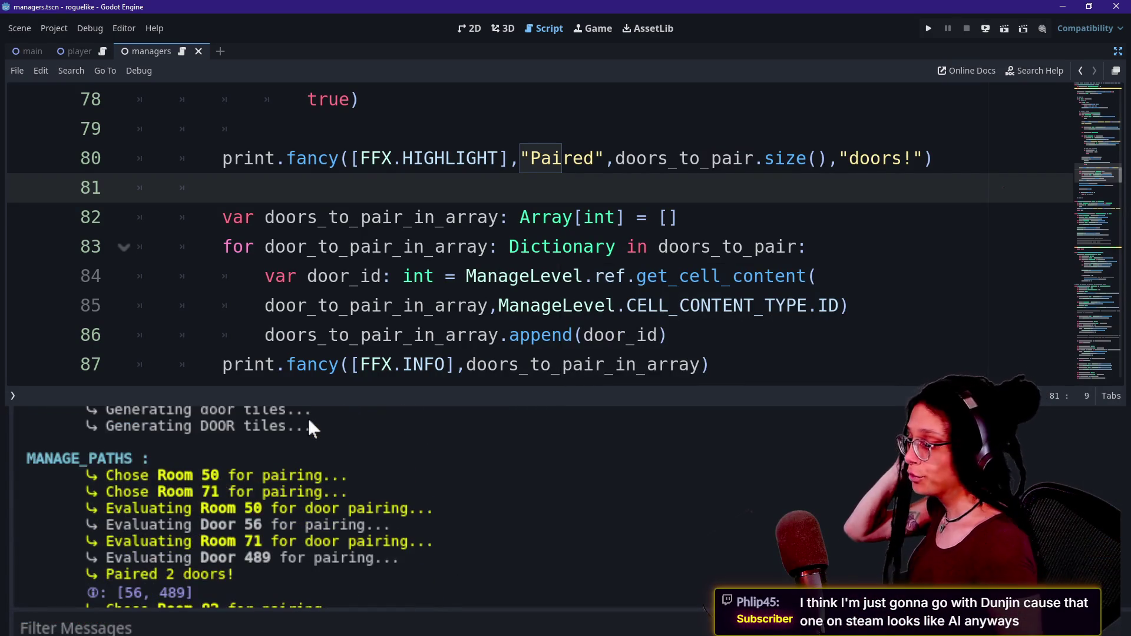
scroll(307, 416, down, 3)
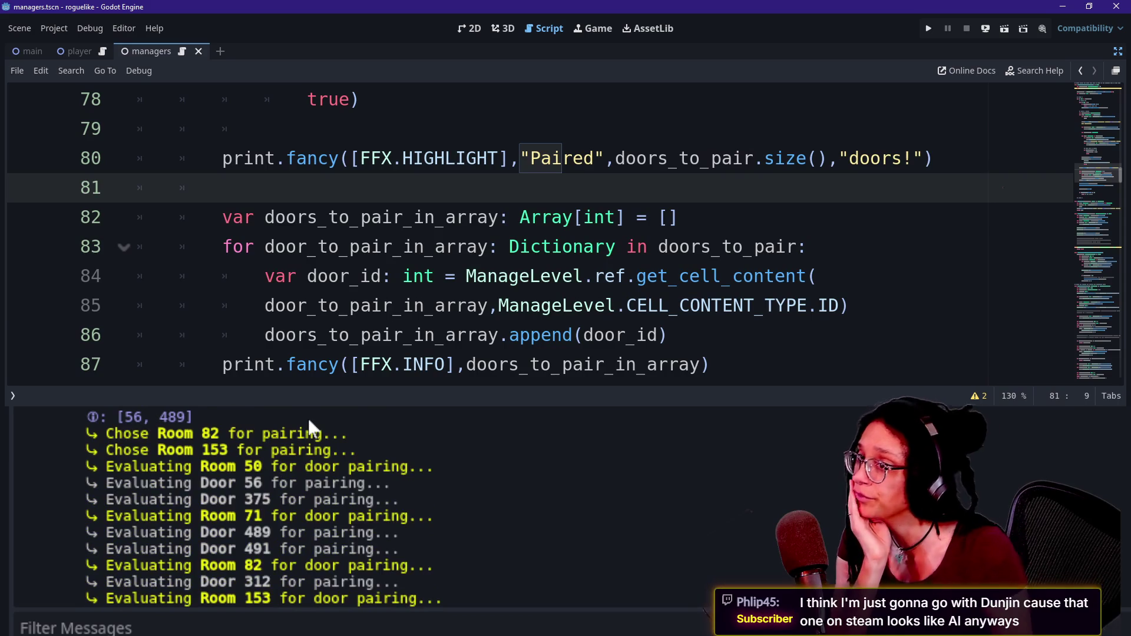
scroll(308, 416, up, 2)
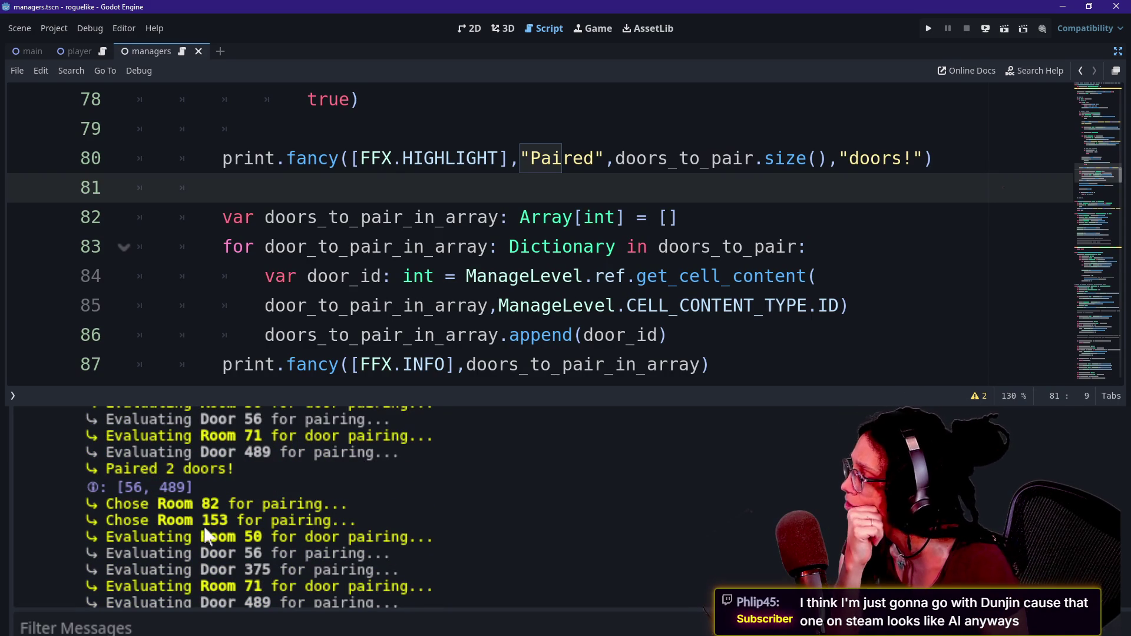
scroll(205, 535, down, 1)
drag(124, 433, 245, 449)
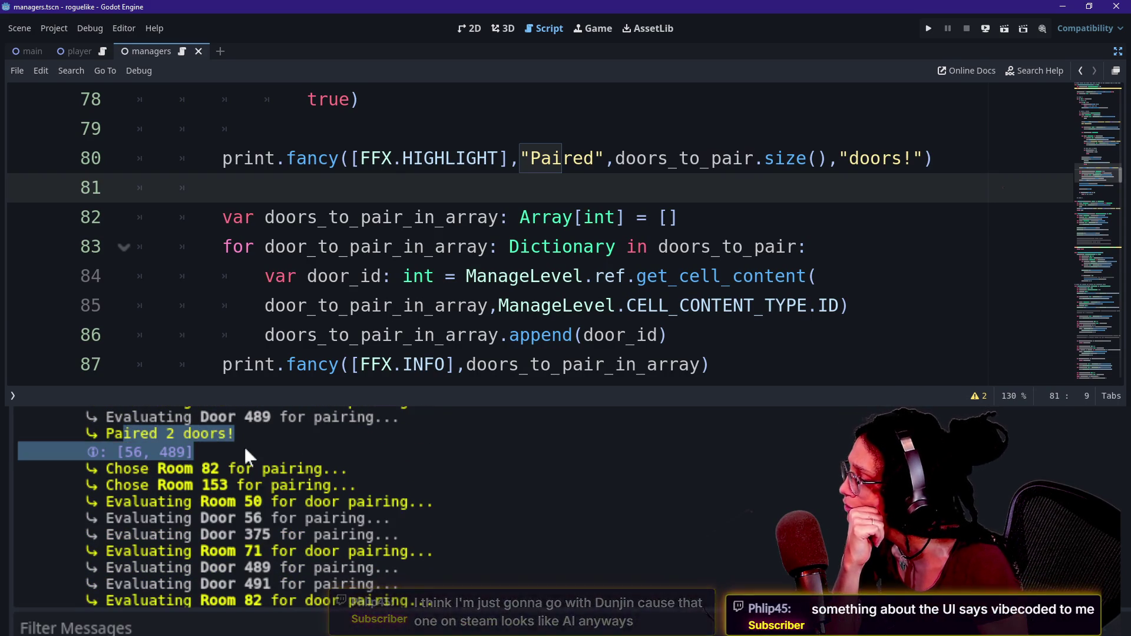
scroll(244, 447, down, 1)
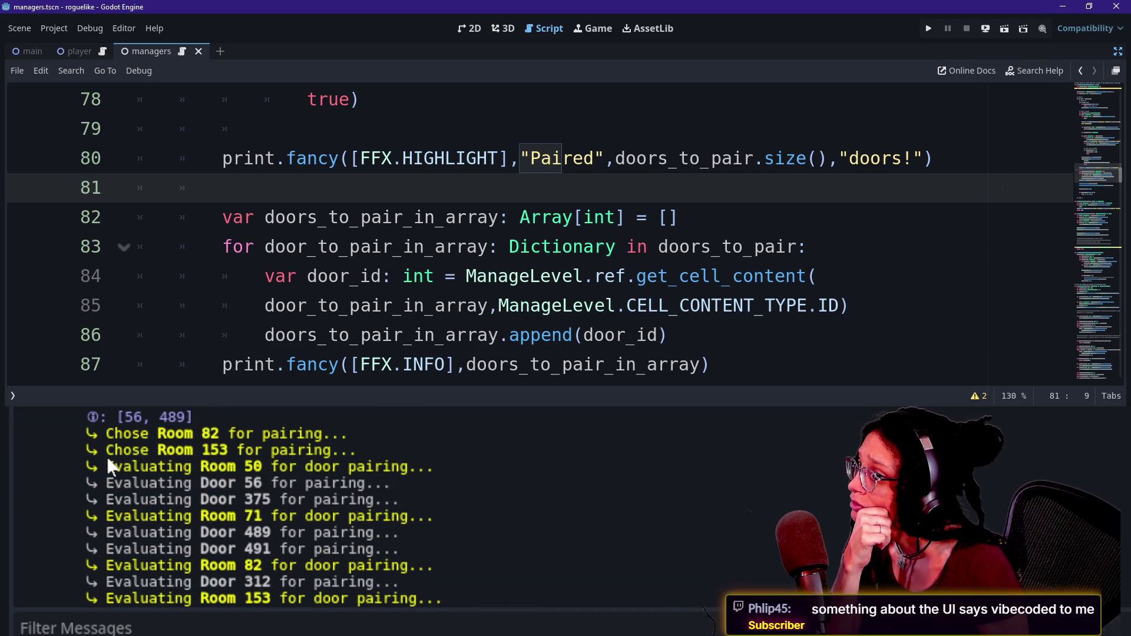
scroll(107, 457, up, 1)
scroll(107, 457, up, 1)
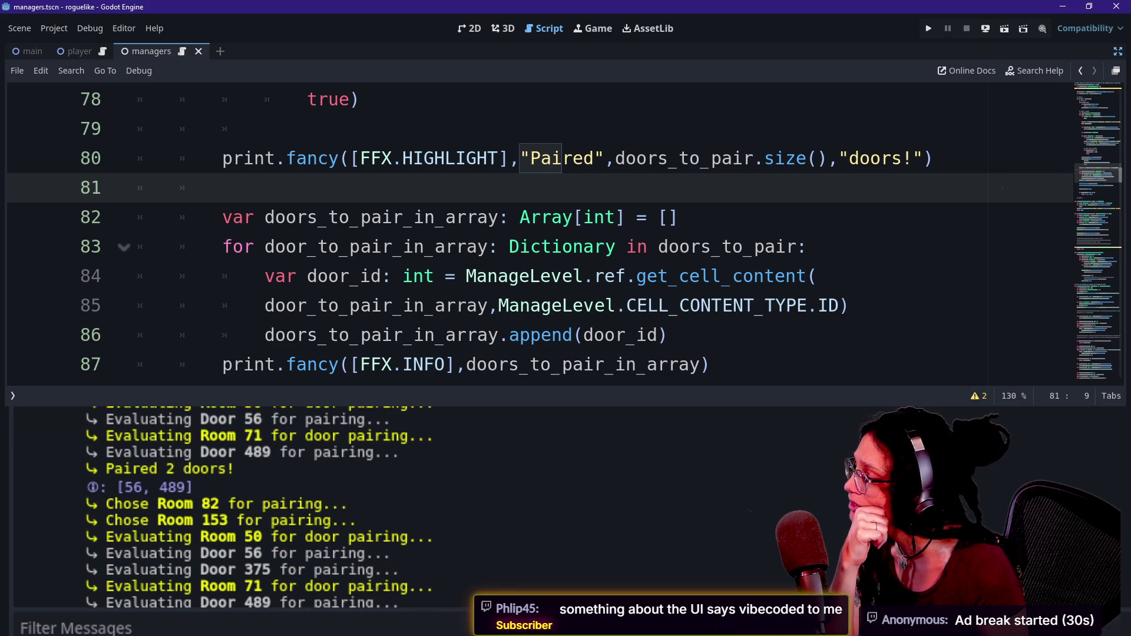
drag(133, 486, 193, 487)
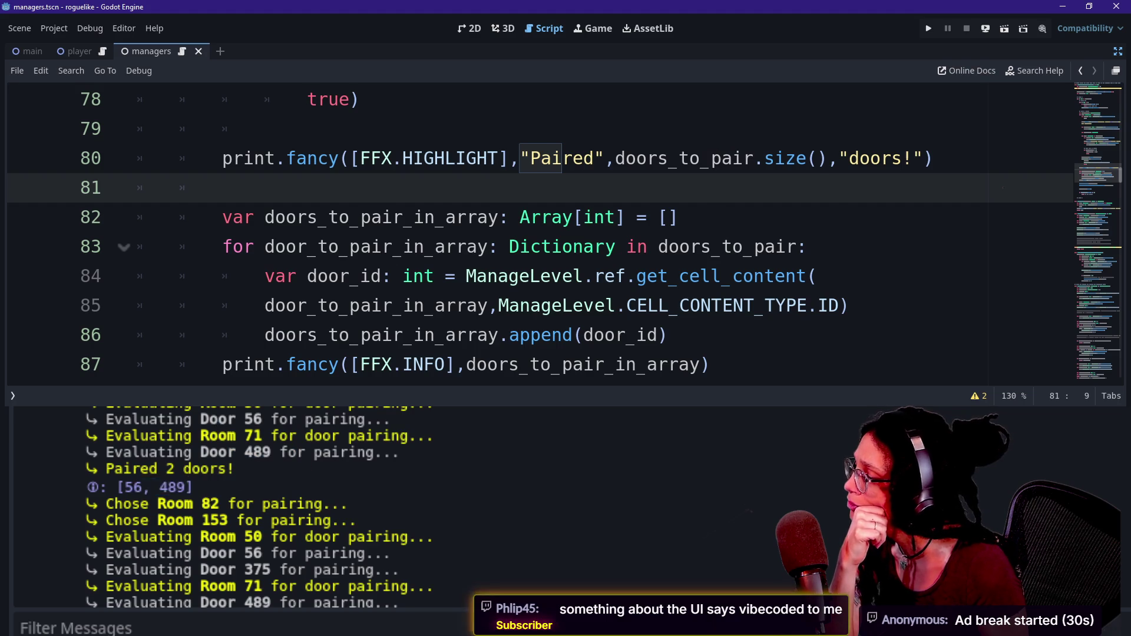
click(541, 305)
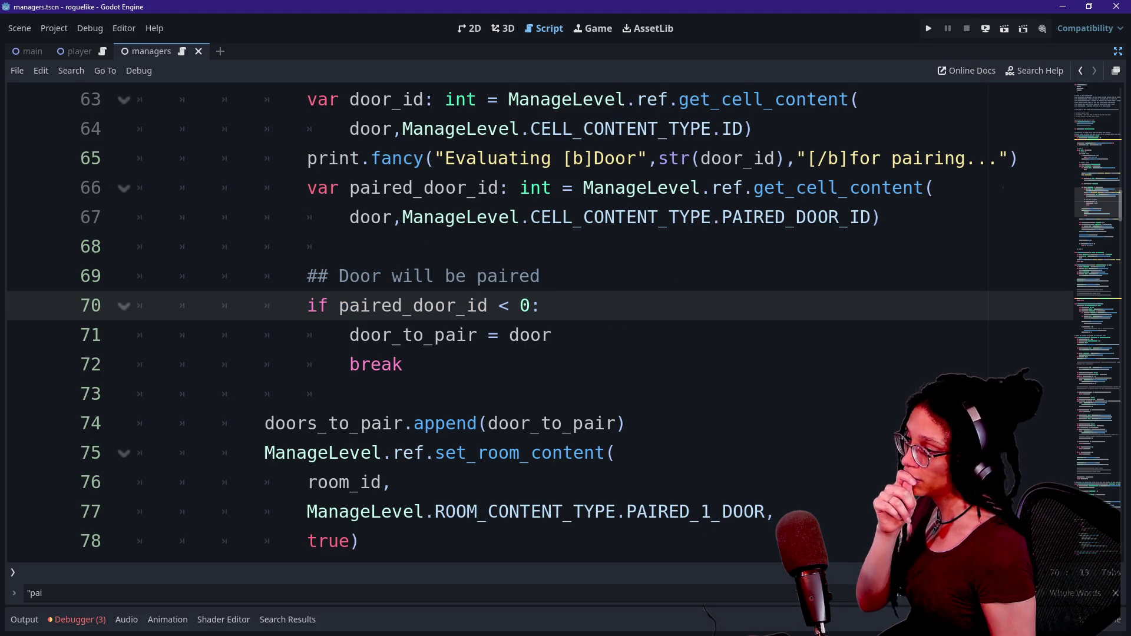
Step: Cut the doors_to_pair.append(door_to_pair) line from the door-pairing loop
click(265, 305)
key(Up)
key(Up)
key(Up)
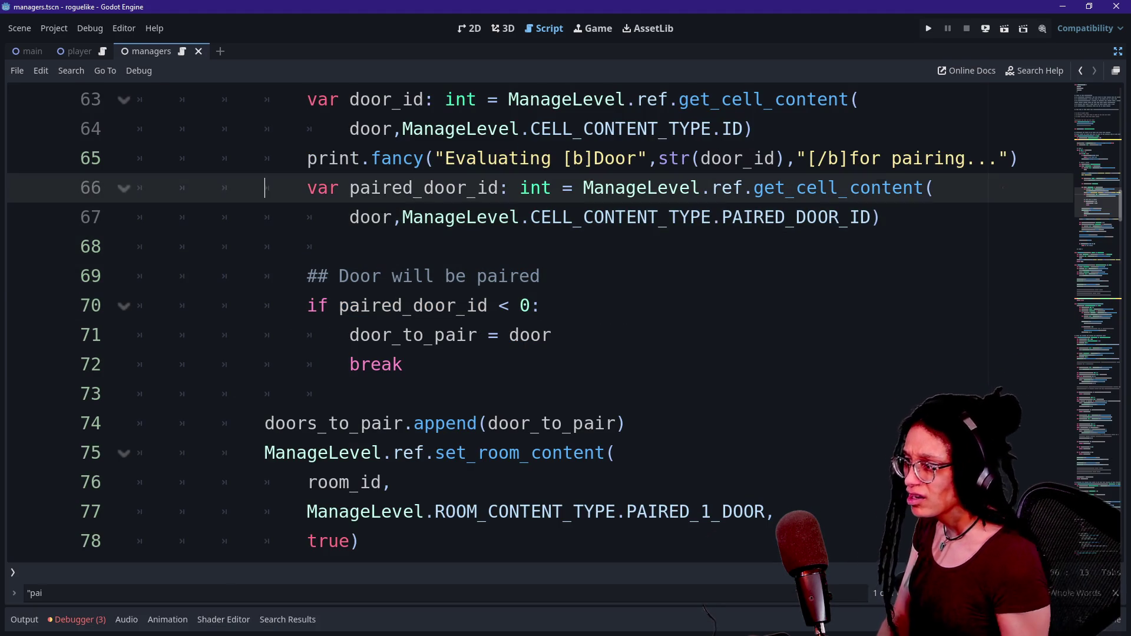
key(Up)
key(Up)
key(Up)
drag(626, 453, 352, 423)
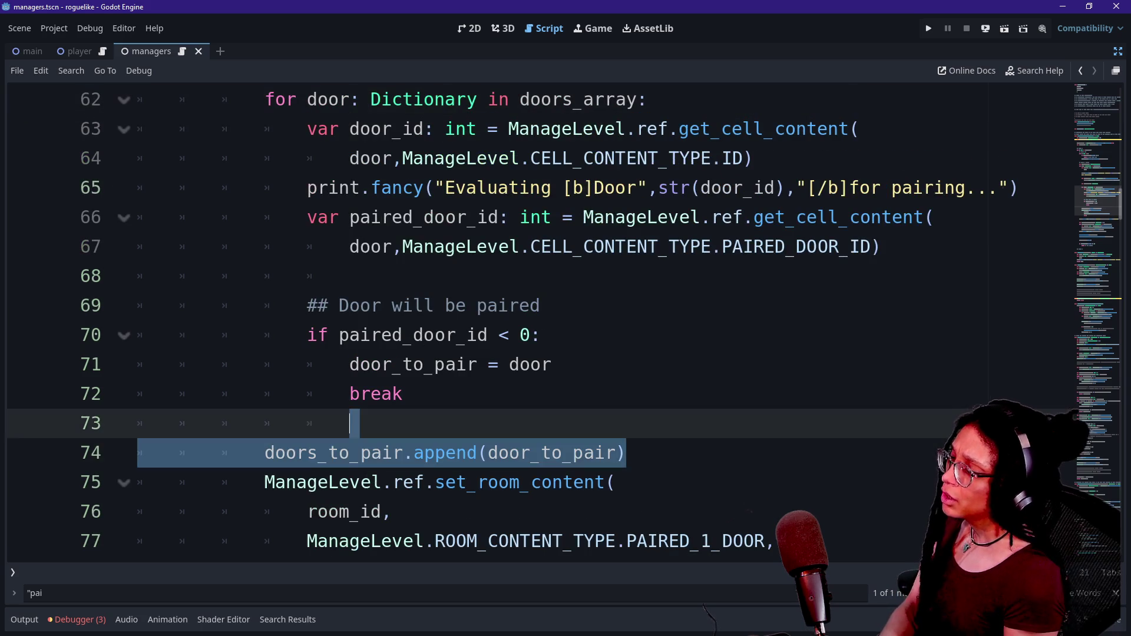
key(Left)
key(Down)
key(Home)
key(shift+End)
key(ctrl+x)
Step: Paste the append call inside the if block above break and delete the leftover empty line
click(552, 365)
key(Return)
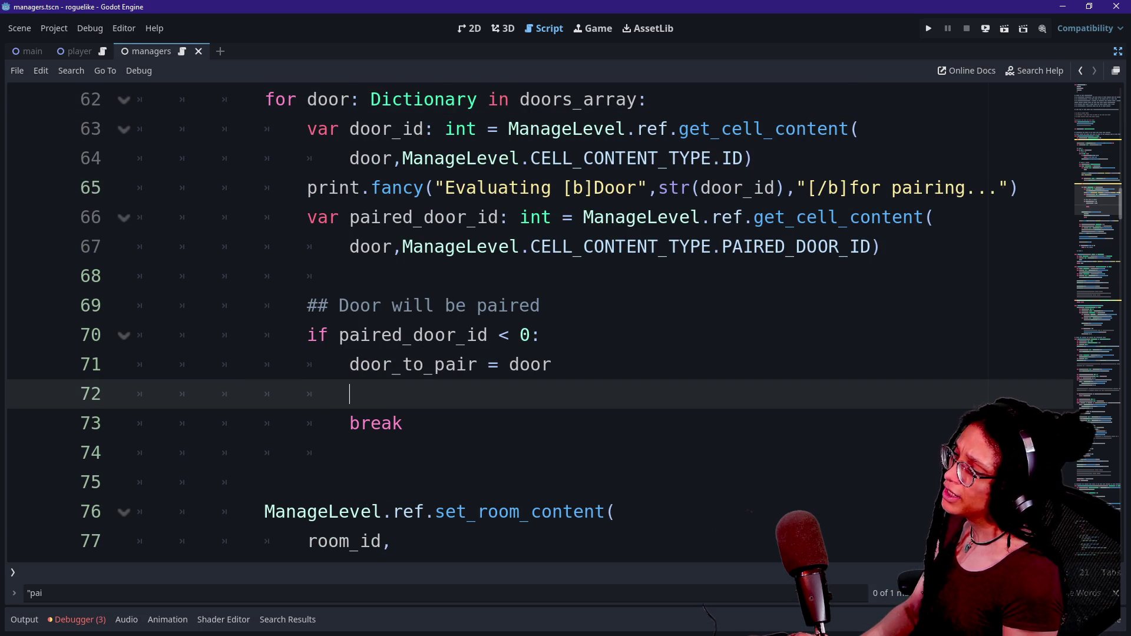
key(ctrl+v)
click(265, 482)
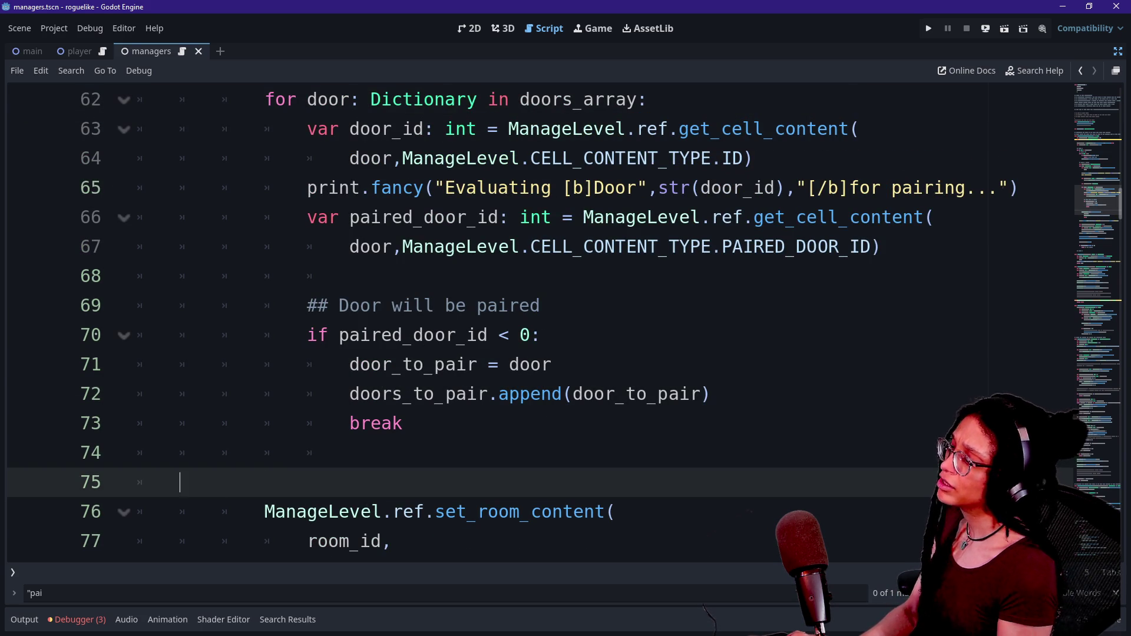
key(BackSpace)
key(BackSpace)
Step: Save the script, run the project to test it, then stop the game
key(ctrl+s)
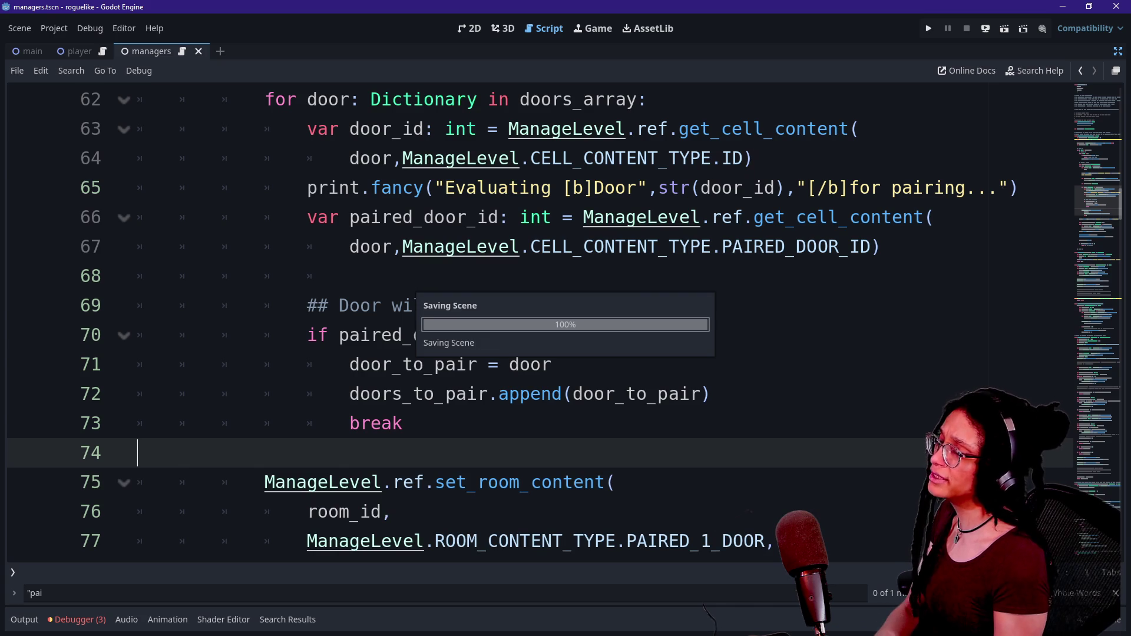
click(928, 32)
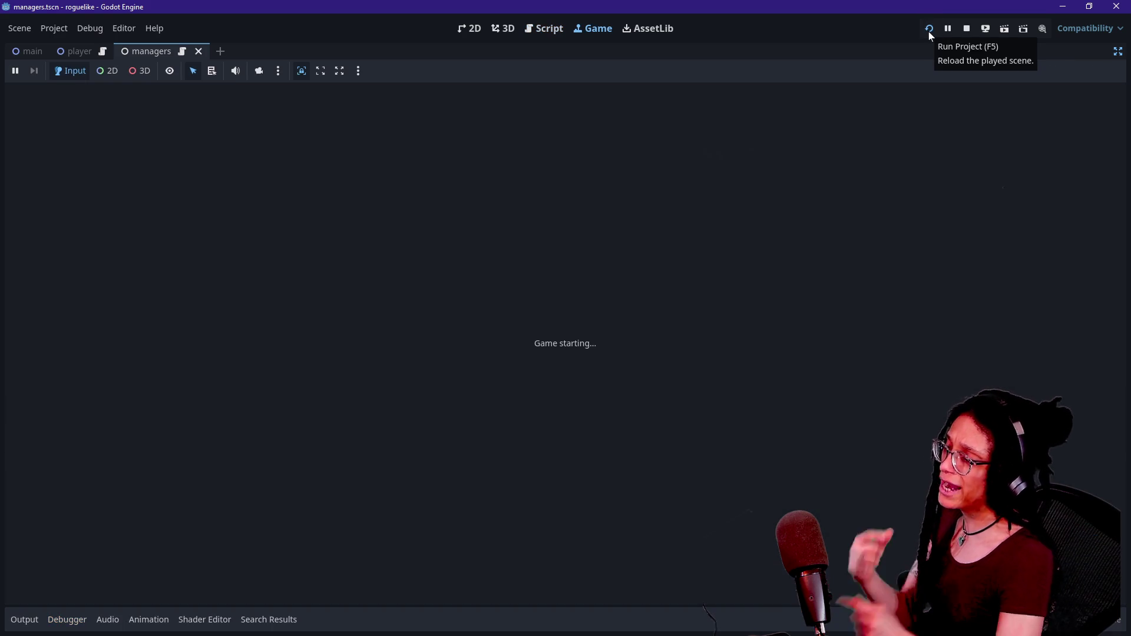
click(966, 31)
scroll(530, 324, down, 1)
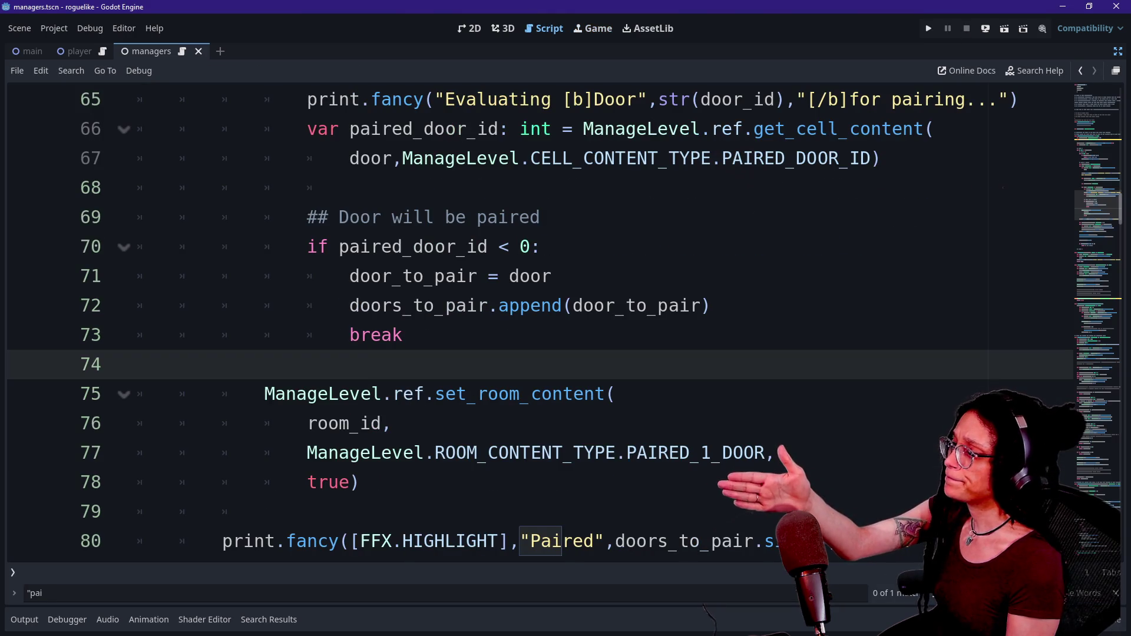
scroll(531, 324, down, 1)
Step: Try moving the set_room_content block above break and indenting it one level
click(360, 394)
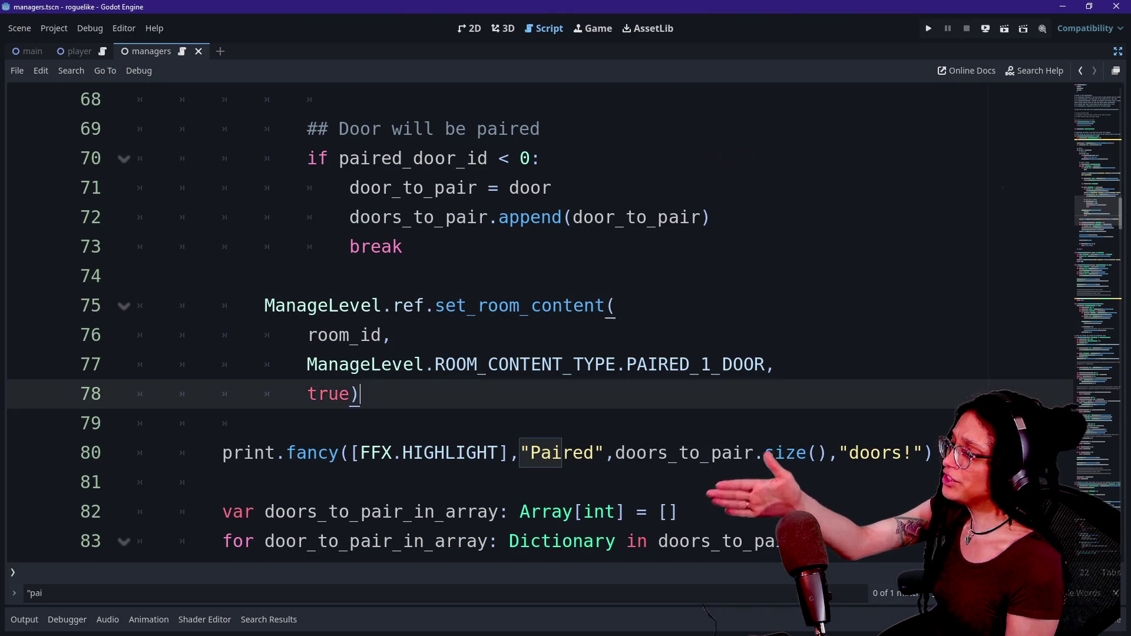
shift+click(138, 275)
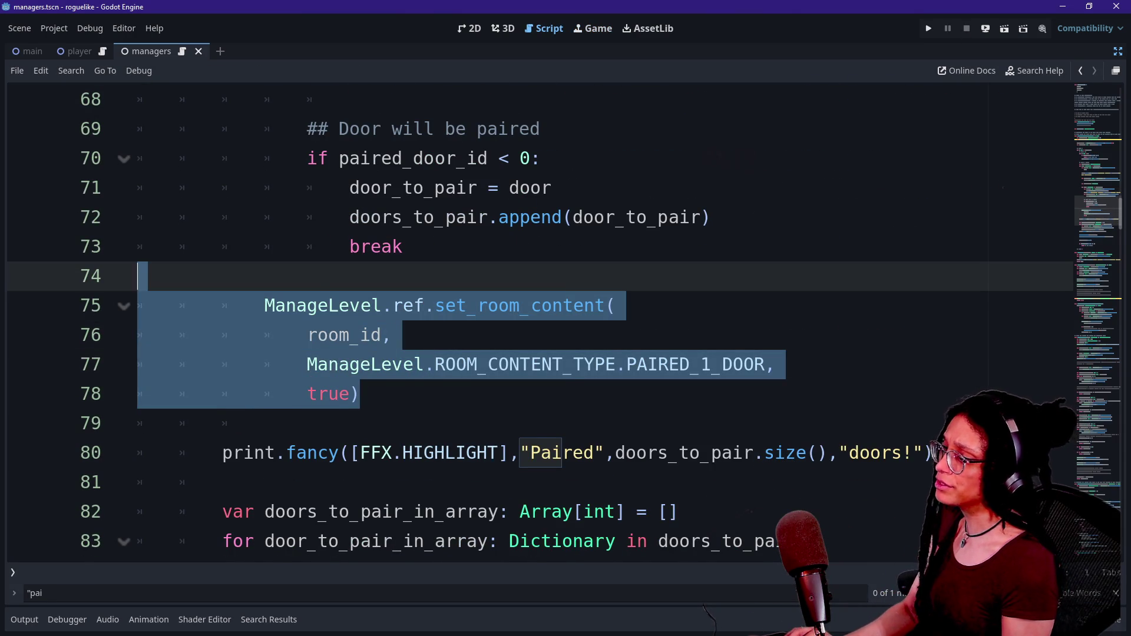
key(ctrl+x)
click(710, 217)
key(Return)
key(ctrl+v)
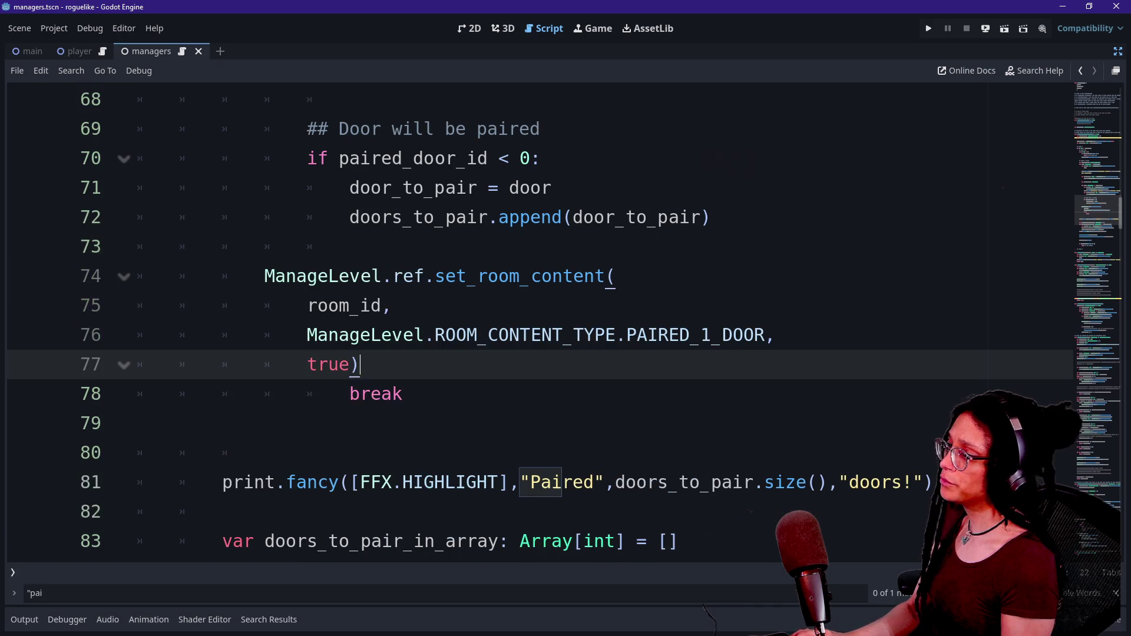
drag(403, 276, 359, 364)
key(Tab)
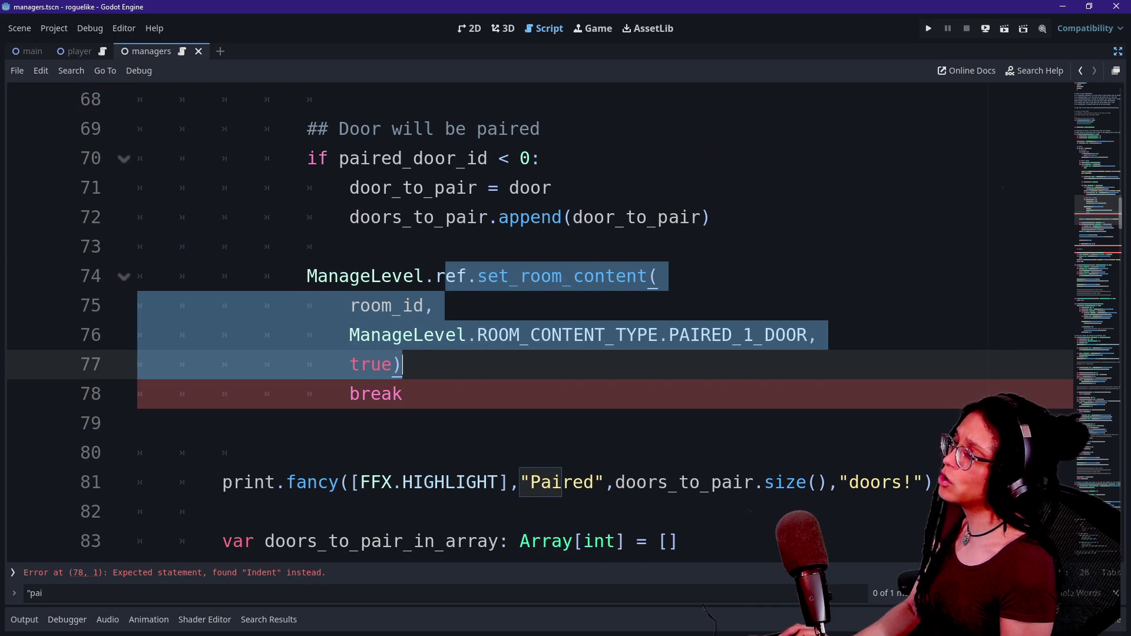
Step: Undo the set_room_content move and run the project again
key(ctrl+z)
key(ctrl+z)
key(ctrl+z)
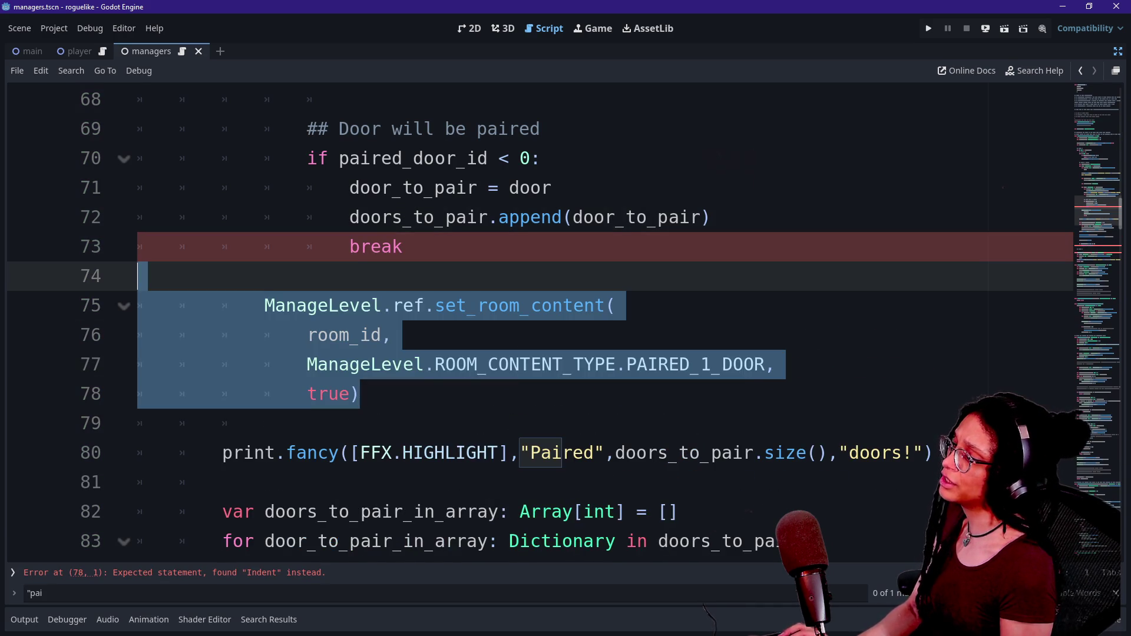
click(500, 364)
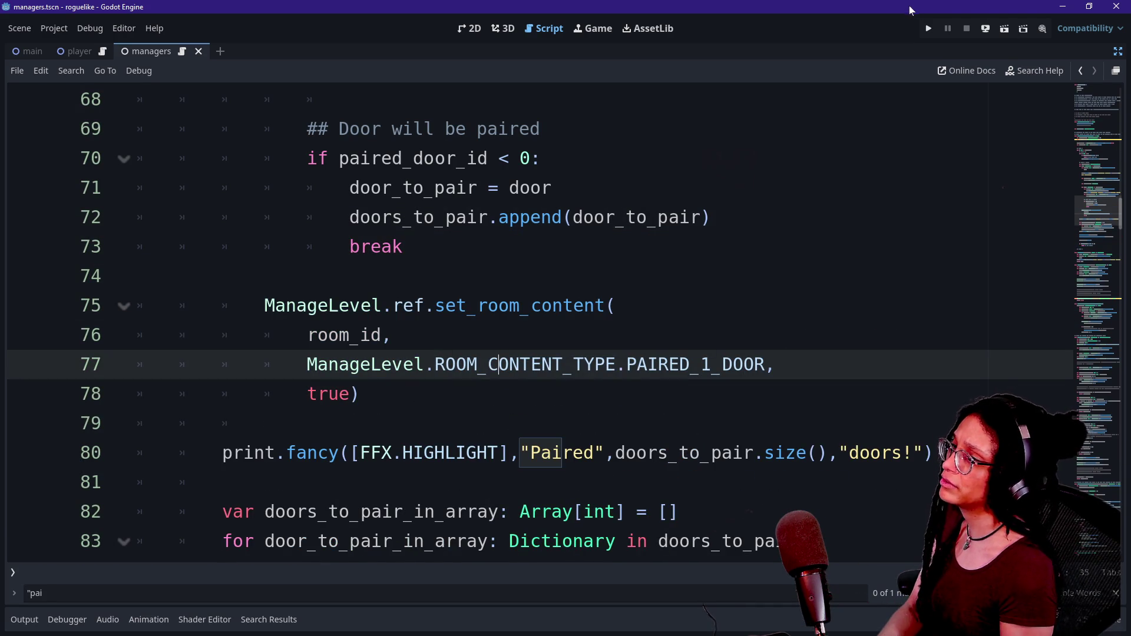
click(929, 29)
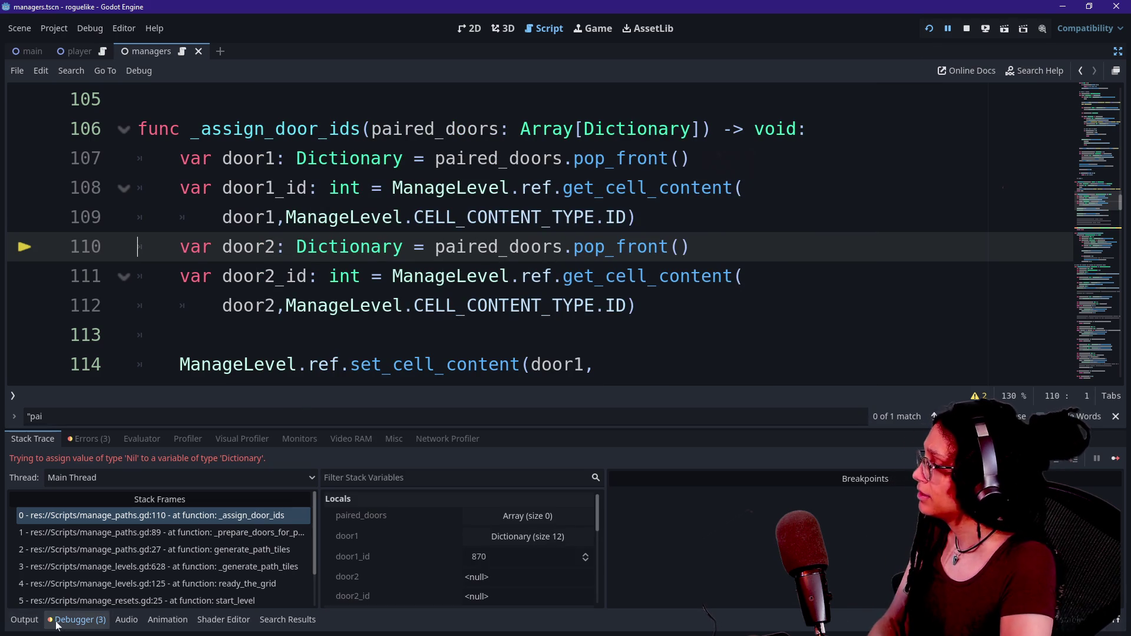
Step: Review the output log's door-pairing messages and the list of paired door IDs
click(24, 619)
scroll(252, 524, up, 4)
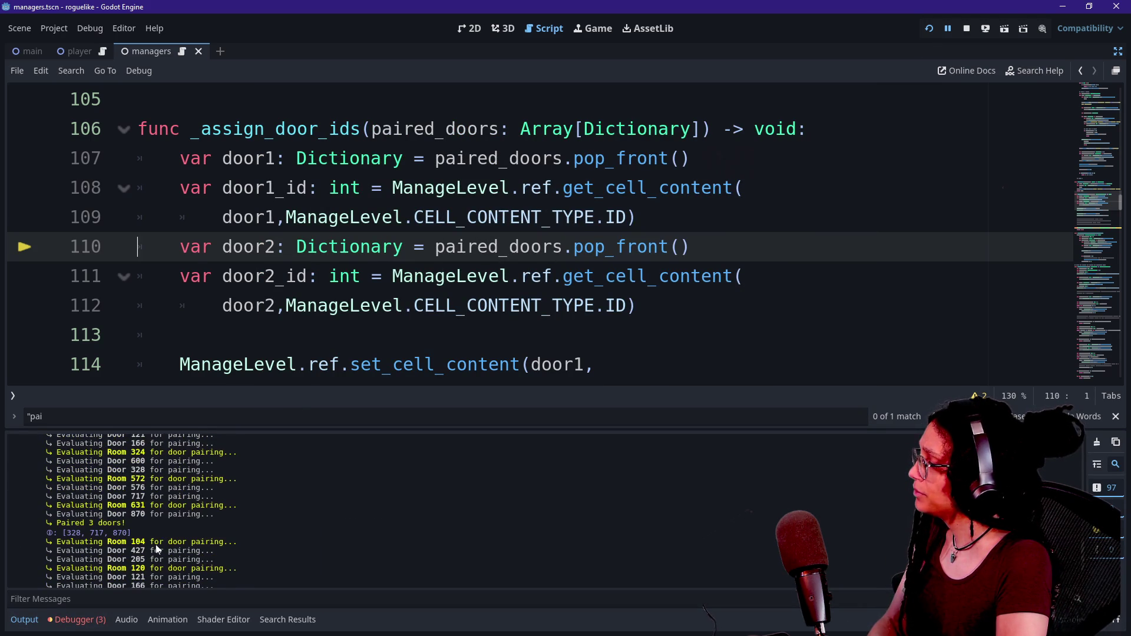
scroll(157, 549, up, 5)
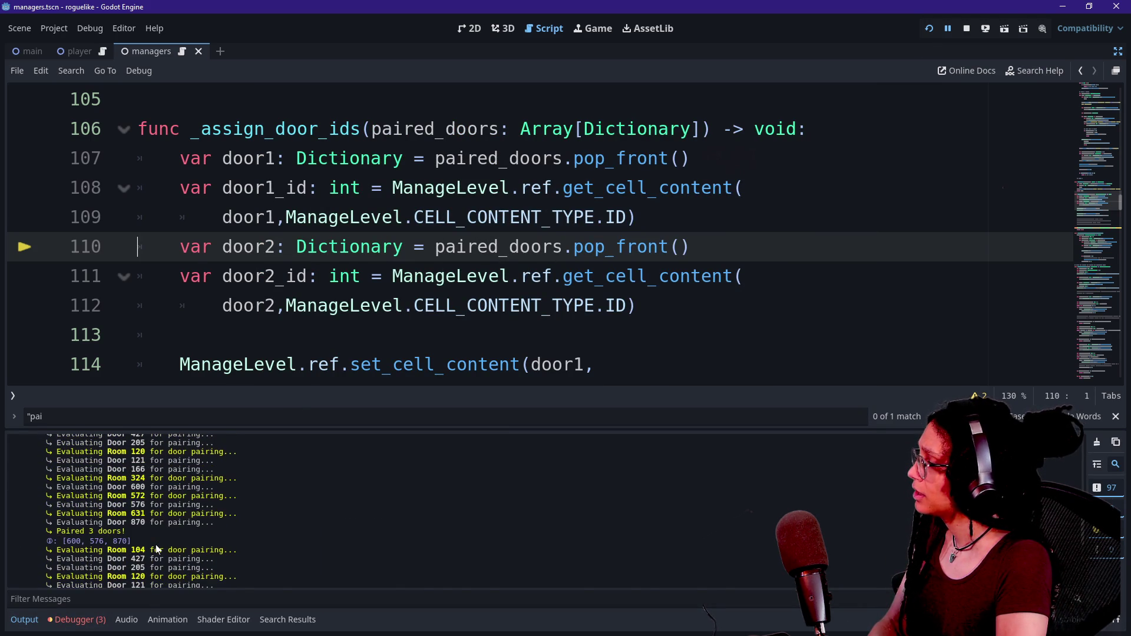
scroll(155, 544, up, 5)
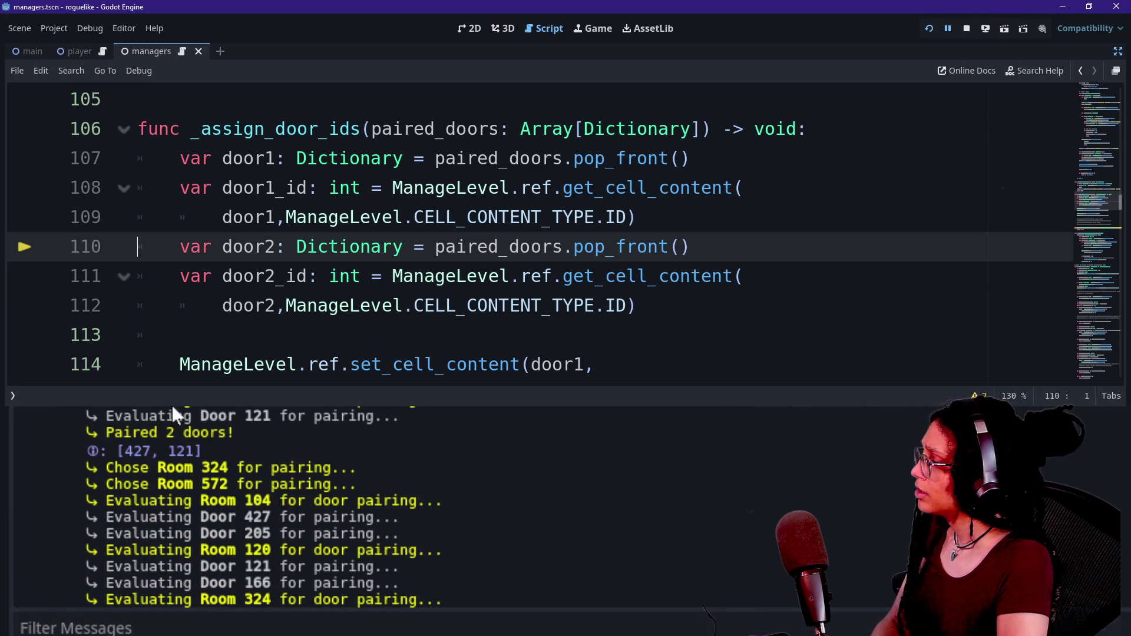
scroll(319, 562, up, 3)
scroll(316, 557, down, 2)
drag(117, 520, 244, 538)
scroll(235, 526, down, 5)
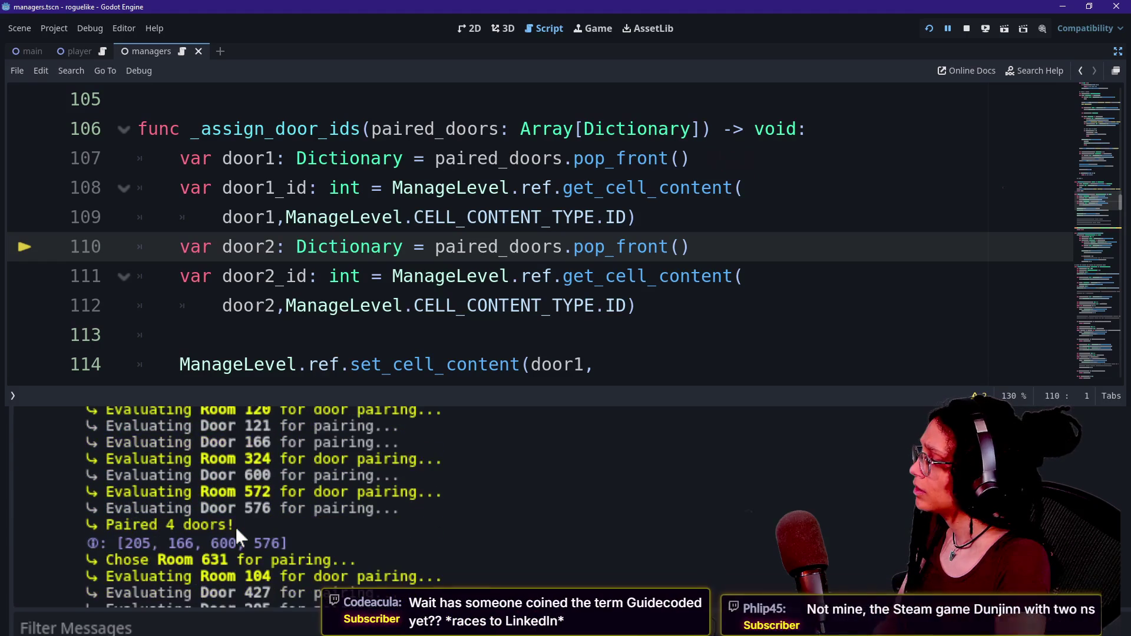
drag(124, 543, 280, 540)
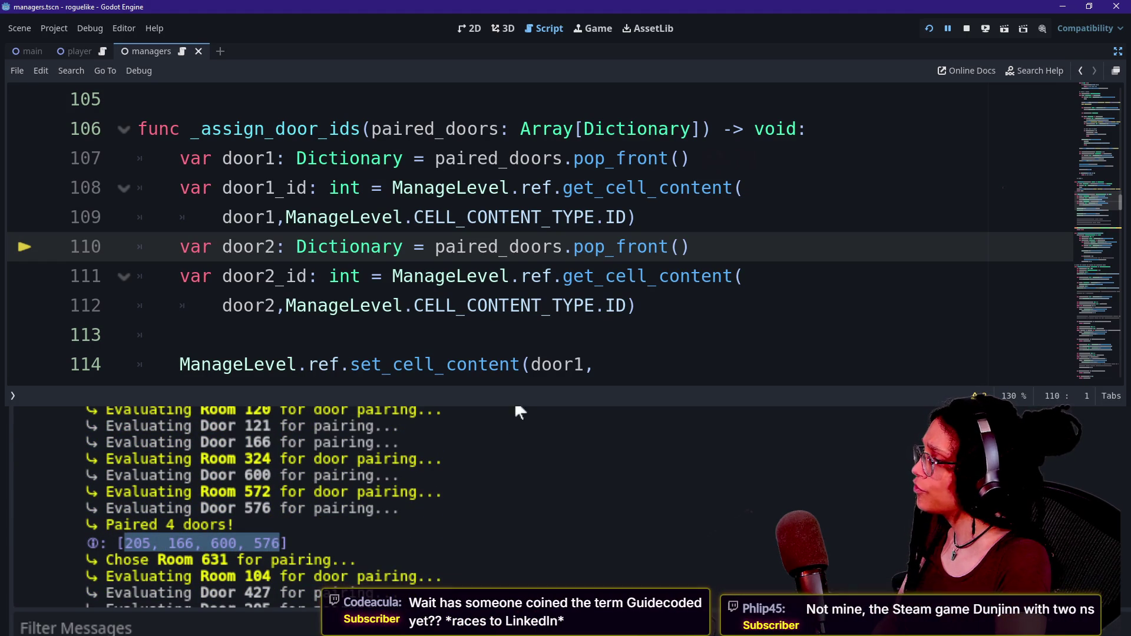
scroll(448, 247, down, 3)
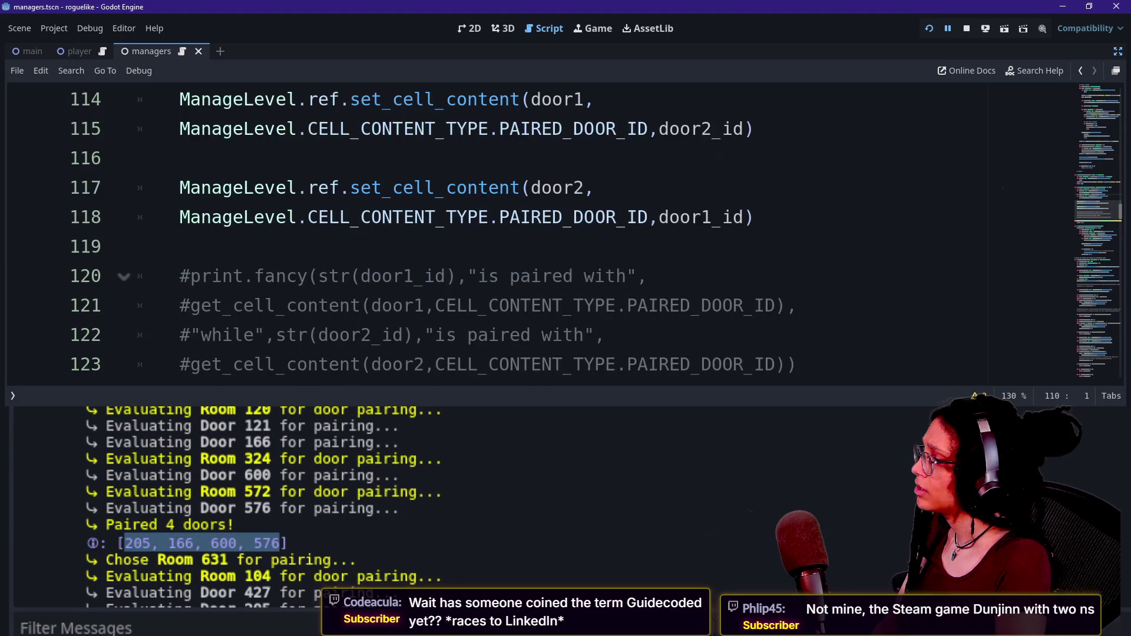
click(194, 549)
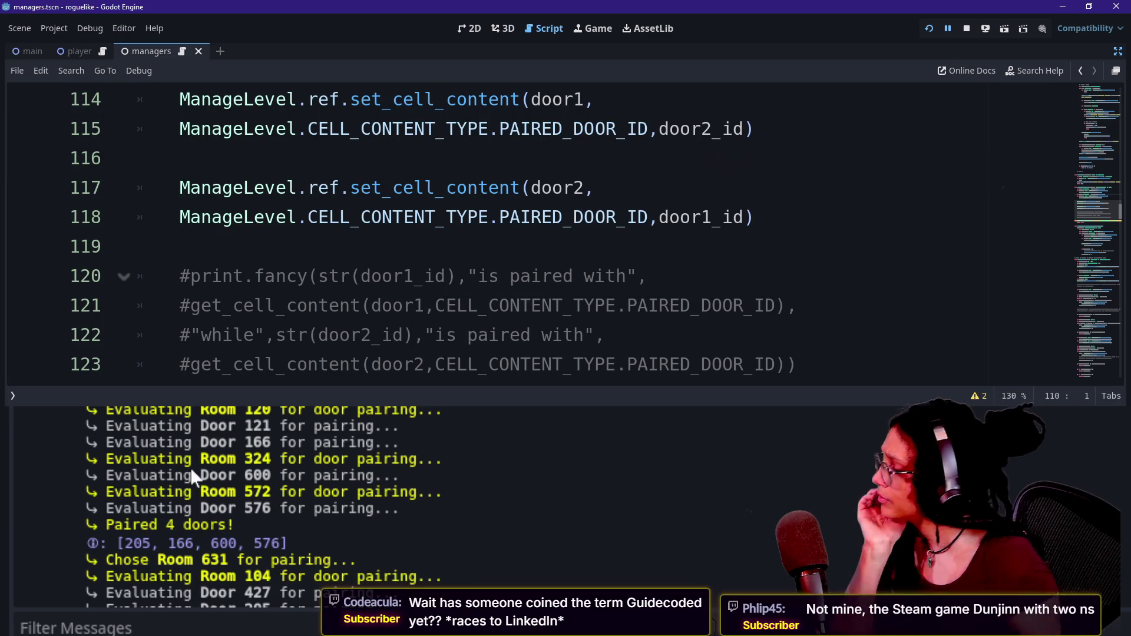
Step: Trace paired doors 600 and 205 back to their Door 121, 166 and 205 evaluation lines, then go to line 120
drag(114, 543, 290, 543)
click(324, 543)
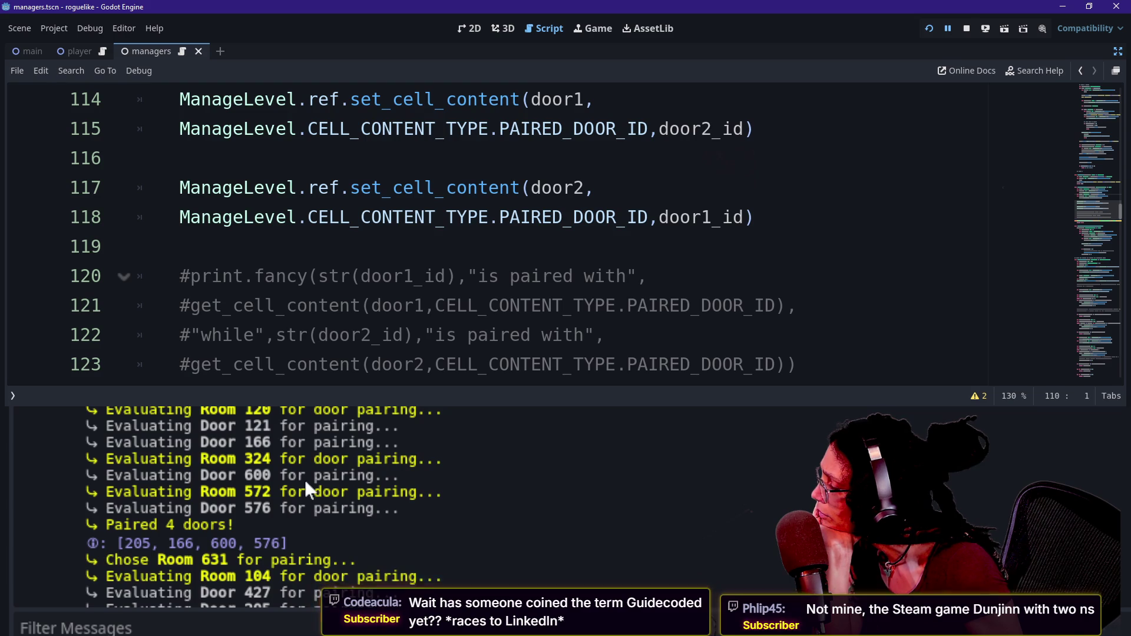
scroll(305, 479, up, 1)
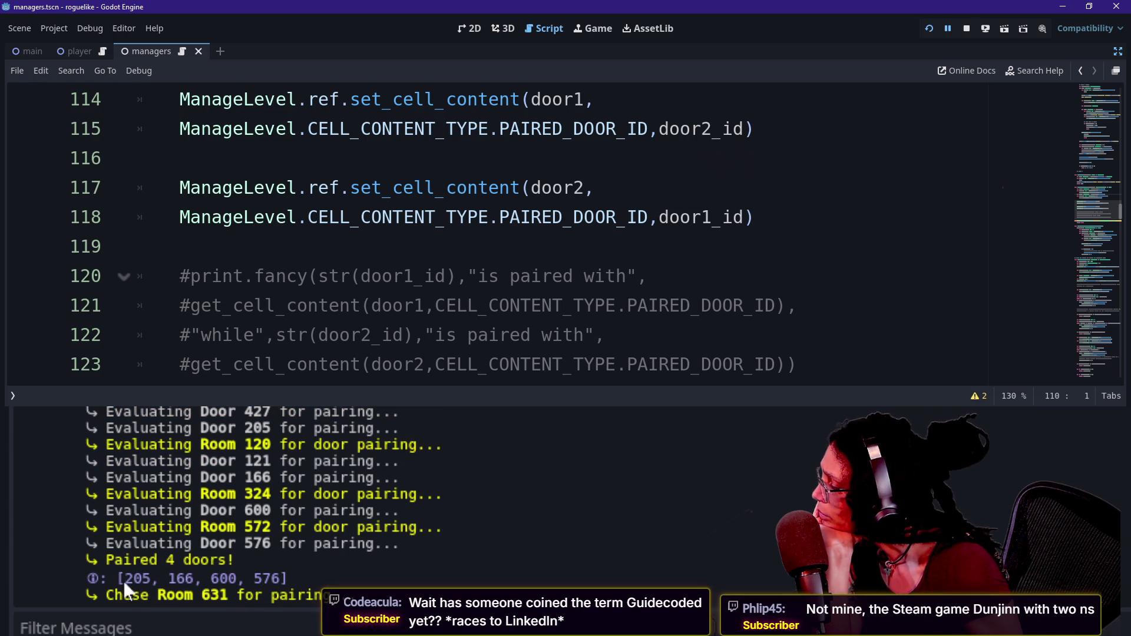
drag(211, 579, 305, 578)
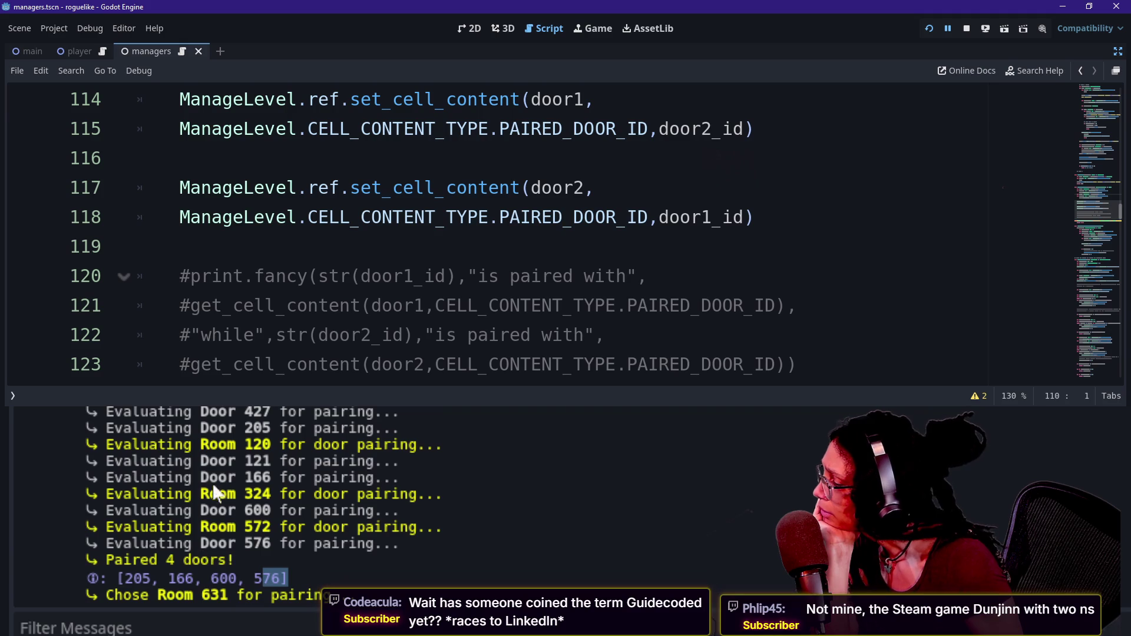
drag(236, 477, 209, 461)
click(309, 467)
double_click(137, 578)
drag(229, 428, 310, 428)
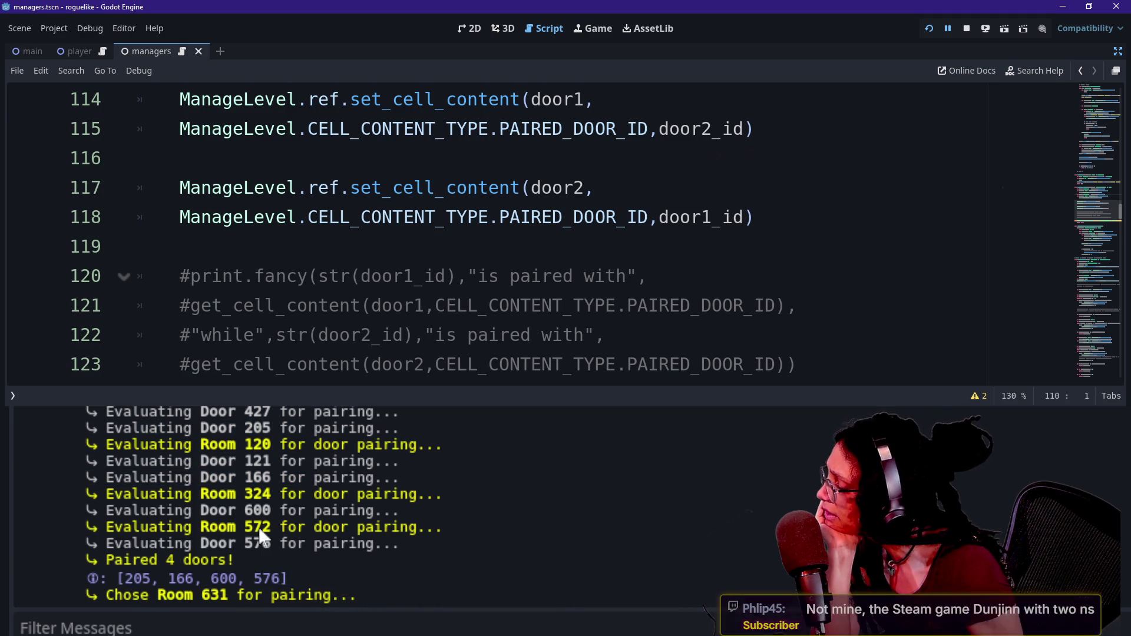
drag(266, 538, 35, 461)
click(282, 539)
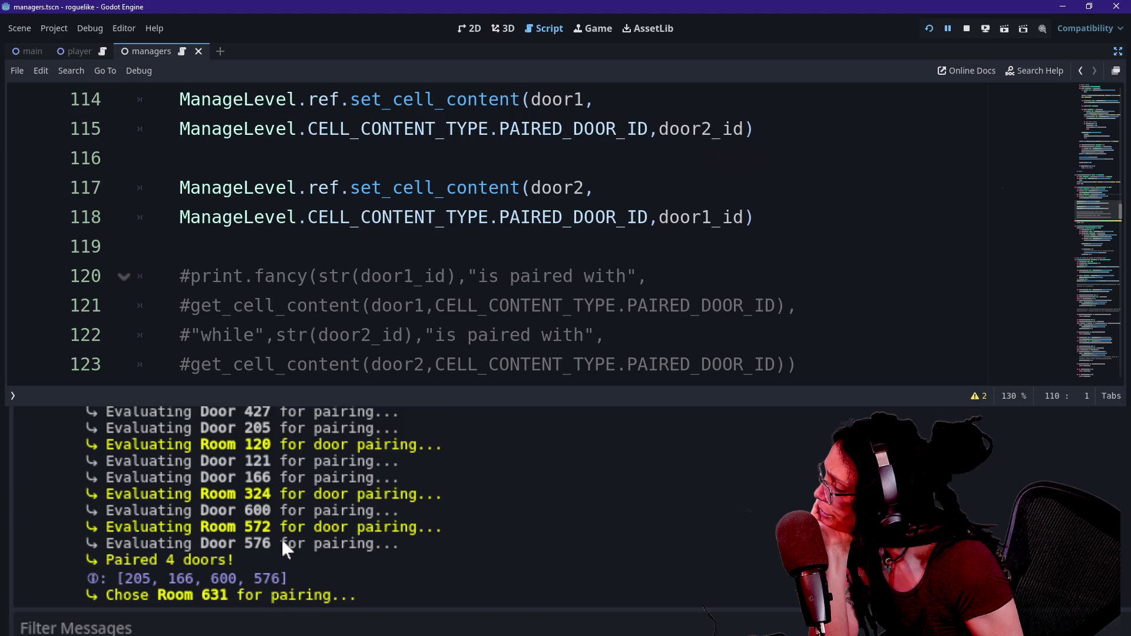
scroll(281, 539, up, 2)
click(530, 275)
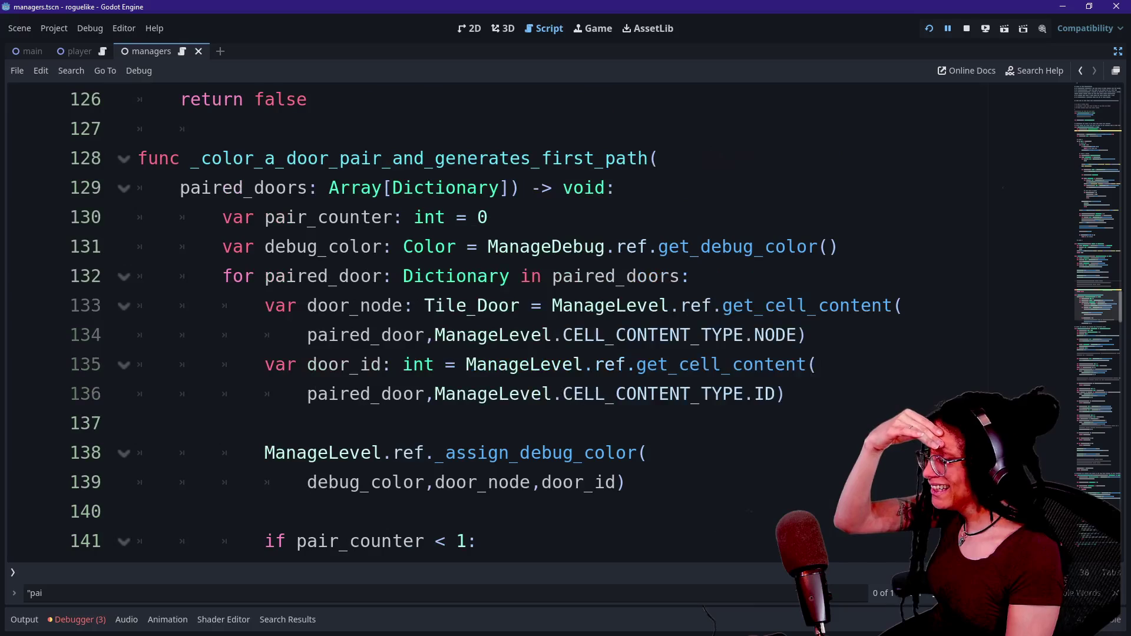
Step: Step through _pick_room and the door-pairing loop after shrinking the code text to show more lines
scroll(530, 318, down, 3)
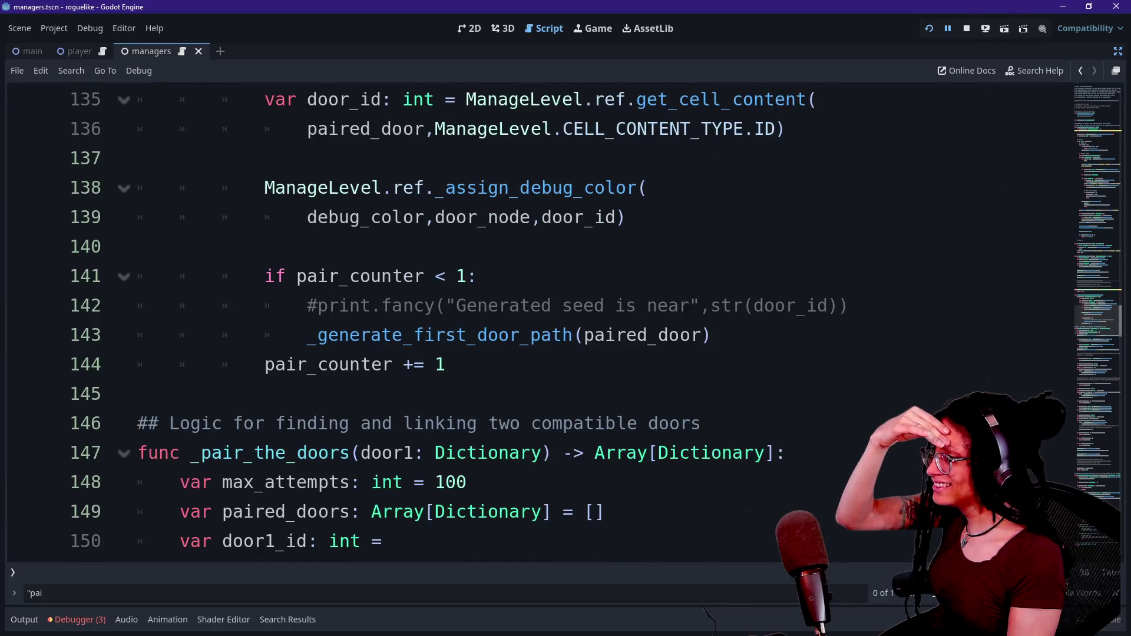
scroll(530, 318, up, 1)
scroll(530, 318, up, 1)
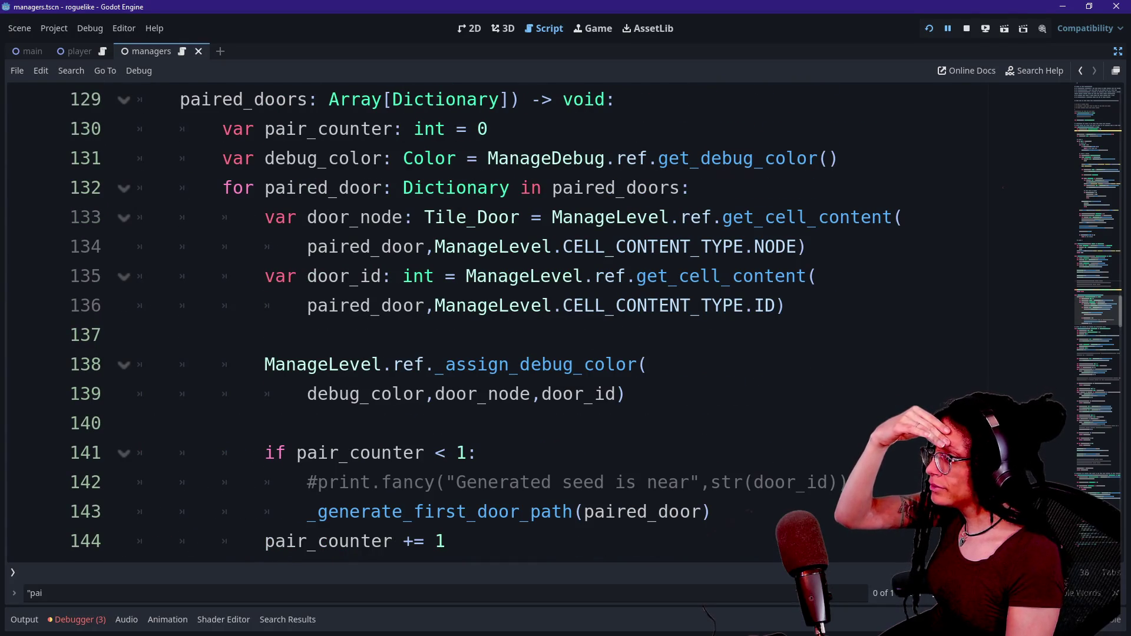
scroll(530, 318, up, 2)
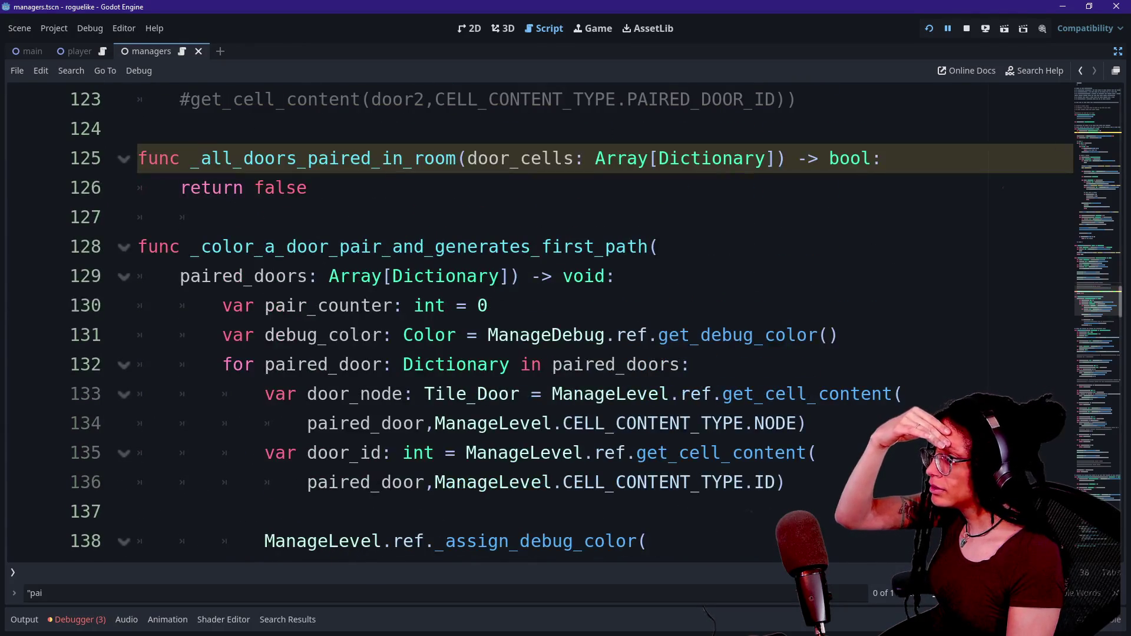
scroll(531, 318, up, 7)
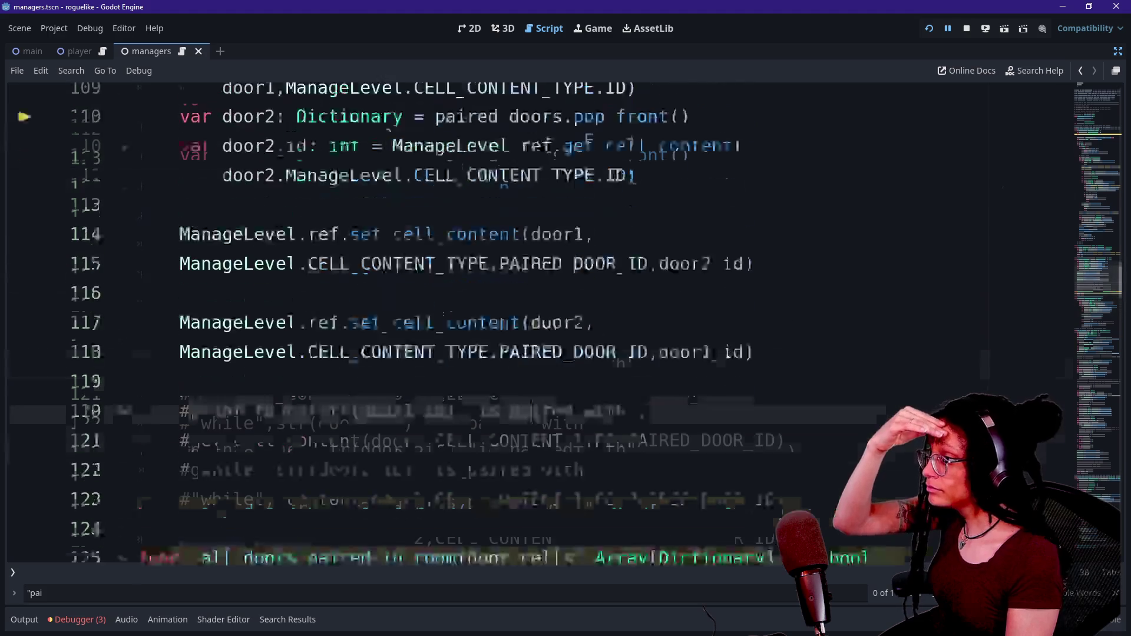
scroll(530, 318, up, 1)
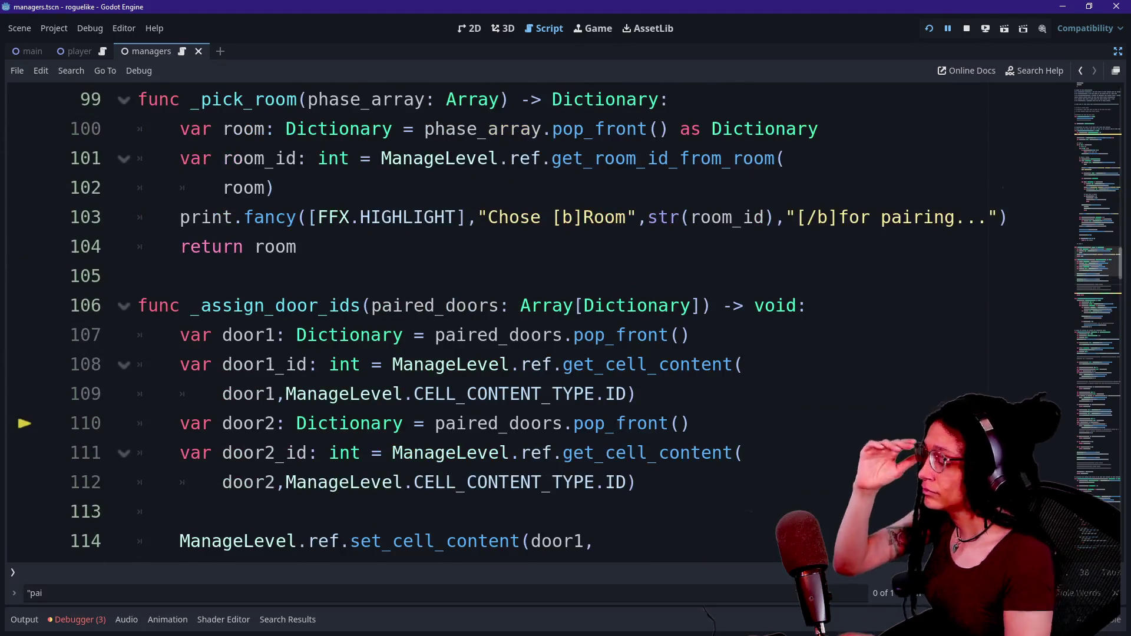
click(595, 364)
click(595, 334)
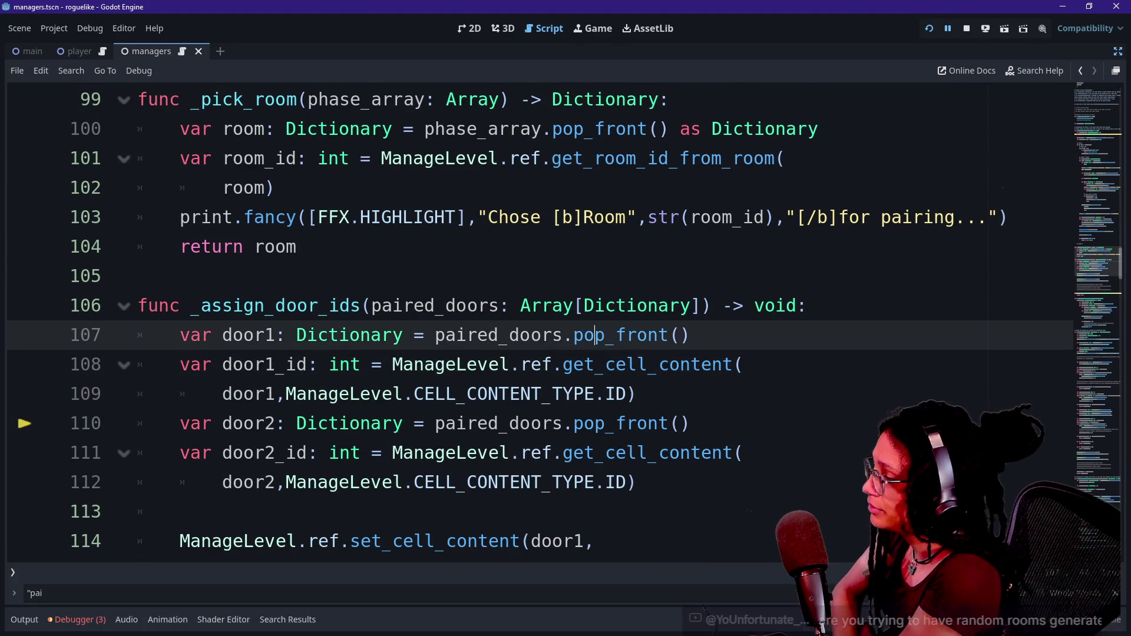
key(Up)
key(Up)
key(Up)
key(Up)
key(Up)
key(Up)
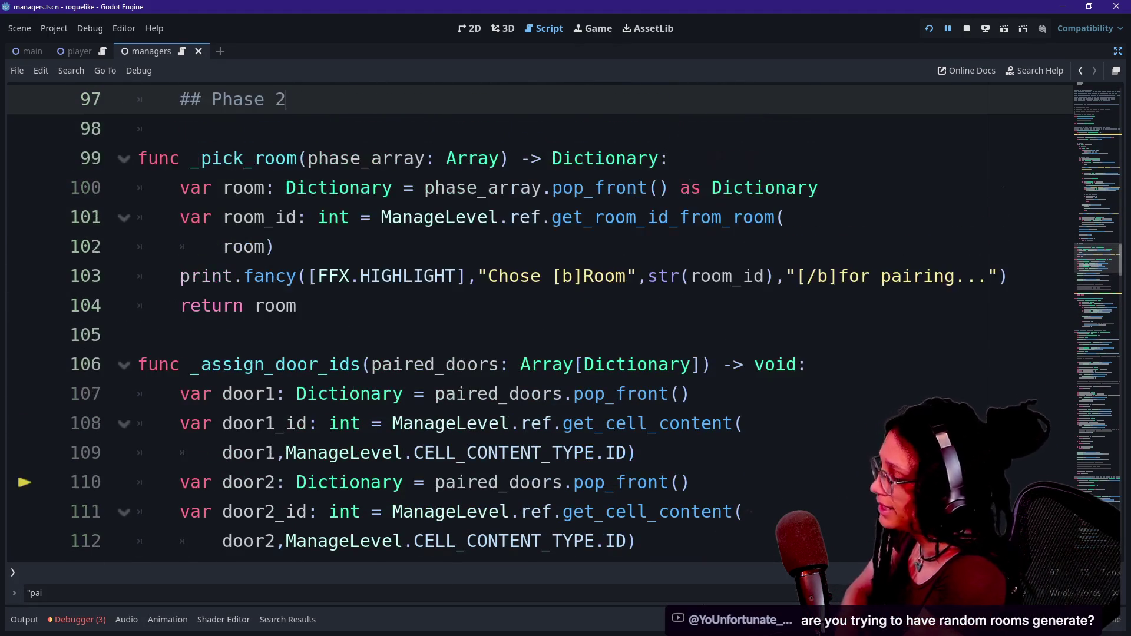
key(ctrl+minus)
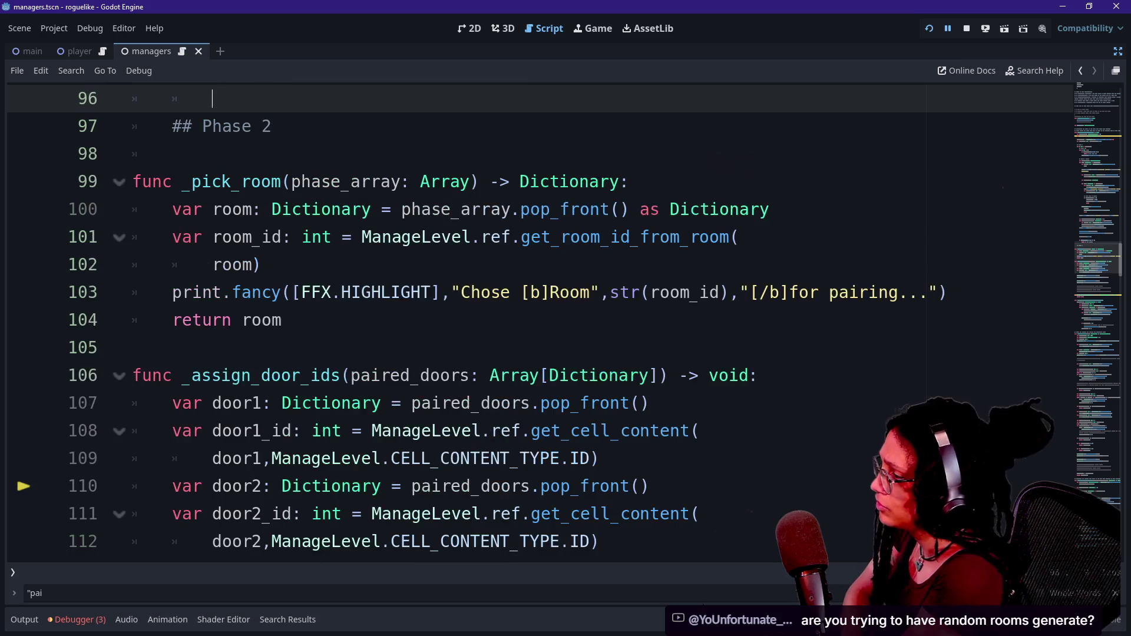
key(Down)
key(Down)
key(Down)
key(Up)
key(Up)
key(Up)
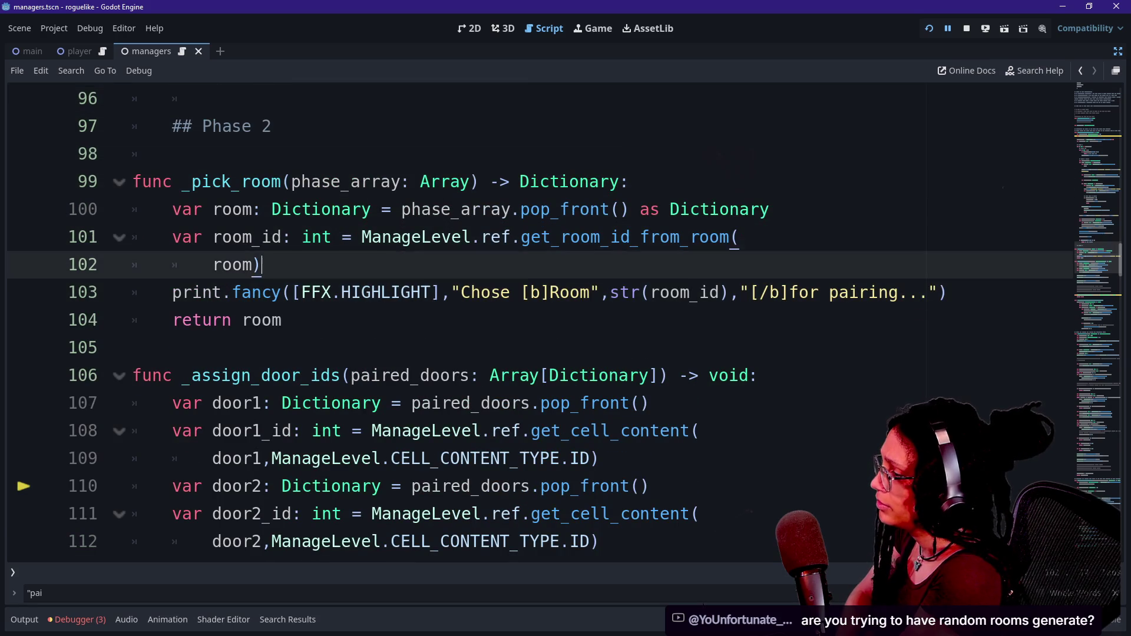
key(Up)
key(Up)
key(Up)
key(Down)
key(Up)
key(Up)
key(Up)
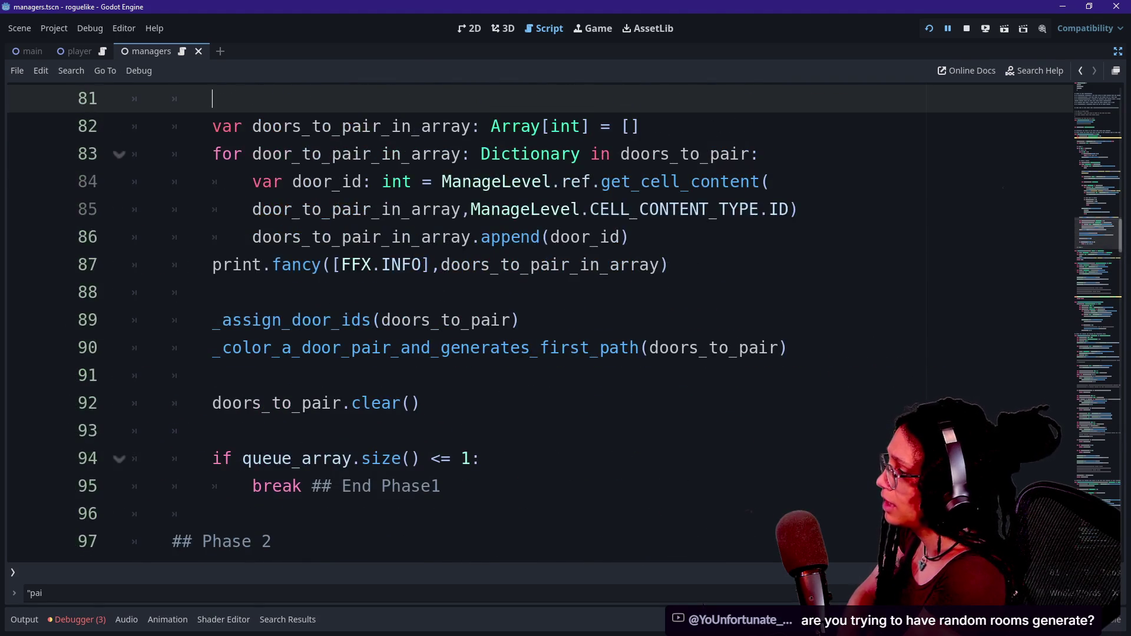
key(Up)
key(Up)
key(Up)
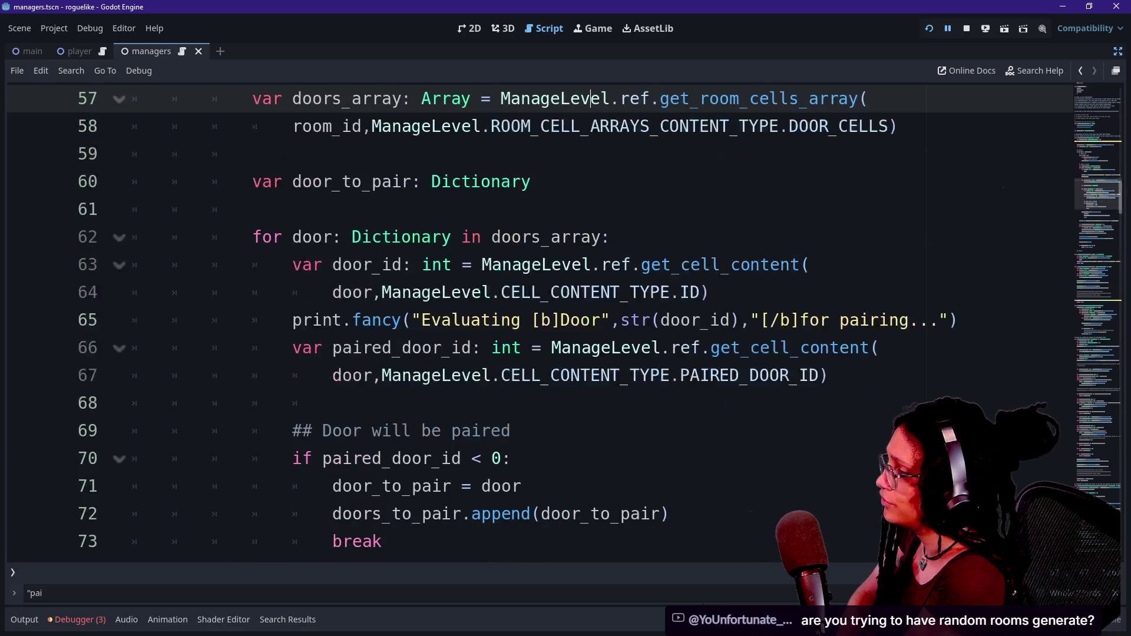
key(Up)
key(Up)
key(Up)
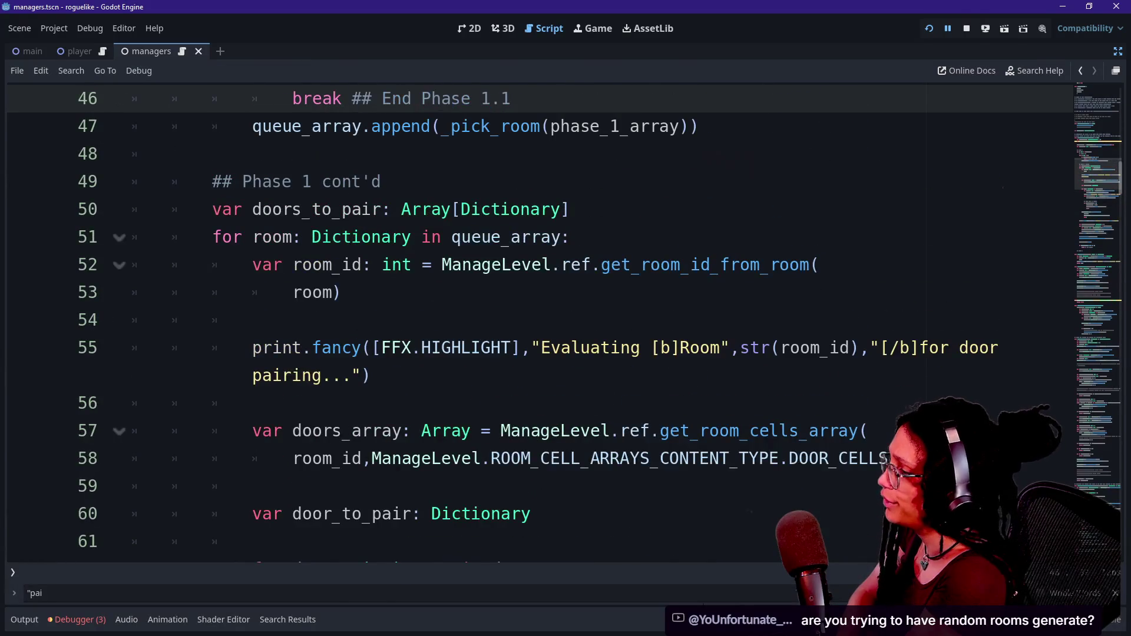
Step: Review the _prepare_doors_for_pairing header, Phase 1.1 loop and Phase 1 cont'd declarations
key(Down)
key(Down)
key(Down)
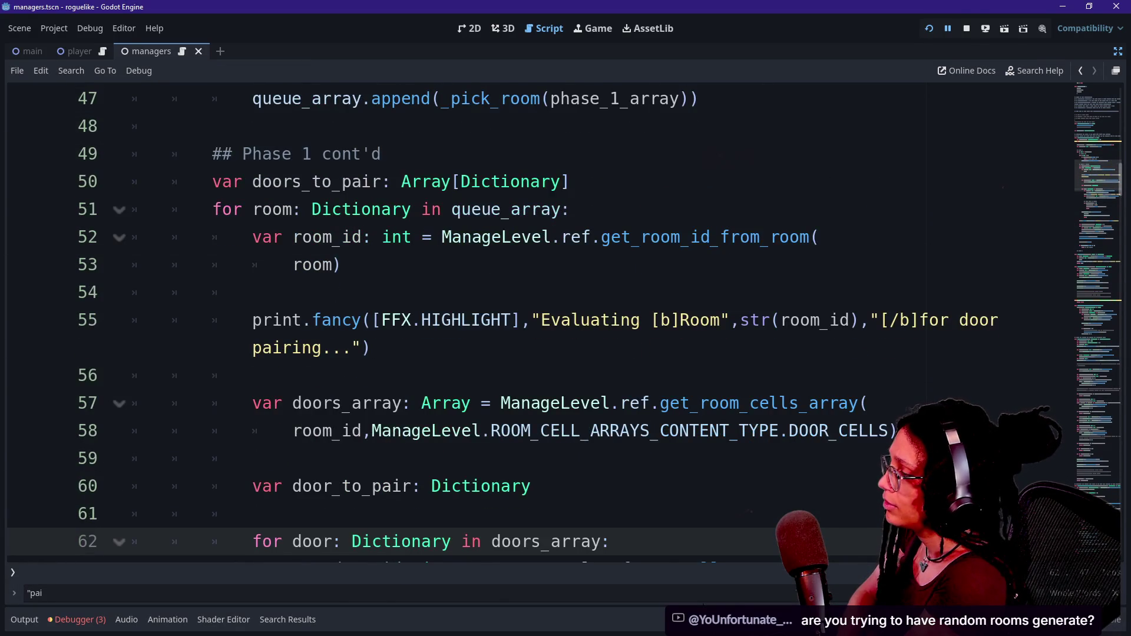
key(Up)
key(Up)
key(Up)
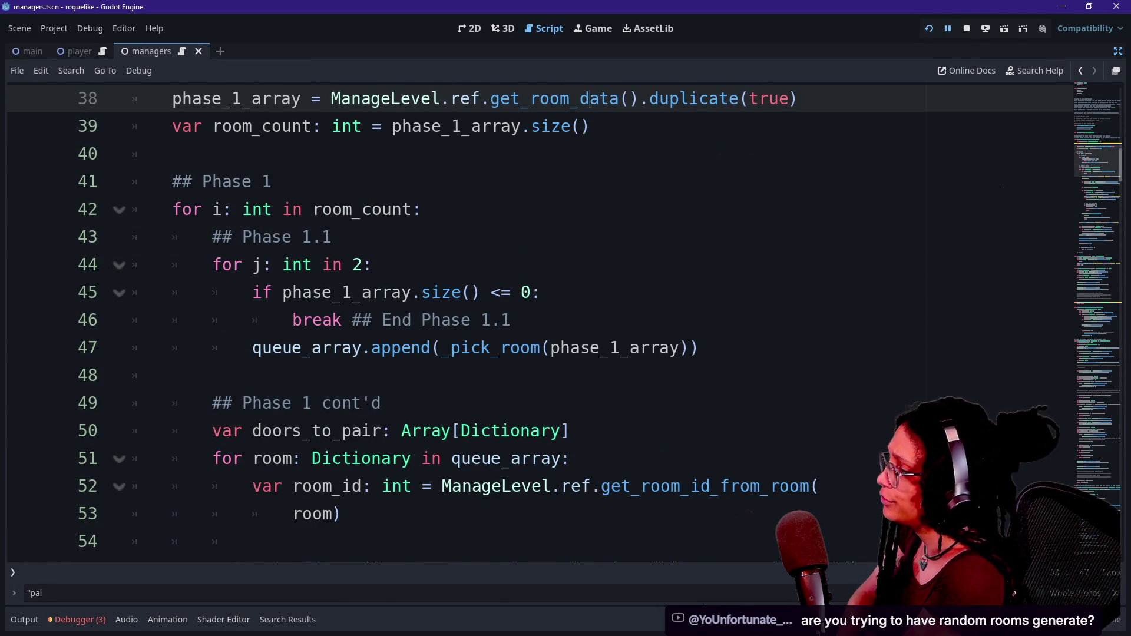
key(Up)
key(Up)
key(Up)
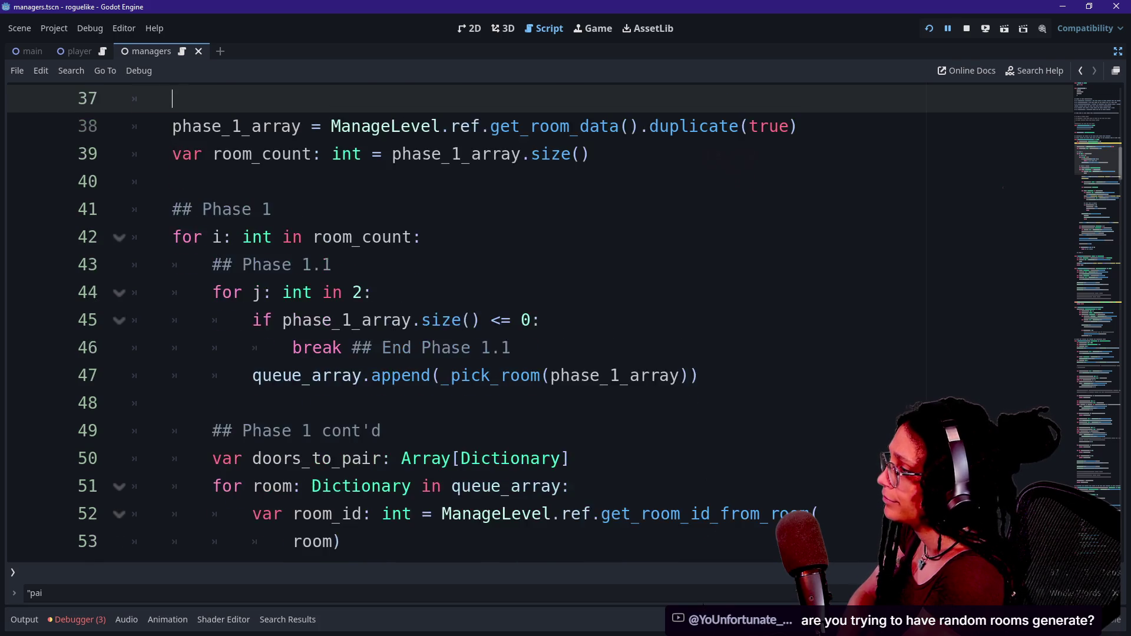
key(Up)
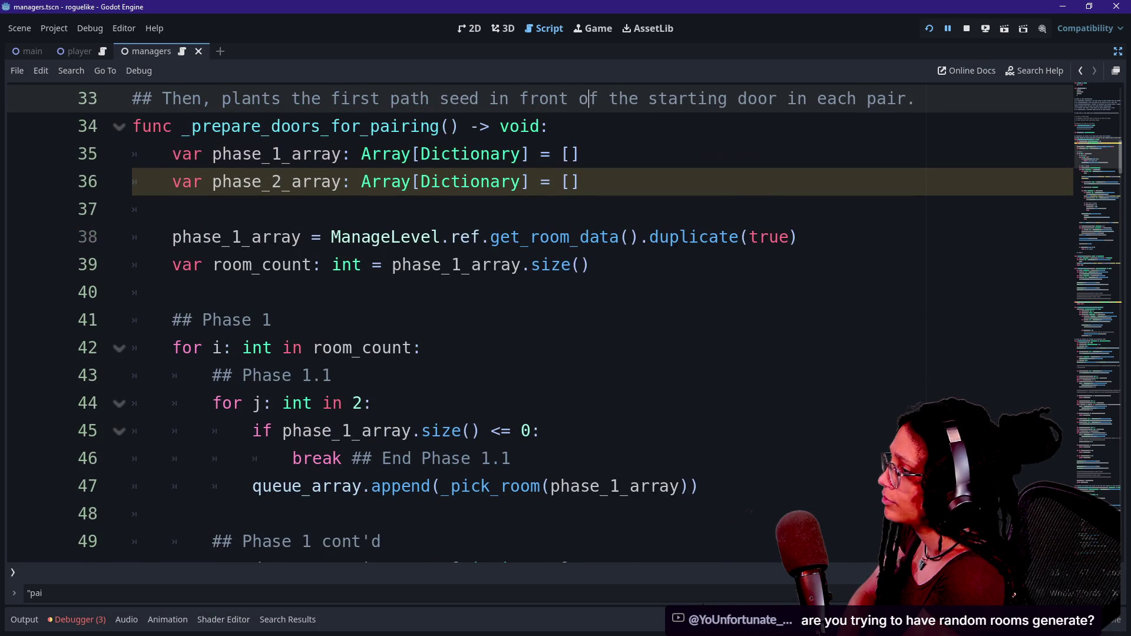
key(Down)
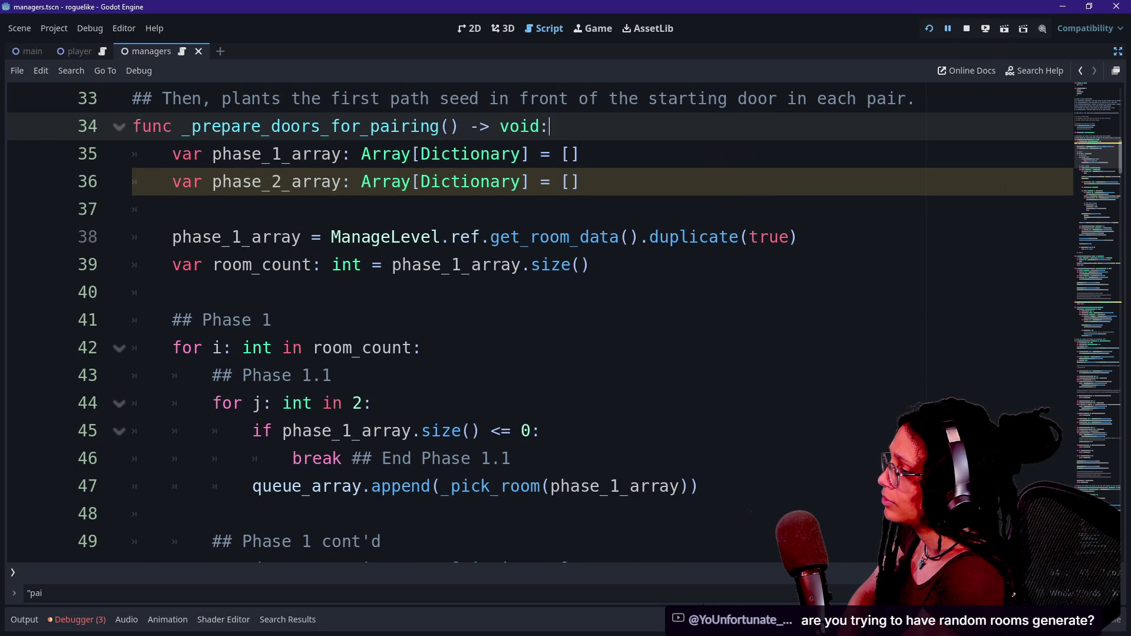
key(Down)
key(Down)
key(Down)
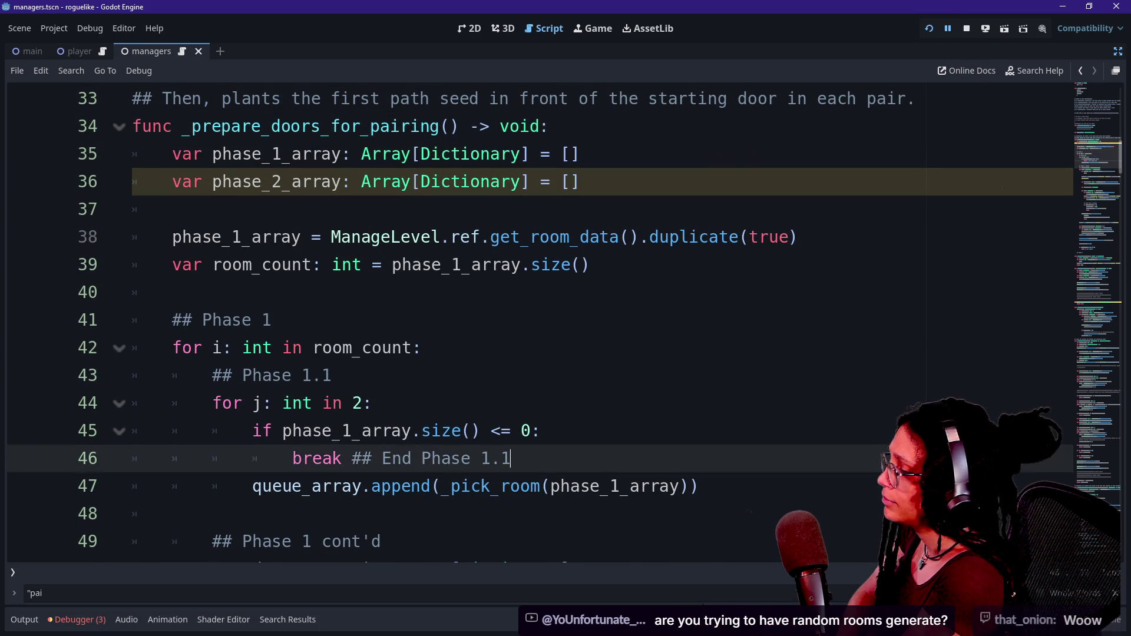
key(Down)
key(Down)
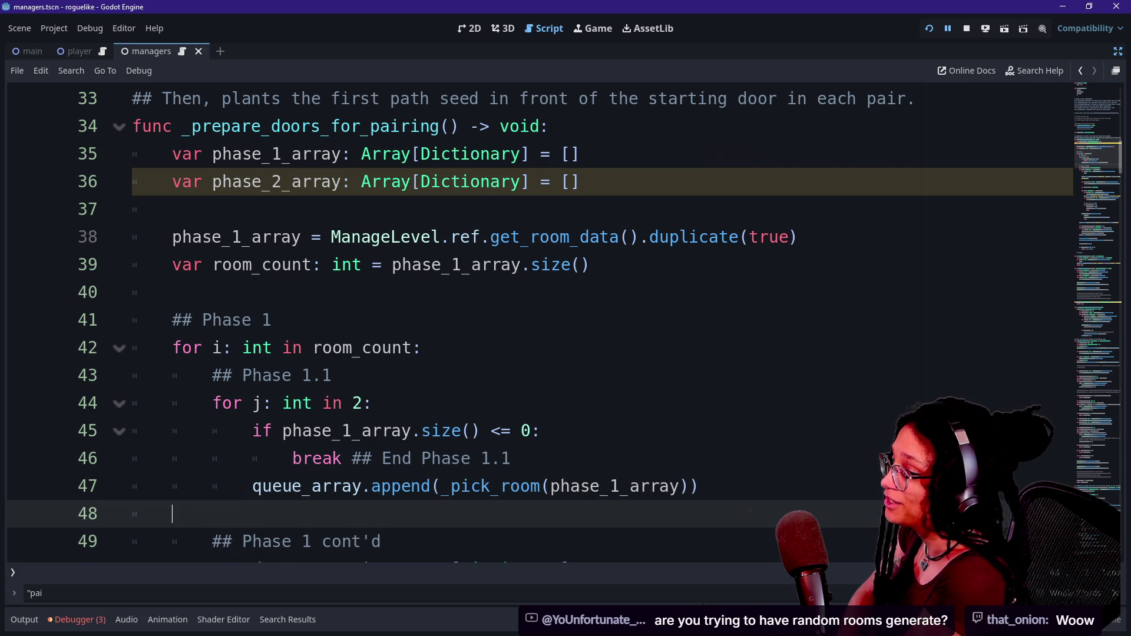
key(Down)
key(Down)
key(Up)
key(Up)
key(Up)
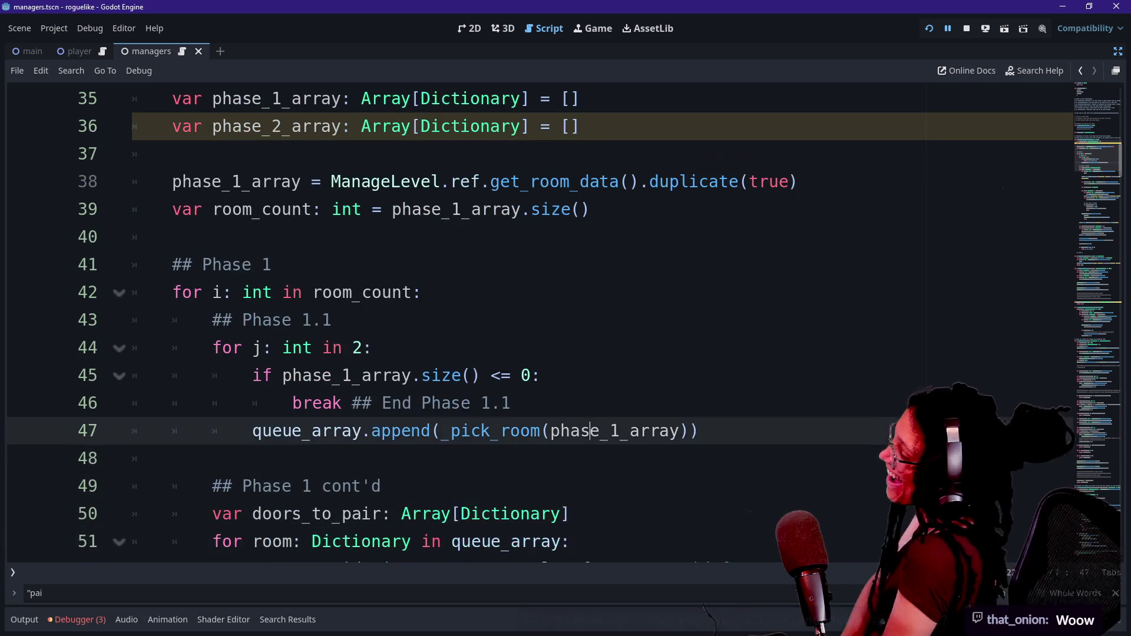
key(Down)
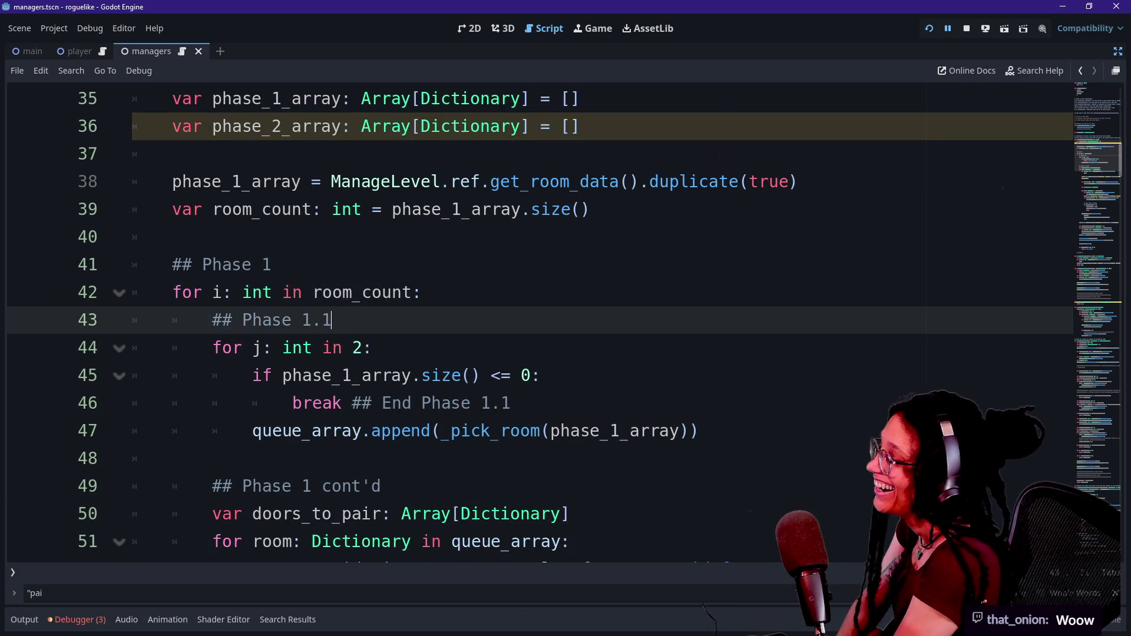
key(Down)
key(Down)
key(Down)
key(Down)
key(Down)
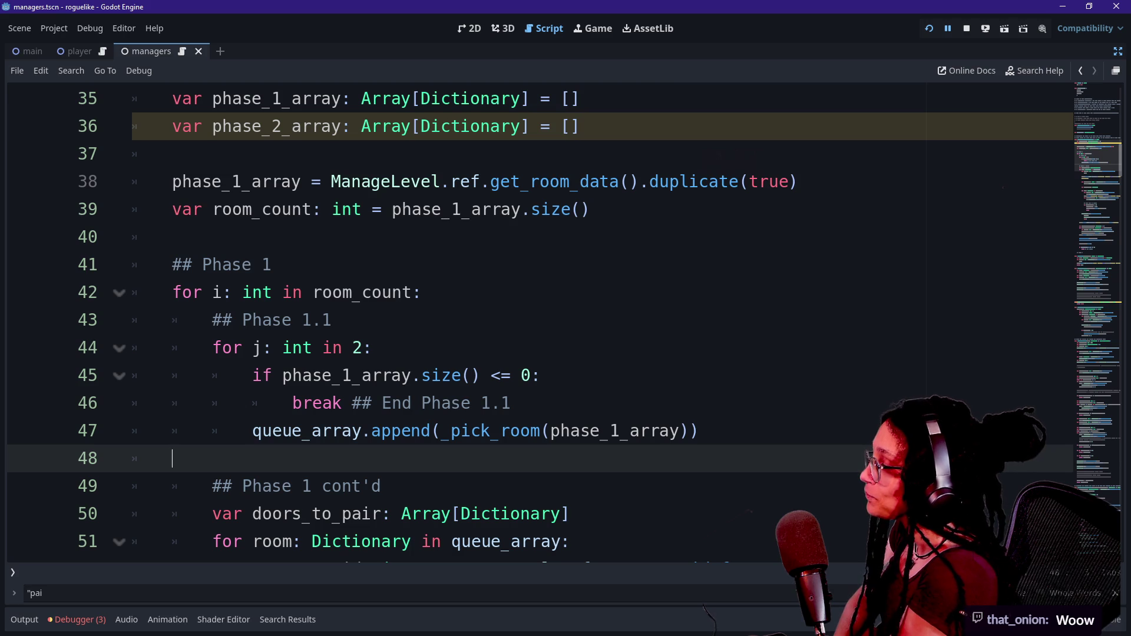
key(Down)
key(Down)
key(Down)
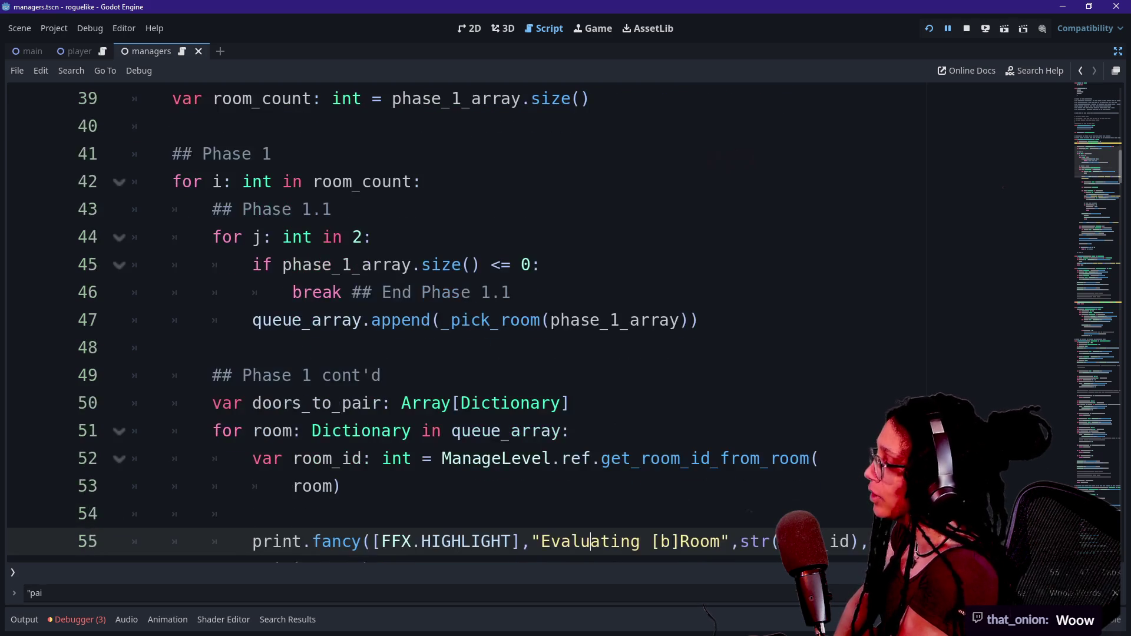
key(Down)
key(Down)
key(Down)
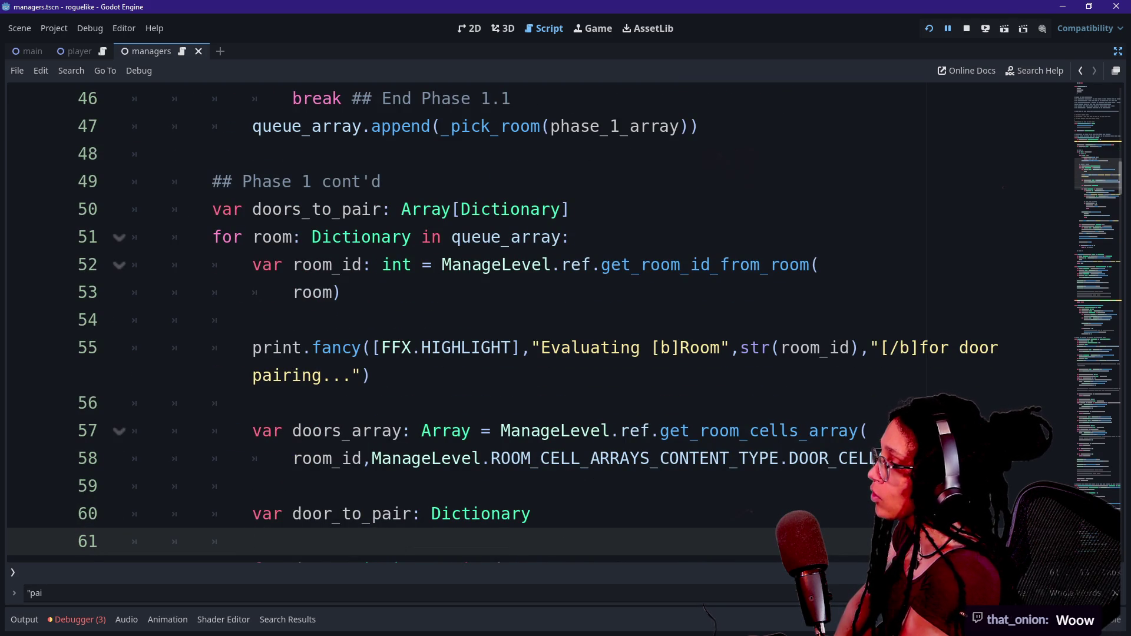
key(Up)
key(Up)
key(Up)
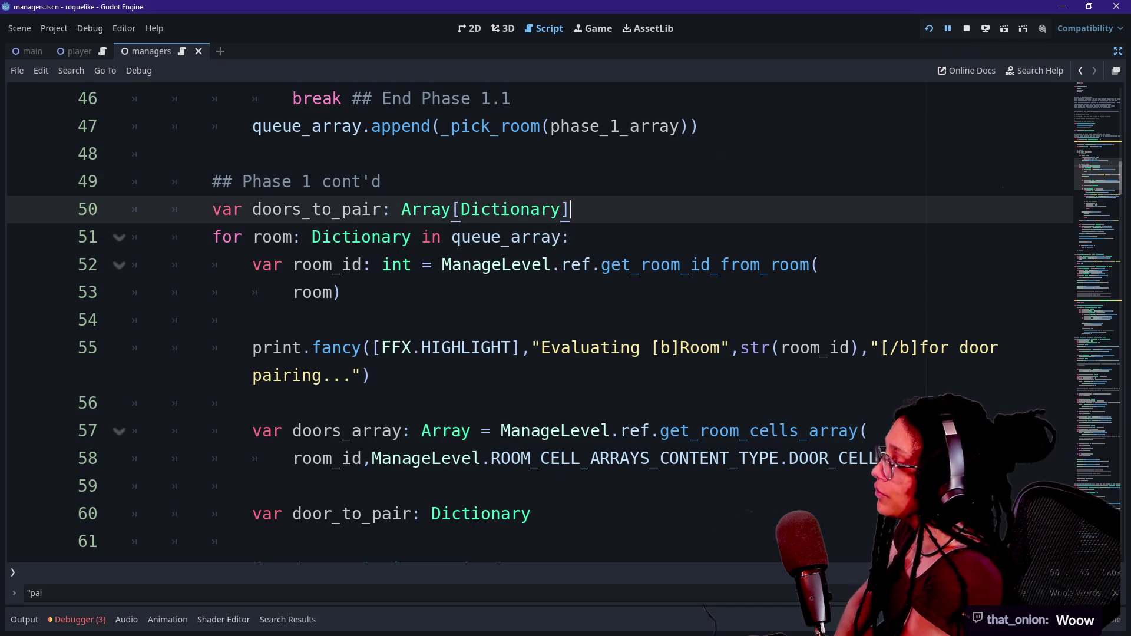
key(Up)
key(Down)
key(Down)
key(Down)
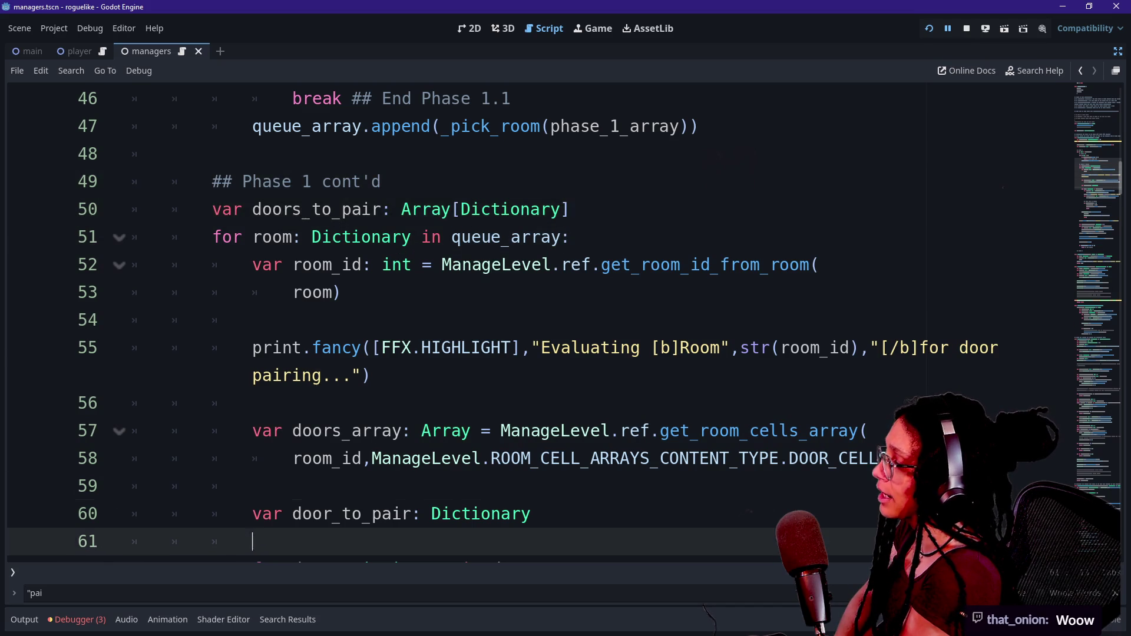
key(Up)
key(Up)
key(Up)
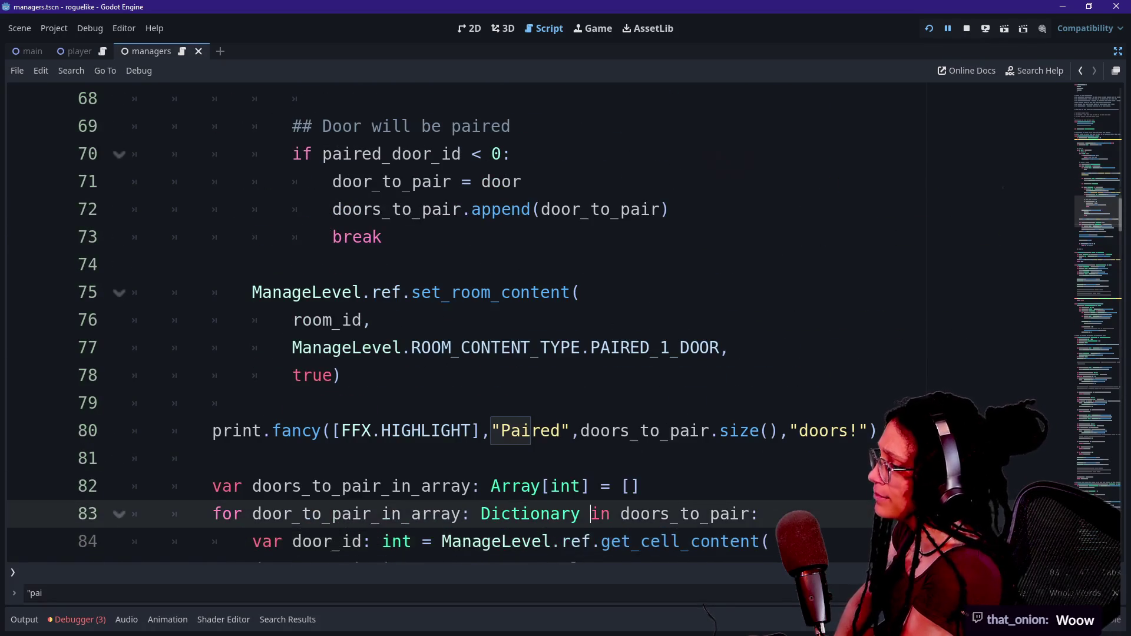
key(Up)
key(Up)
key(Up)
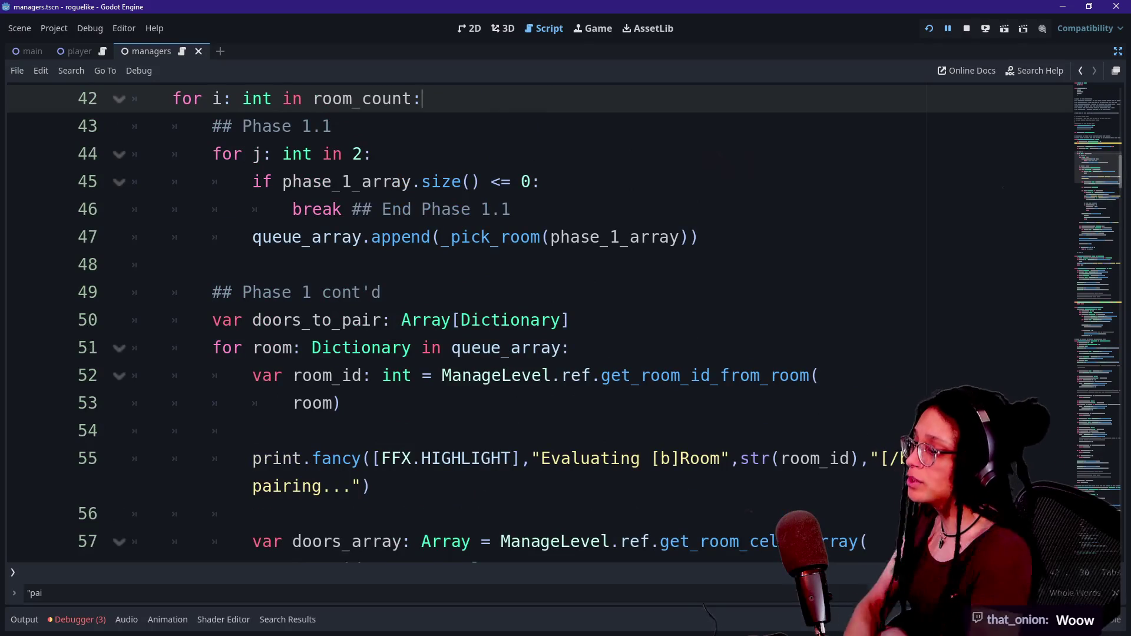
Step: Highlight the Phase 1.1 loop and queue_array append lines 44–49 to examine them
click(288, 375)
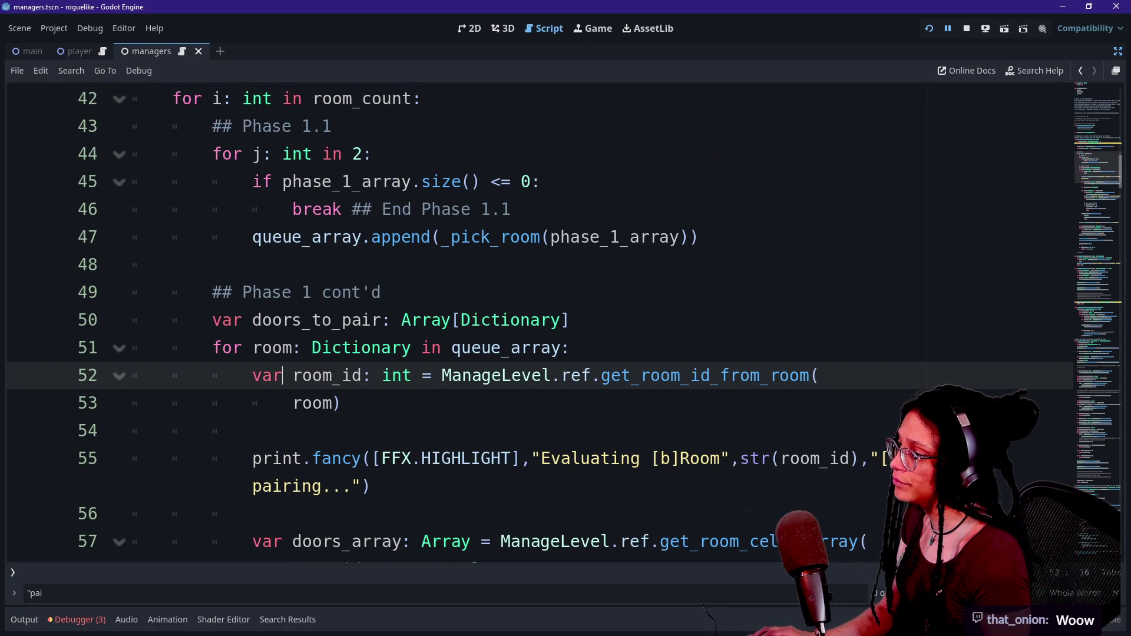
drag(252, 237, 600, 237)
drag(302, 153, 377, 237)
click(171, 264)
mouse_move(302, 153)
mouse_down()
mouse_move(331, 181)
mouse_move(352, 182)
mouse_up()
click(171, 264)
drag(171, 265, 130, 265)
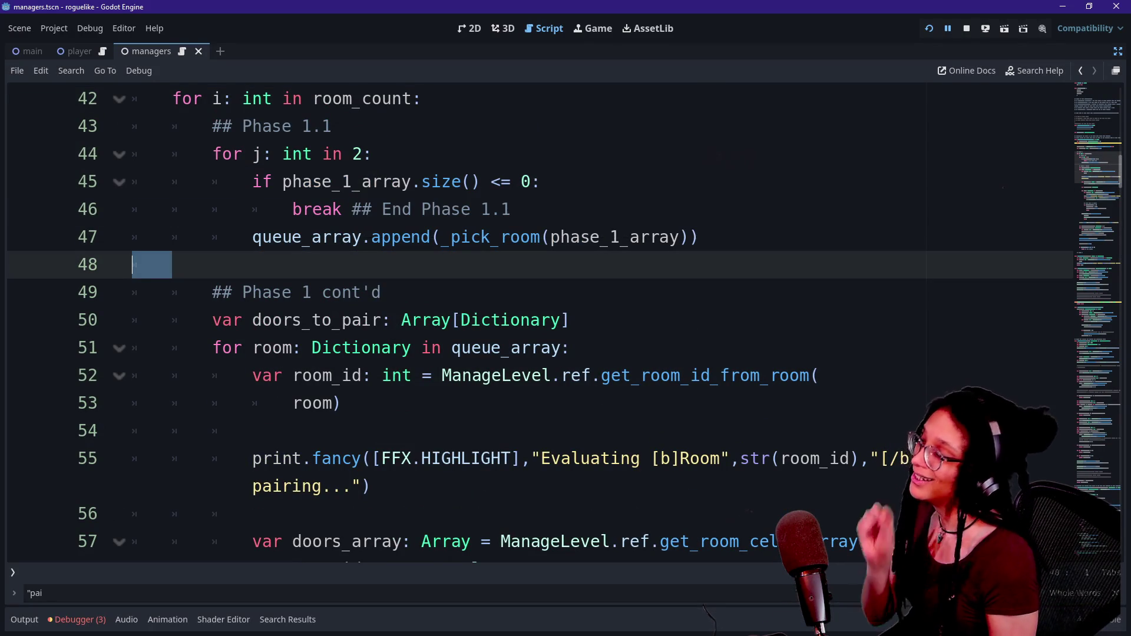
drag(252, 237, 382, 293)
click(382, 292)
mouse_move(412, 181)
mouse_down()
mouse_move(517, 209)
mouse_move(214, 237)
mouse_up()
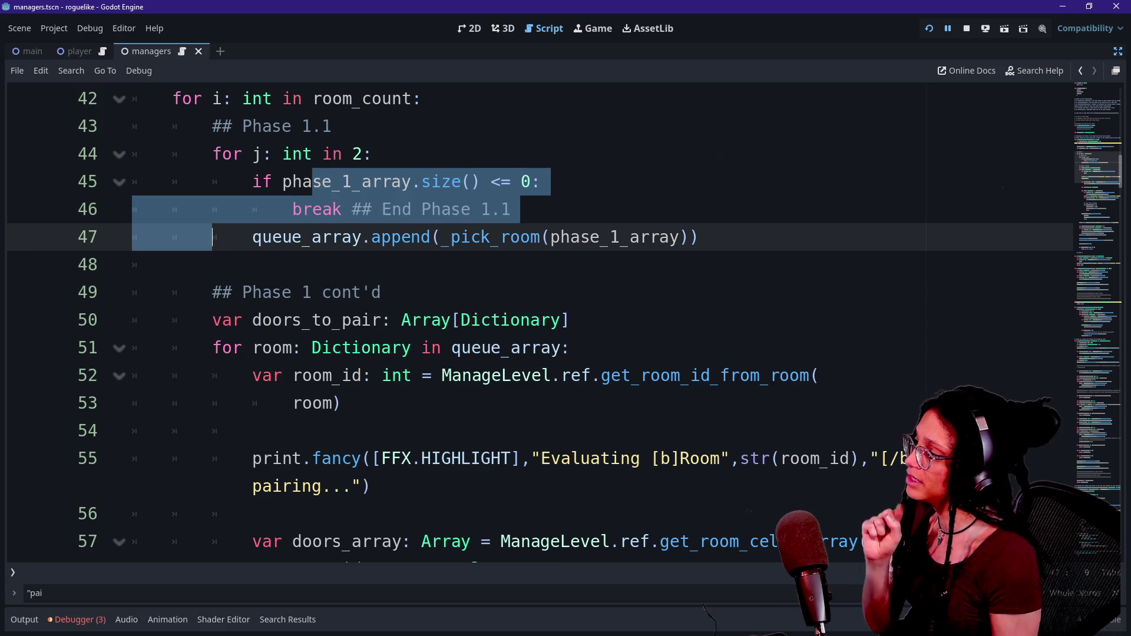
click(213, 237)
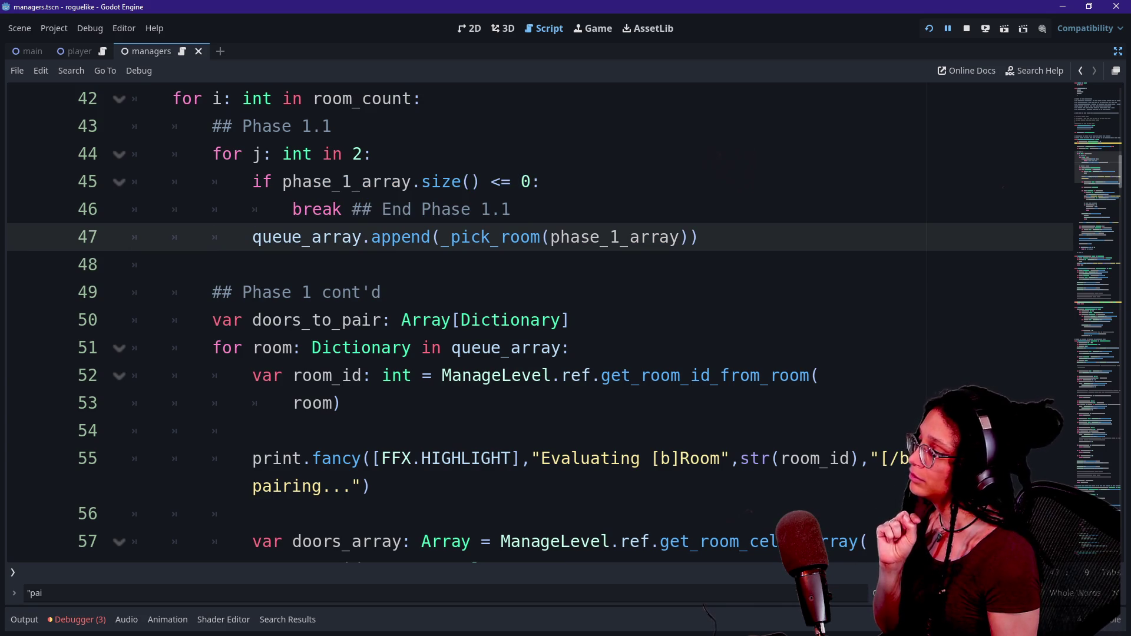
drag(253, 348, 252, 513)
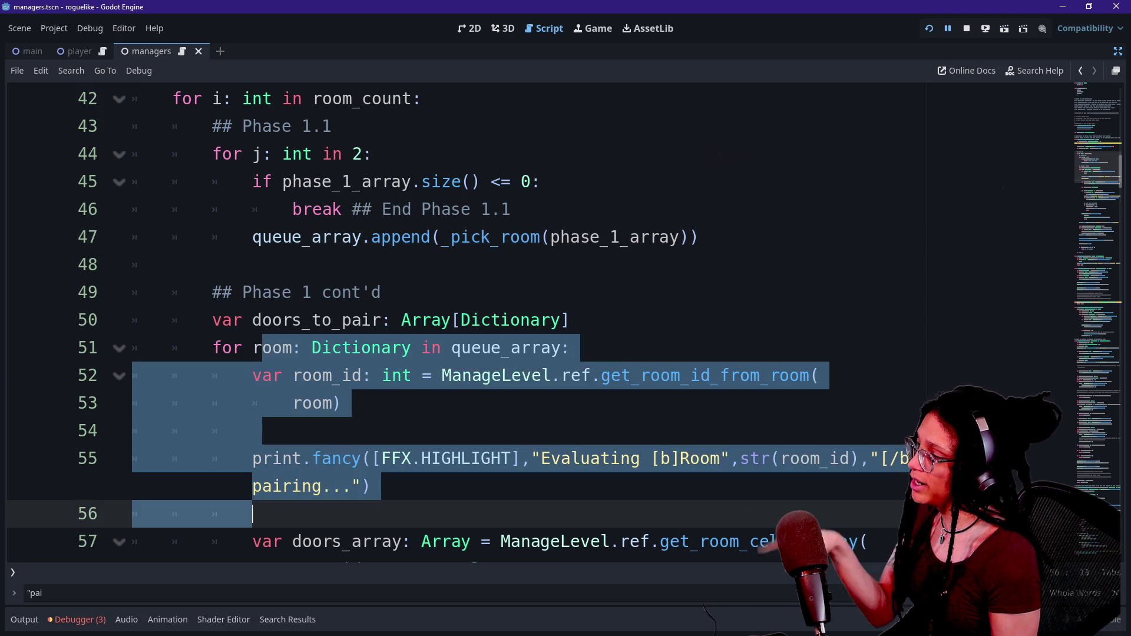
scroll(252, 514, down, 9)
scroll(539, 322, up, 4)
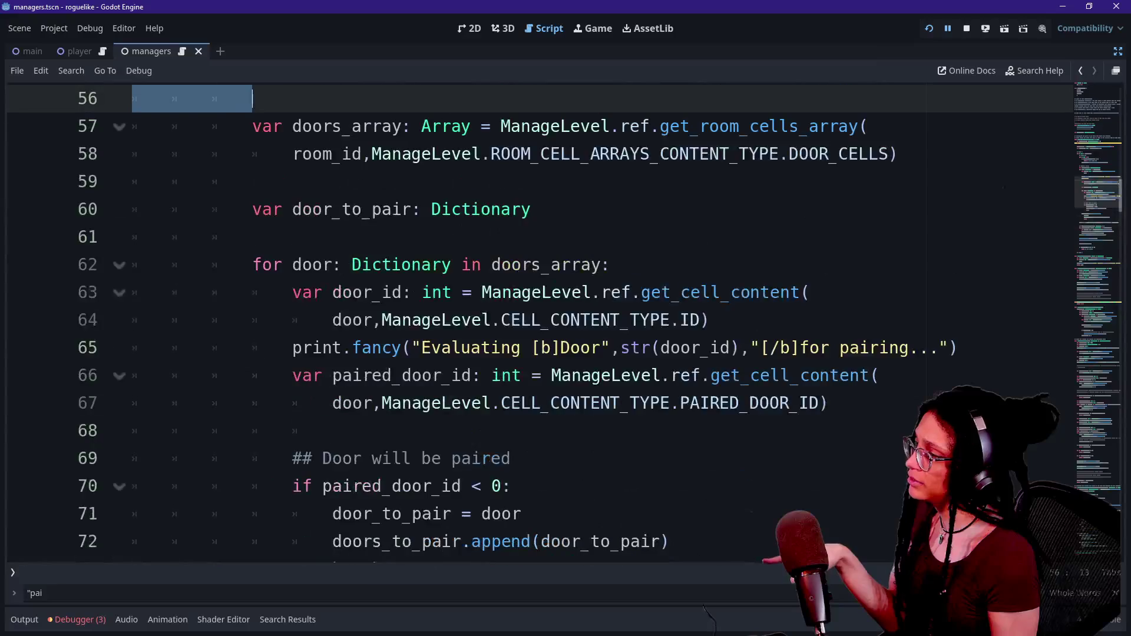
scroll(539, 322, down, 2)
Step: Look over the set room content call and blank line 79 at the end of the room loop
click(383, 403)
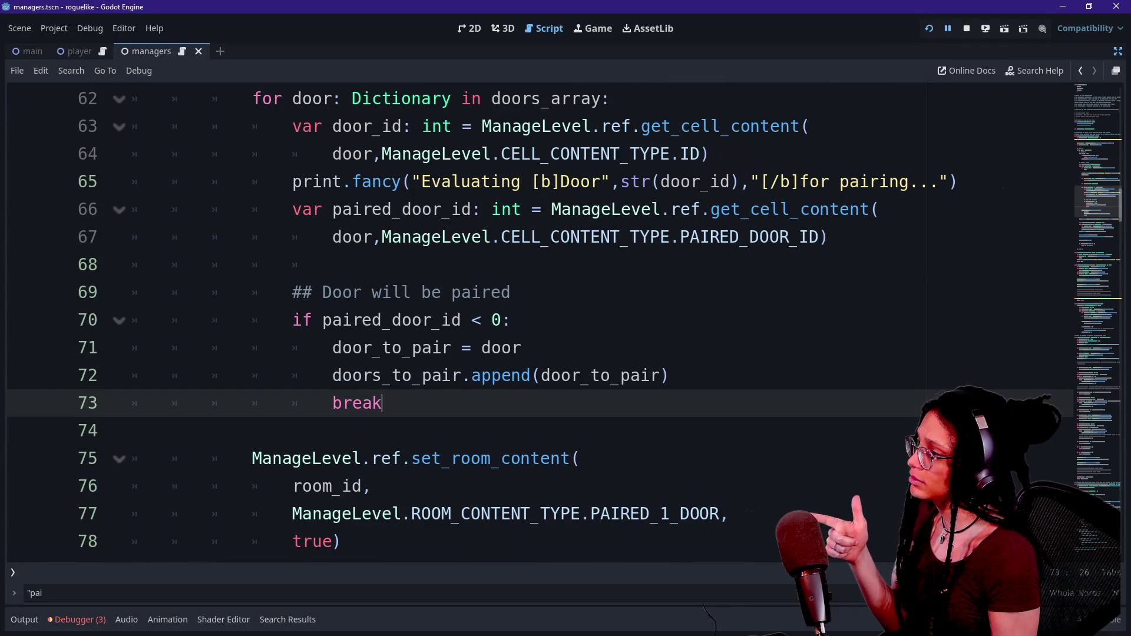
scroll(539, 322, up, 6)
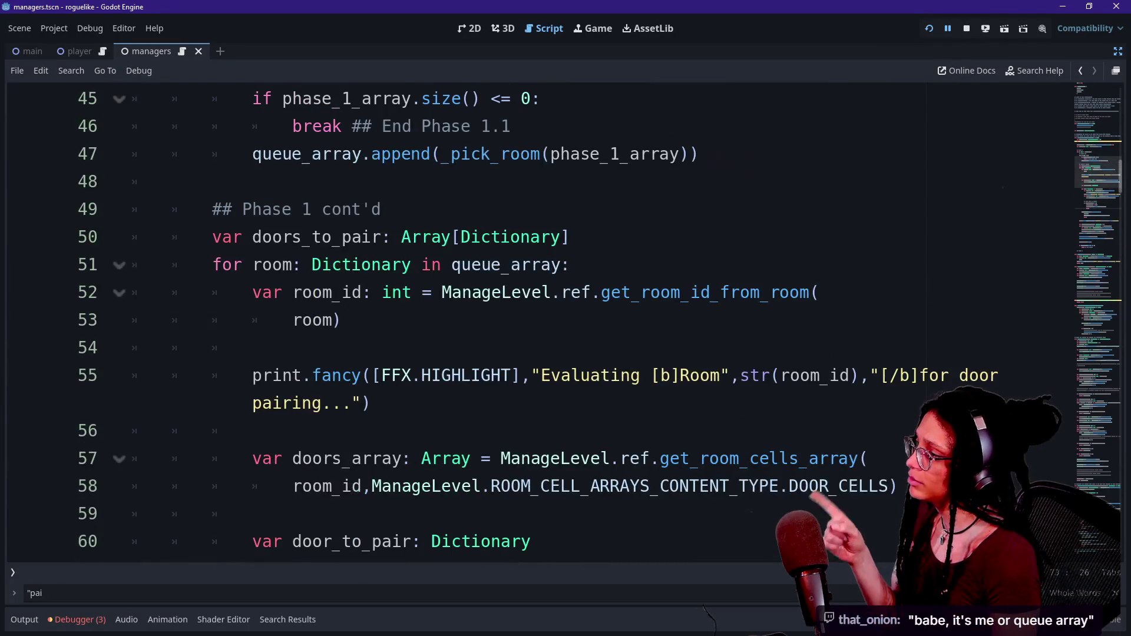
scroll(539, 323, down, 9)
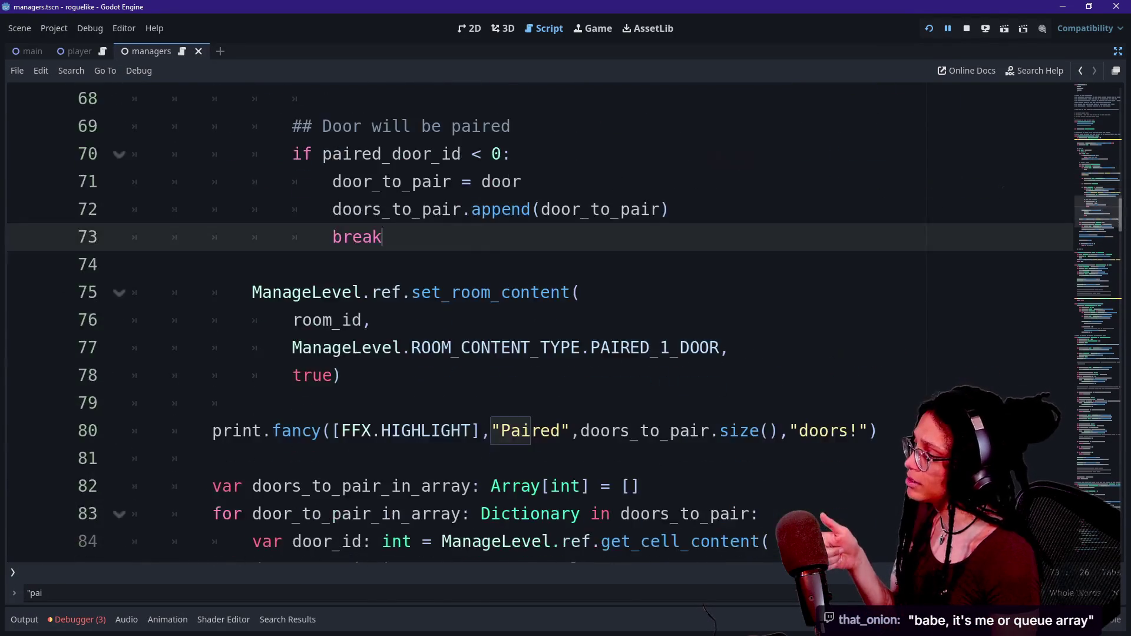
scroll(540, 322, down, 1)
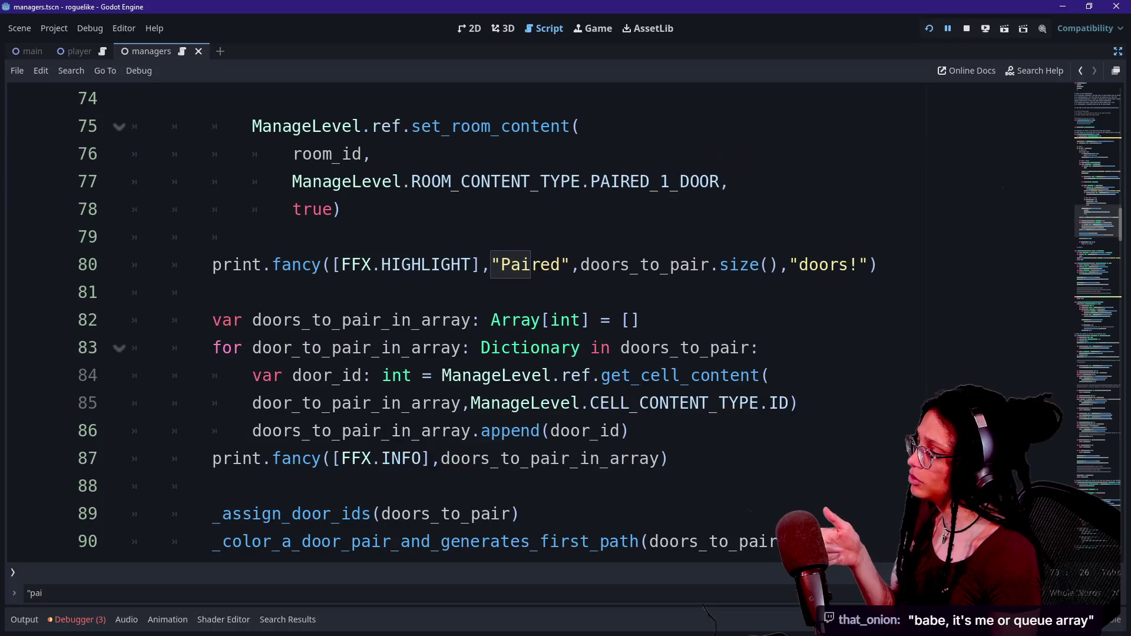
scroll(539, 322, down, 3)
scroll(540, 323, up, 2)
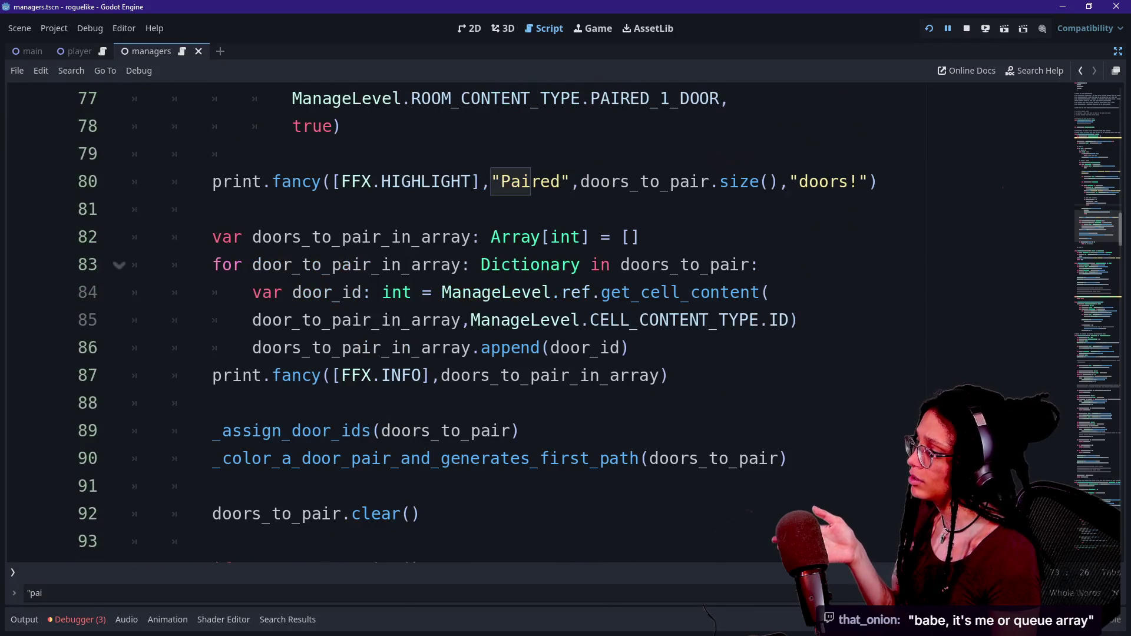
scroll(540, 322, up, 5)
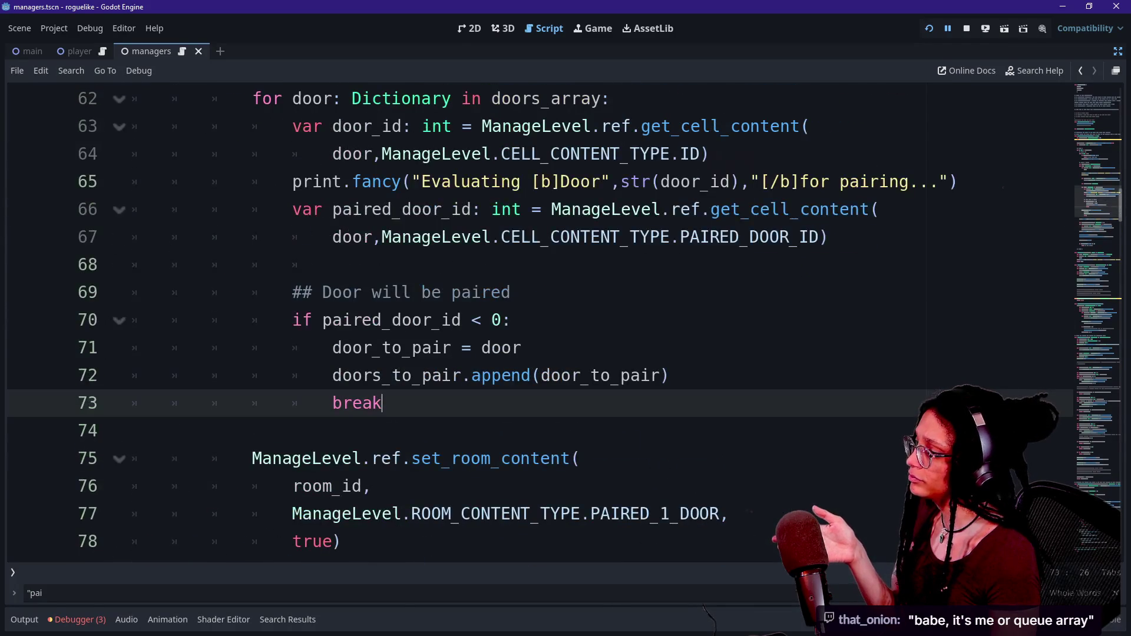
scroll(540, 322, down, 2)
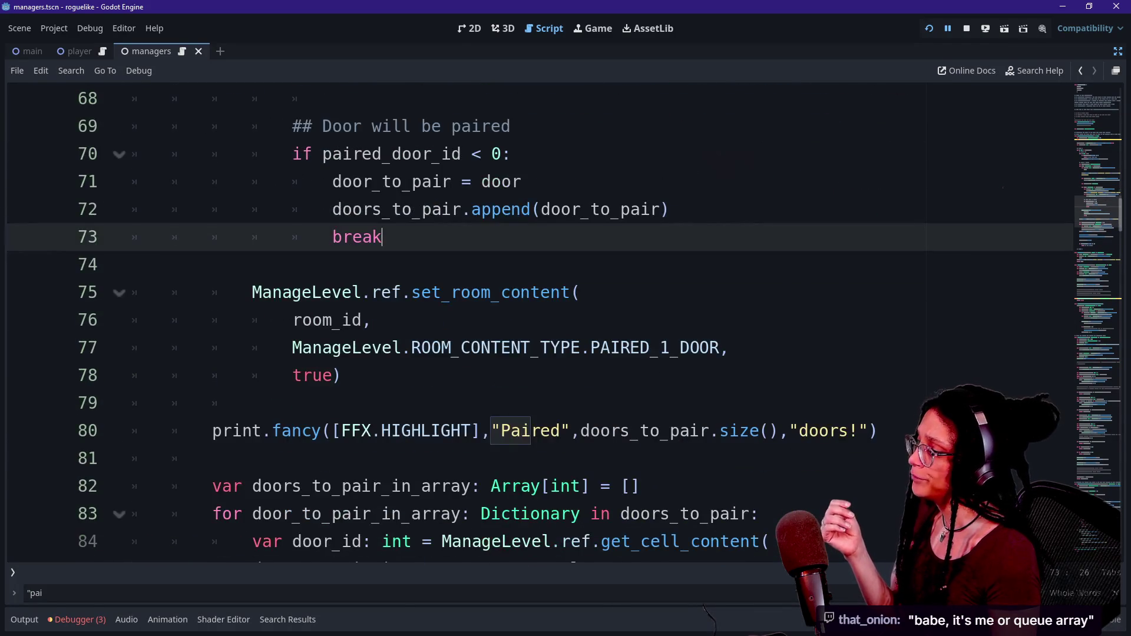
drag(311, 292, 377, 347)
click(343, 347)
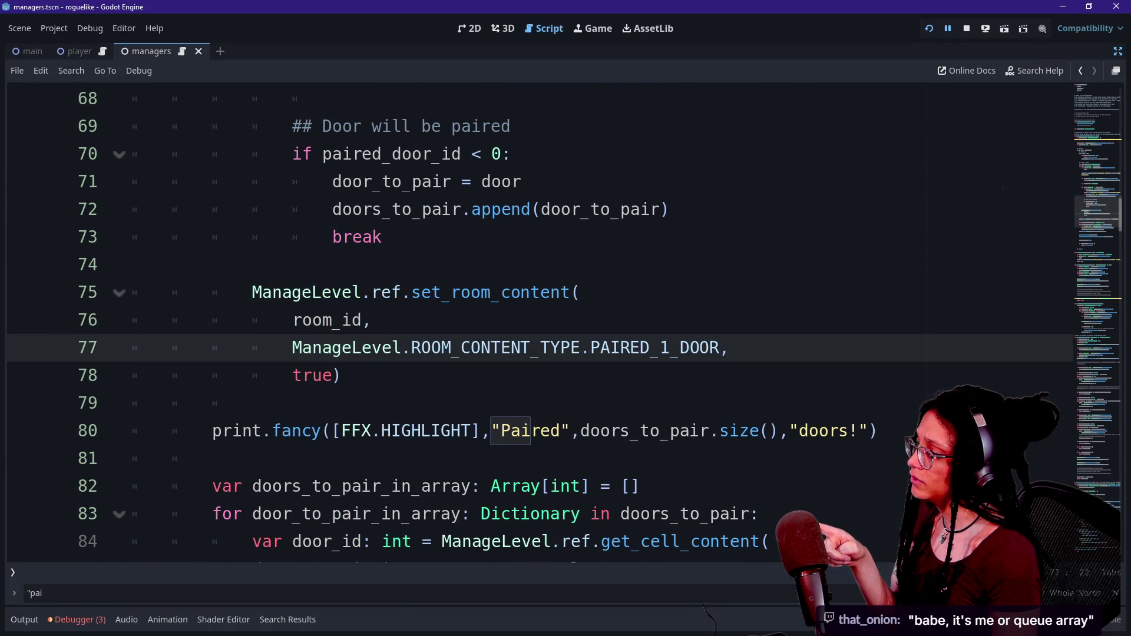
click(212, 403)
scroll(540, 322, up, 9)
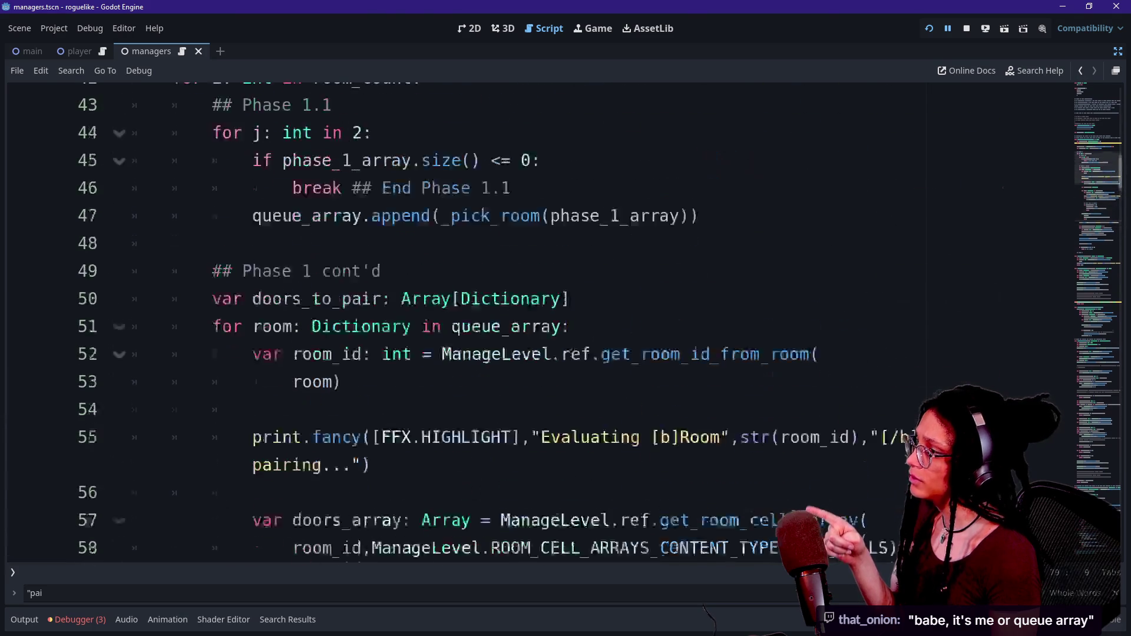
scroll(539, 322, down, 10)
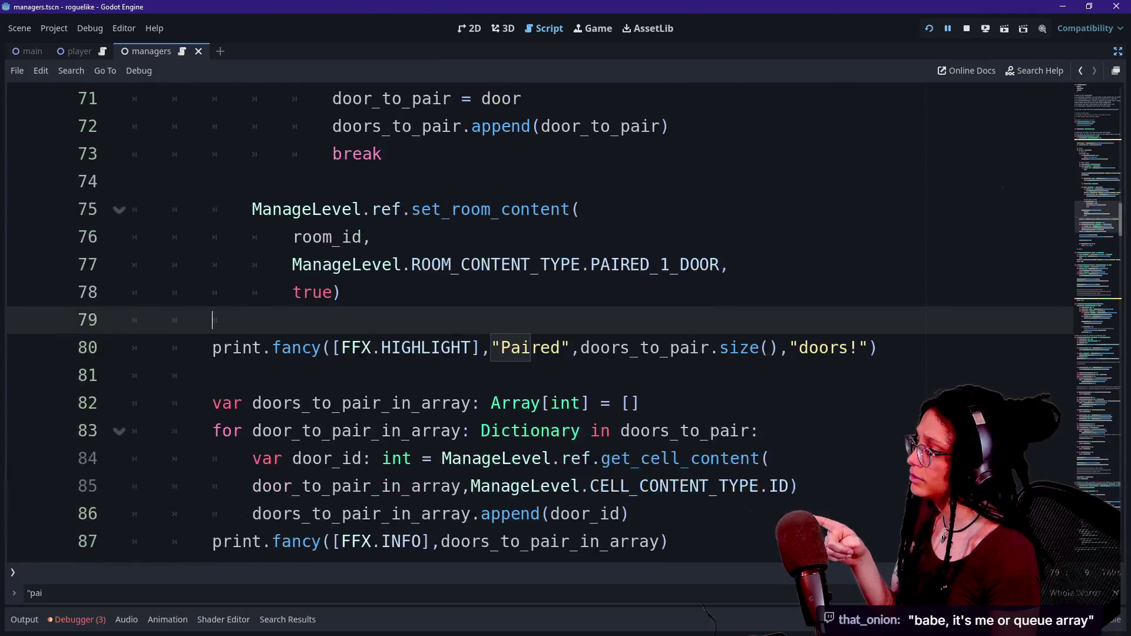
Step: Indent the Paired print one level, strip blank line 79's stray tabs, and relaunch the game
click(212, 347)
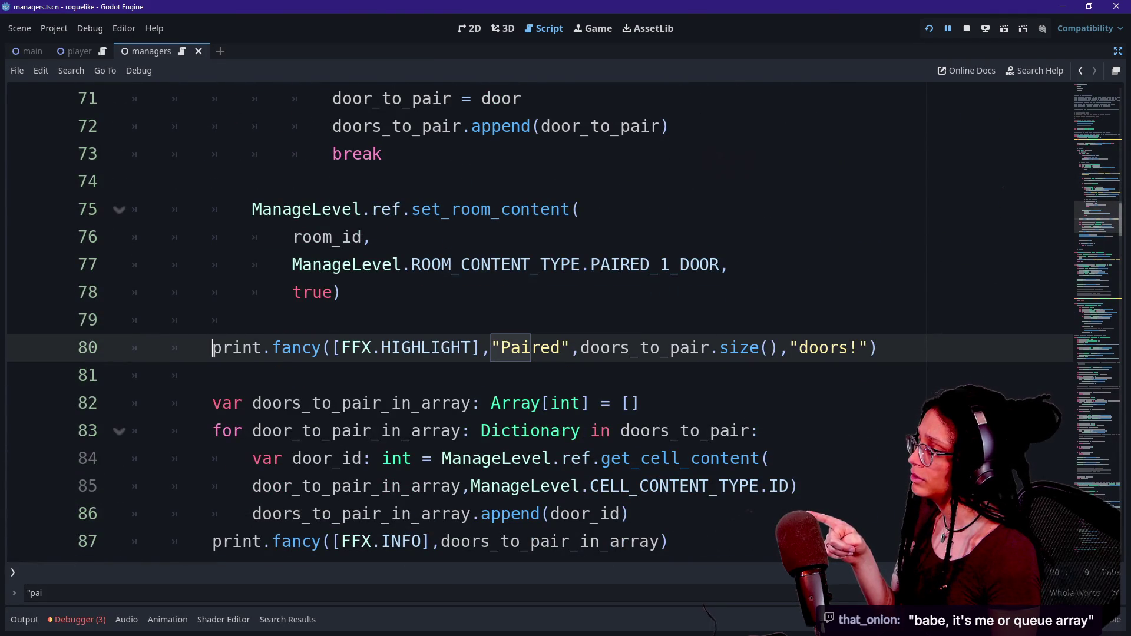
scroll(564, 324, up, 2)
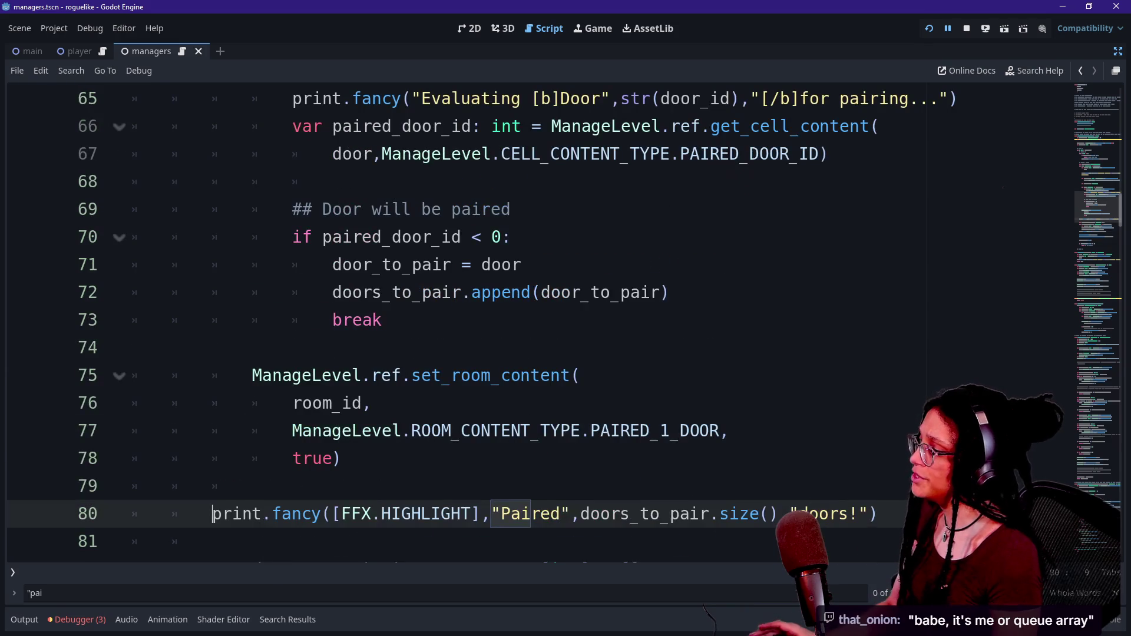
key(Up)
key(BackSpace)
key(BackSpace)
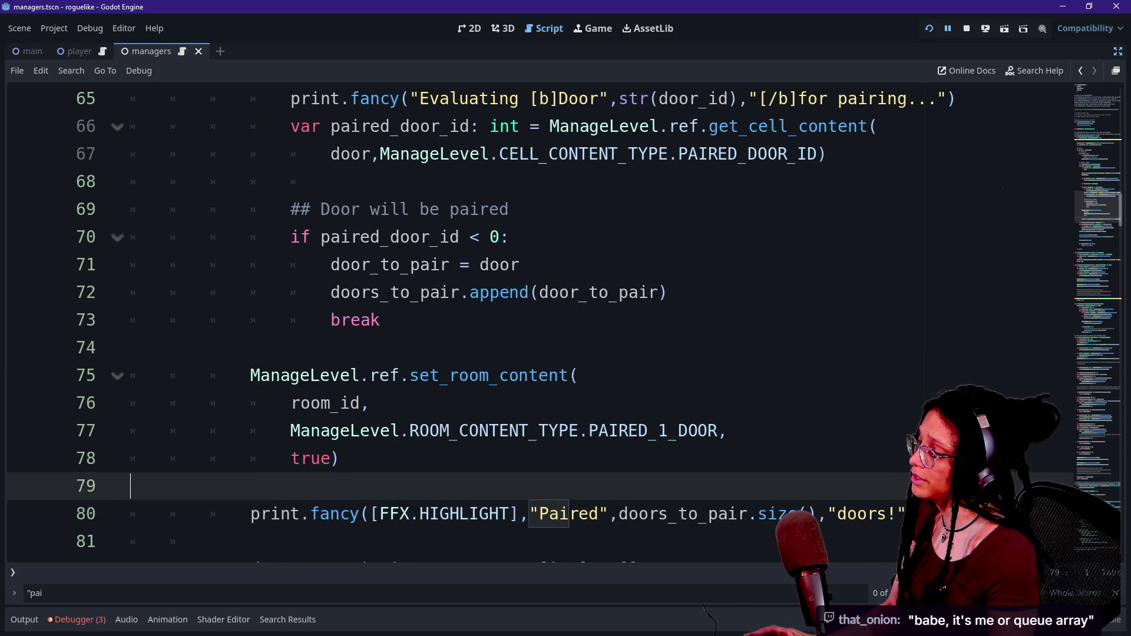
click(929, 31)
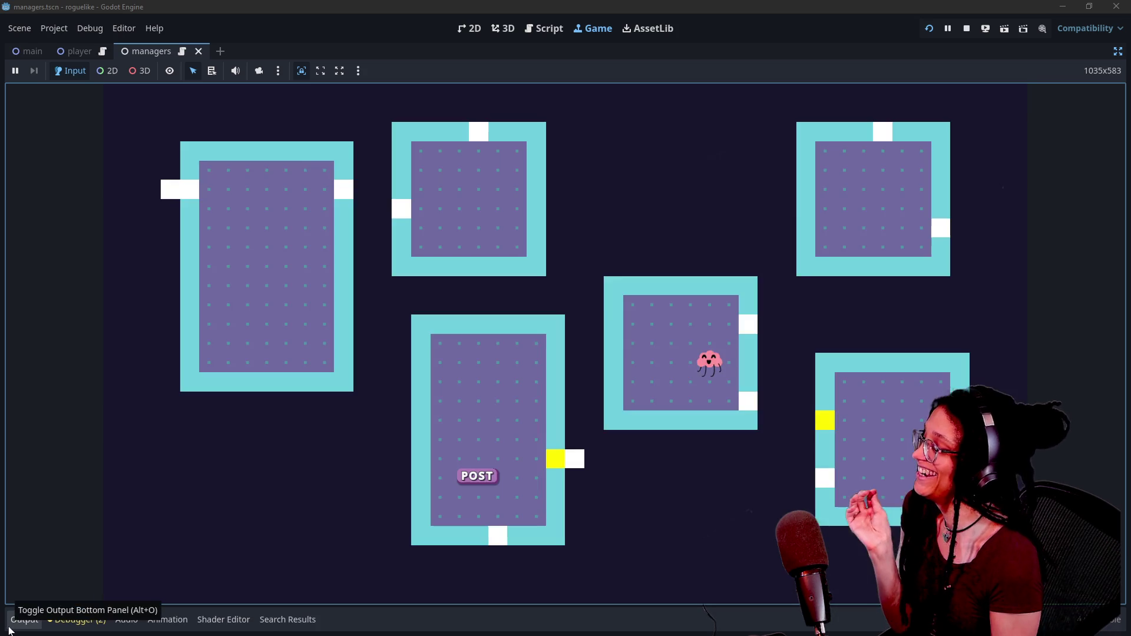
Step: Read the paired-doors log in the Output panel, then stop the game and go back to the script
click(10, 628)
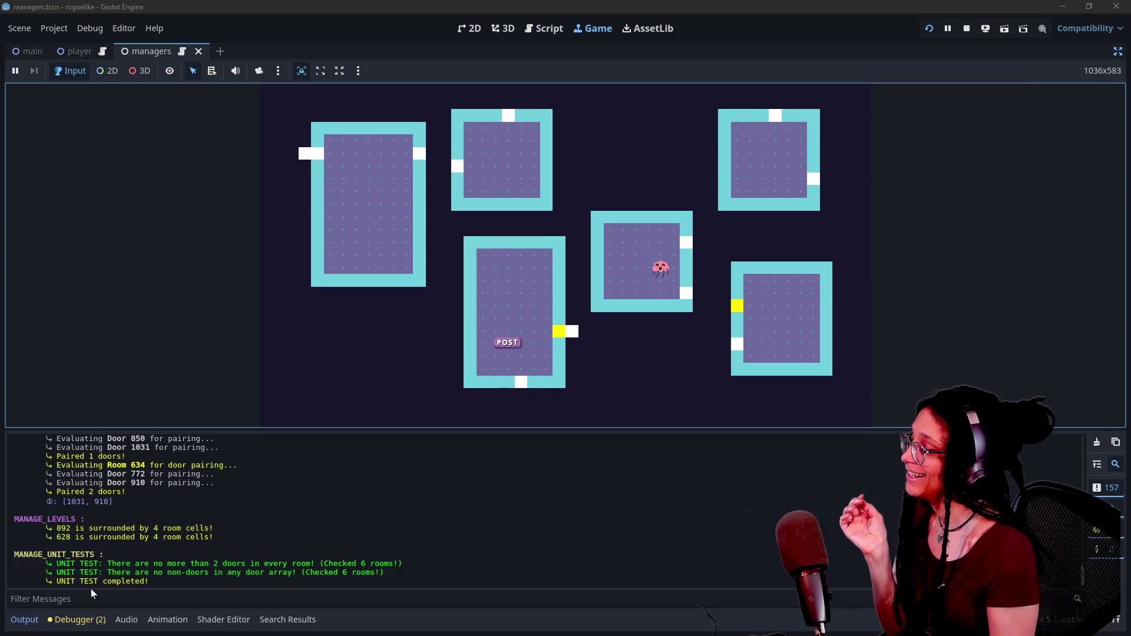
scroll(166, 527, up, 10)
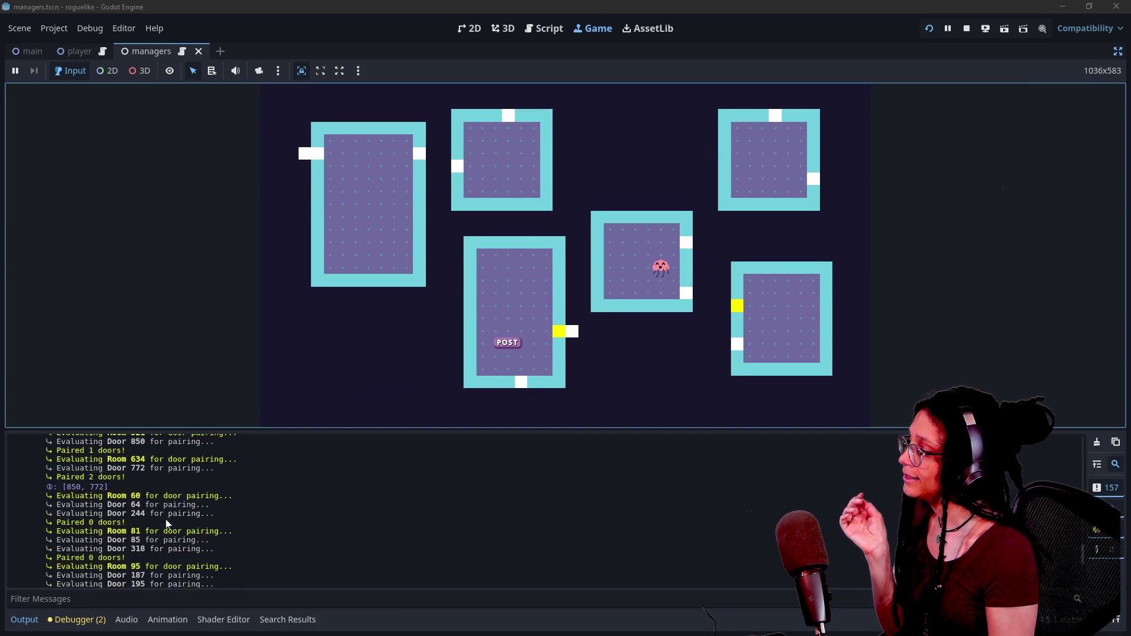
scroll(166, 521, up, 3)
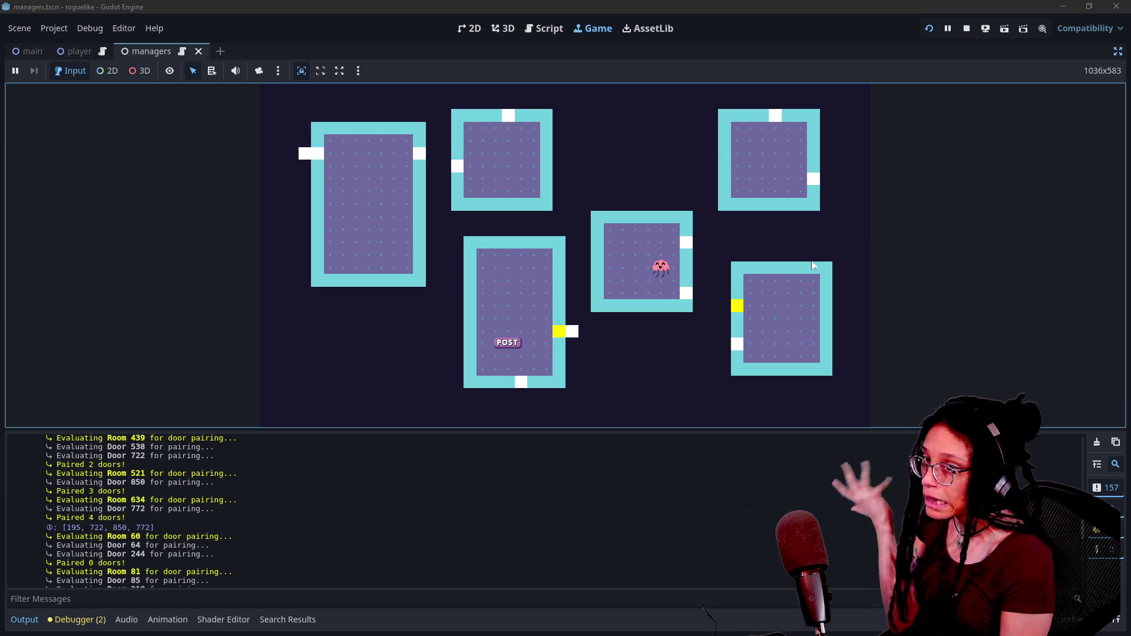
click(970, 33)
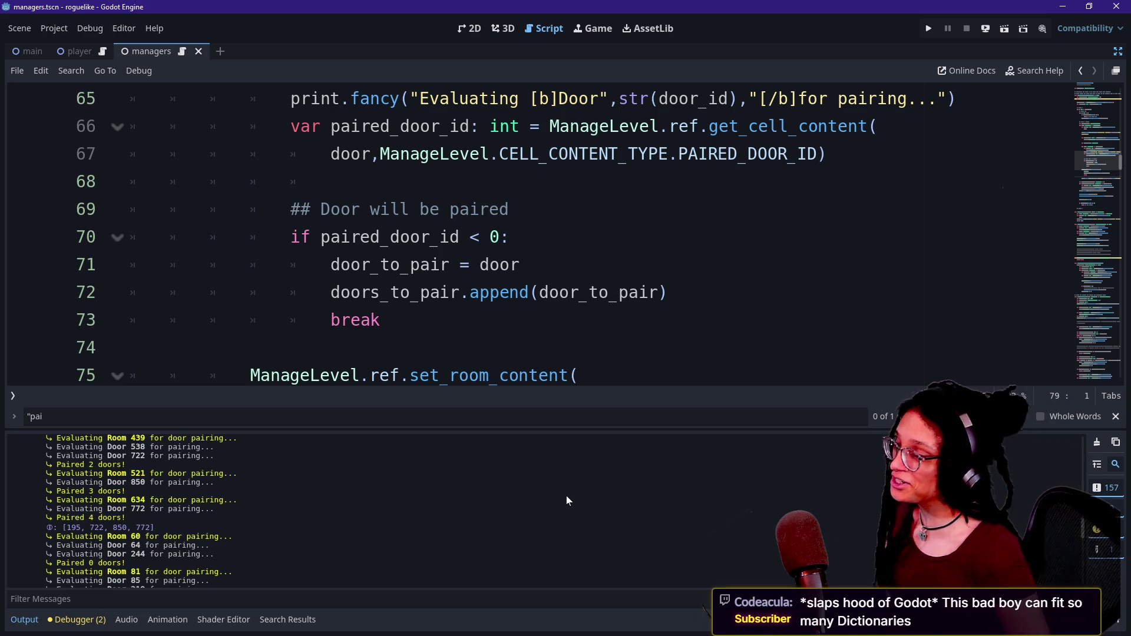
click(381, 320)
Step: Locate the set room content call on line 78, leaving no extra blank line
click(24, 619)
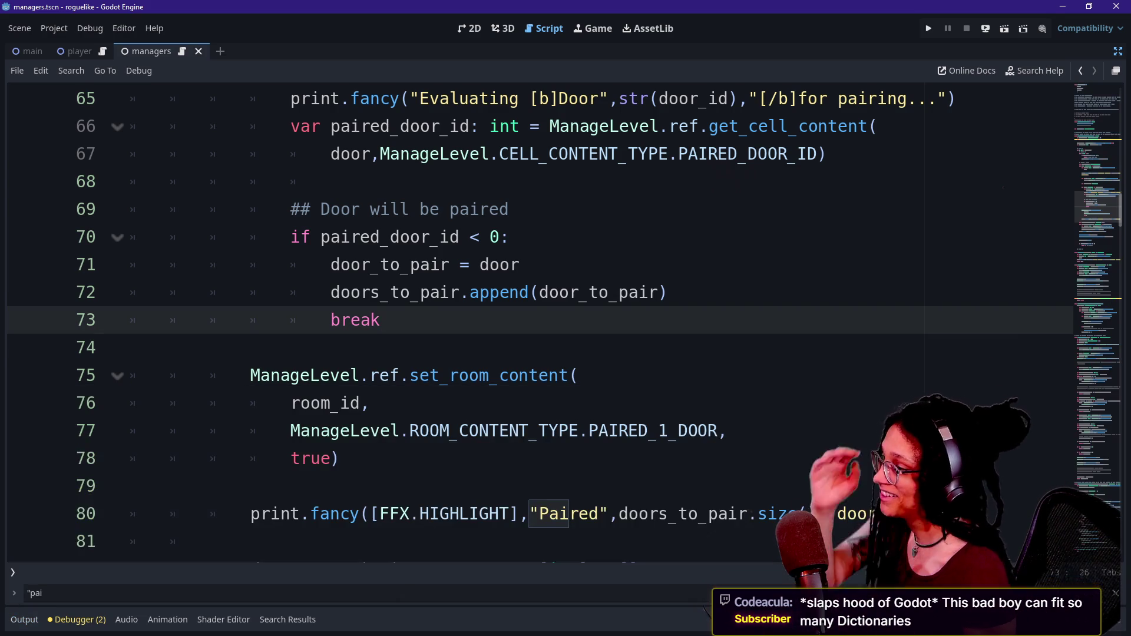
scroll(530, 295, down, 1)
scroll(530, 318, down, 3)
scroll(530, 318, down, 1)
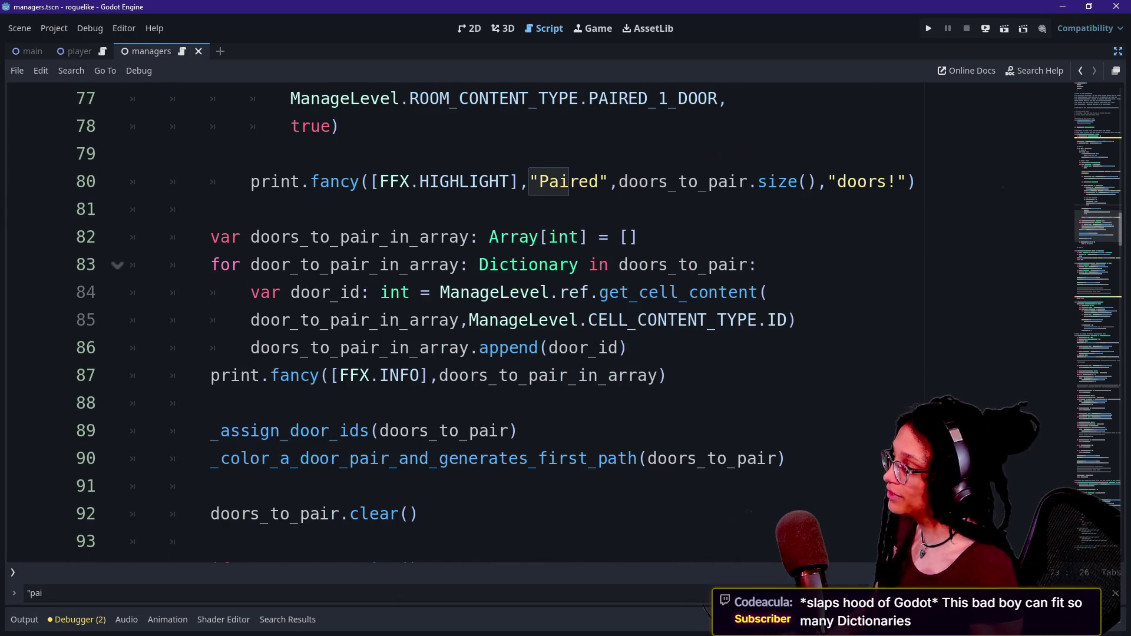
scroll(530, 318, up, 8)
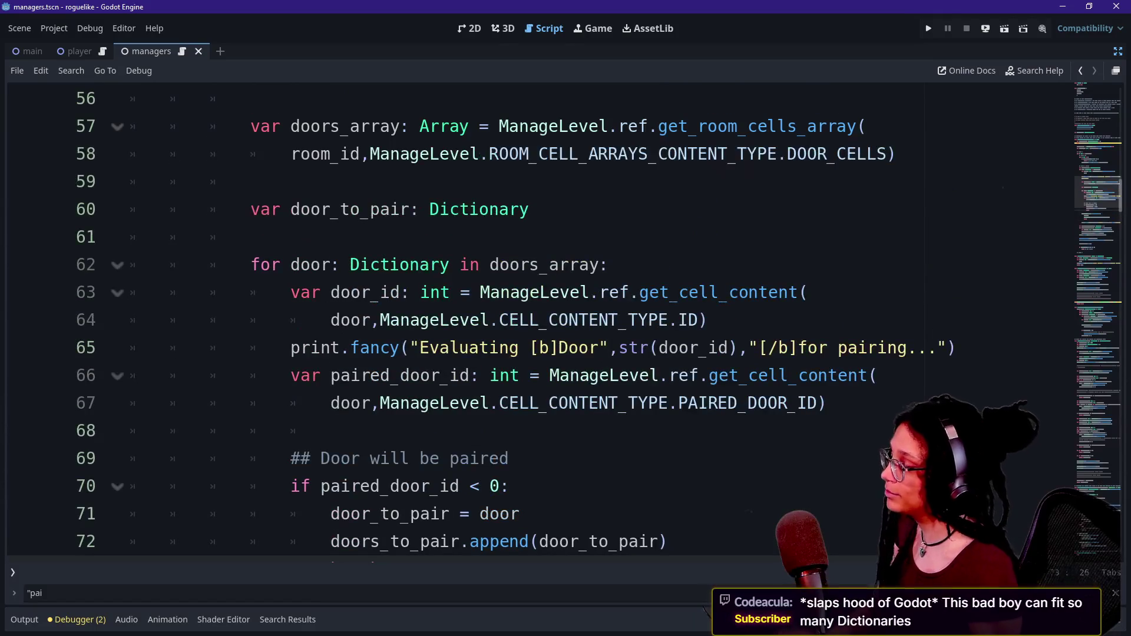
scroll(531, 318, down, 1)
scroll(530, 318, down, 1)
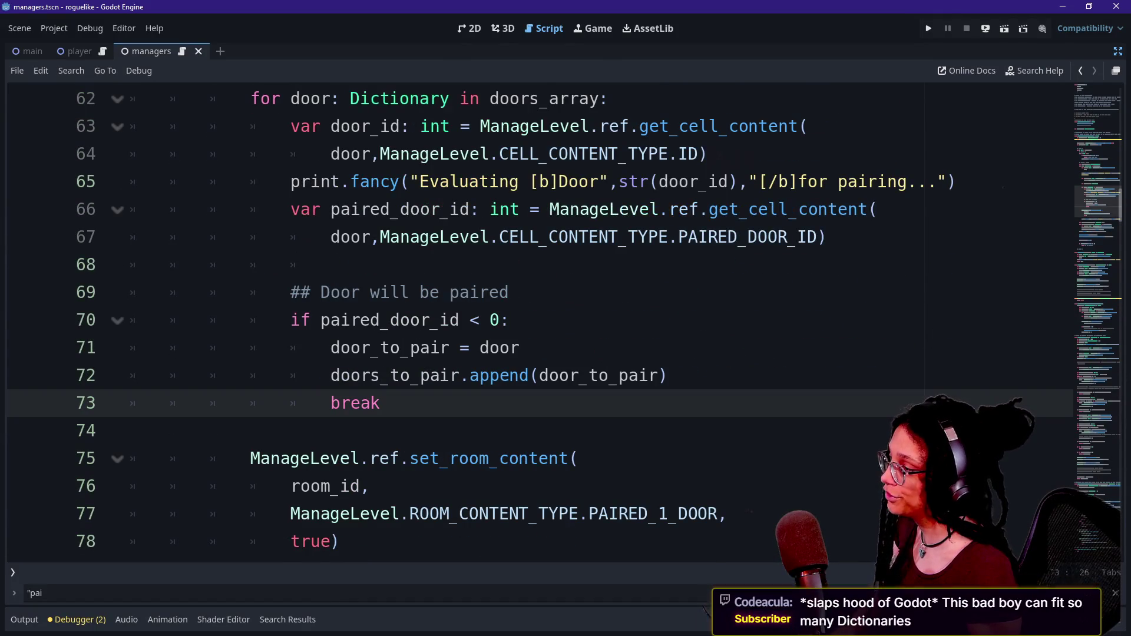
scroll(530, 318, down, 2)
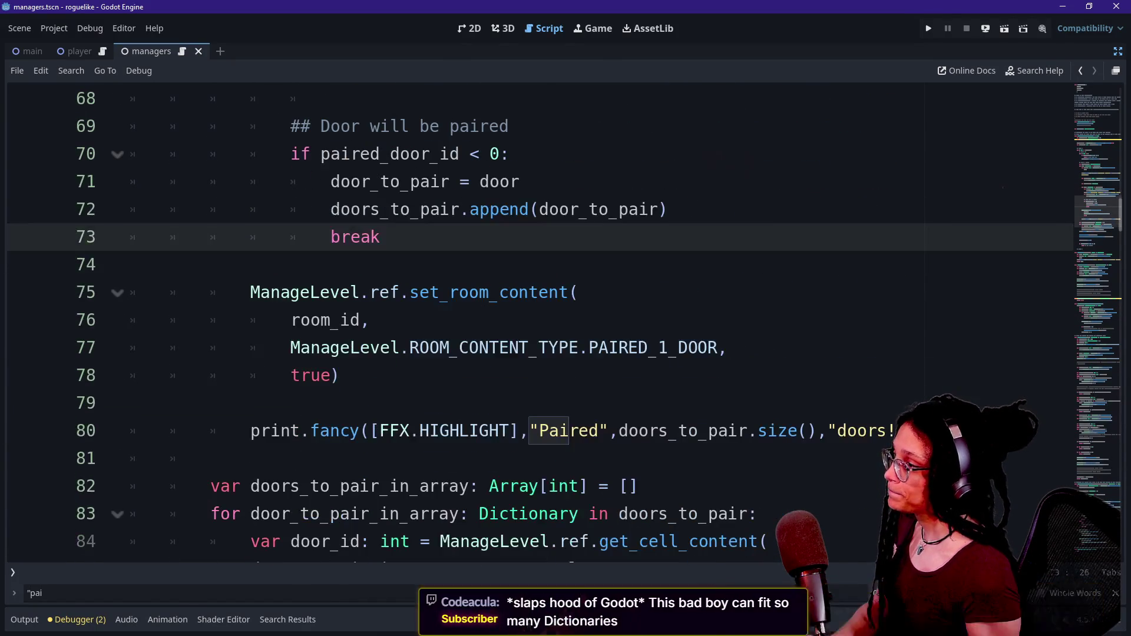
click(340, 375)
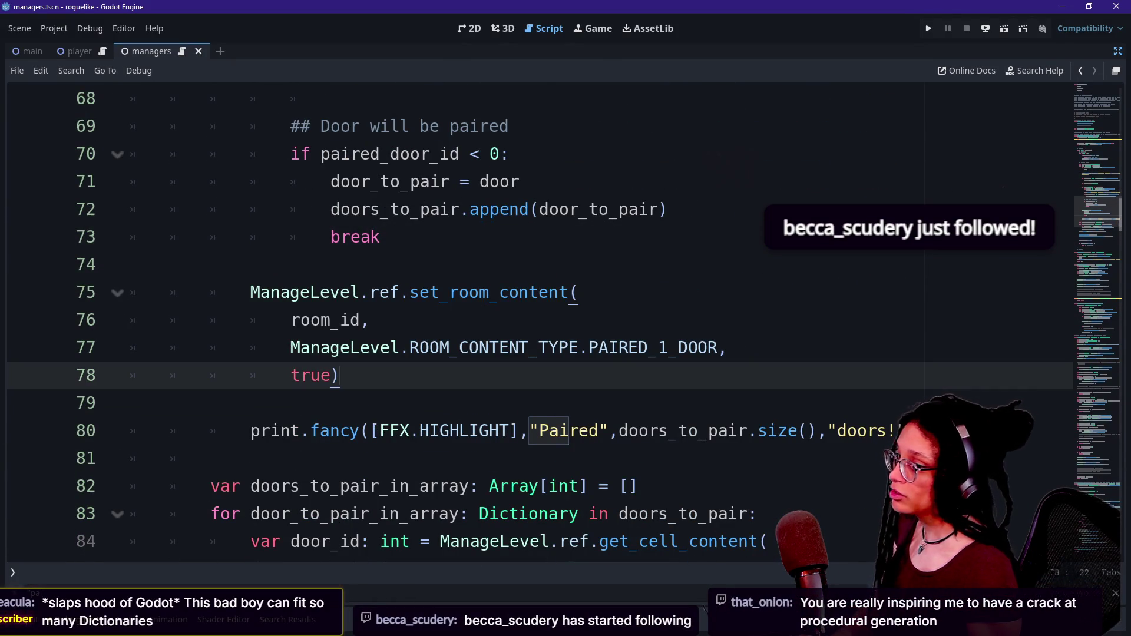
key(Return)
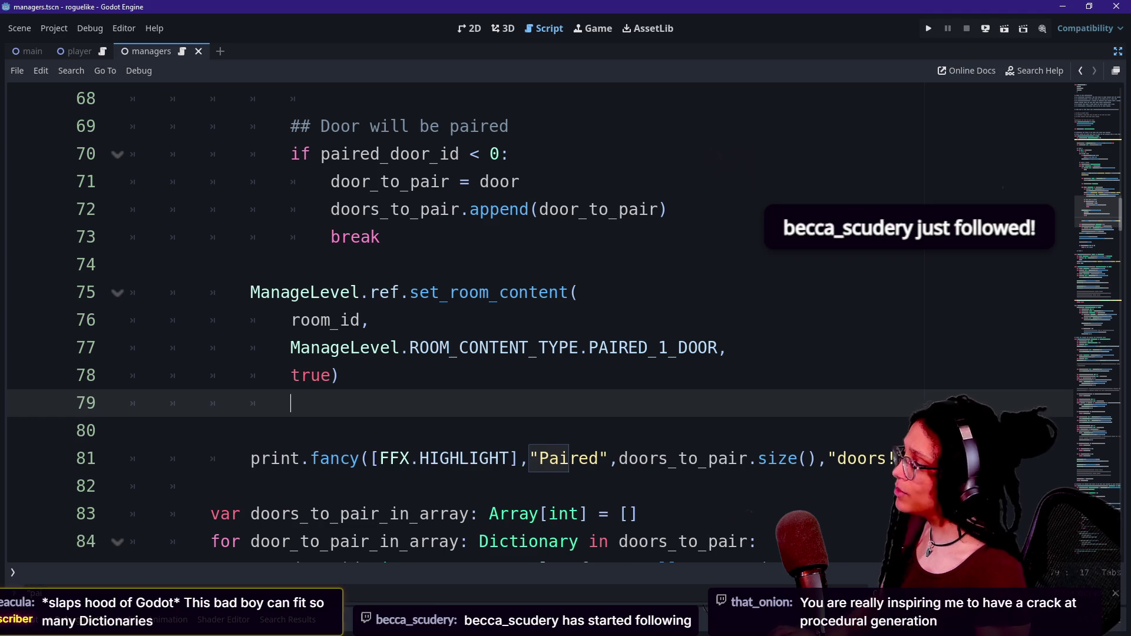
key(BackSpace)
key(BackSpace)
key(BackSpace)
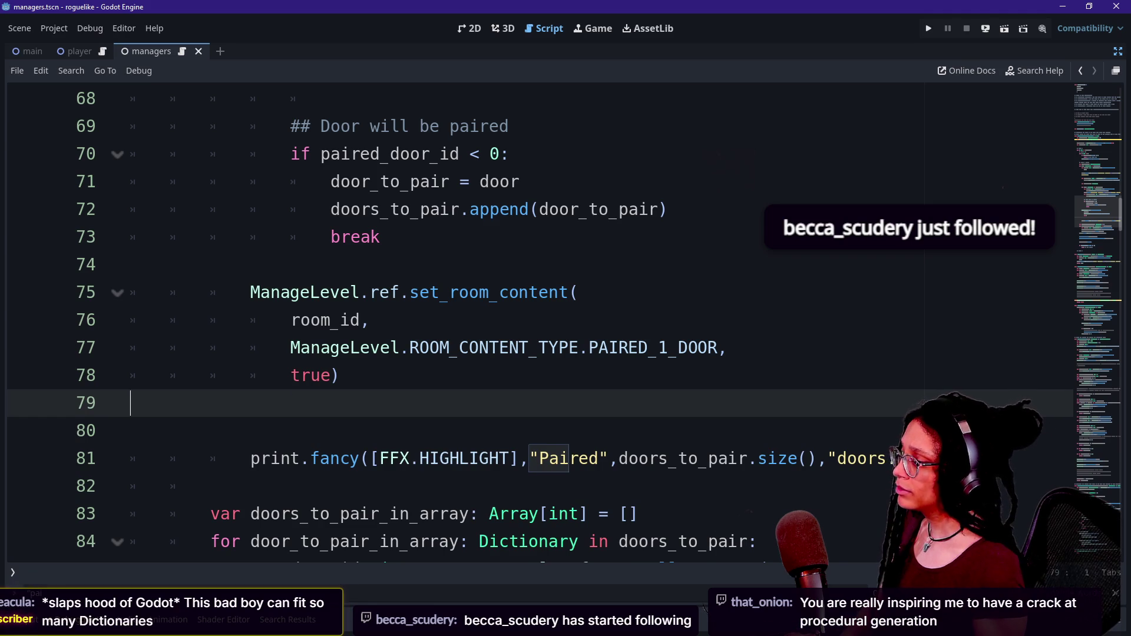
Step: Add queue_array.clear() below the Paired print and rerun the project
key(Down)
key(Down)
key(End)
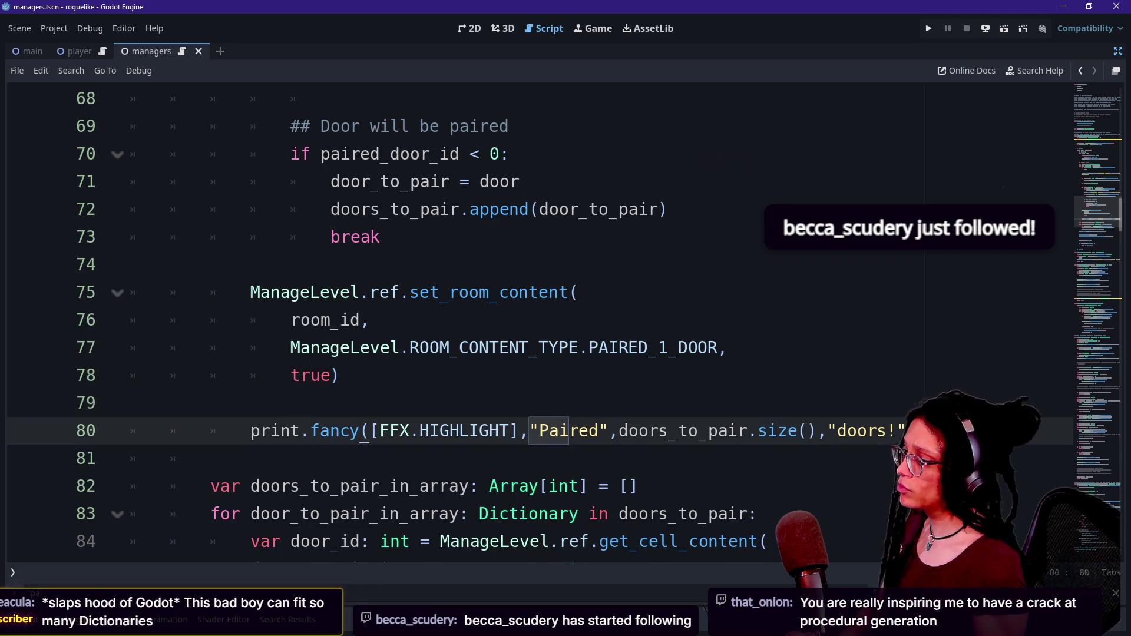
key(Return)
key(Return)
text(qu)
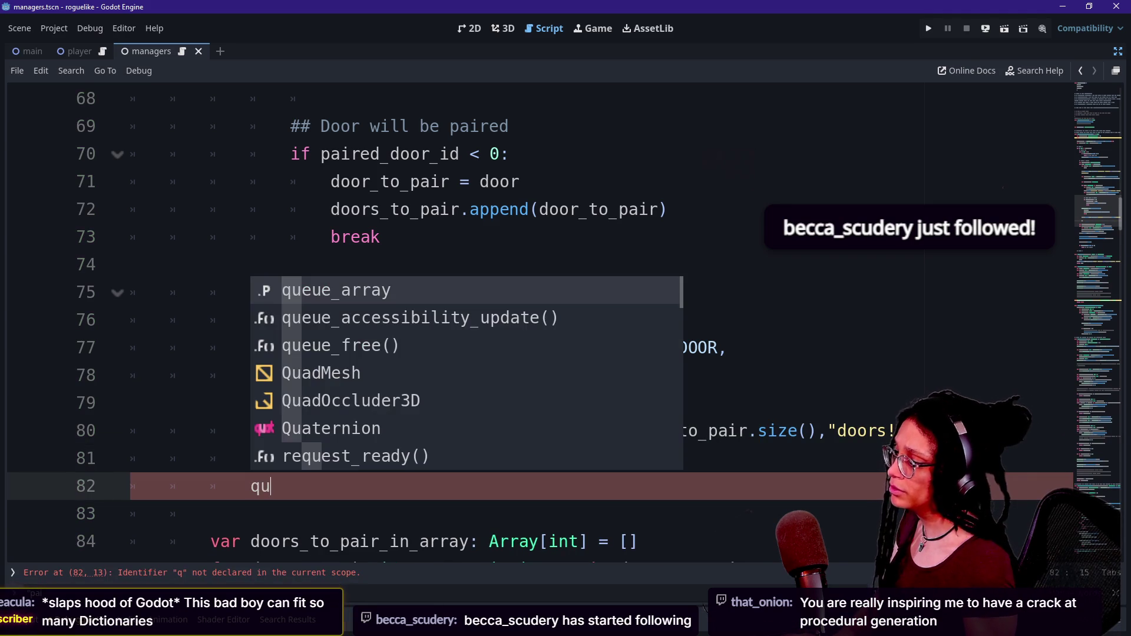
key(Return)
text(.clear)
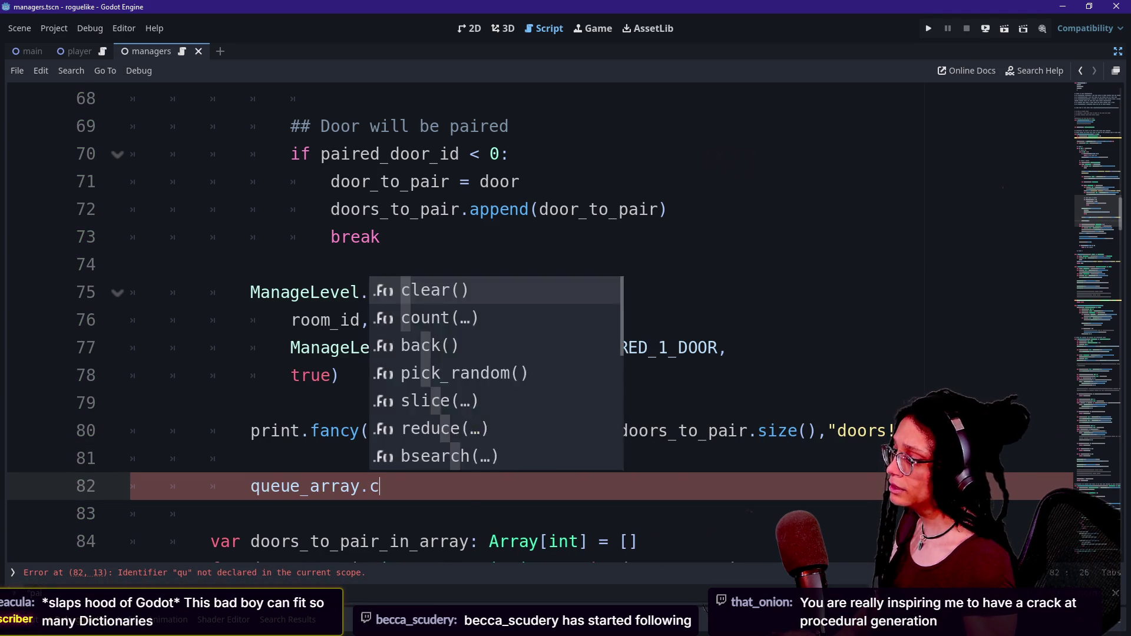
key(Return)
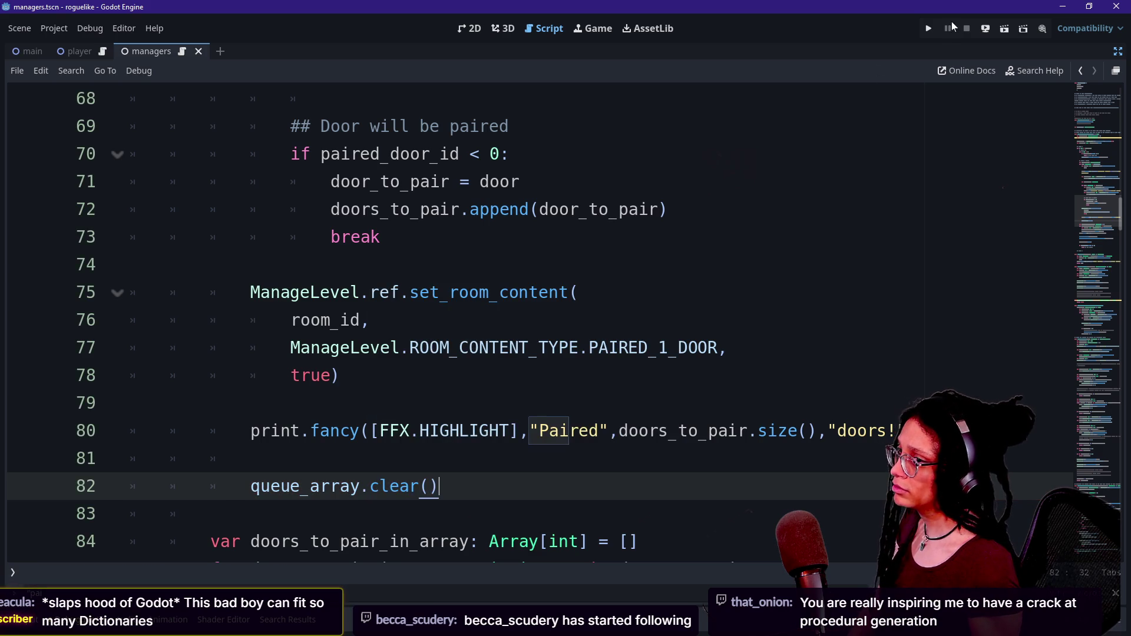
click(935, 29)
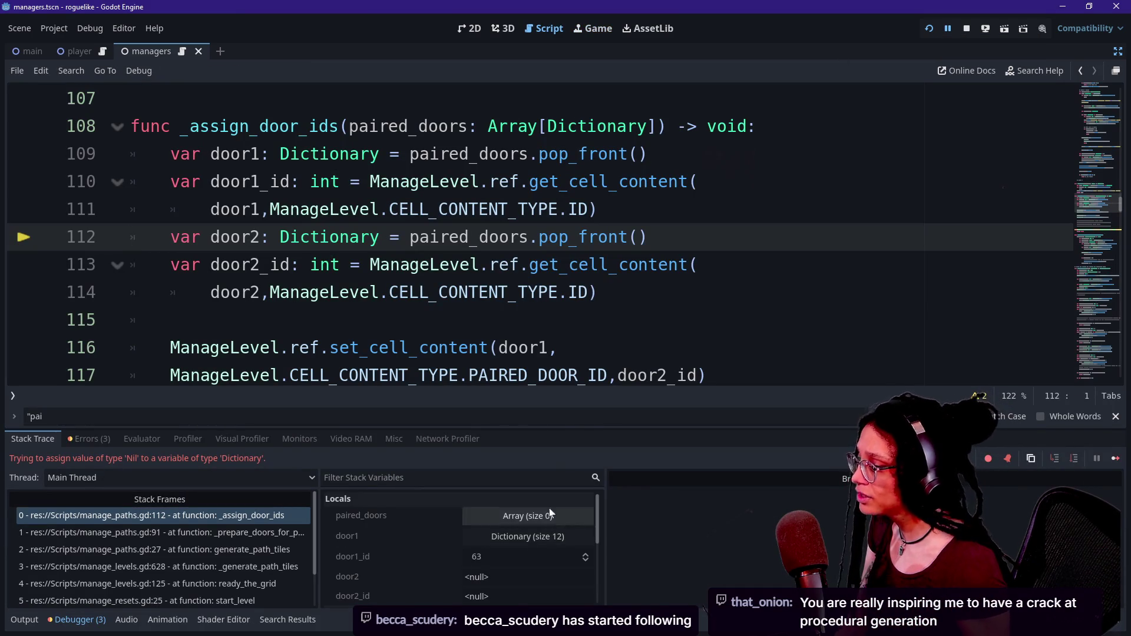
scroll(530, 235, up, 1)
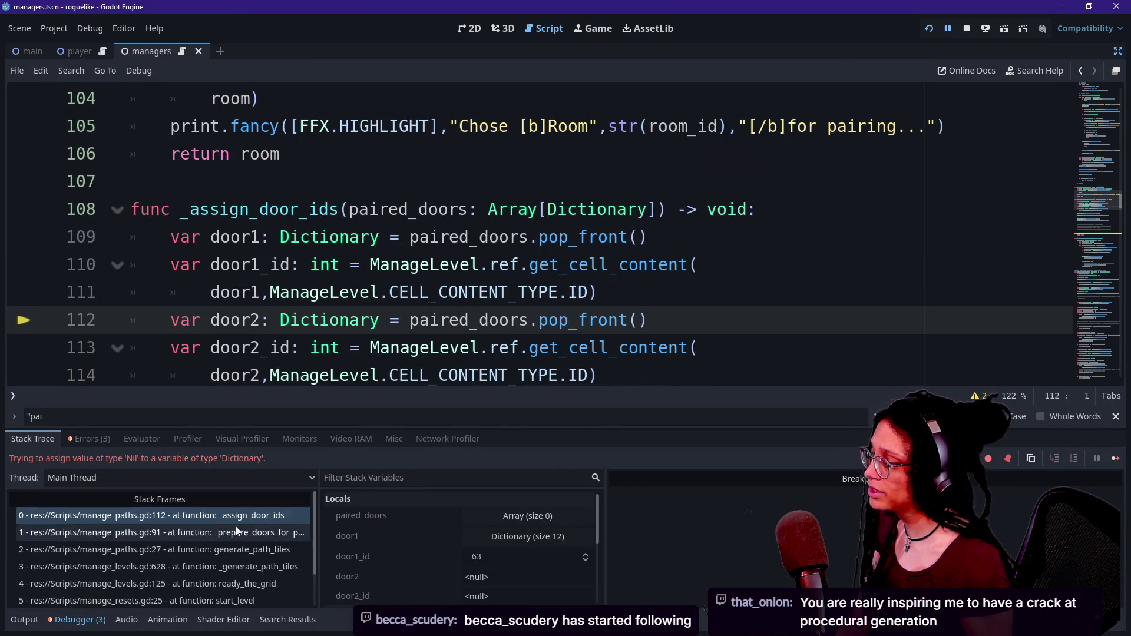
click(300, 532)
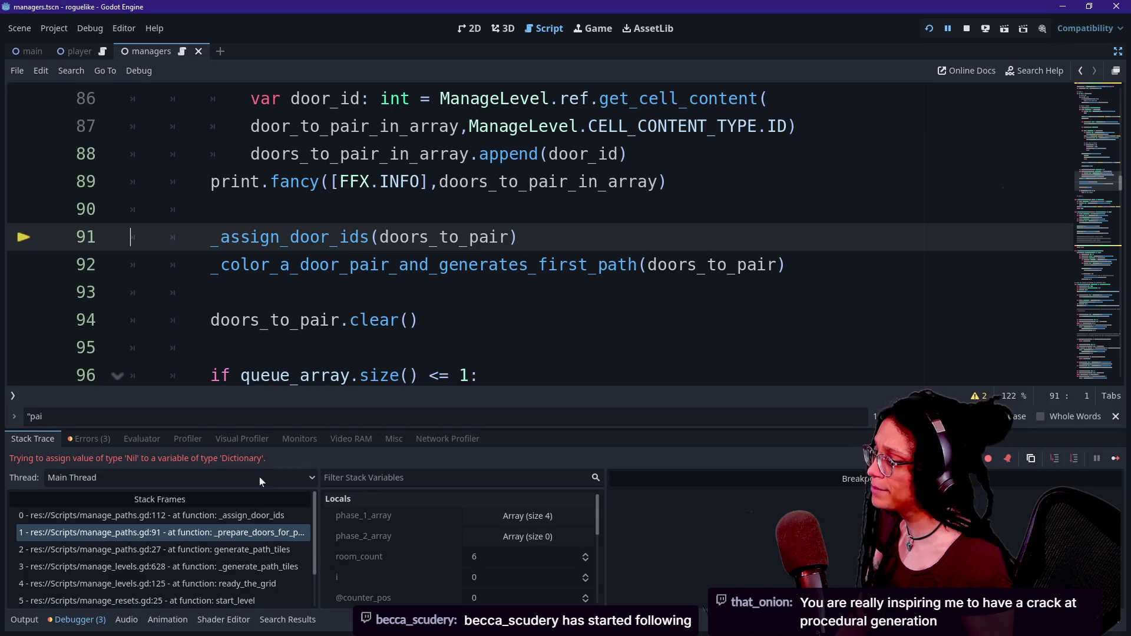
click(242, 549)
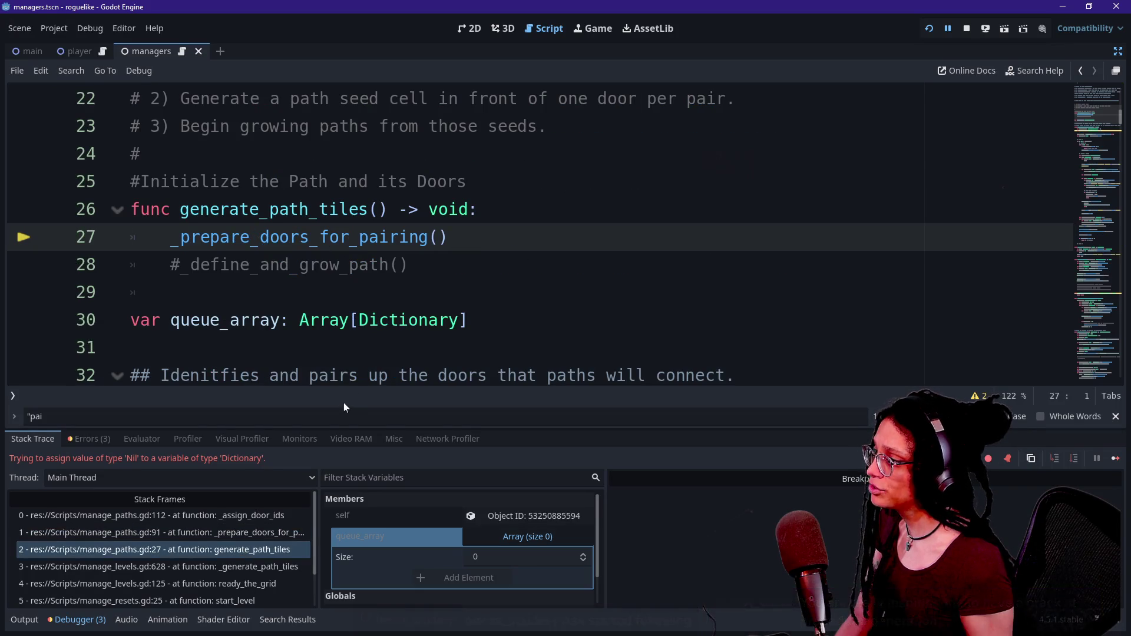
click(267, 568)
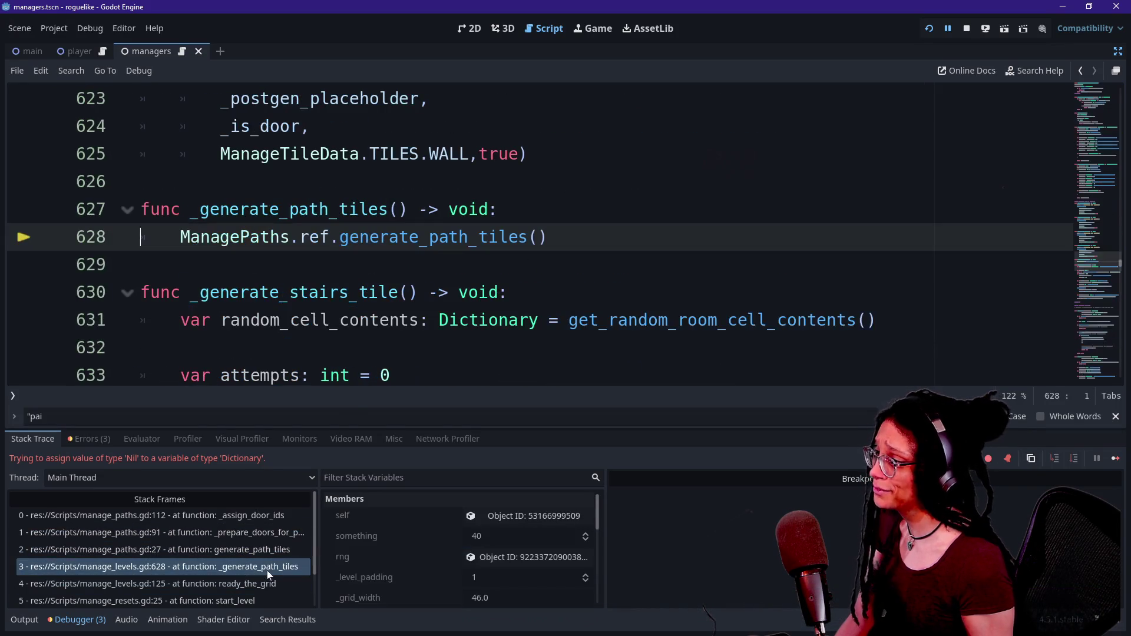
click(268, 584)
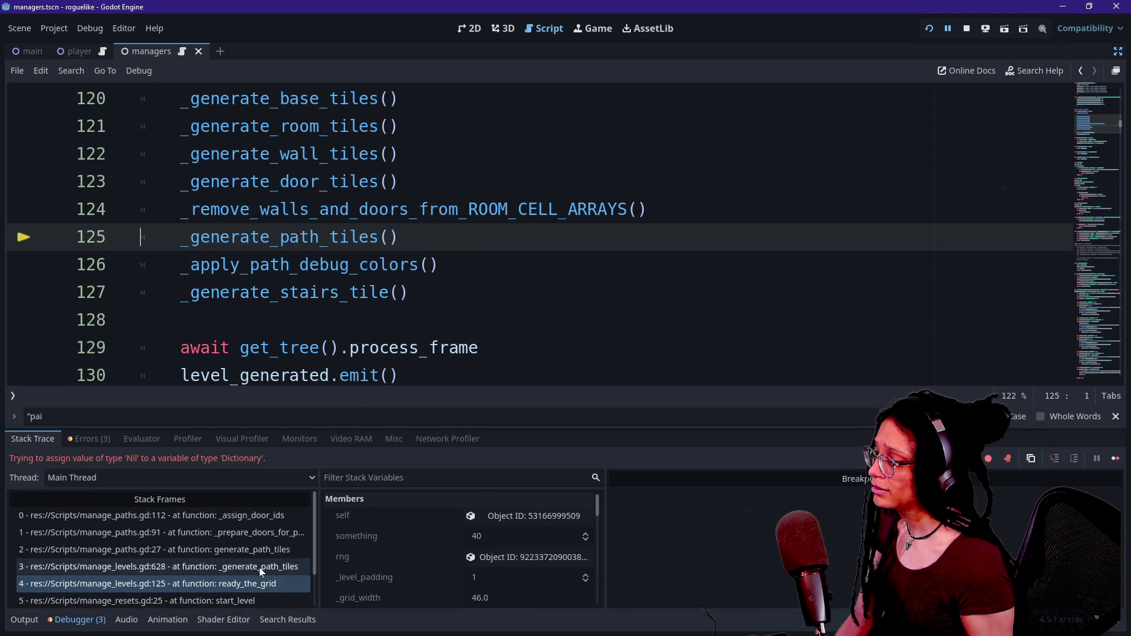
click(260, 567)
click(261, 549)
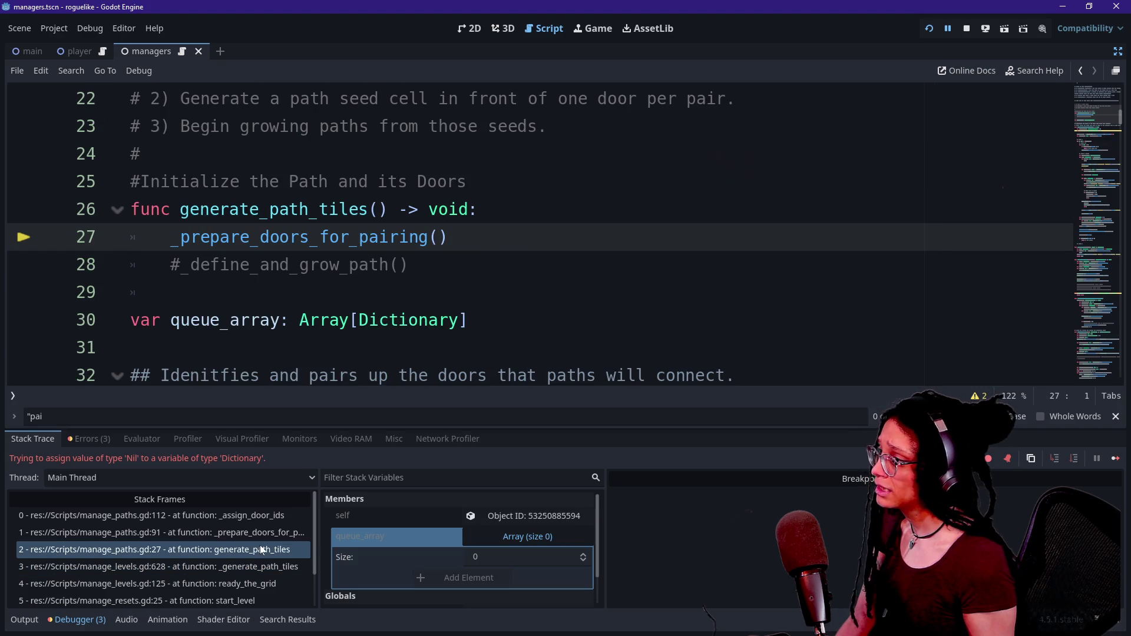
click(233, 533)
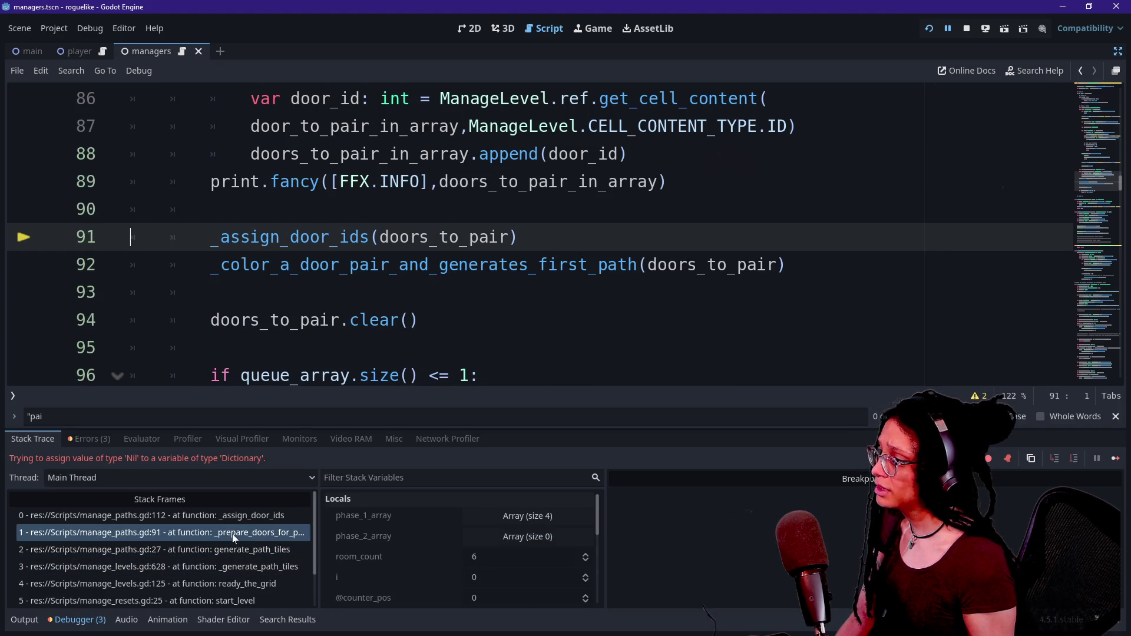
click(211, 209)
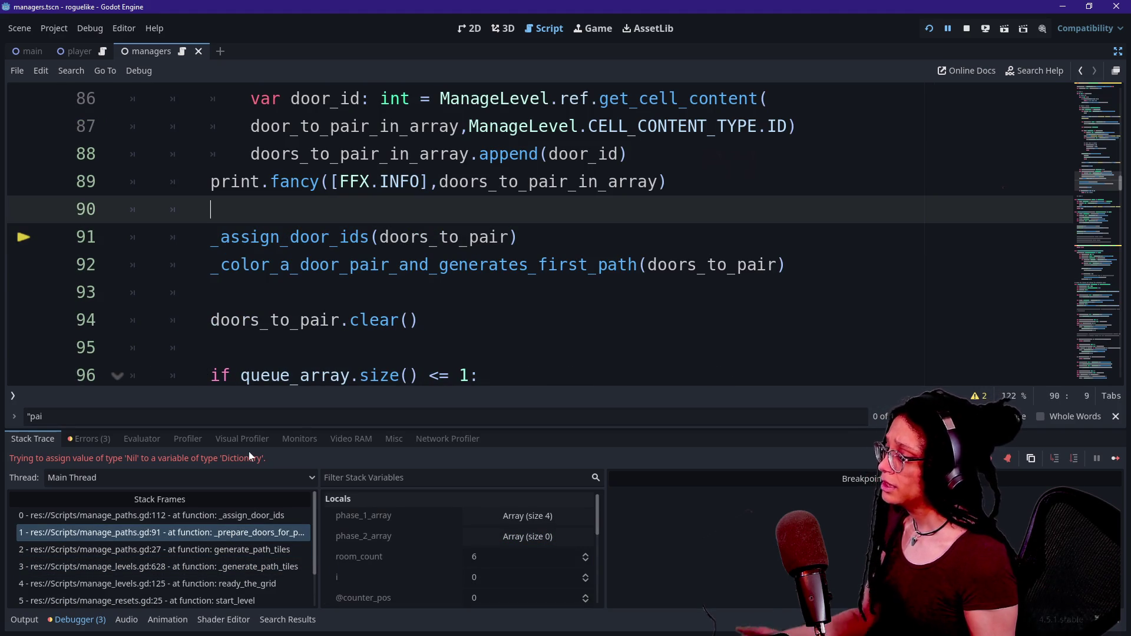
scroll(447, 557, down, 1)
scroll(448, 556, down, 4)
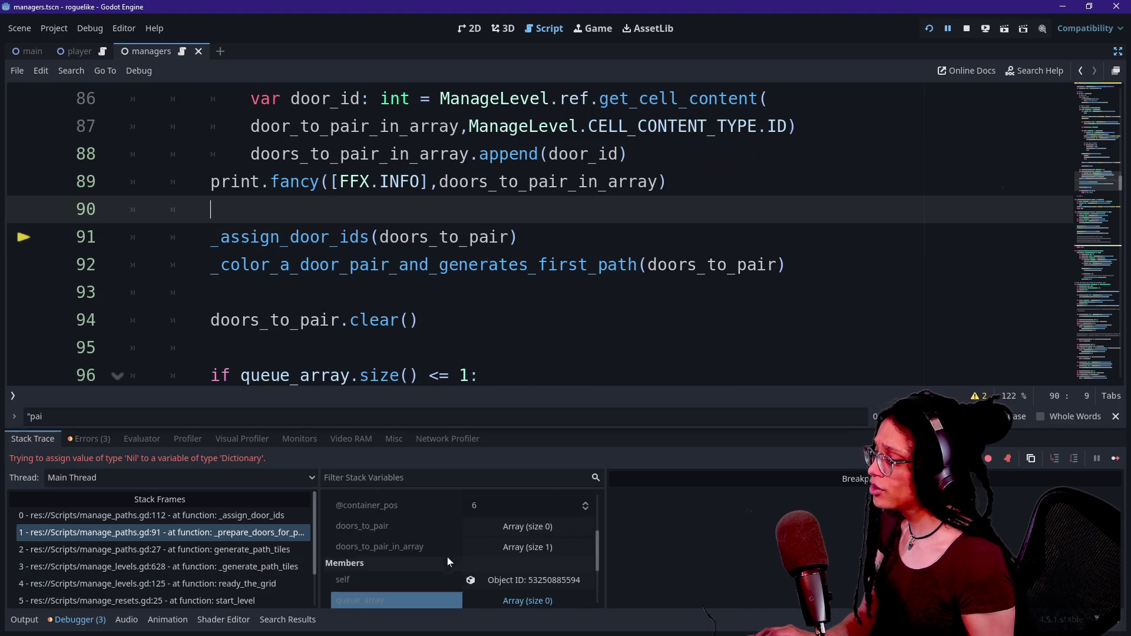
scroll(447, 557, up, 1)
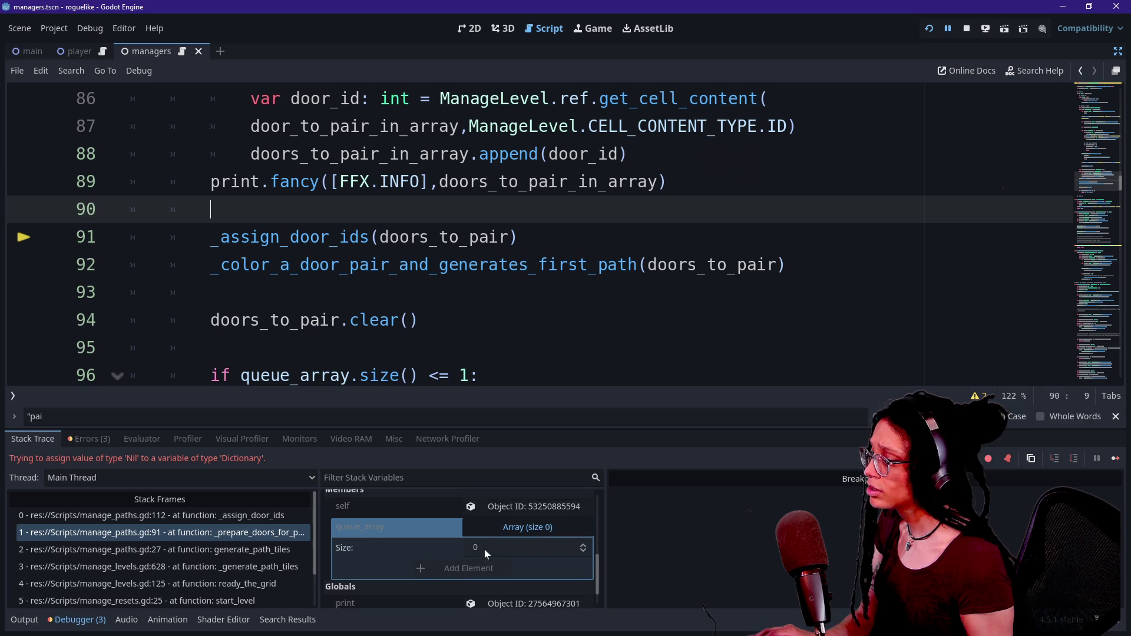
click(521, 527)
scroll(377, 265, up, 1)
scroll(565, 233, up, 5)
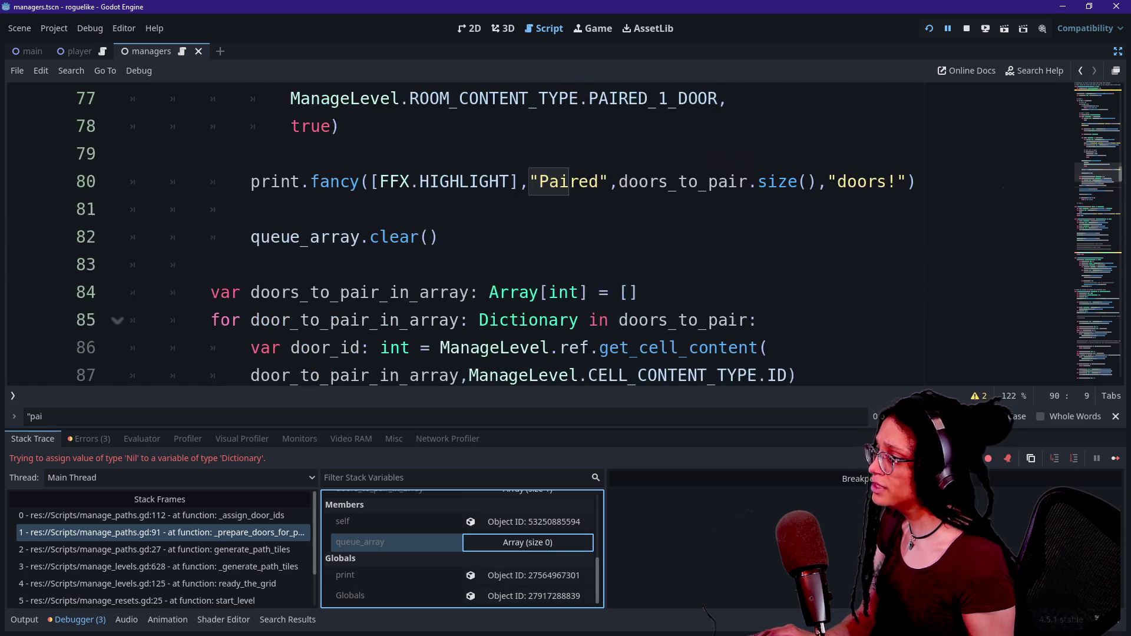
scroll(564, 234, down, 4)
scroll(564, 234, down, 4)
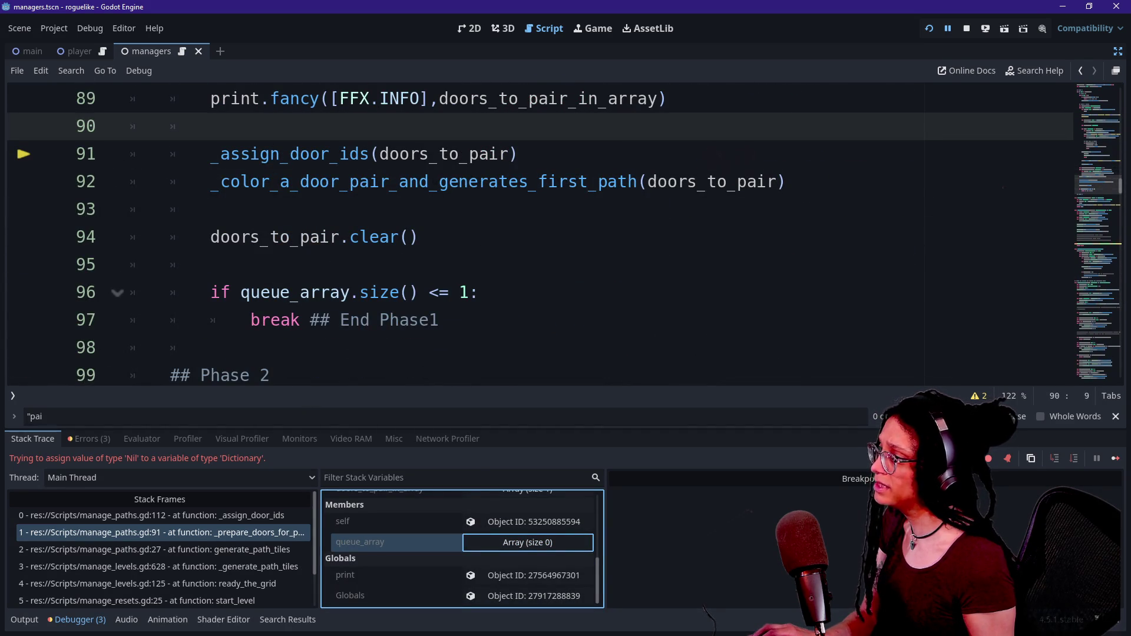
Step: Take out the queue_array size check lines below doors_to_pair.clear()
drag(439, 320, 211, 292)
mouse_move(210, 348)
mouse_down()
mouse_move(211, 264)
mouse_move(211, 292)
mouse_up()
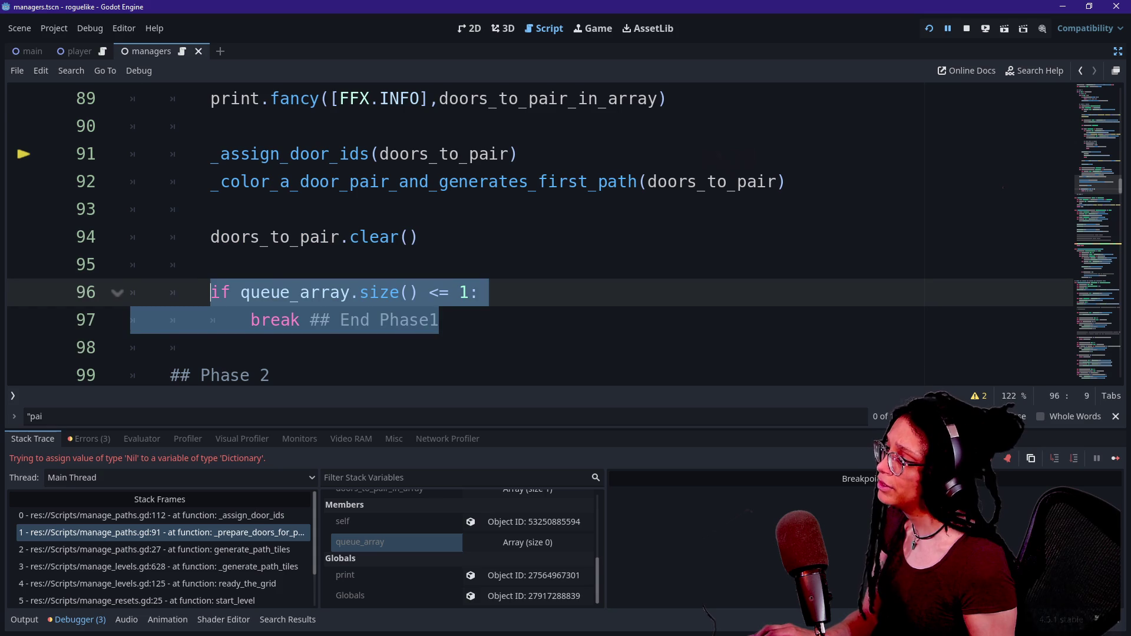
click(211, 293)
drag(211, 154, 210, 265)
click(211, 264)
click(211, 347)
drag(439, 319, 211, 264)
key(ctrl+c)
key(BackSpace)
key(BackSpace)
key(BackSpace)
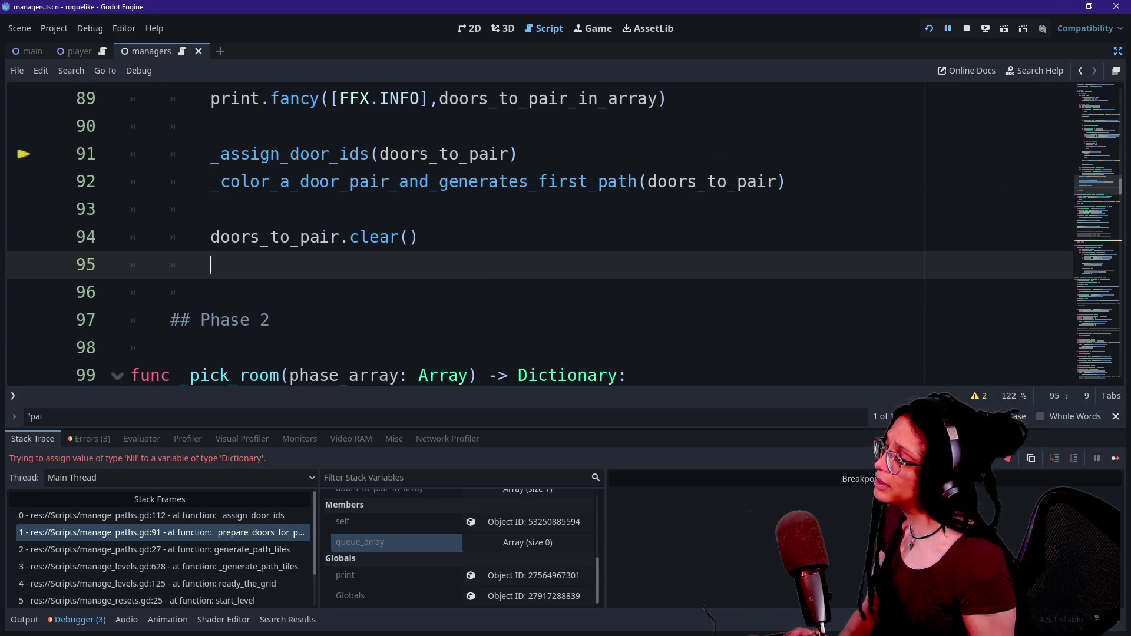
Step: Paste the size check on line 48 after the Phase 1.1 loop and restart the game
scroll(277, 239, up, 3)
scroll(277, 239, up, 6)
scroll(539, 235, up, 6)
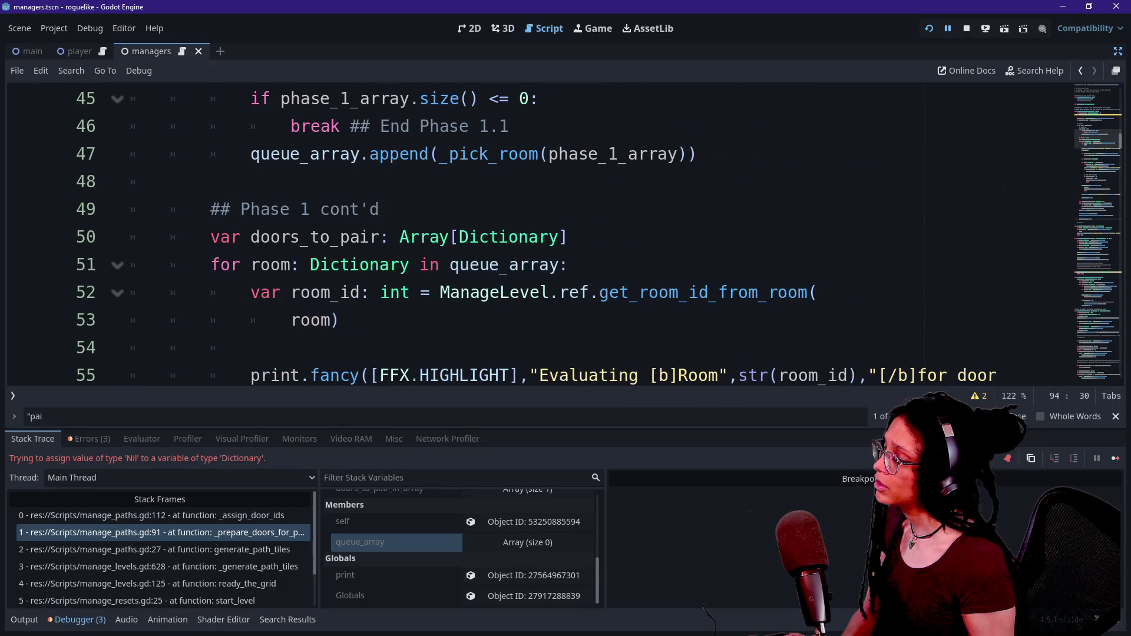
click(489, 154)
click(489, 182)
scroll(489, 237, up, 3)
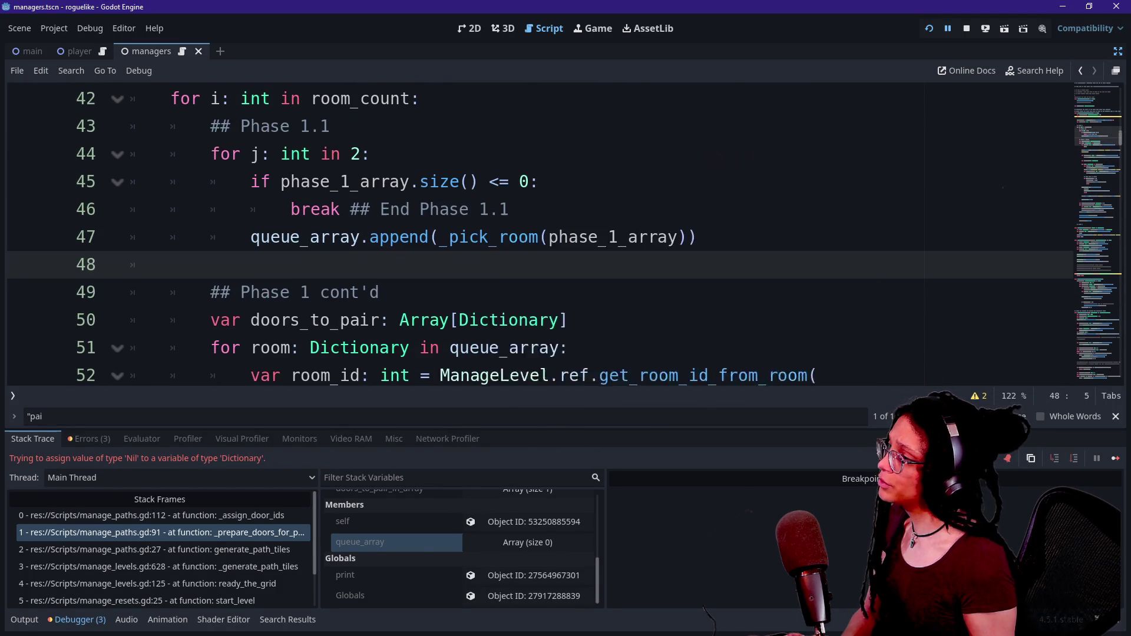
mouse_move(489, 237)
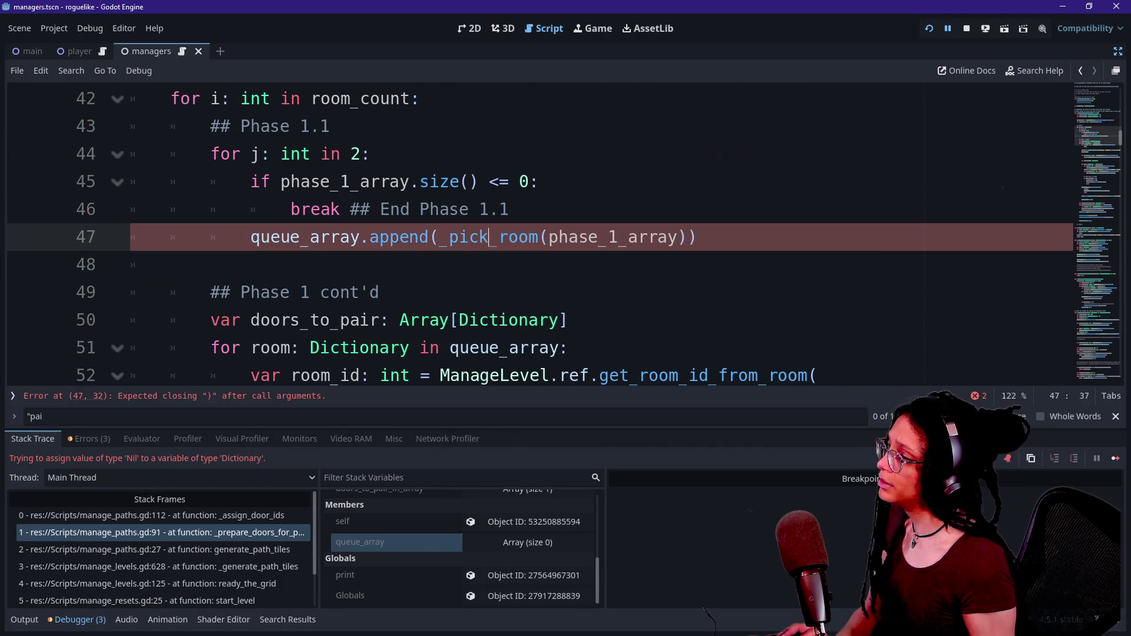
drag(436, 237, 419, 264)
click(419, 265)
key(ctrl+v)
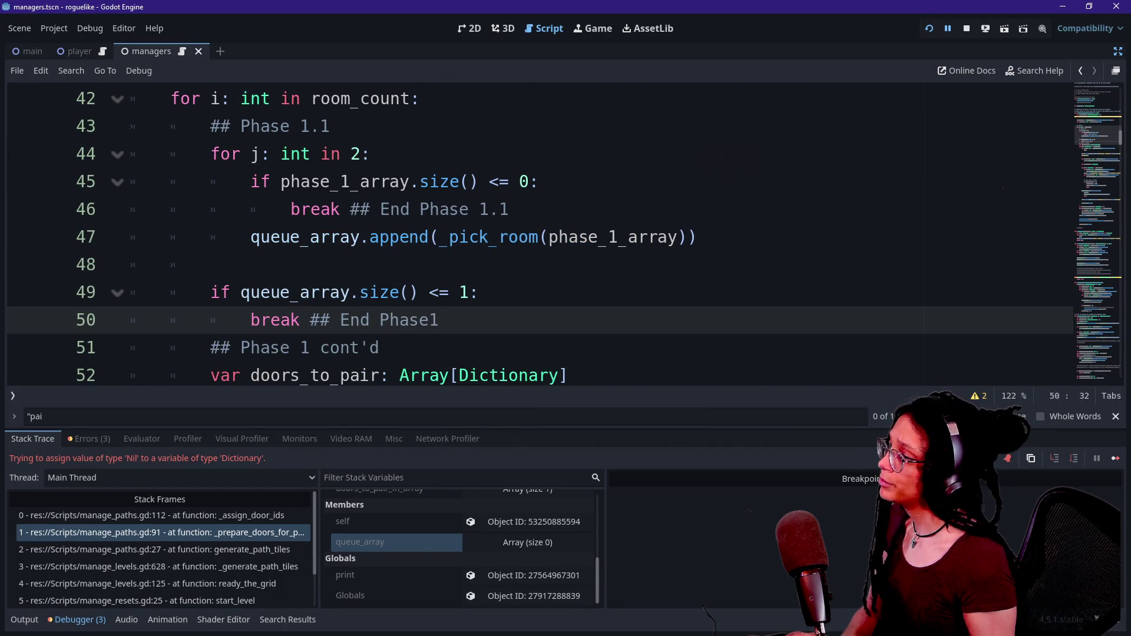
text(1)
key(Return)
click(931, 29)
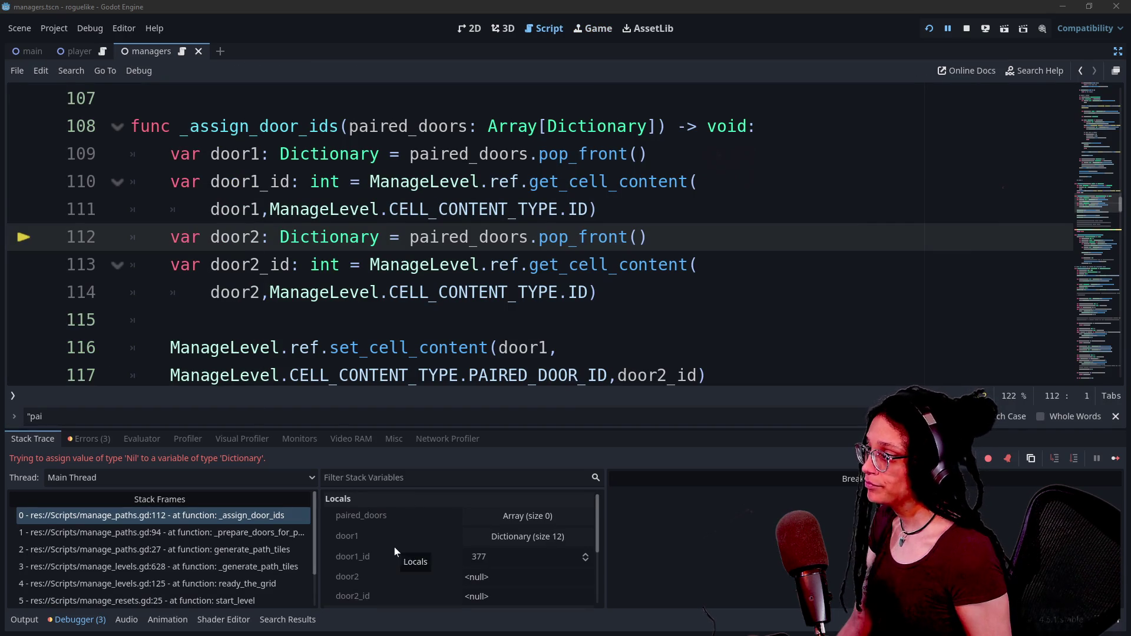
Step: Inspect the _prepare_doors_for_pairing frame at line 94 and the code around queue_array.clear()
scroll(394, 548, down, 1)
click(181, 532)
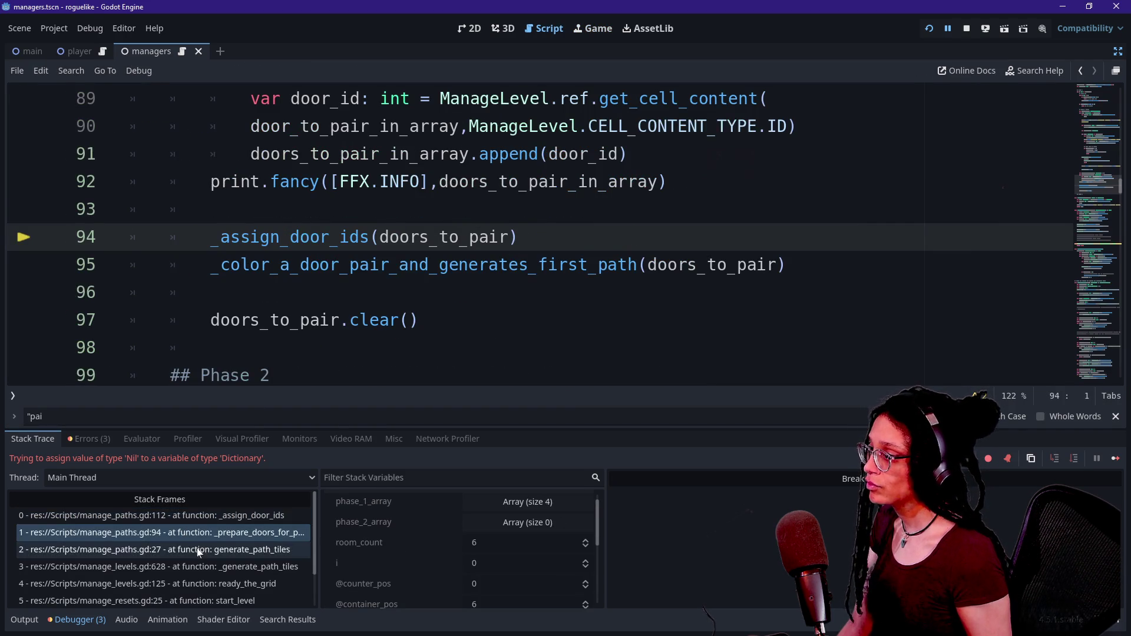
scroll(235, 312, up, 2)
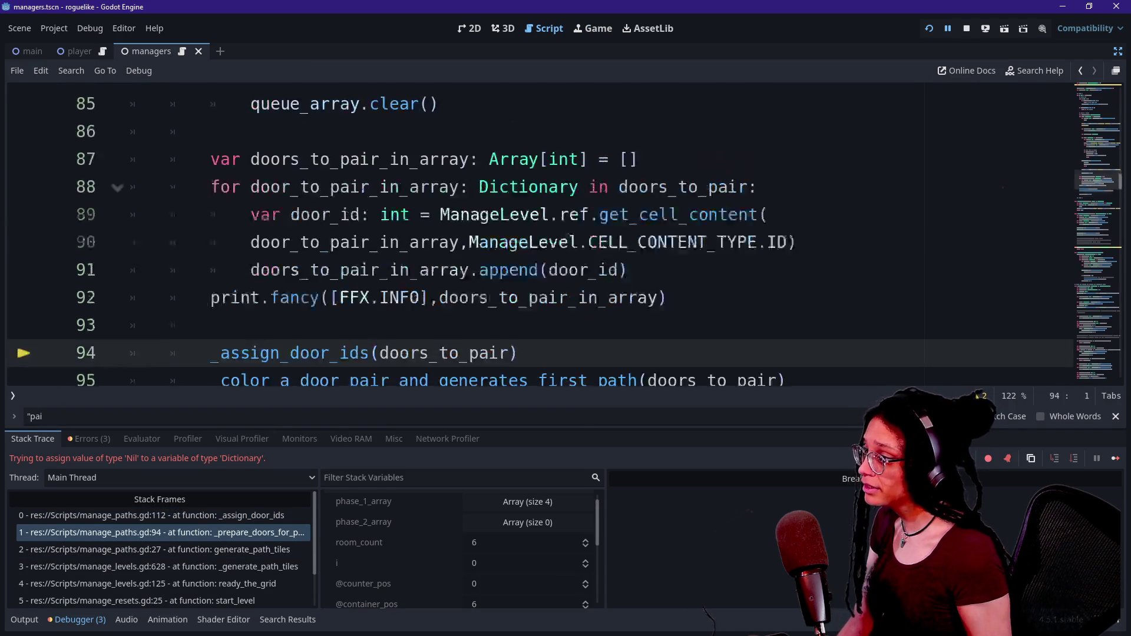
scroll(235, 312, down, 3)
scroll(236, 312, up, 1)
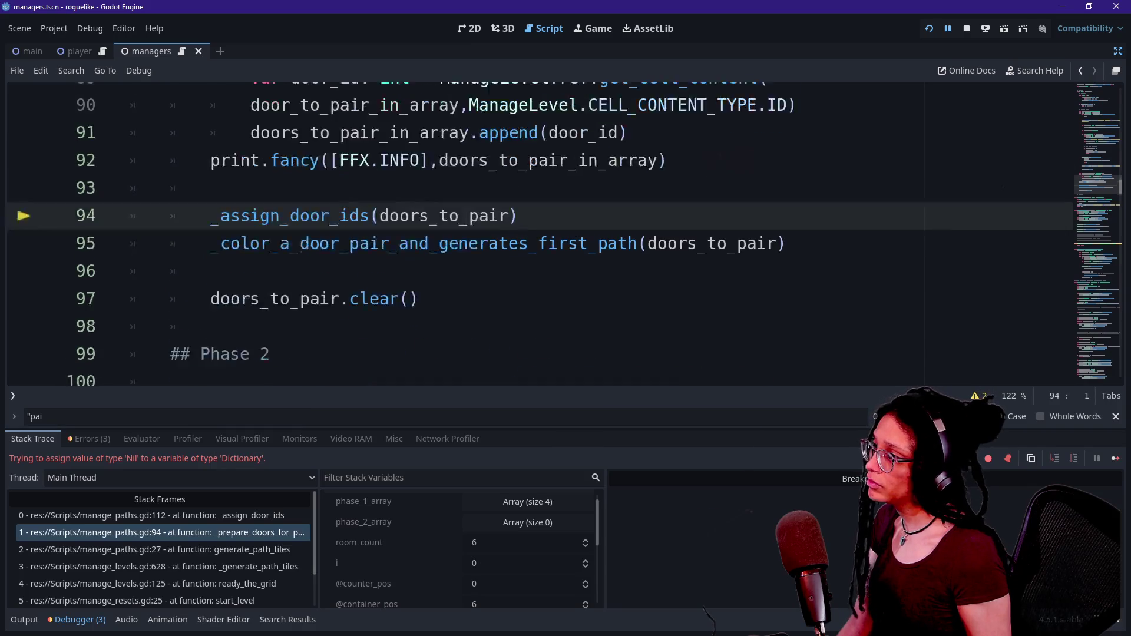
scroll(236, 312, down, 2)
scroll(236, 312, up, 2)
scroll(530, 235, up, 4)
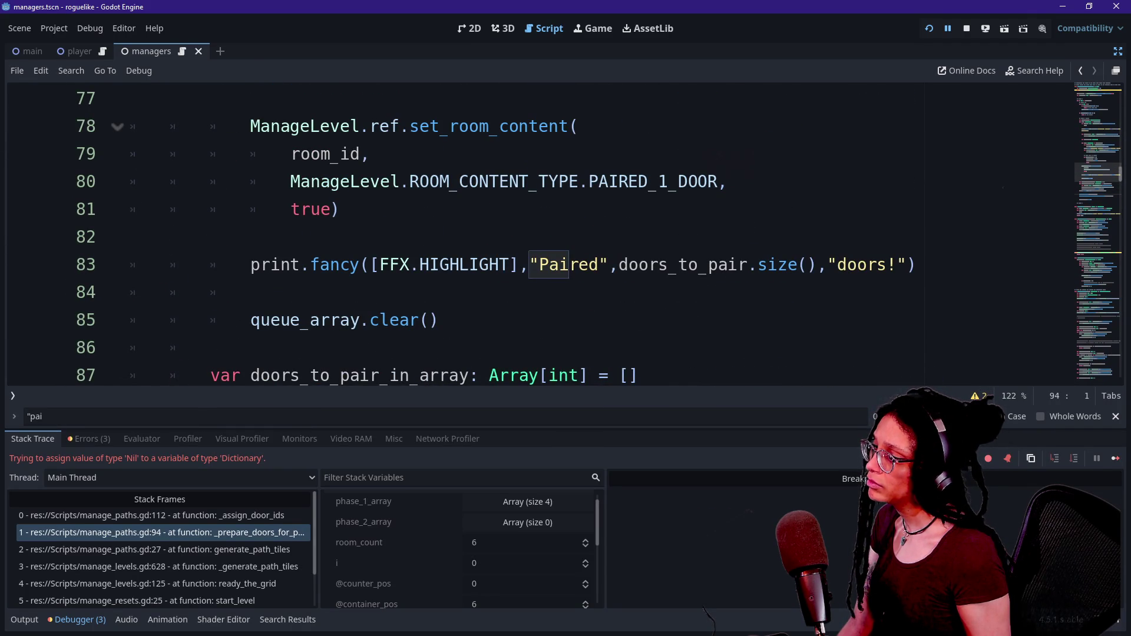
click(439, 320)
scroll(386, 565, down, 5)
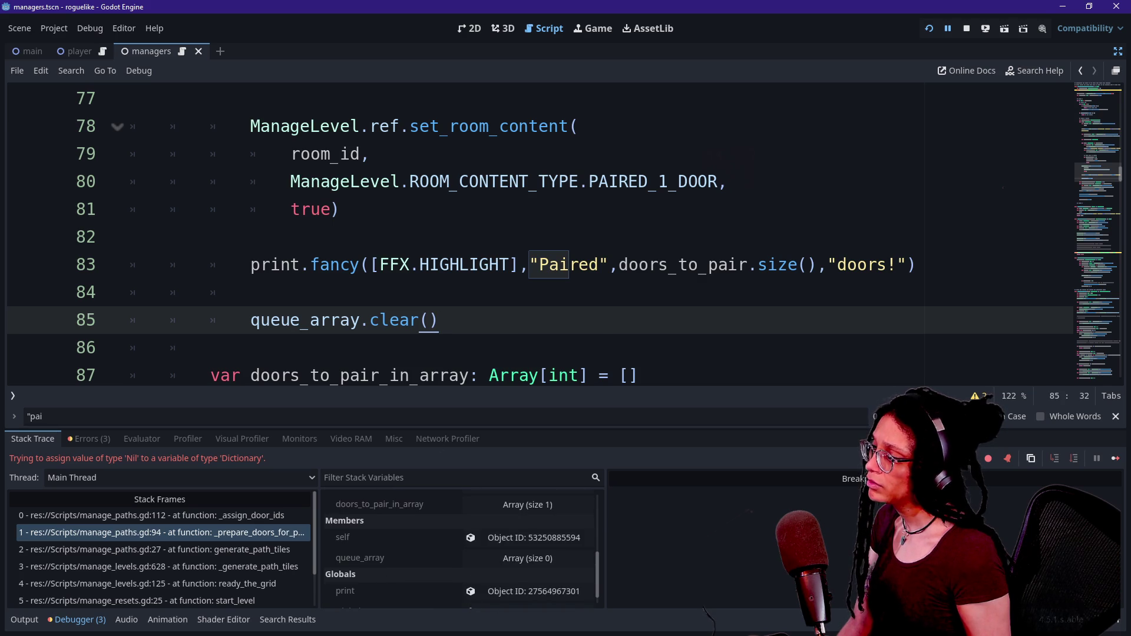
scroll(530, 235, down, 2)
scroll(565, 236, down, 2)
scroll(565, 236, up, 10)
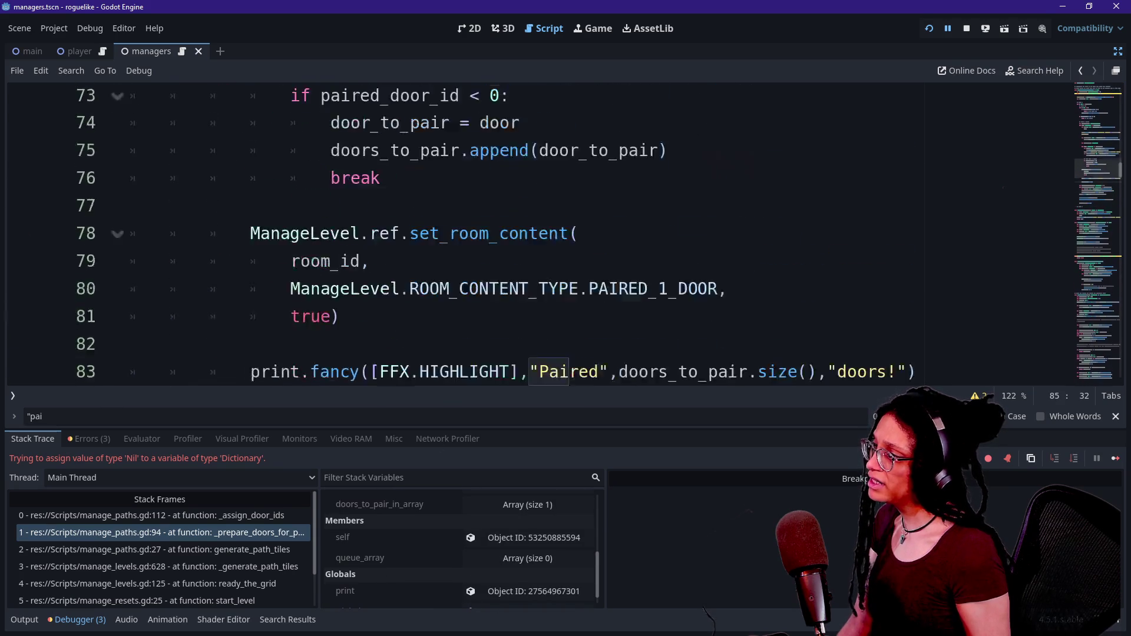
scroll(565, 236, up, 4)
Step: Move the size check from lines 49–50 to the blank line above _assign_door_ids and rerun
click(251, 209)
key(Down)
key(Down)
drag(439, 237, 211, 181)
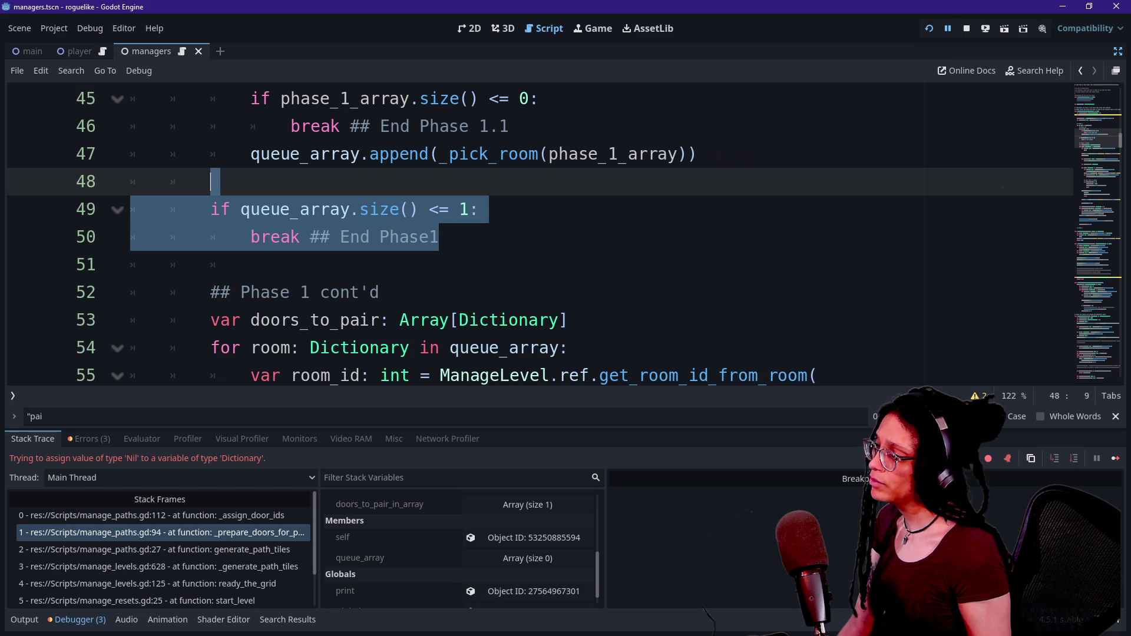
scroll(489, 347, down, 9)
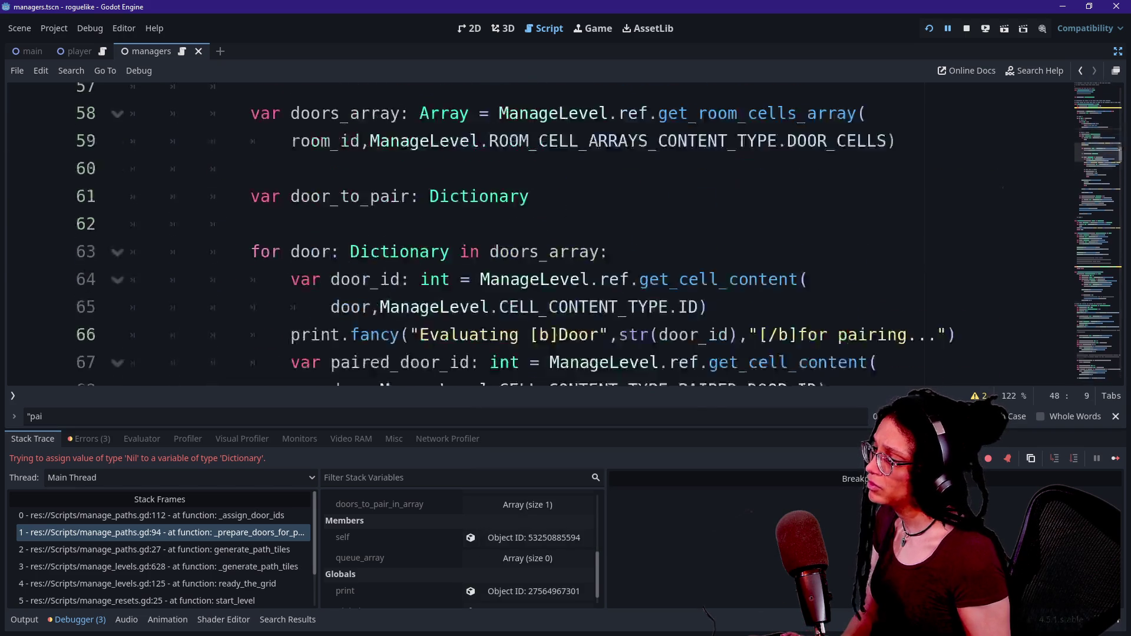
scroll(489, 236, down, 4)
click(490, 236)
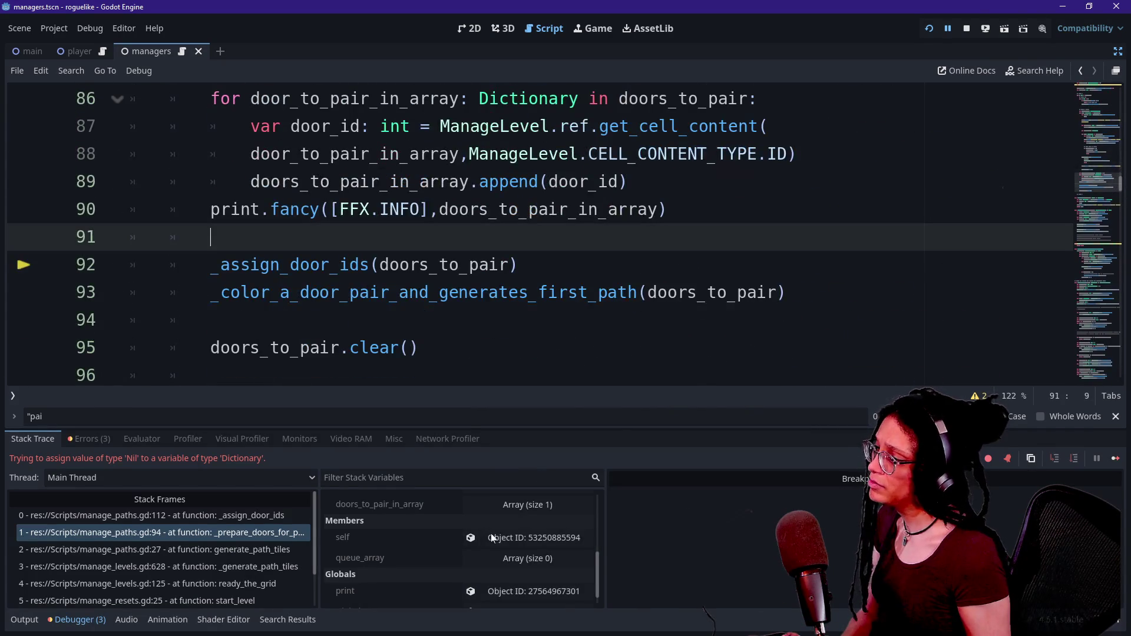
scroll(402, 550, down, 1)
key(ctrl+v)
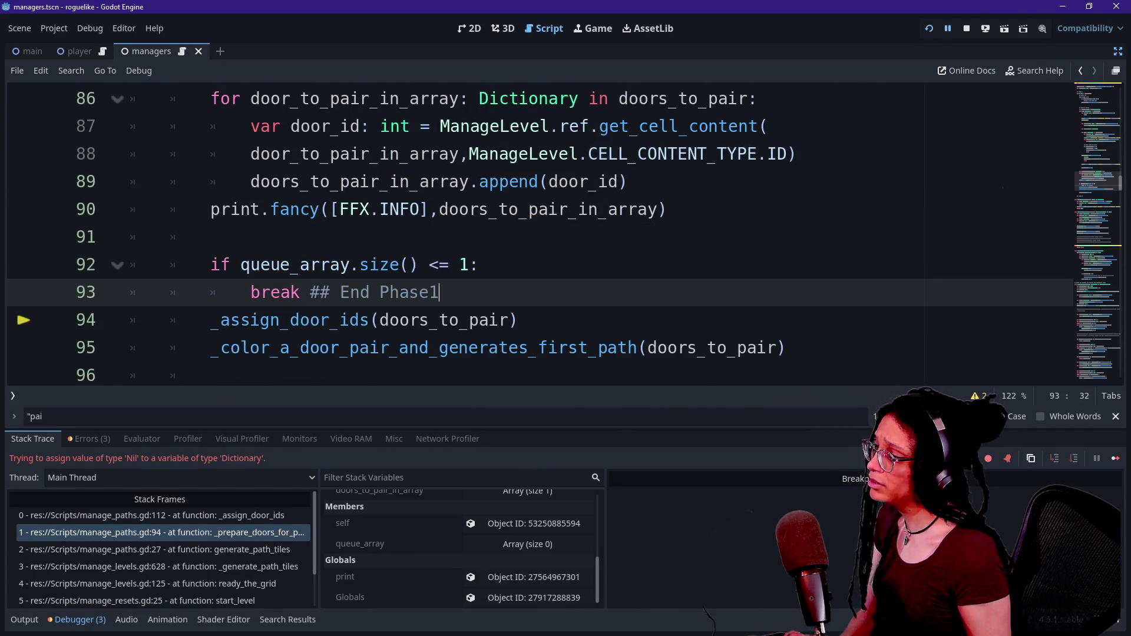
key(Return)
click(929, 29)
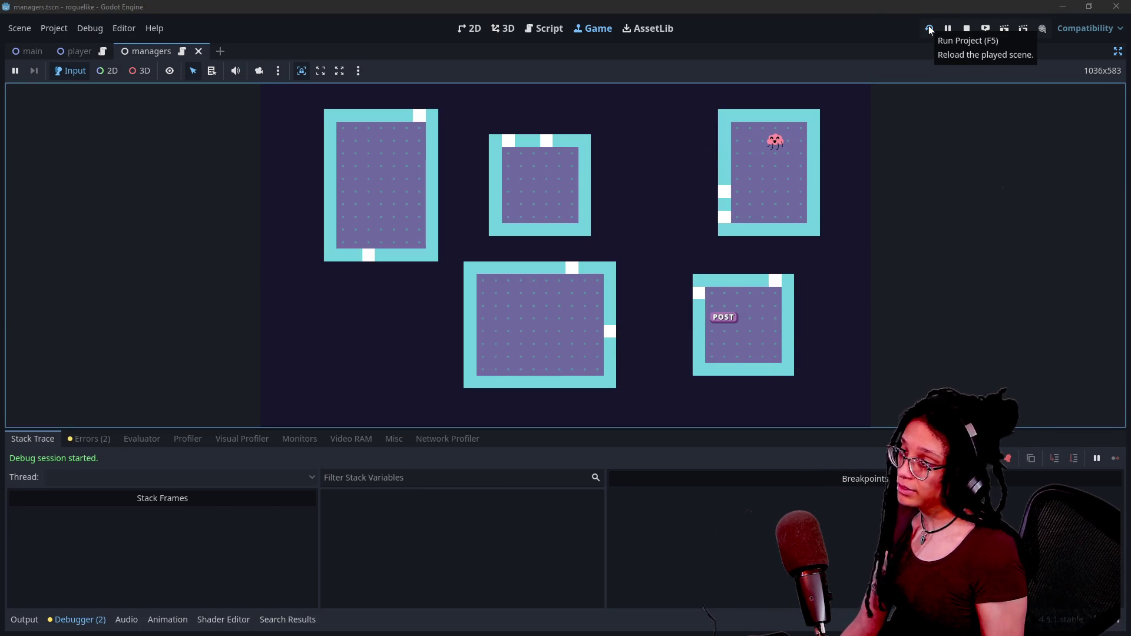
Step: Return to the script and select the pasted queue_array size check lines
click(545, 29)
key(shift+Up)
key(shift+Up)
key(shift+Up)
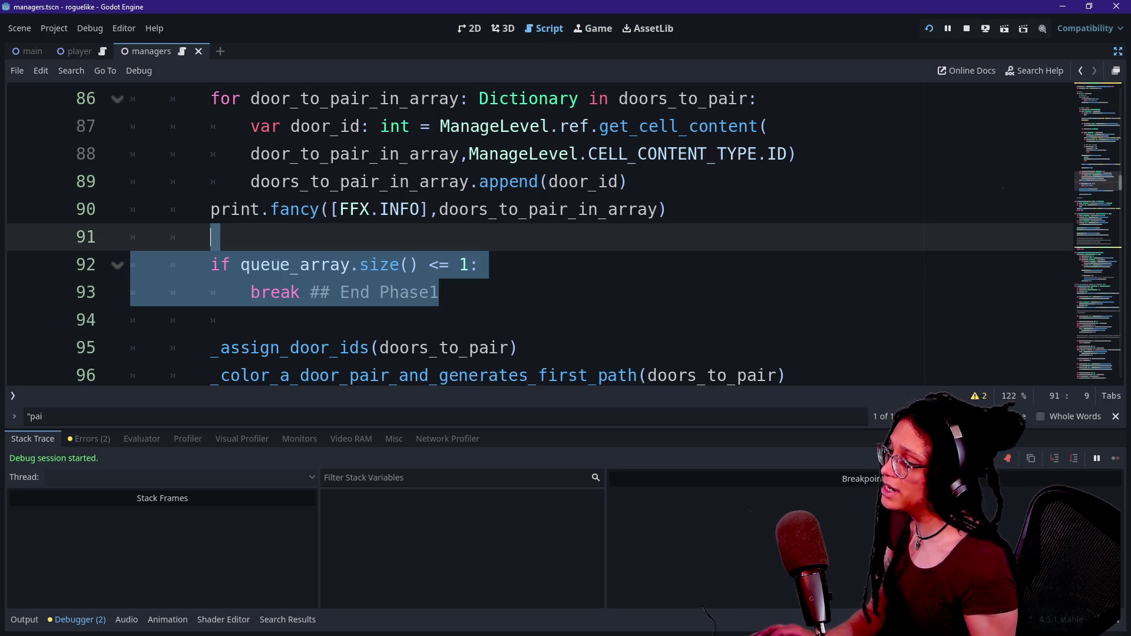
Step: Restore the size-check break under the Phase 1.1 loop and remove the extra blank line
scroll(530, 235, up, 2)
scroll(531, 235, down, 2)
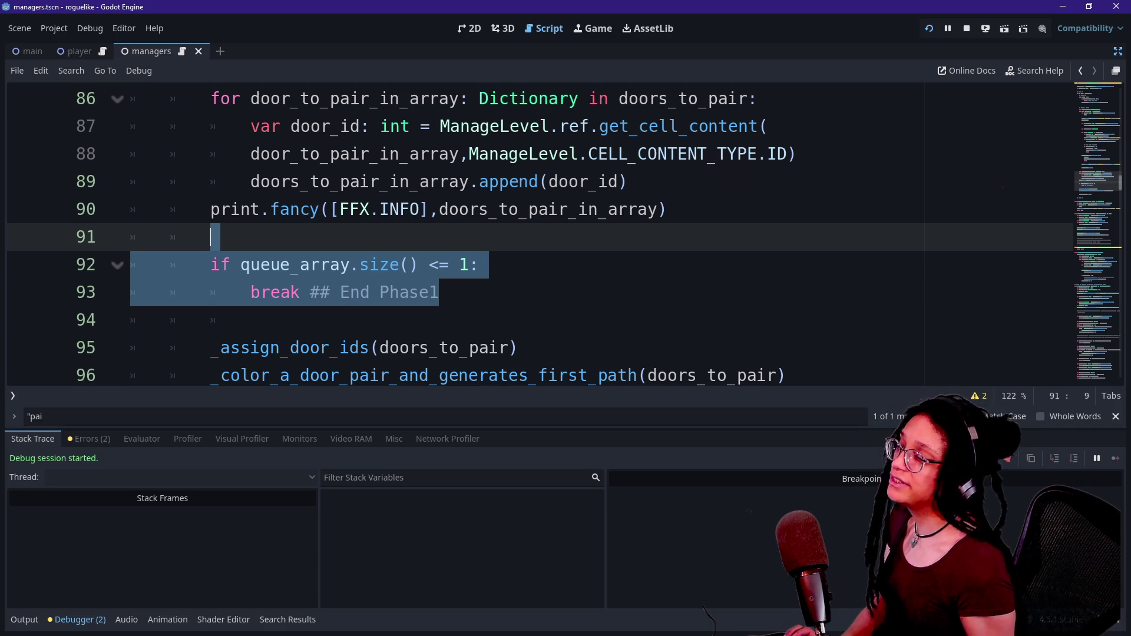
key(BackSpace)
key(BackSpace)
scroll(387, 292, up, 2)
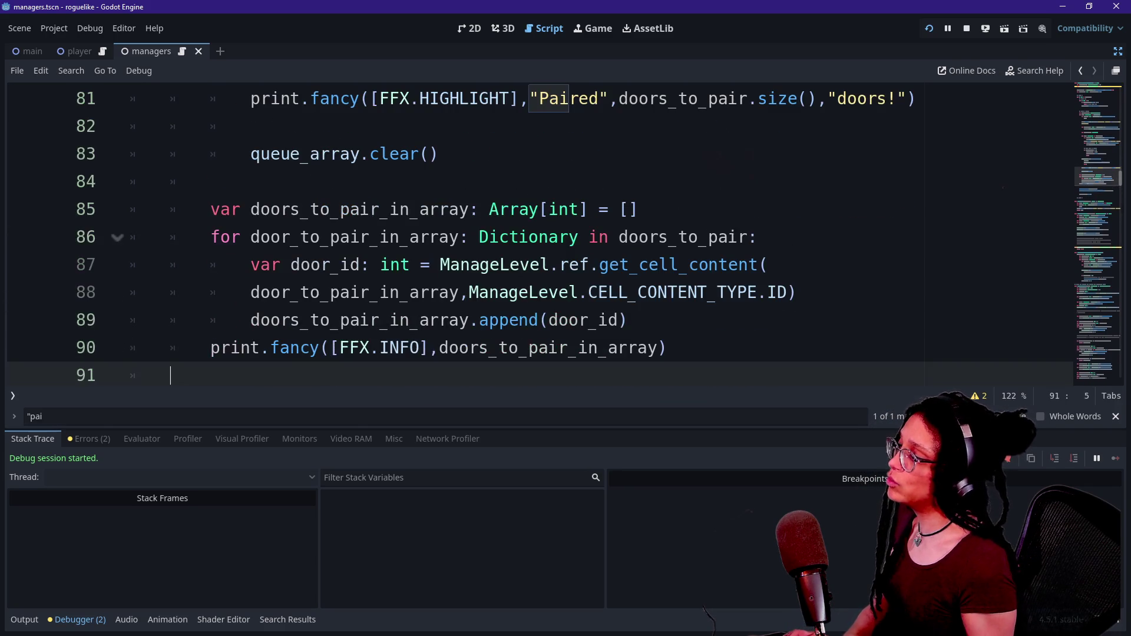
key(BackSpace)
scroll(540, 234, up, 12)
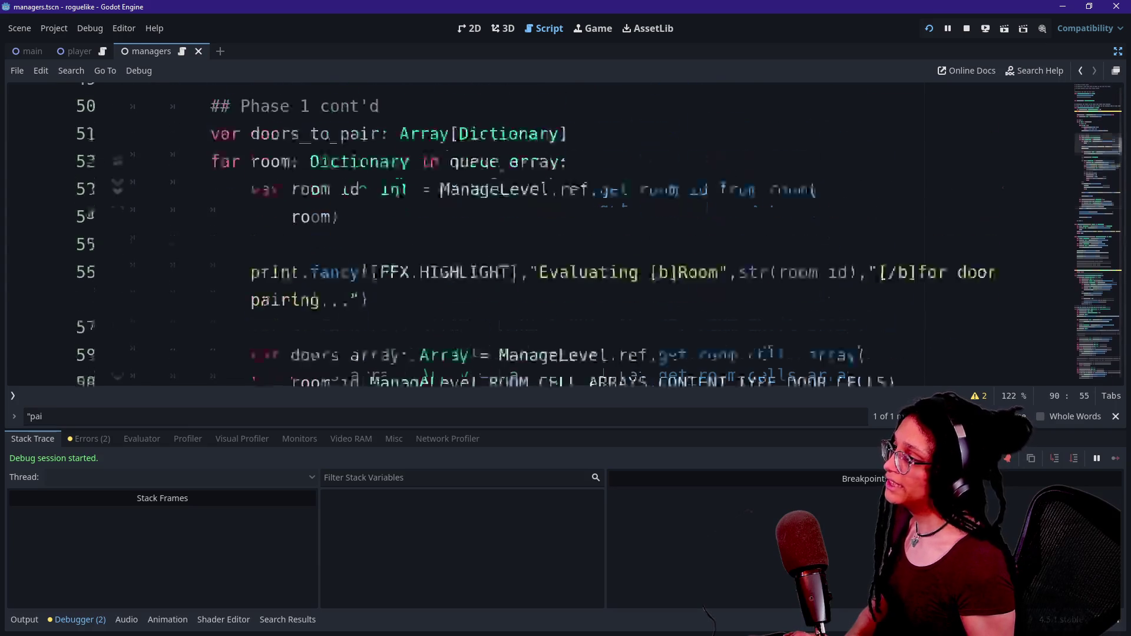
scroll(530, 235, up, 1)
click(250, 320)
click(251, 347)
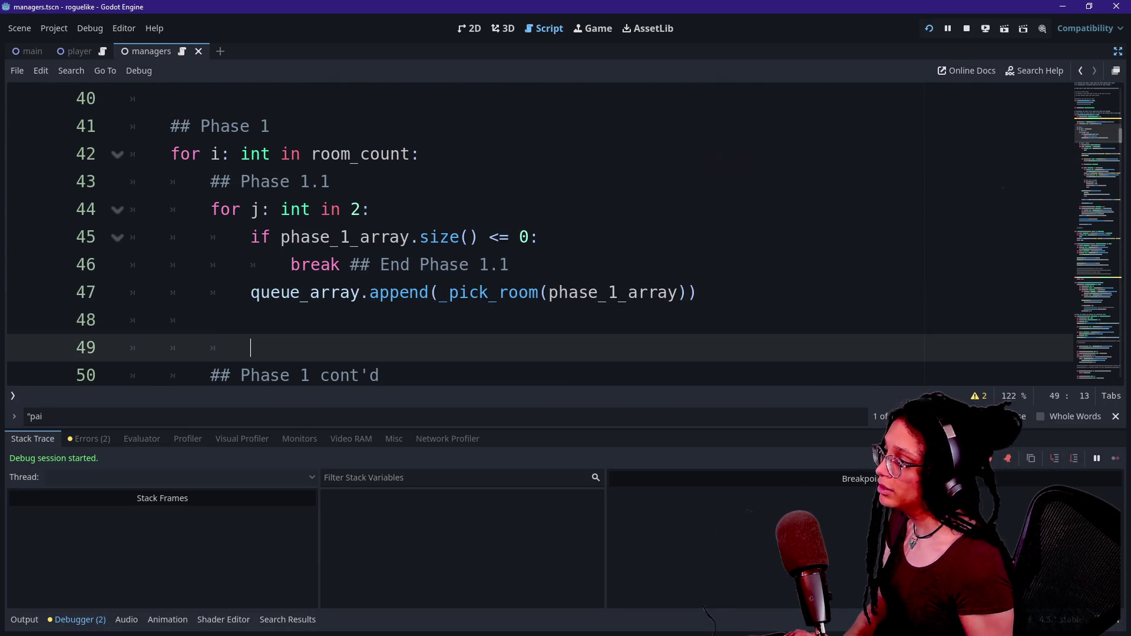
key(ctrl+z)
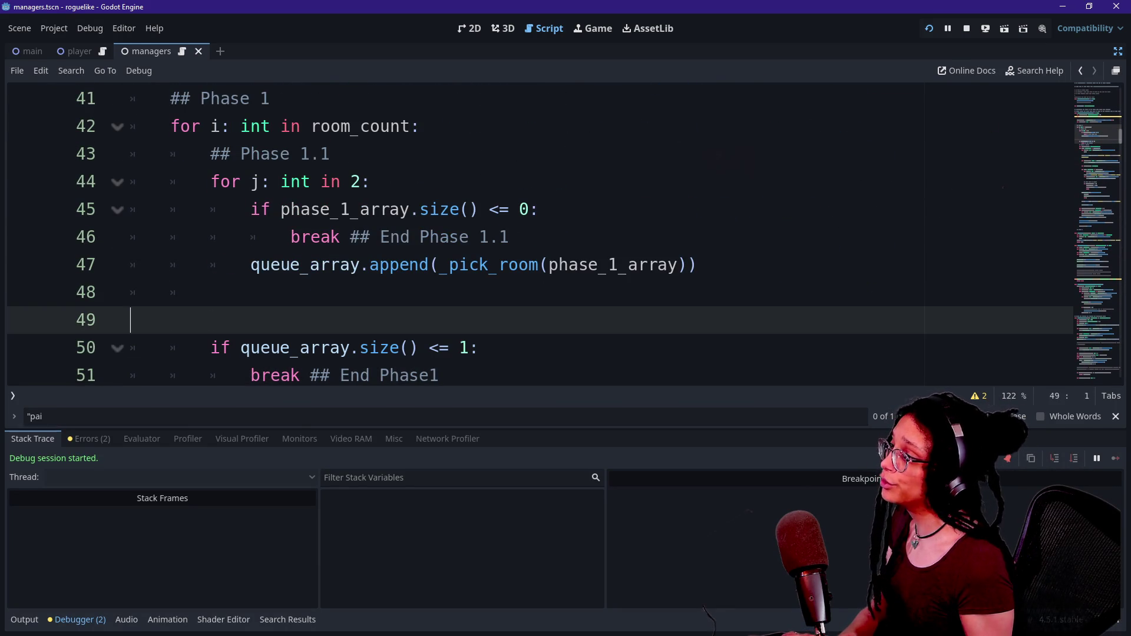
key(BackSpace)
Step: Replace queue_array with phase_1_array in the size-check condition
double_click(300, 320)
key(BackSpace)
text(phase_)
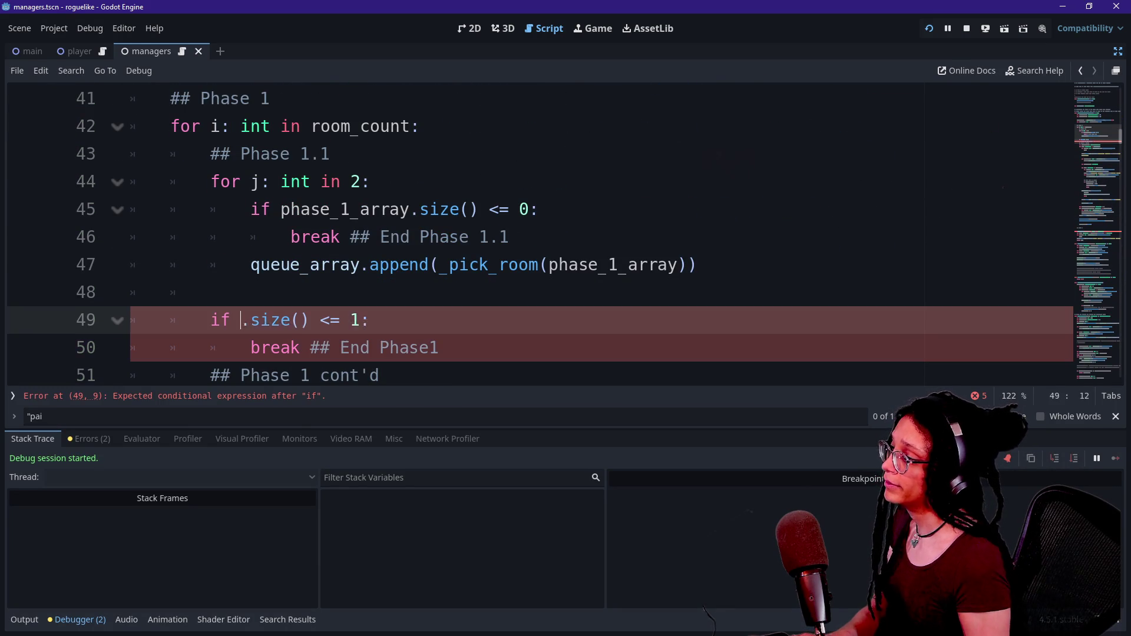
text(1_array)
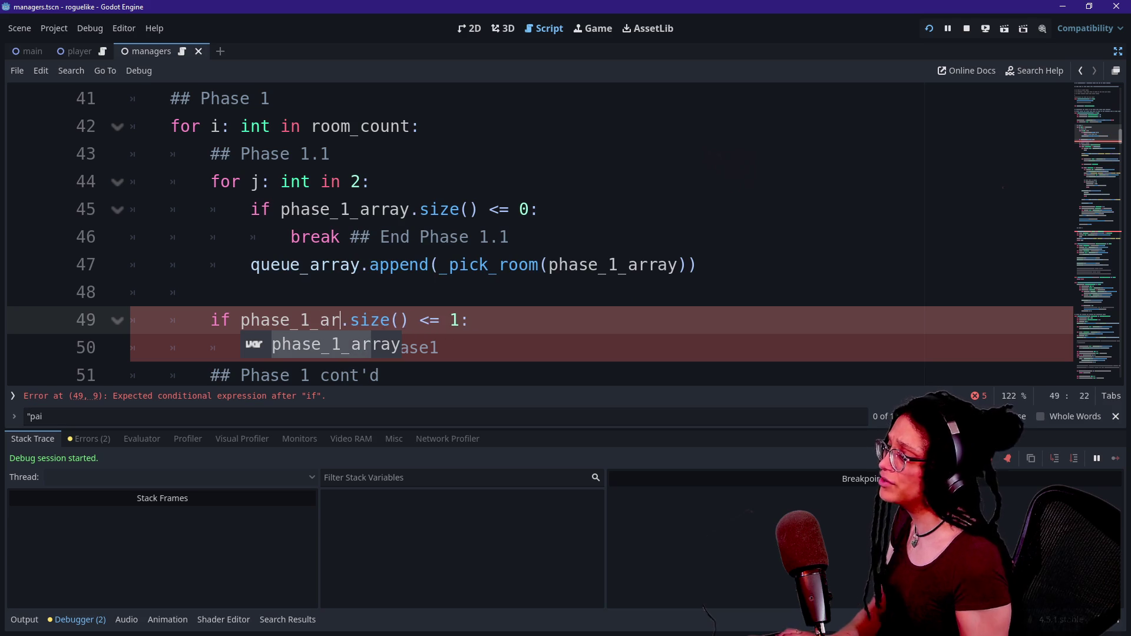
click(171, 264)
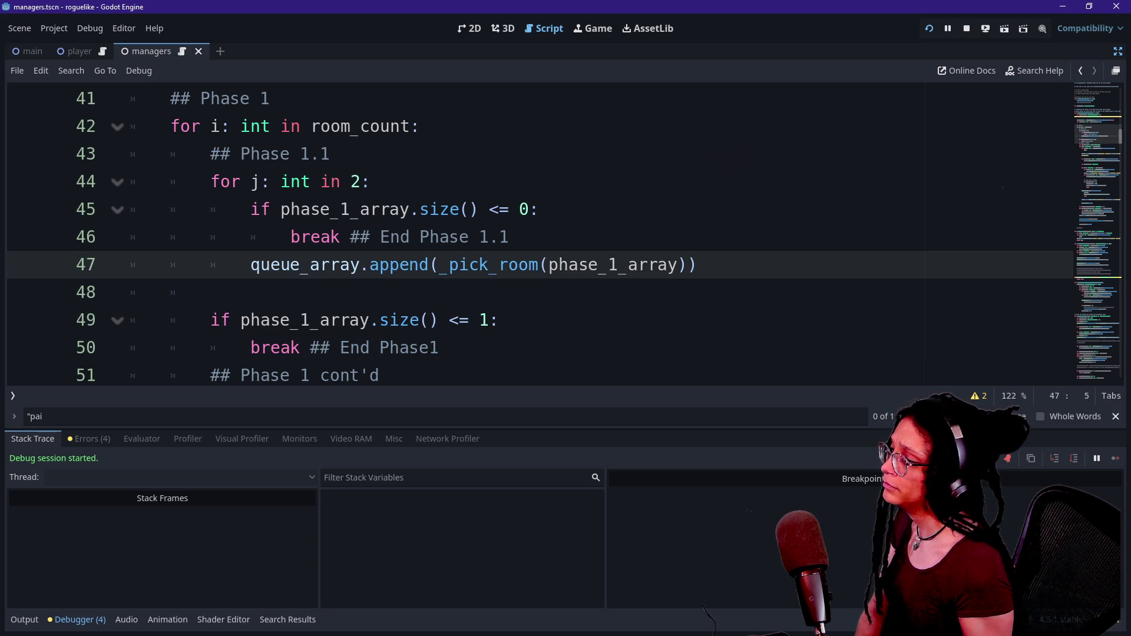
Step: Review the size() call on line 45 and rerun the project to test the fix
click(520, 210)
click(480, 209)
mouse_move(500, 237)
mouse_down()
mouse_move(251, 237)
mouse_move(509, 237)
mouse_up()
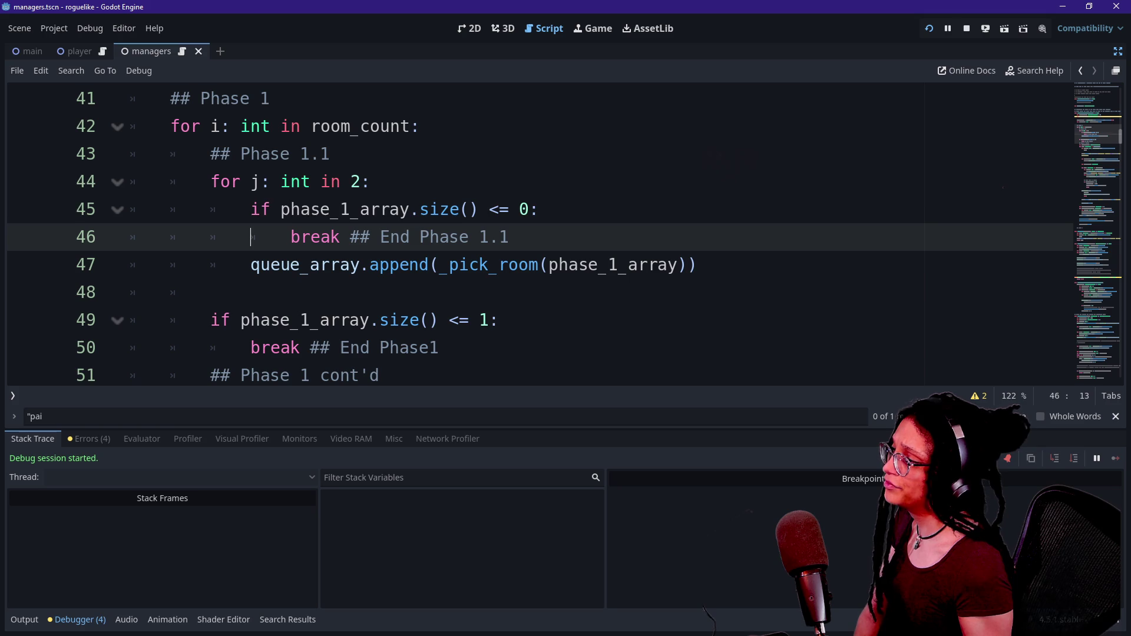
drag(252, 210, 419, 209)
click(430, 209)
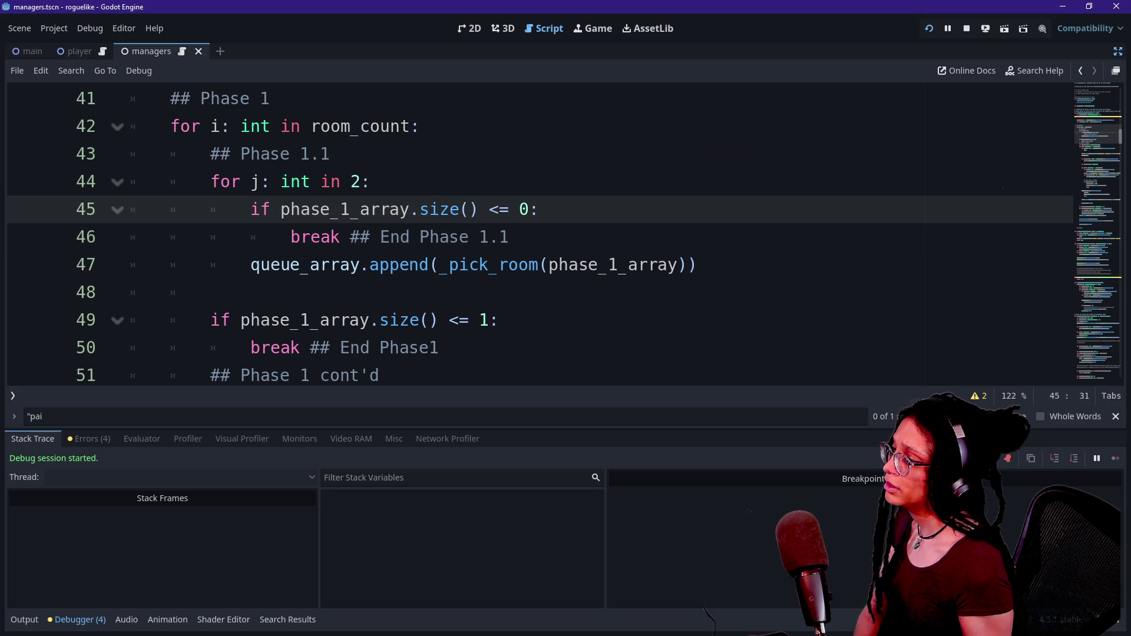
click(509, 237)
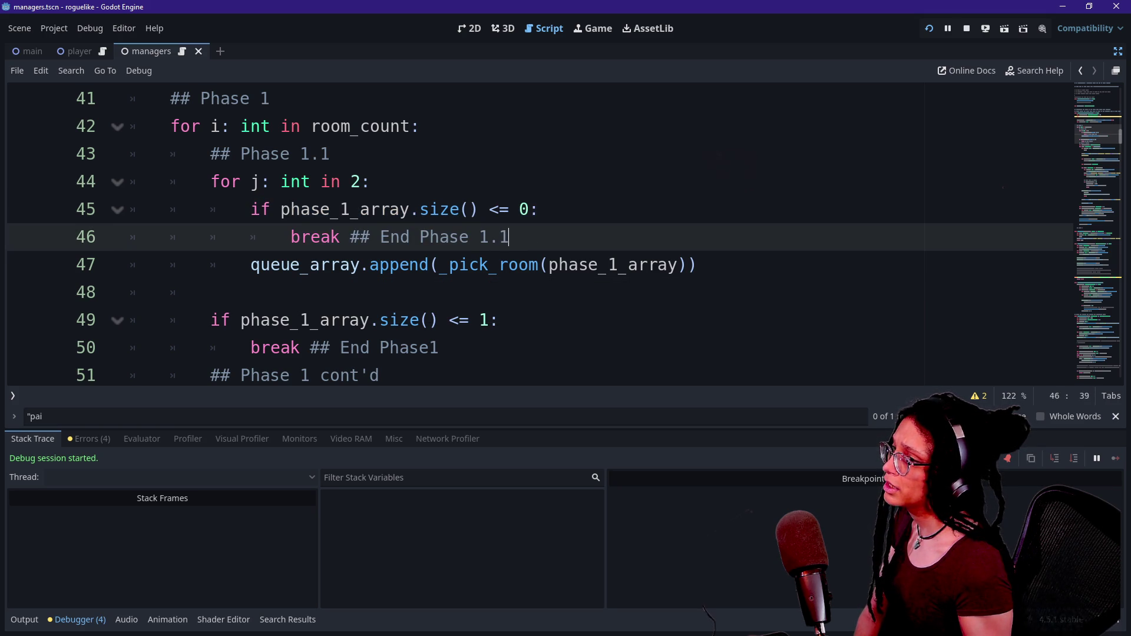
click(929, 28)
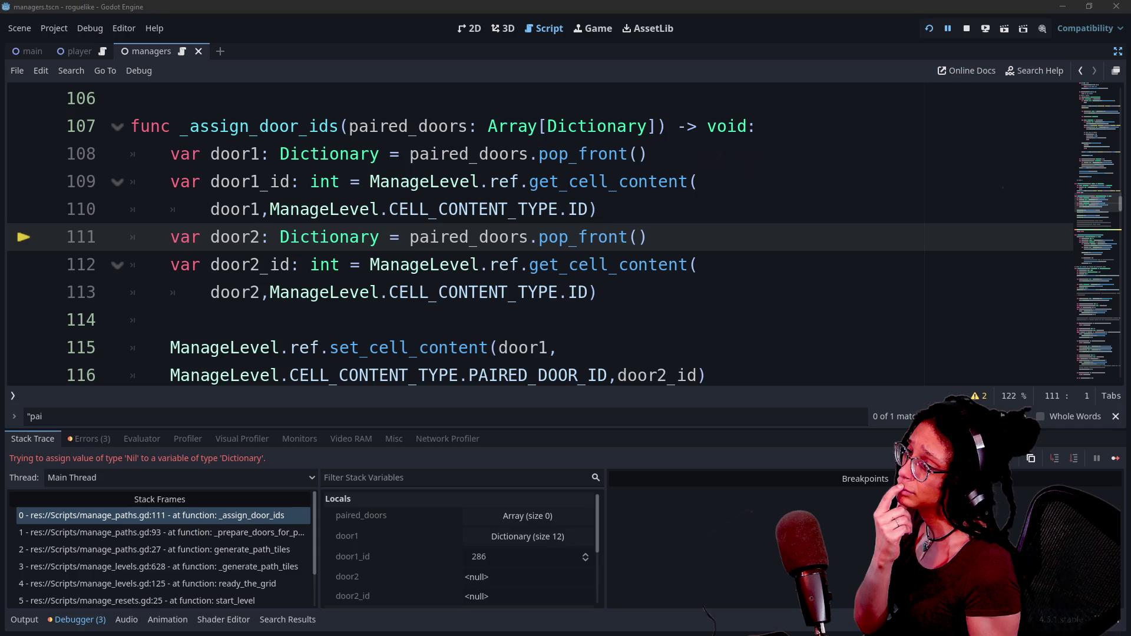
Step: Step through the ready_the_grid, _generate_path_tiles and generate_path_tiles stack frames
scroll(405, 511, down, 5)
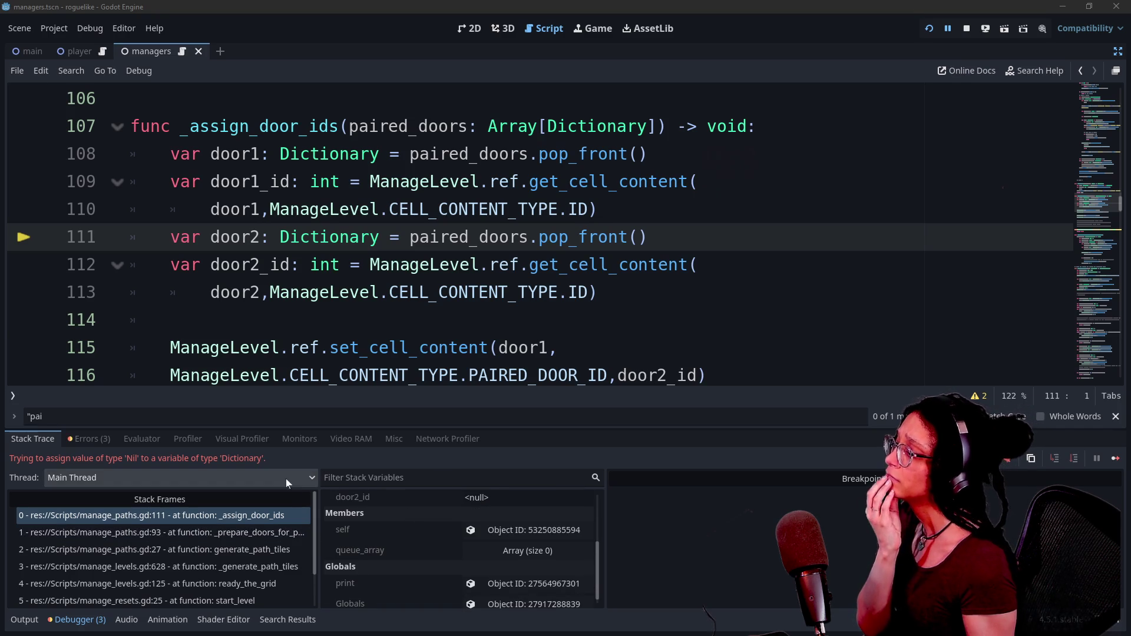
click(242, 583)
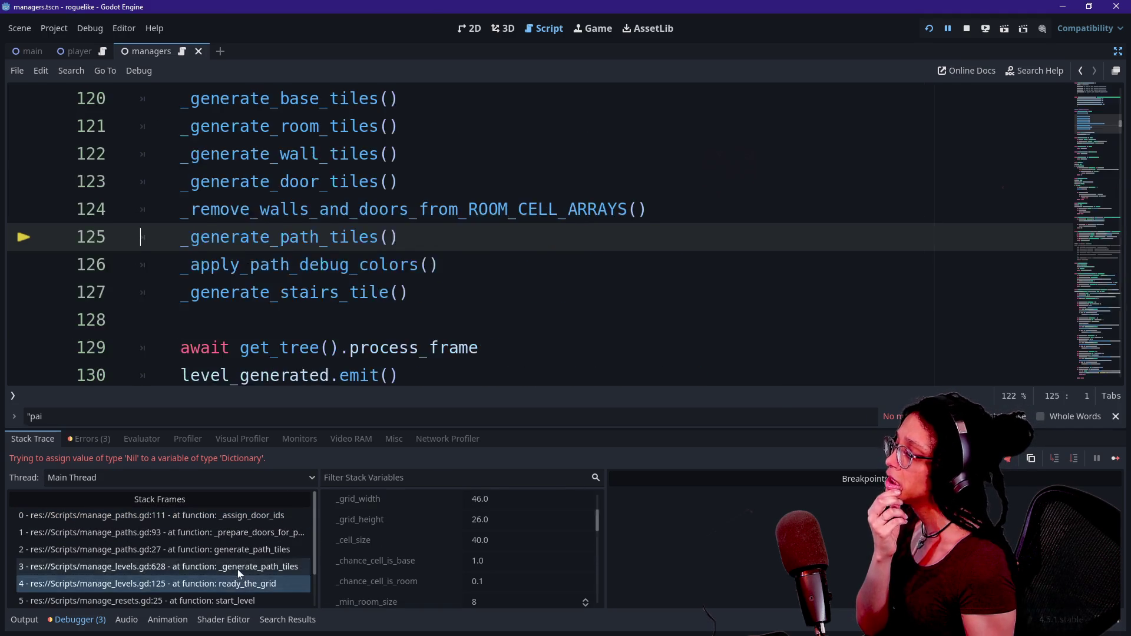
click(238, 568)
click(234, 549)
click(235, 584)
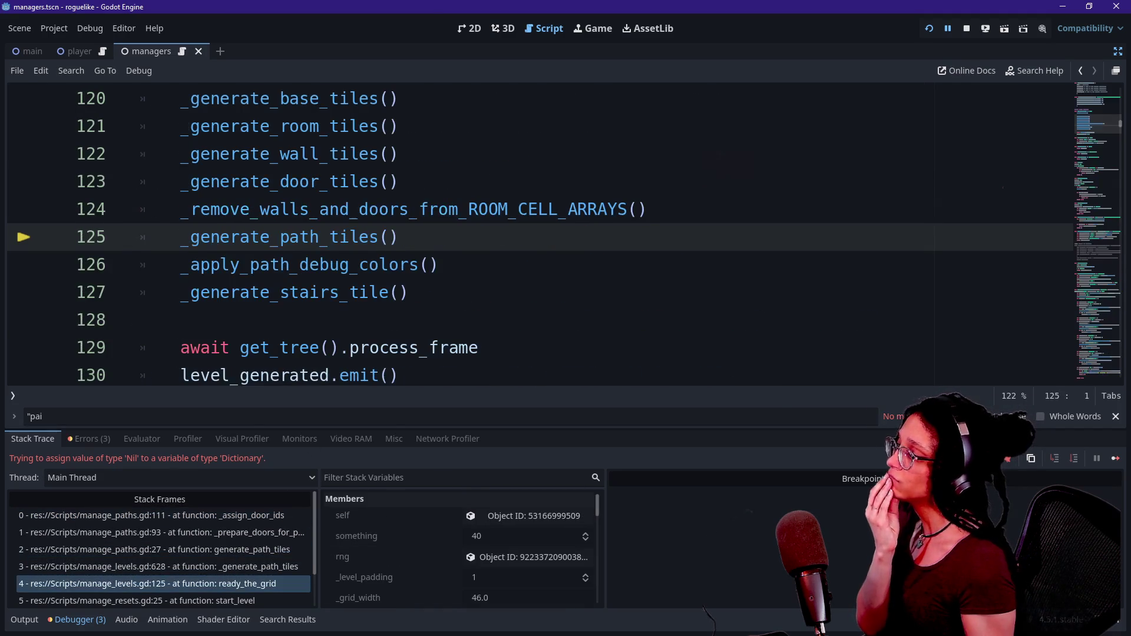
Step: Collapse the bottom panel and jump to the _generate_path_tiles definition in manage_levels.gd
click(236, 320)
click(24, 620)
click(24, 620)
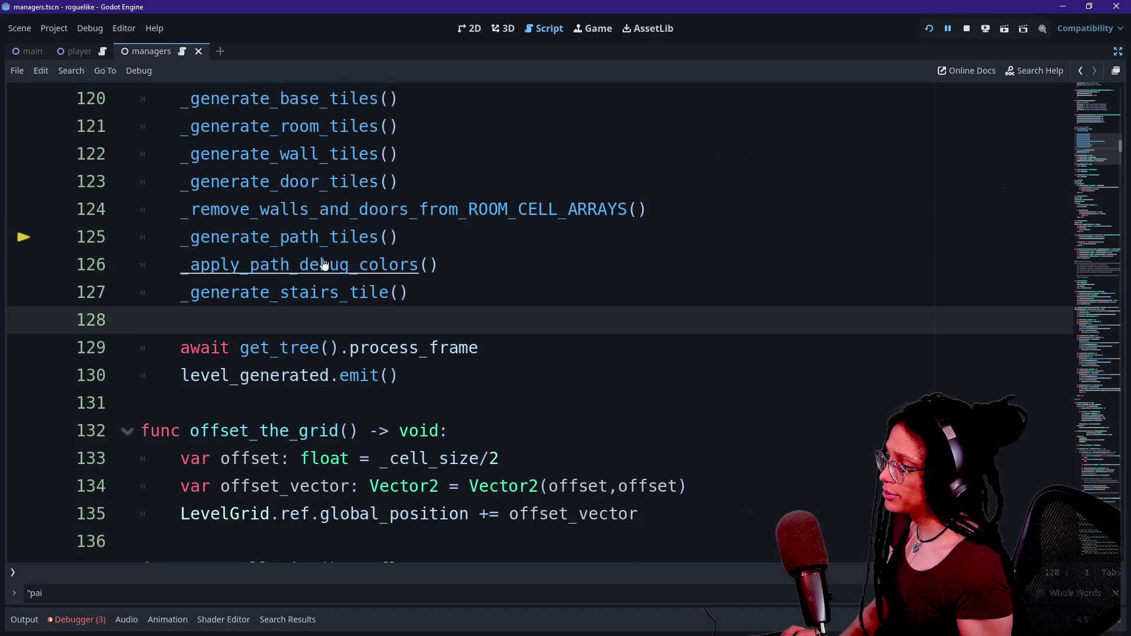
ctrl+click(301, 237)
scroll(530, 318, up, 10)
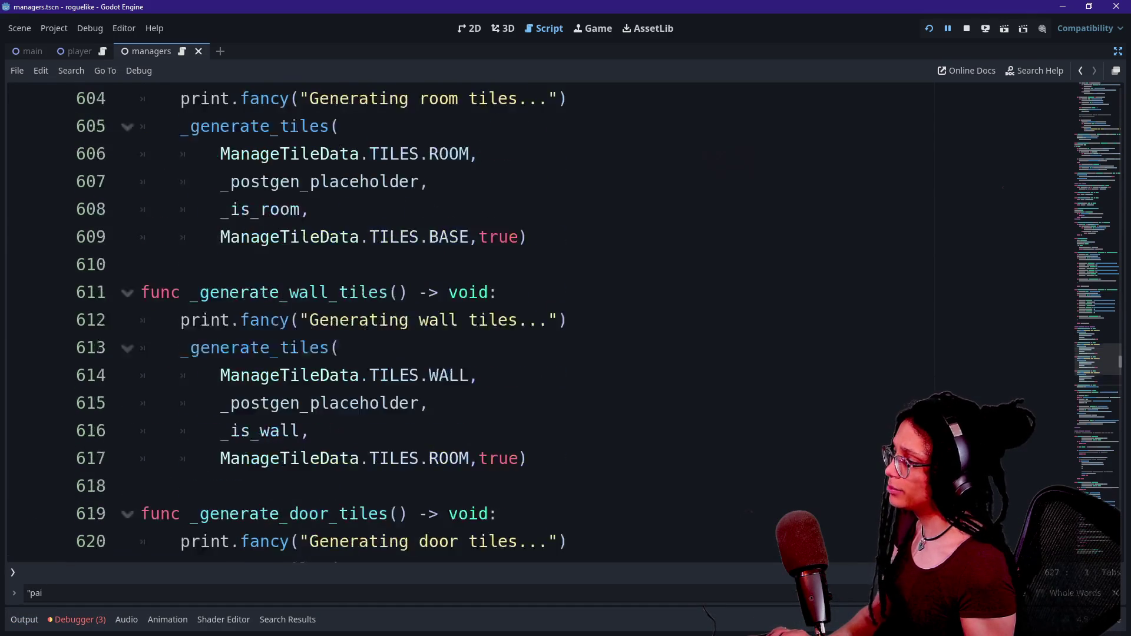
scroll(530, 318, up, 3)
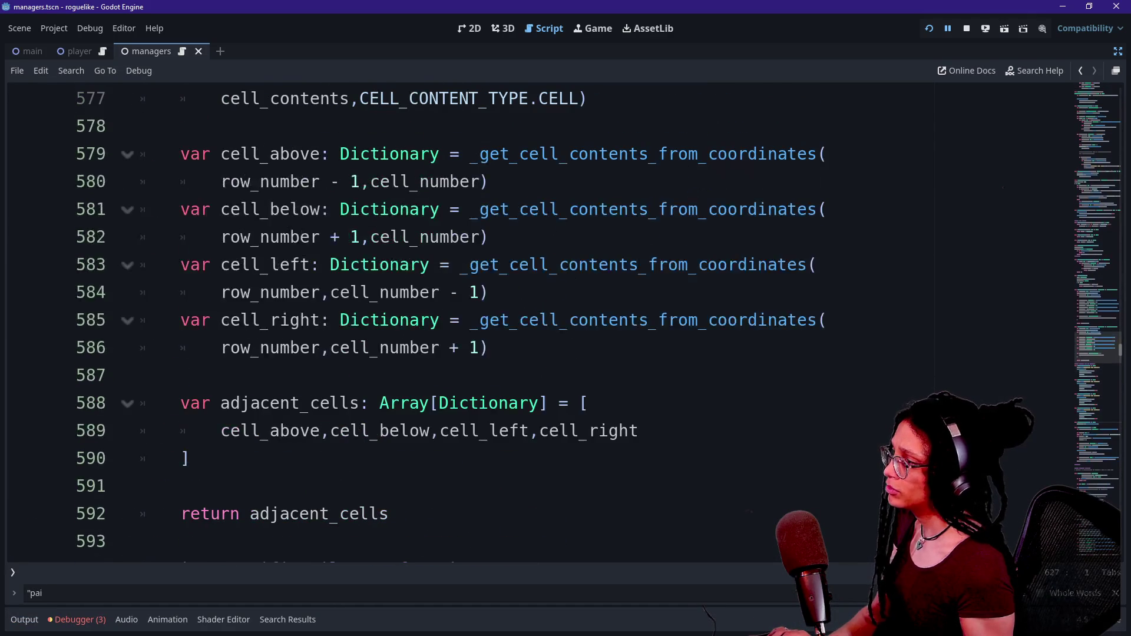
key(alt+Tab)
Step: Scroll back through older Twitch chat messages and highlight part of one
scroll(402, 375, up, 5)
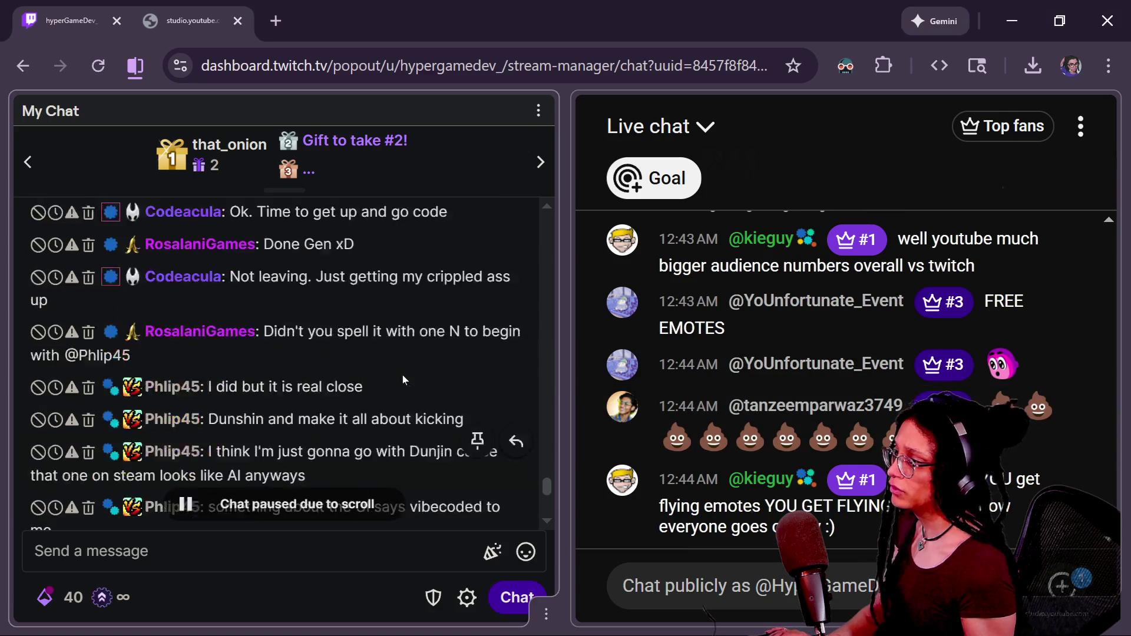
scroll(412, 377, up, 10)
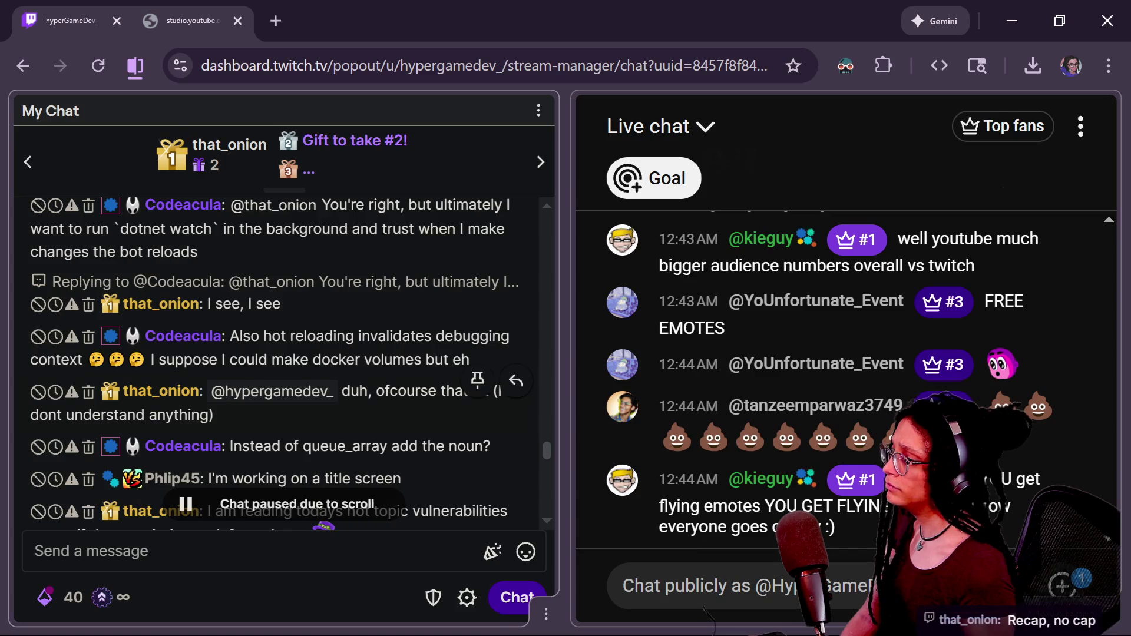
scroll(267, 322, up, 3)
scroll(295, 369, up, 5)
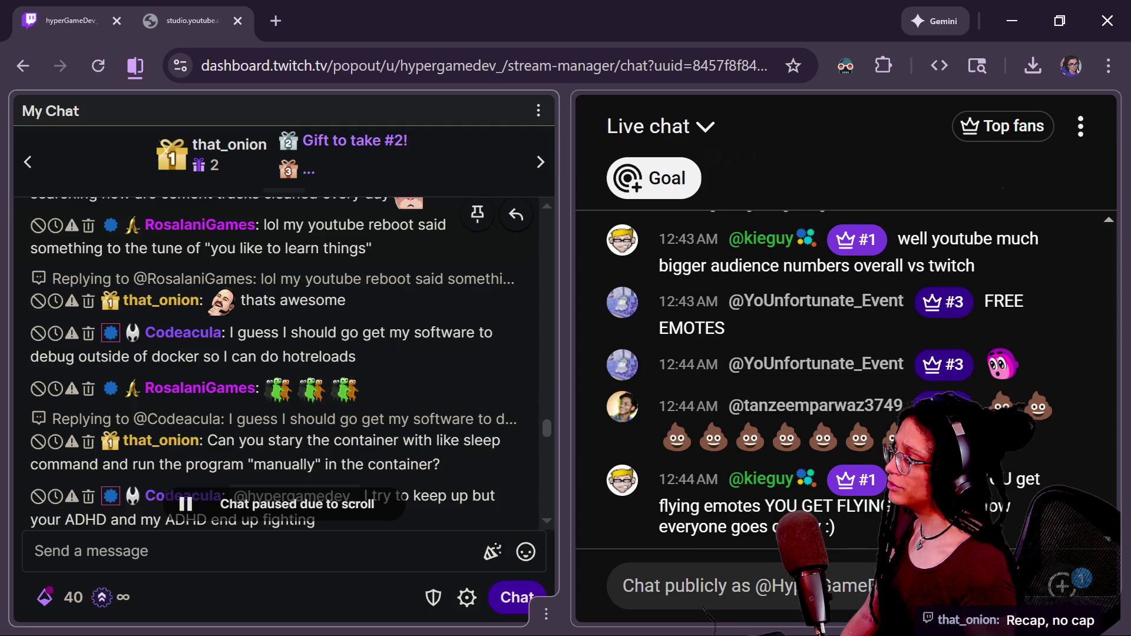
scroll(320, 259, up, 5)
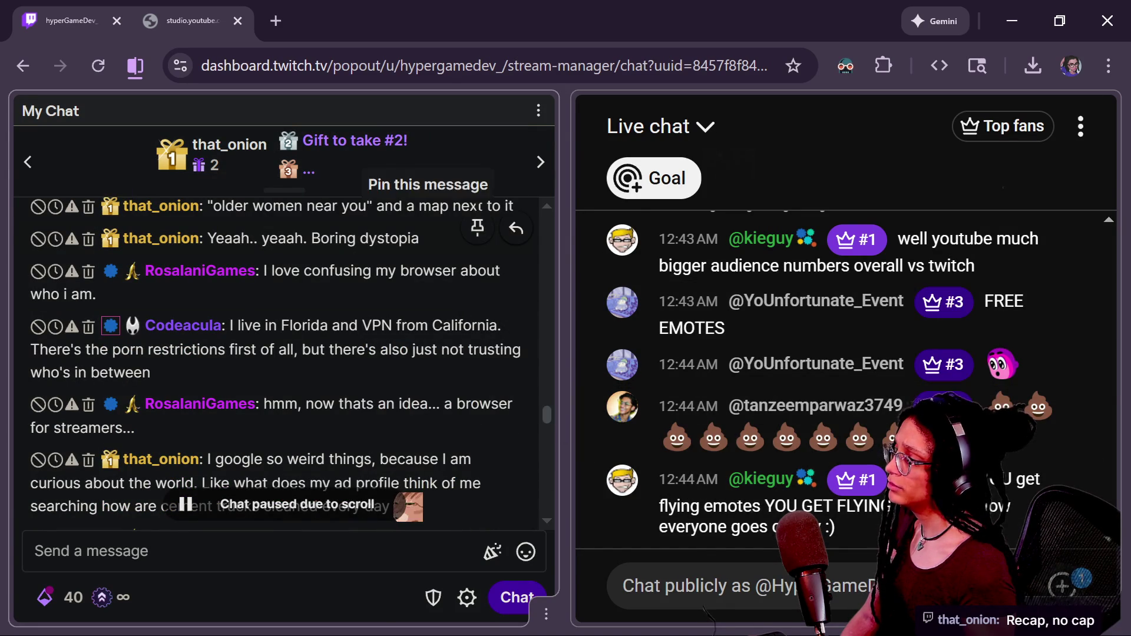
scroll(448, 223, up, 5)
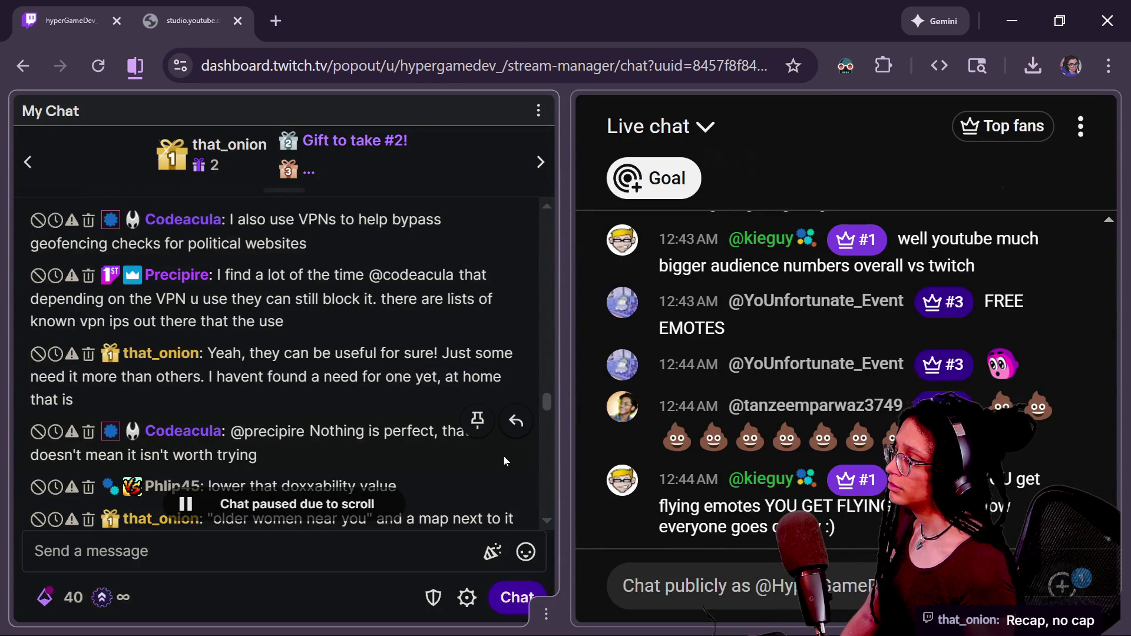
scroll(505, 461, up, 2)
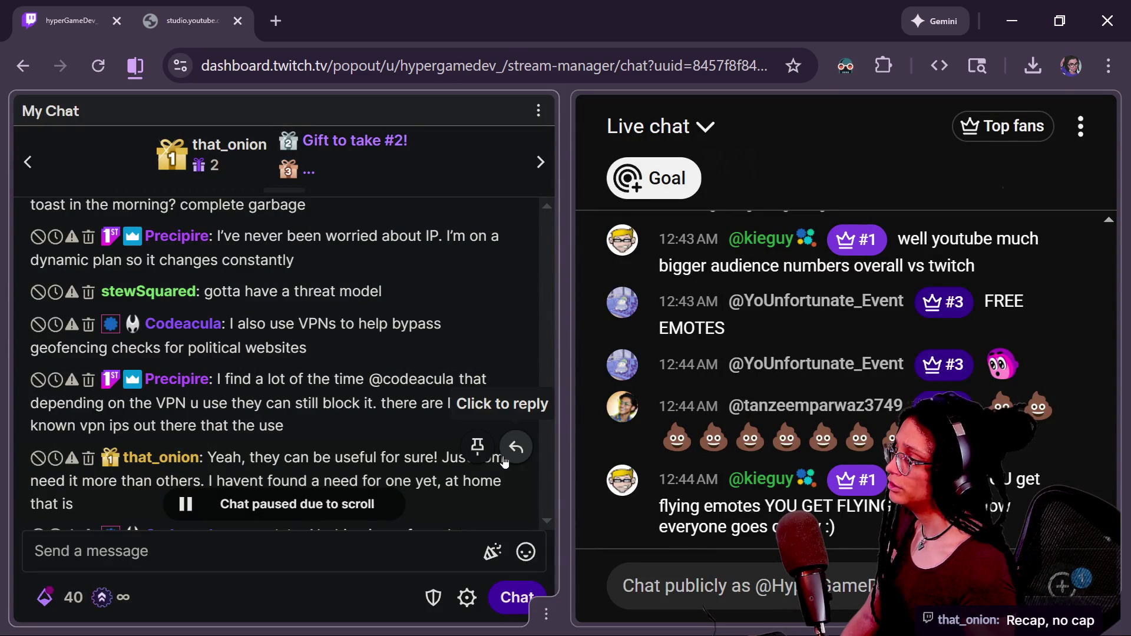
scroll(505, 462, down, 5)
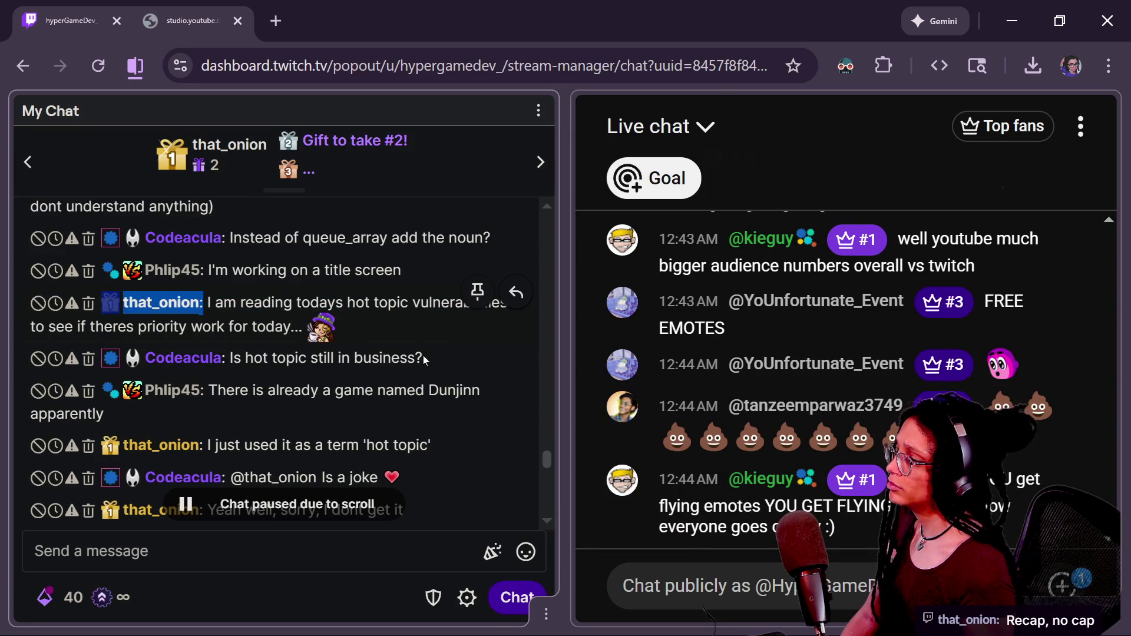
drag(367, 336, 267, 327)
click(439, 422)
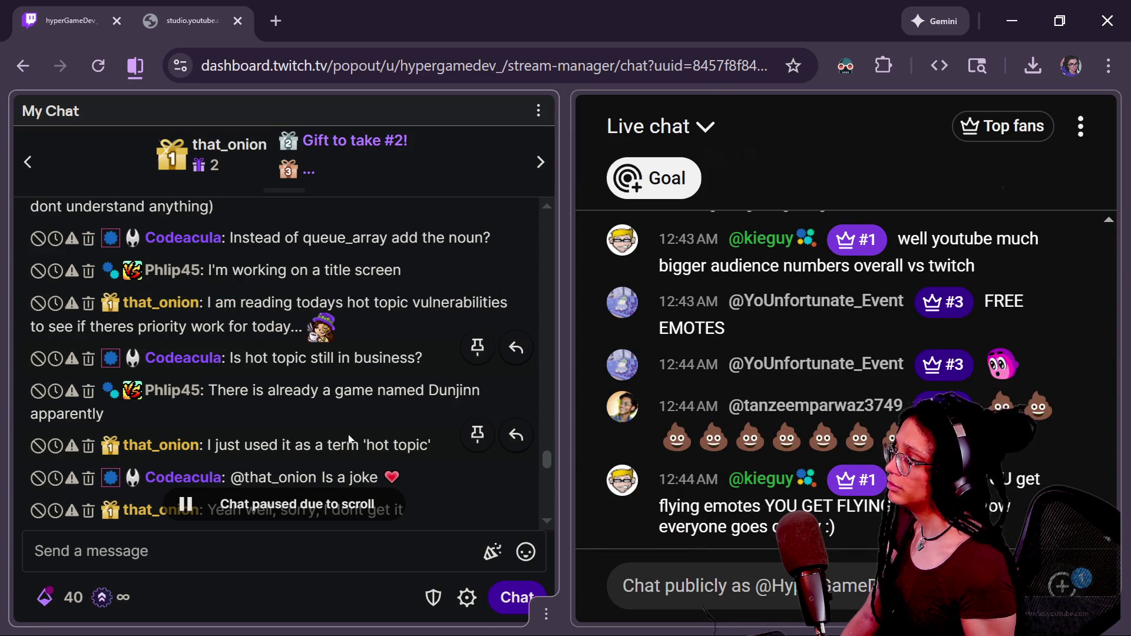
Step: Highlight the hot reloading and docker volumes messages, then bring up the page context menu
scroll(392, 377, up, 2)
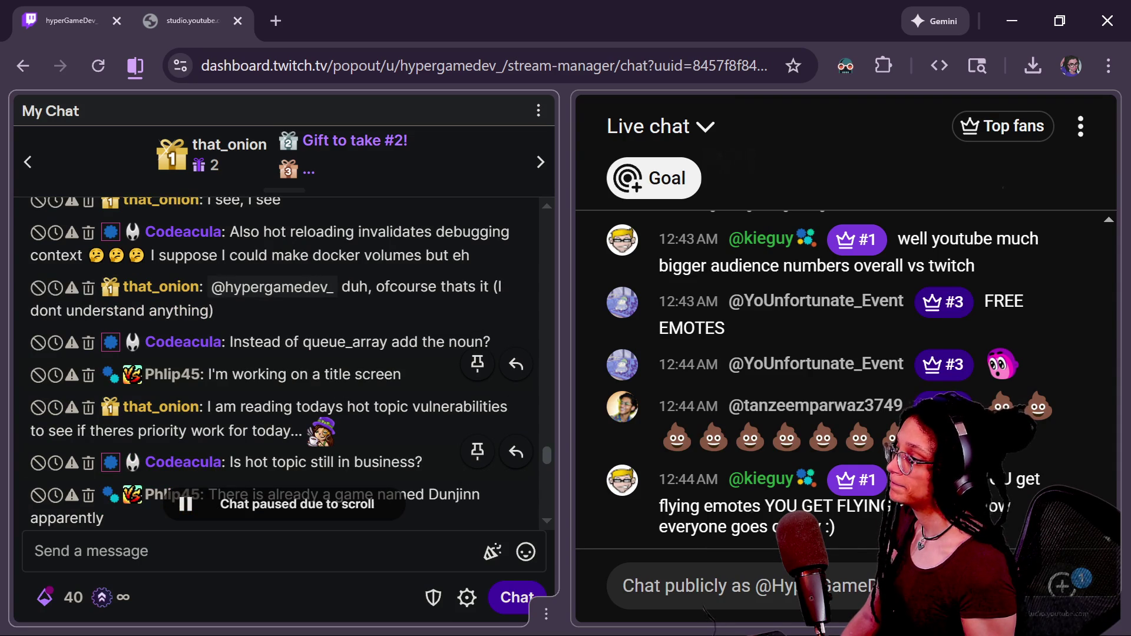
scroll(412, 377, up, 2)
mouse_move(265, 416)
mouse_down()
mouse_move(218, 391)
mouse_move(255, 359)
mouse_up()
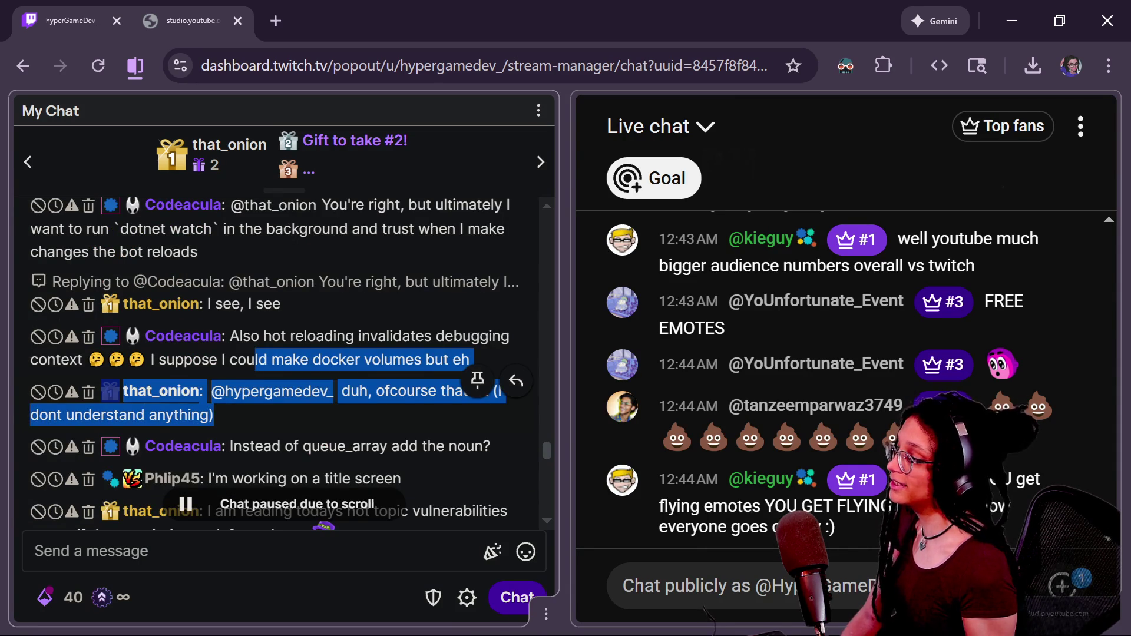
click(414, 423)
mouse_move(409, 413)
mouse_down()
mouse_move(332, 376)
mouse_move(106, 339)
mouse_up()
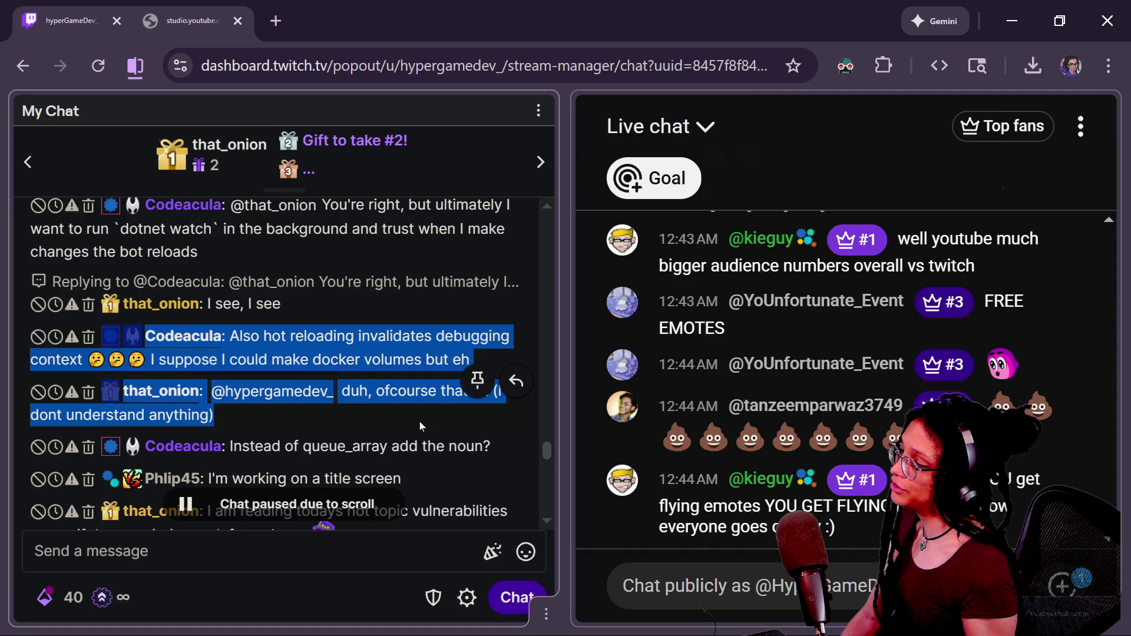
scroll(419, 422, down, 2)
click(419, 422)
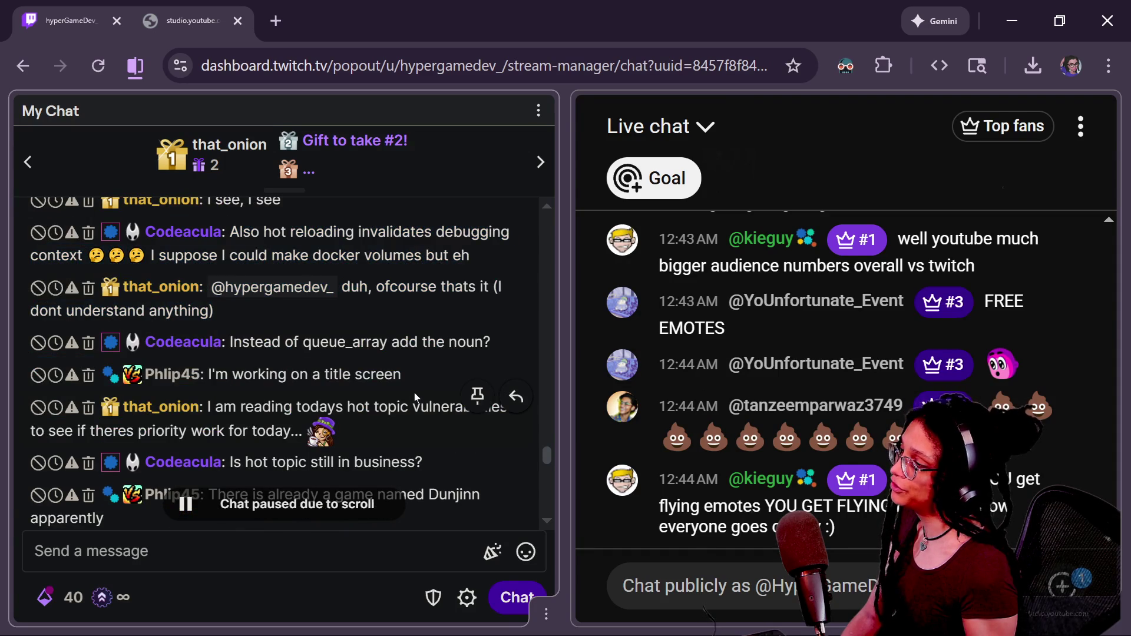
mouse_move(209, 256)
mouse_down()
mouse_move(147, 233)
mouse_move(299, 321)
mouse_up()
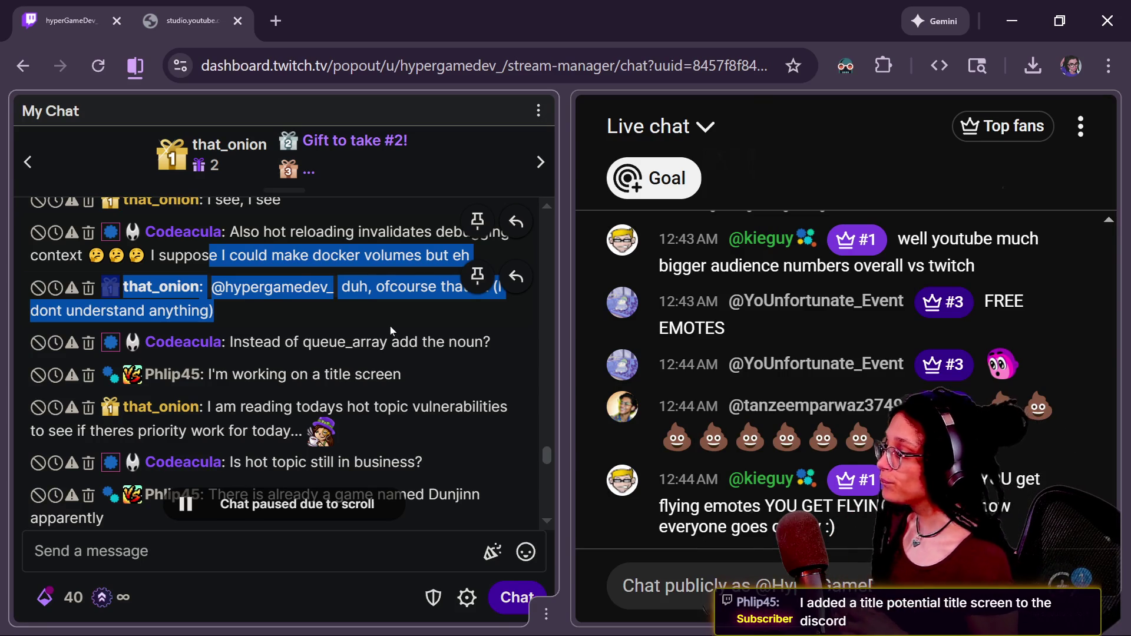
scroll(312, 446, down, 2)
right_click(362, 434)
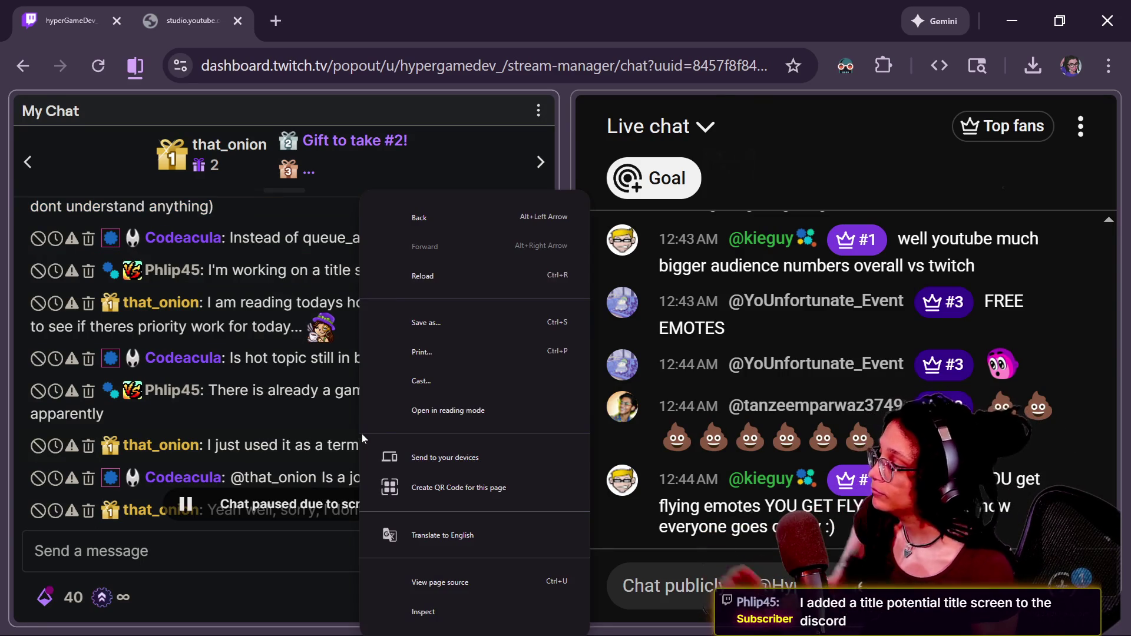
click(312, 415)
scroll(312, 414, down, 2)
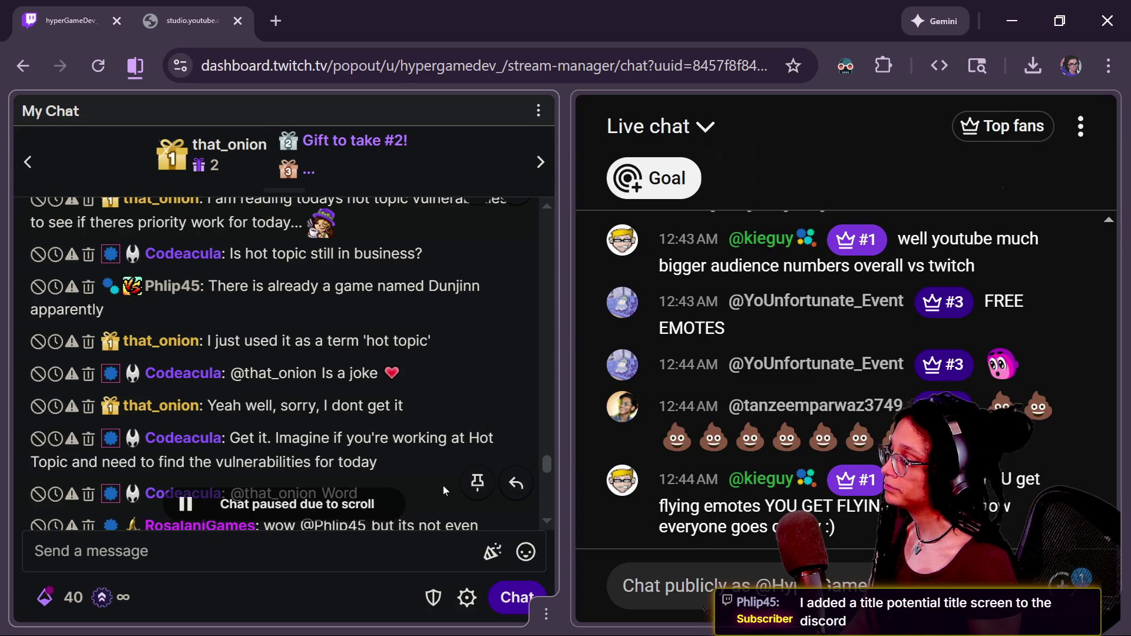
scroll(444, 487, down, 2)
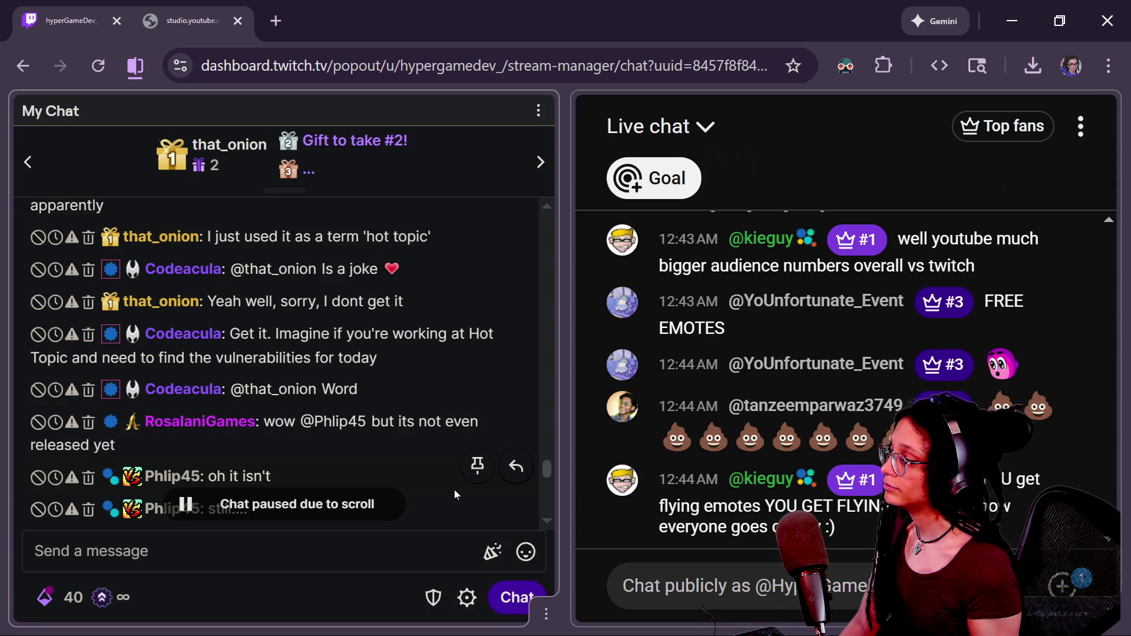
scroll(440, 474, down, 2)
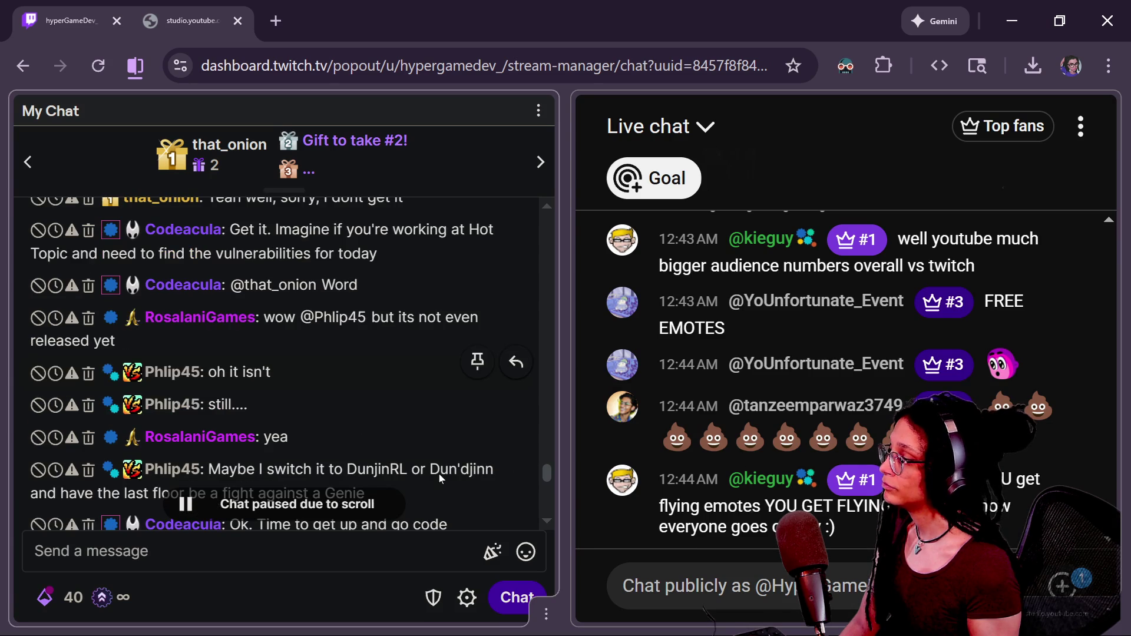
scroll(439, 473, down, 4)
scroll(394, 447, up, 6)
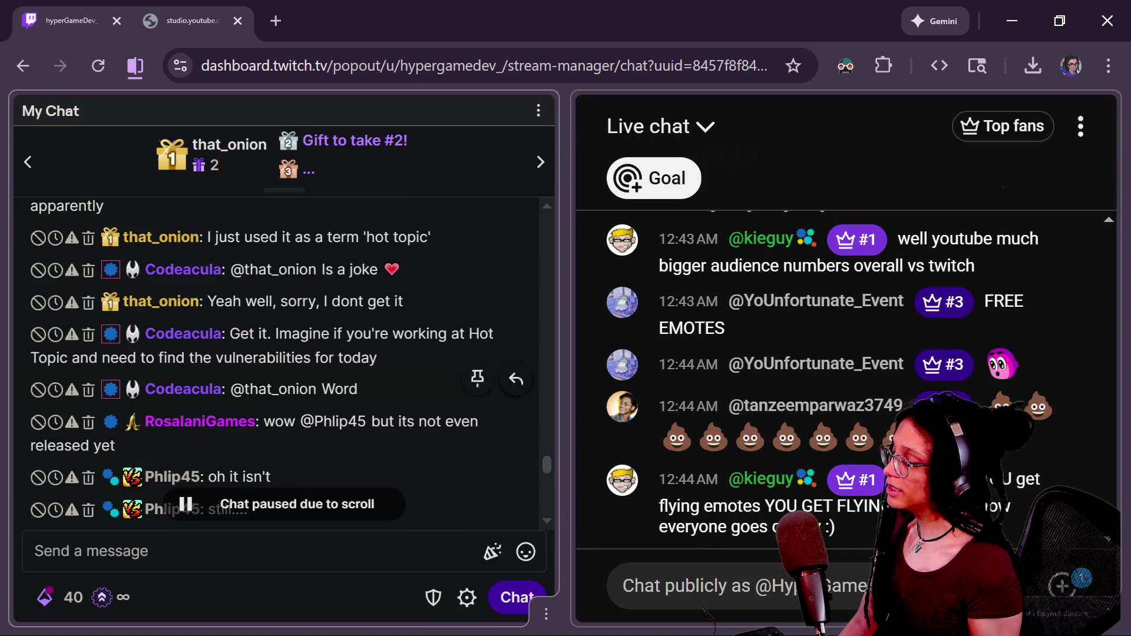
drag(241, 221, 353, 333)
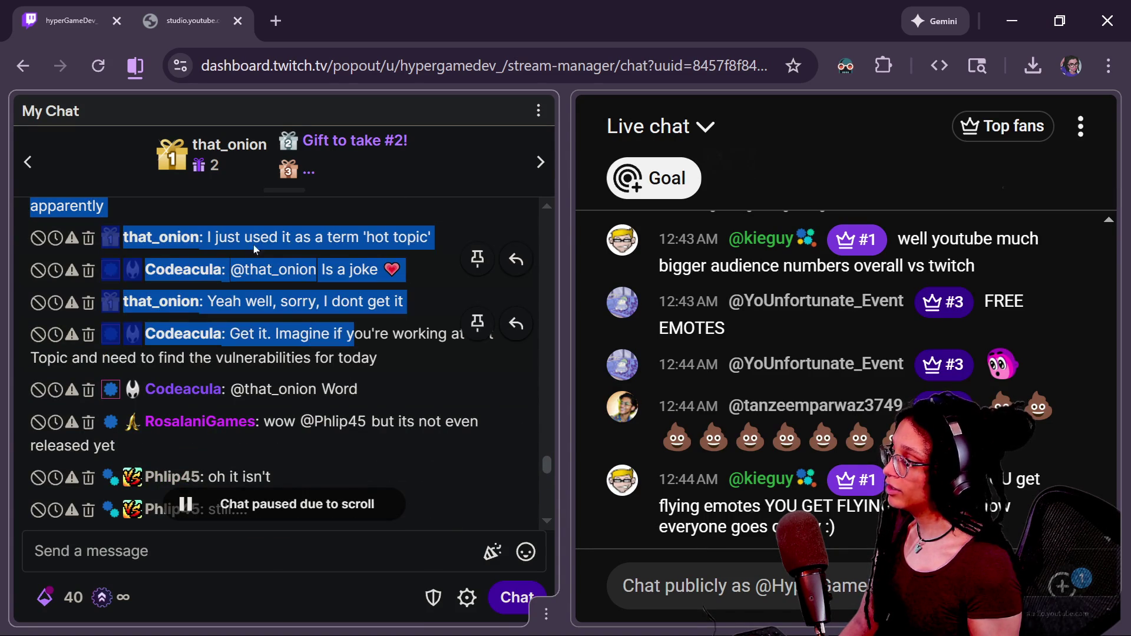
scroll(387, 330, down, 2)
click(389, 333)
drag(389, 338, 417, 404)
click(417, 404)
scroll(419, 401, down, 2)
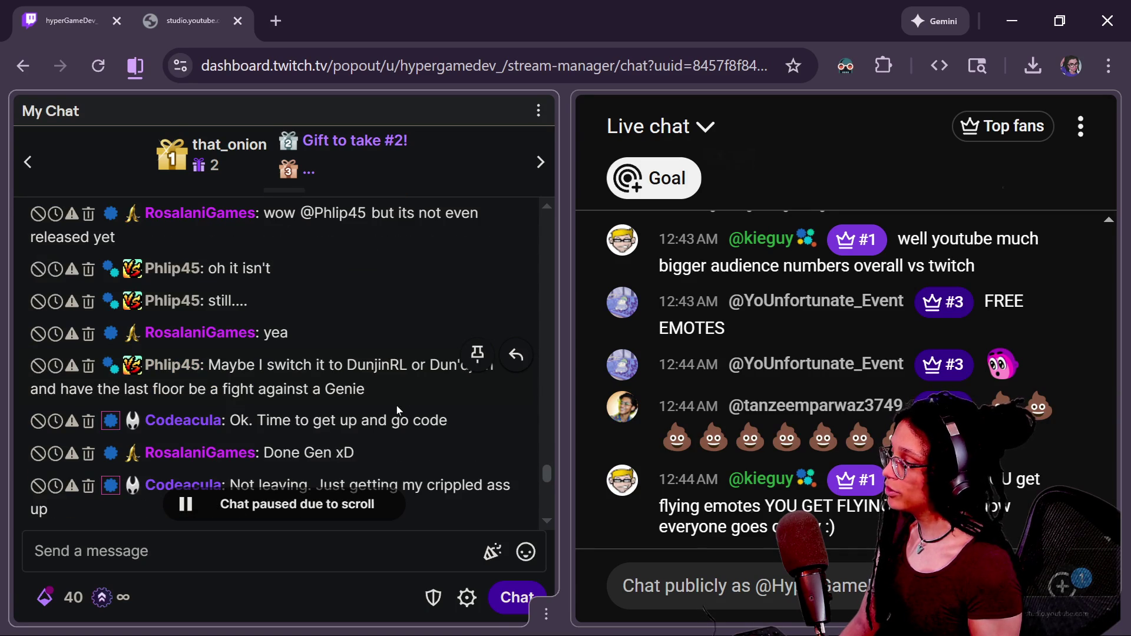
scroll(397, 405, down, 2)
scroll(400, 406, down, 2)
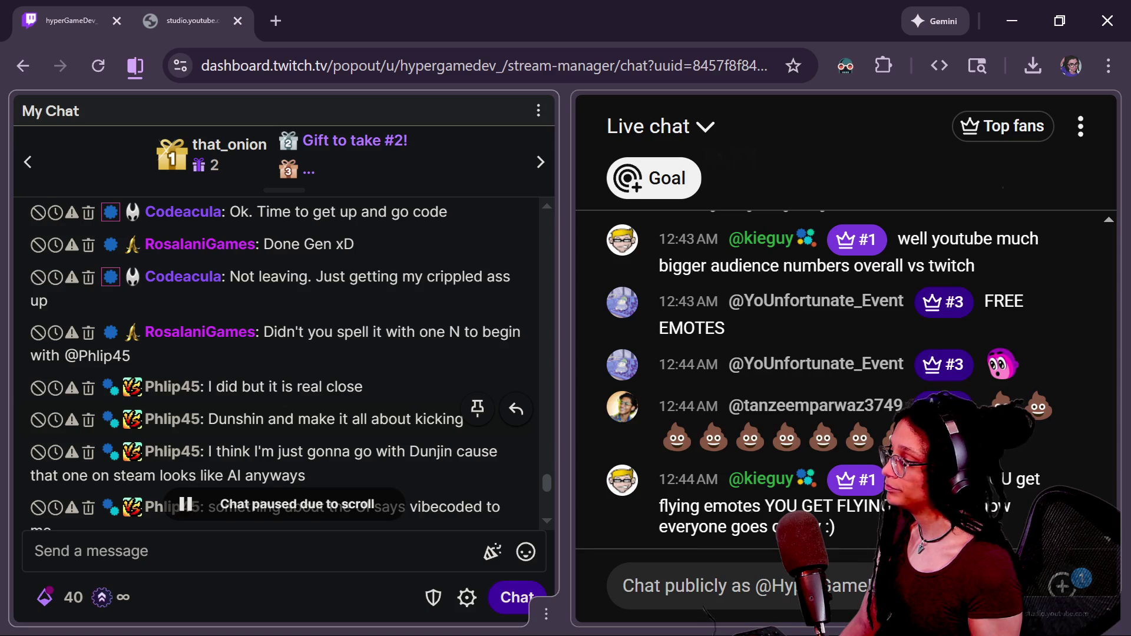
scroll(401, 406, down, 4)
scroll(401, 406, down, 2)
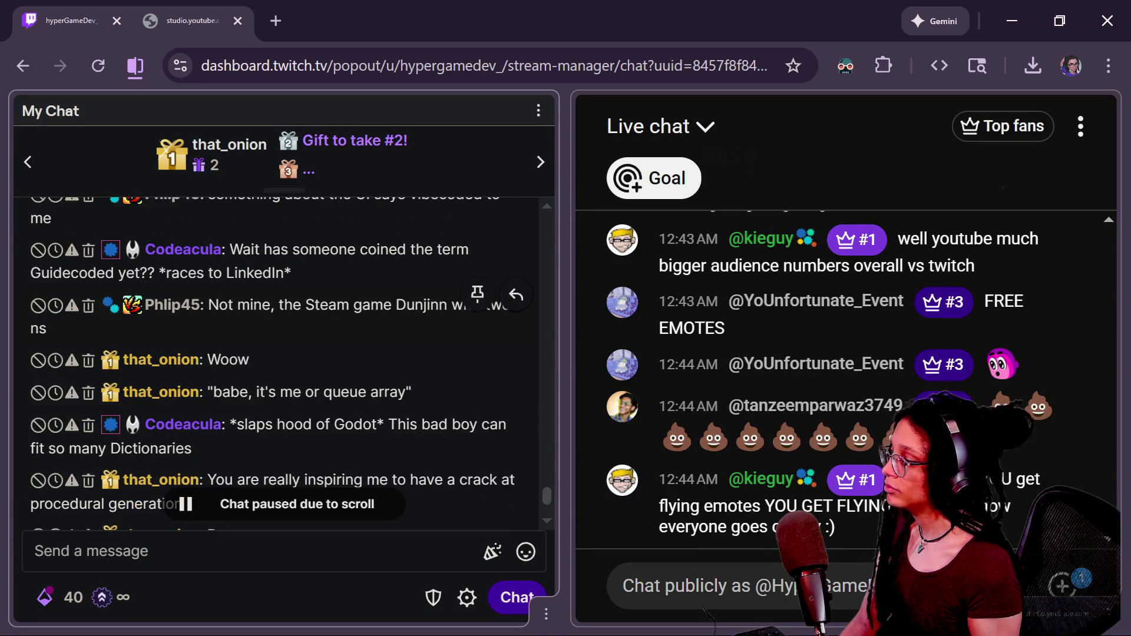
scroll(400, 407, down, 2)
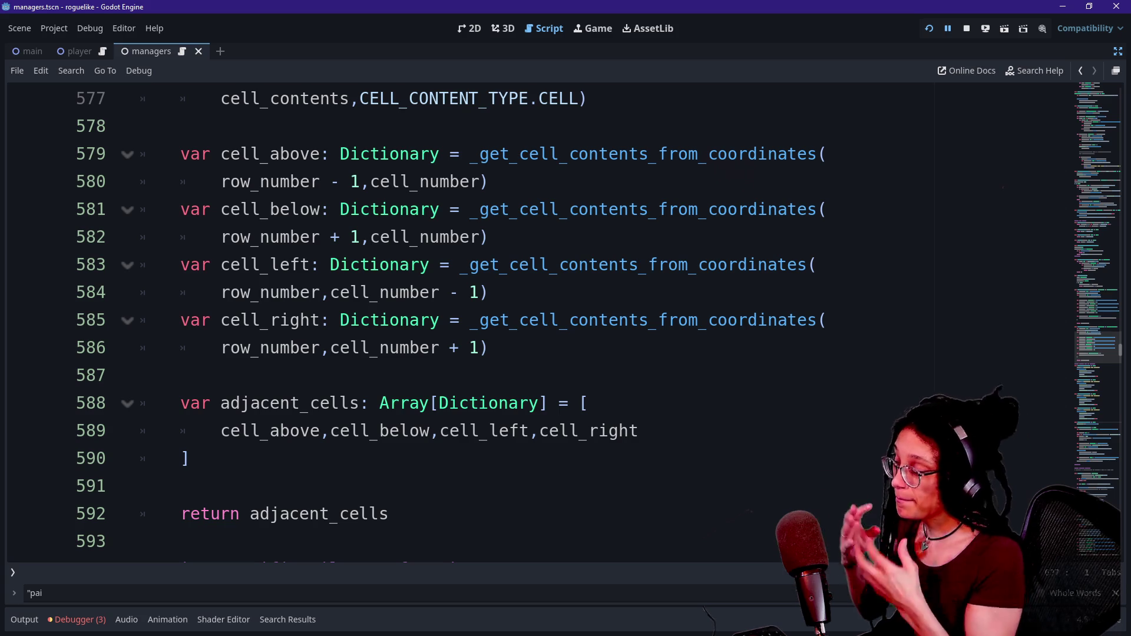
click(330, 348)
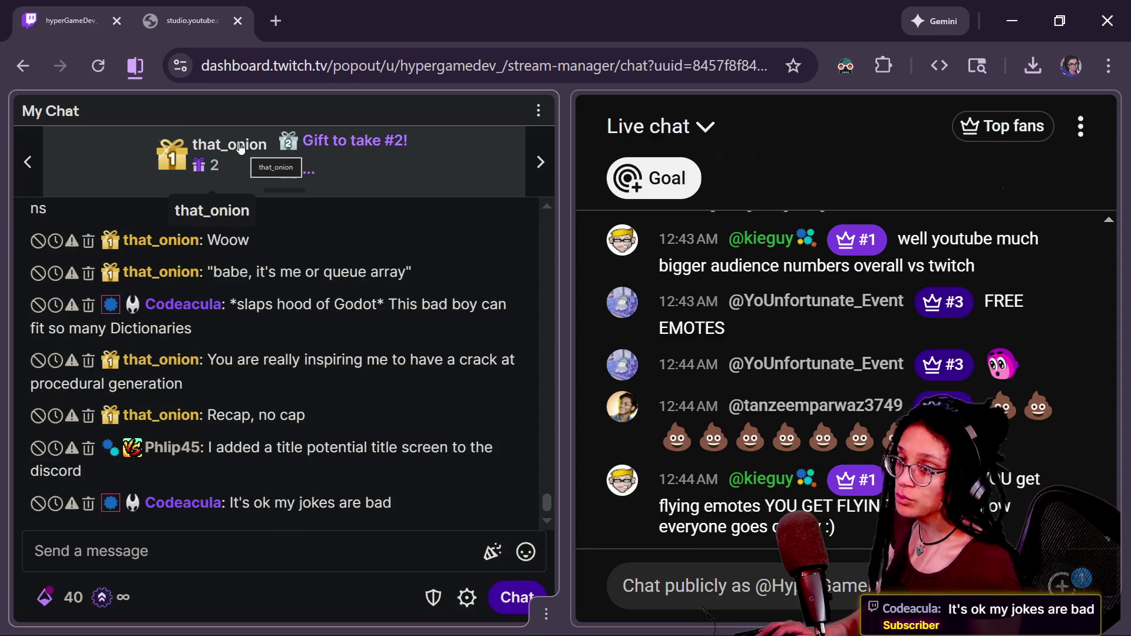
Step: Open the ASCII title-screen image in the Dunjin RL (working title) Discord post full-size
key(alt+Tab)
scroll(430, 413, up, 3)
scroll(430, 413, down, 3)
click(556, 408)
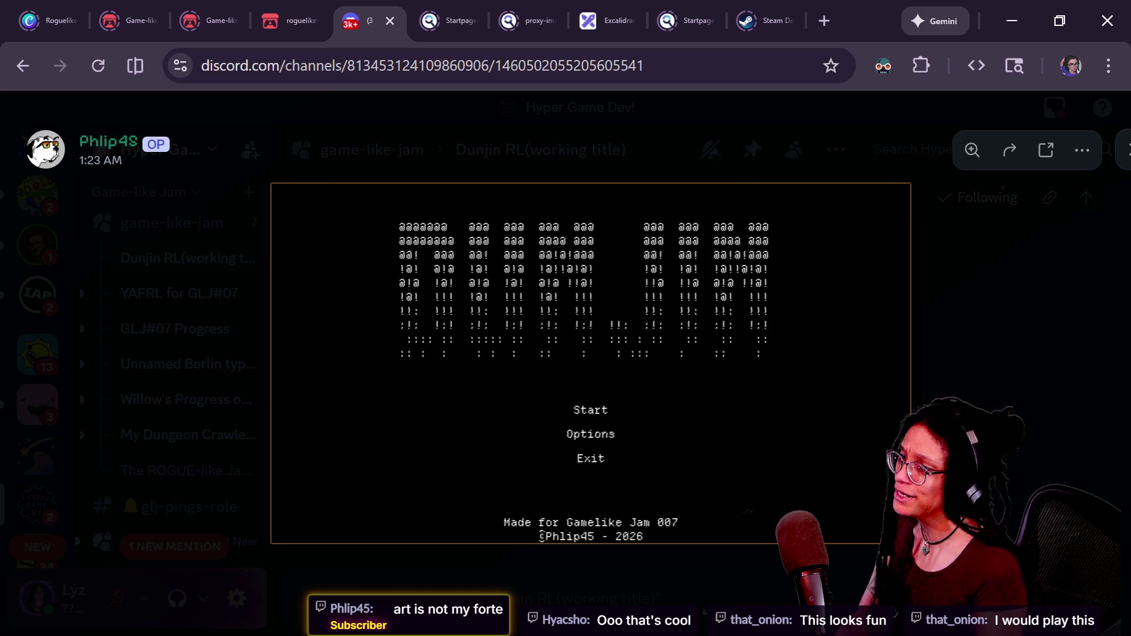
Step: Close the title-screen image, dismiss the reaction picker without reacting, and return to Godot
click(925, 354)
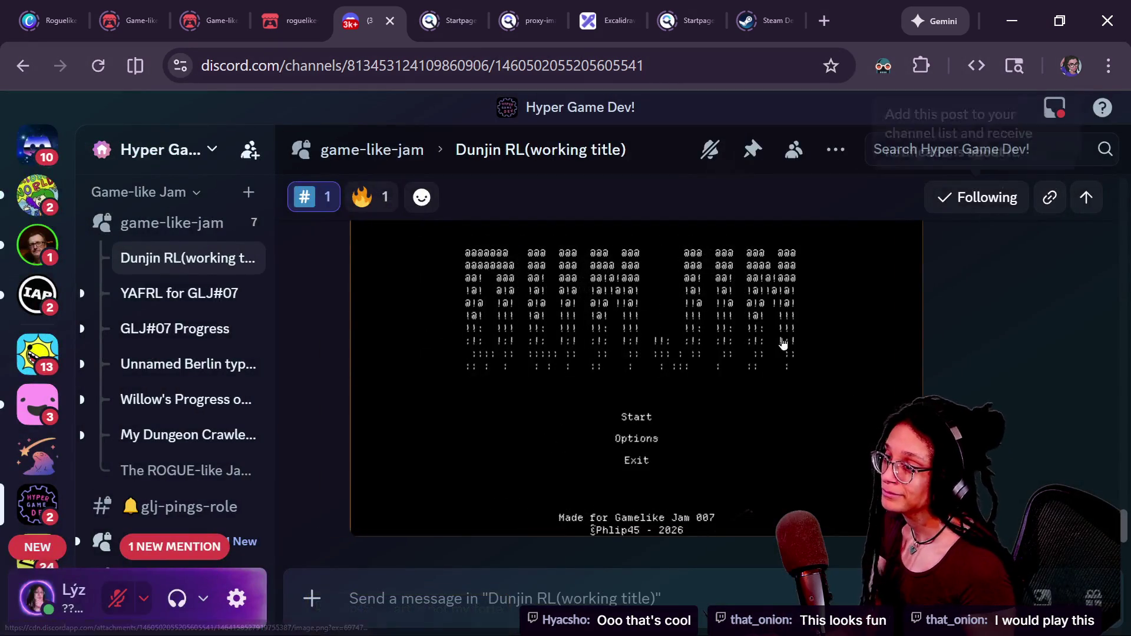
scroll(352, 327, up, 2)
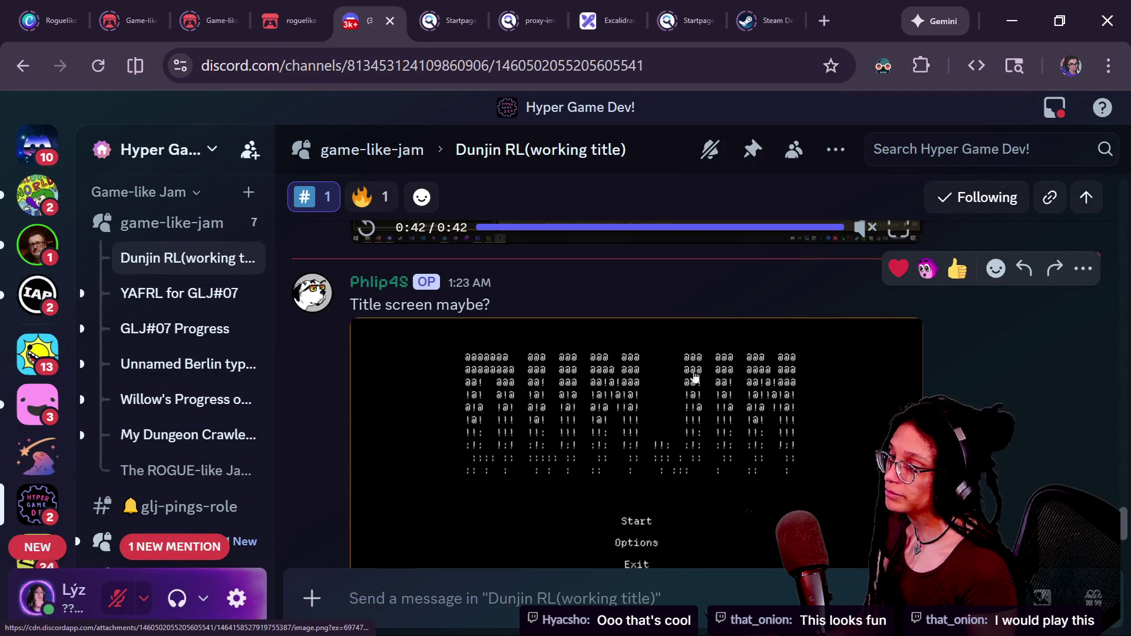
click(995, 268)
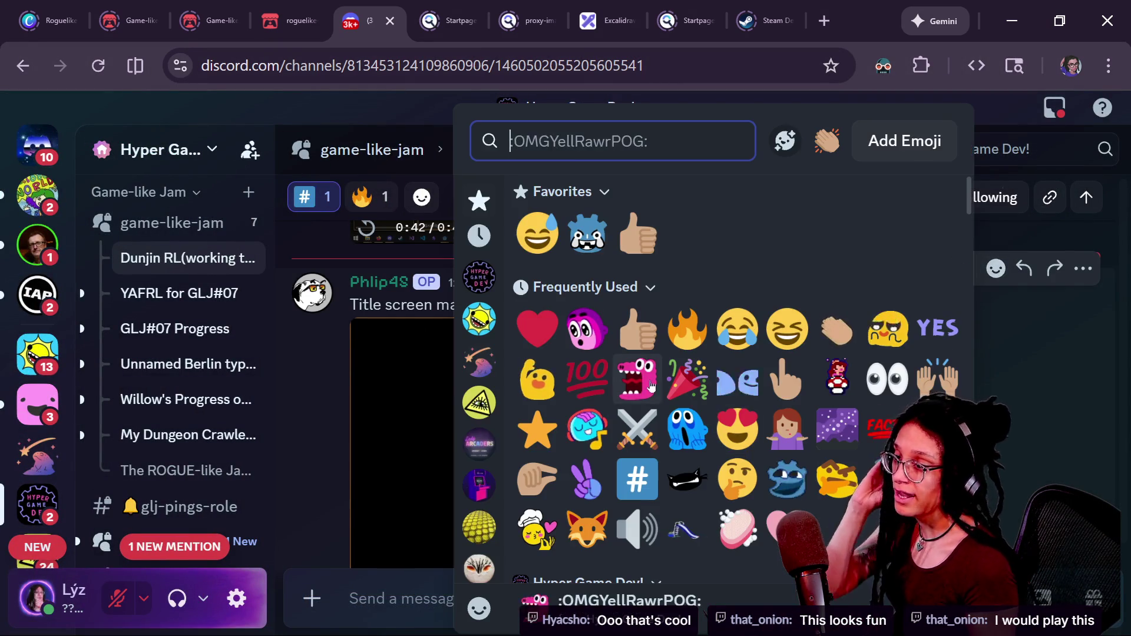
click(1024, 479)
key(alt+Tab)
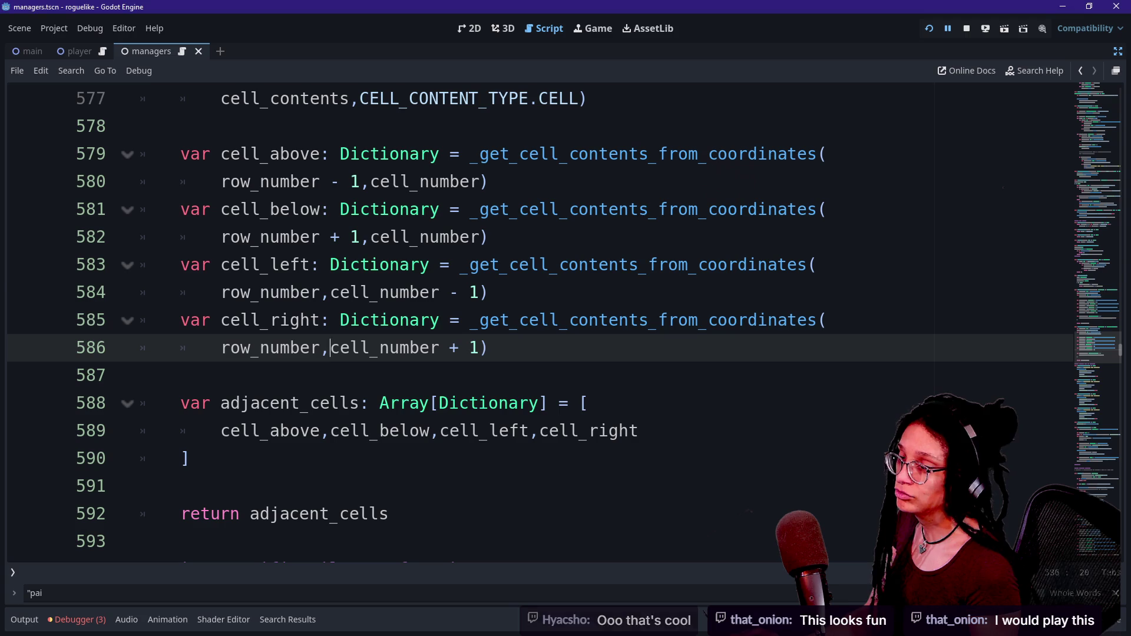
Step: Show and hide the Output log, returning focus to line 569
click(189, 458)
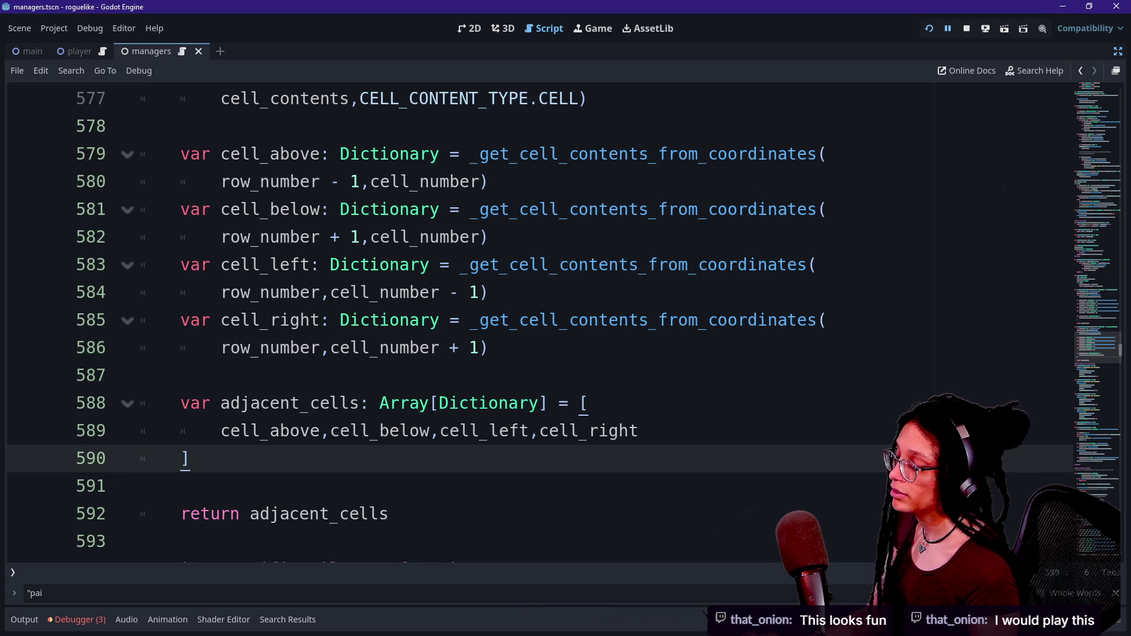
click(24, 620)
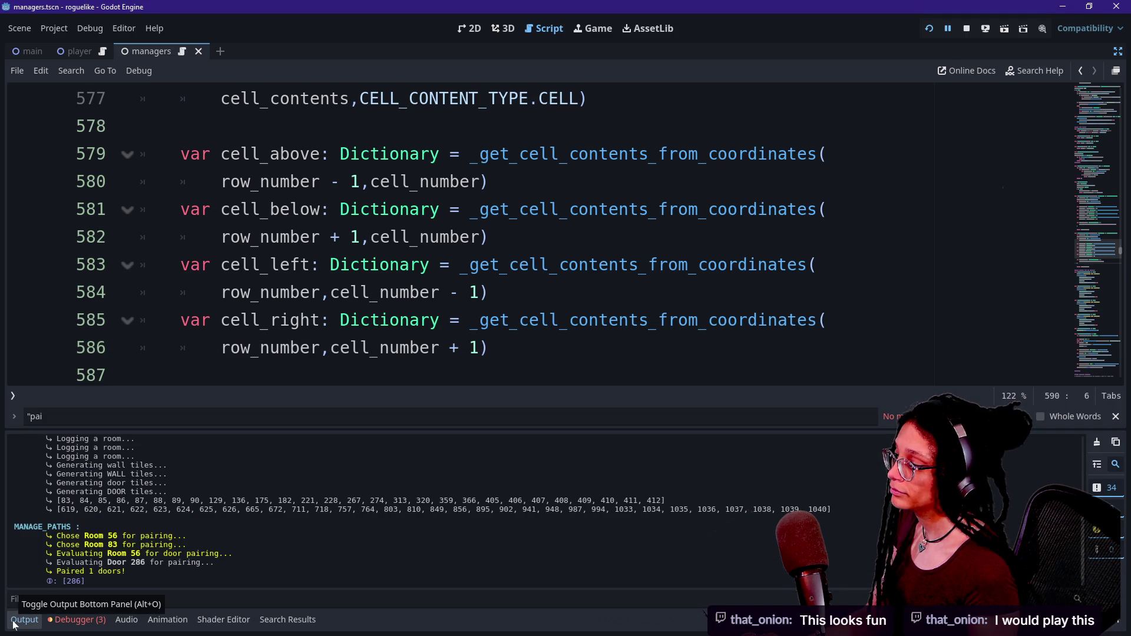
click(13, 624)
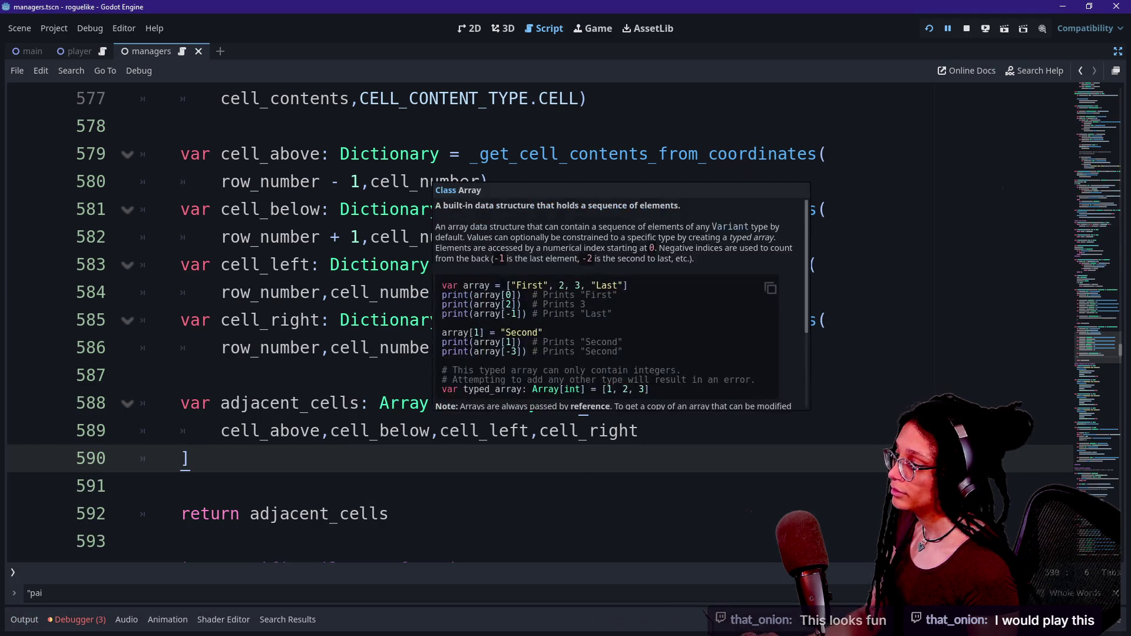
scroll(436, 407, up, 4)
scroll(530, 324, up, 7)
scroll(530, 324, down, 4)
click(188, 458)
Step: Open manage_paths.gd through the quick file search for 'paths'
key(shift+alt+o)
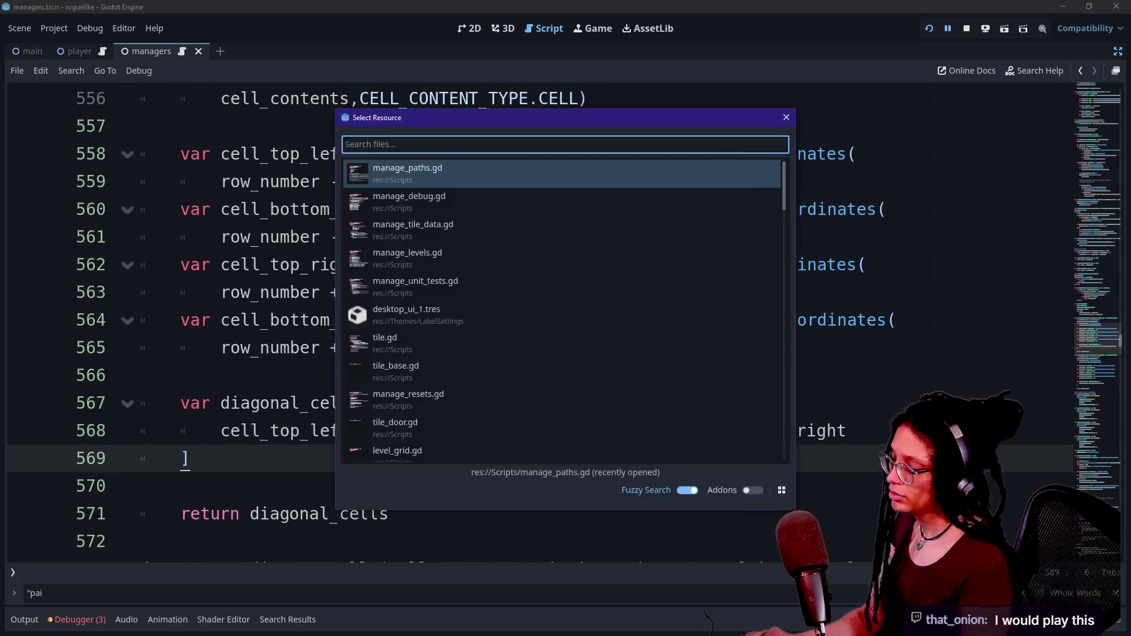
text(paths)
key(Return)
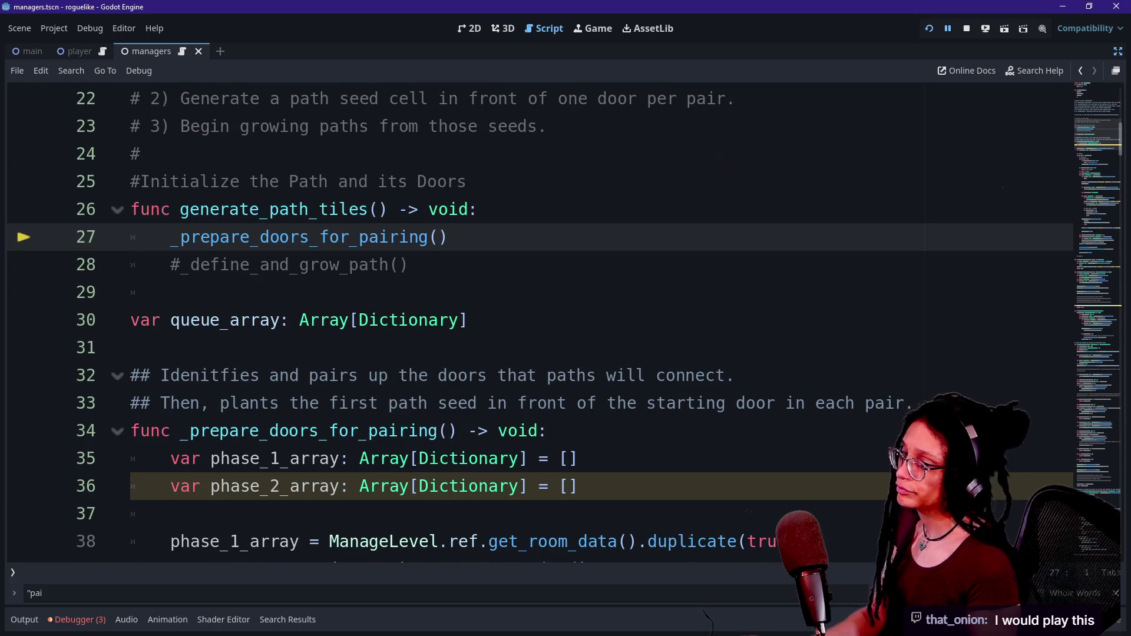
scroll(565, 318, down, 2)
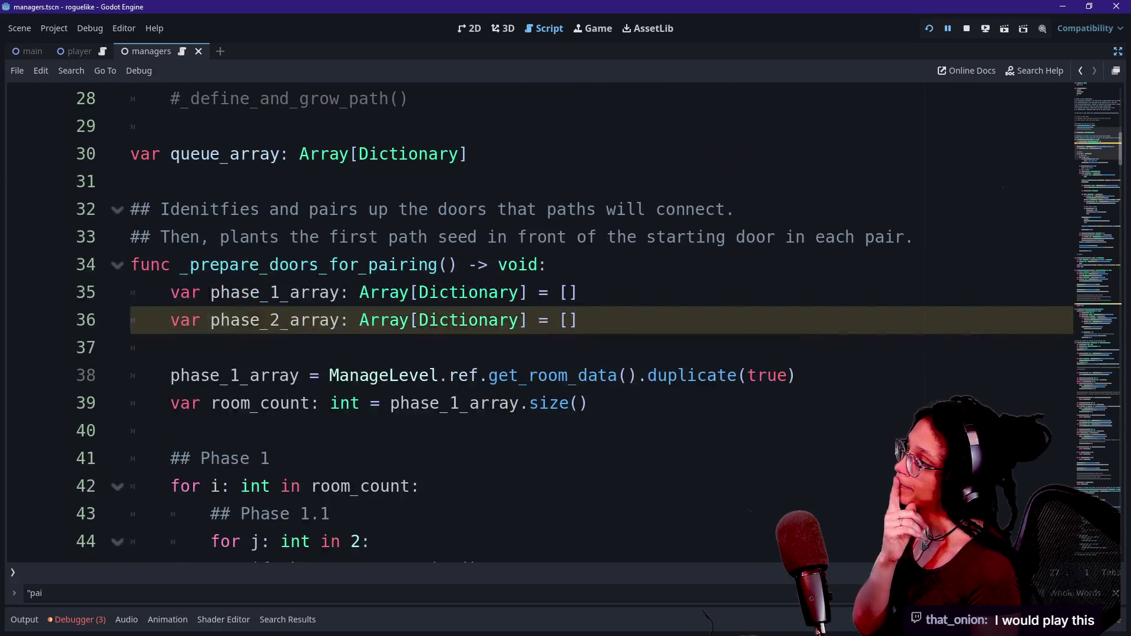
scroll(564, 318, up, 4)
scroll(564, 318, down, 2)
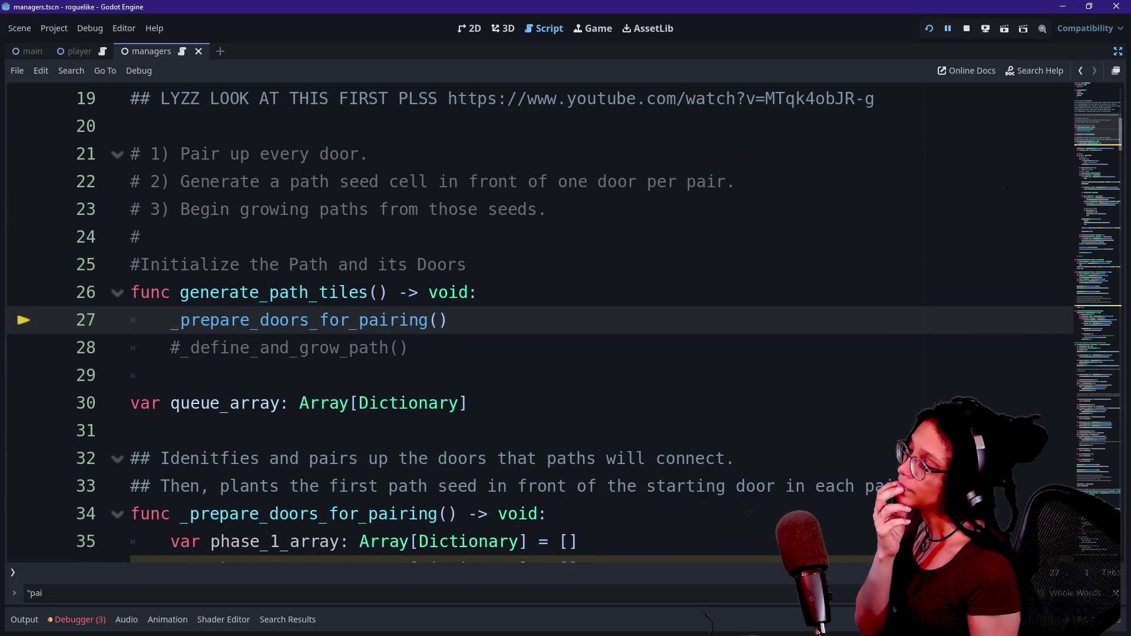
scroll(564, 318, down, 2)
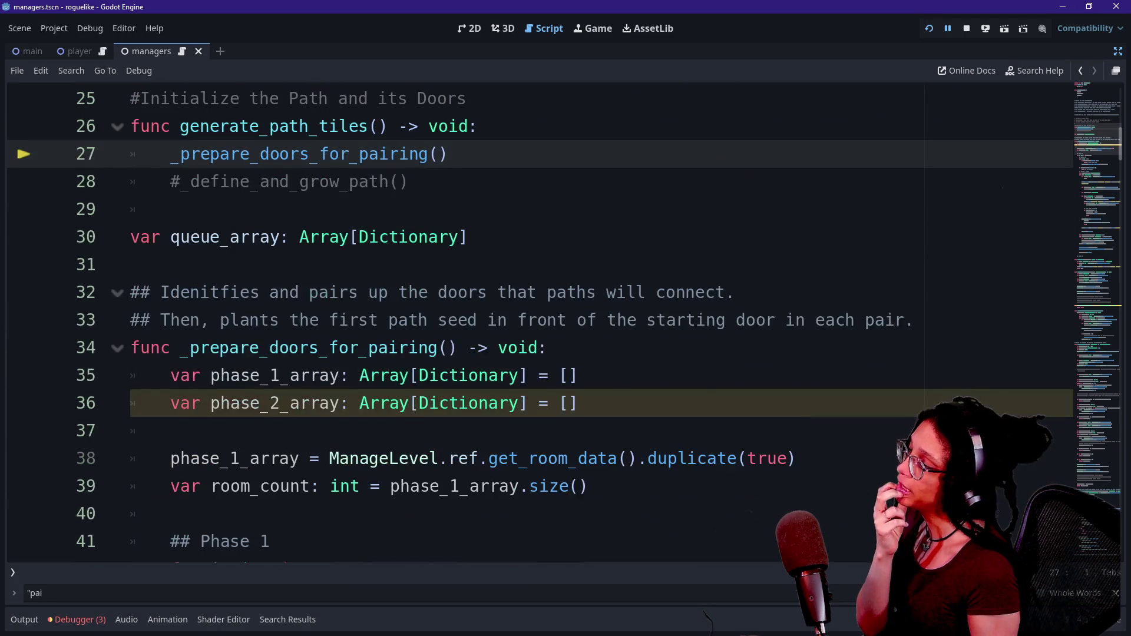
scroll(565, 318, down, 1)
Step: Step through lines 37–39 of _prepare_doors_for_pairing, then bring up the debugger's error
click(171, 348)
click(170, 403)
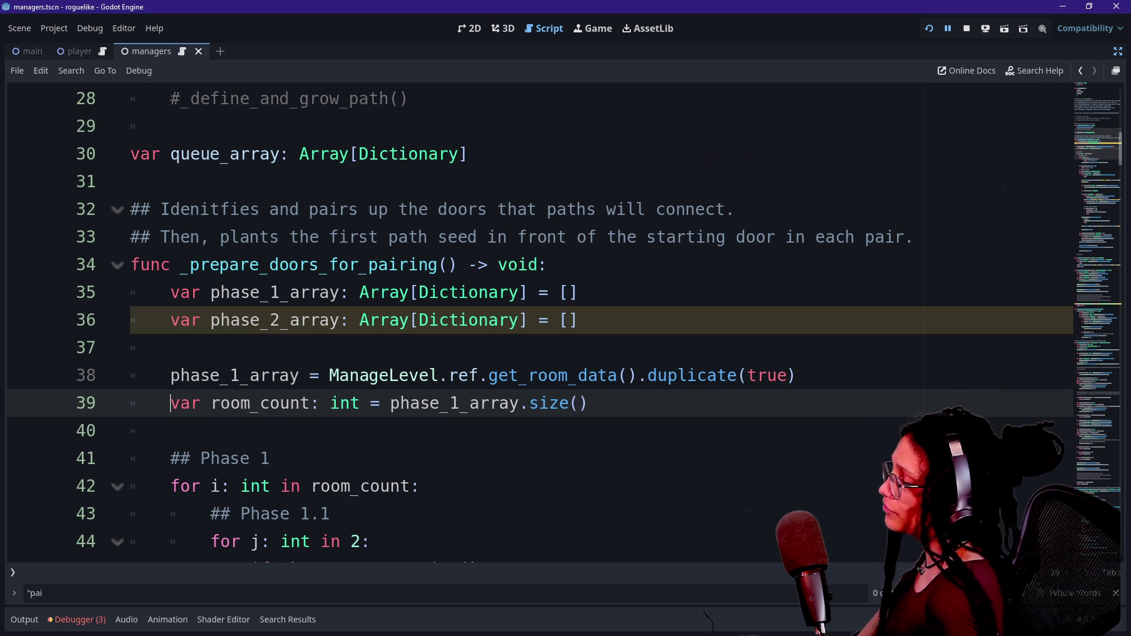
key(Up)
key(Down)
key(Down)
key(Down)
key(Down)
key(Down)
key(Down)
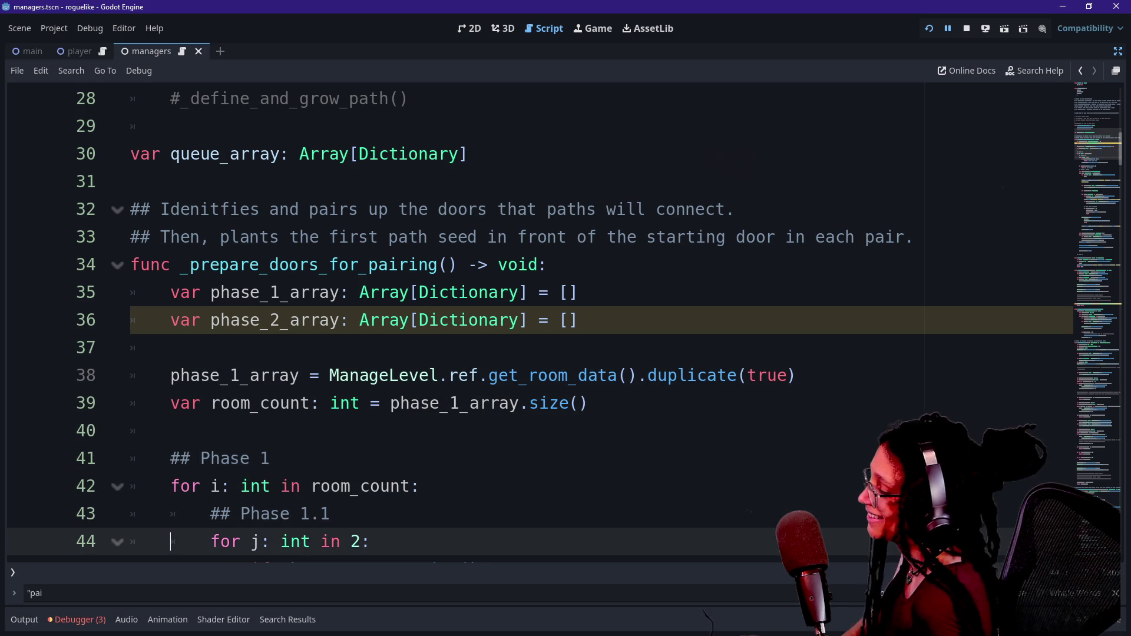
key(Up)
click(171, 348)
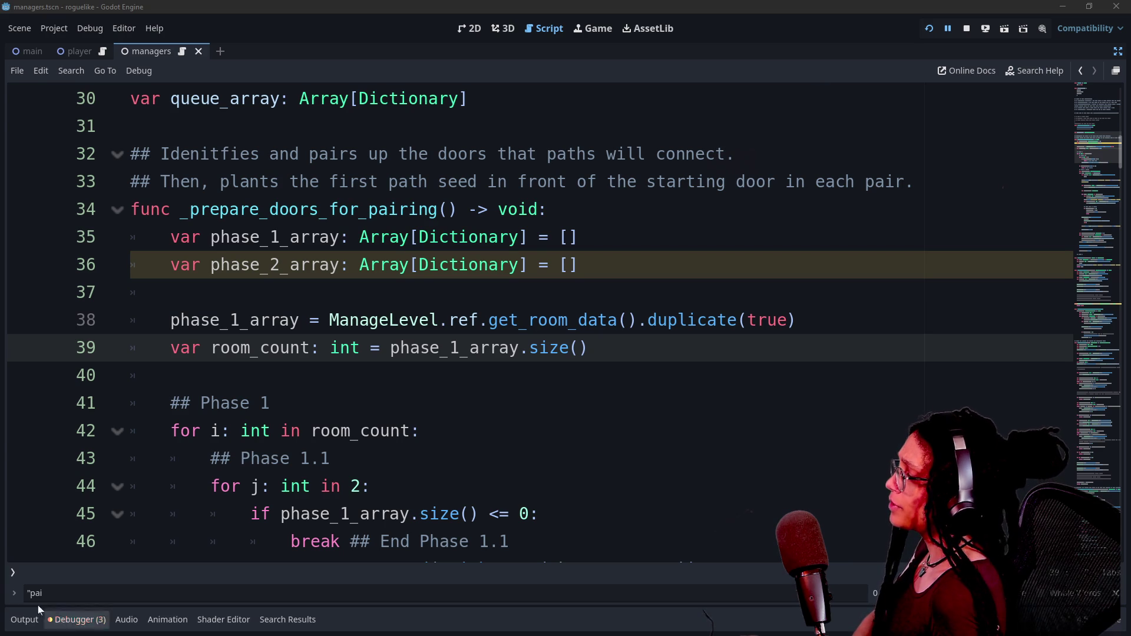
click(98, 622)
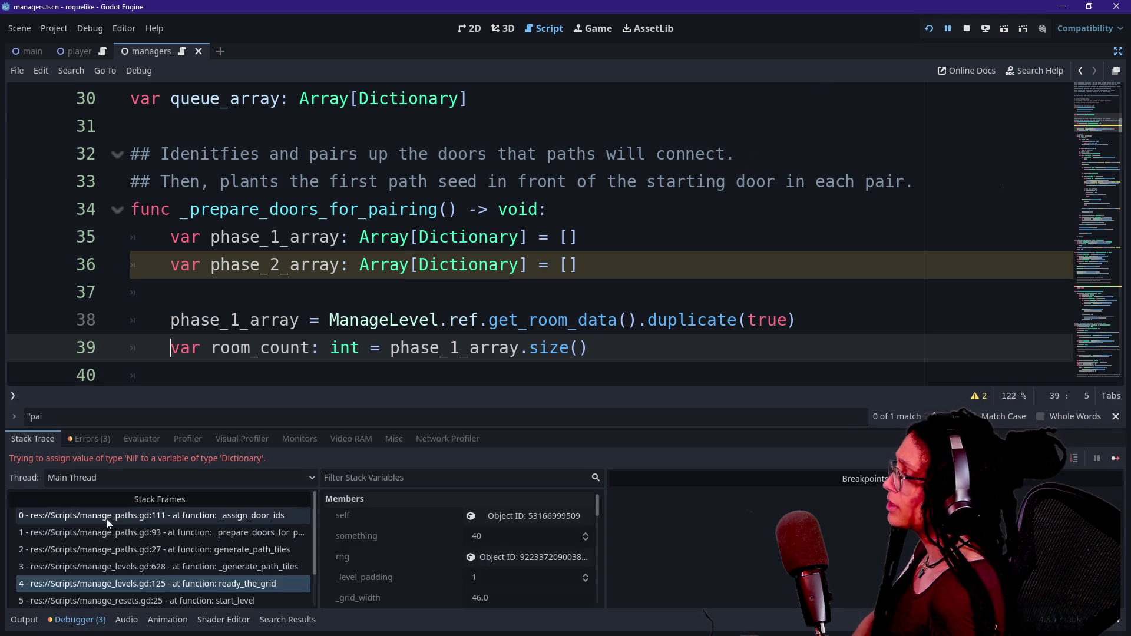
Step: Compare the failing _assign_door_ids line 111 with its caller at line 93 in the stack frames
click(170, 292)
scroll(530, 236, down, 2)
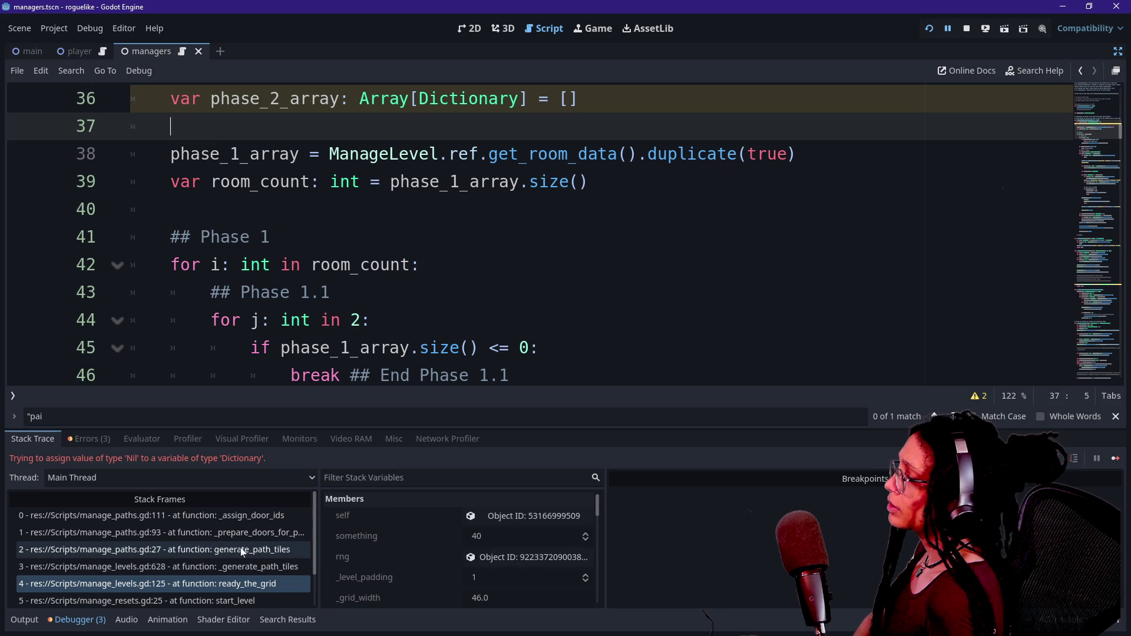
click(260, 532)
click(237, 516)
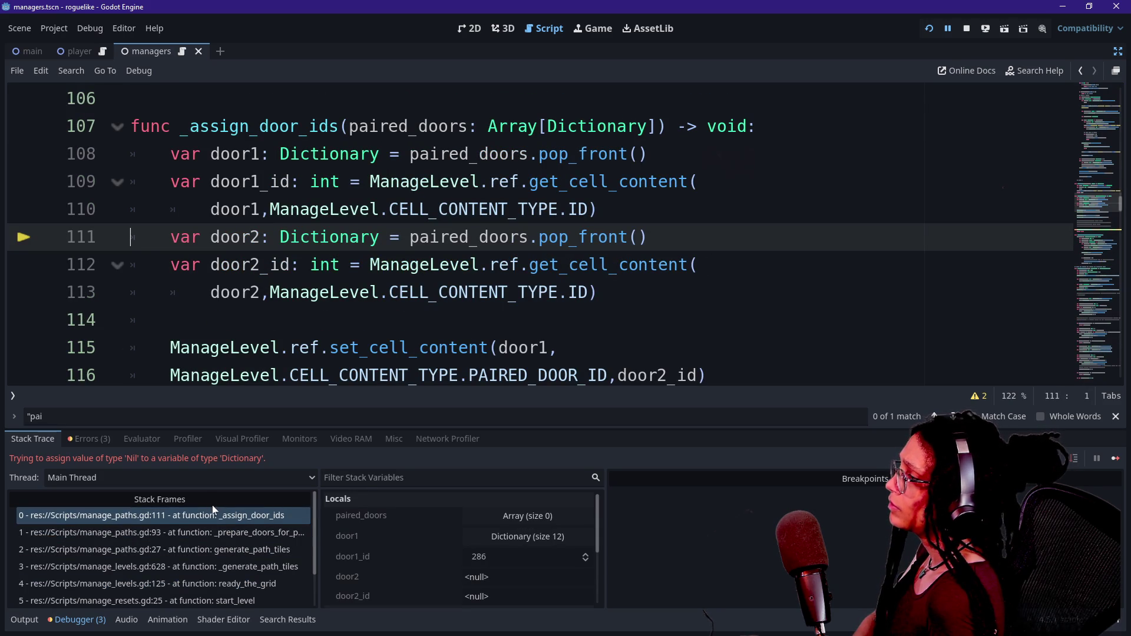
click(235, 536)
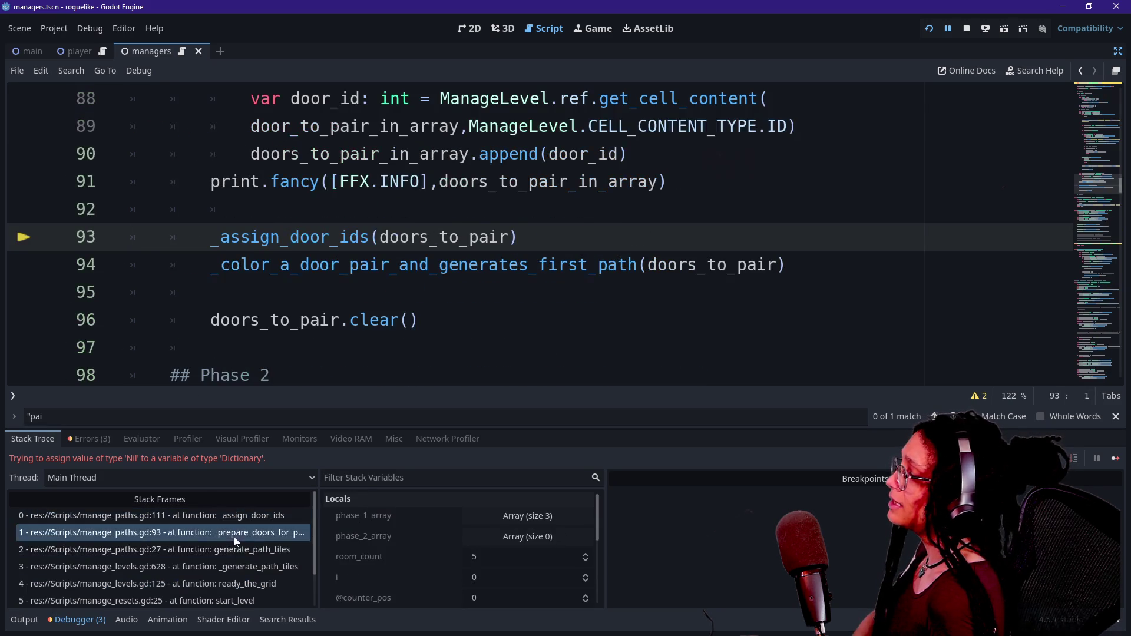
click(246, 520)
click(247, 533)
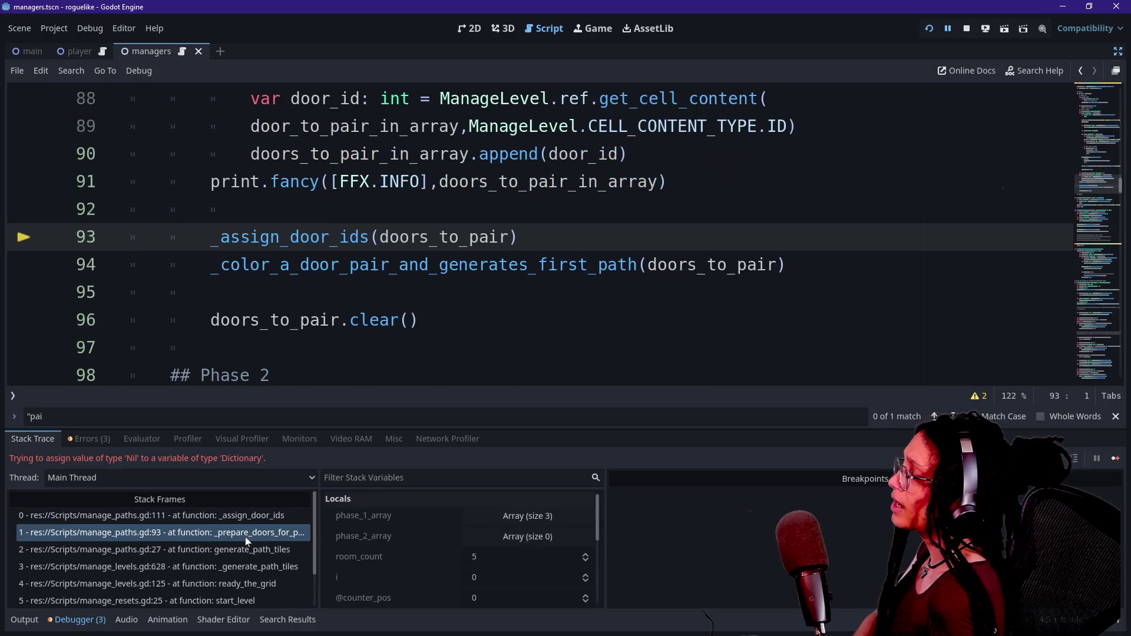
click(248, 520)
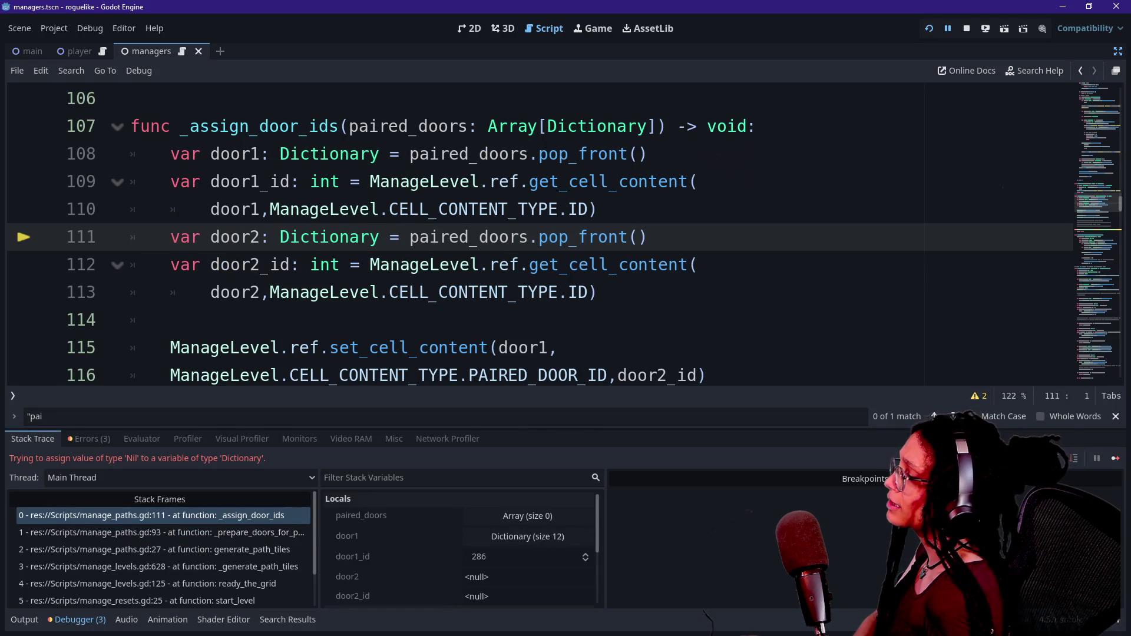
Step: Switch the bottom panel from the stack trace to the output log
scroll(377, 301, up, 1)
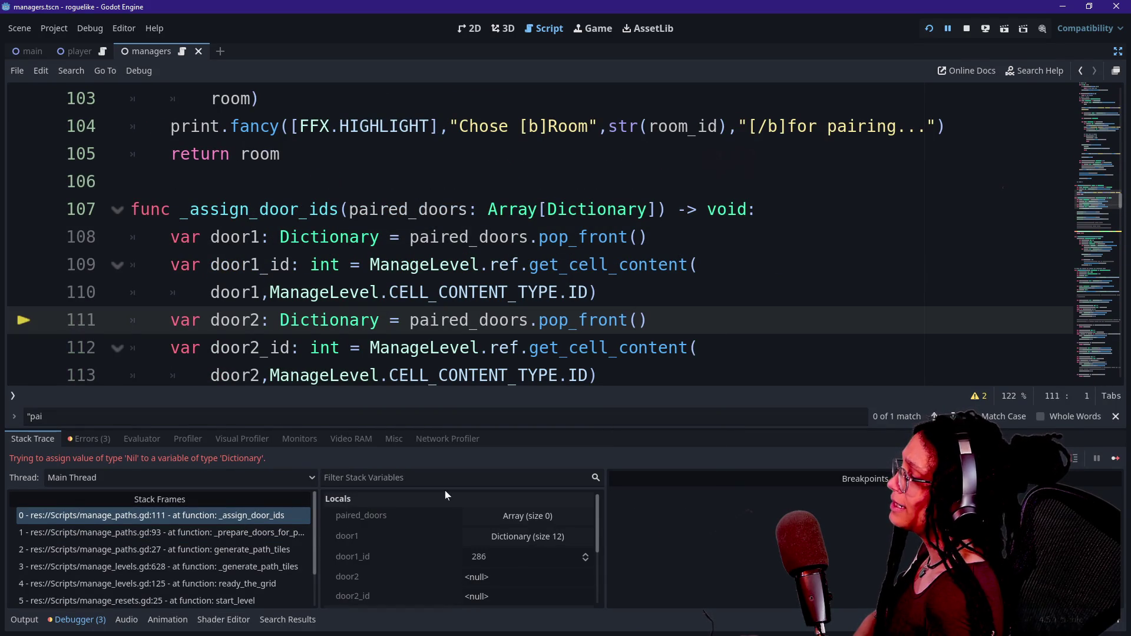
scroll(377, 235, up, 2)
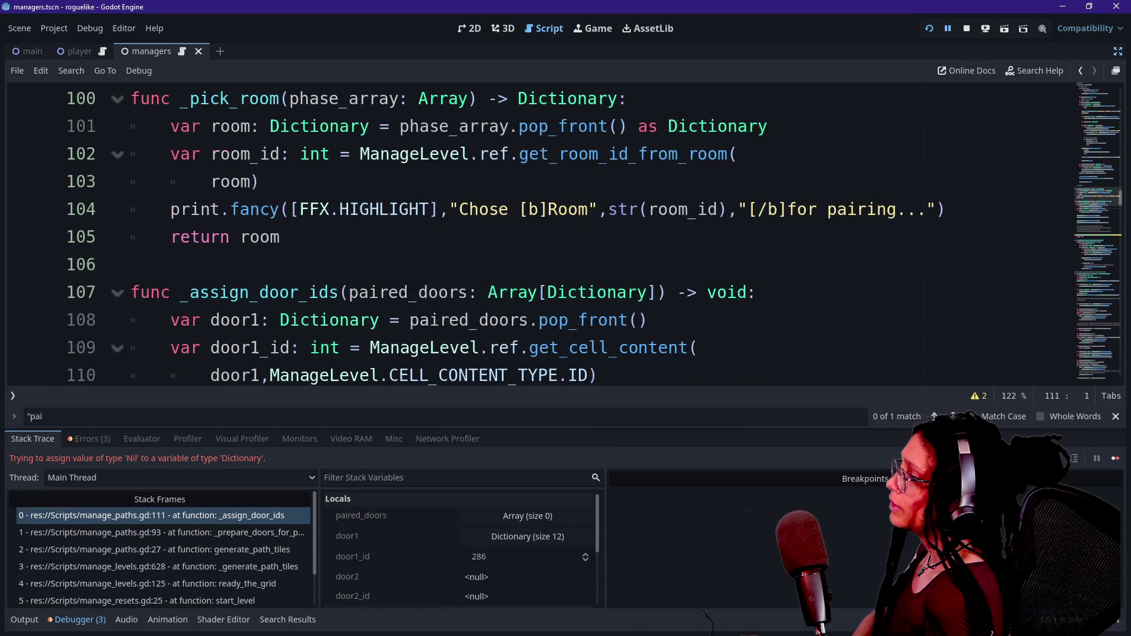
scroll(377, 236, down, 2)
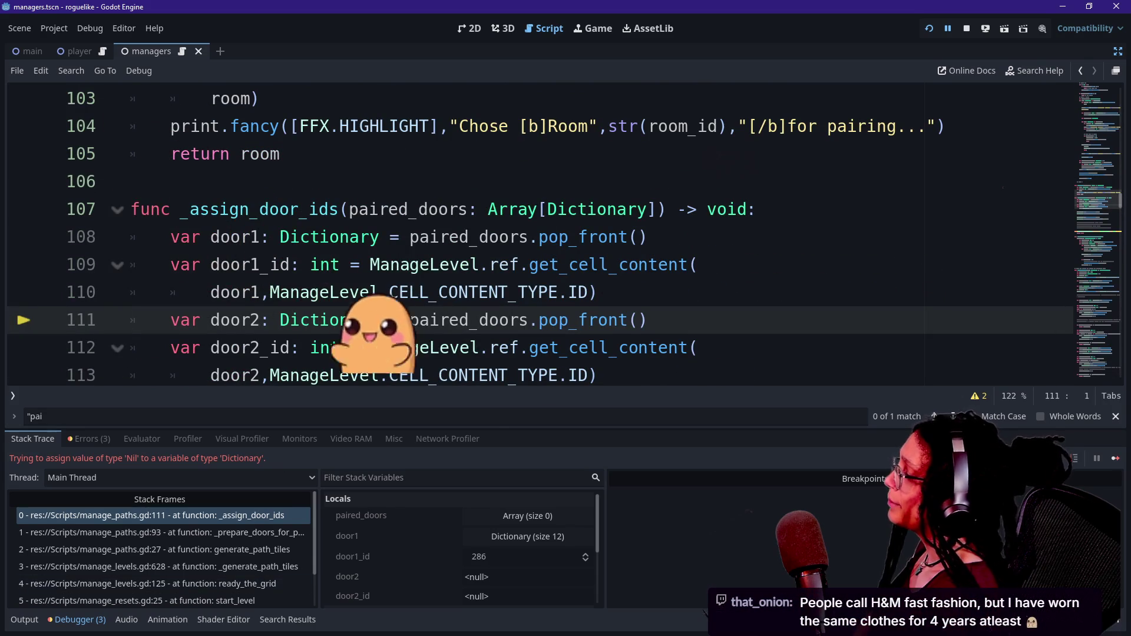
click(24, 620)
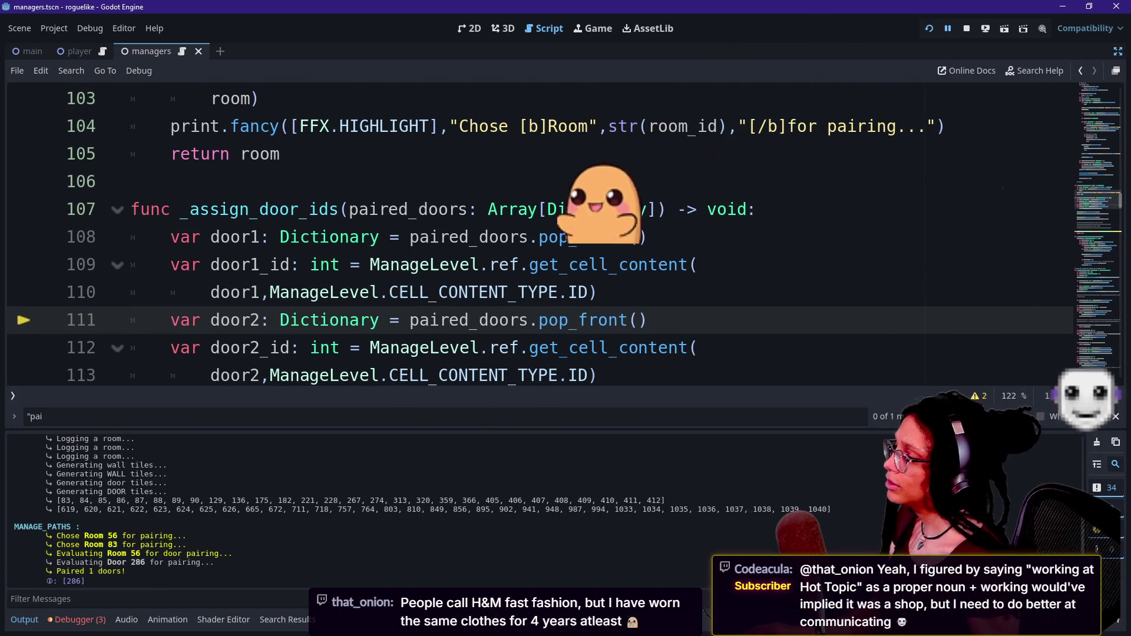
Step: Collapse the bottom panel and cut the phase_1_array size check and break from the loop
scroll(530, 236, up, 3)
key(ctrl+j)
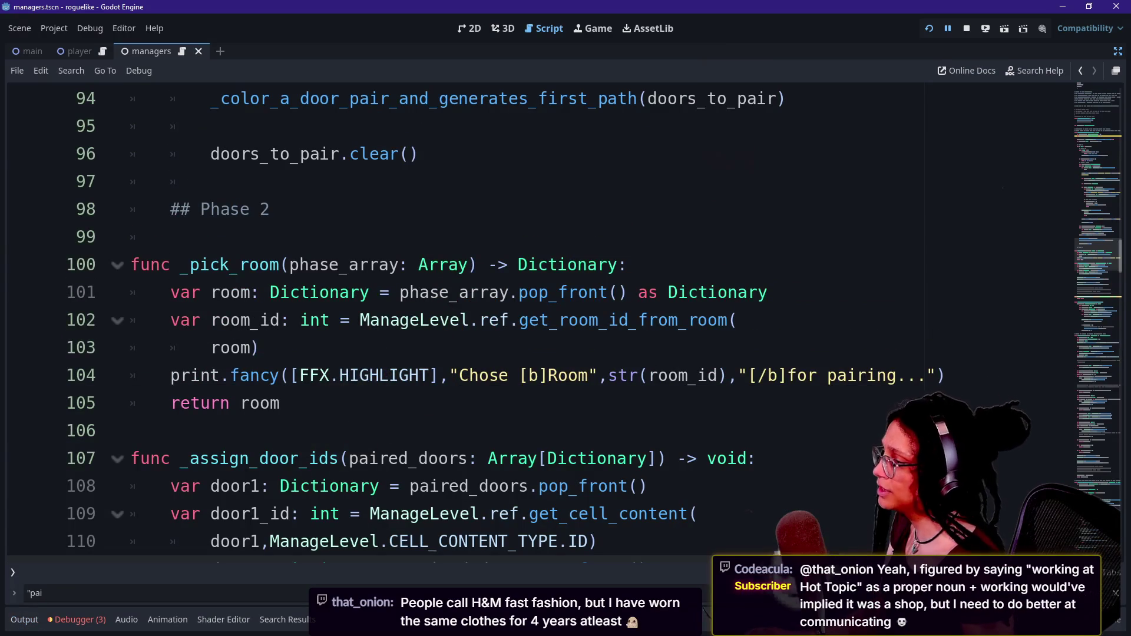
scroll(530, 294, up, 2)
scroll(530, 294, up, 15)
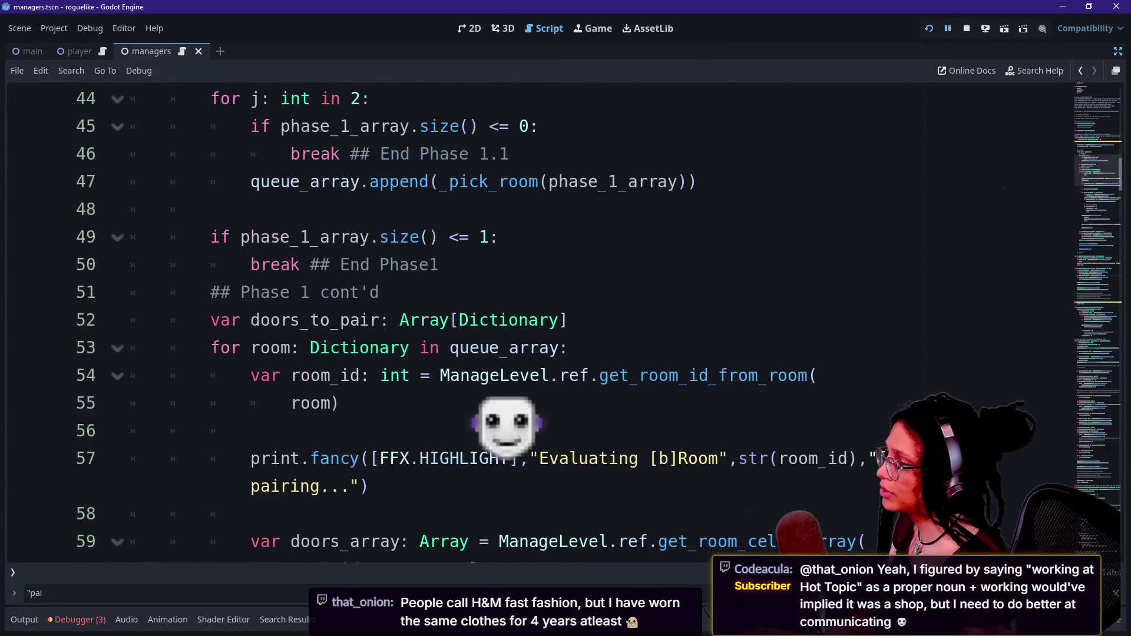
scroll(530, 295, down, 1)
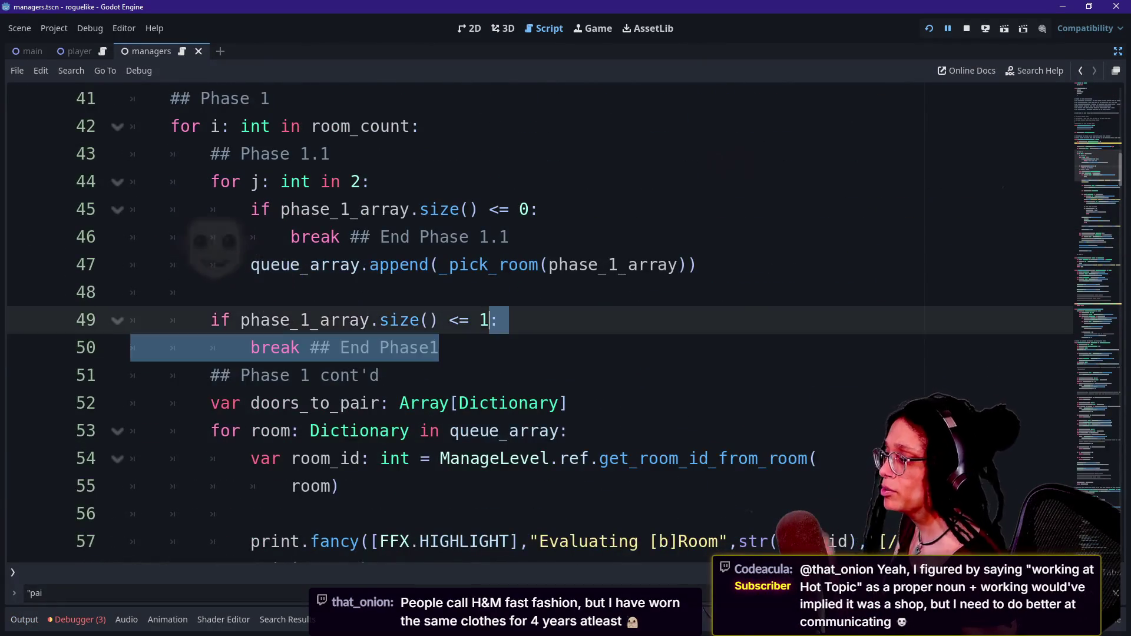
drag(439, 348, 211, 292)
key(ctrl+c)
key(BackSpace)
key(BackSpace)
Step: Locate the _assign_door_ids call and clear the indent on blank line 90 above it
scroll(530, 295, down, 14)
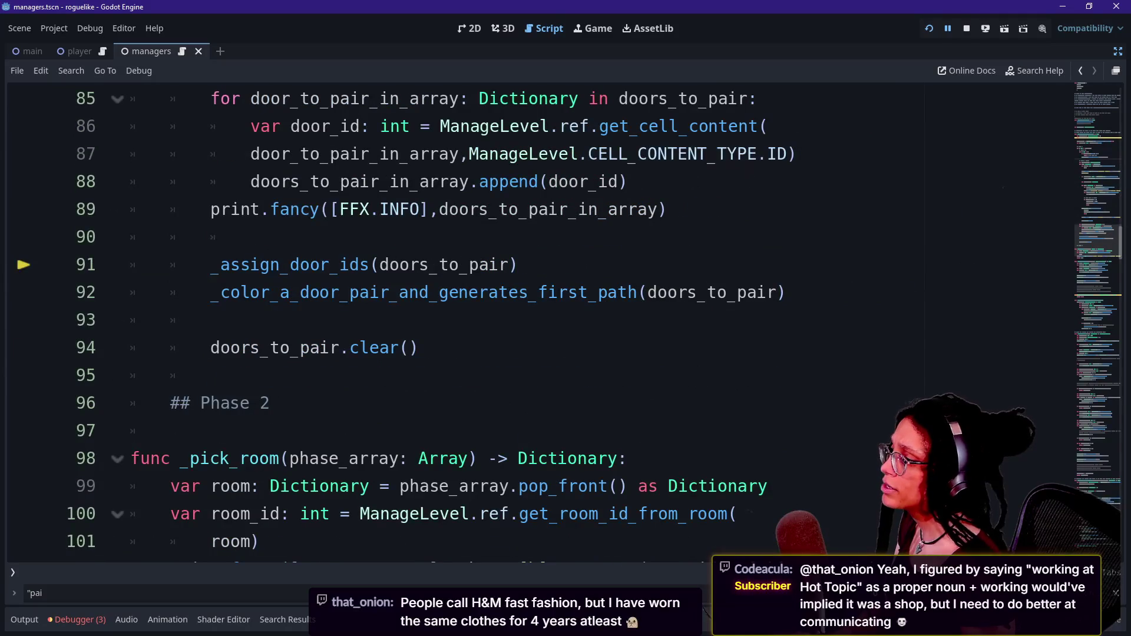
click(418, 347)
scroll(548, 324, up, 3)
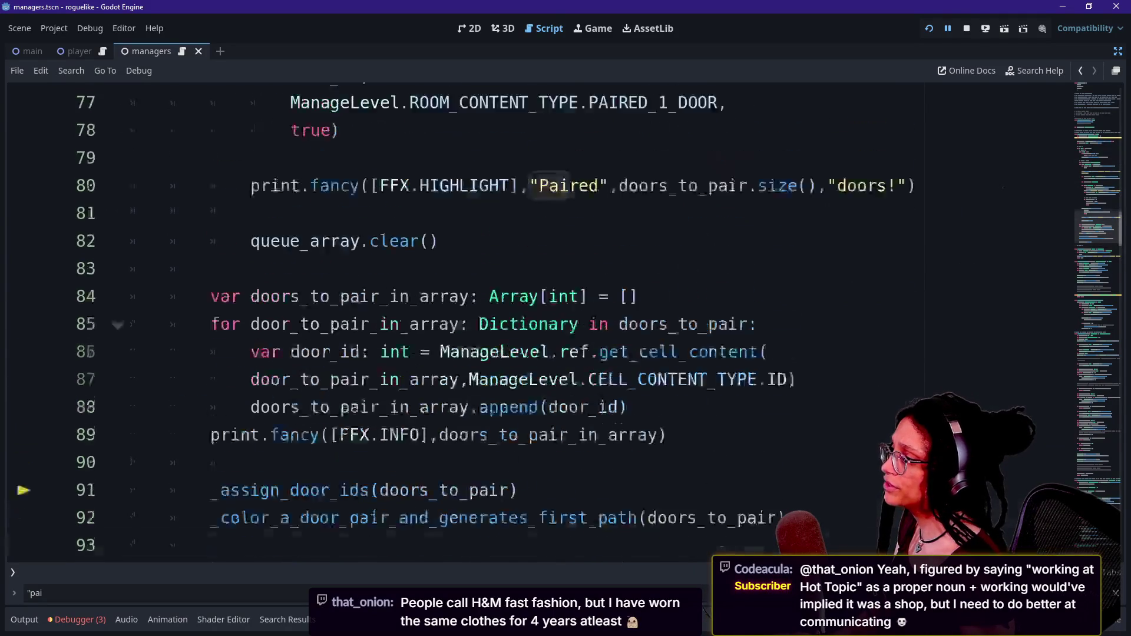
scroll(569, 209, down, 3)
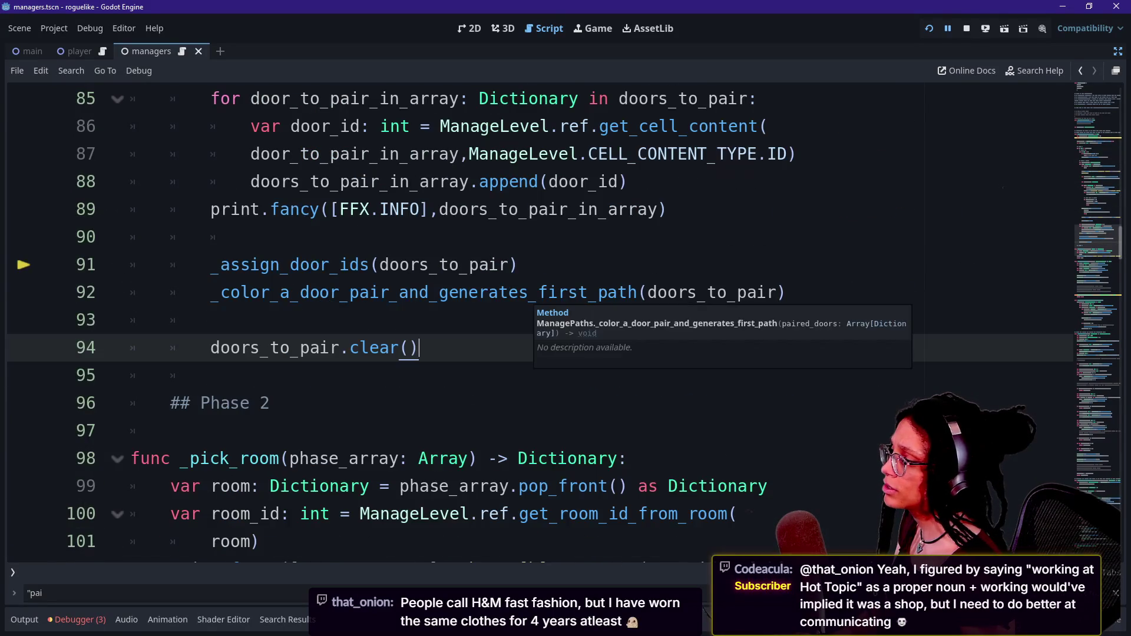
click(668, 209)
scroll(539, 318, up, 1)
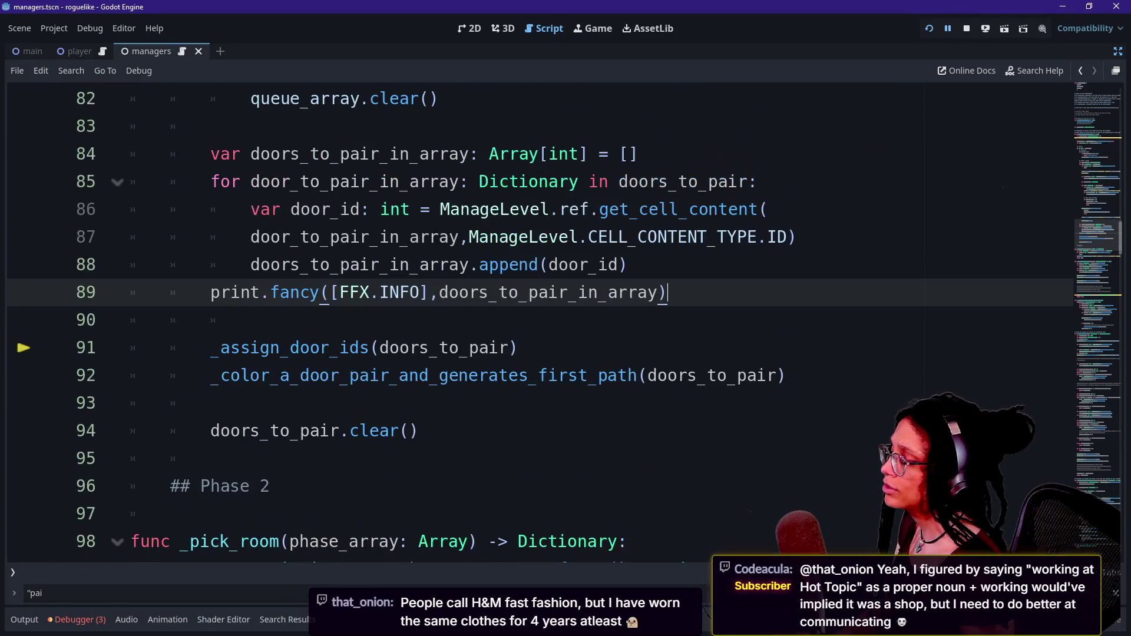
scroll(568, 209, up, 2)
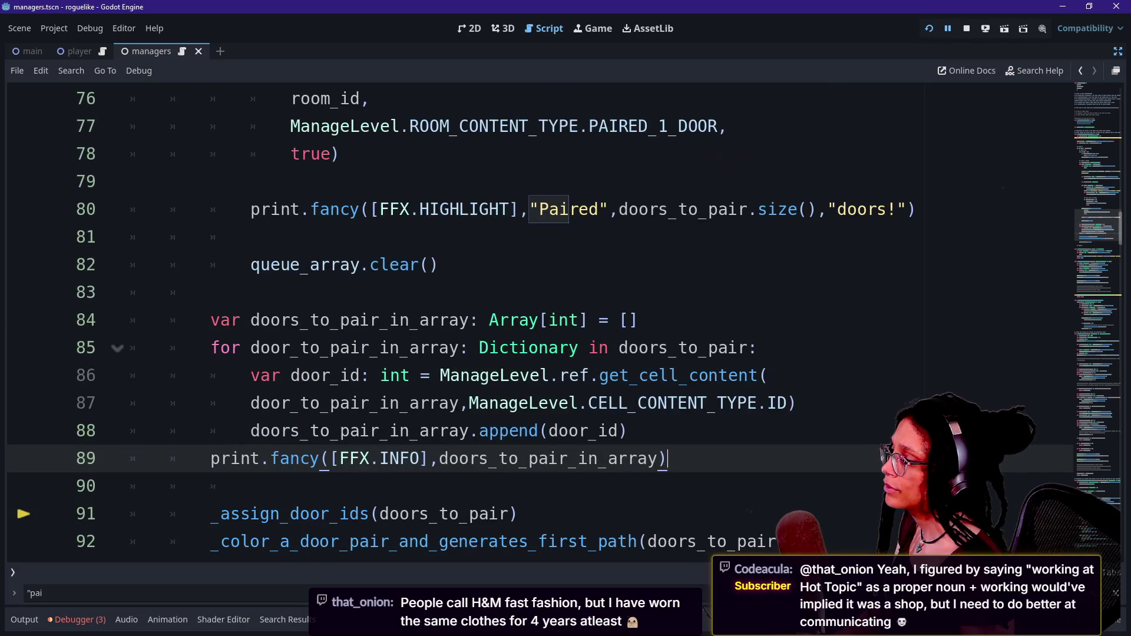
key(Up)
key(Up)
key(Up)
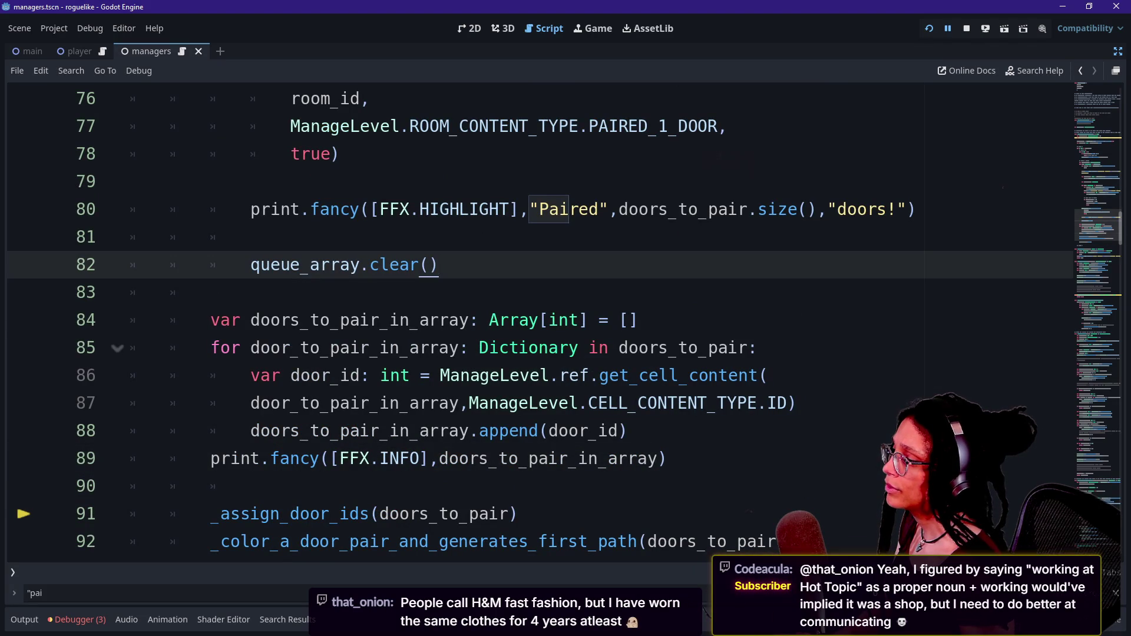
scroll(568, 209, down, 1)
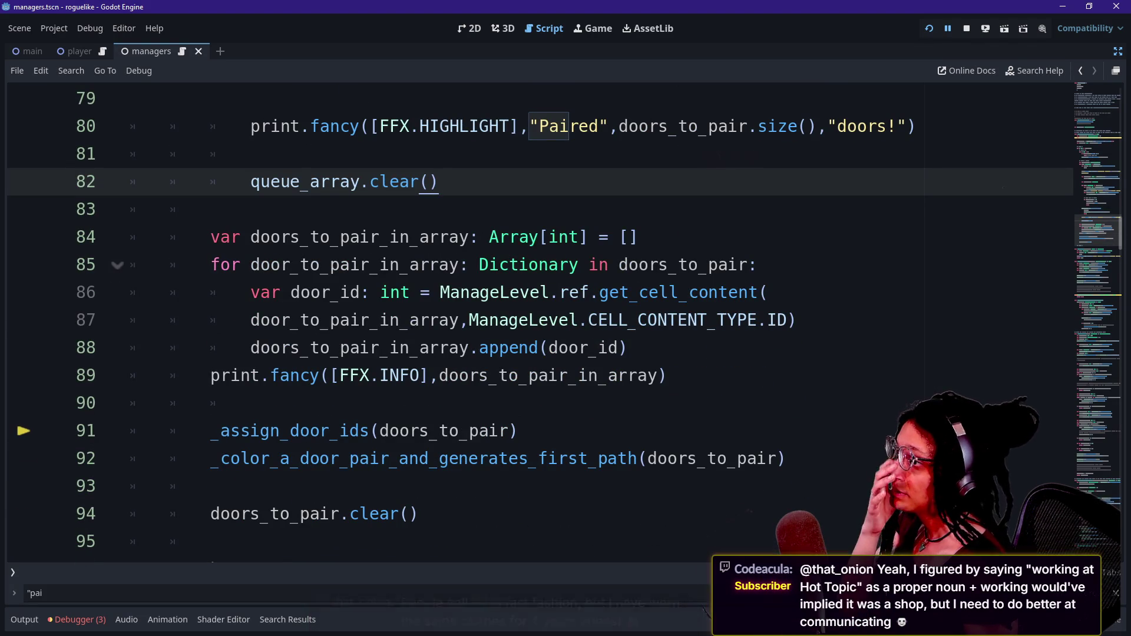
click(489, 431)
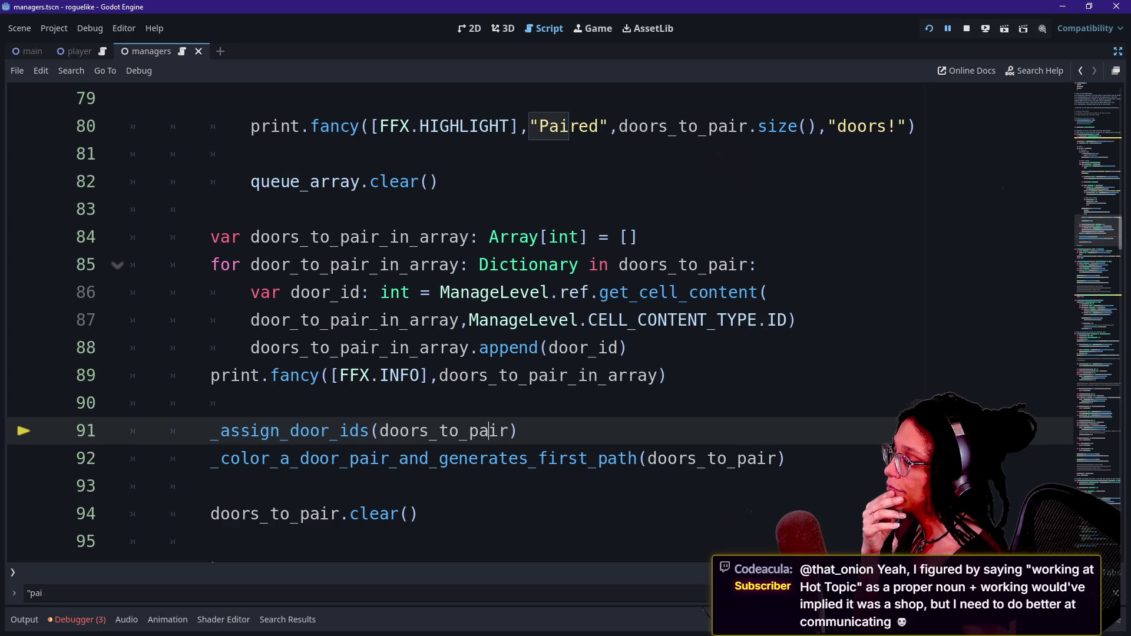
drag(211, 431, 320, 458)
click(320, 459)
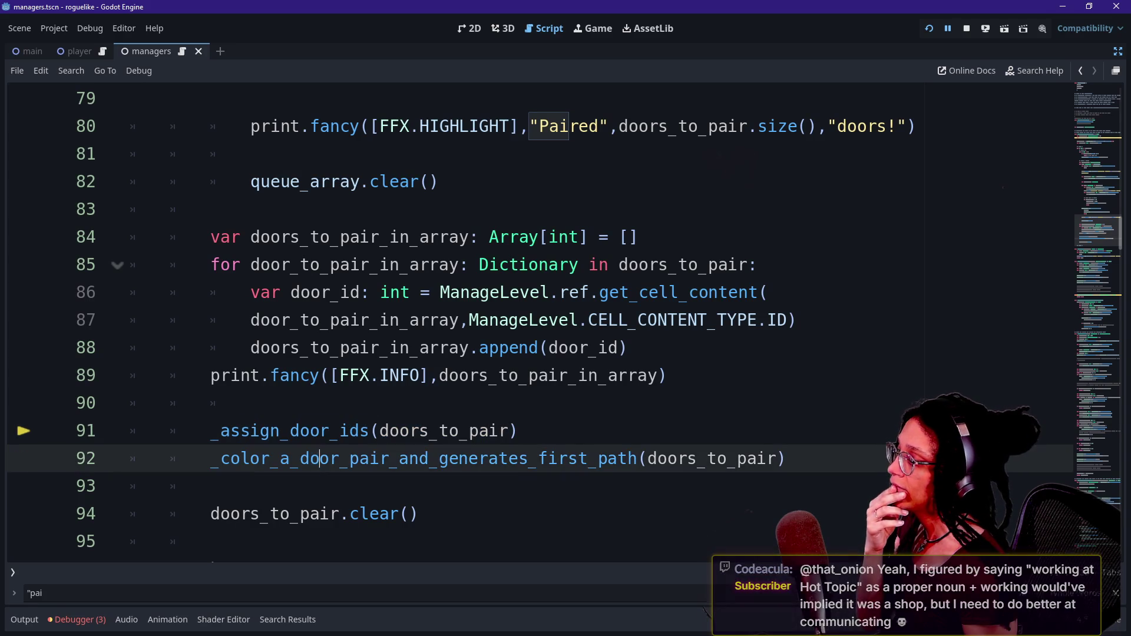
click(253, 403)
key(BackSpace)
Step: Paste the size check and break above the door-assignment calls and save the script
key(Return)
key(Return)
key(Up)
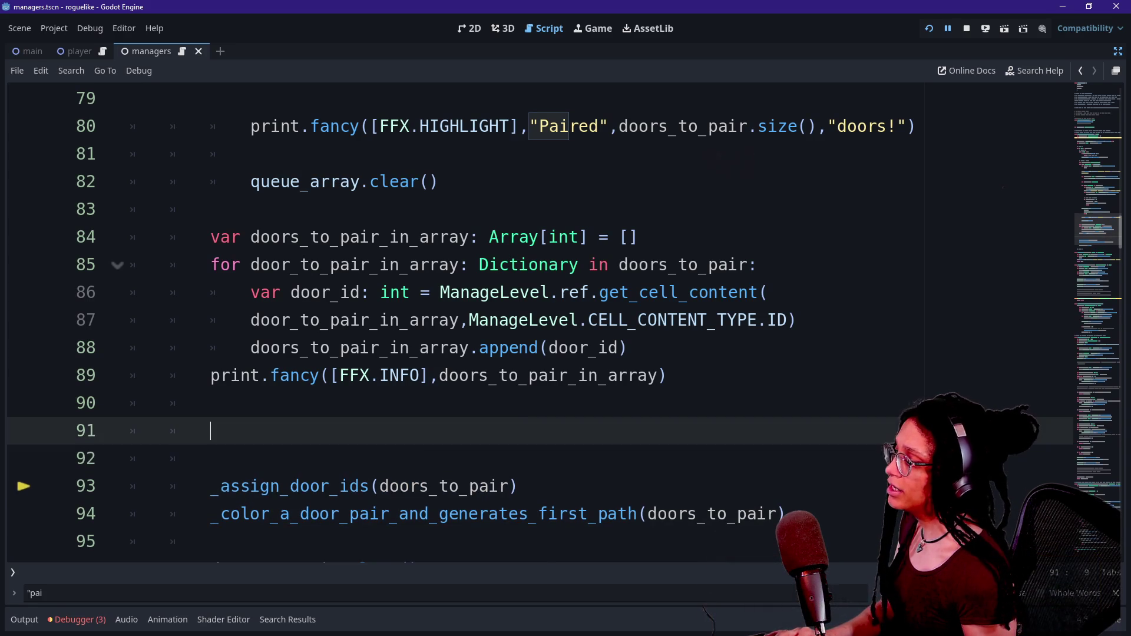
key(ctrl+v)
click(210, 431)
key(BackSpace)
key(BackSpace)
key(BackSpace)
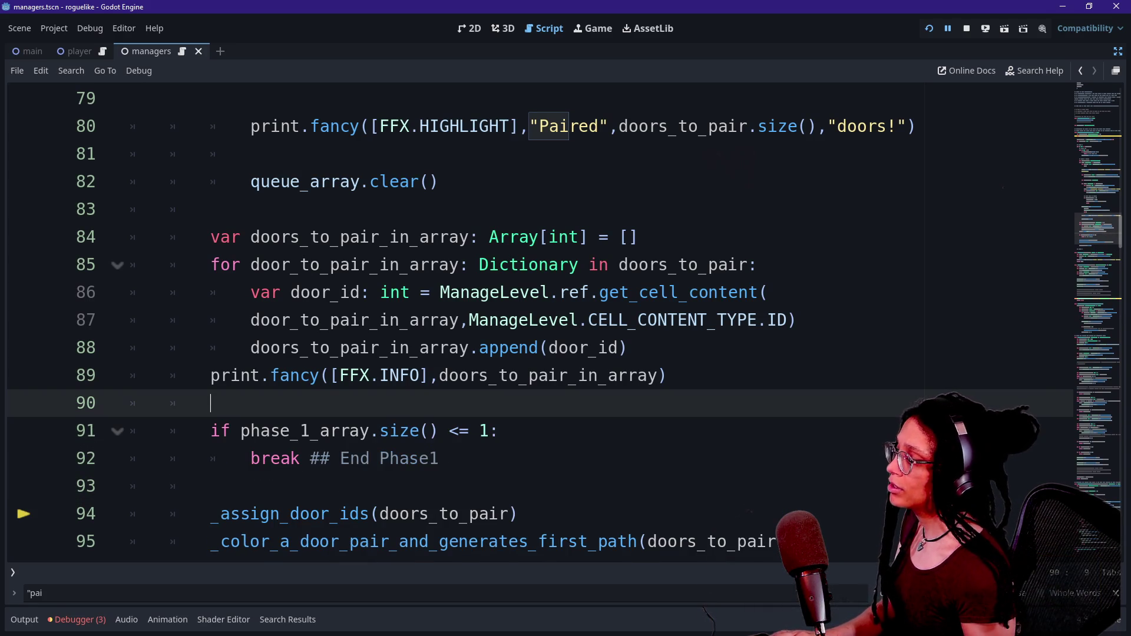
key(ctrl+s)
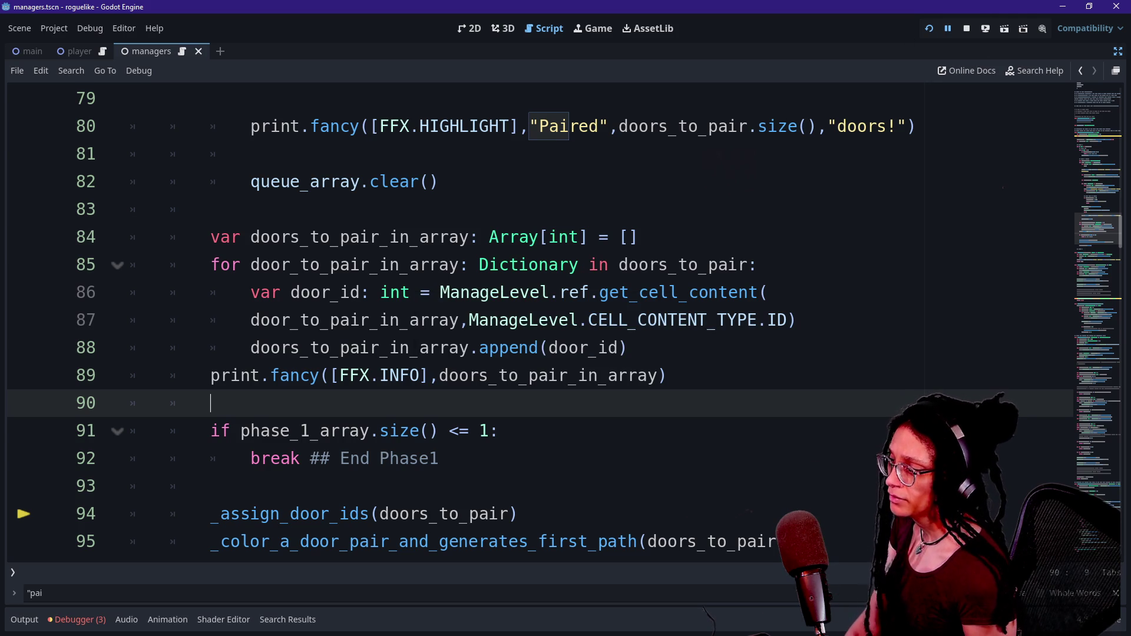
Step: Show the debugger stack trace and rerun the game with F12
click(439, 431)
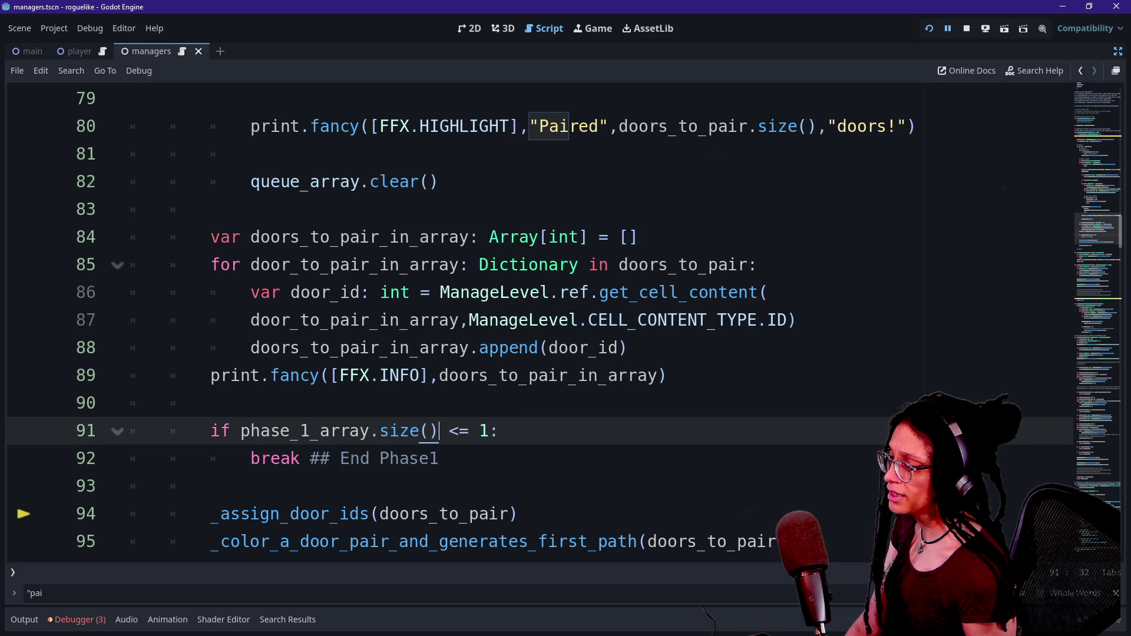
click(77, 620)
scroll(417, 557, down, 5)
key(F12)
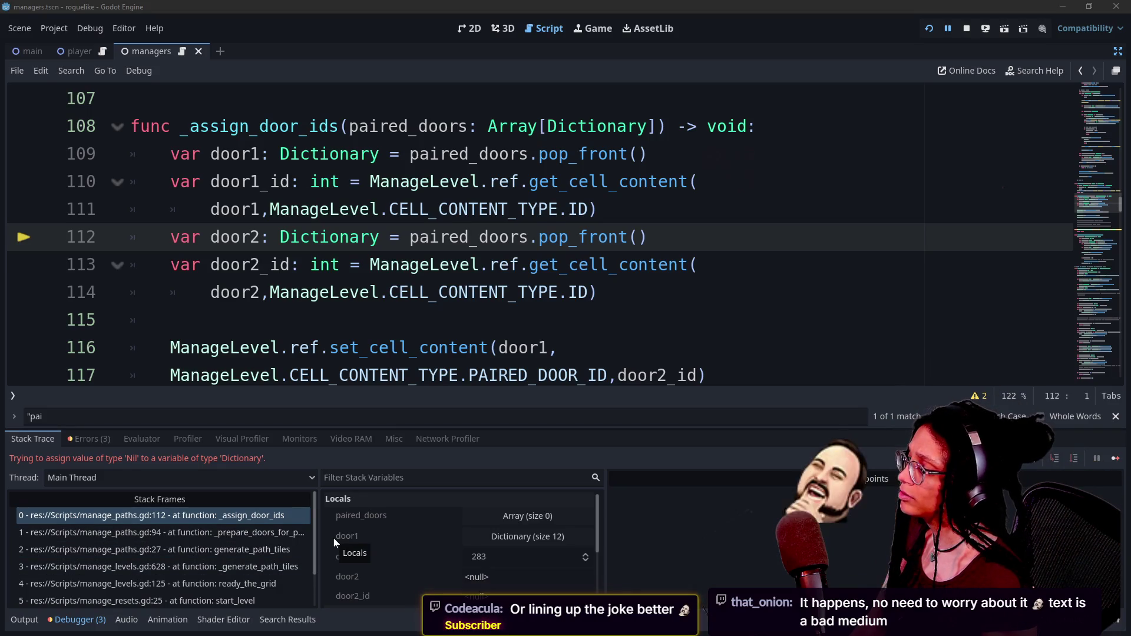
Step: Review the new run's output log, then hide the bottom panel to enlarge the script view
click(24, 620)
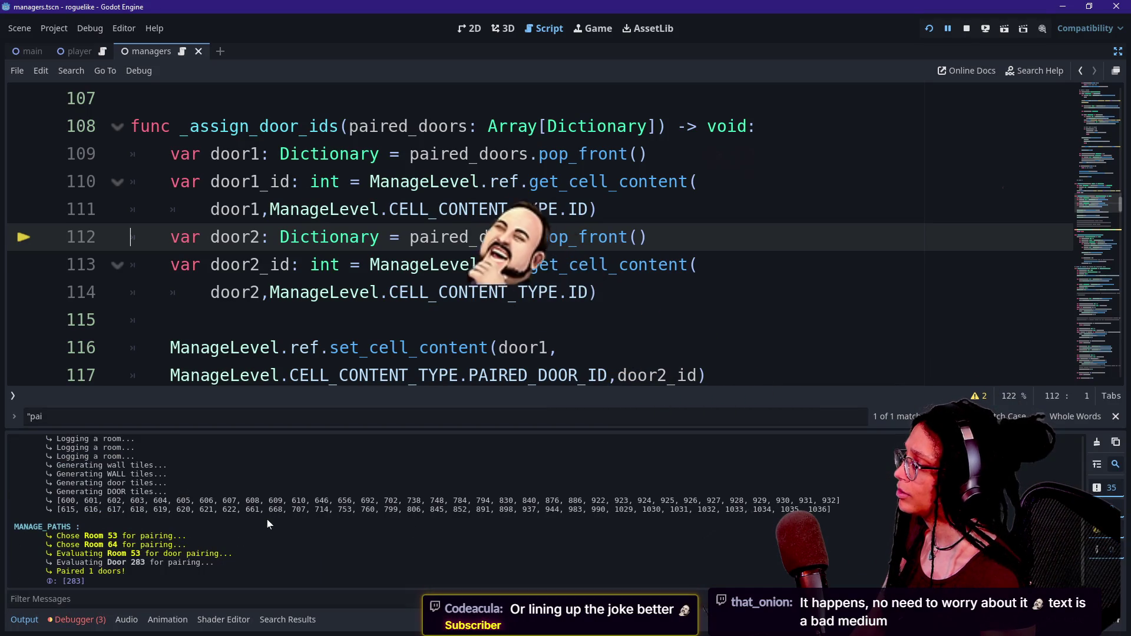
scroll(530, 236, down, 3)
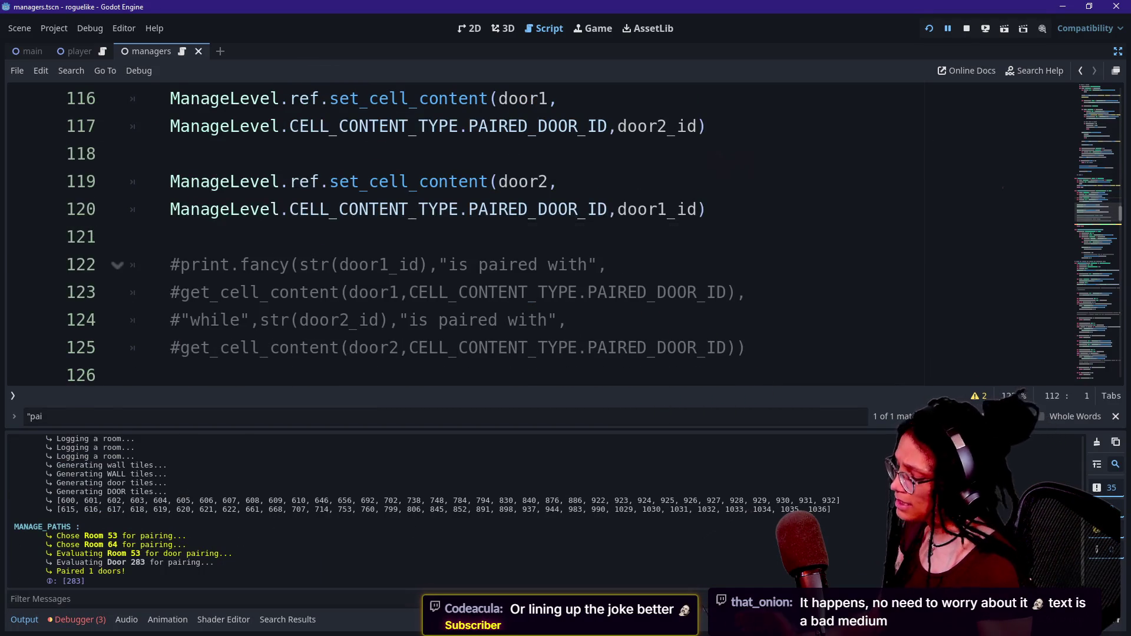
key(ctrl+j)
scroll(566, 324, up, 6)
scroll(530, 324, up, 1)
scroll(530, 324, down, 3)
key(Return)
key(ctrl+z)
Step: Comment out the phase_1_array size check and End Phase1 break on lines 91–92, then restart the game
click(395, 154)
key(Up)
drag(400, 126, 409, 153)
key(ctrl+k)
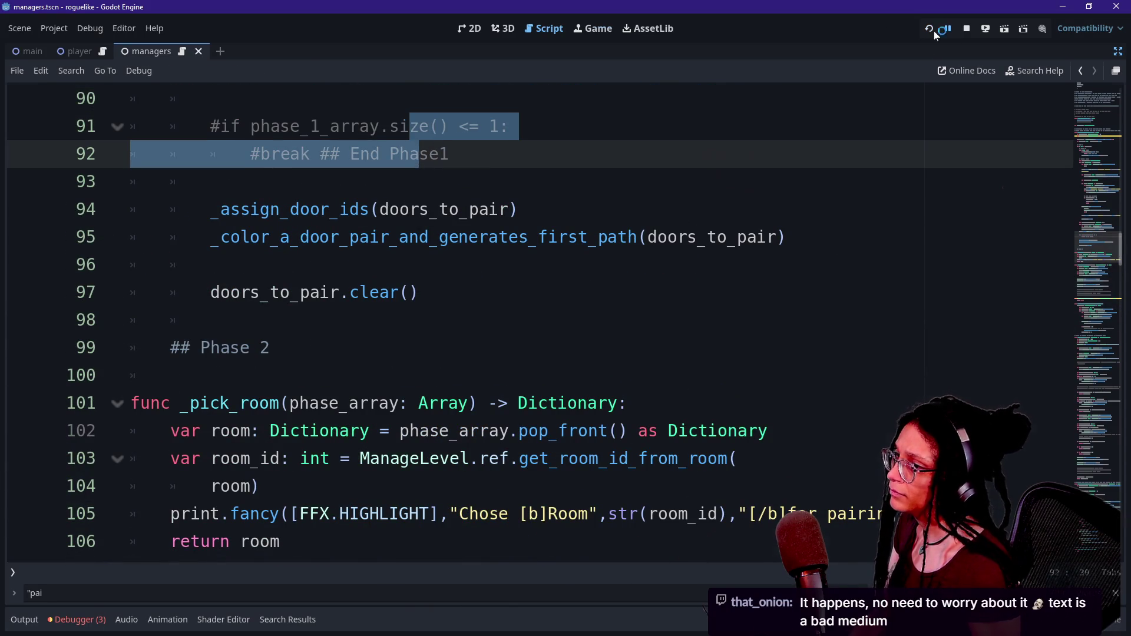
click(933, 31)
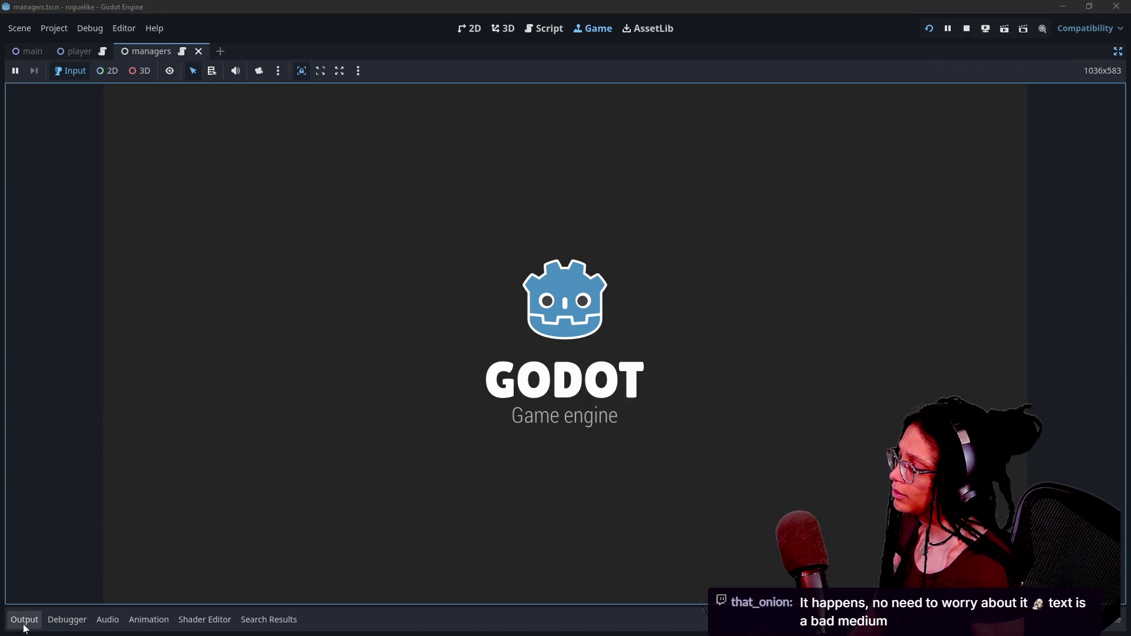
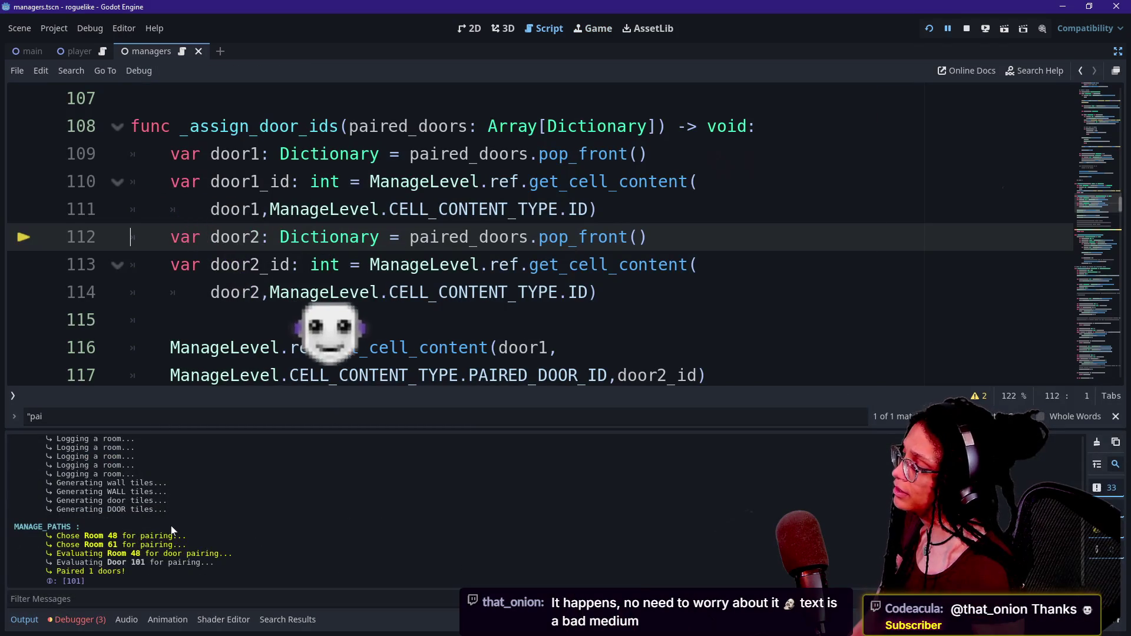
Step: Inspect the door2_id lookup on line 114 and the debugger locals, then scroll up toward _pick_room
click(388, 292)
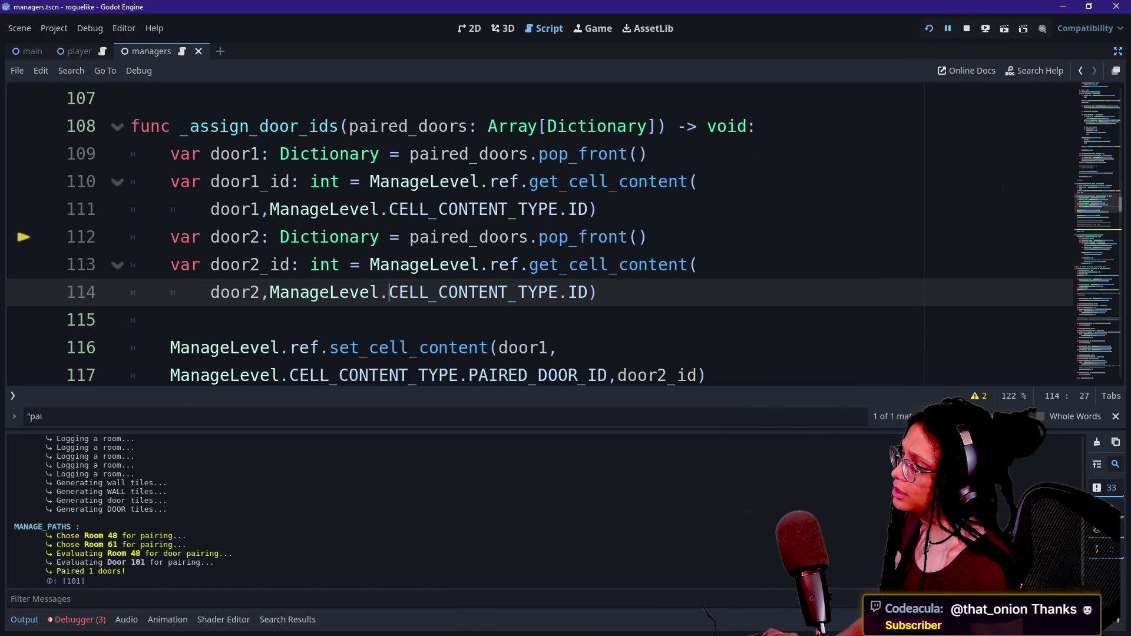
click(24, 619)
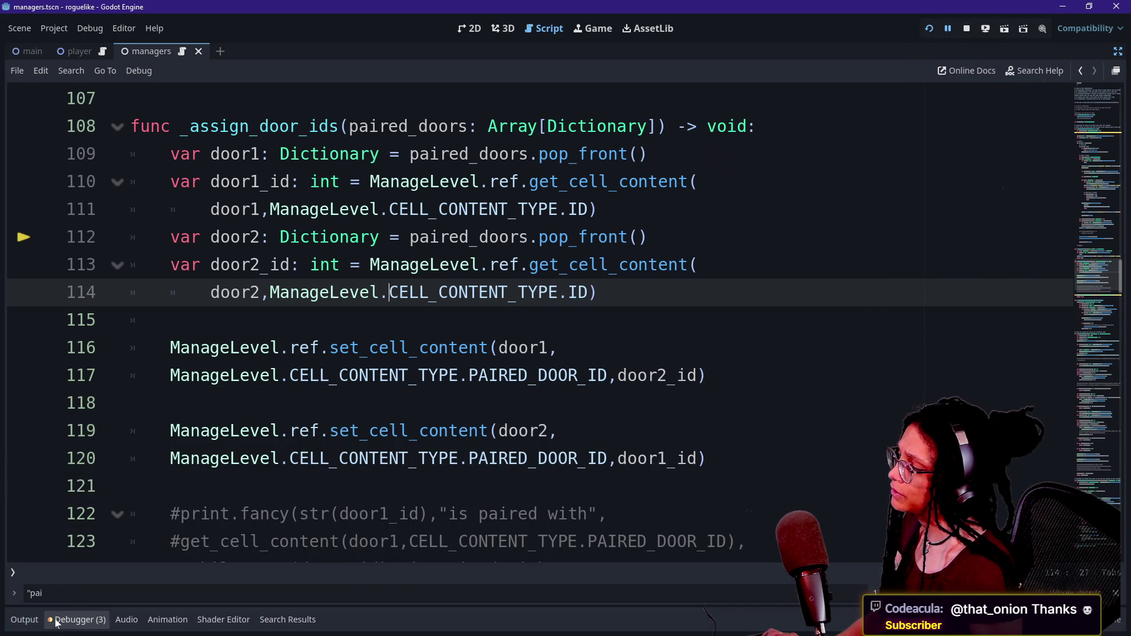
click(55, 620)
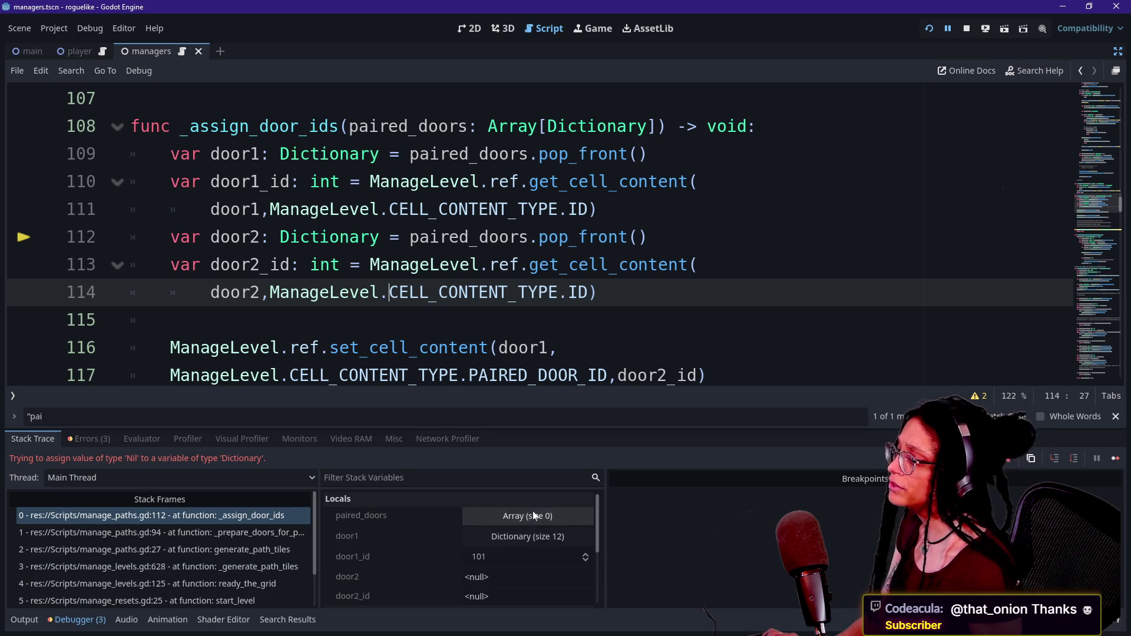
scroll(412, 353, up, 1)
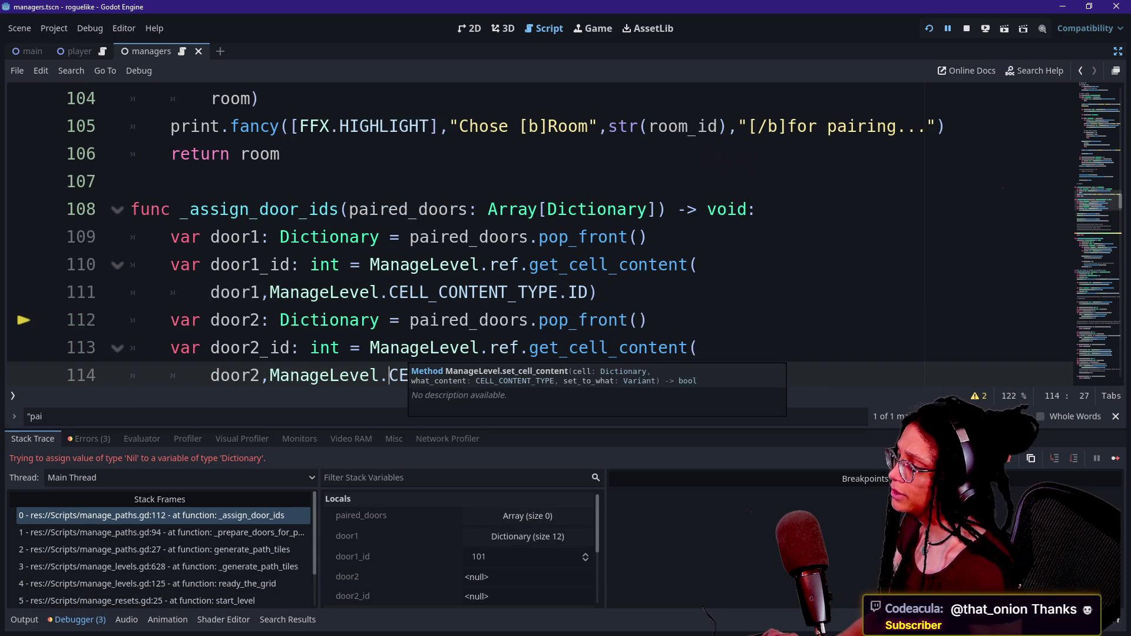
click(55, 620)
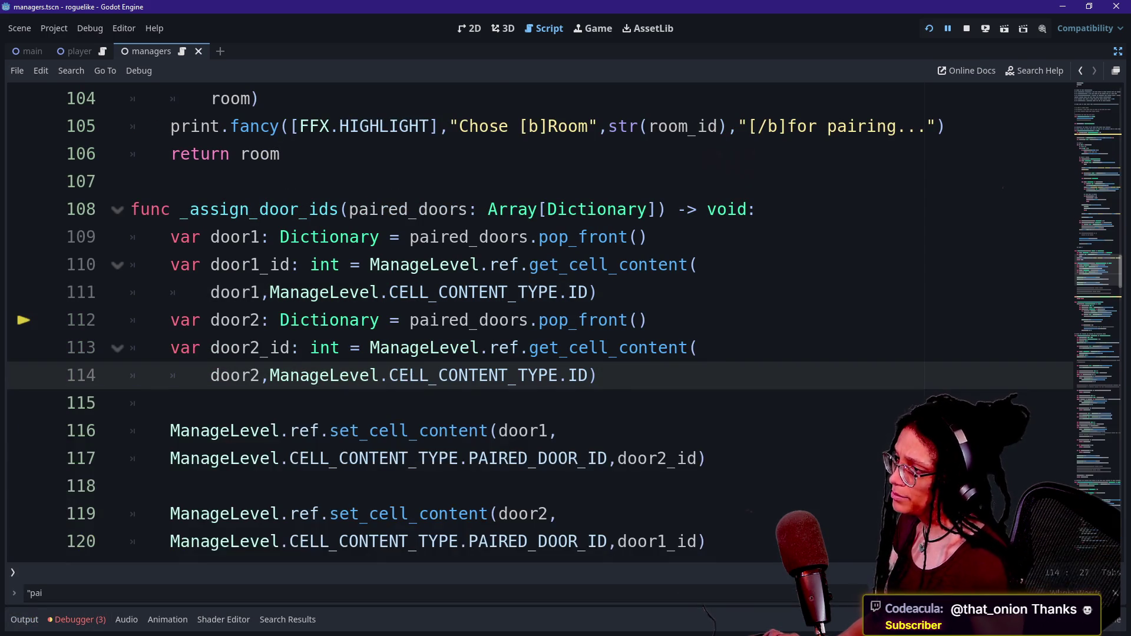
scroll(530, 324, up, 3)
scroll(530, 324, up, 2)
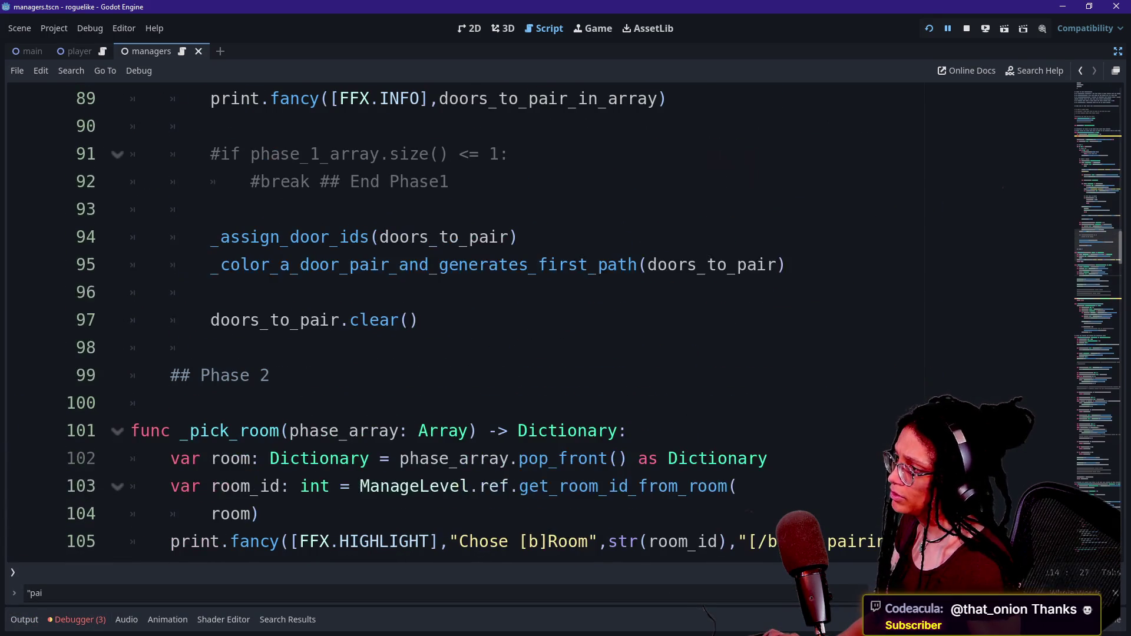
Step: Review the Chose Room lines in the Output log, then hide it and jump to the next 'pai' match
click(27, 621)
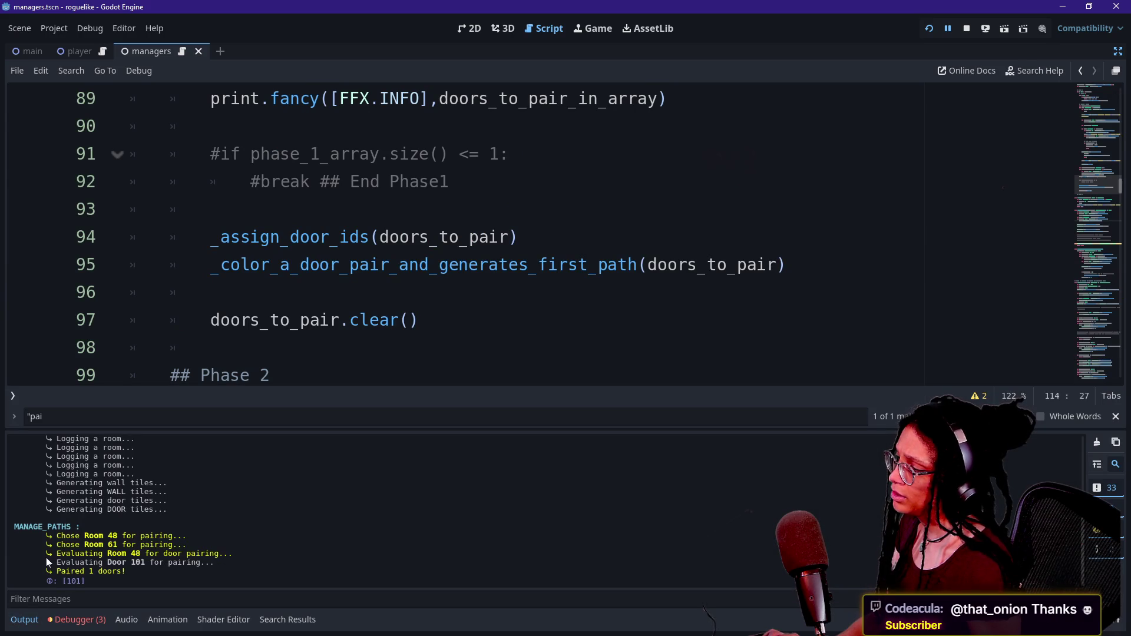
drag(58, 536, 108, 539)
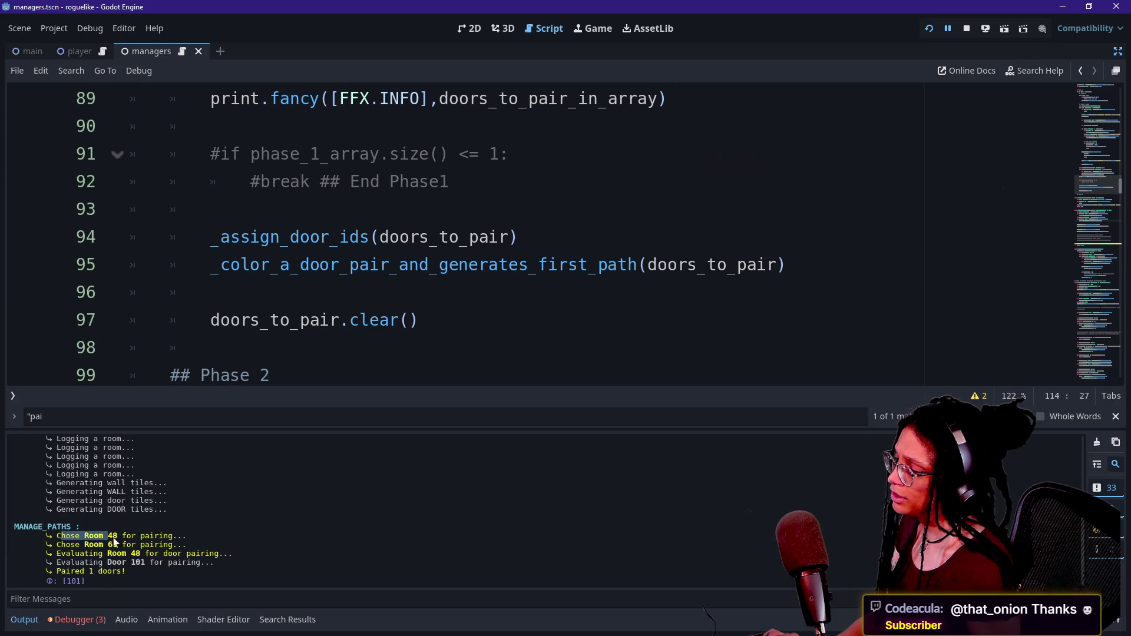
click(65, 557)
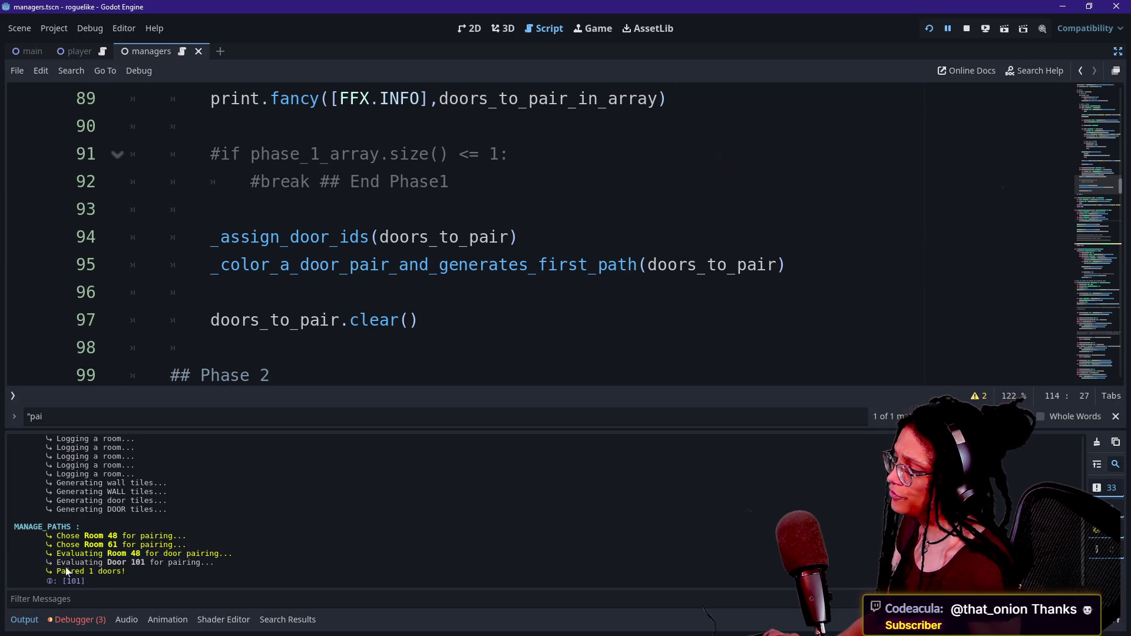
click(154, 568)
scroll(530, 235, down, 1)
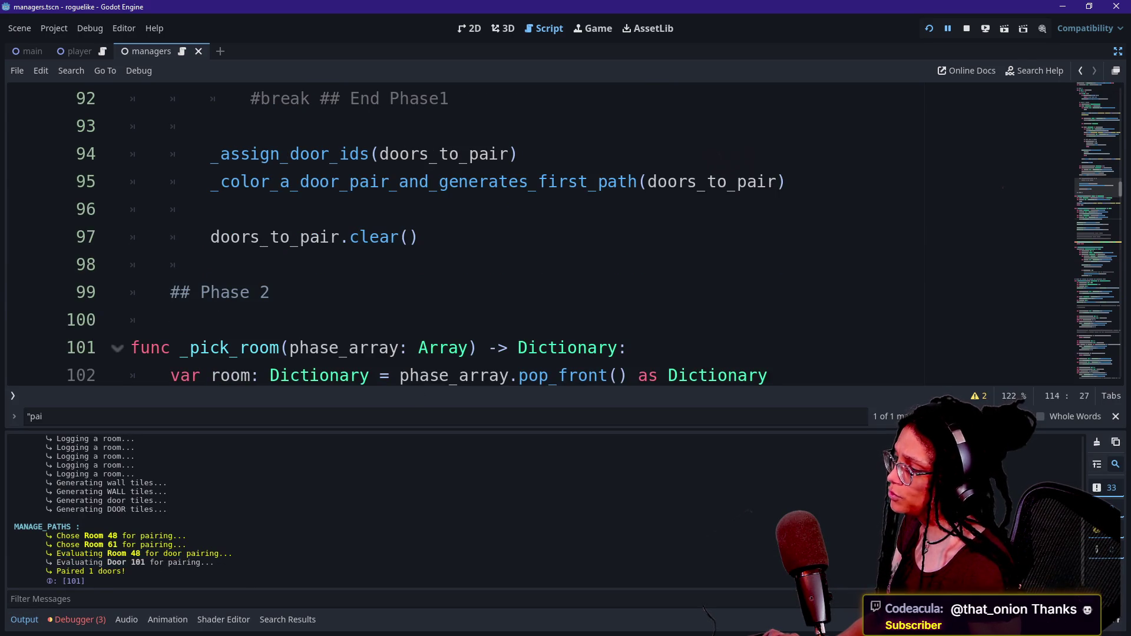
click(438, 347)
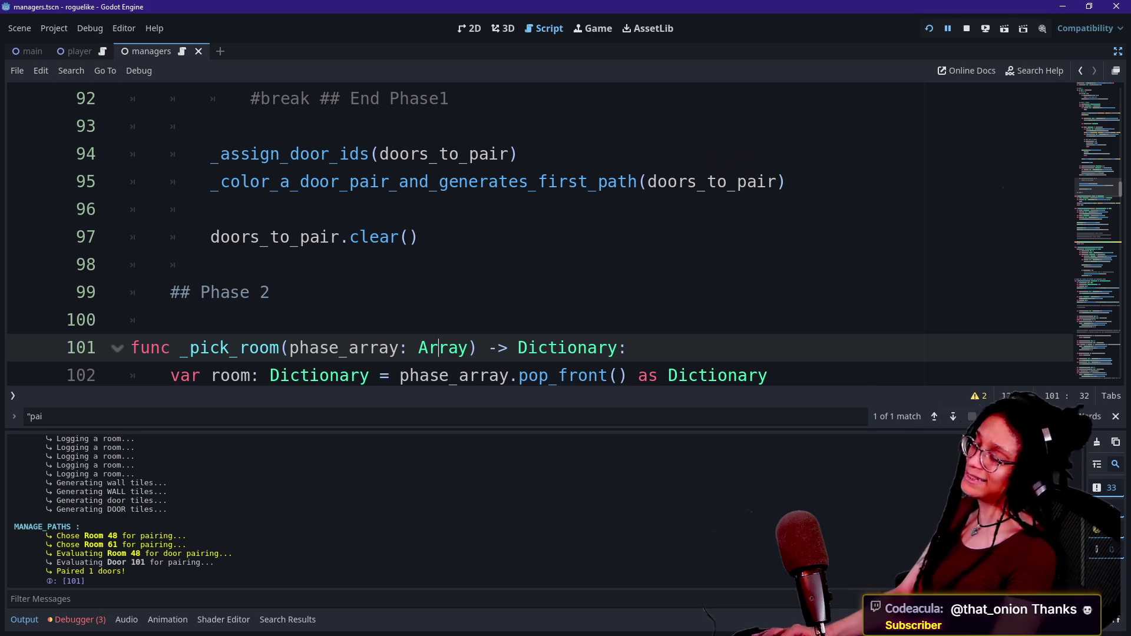
key(ctrl+j)
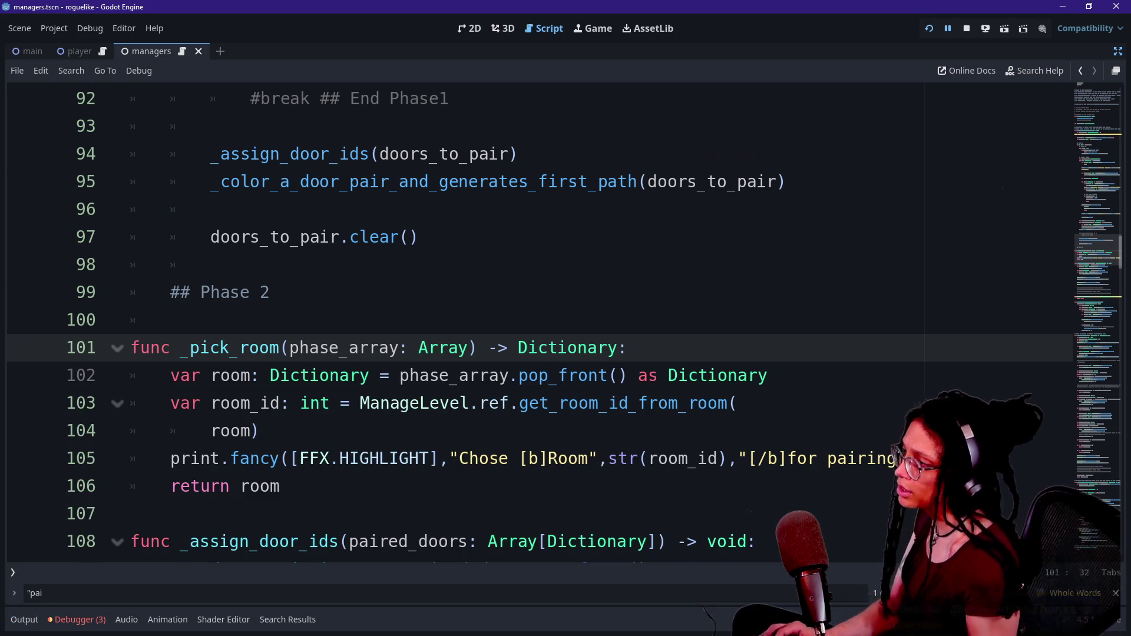
key(Return)
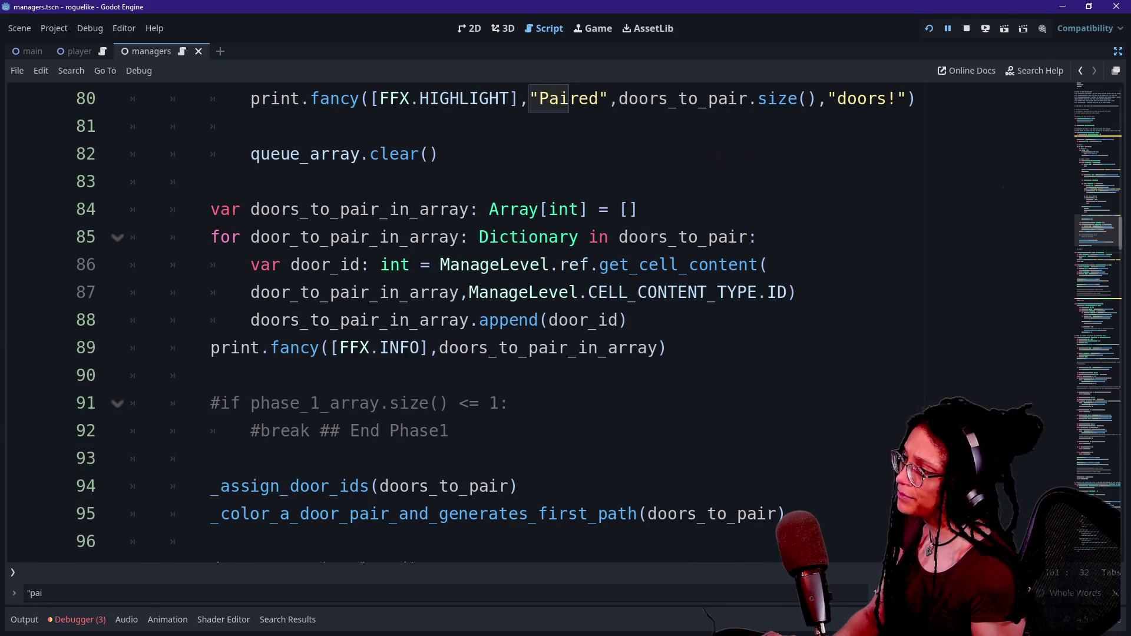
Step: Scroll through the script and reread lines in the Output log
click(212, 376)
scroll(530, 318, up, 2)
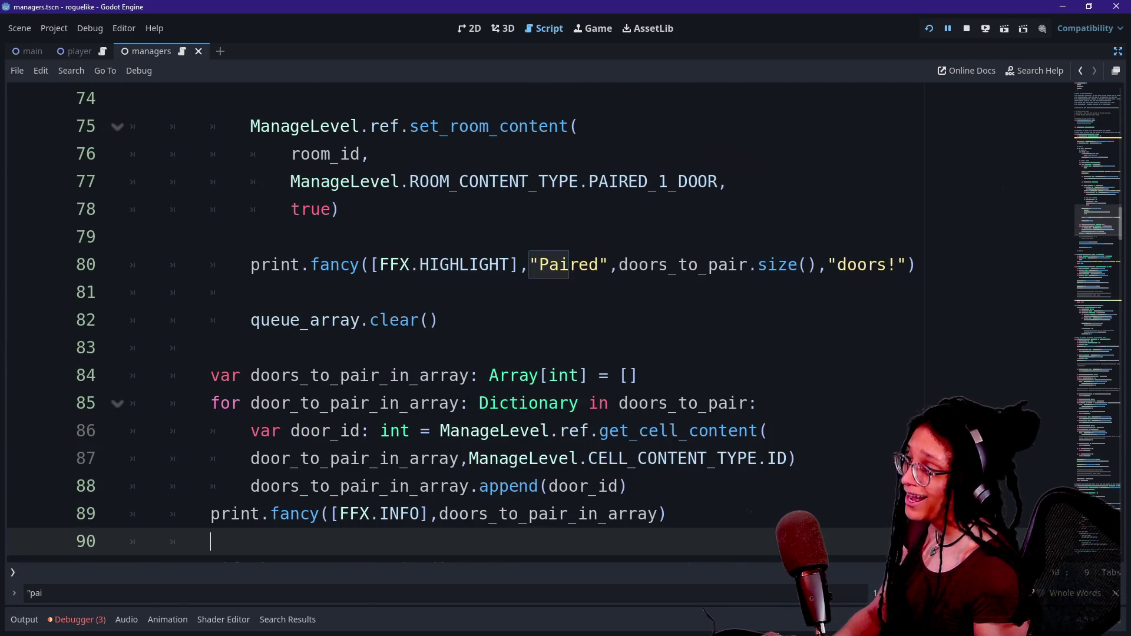
scroll(531, 318, down, 8)
scroll(530, 318, up, 6)
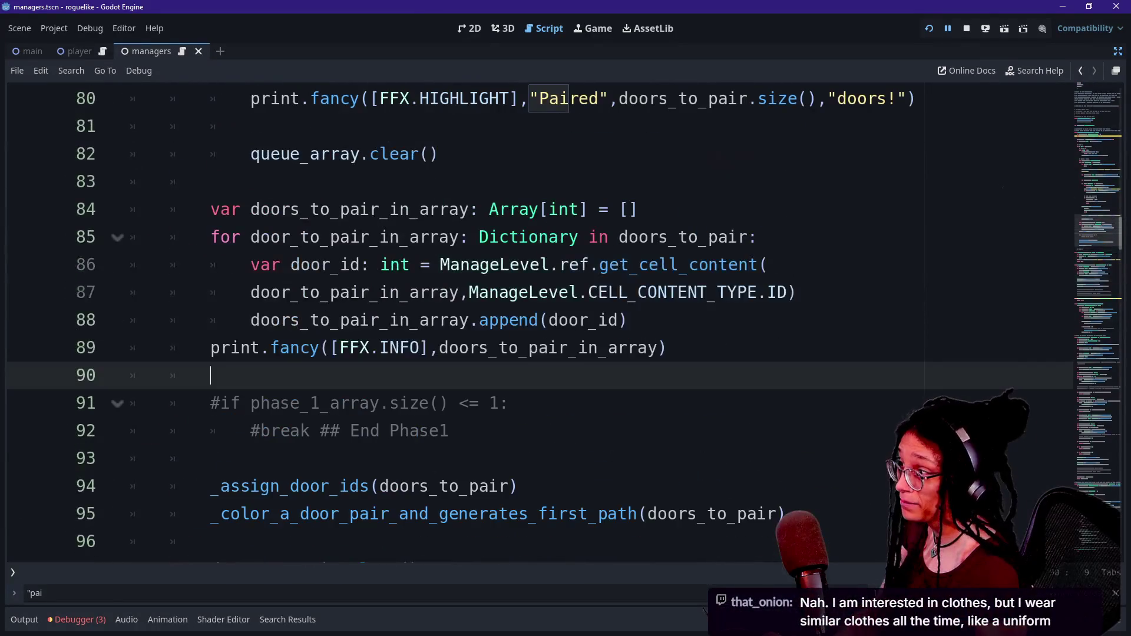
scroll(530, 318, up, 1)
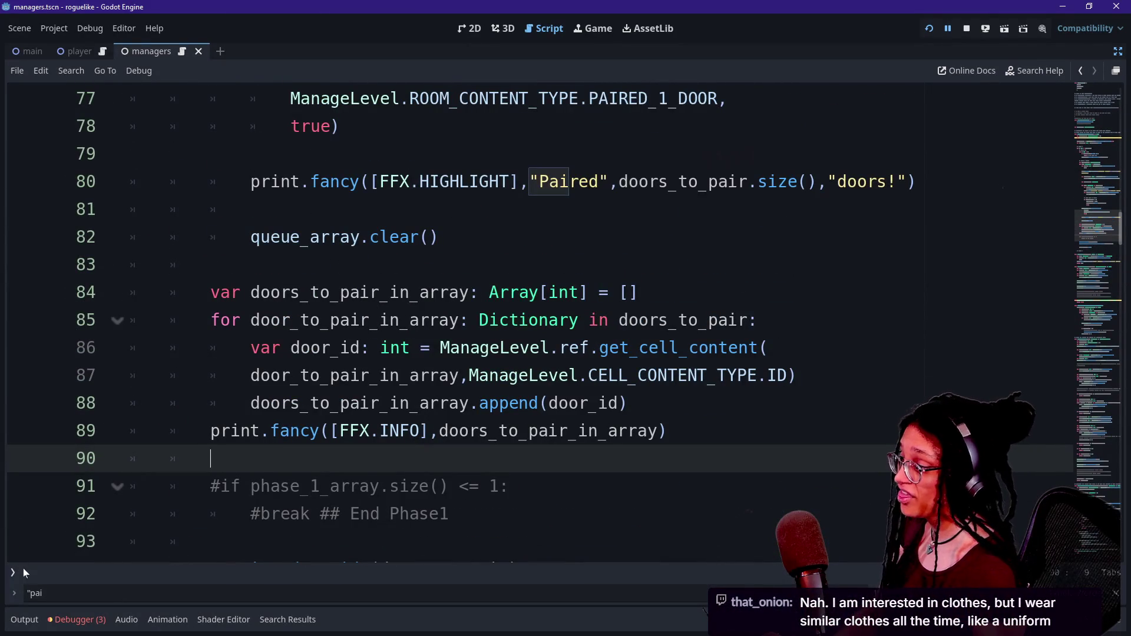
click(24, 623)
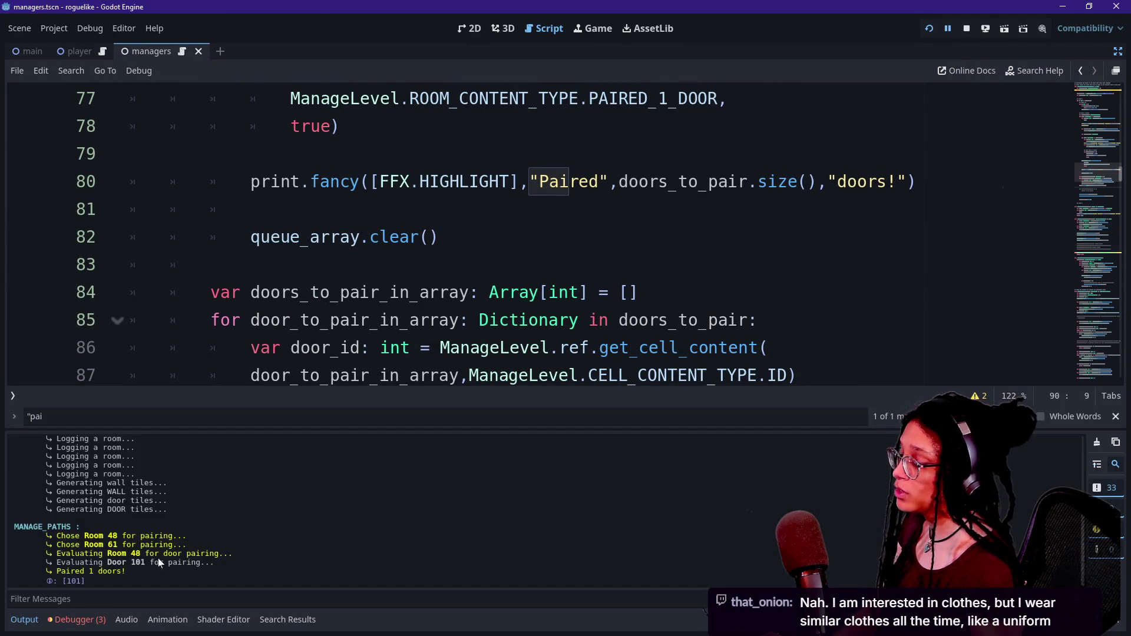
drag(113, 575, 177, 557)
click(204, 574)
drag(59, 562, 235, 570)
Step: Hide the Output log and step through the code from line 82 back up to line 69
click(500, 319)
key(ctrl+j)
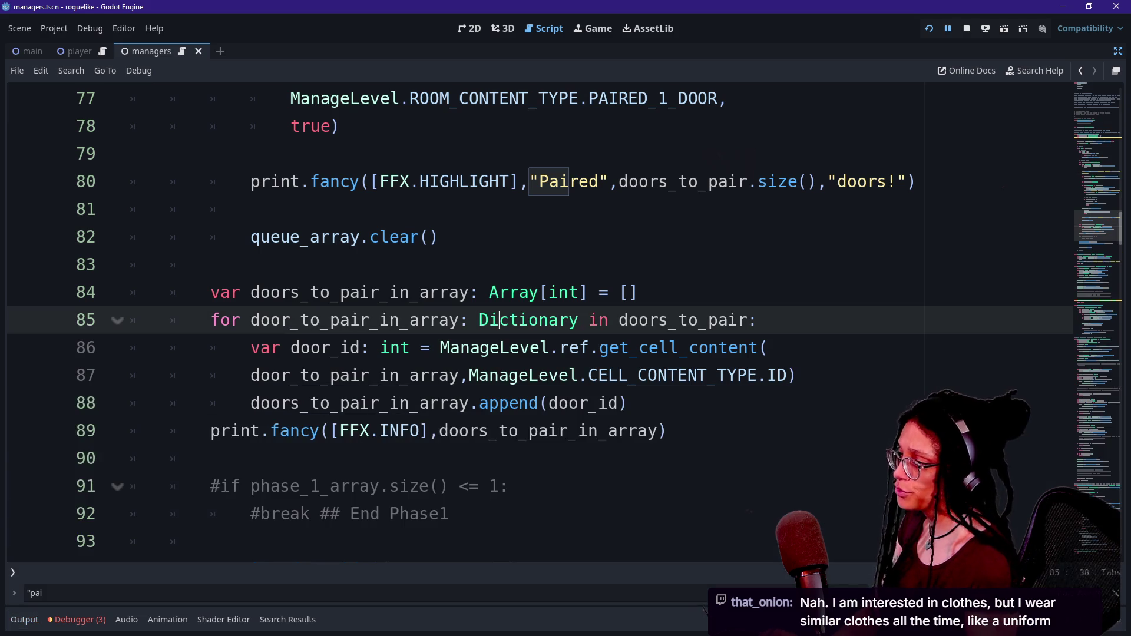
scroll(530, 318, up, 1)
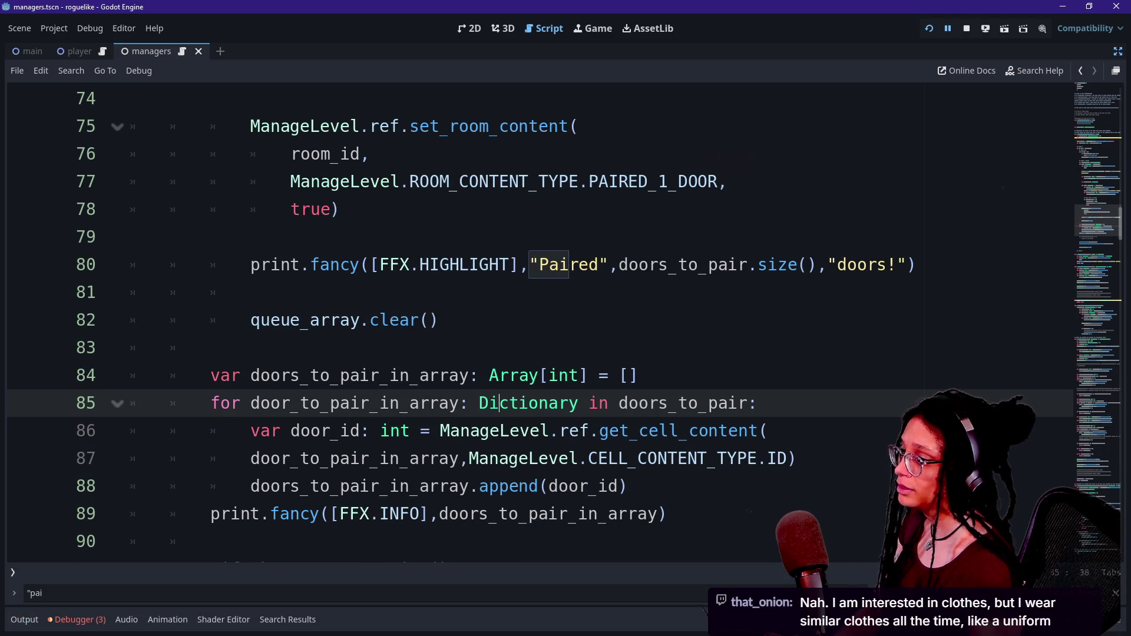
click(437, 319)
key(Down)
key(Down)
key(Down)
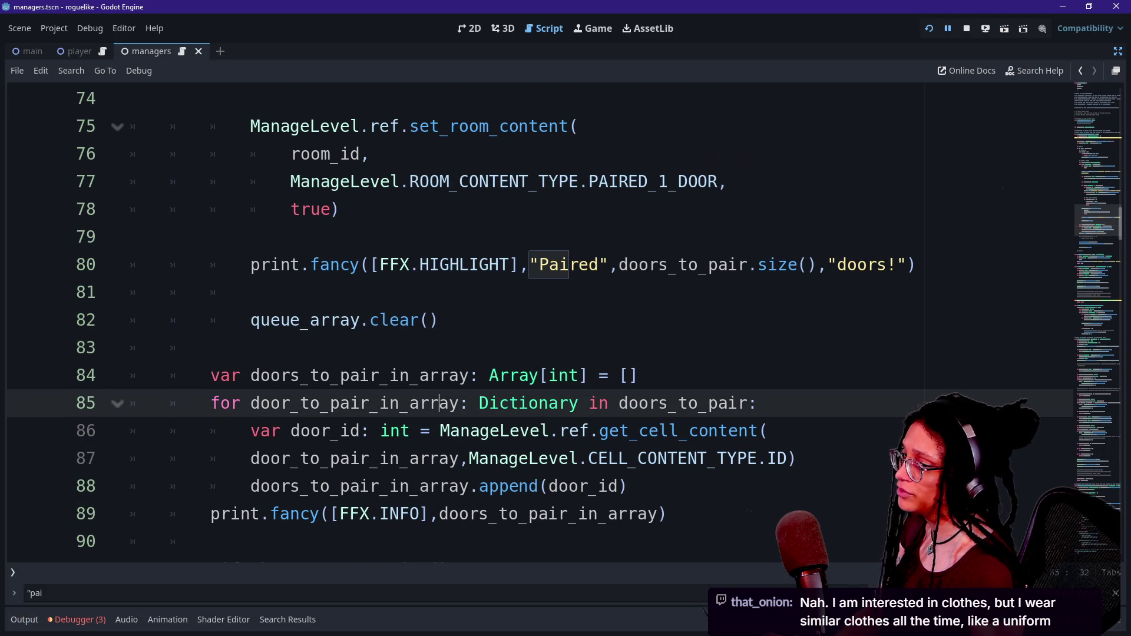
key(Down)
key(Down)
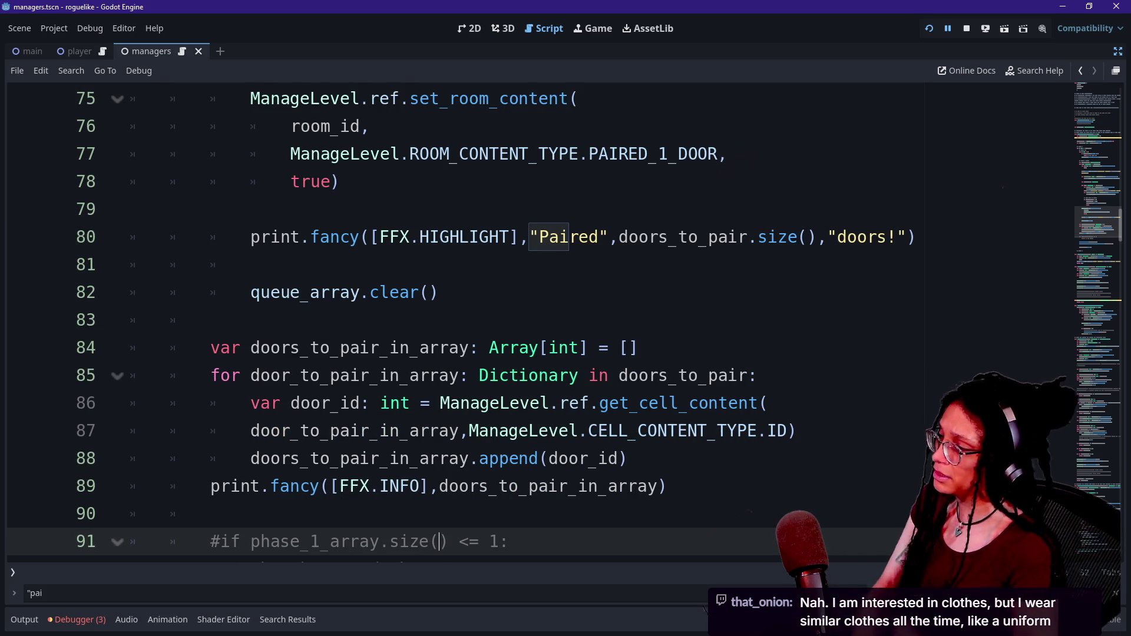
key(Up)
key(Up)
key(Up)
key(Up)
key(Up)
key(Up)
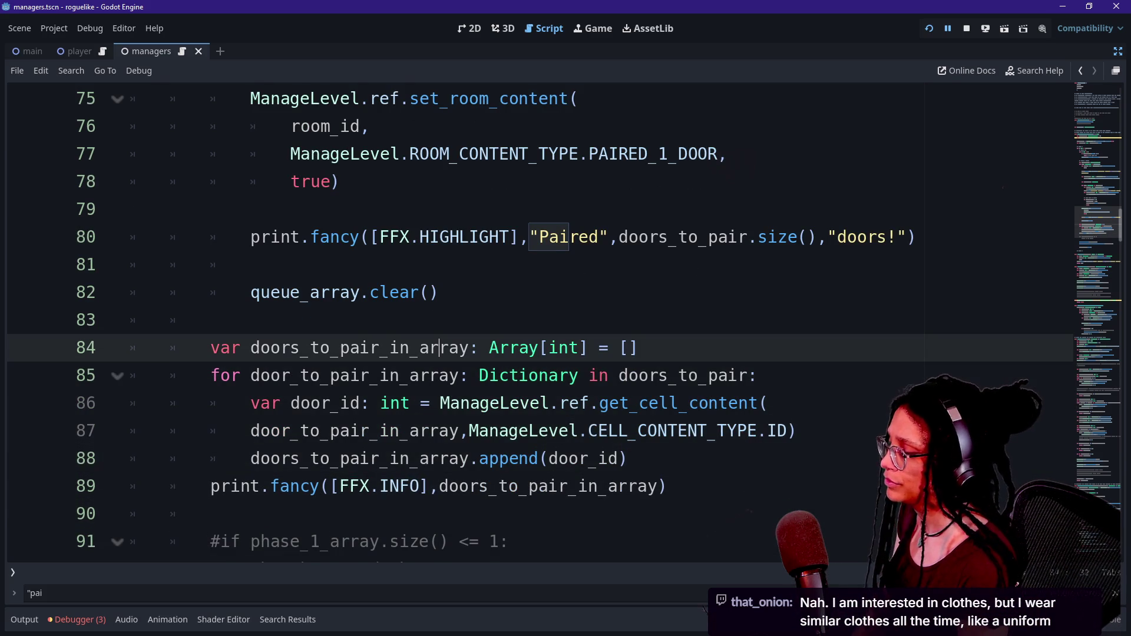
key(Up)
key(Up)
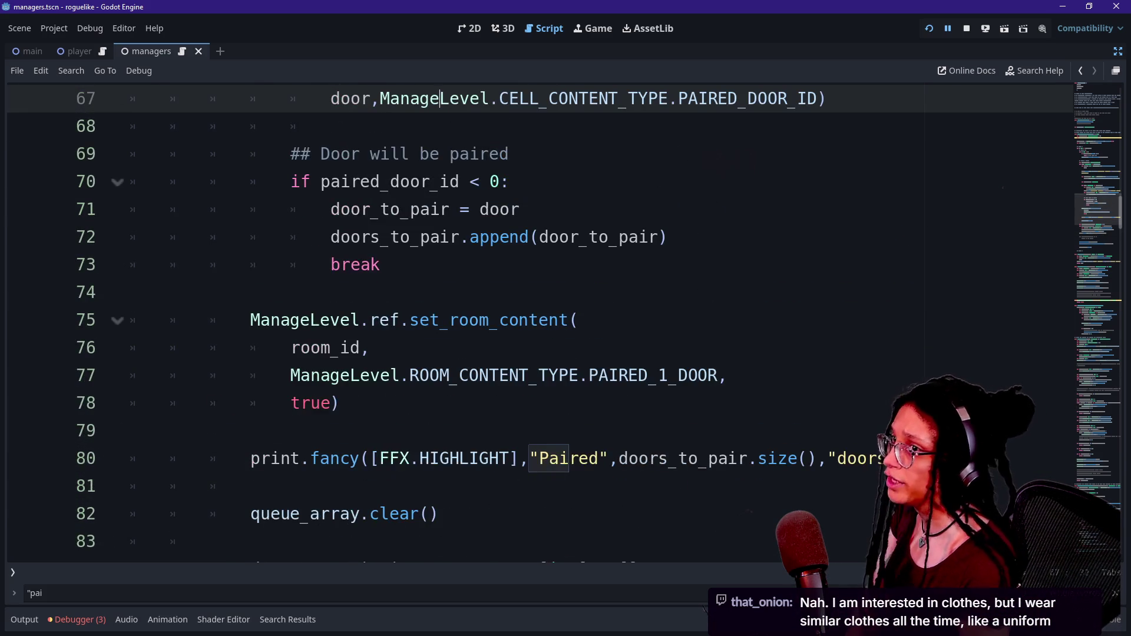
key(alt+Tab)
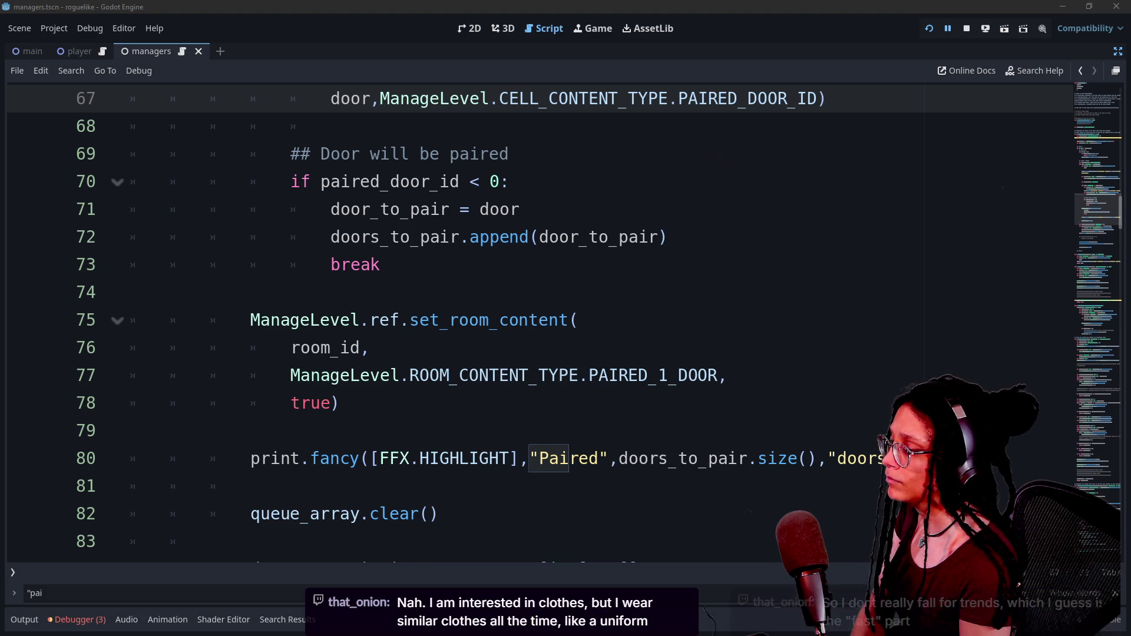
Step: Inspect the door-pairing lines 70–73, including the set_room_content call
scroll(531, 318, up, 1)
scroll(564, 324, down, 1)
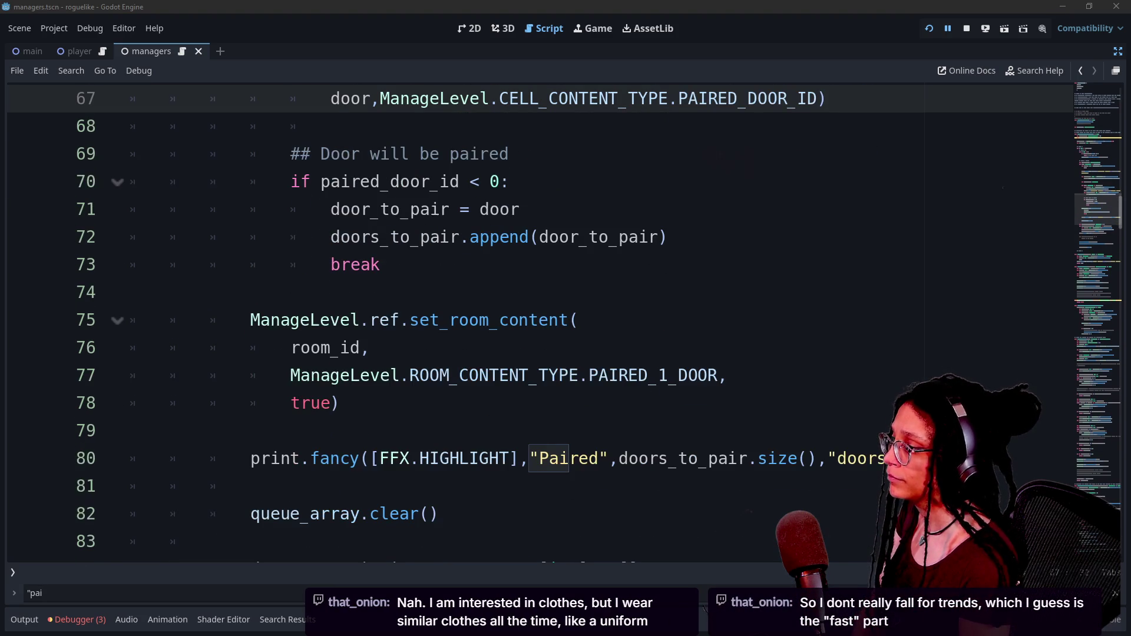
scroll(530, 318, down, 2)
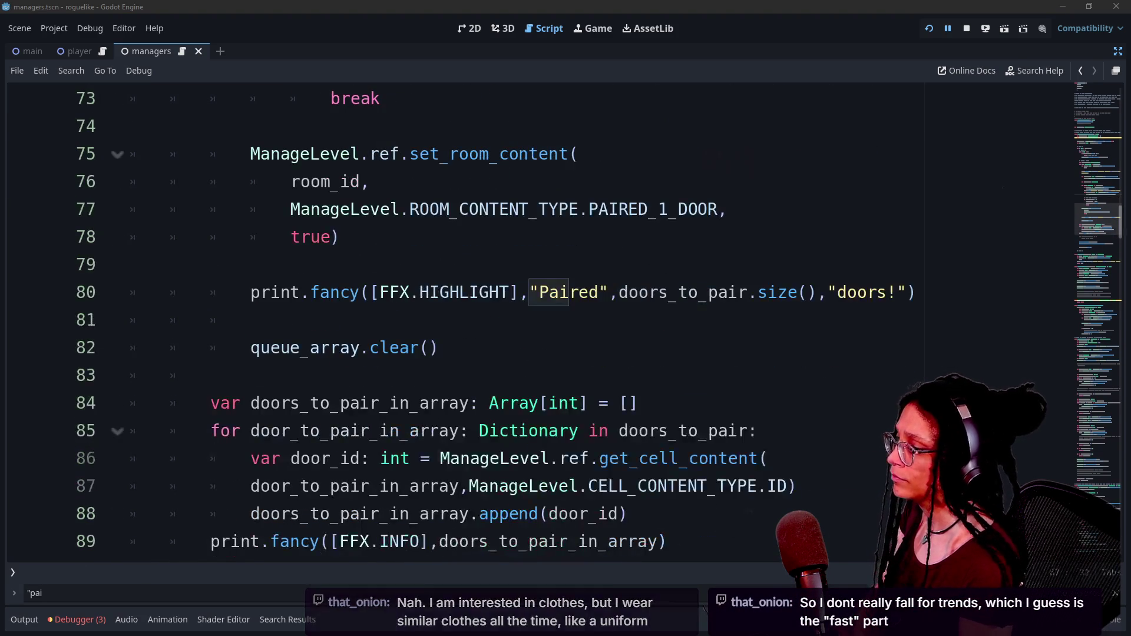
drag(439, 348, 132, 264)
click(136, 264)
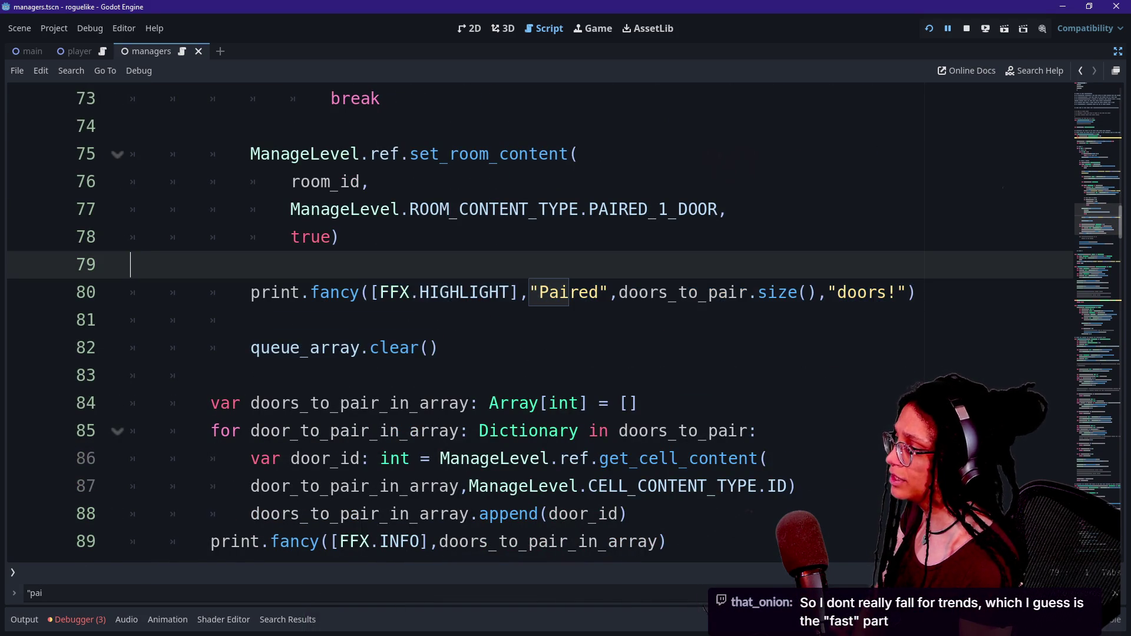
scroll(530, 318, up, 1)
drag(481, 237, 370, 264)
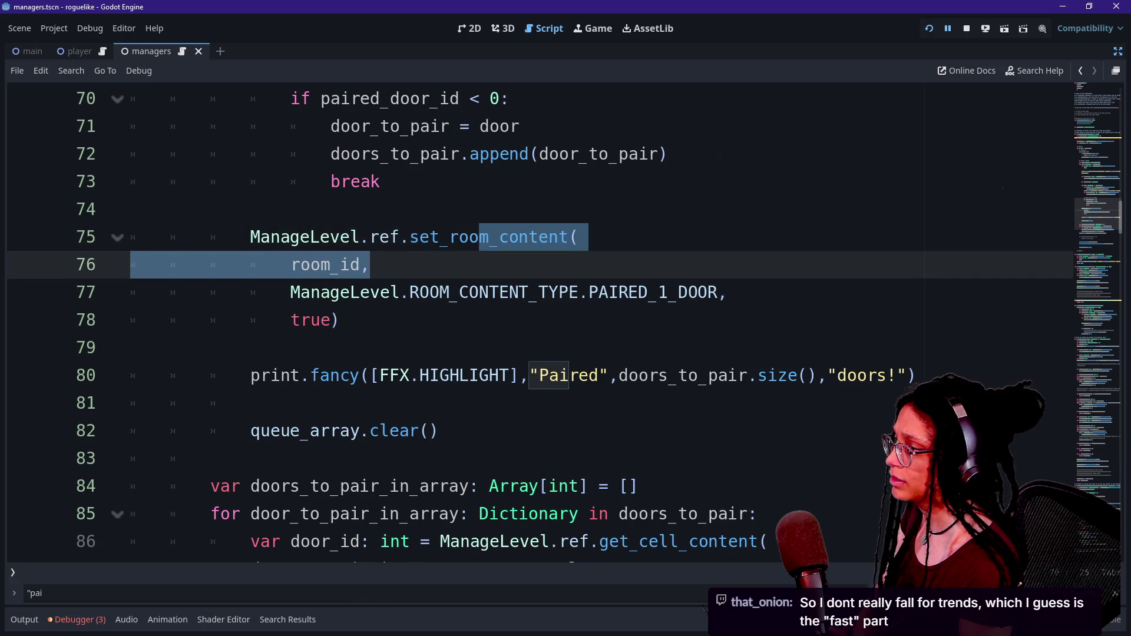
scroll(370, 264, up, 1)
mouse_move(430, 181)
mouse_down()
mouse_move(506, 183)
mouse_move(440, 237)
mouse_up()
Step: Replace break on line 73 with continue, accepting the autocomplete
click(382, 264)
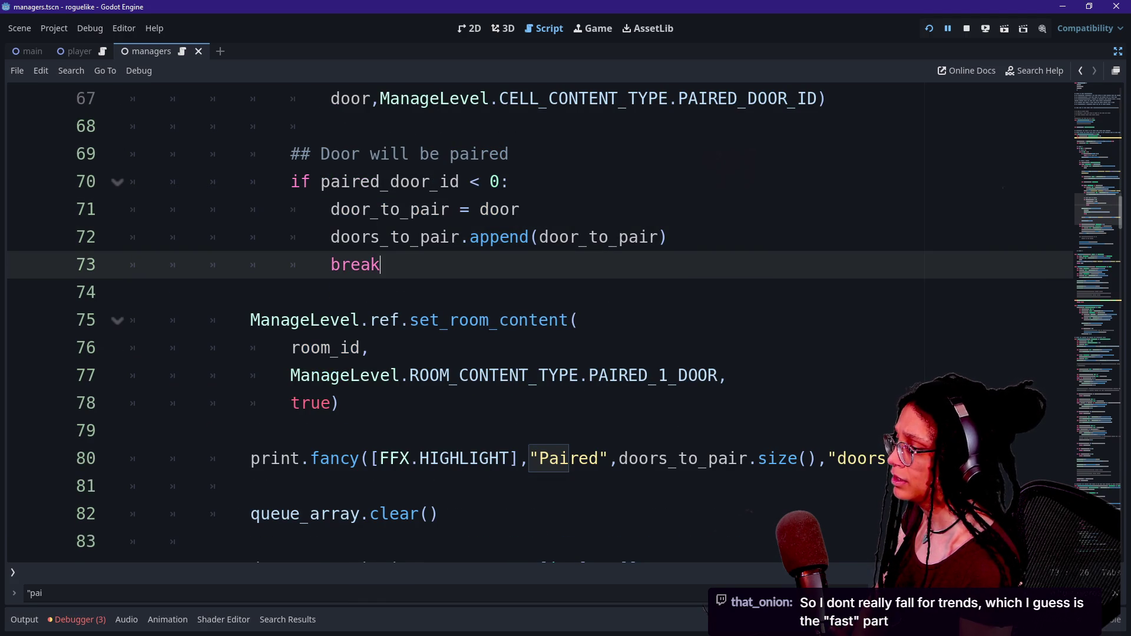
double_click(355, 264)
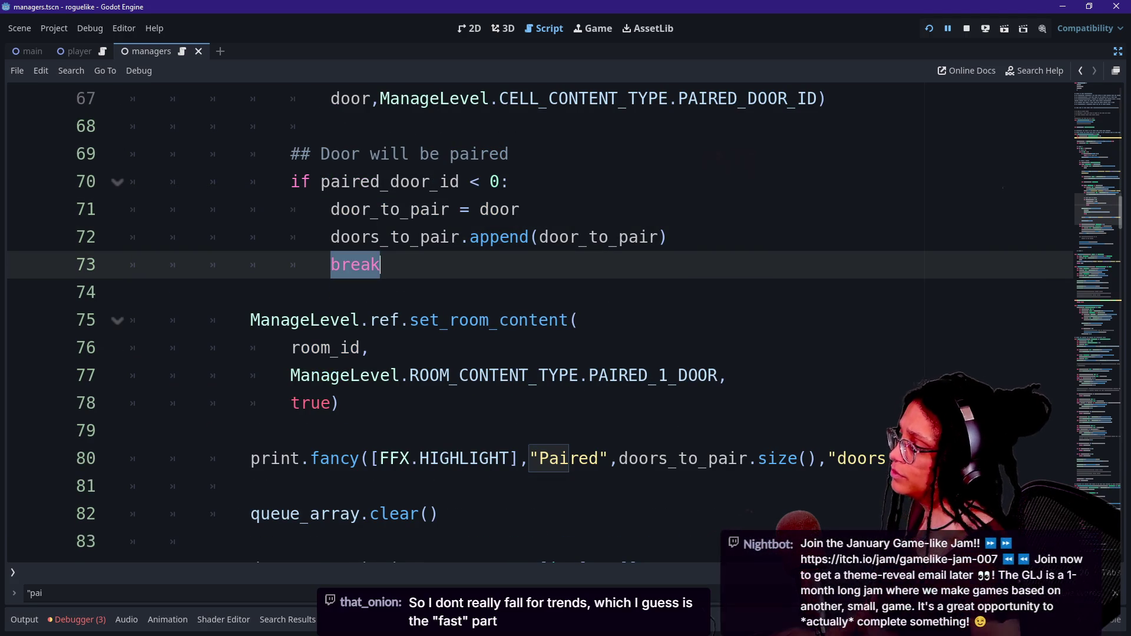
text(continue)
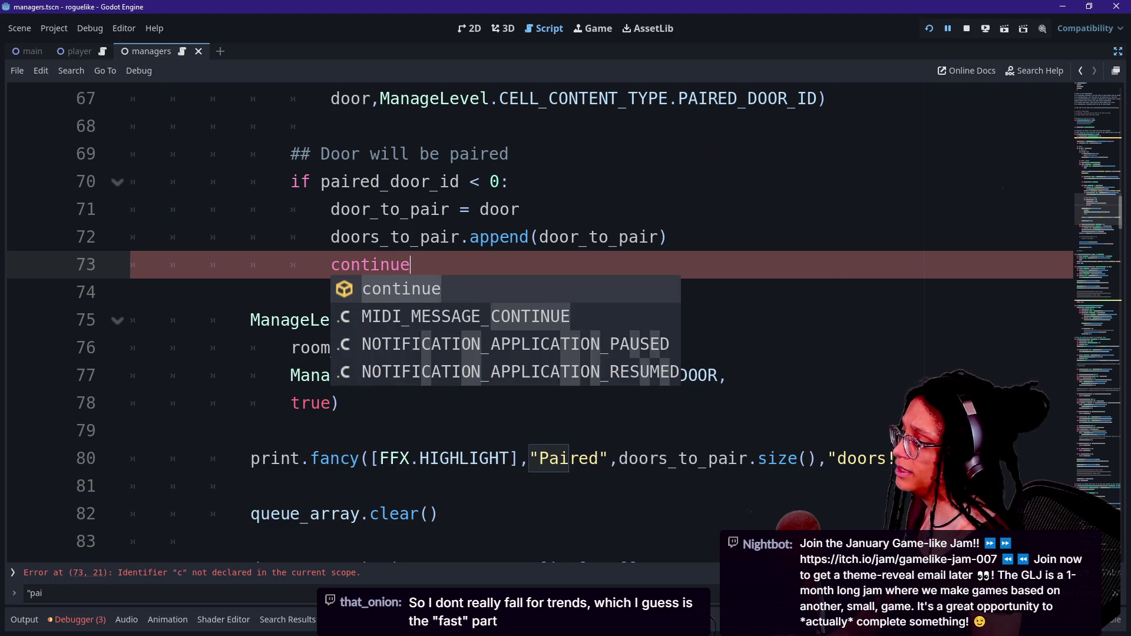
key(Escape)
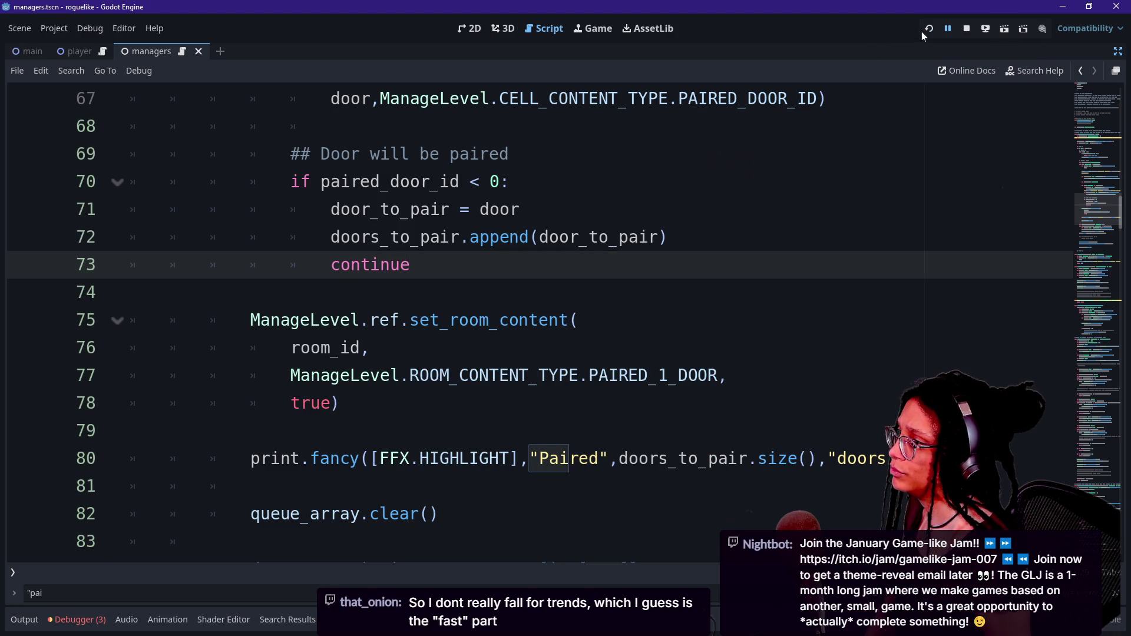
Step: Restart the game to rerun the pairing code and show the Output log
click(924, 31)
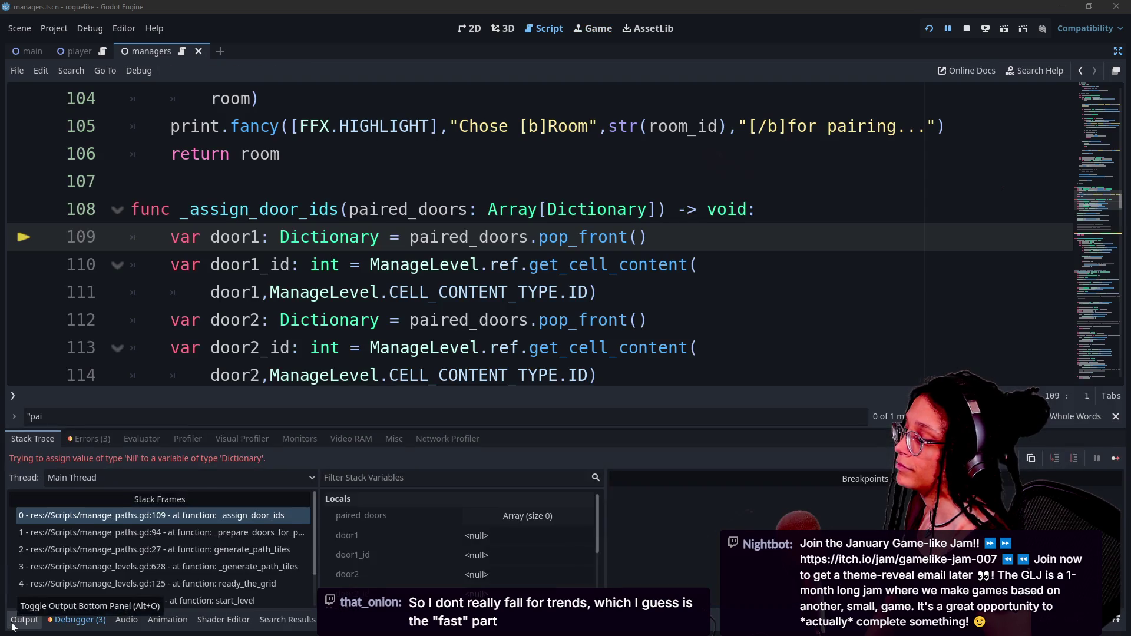
click(23, 619)
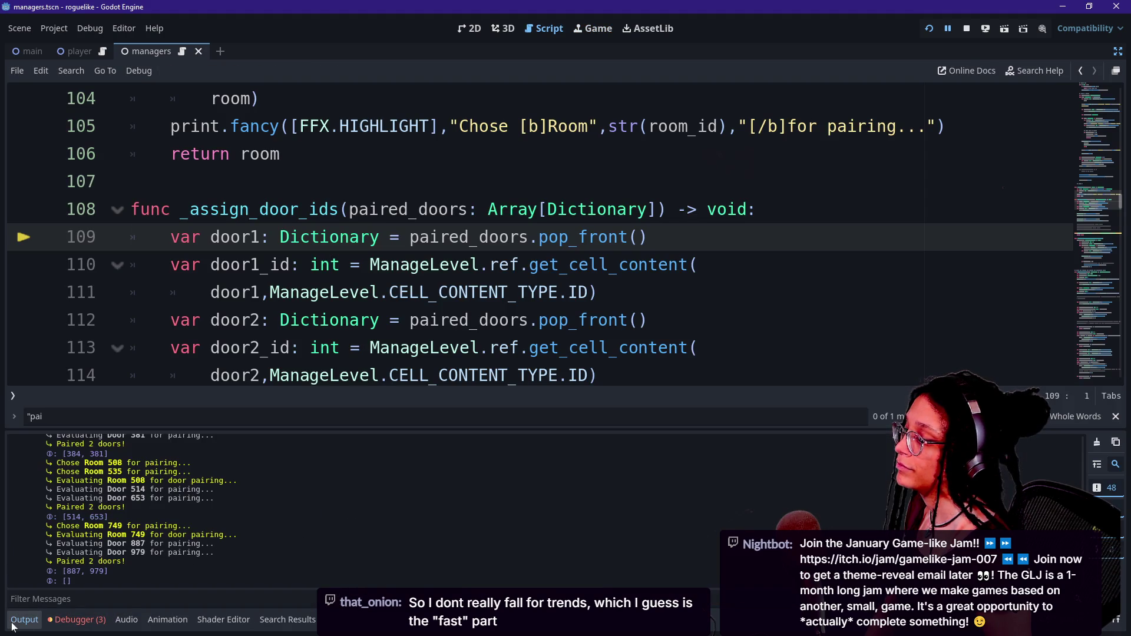
scroll(90, 521, up, 2)
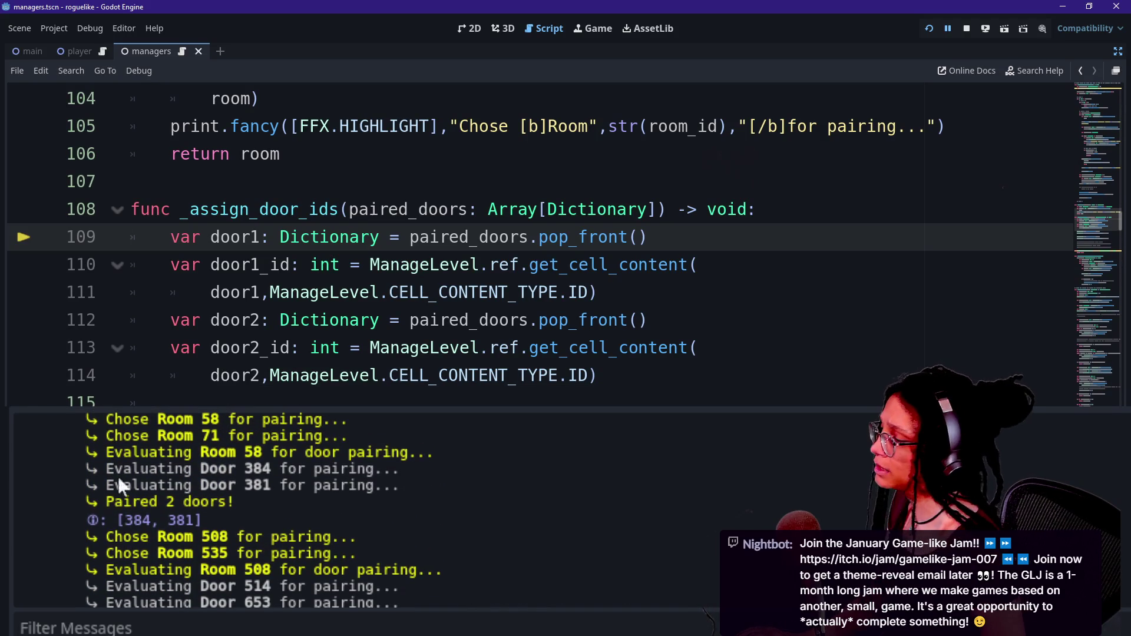
scroll(111, 464, up, 1)
Step: Examine the Room 58 evaluation and the Door 384 and Door 381 pairing log lines
mouse_move(106, 443)
mouse_down()
mouse_move(277, 447)
mouse_move(142, 476)
mouse_move(262, 476)
mouse_up()
drag(162, 494, 279, 509)
click(283, 510)
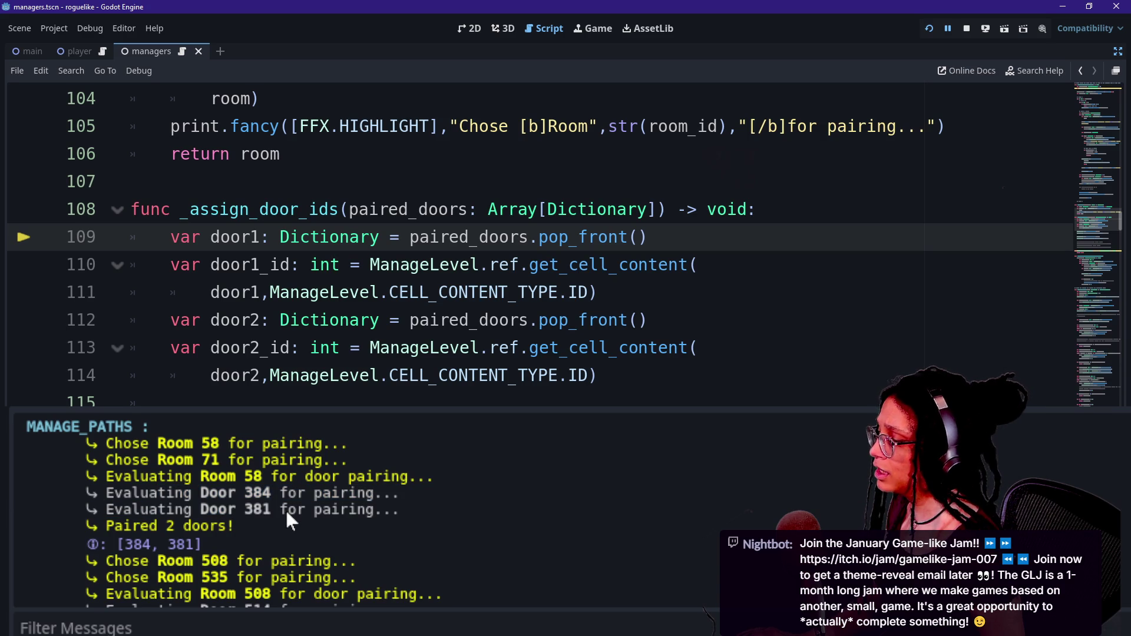
drag(263, 508, 20, 491)
click(263, 508)
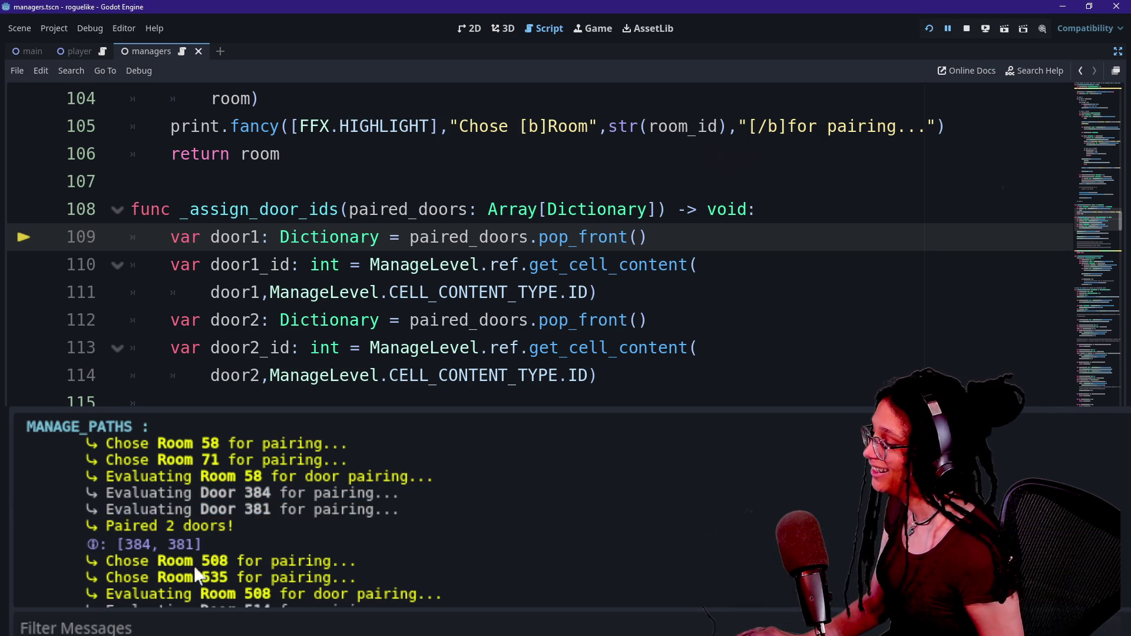
drag(157, 479, 321, 513)
click(321, 512)
mouse_move(182, 492)
mouse_down()
mouse_move(237, 494)
mouse_move(259, 510)
mouse_up()
click(259, 511)
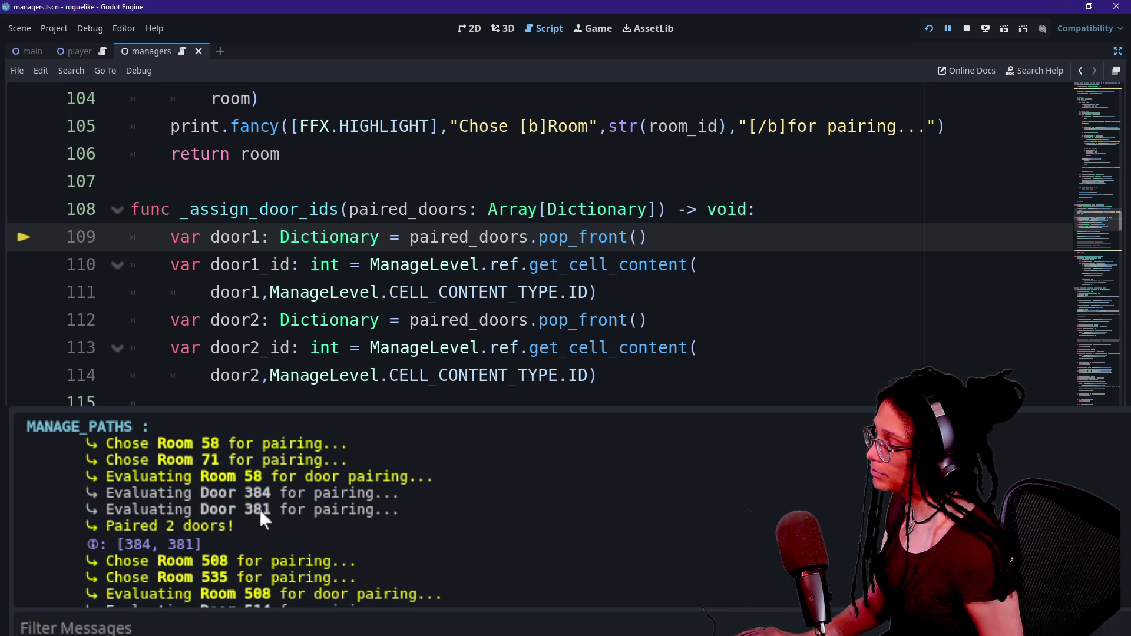
Step: Scroll through the remaining pairing messages and return to script line 112
scroll(261, 510, down, 3)
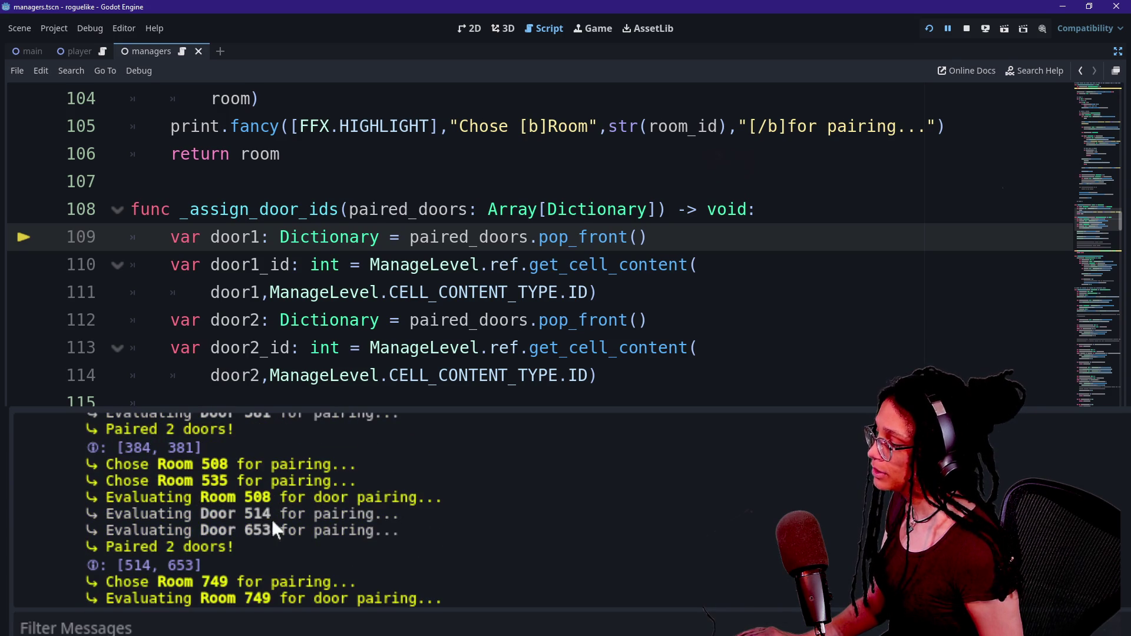
scroll(287, 546, down, 3)
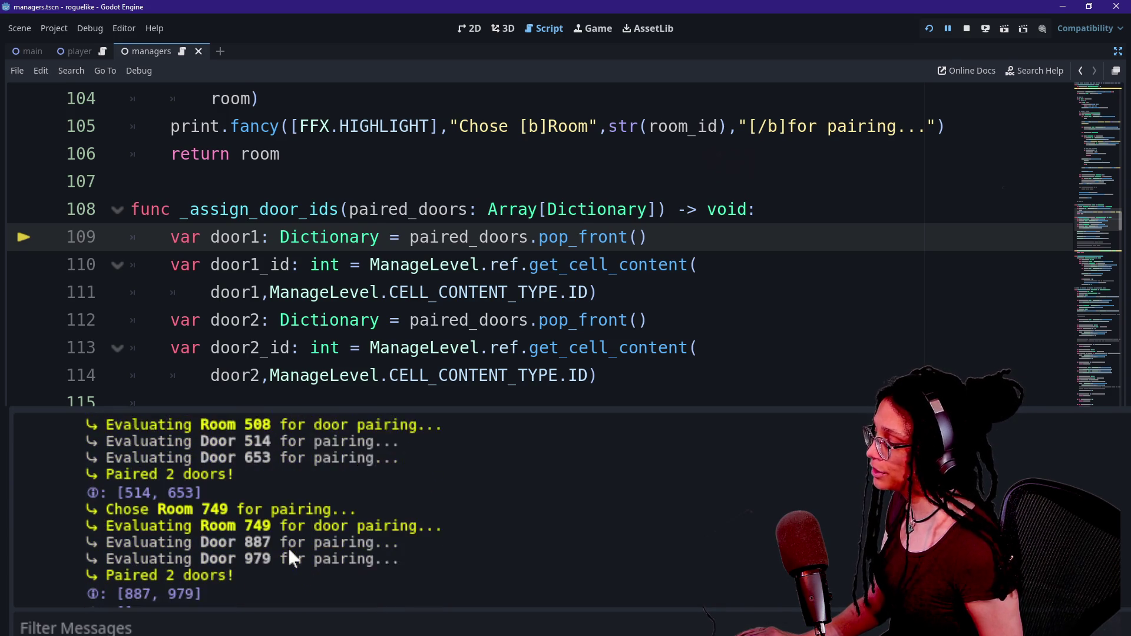
drag(273, 526, 313, 564)
click(313, 563)
scroll(311, 560, up, 2)
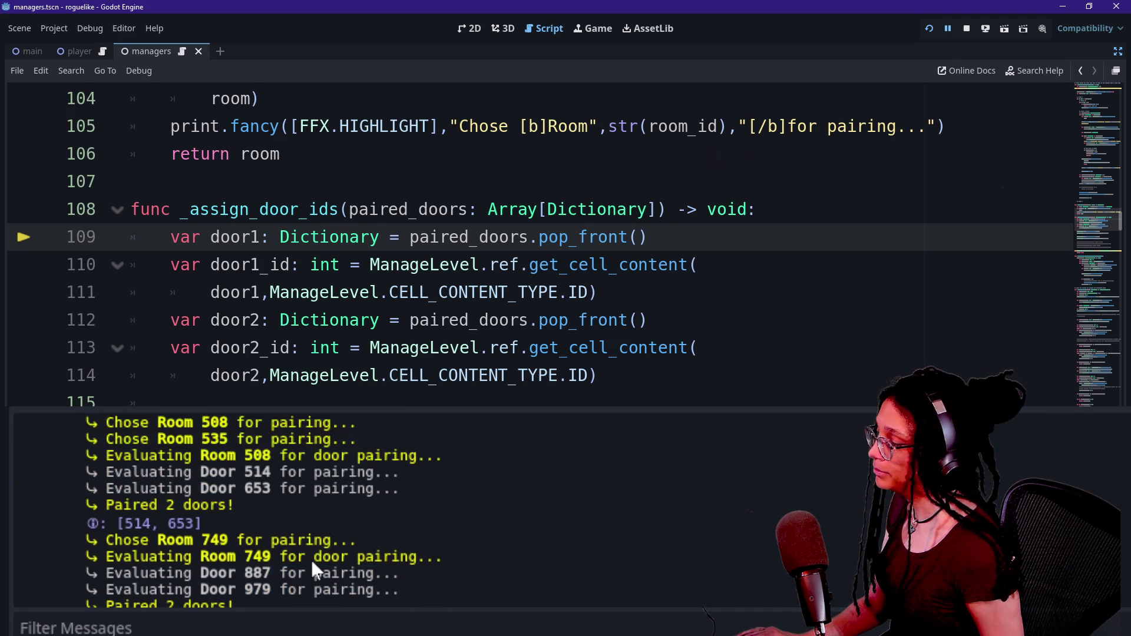
scroll(134, 512, up, 3)
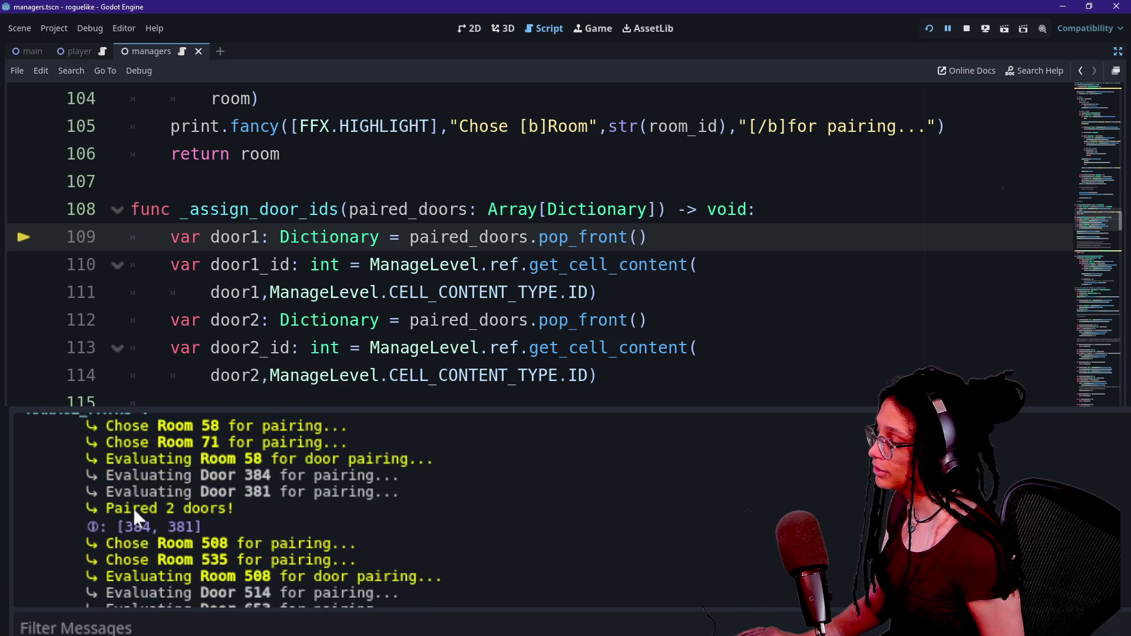
scroll(167, 510, up, 1)
click(291, 320)
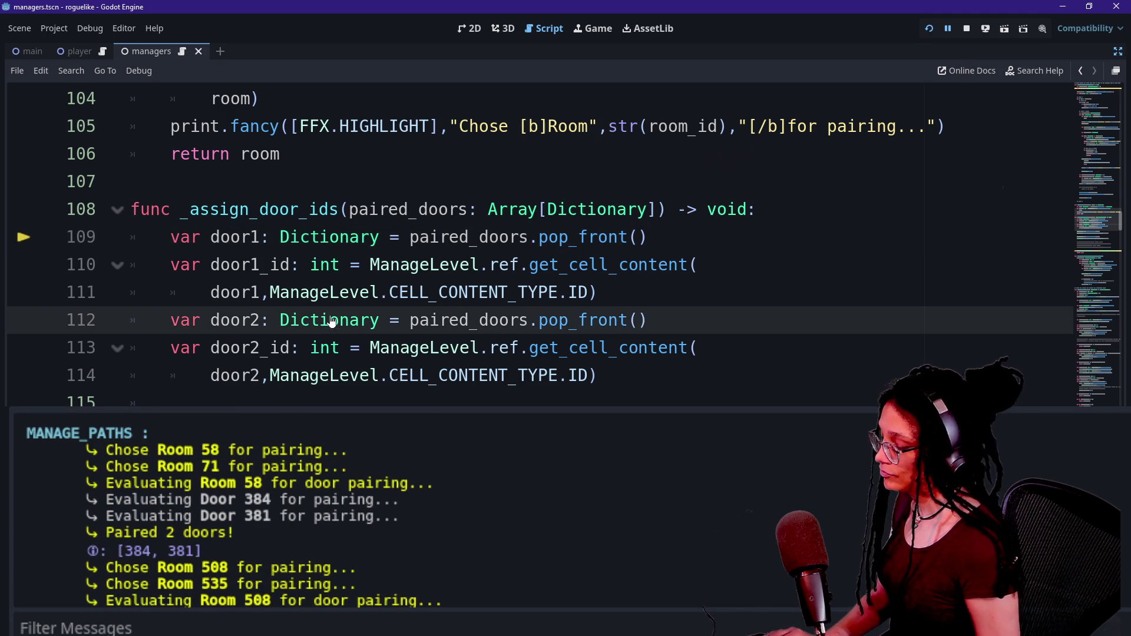
Step: Browse the quick file-open list but stay in manage_paths.gd, then find the next continue
scroll(332, 321, down, 2)
click(332, 321)
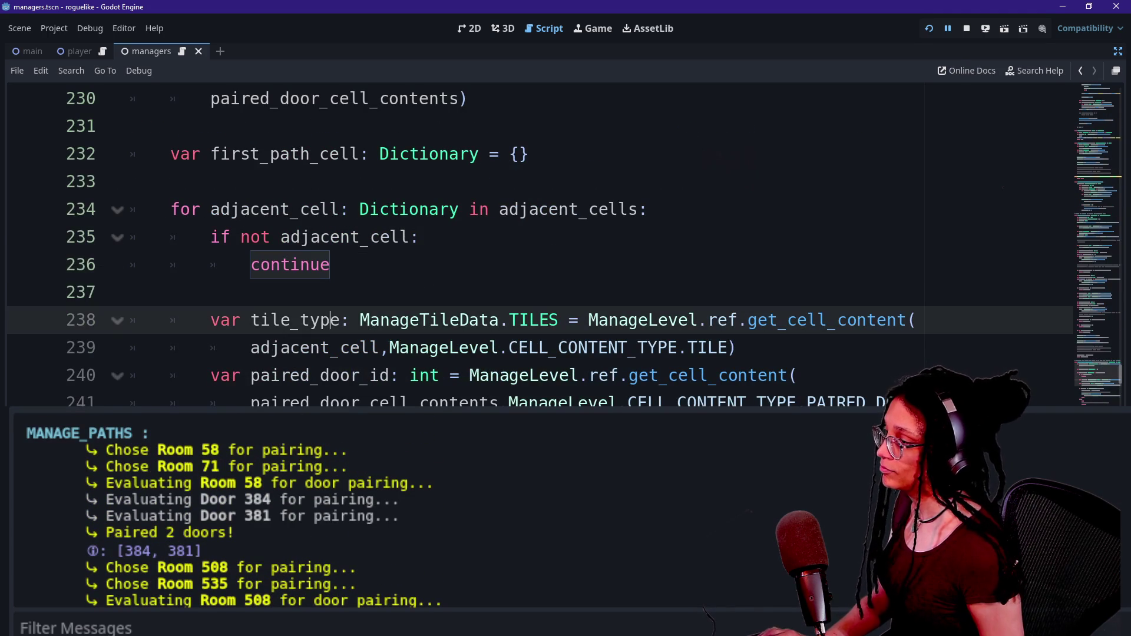
key(shift+alt+o)
key(Down)
key(Down)
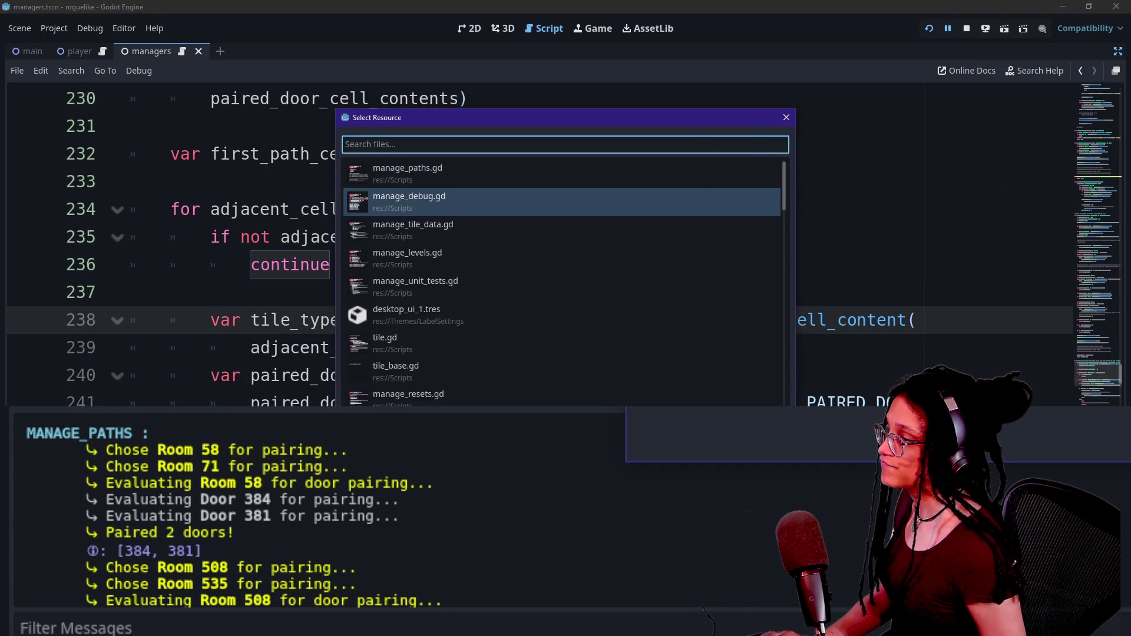
key(Down)
key(Down)
key(Up)
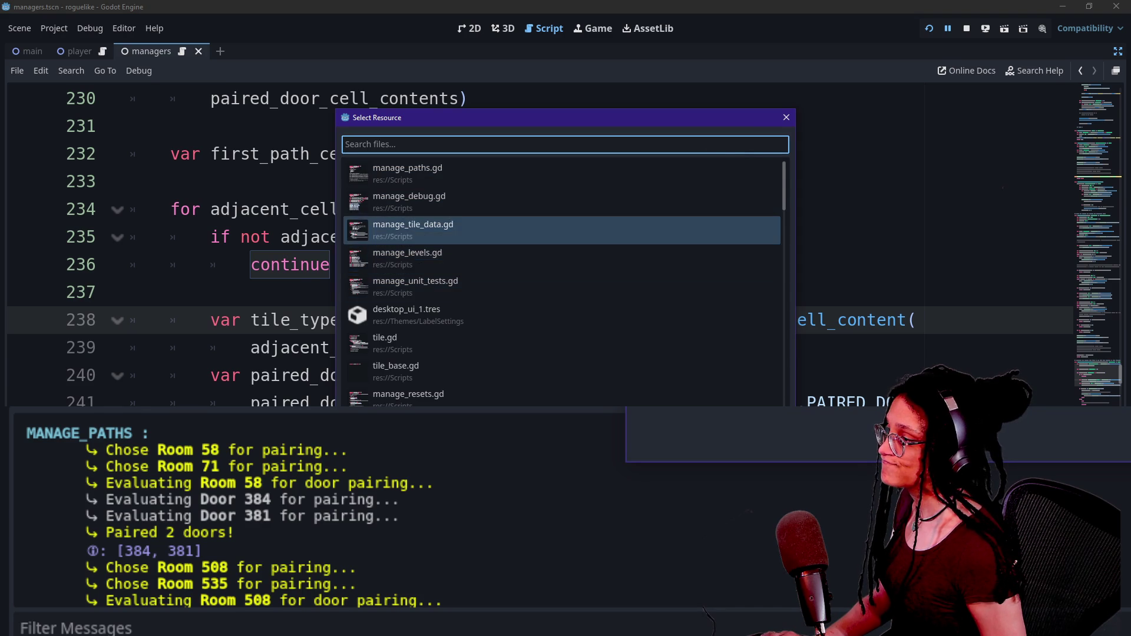
key(Up)
key(Up)
key(Escape)
key(Up)
key(Up)
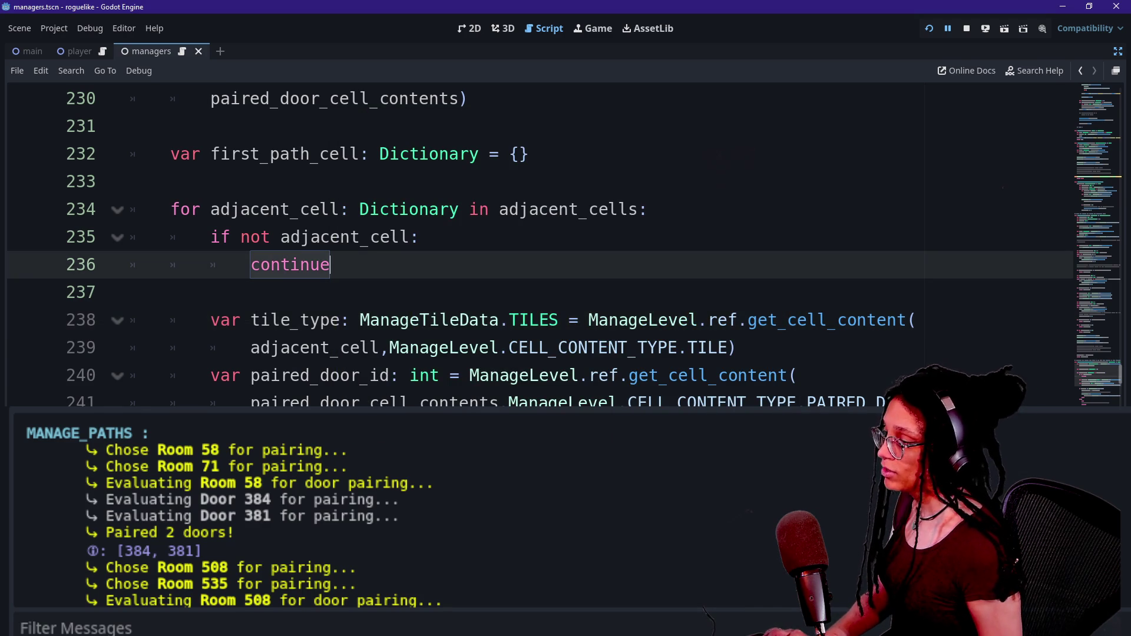
key(F3)
key(F3)
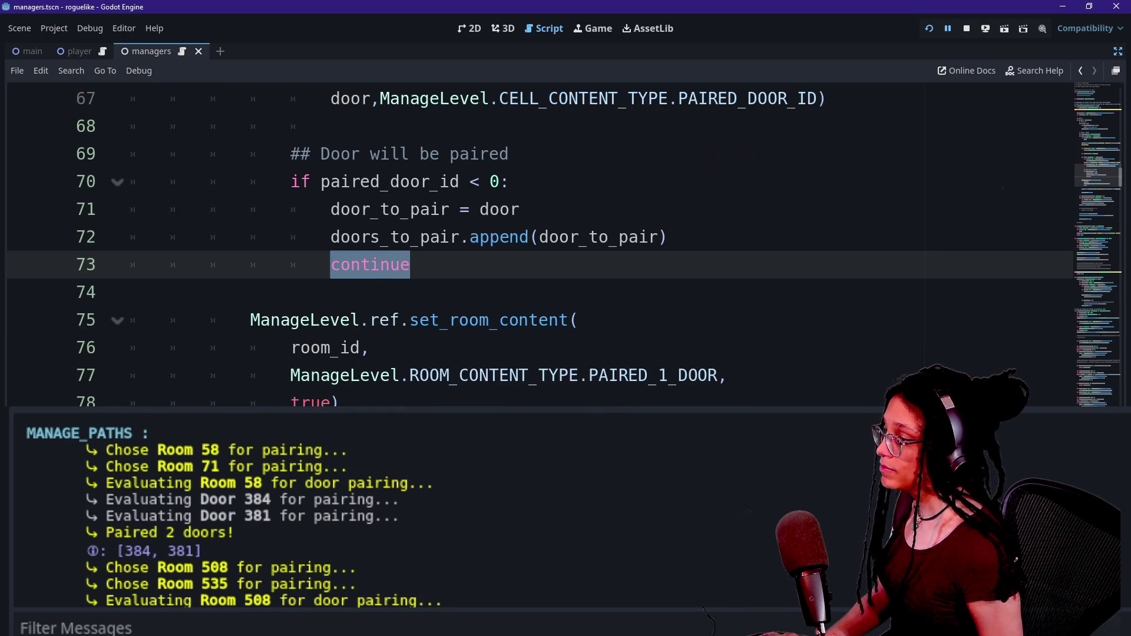
Step: Search for continue and change it to break on line 73 of the door loop
key(ctrl+f)
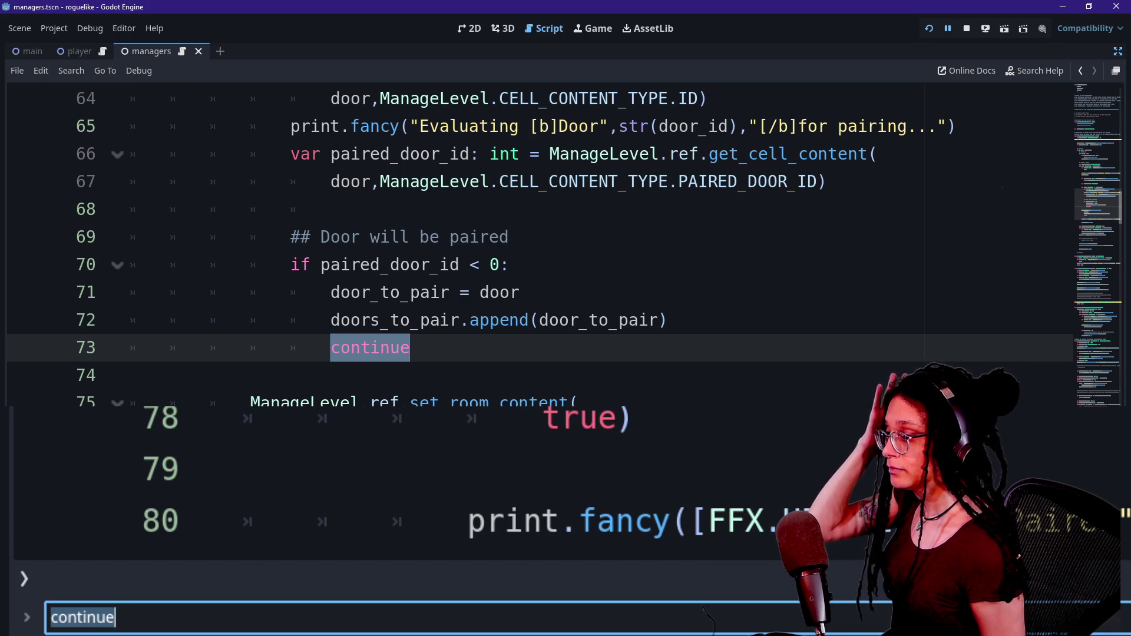
scroll(530, 236, up, 3)
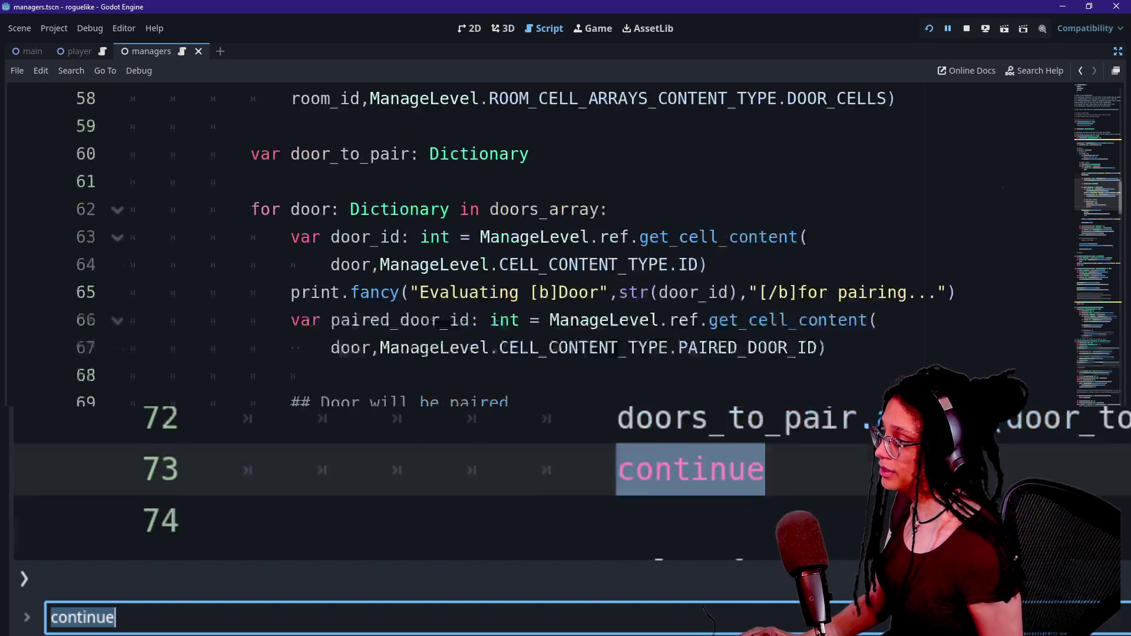
drag(251, 293, 450, 347)
click(449, 347)
click(442, 292)
click(589, 349)
scroll(330, 375, down, 1)
click(330, 375)
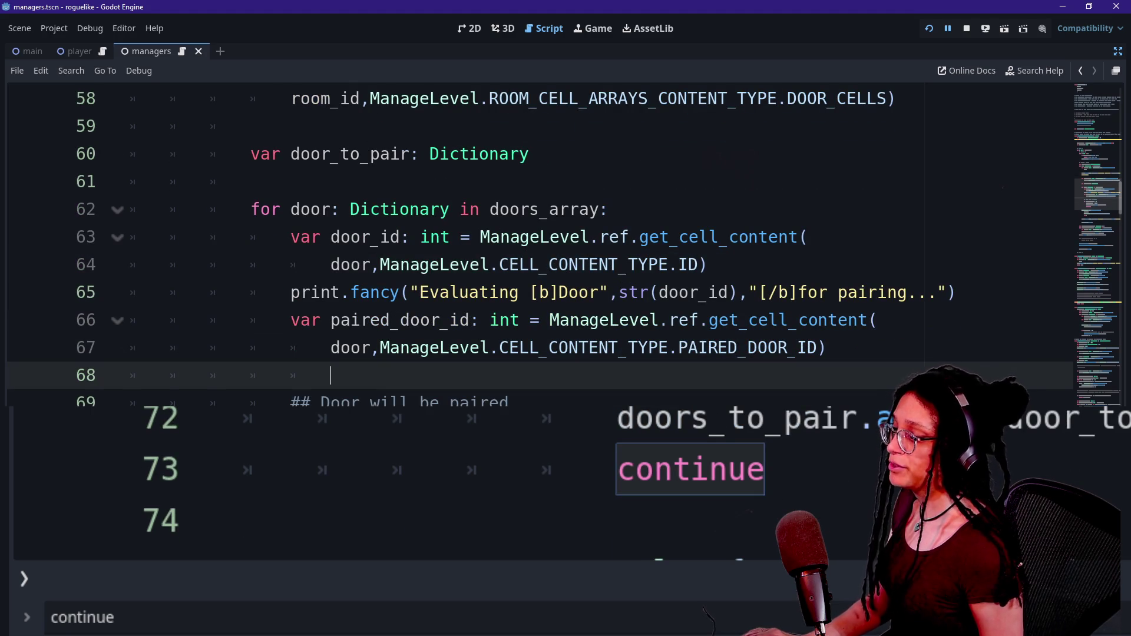
click(411, 514)
key(BackSpace)
key(BackSpace)
key(BackSpace)
text(break)
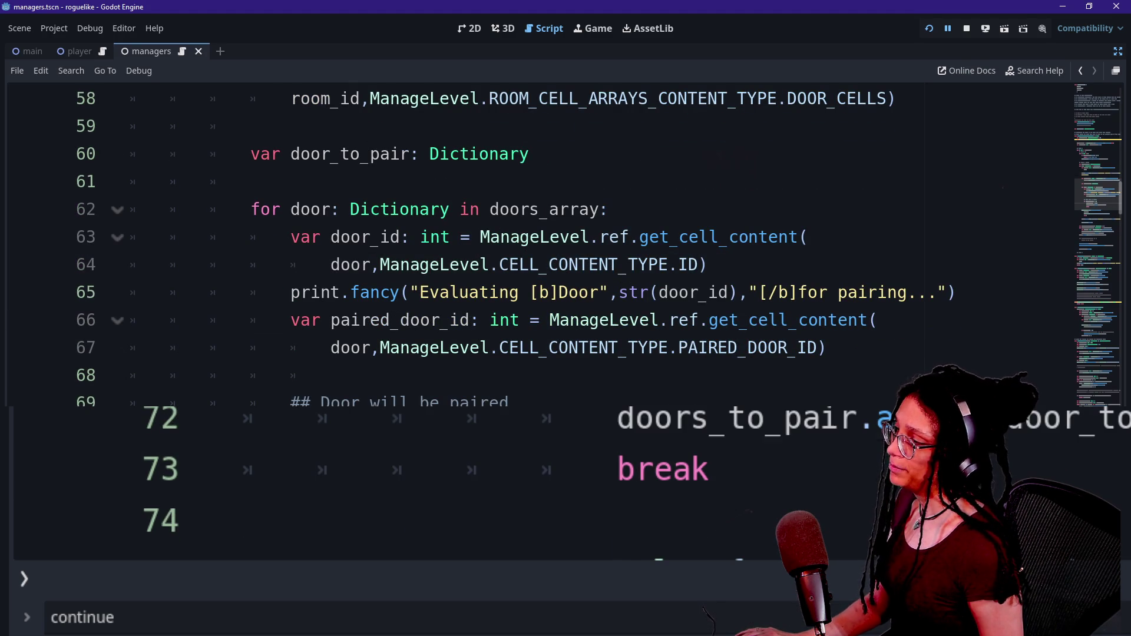
Step: Review the room loop on lines 51–60 and the 'Door will be paired' comment
click(255, 210)
scroll(530, 244, up, 3)
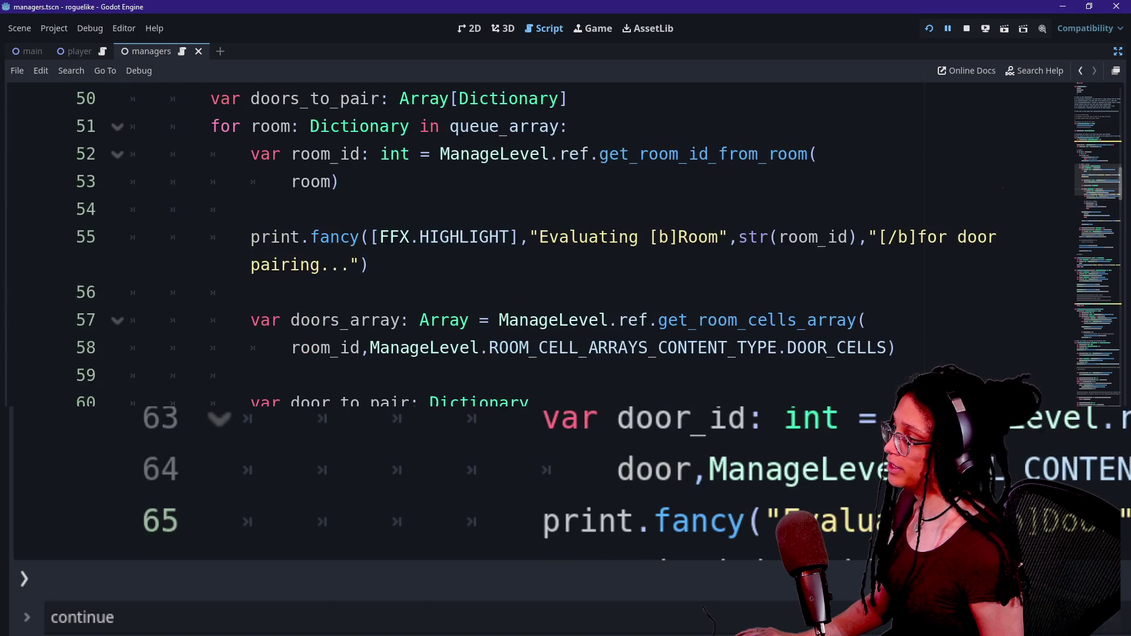
mouse_move(220, 126)
mouse_down()
mouse_move(409, 126)
mouse_move(536, 402)
mouse_move(560, 320)
mouse_move(536, 402)
mouse_up()
click(532, 402)
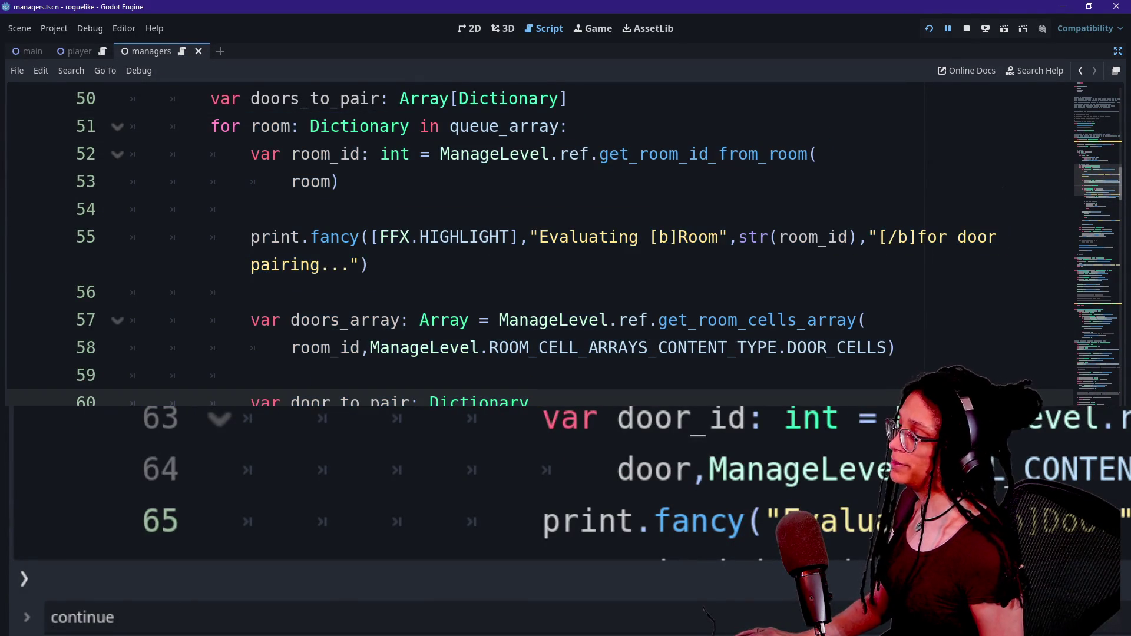
drag(296, 126, 250, 292)
click(251, 292)
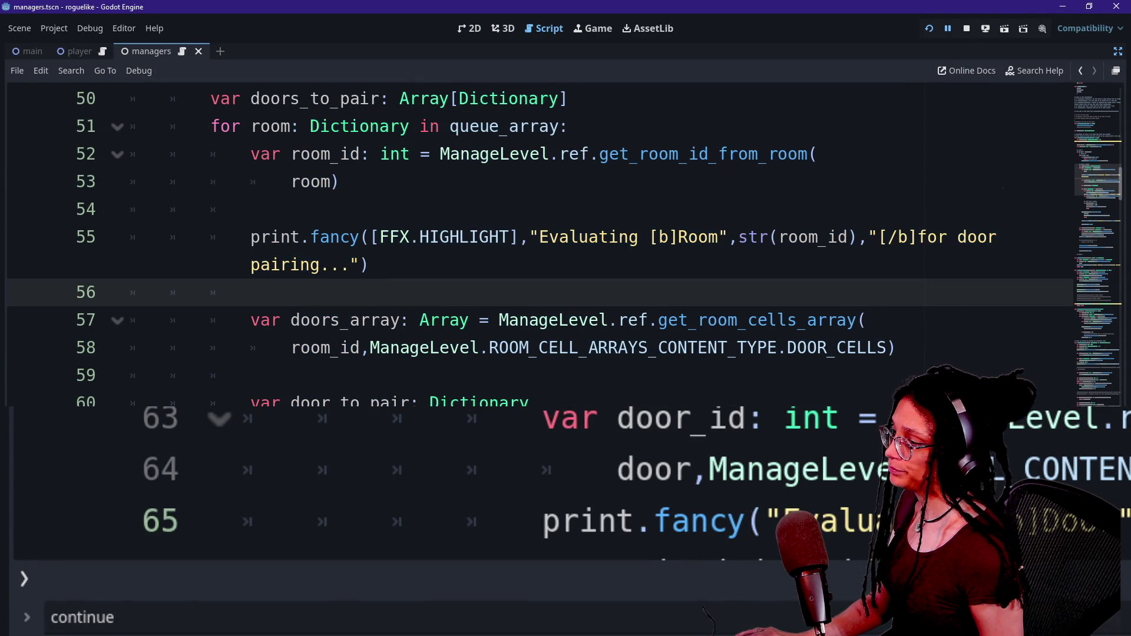
scroll(530, 244, down, 2)
scroll(530, 245, down, 1)
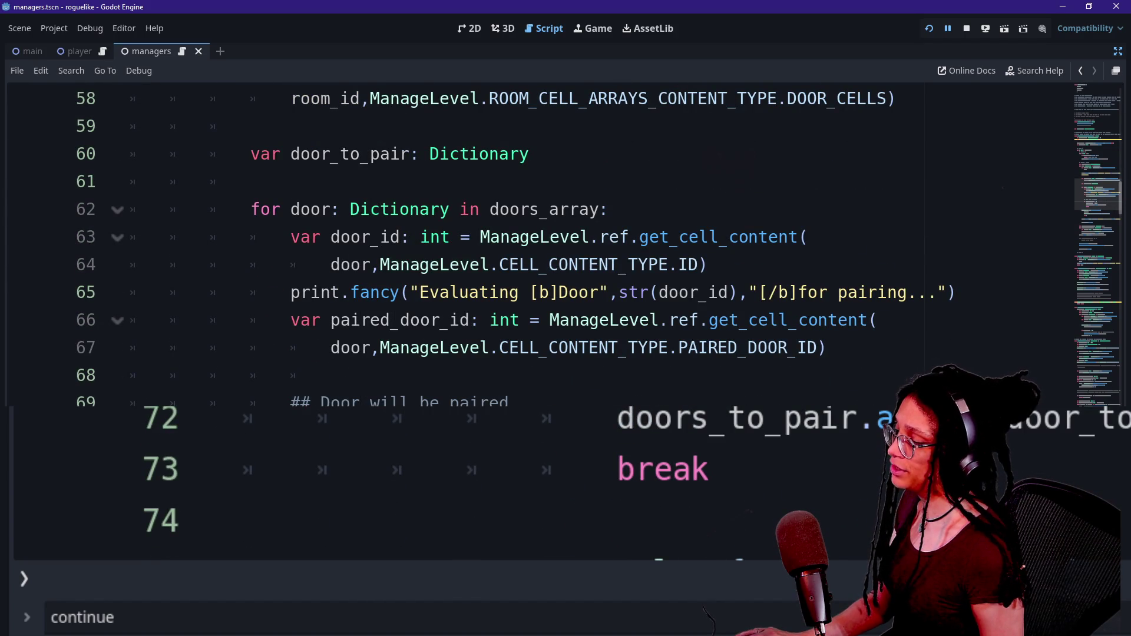
click(474, 403)
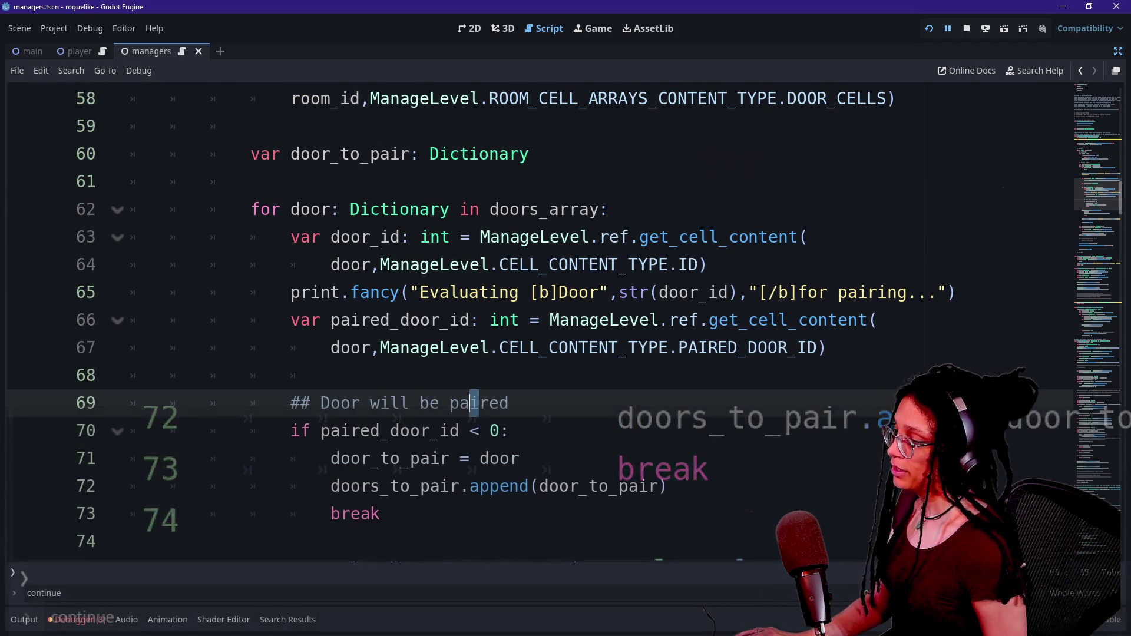
Step: Review the door_to_pair append and break statements on lines 71–73
drag(330, 458, 520, 458)
click(494, 459)
scroll(494, 459, down, 1)
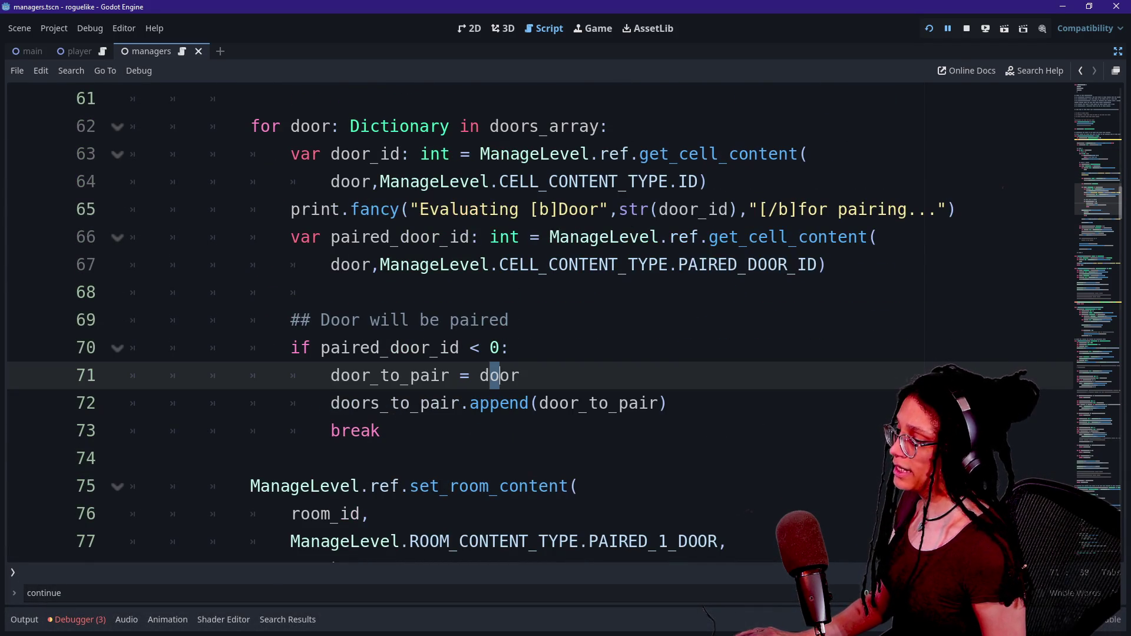
click(411, 375)
drag(292, 403, 667, 403)
click(666, 403)
drag(292, 431, 381, 431)
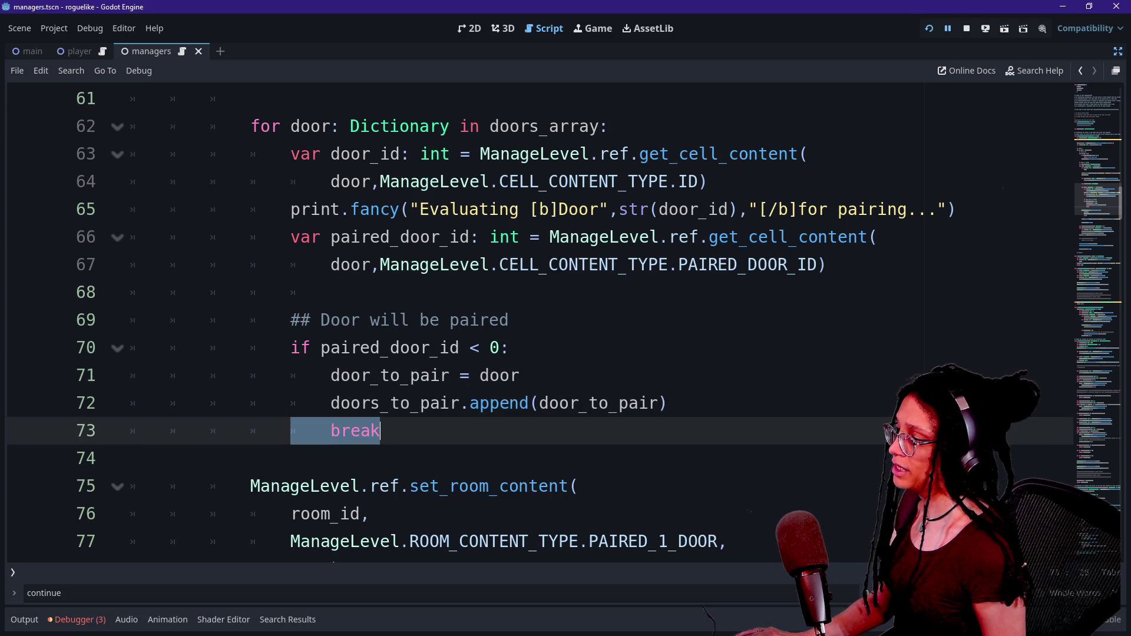
Step: Check the room loop header and Evaluating Room print, then relaunch the game to test break
scroll(530, 321, up, 5)
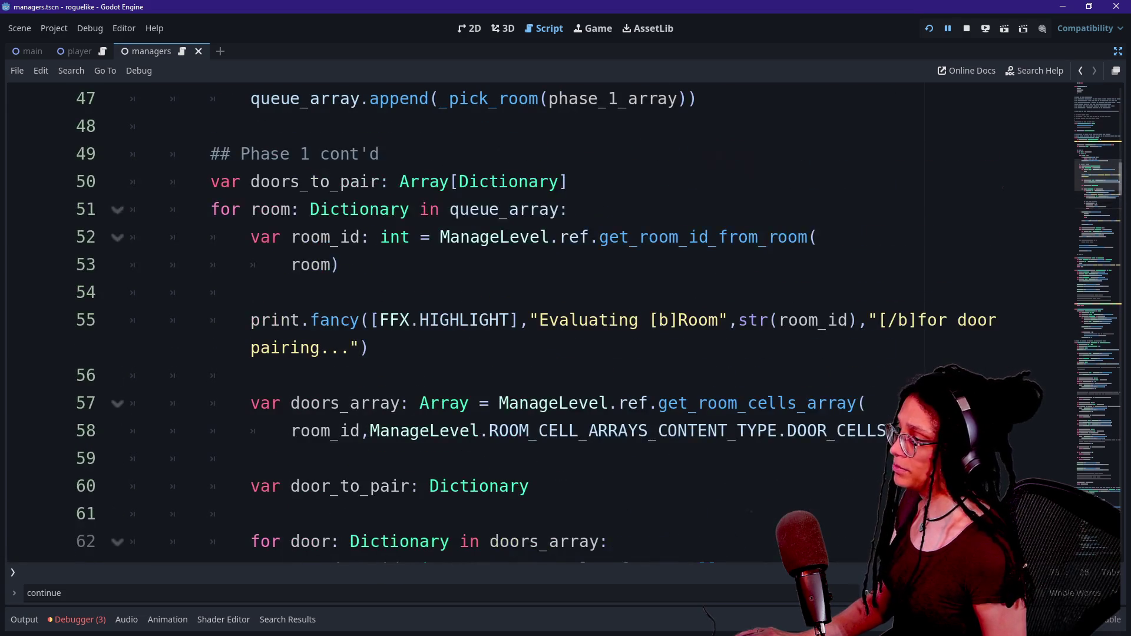
drag(210, 209, 519, 210)
click(519, 210)
mouse_move(250, 320)
mouse_down()
mouse_move(360, 319)
mouse_move(370, 347)
mouse_up()
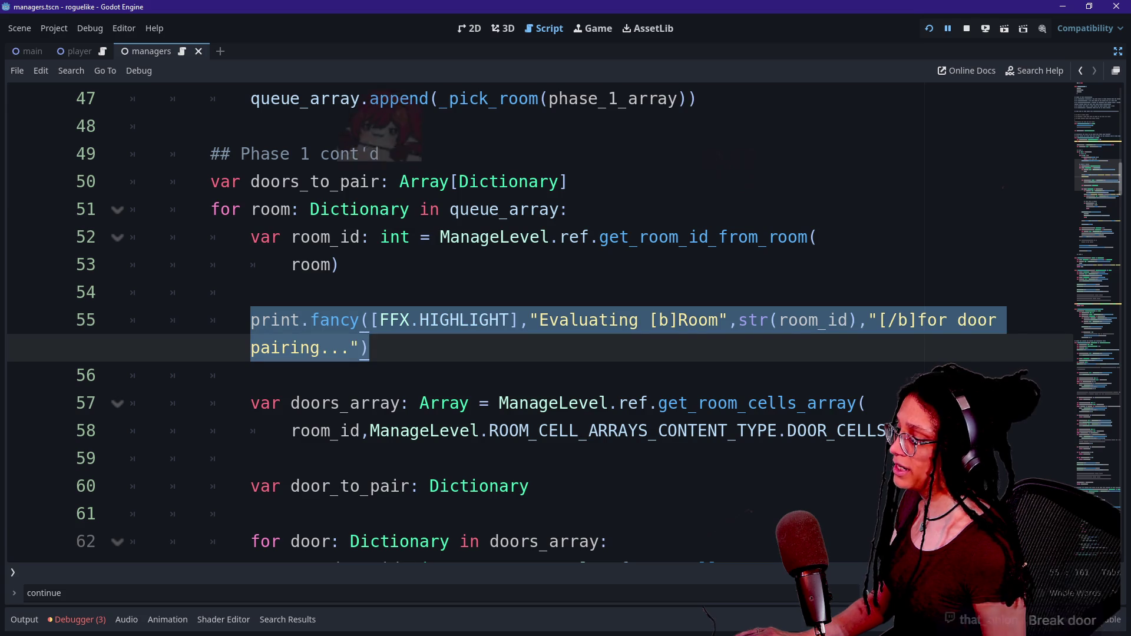
click(929, 29)
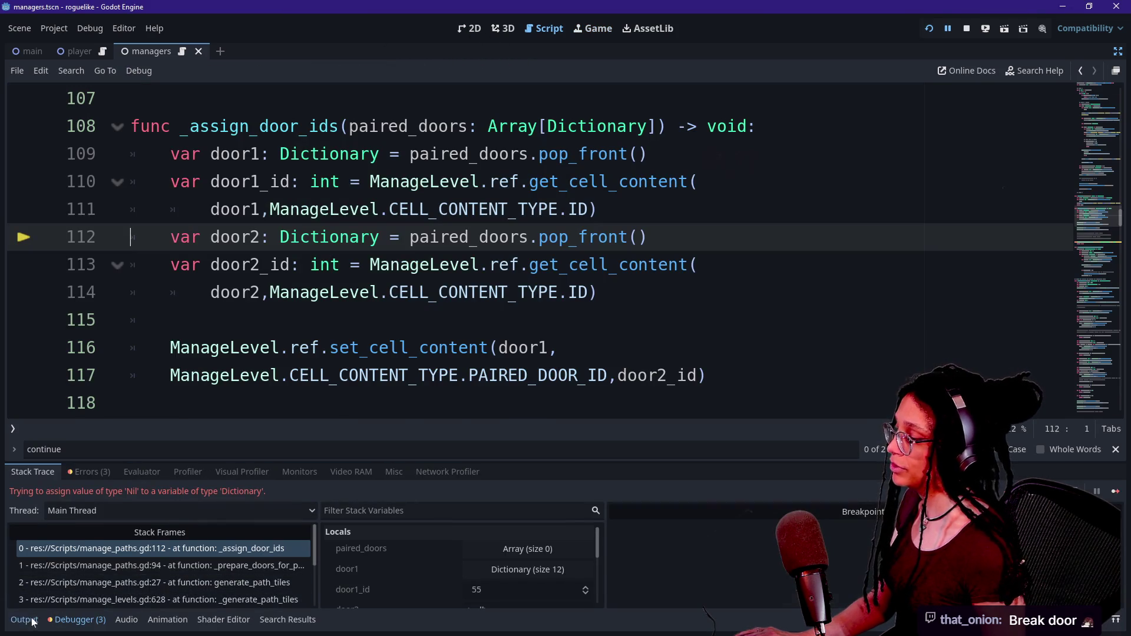
Step: Inspect the Door 55 and 'Paired 1 doors!' output lines, then search the script for "Paired
click(24, 620)
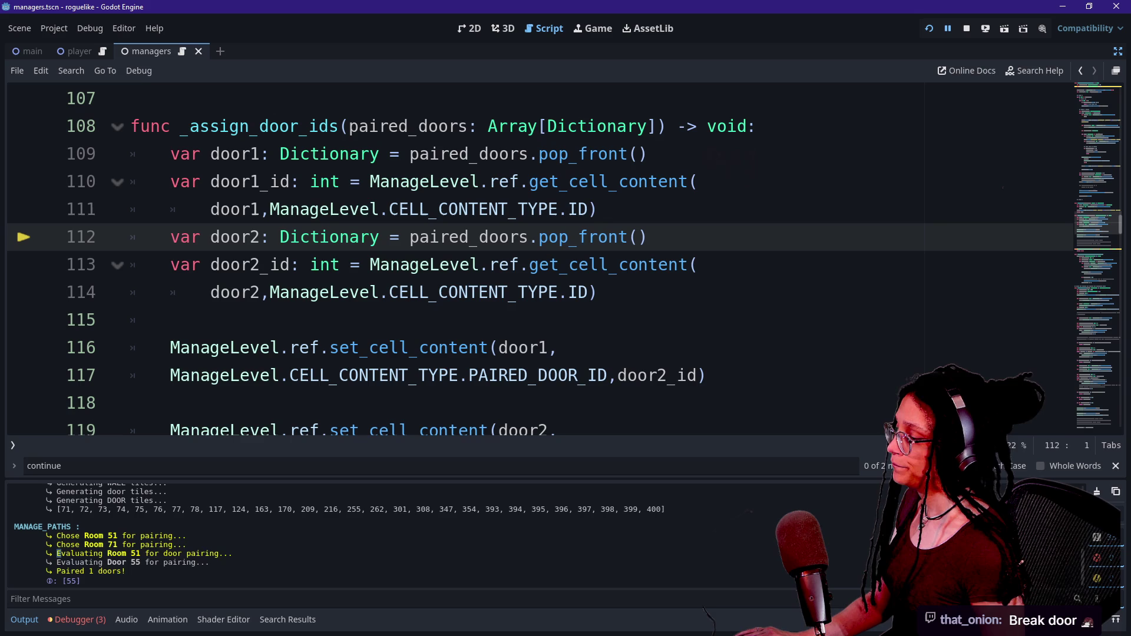
drag(59, 553, 234, 553)
drag(57, 562, 210, 562)
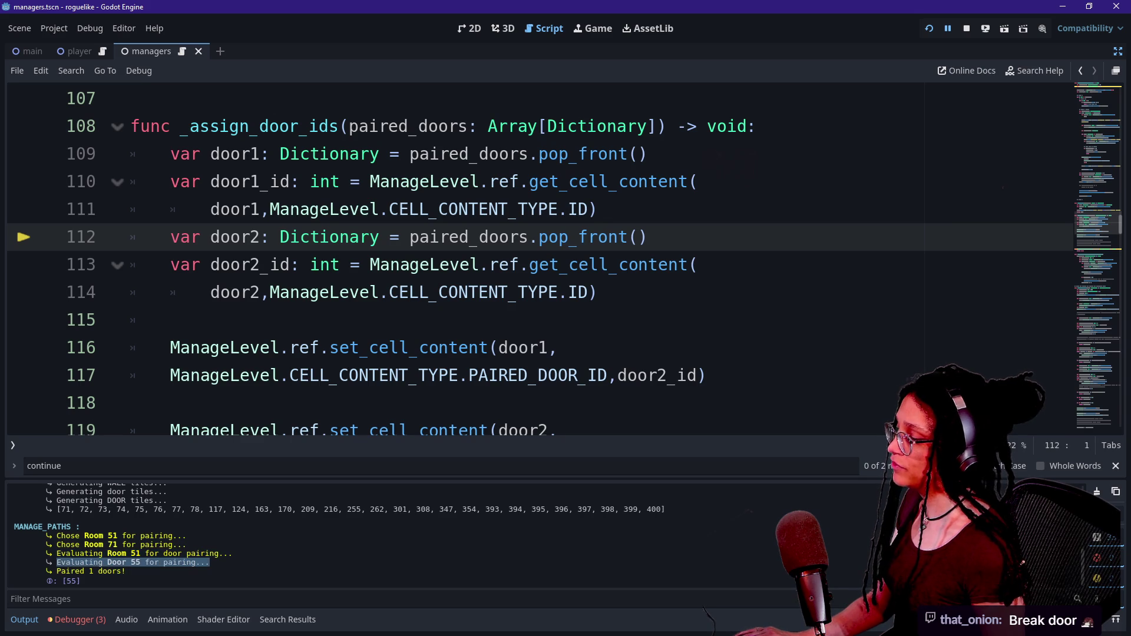
drag(72, 571, 125, 571)
scroll(311, 375, down, 6)
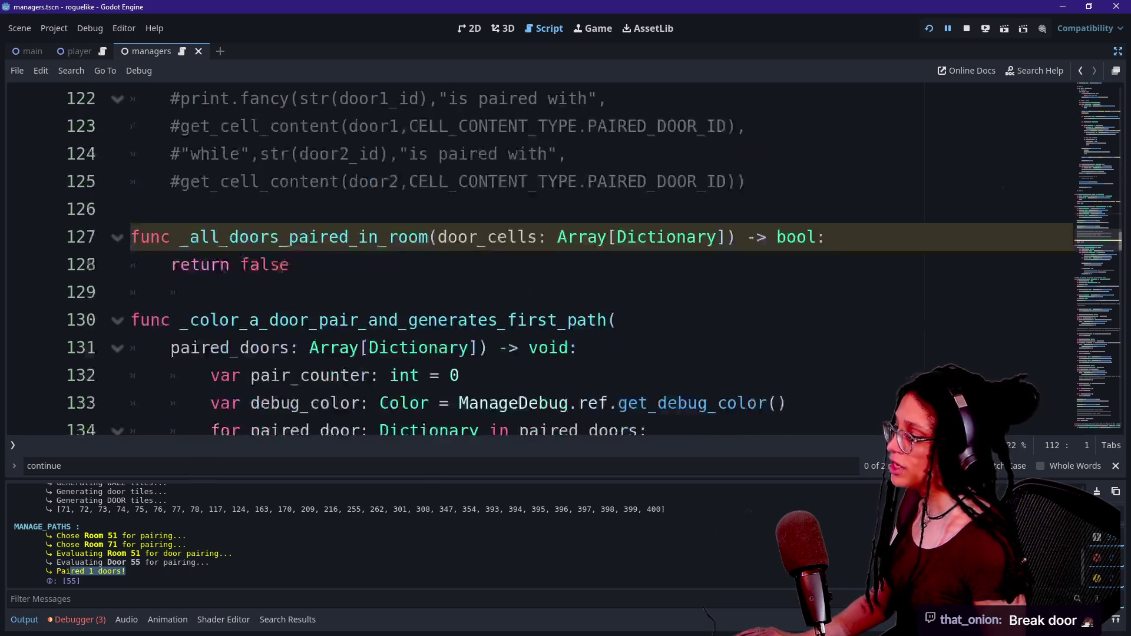
click(311, 375)
key(ctrl+f)
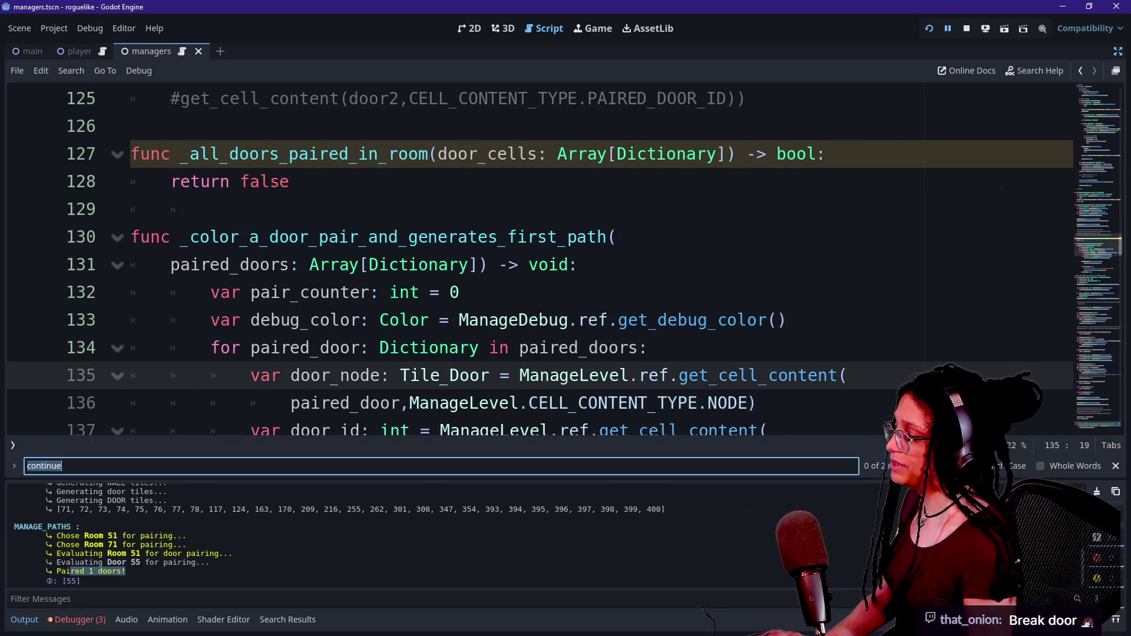
text("Paired)
scroll(530, 265, up, 2)
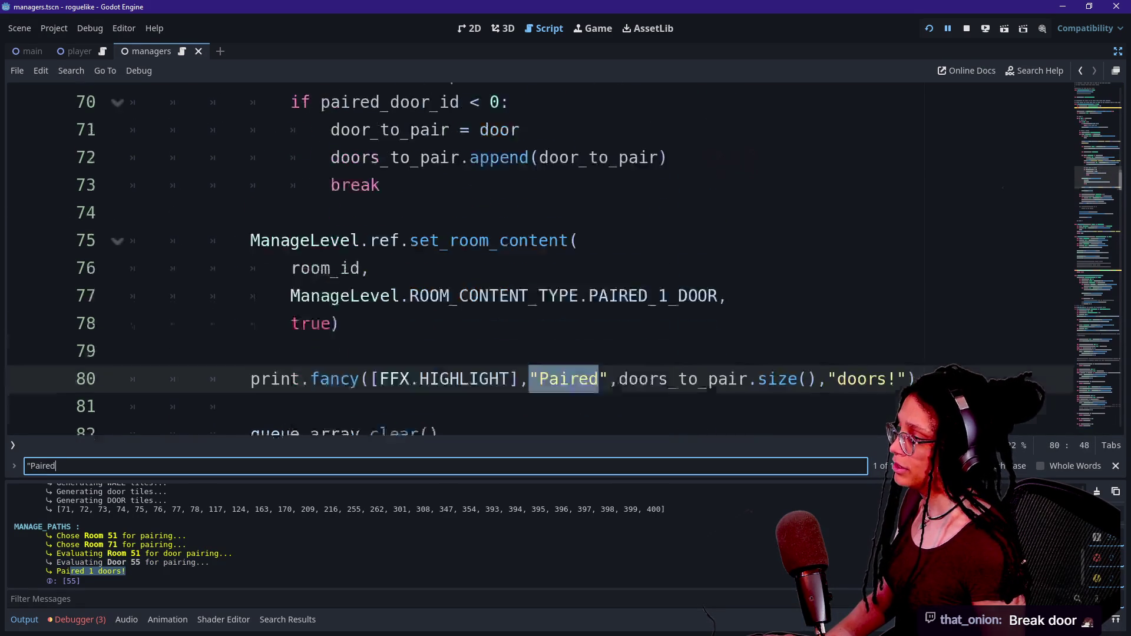
click(290, 237)
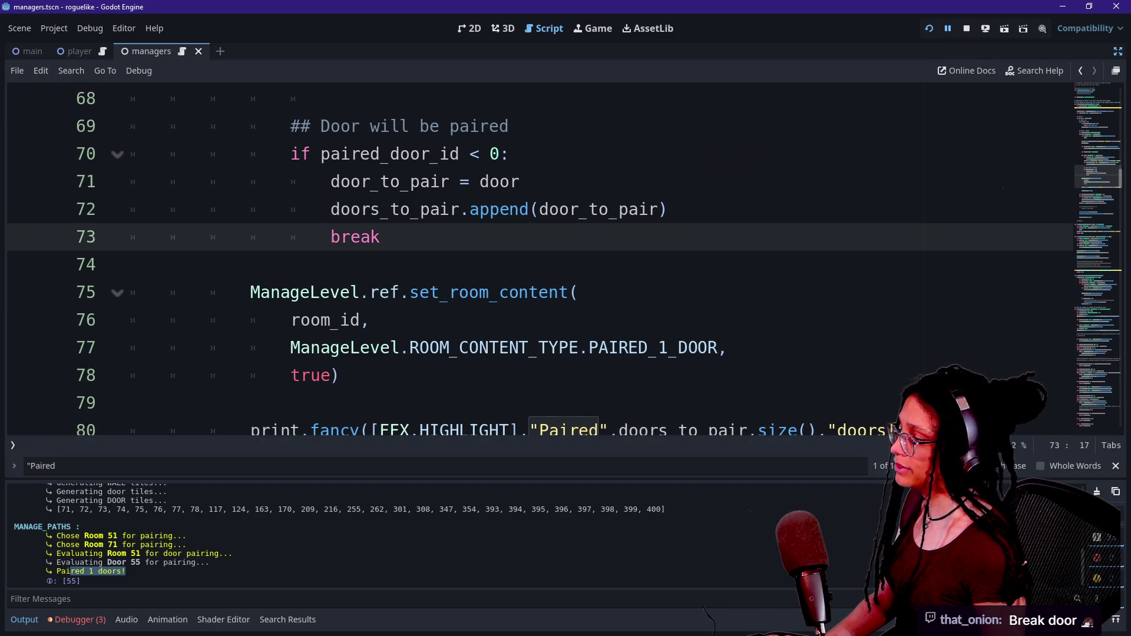
click(177, 264)
scroll(176, 265, up, 1)
scroll(442, 236, up, 1)
click(291, 237)
scroll(539, 259, up, 3)
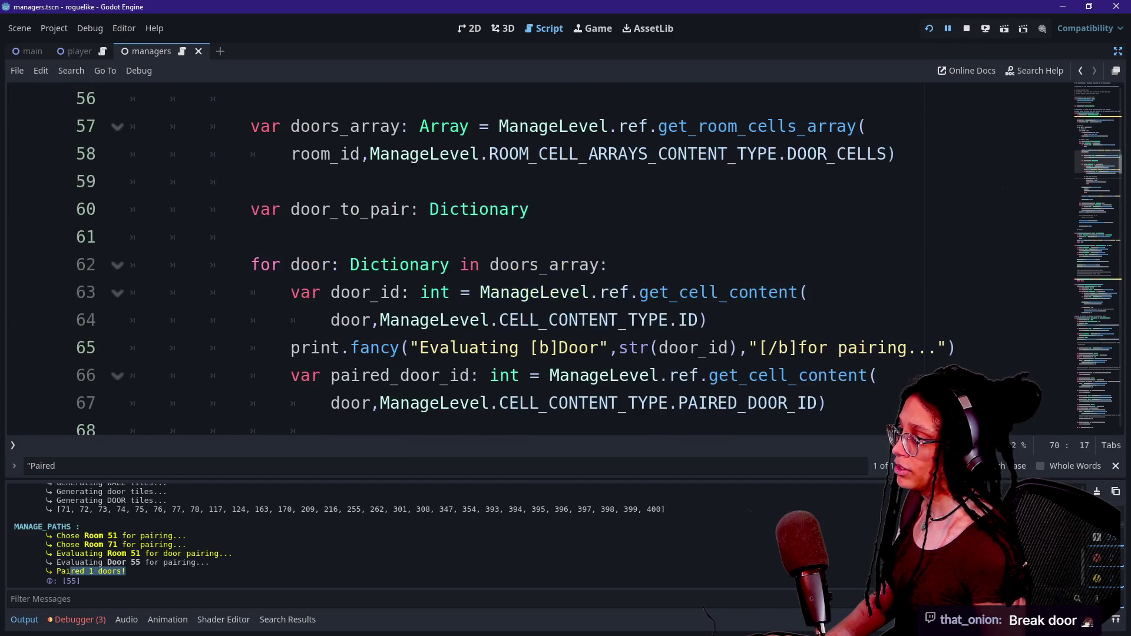
scroll(540, 259, up, 3)
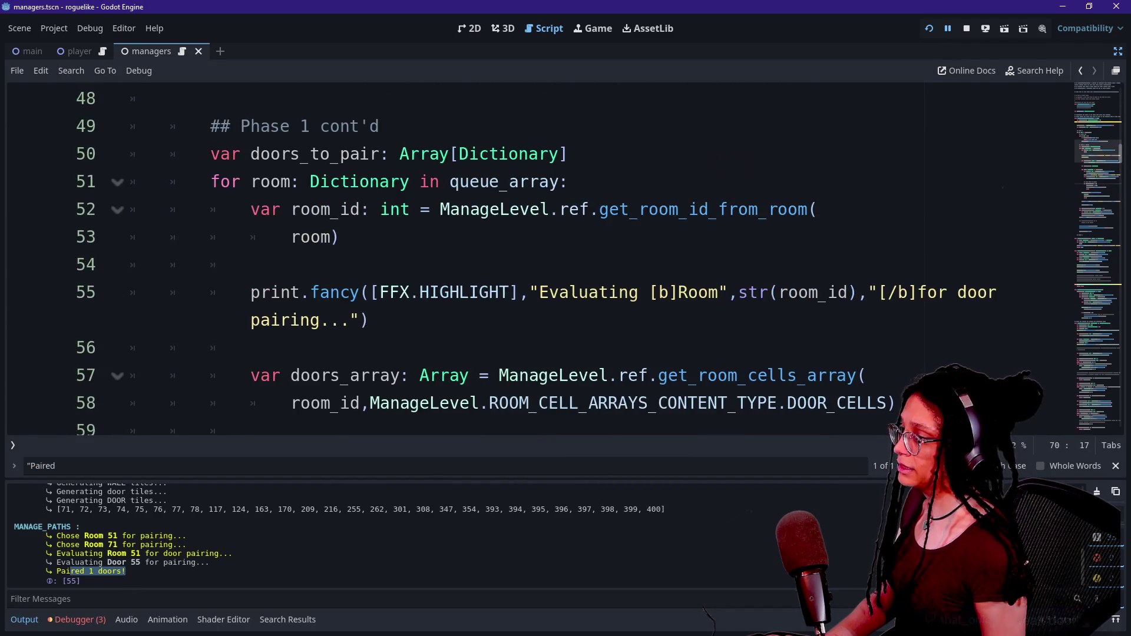
drag(78, 539, 113, 549)
click(113, 549)
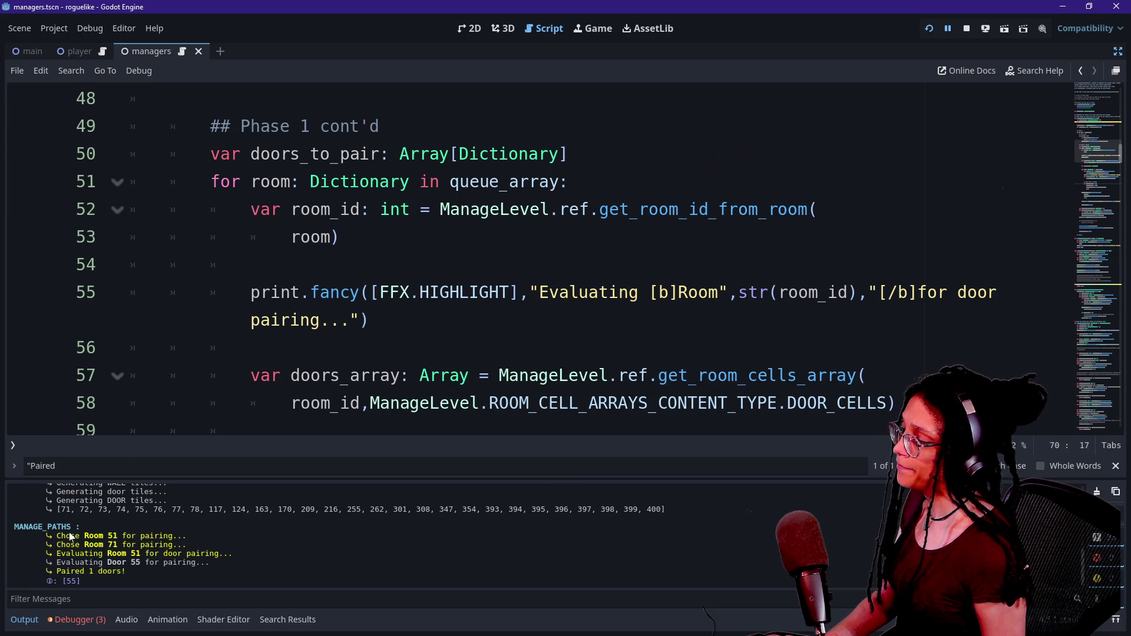
drag(52, 537, 193, 537)
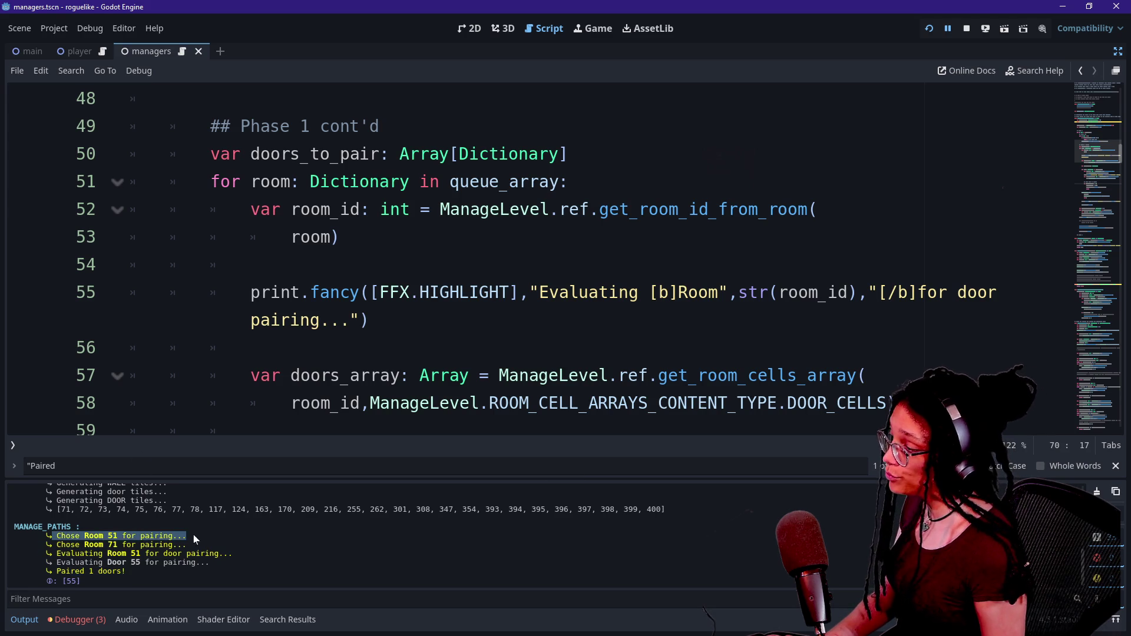
drag(52, 554, 203, 553)
click(200, 555)
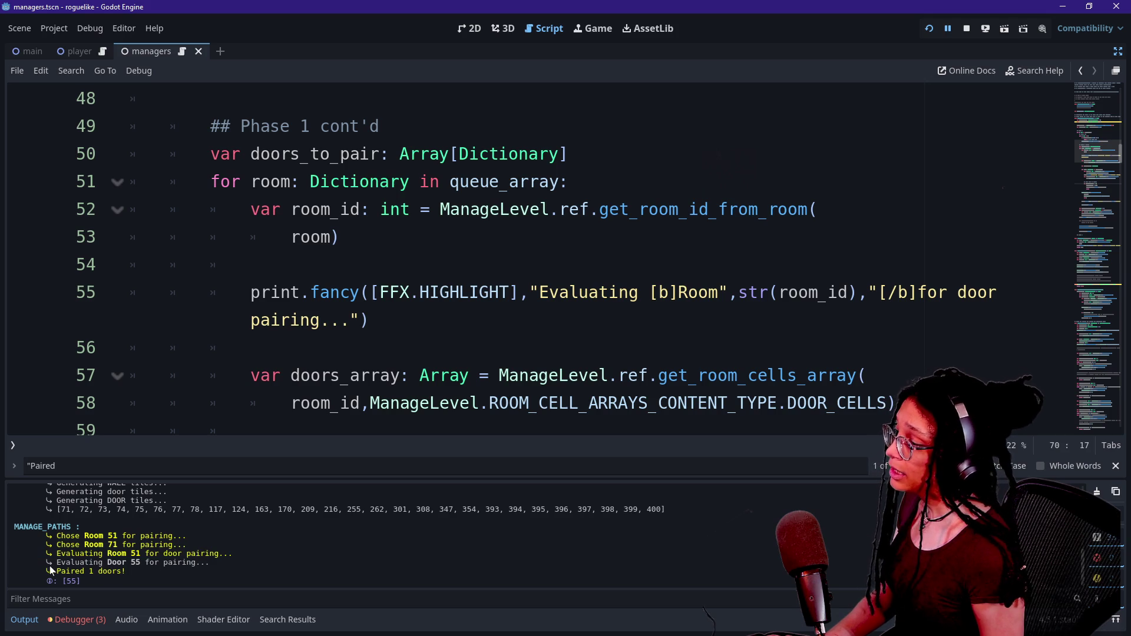
drag(50, 564, 211, 564)
click(375, 292)
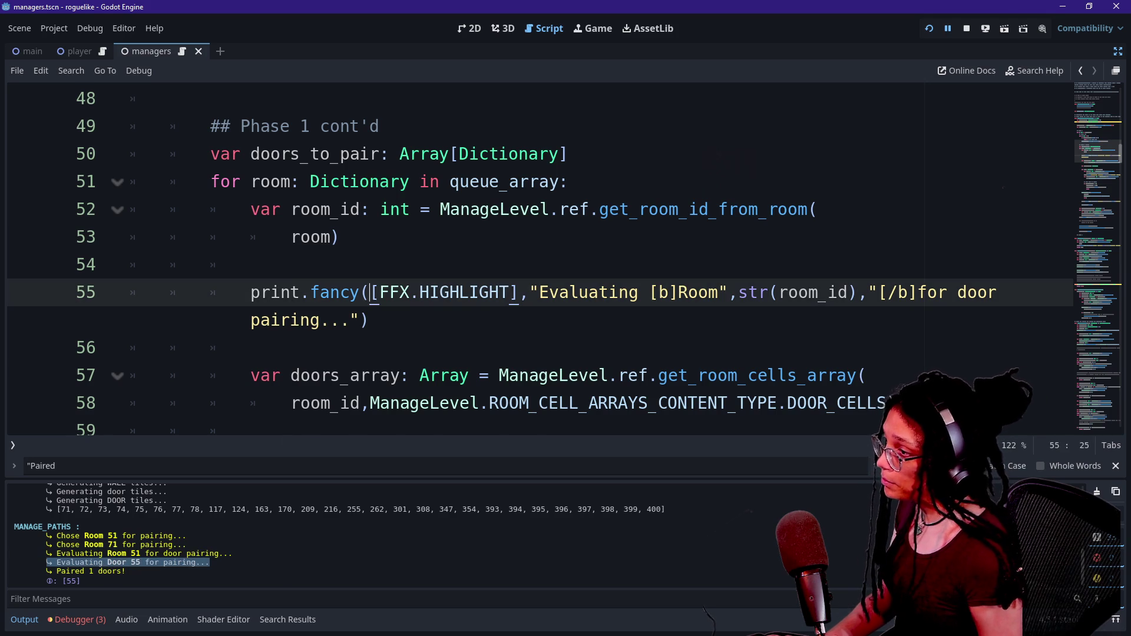
scroll(375, 292, down, 2)
key(Down)
key(Up)
key(Up)
key(Up)
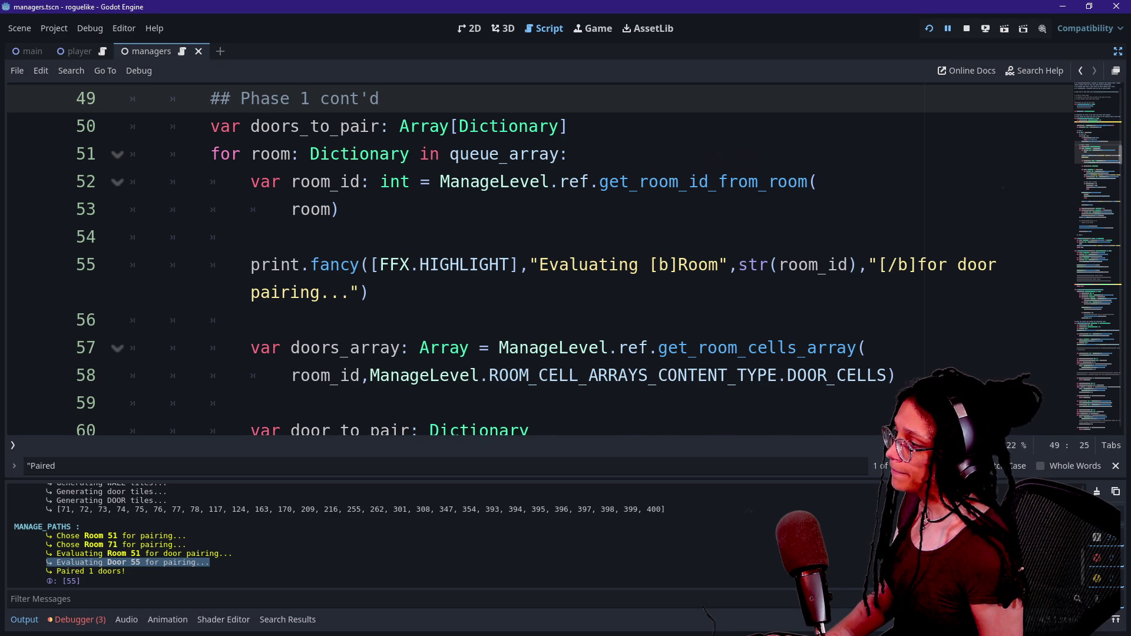
scroll(530, 259, up, 1)
scroll(530, 259, up, 2)
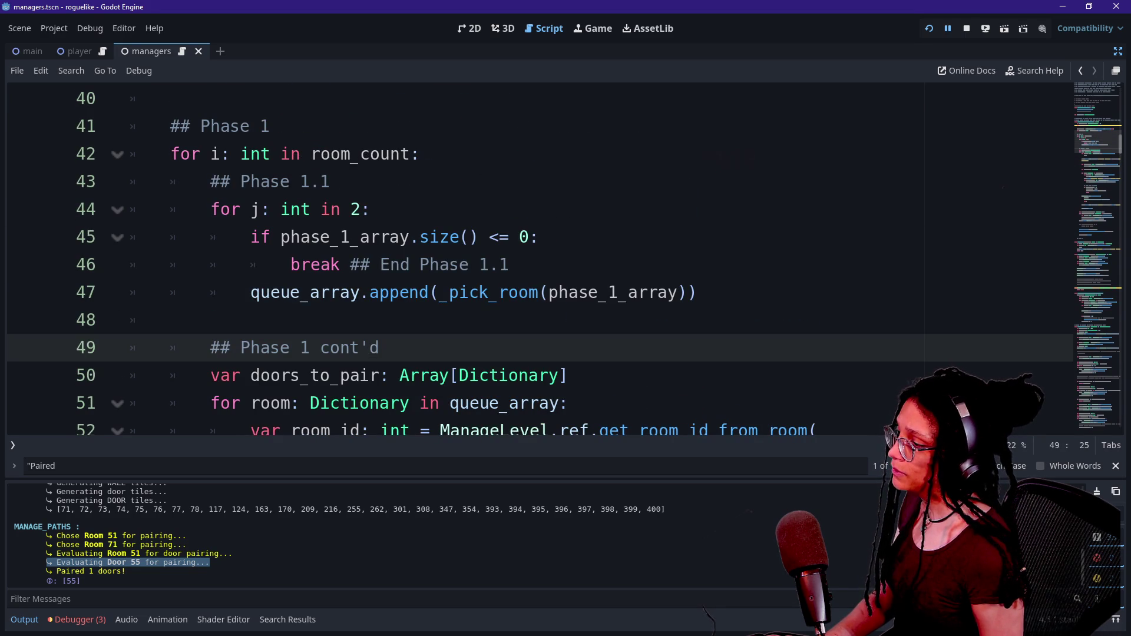
drag(211, 209, 369, 292)
click(370, 292)
drag(211, 292, 400, 292)
scroll(400, 293, down, 2)
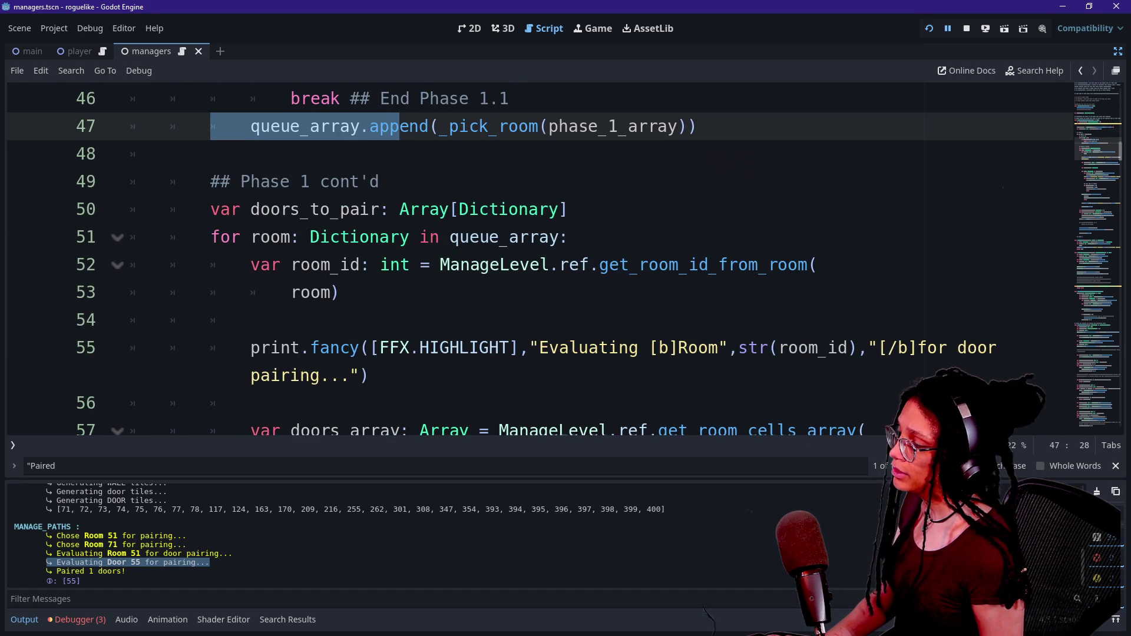
drag(210, 237, 500, 236)
click(500, 237)
right_click(233, 264)
key(Escape)
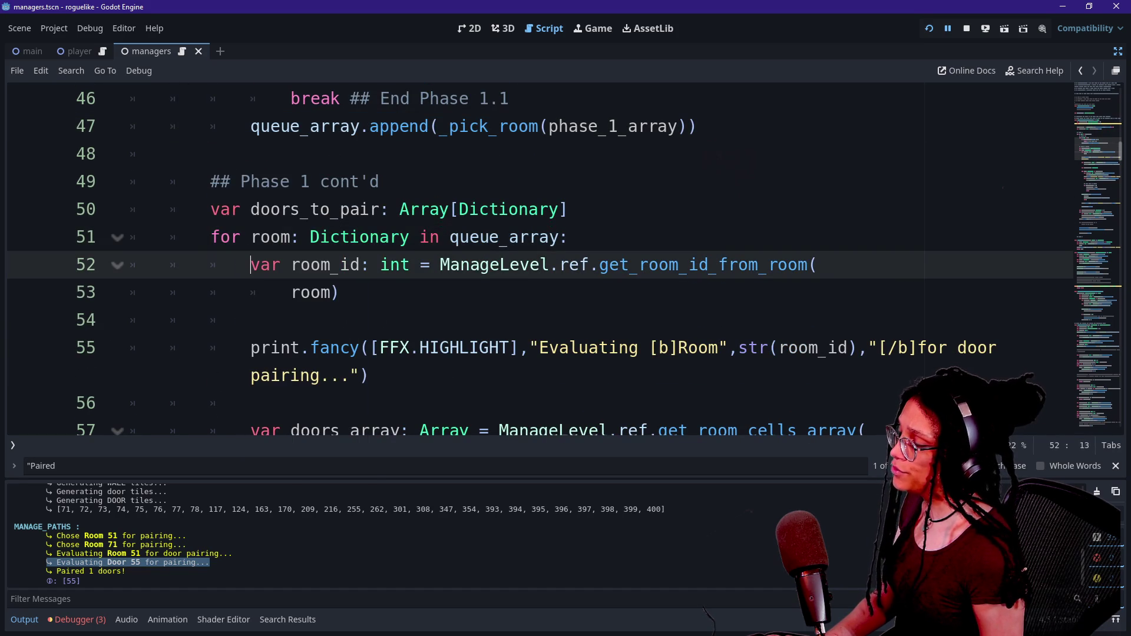
scroll(413, 264, down, 1)
click(252, 237)
drag(310, 264, 331, 348)
scroll(331, 348, down, 1)
click(252, 237)
drag(252, 236, 251, 320)
scroll(412, 265, down, 1)
scroll(413, 264, down, 1)
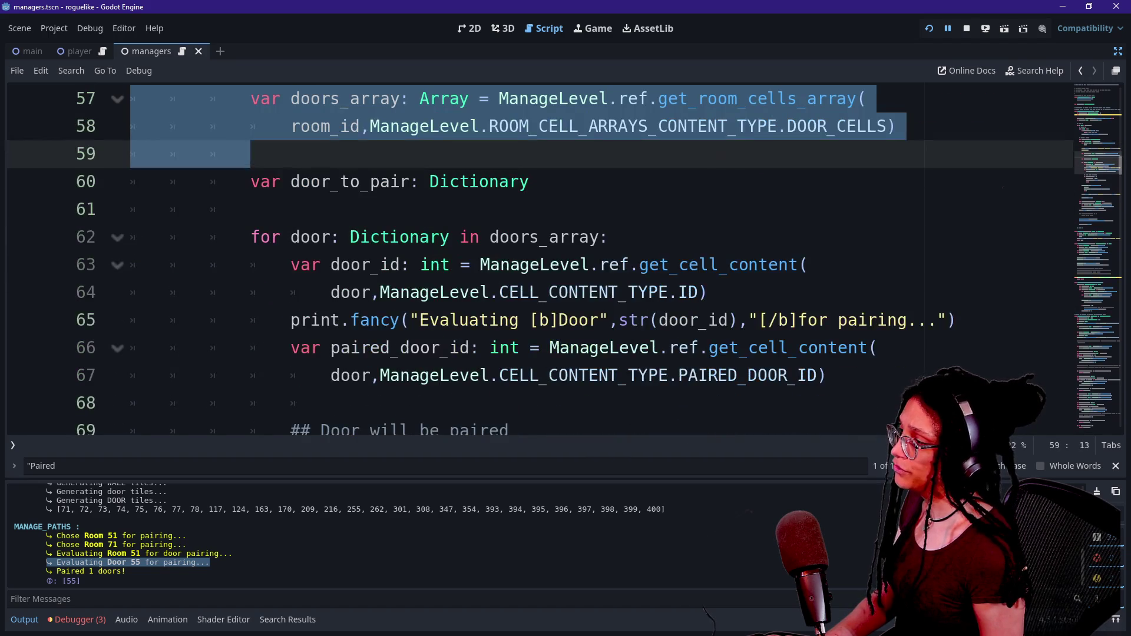
click(341, 182)
mouse_move(340, 181)
mouse_down()
mouse_move(250, 210)
mouse_move(378, 347)
mouse_move(277, 403)
mouse_move(330, 403)
mouse_up()
click(251, 209)
scroll(330, 402, down, 1)
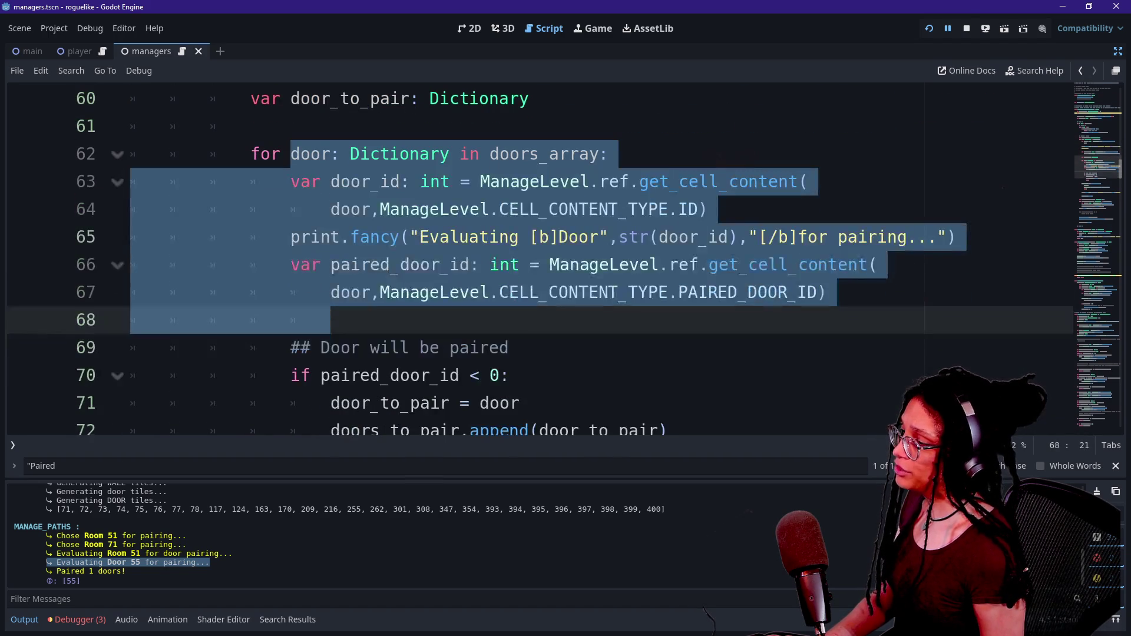
click(413, 375)
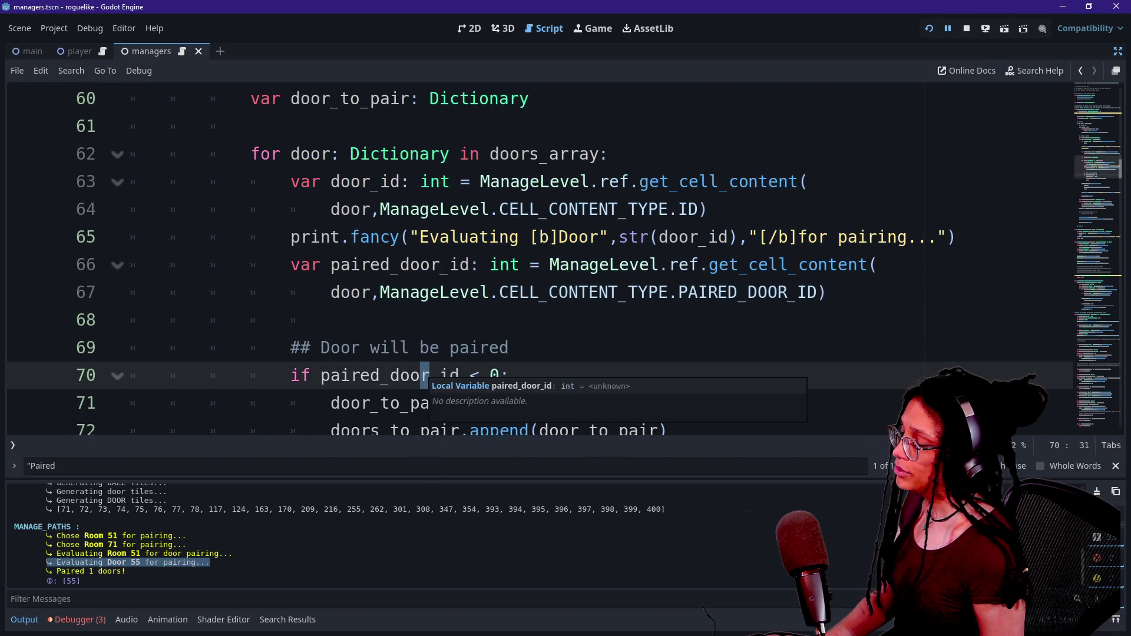
click(296, 403)
scroll(296, 402, down, 1)
scroll(383, 320, up, 2)
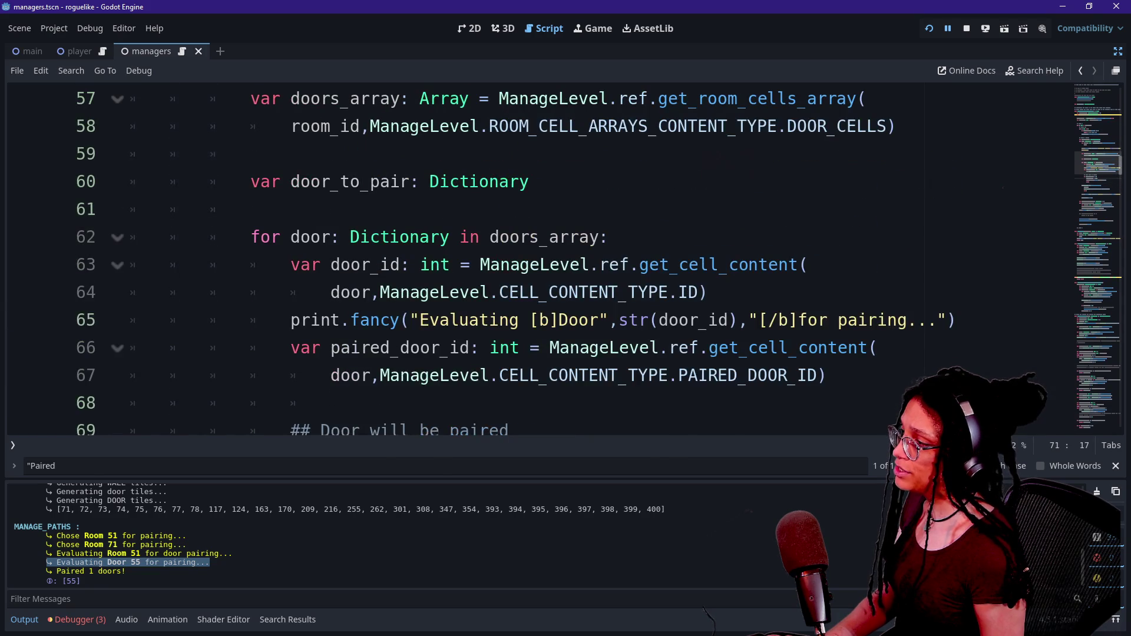
drag(254, 209, 402, 429)
scroll(540, 260, down, 2)
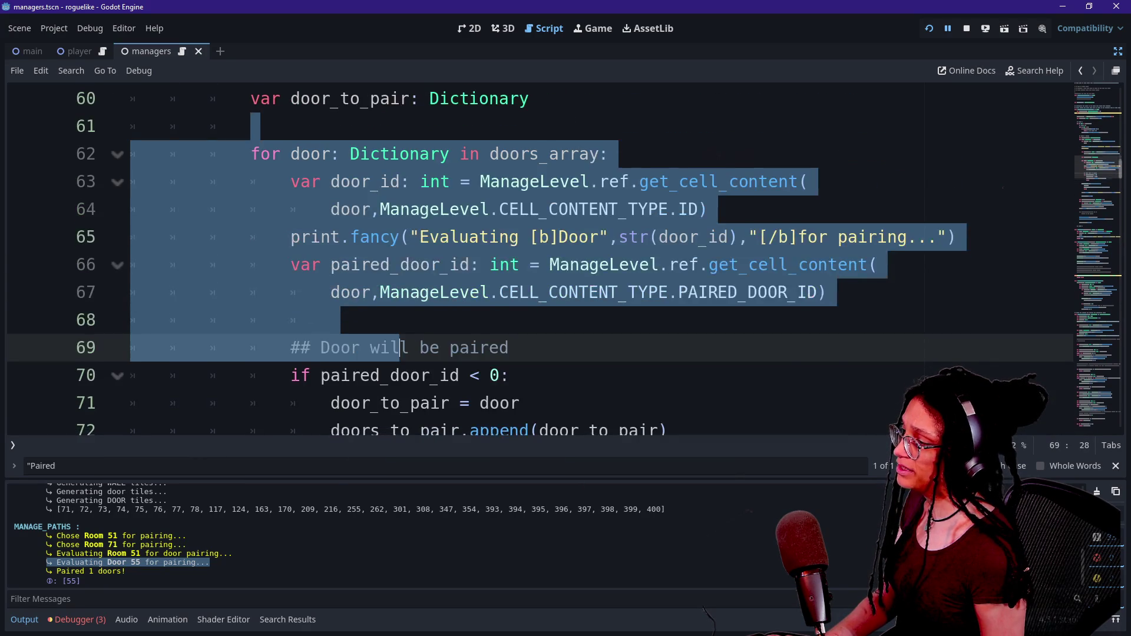
click(351, 376)
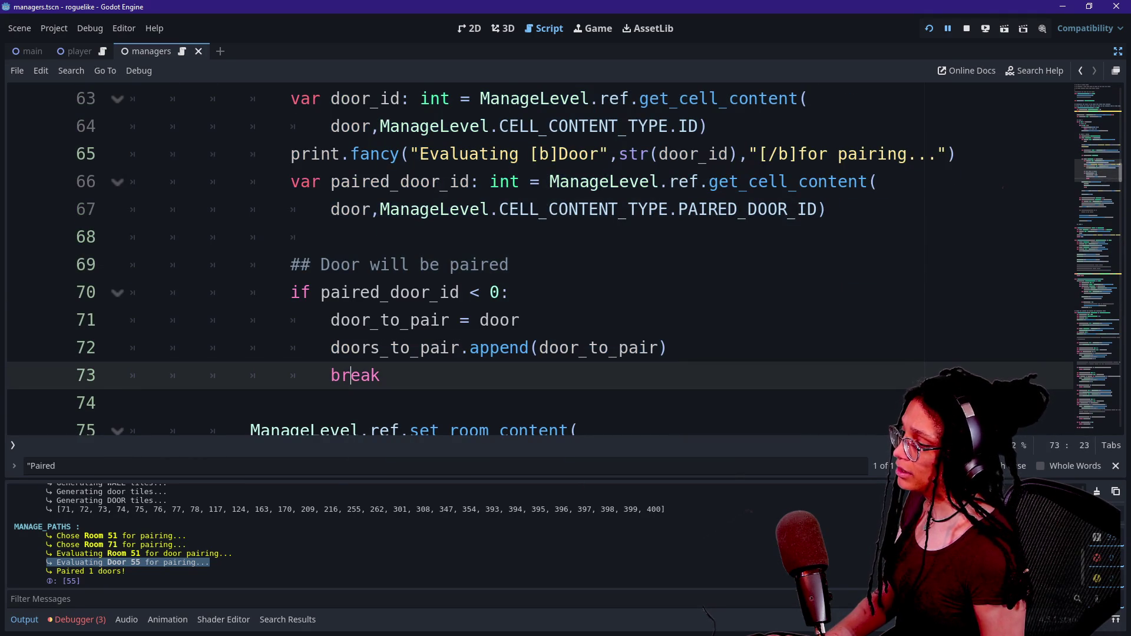
scroll(539, 259, up, 6)
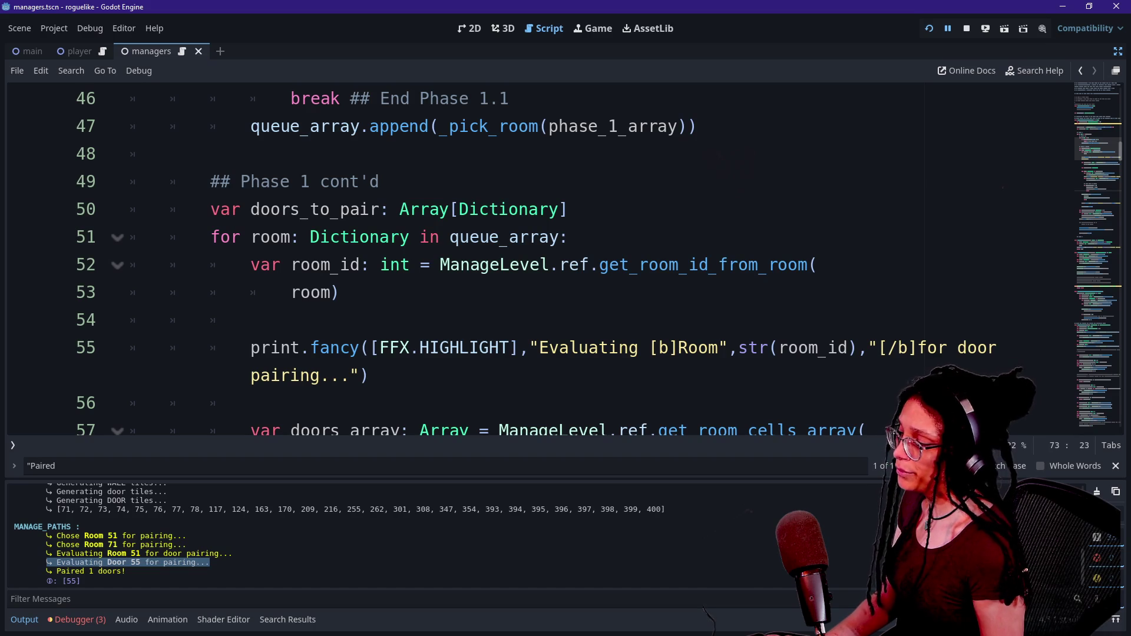
drag(42, 538, 192, 537)
mouse_move(396, 349)
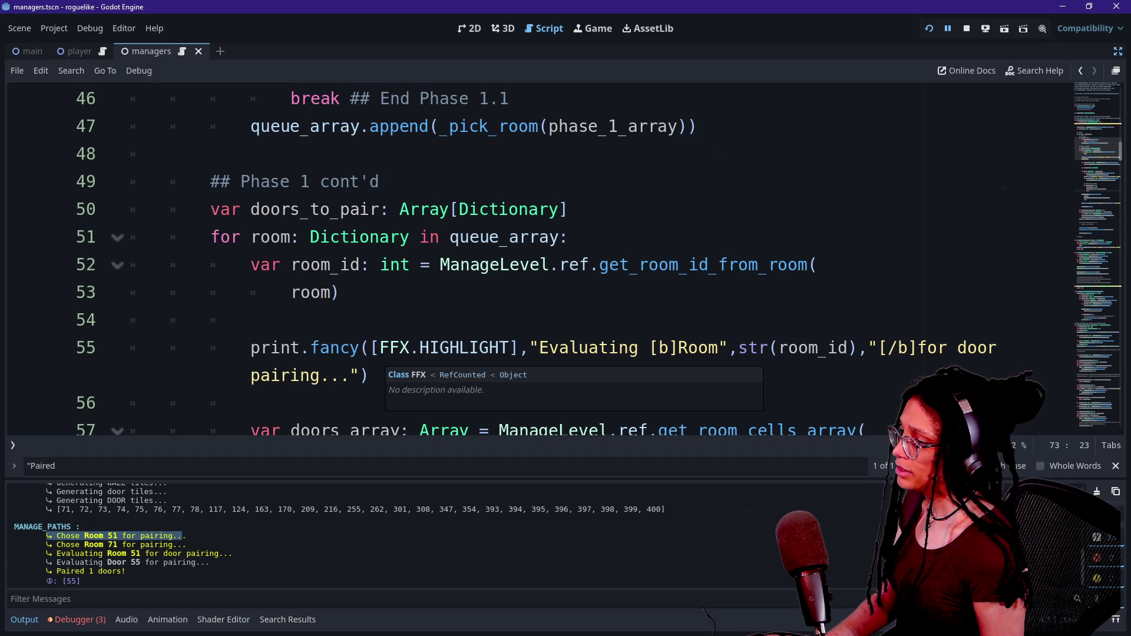
scroll(396, 349, down, 1)
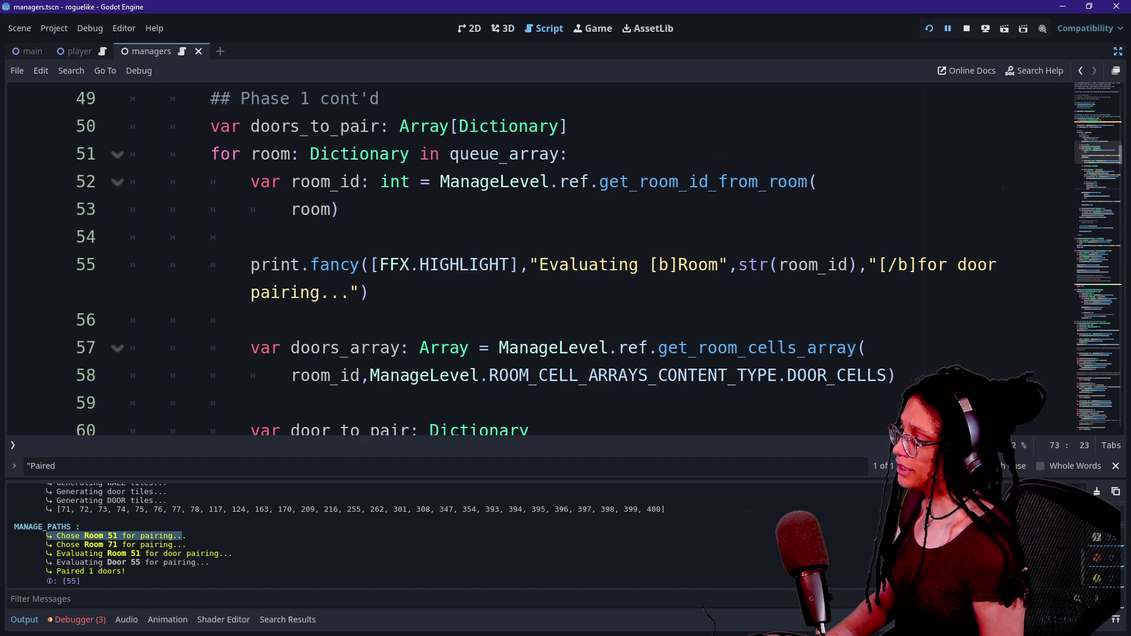
scroll(396, 348, down, 1)
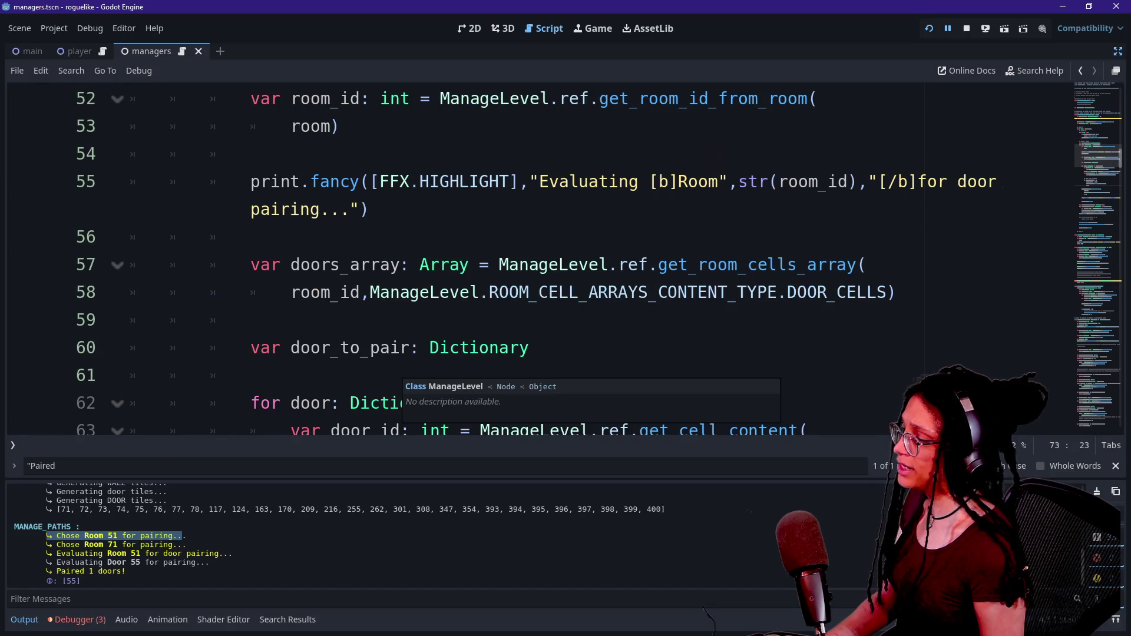
mouse_move(46, 536)
mouse_down()
mouse_move(10, 536)
mouse_move(270, 531)
mouse_up()
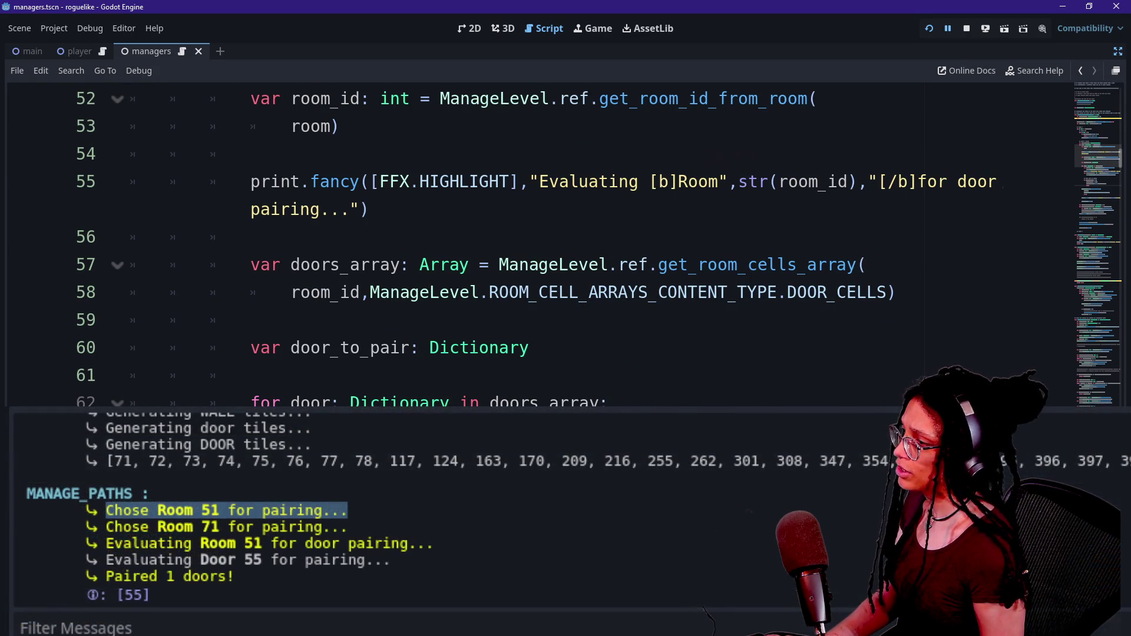
scroll(530, 242, down, 1)
scroll(530, 242, down, 1)
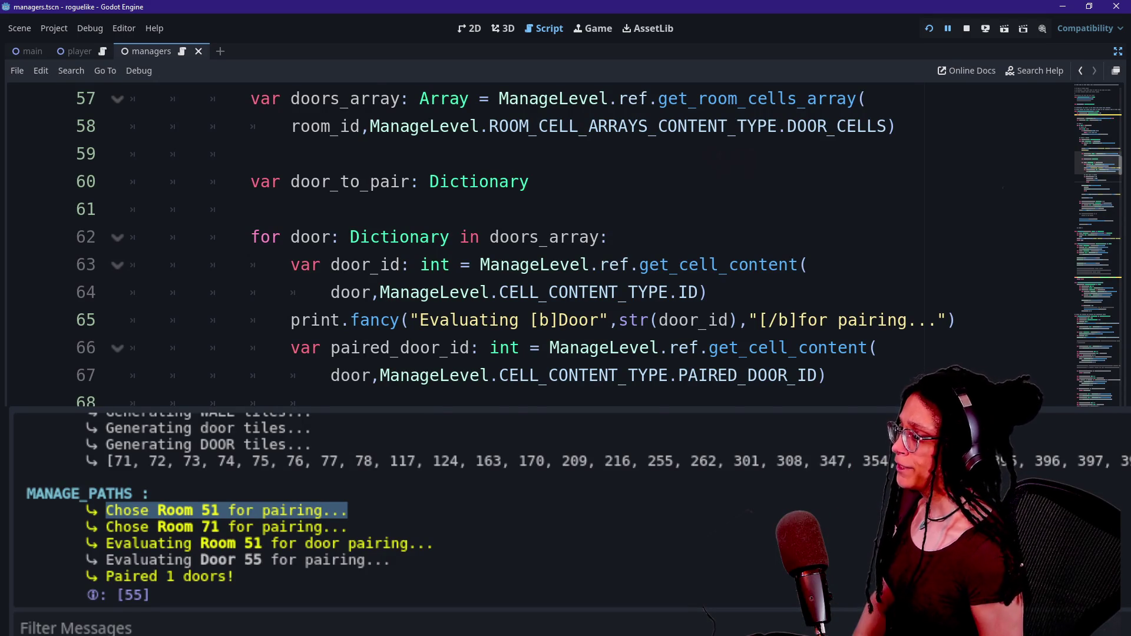
scroll(530, 241, up, 2)
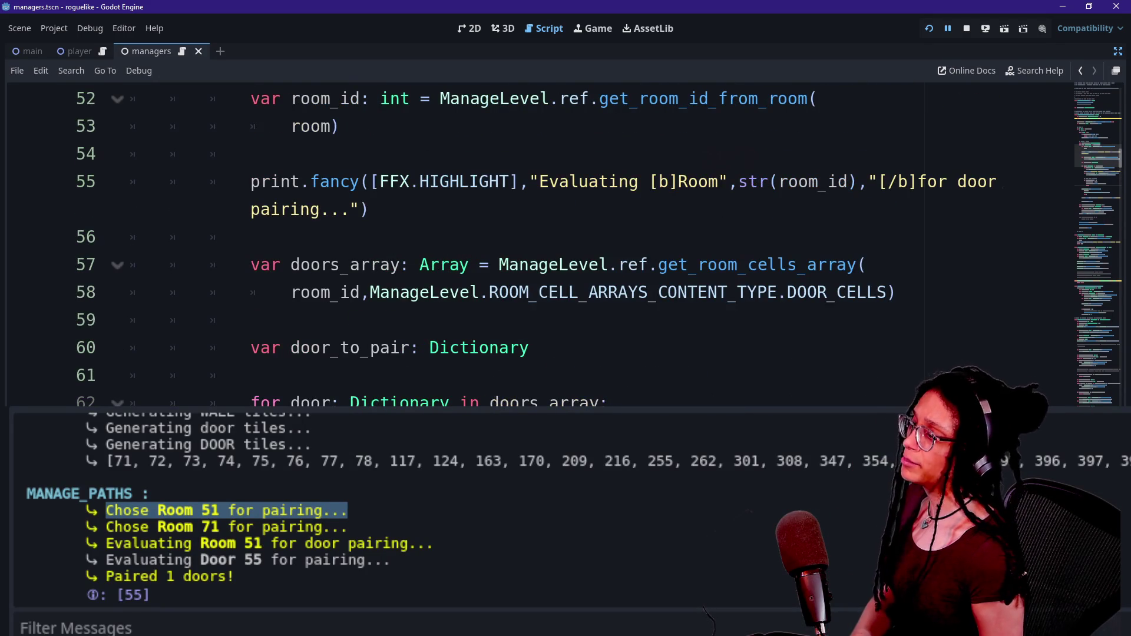
scroll(531, 241, down, 1)
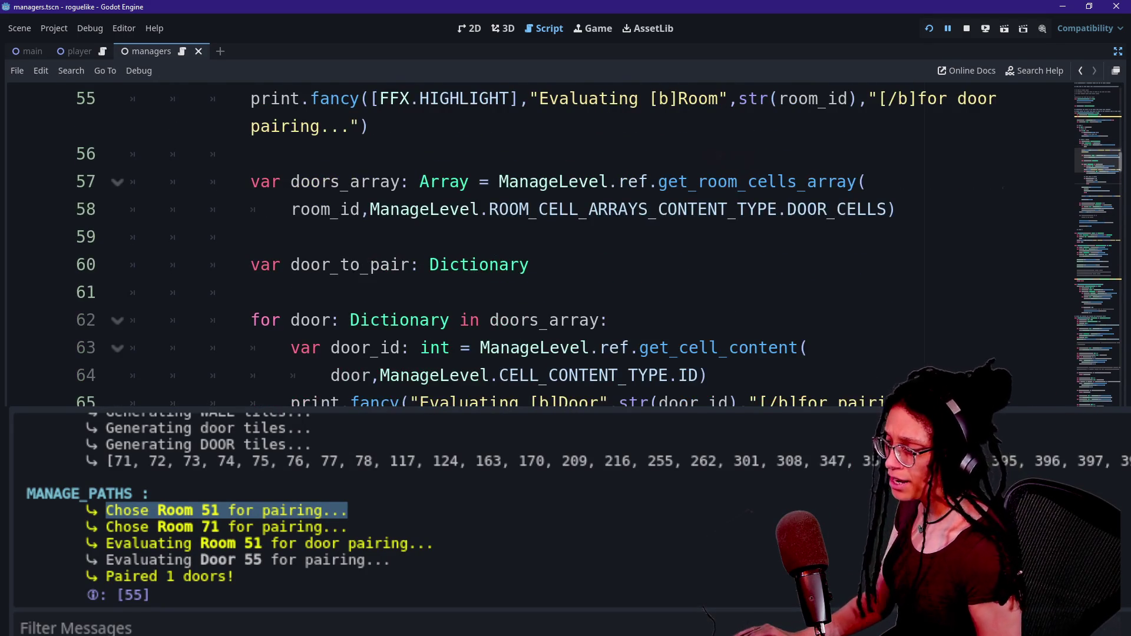
scroll(531, 242, down, 1)
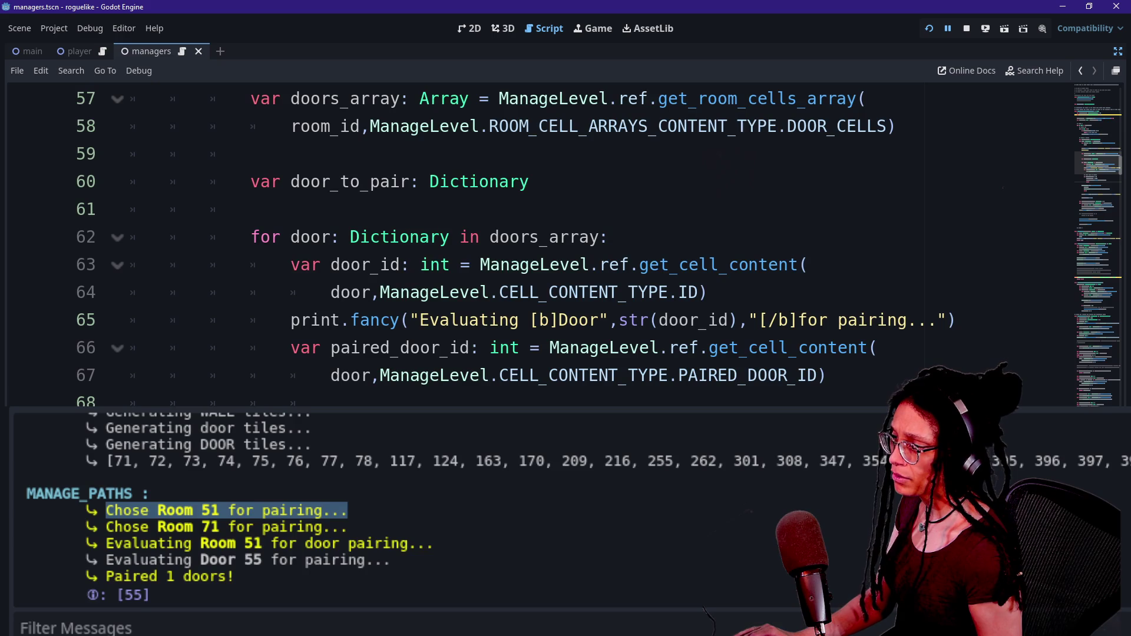
scroll(530, 241, down, 1)
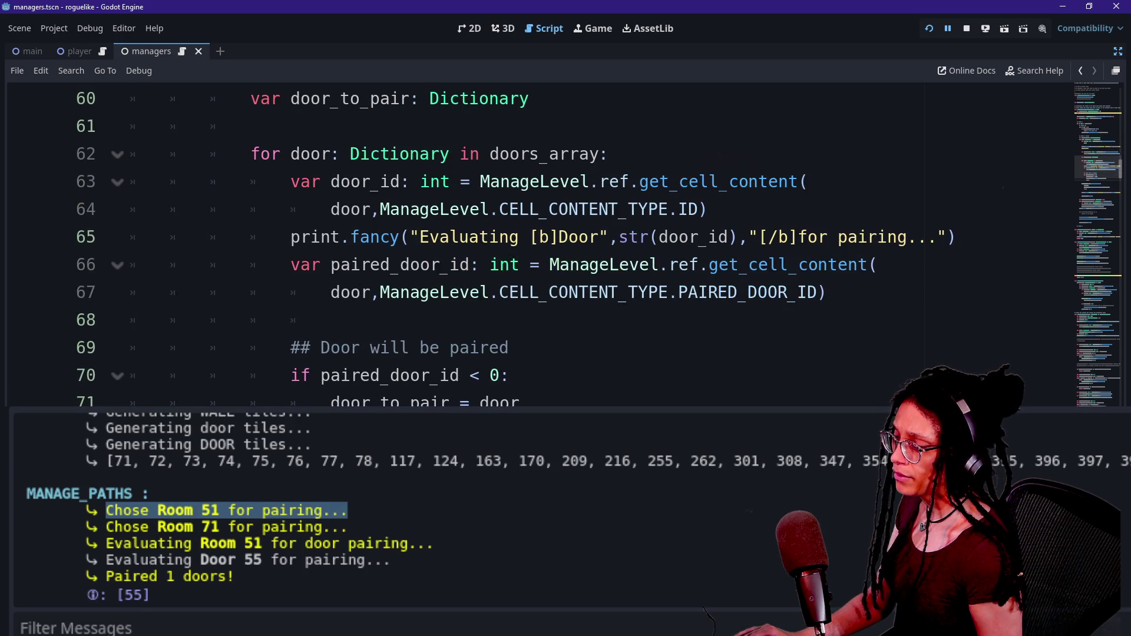
click(507, 347)
Step: Highlight door_to_pair on line 71 and the break statement on line 73 in managers.gd
scroll(507, 347, down, 1)
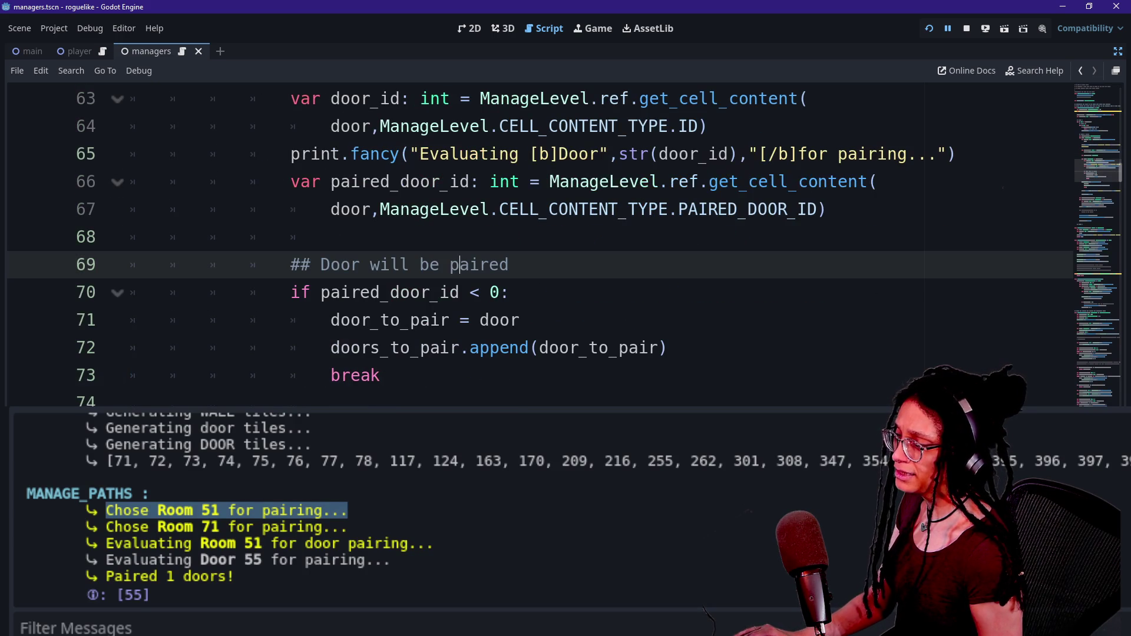
drag(380, 320, 410, 320)
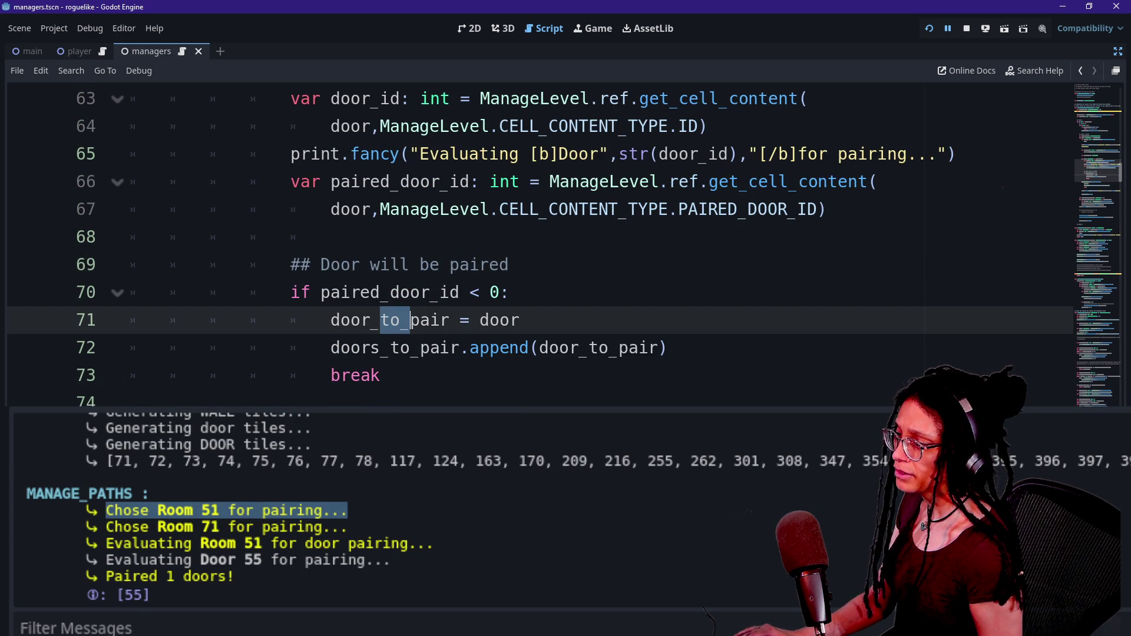
mouse_move(411, 320)
scroll(410, 320, up, 1)
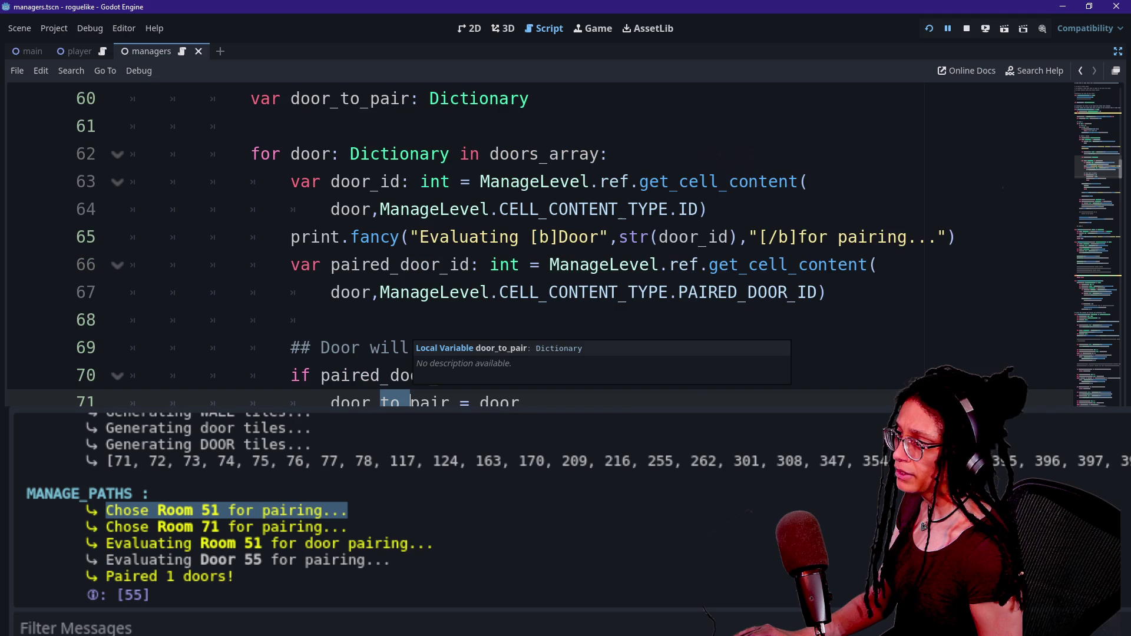
scroll(410, 320, down, 1)
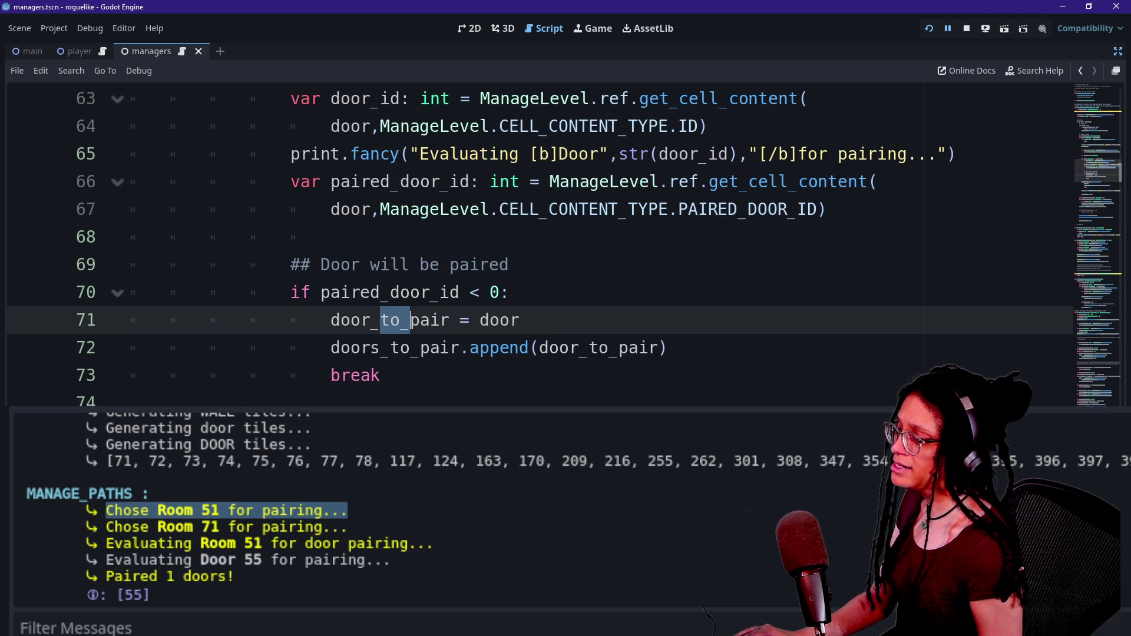
click(360, 375)
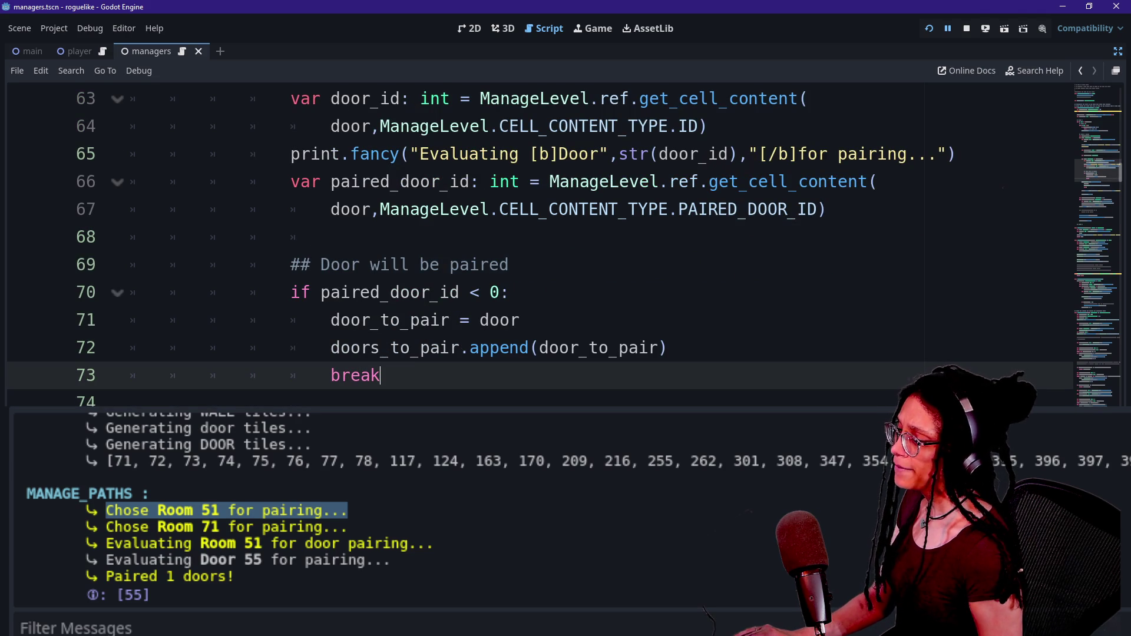
drag(380, 375, 330, 375)
Step: Select across the door-pairing loop to review it, returning to the break on line 73
scroll(566, 244, up, 5)
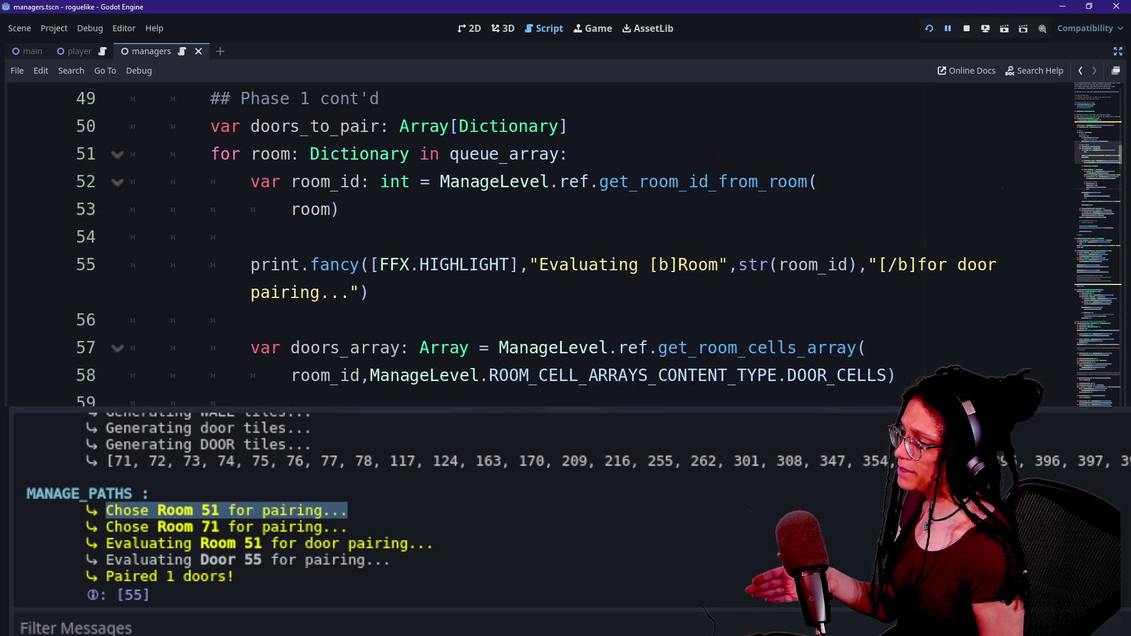
scroll(565, 244, down, 2)
scroll(565, 244, down, 1)
mouse_move(321, 237)
mouse_down()
mouse_move(330, 320)
mouse_move(370, 348)
mouse_up()
scroll(566, 243, down, 3)
click(380, 292)
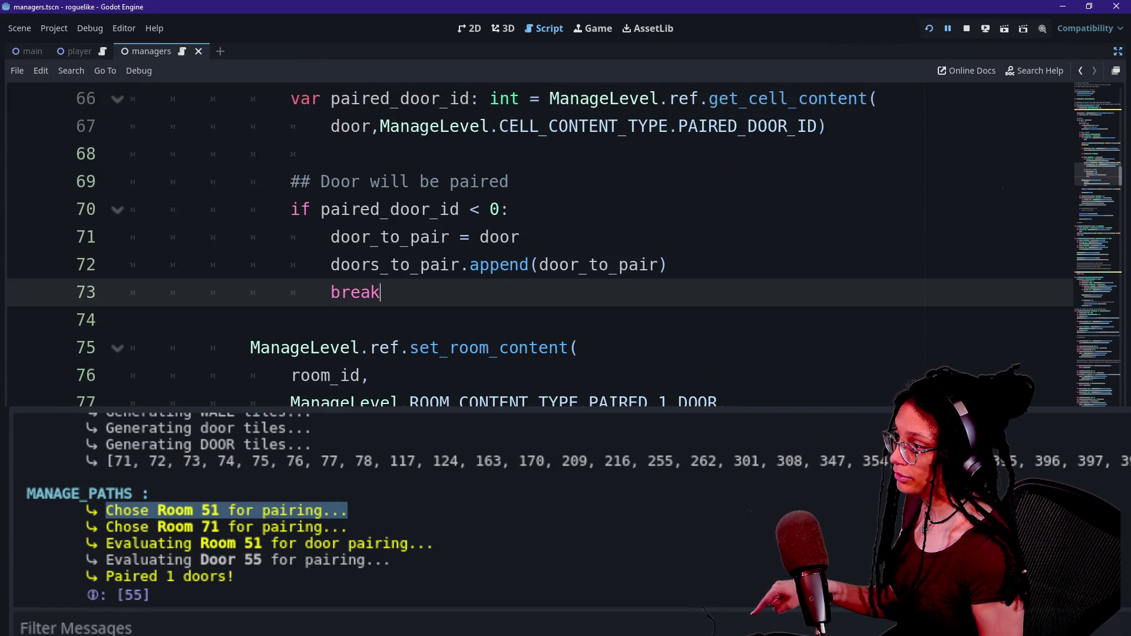
scroll(530, 242, up, 6)
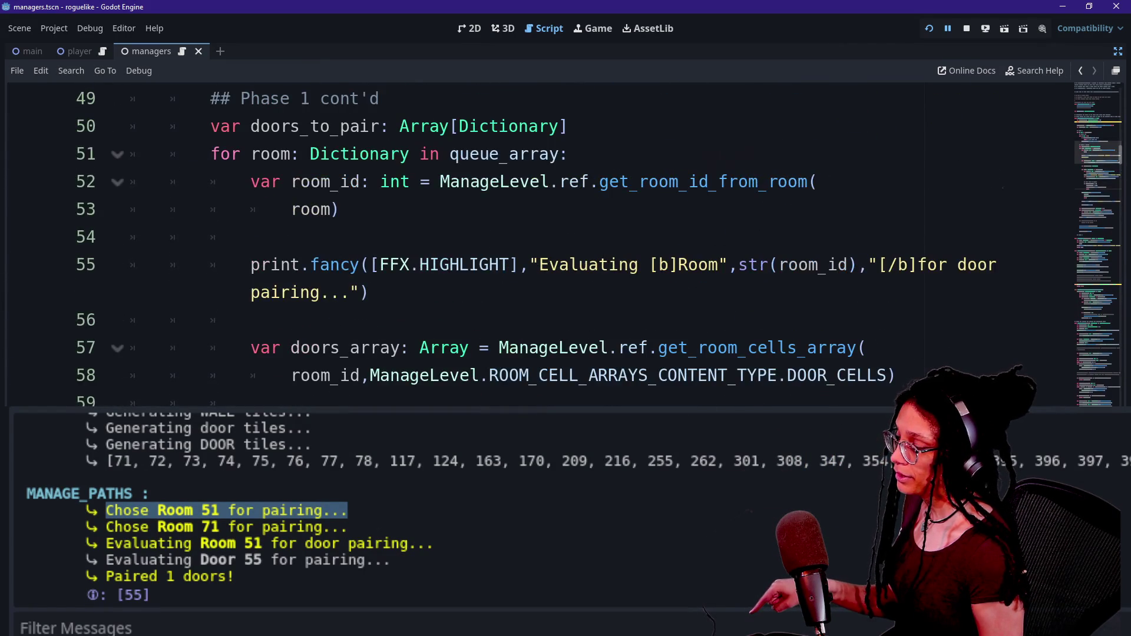
scroll(530, 241, down, 4)
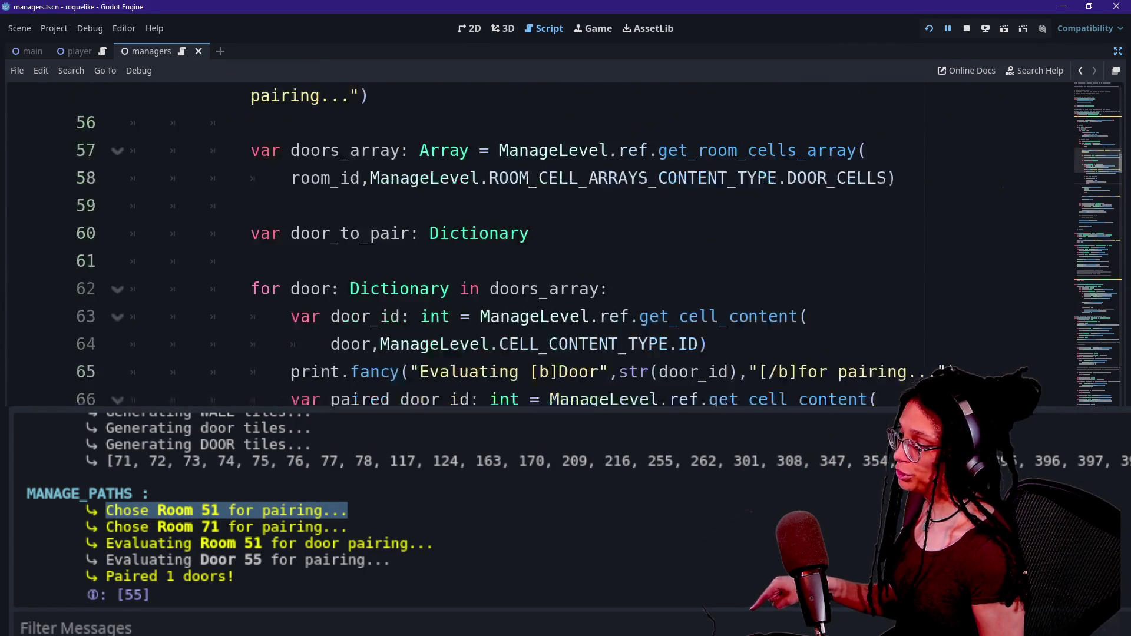
scroll(530, 242, up, 4)
scroll(272, 236, up, 1)
drag(272, 235, 319, 374)
scroll(319, 373, down, 2)
scroll(359, 376, down, 4)
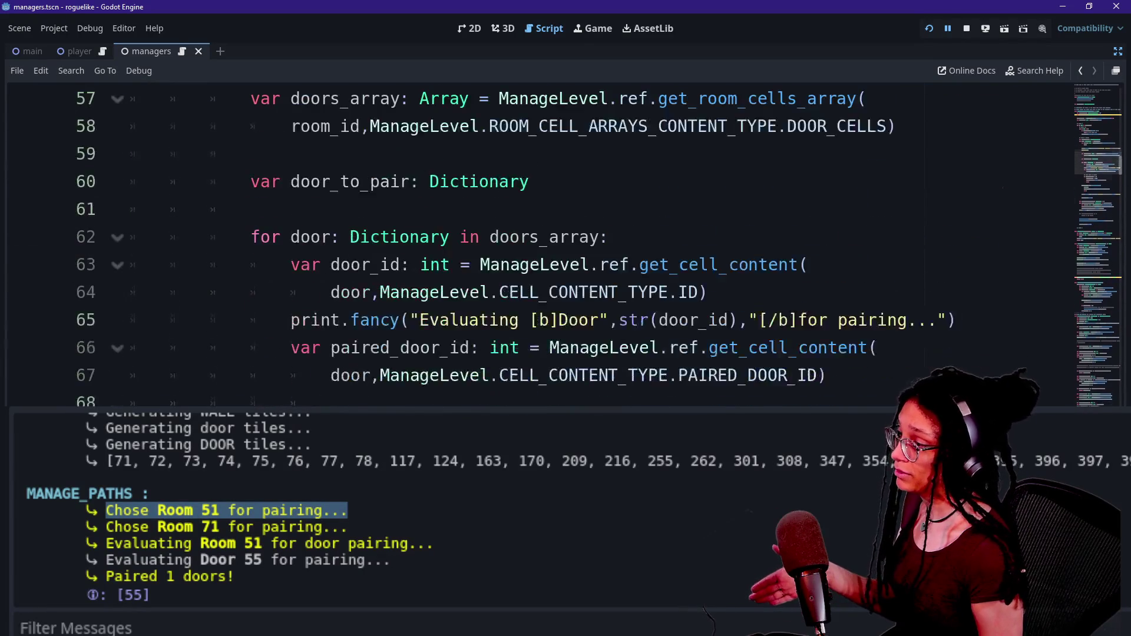
Step: Step from the paired-door lookup on line 67 past the break, then switch to GDScript.Live
click(352, 292)
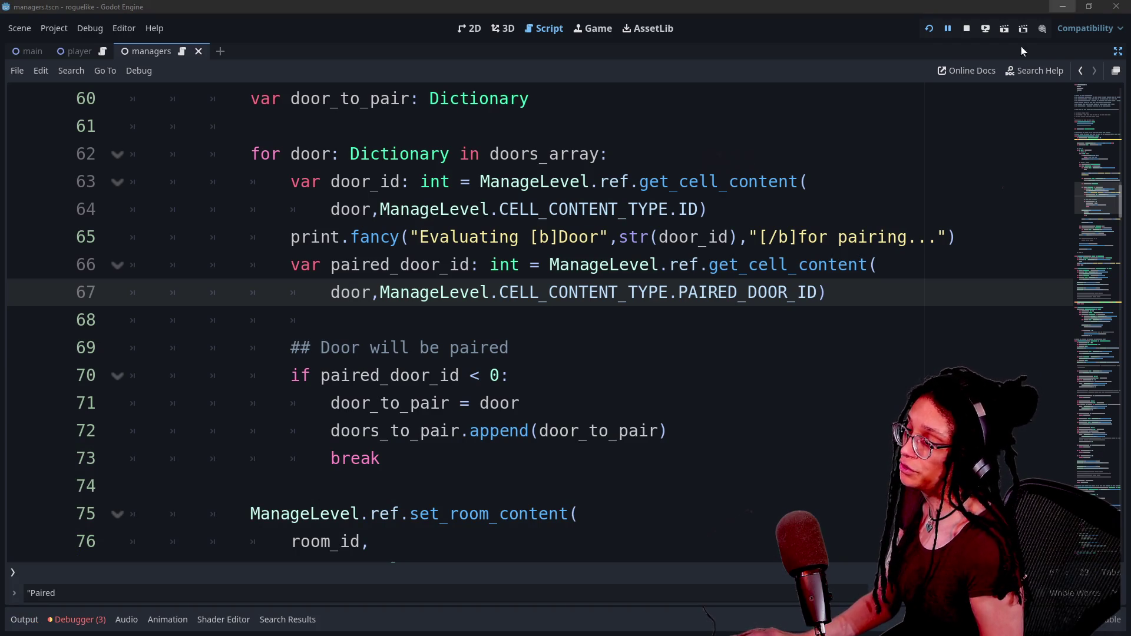
key(Down)
key(Down)
key(Down)
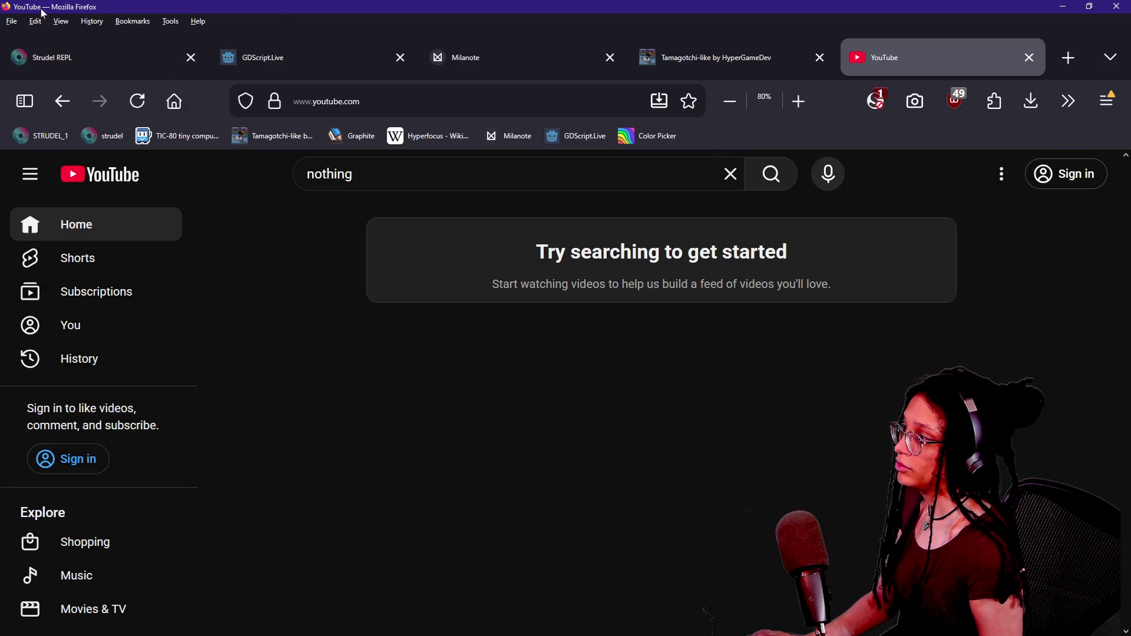
click(282, 57)
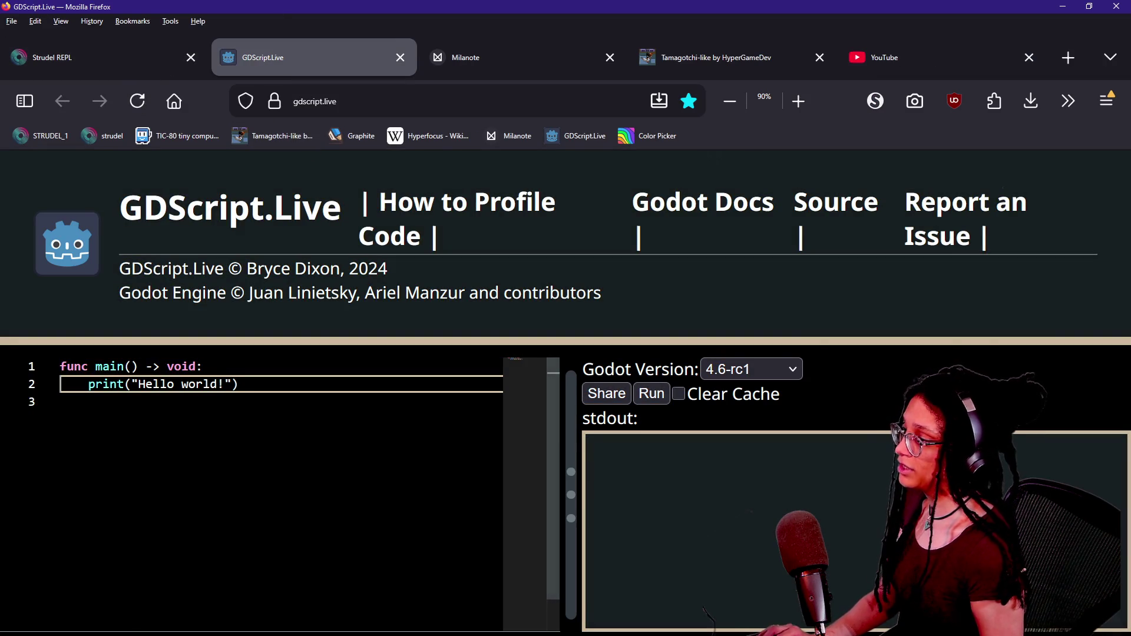
Step: Delete the Hello world print line from main()
click(61, 401)
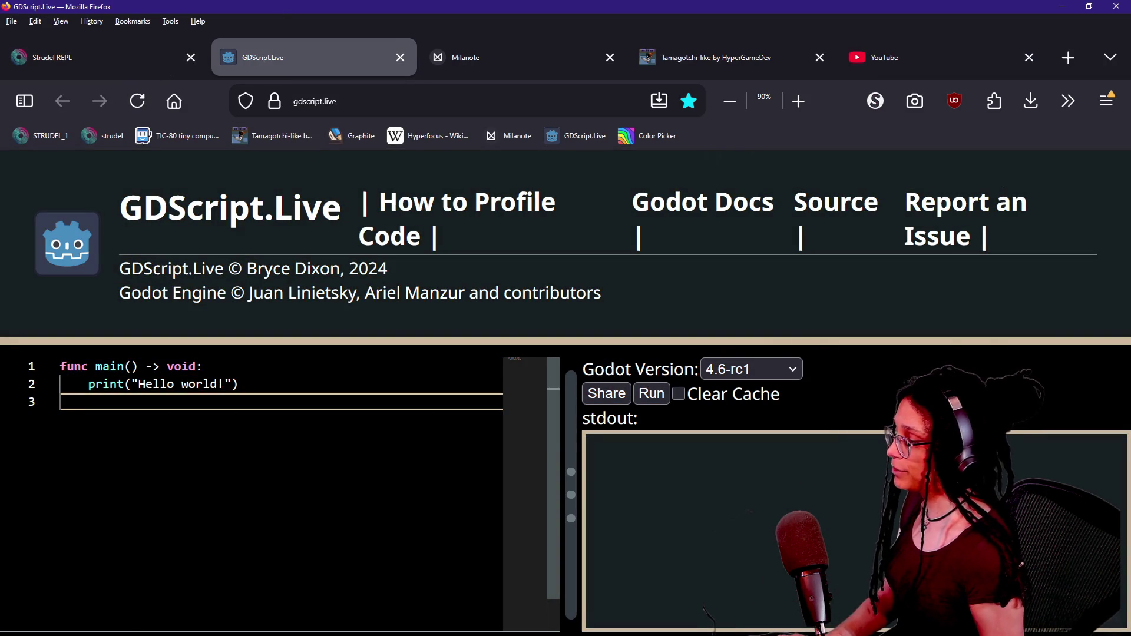
click(49, 367)
click(49, 367)
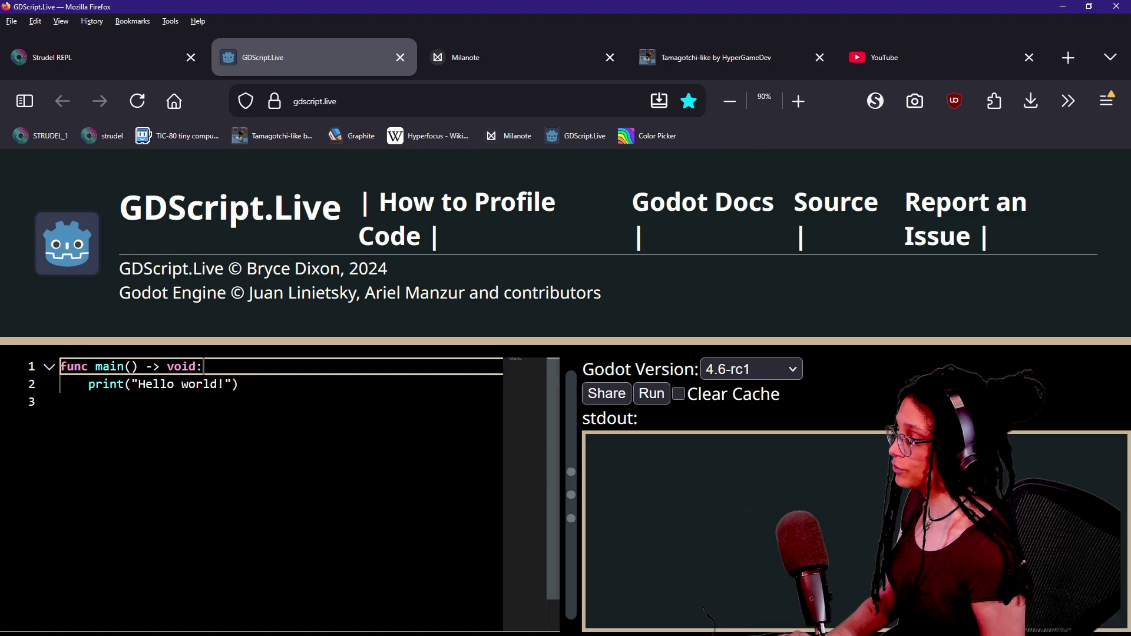
drag(238, 384, 89, 384)
key(BackSpace)
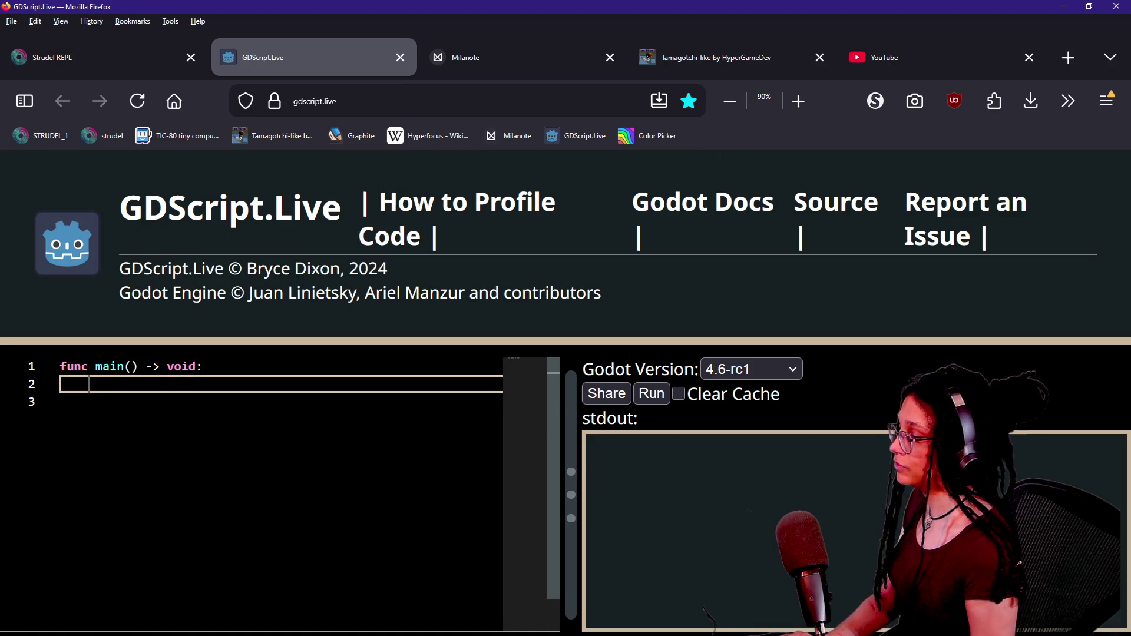
Step: Write a for i: in 2: loop whose body prints str(i) + " in first loop"
text(for )
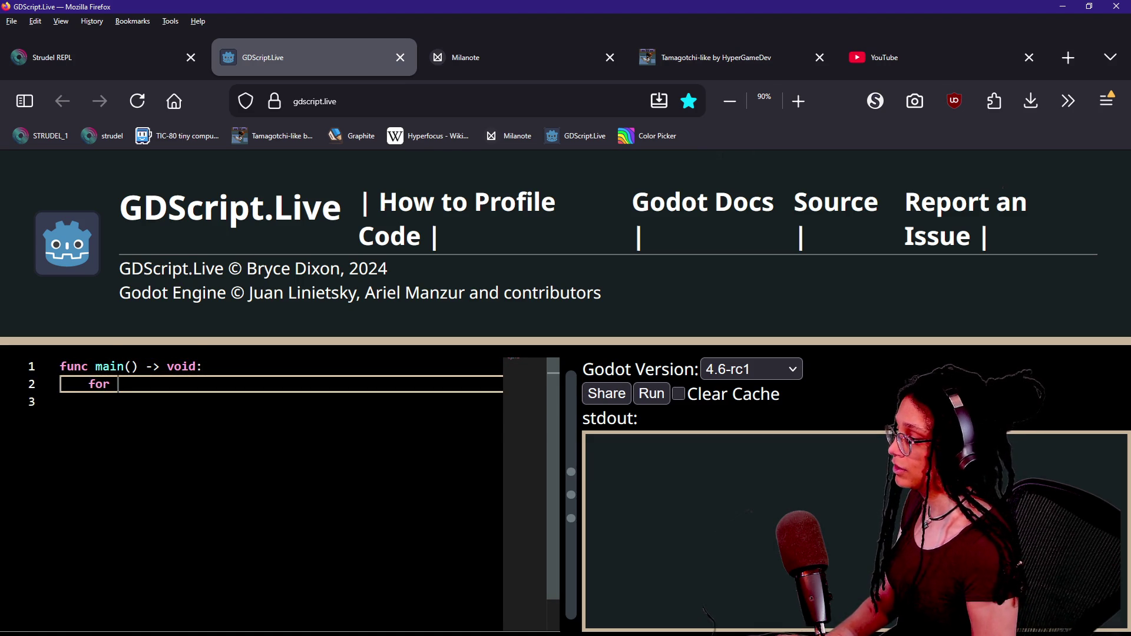
text(i: in )
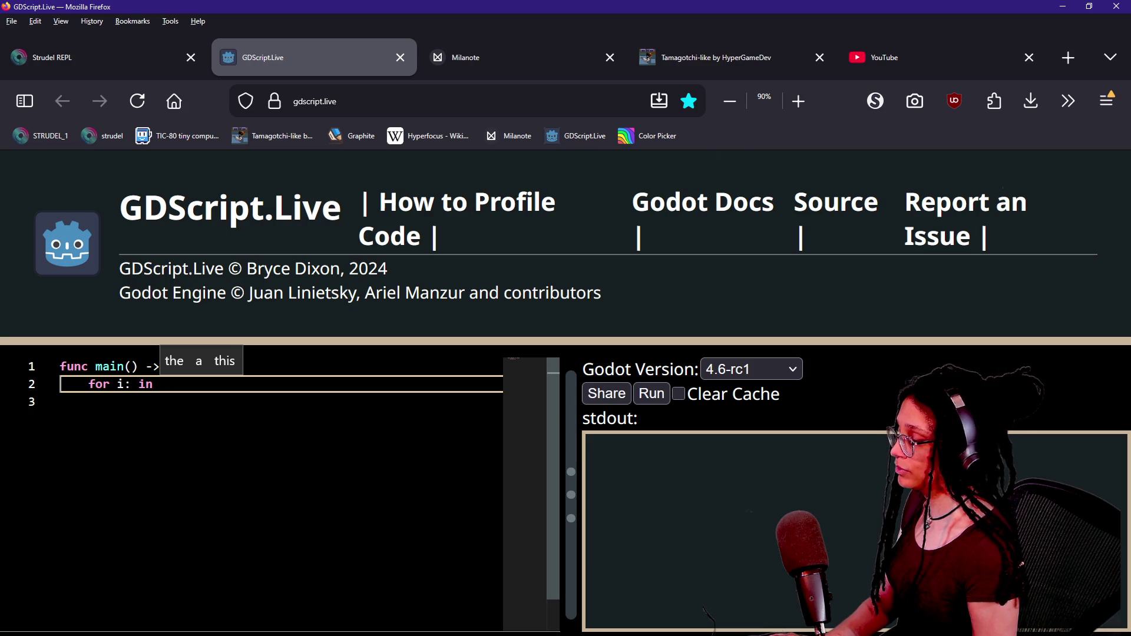
text(2:)
key(Return)
text(print)
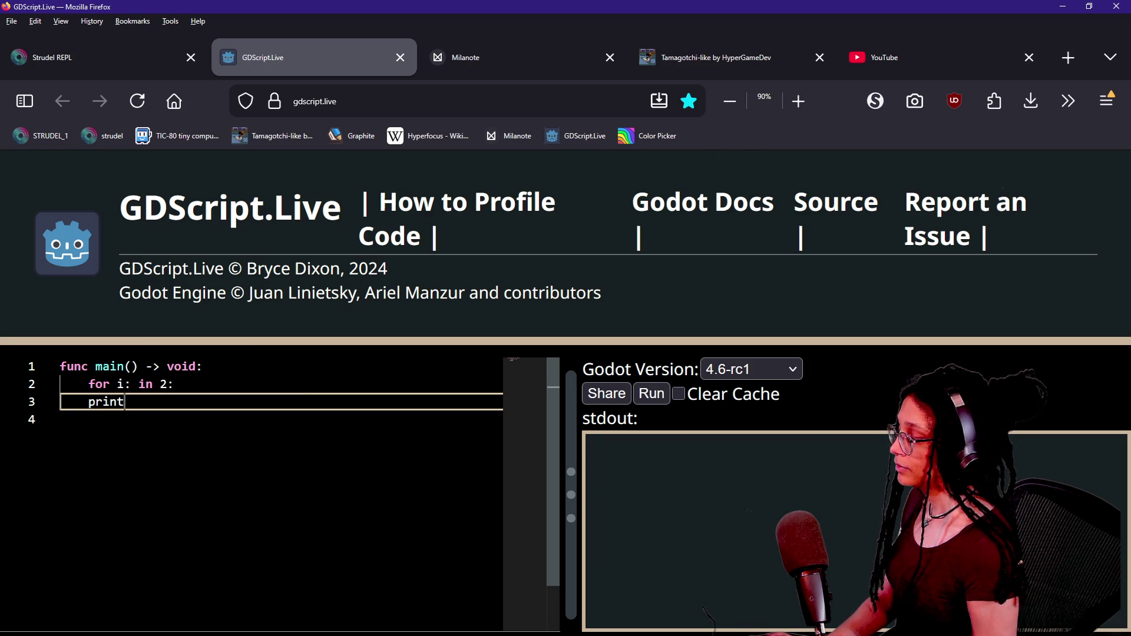
key(BackSpace)
key(BackSpace)
key(BackSpace)
key(Tab)
text(print()
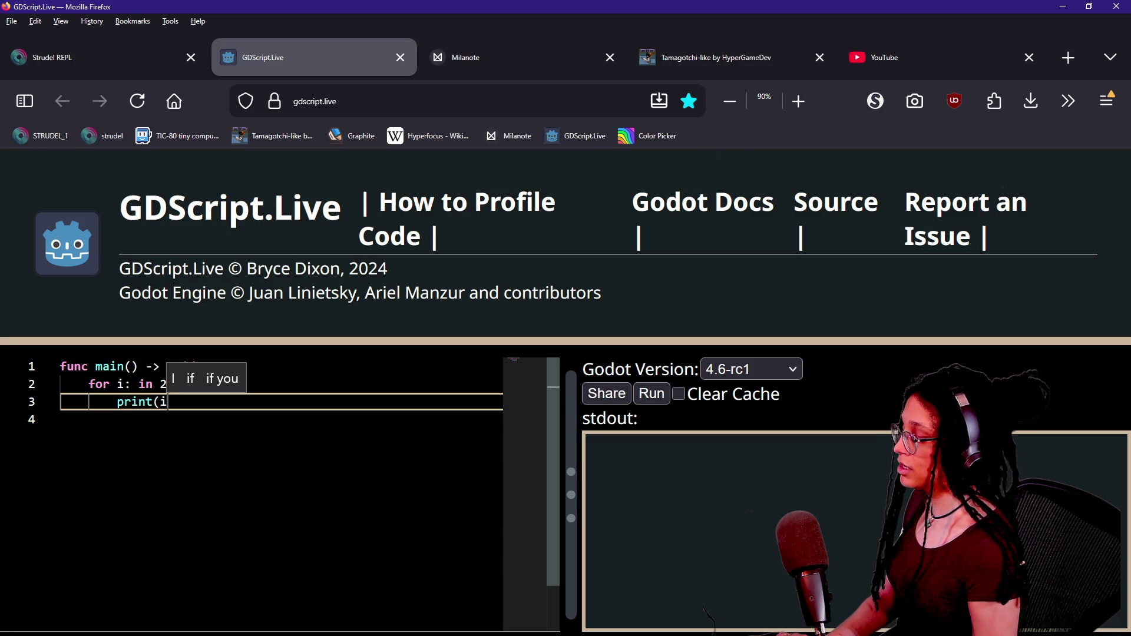
text(str(i) +)
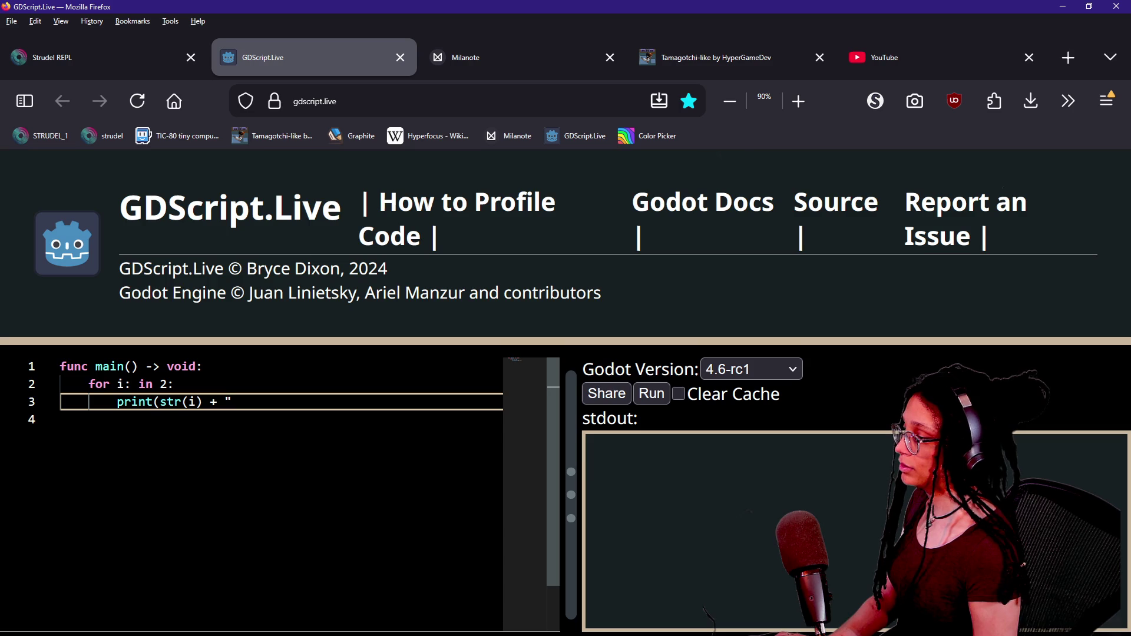
text(irst)
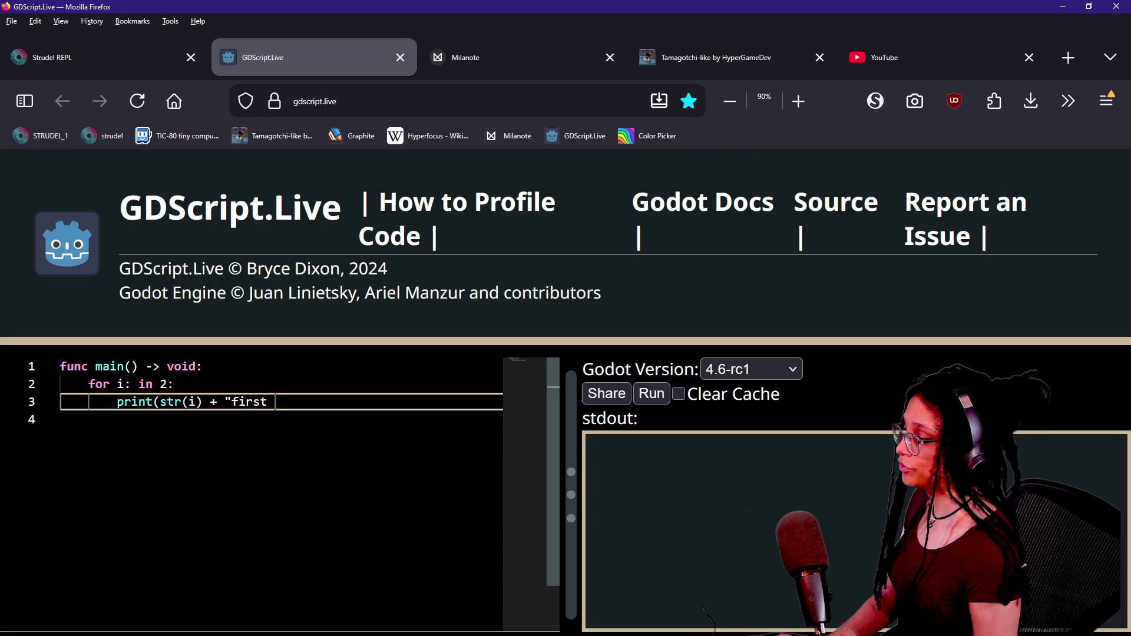
text( f)
key(BackSpace)
key(BackSpace)
key(BackSpace)
key(BackSpace)
key(BackSpace)
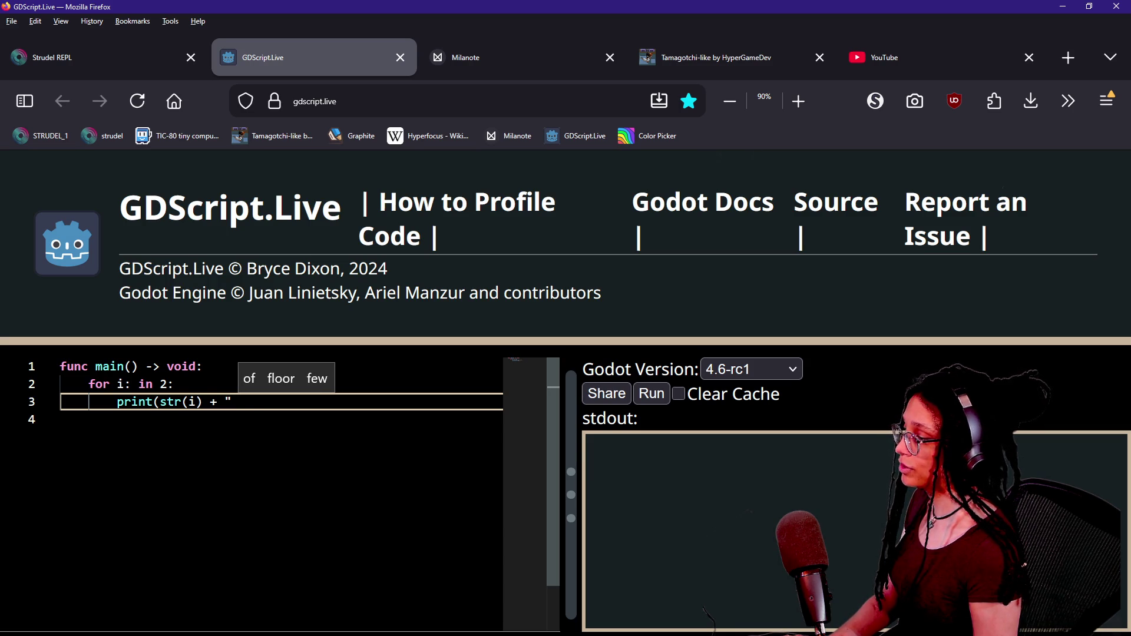
text(in first loop)
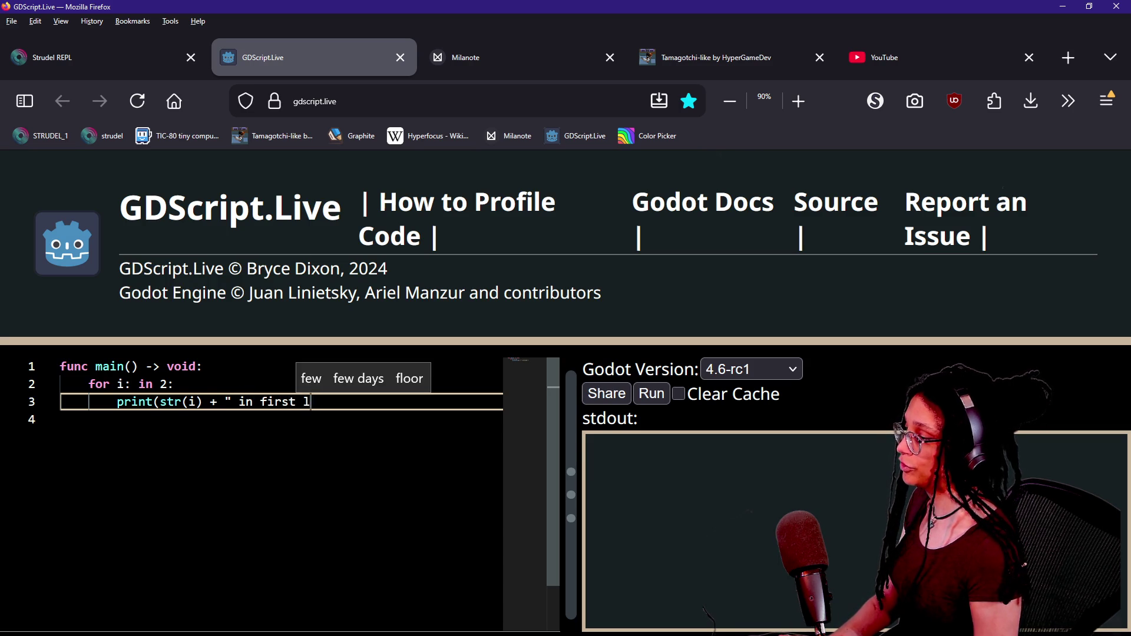
text(")
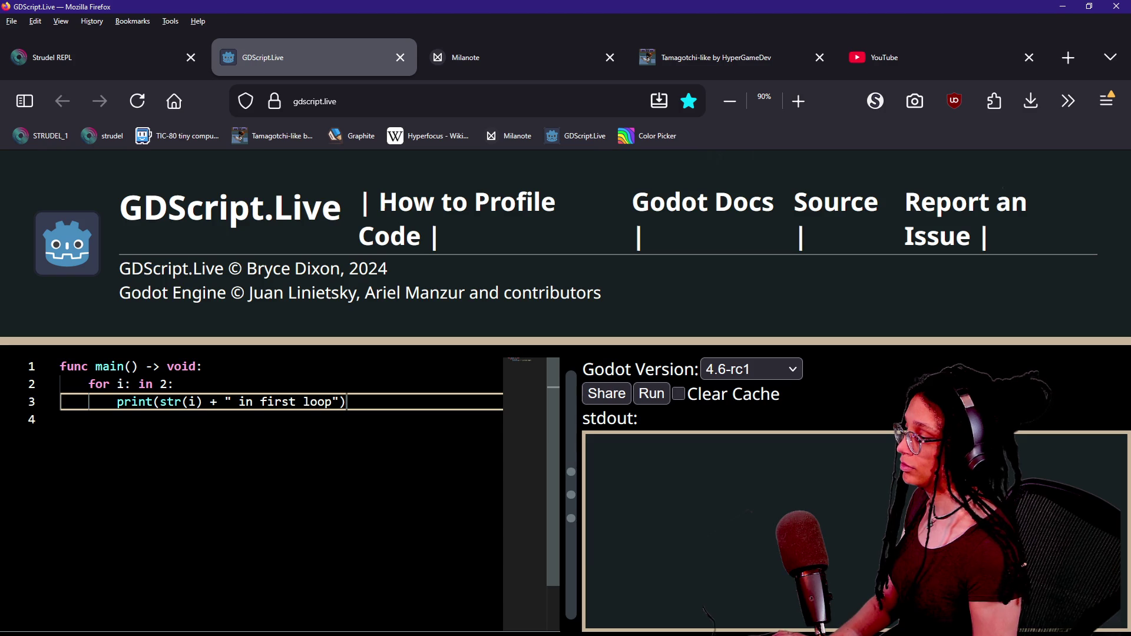
key(Return)
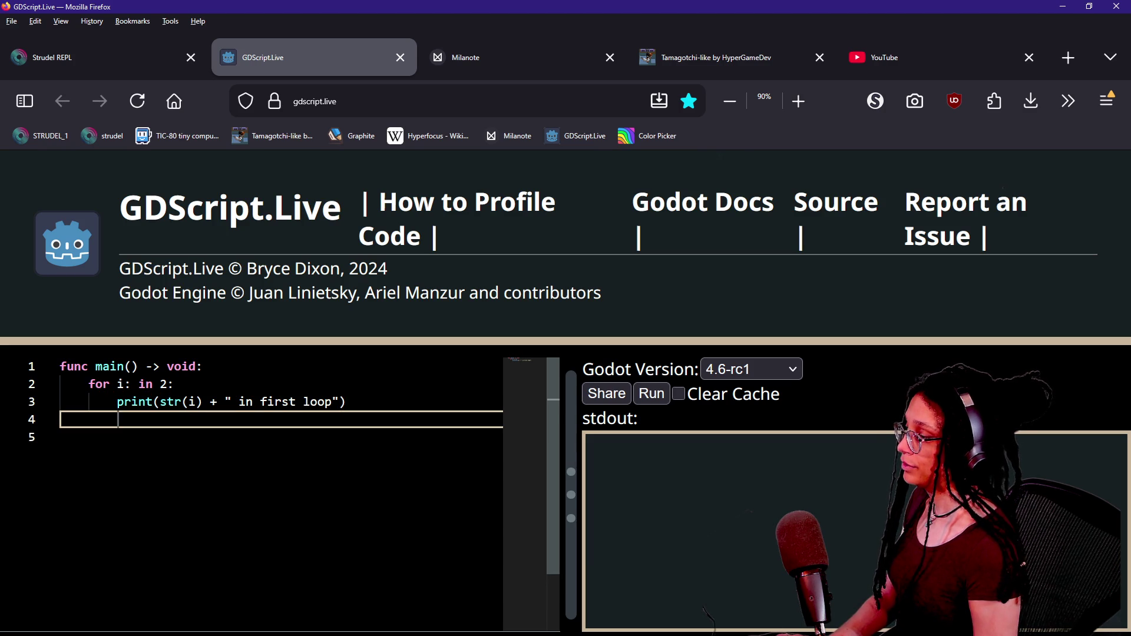
Step: Add a nested for j: in 2: loop inside the first loop
key(BackSpace)
text(for)
key(BackSpace)
key(Tab)
text(for j)
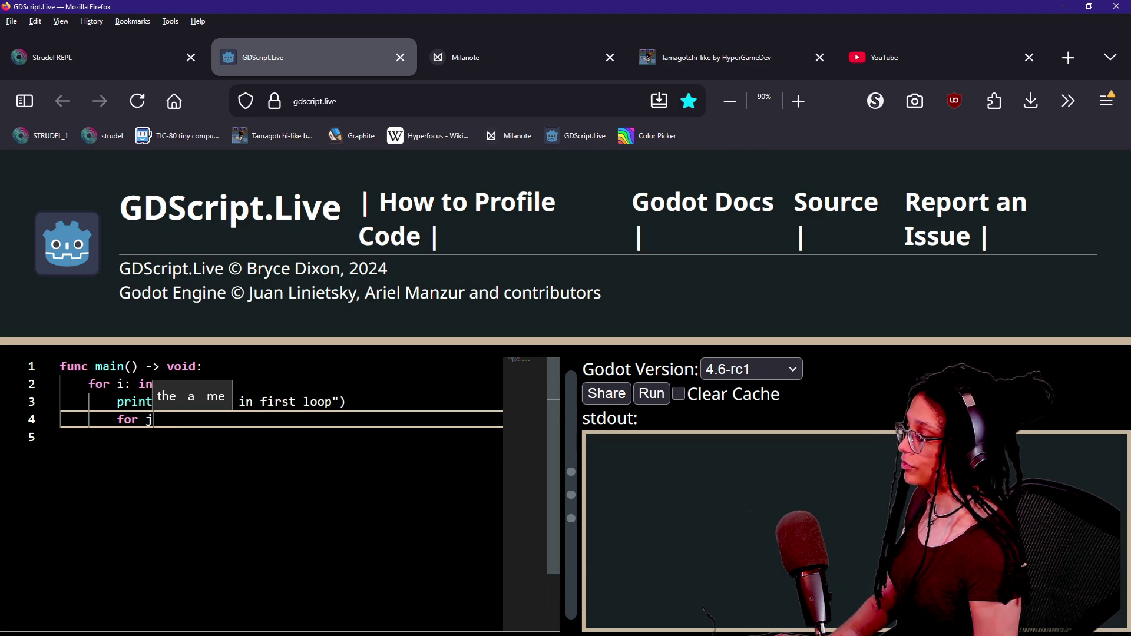
text(: in 2:)
key(Return)
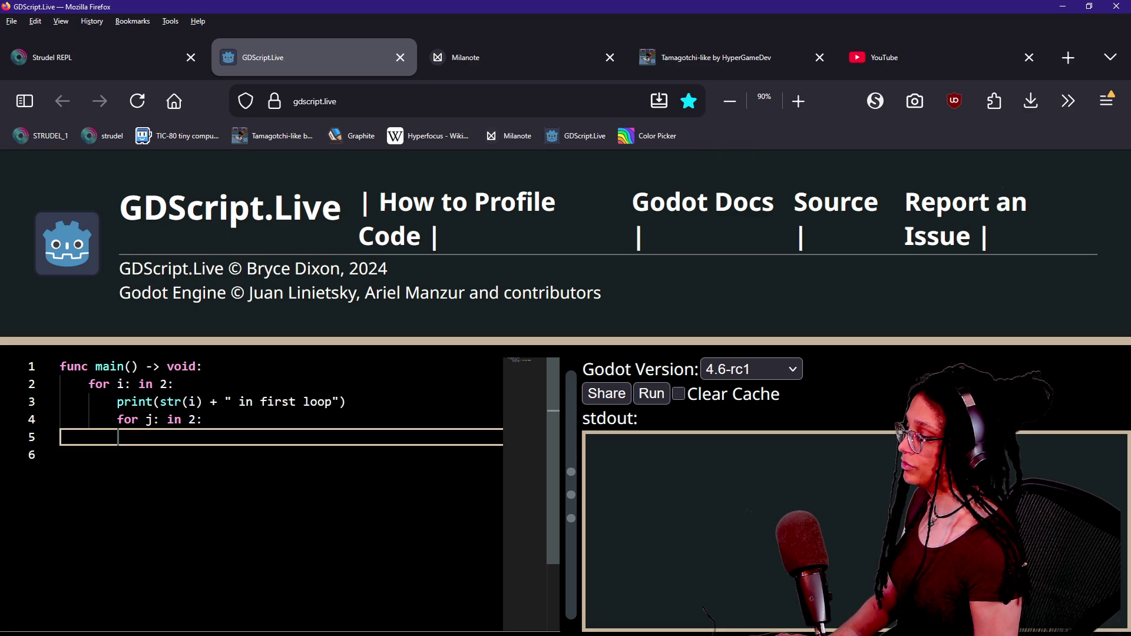
text(print)
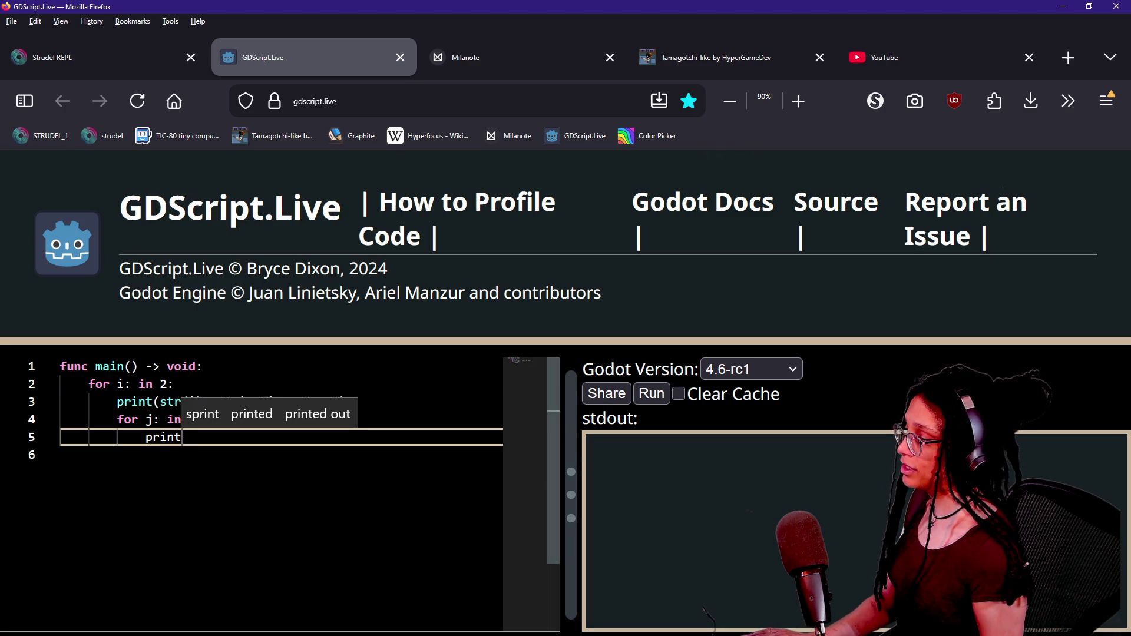
key(Return)
Step: Copy the first loop's print into the nested loop, changing str(i) to str(j)
drag(346, 401, 177, 383)
key(ctrl+c)
click(181, 437)
key(BackSpace)
key(BackSpace)
key(BackSpace)
key(BackSpace)
key(BackSpace)
key(ctrl+v)
double_click(192, 454)
key(BackSpace)
text(j)
key(Home)
key(Tab)
key(Up)
key(BackSpace)
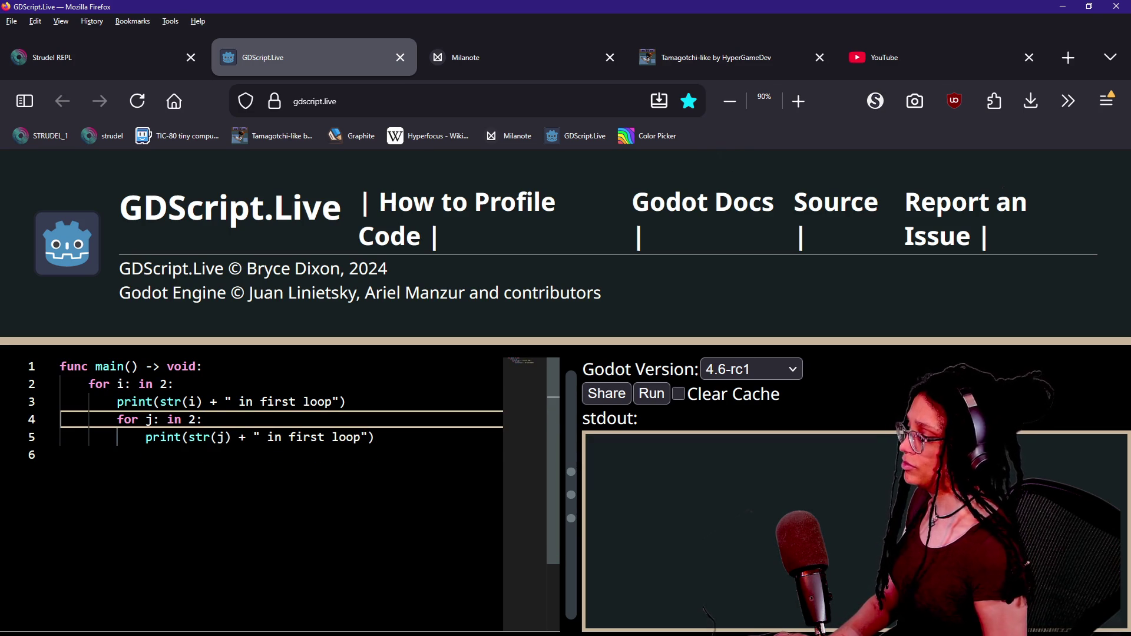
key(Down)
Step: Add break after the nested print, then cancel the browser's Save As dialog
key(End)
key(Return)
text(break)
key(Escape)
text(:)
key(ctrl+s)
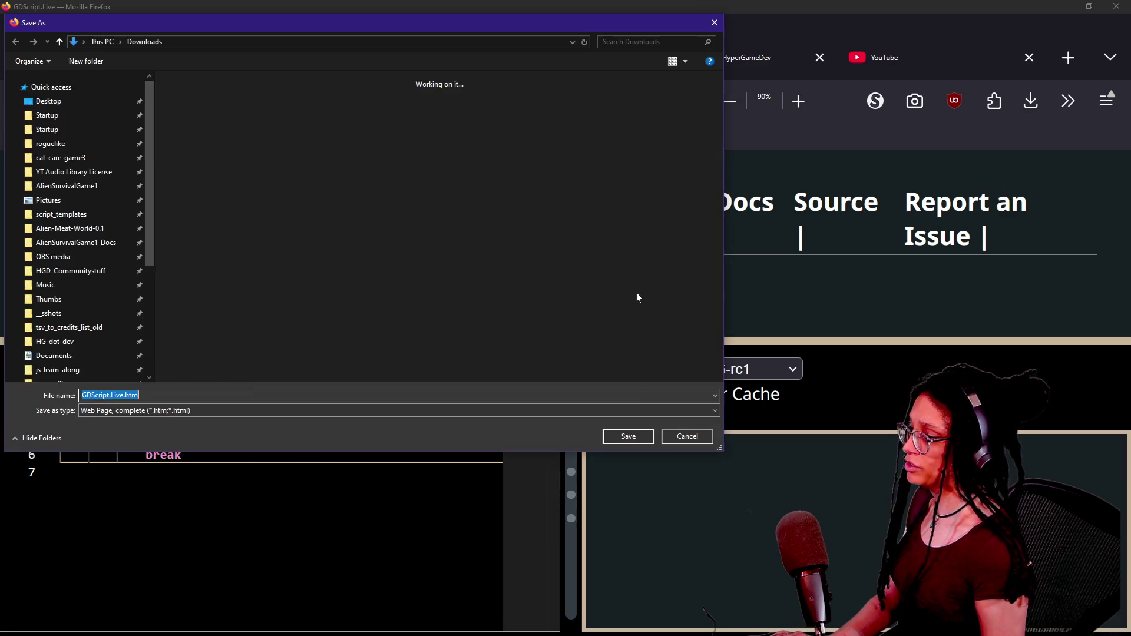
key(Escape)
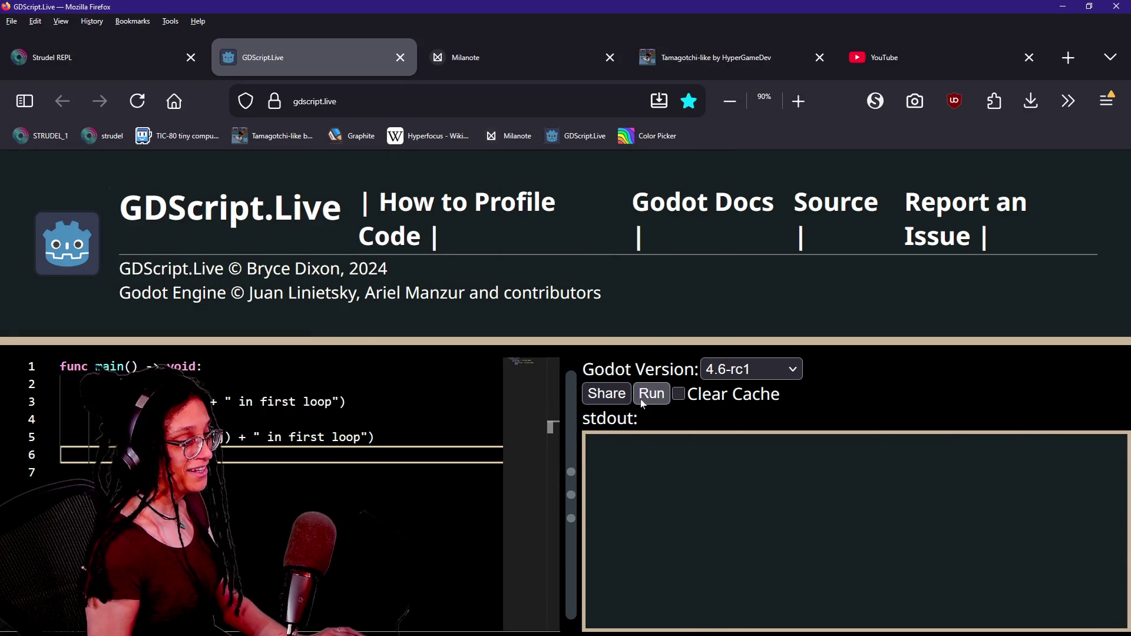
Step: Declare both i and j loop variables as int using multi-cursor, then run the script
click(643, 402)
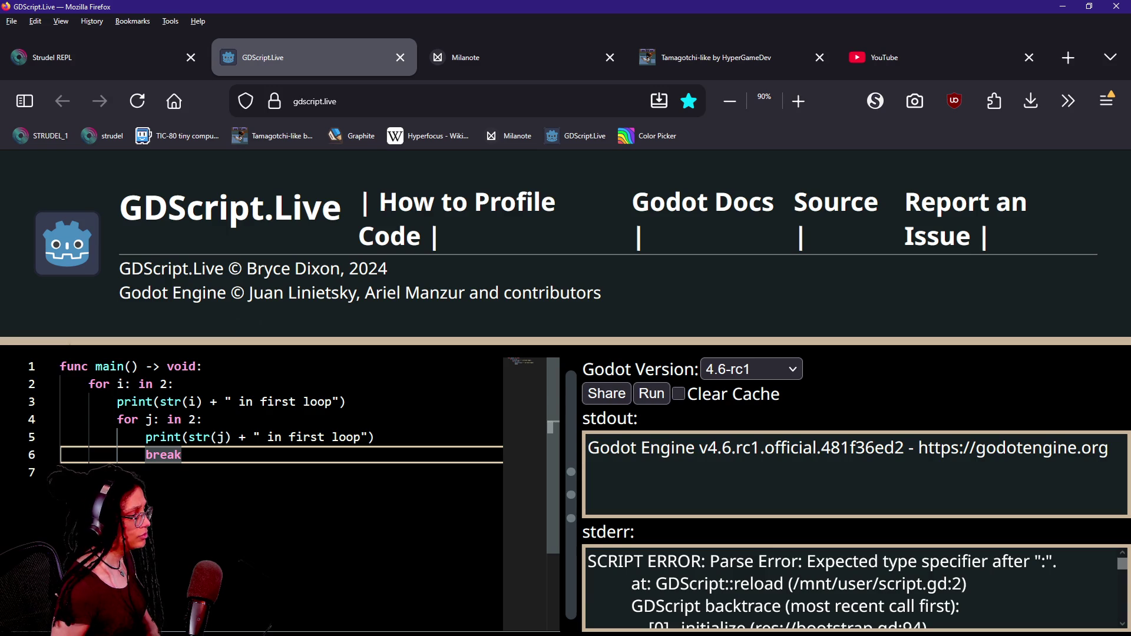
click(203, 419)
click(138, 383)
alt+click(167, 419)
text(int)
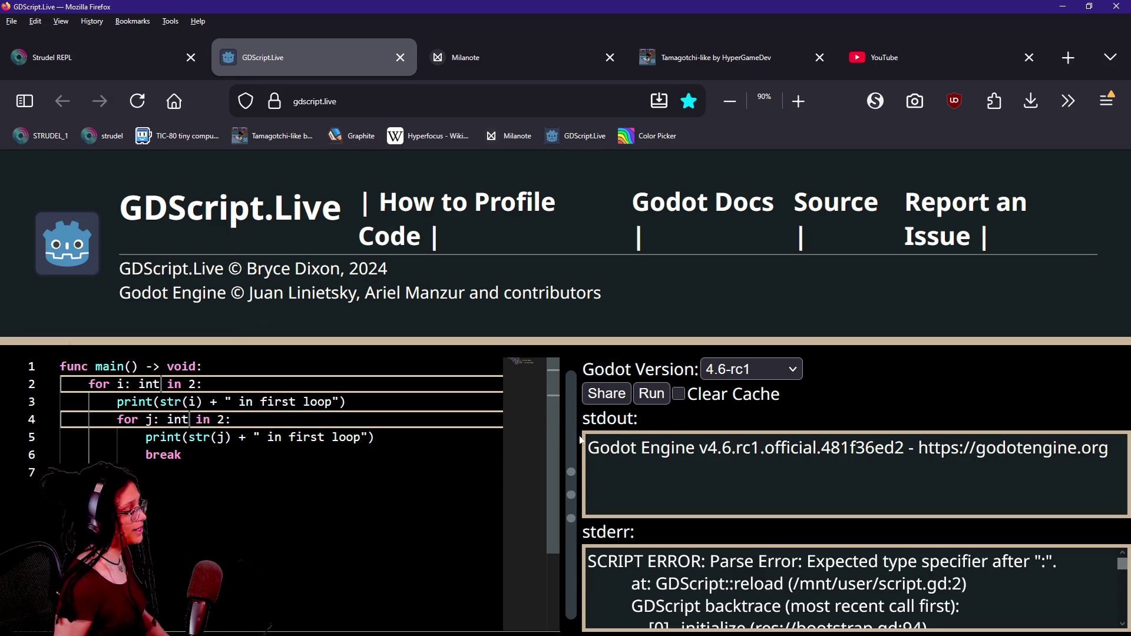
click(652, 394)
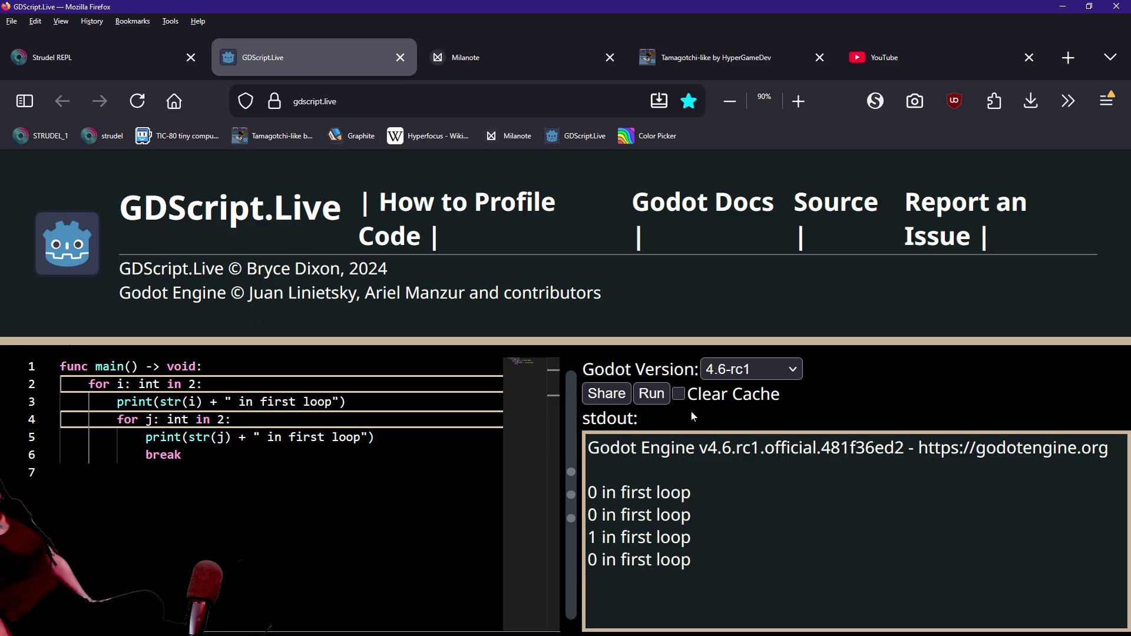
Step: Change the inner loop message to "in second loop" and rerun the script
key(Return)
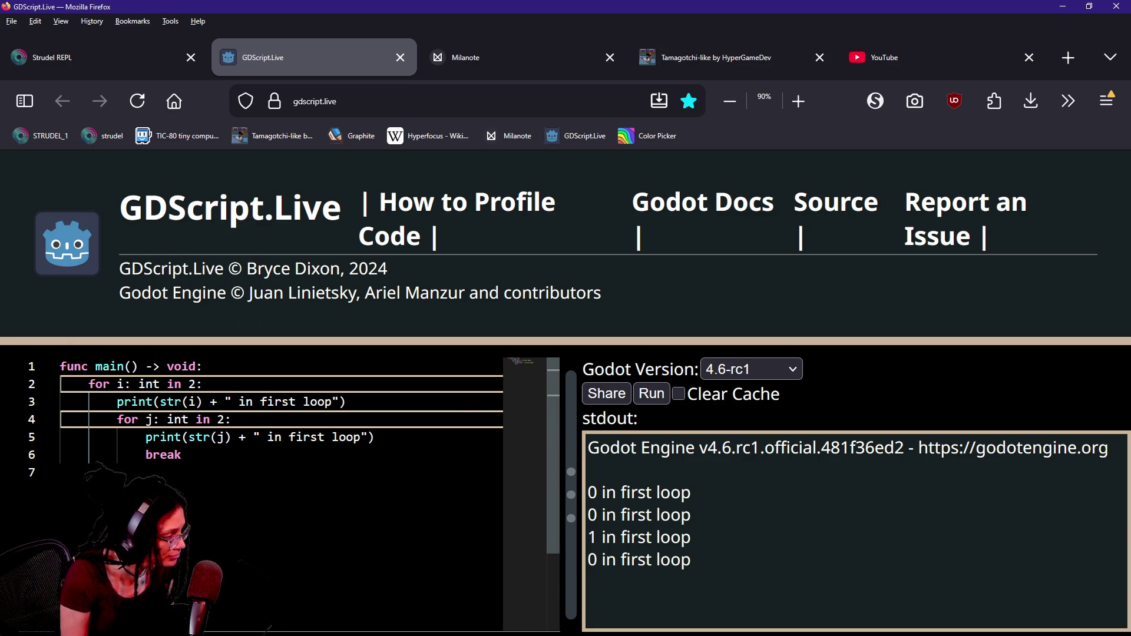
key(BackSpace)
double_click(308, 437)
text(seond)
key(BackSpace)
key(BackSpace)
text(c)
key(BackSpace)
key(BackSpace)
text(cond)
click(651, 403)
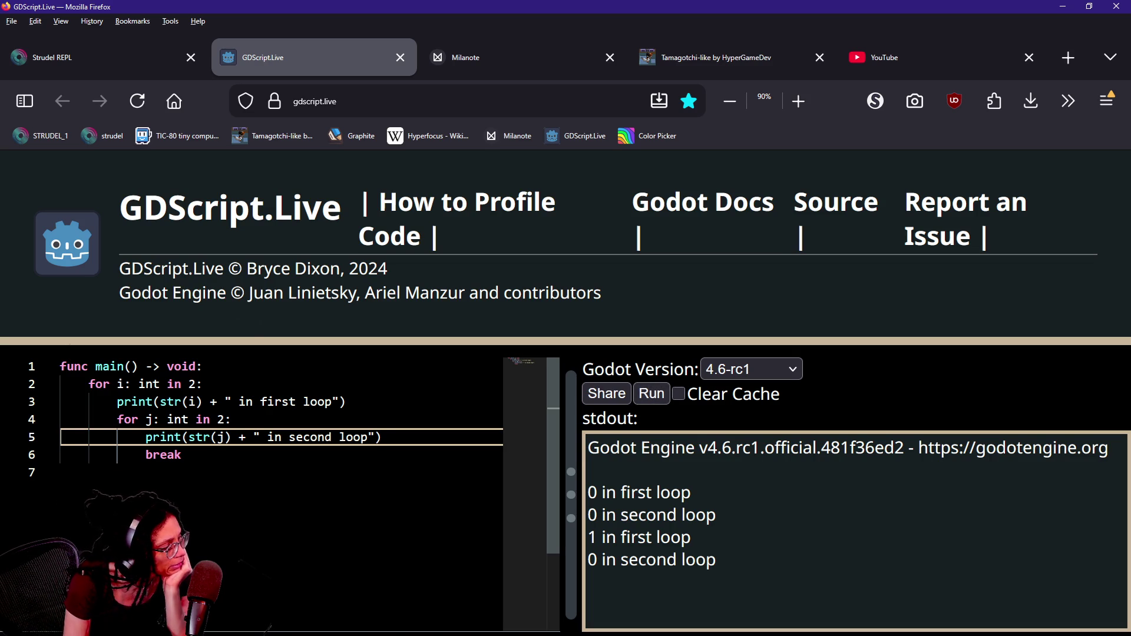
Step: Highlight the outer loop, inner loop and break lines to explain the nesting
mouse_move(117, 383)
mouse_down()
mouse_move(348, 401)
mouse_move(235, 418)
mouse_up()
click(294, 436)
drag(148, 419, 225, 436)
click(221, 436)
mouse_move(588, 492)
mouse_down()
mouse_move(670, 492)
mouse_move(588, 515)
mouse_move(588, 493)
mouse_up()
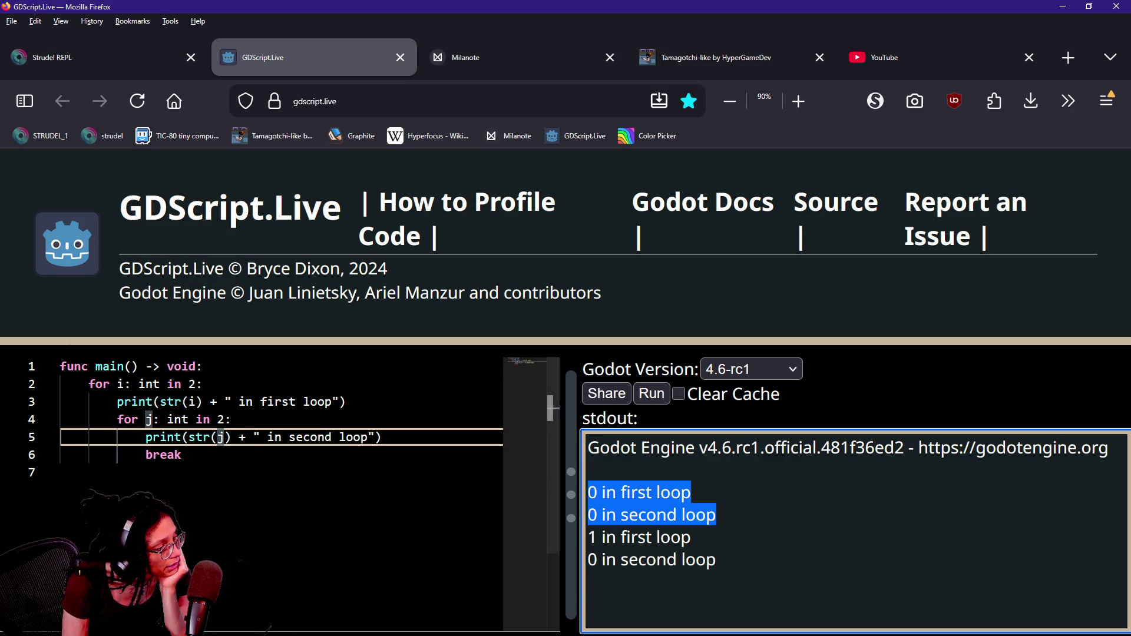
click(601, 515)
double_click(163, 454)
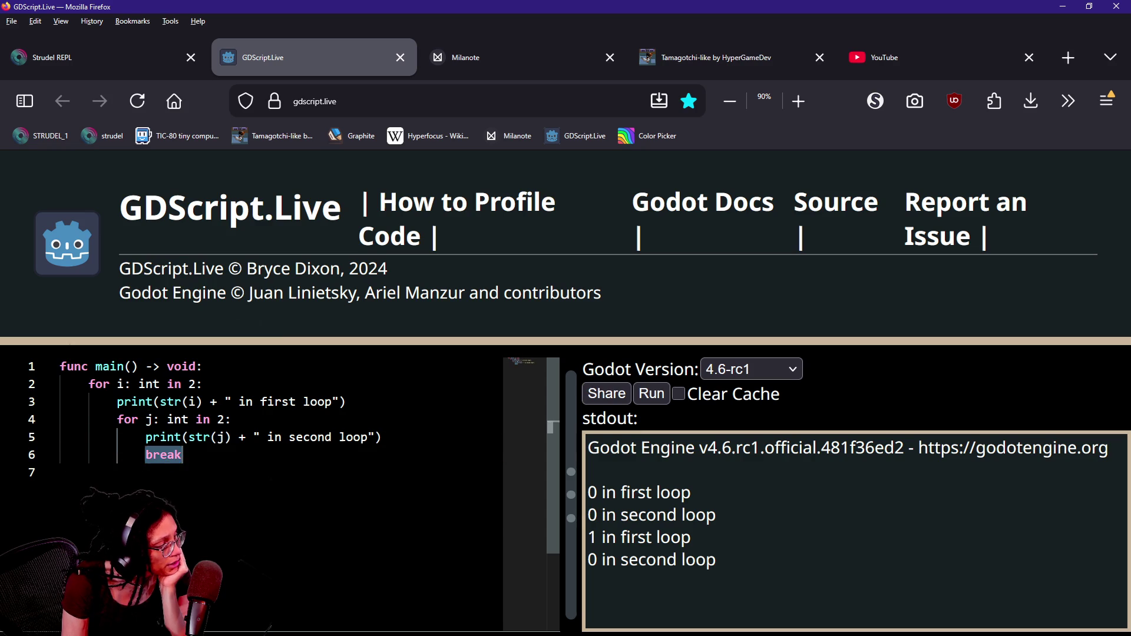
drag(138, 383, 203, 384)
click(203, 383)
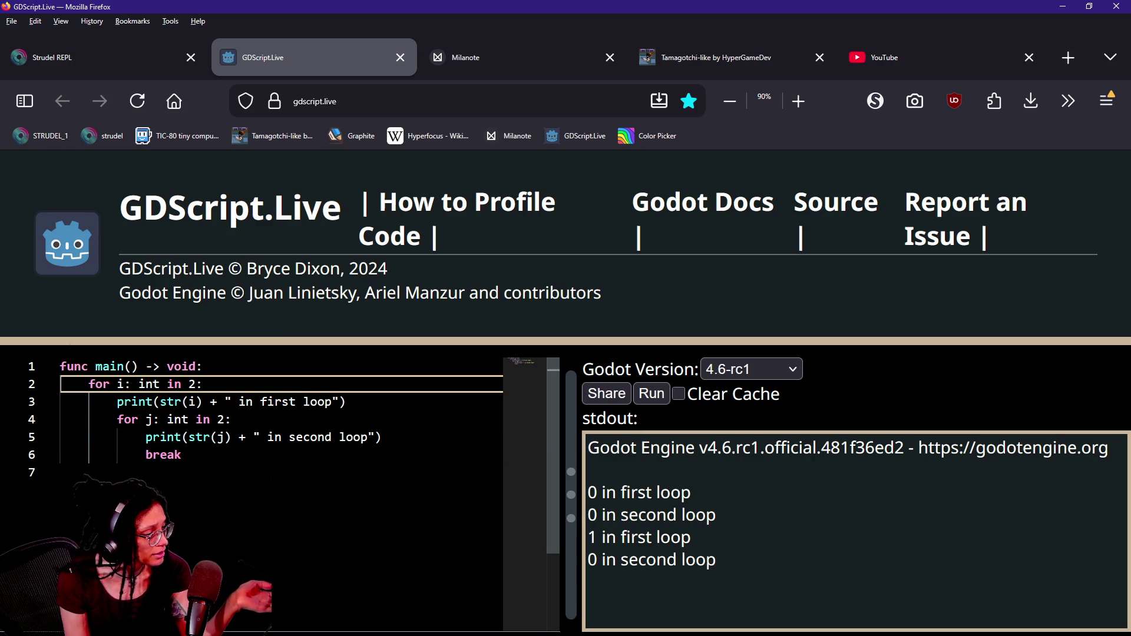
key(Down)
key(Home)
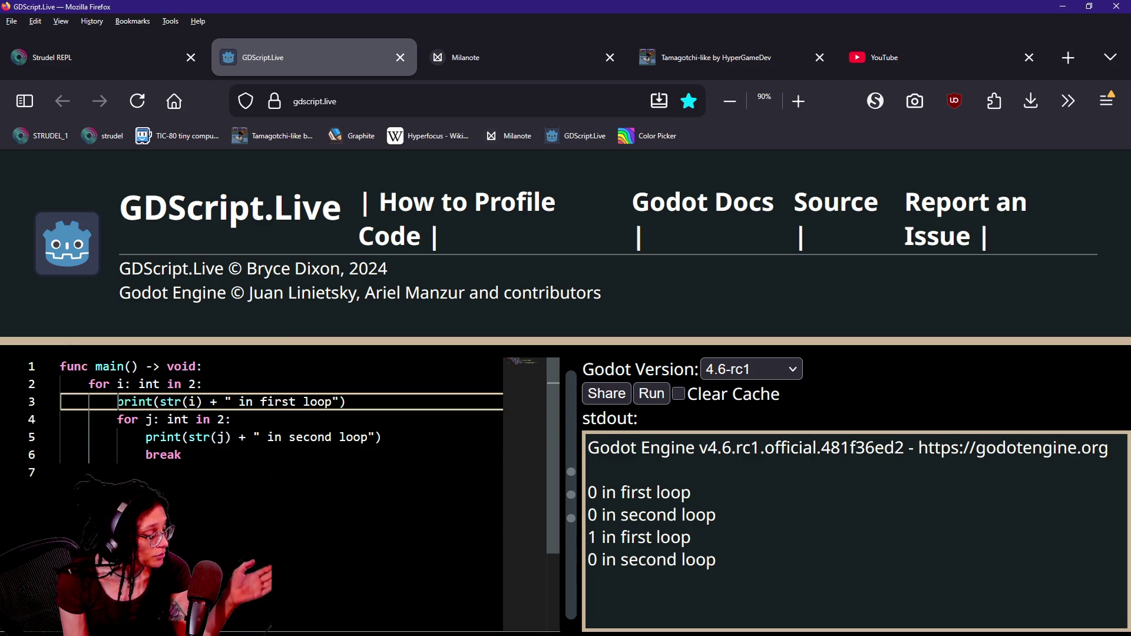
key(shift+Down)
key(shift+End)
key(shift+Up)
key(shift+End)
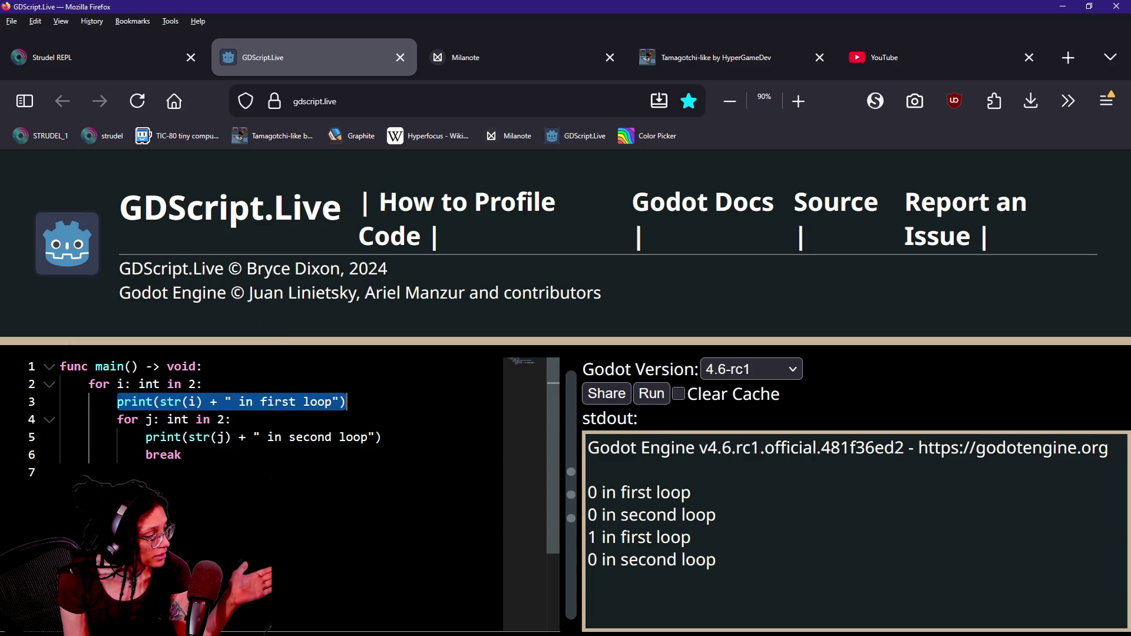
key(Home)
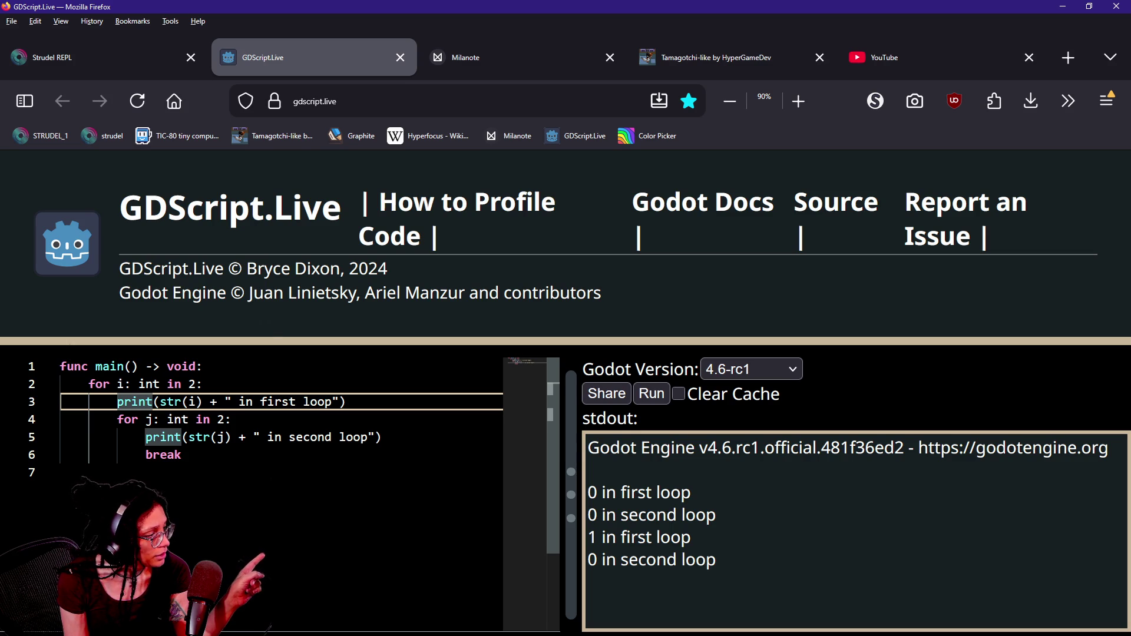
key(End)
key(shift+Up)
key(shift+Home)
Step: Highlight the output lines and widen the output pane so lines fit
click(588, 538)
mouse_move(589, 537)
mouse_down()
mouse_move(716, 560)
mouse_move(691, 537)
mouse_up()
click(659, 537)
drag(589, 560, 716, 560)
click(717, 559)
triple_click(717, 559)
drag(568, 553, 589, 551)
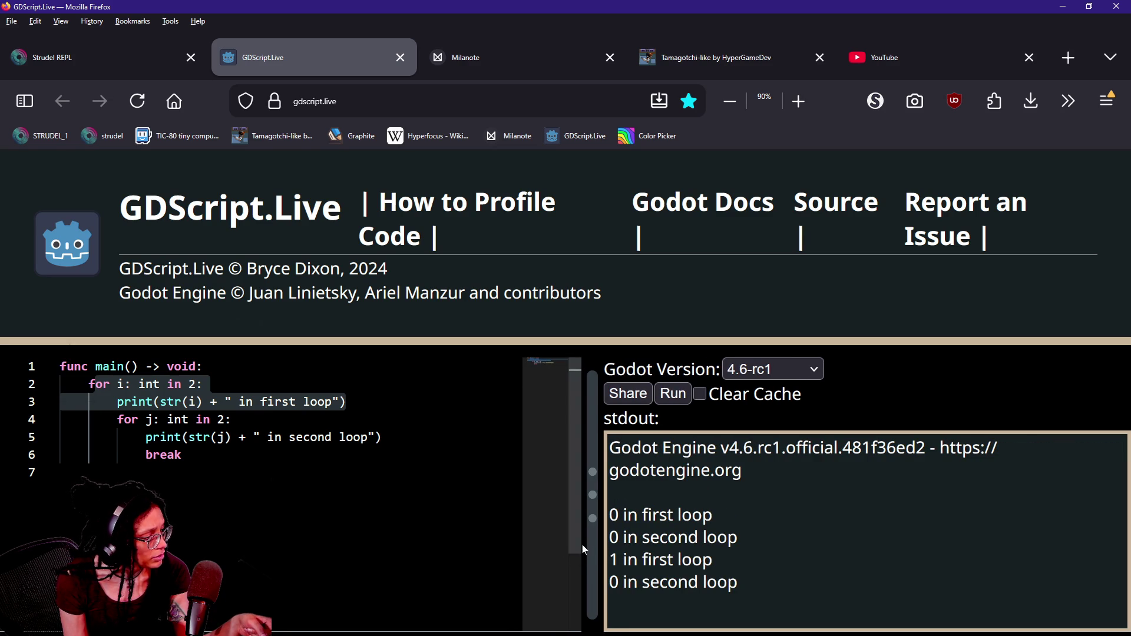
drag(586, 541, 517, 541)
click(541, 582)
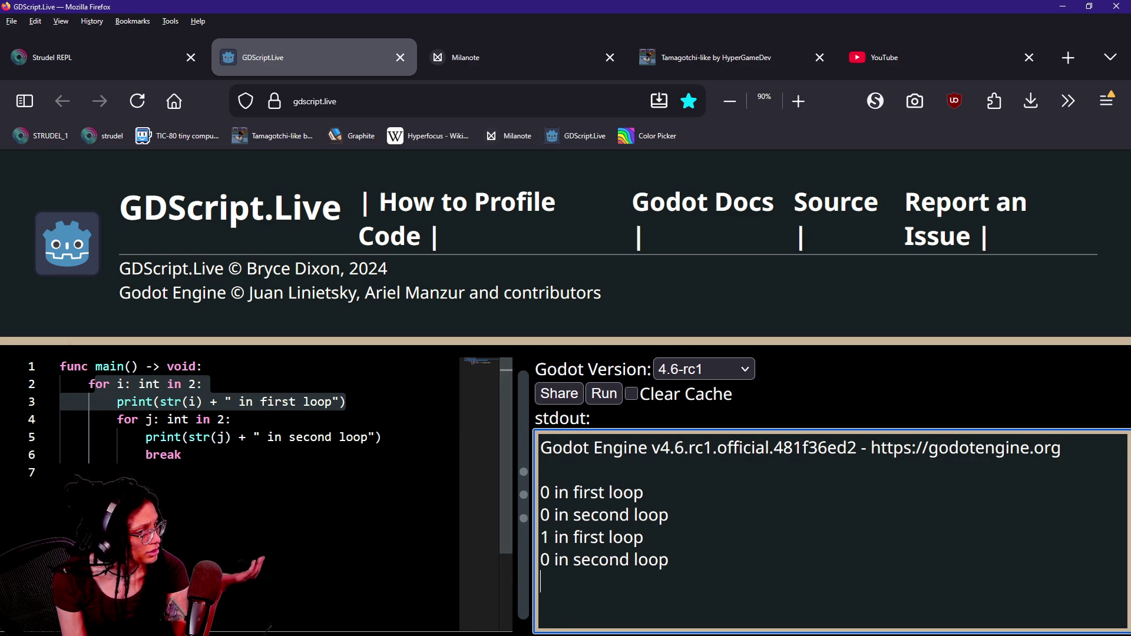
Step: Alt+Tab back to Godot and scroll managers.gd up to the Phase 1 cont'd room loop
key(alt+Tab)
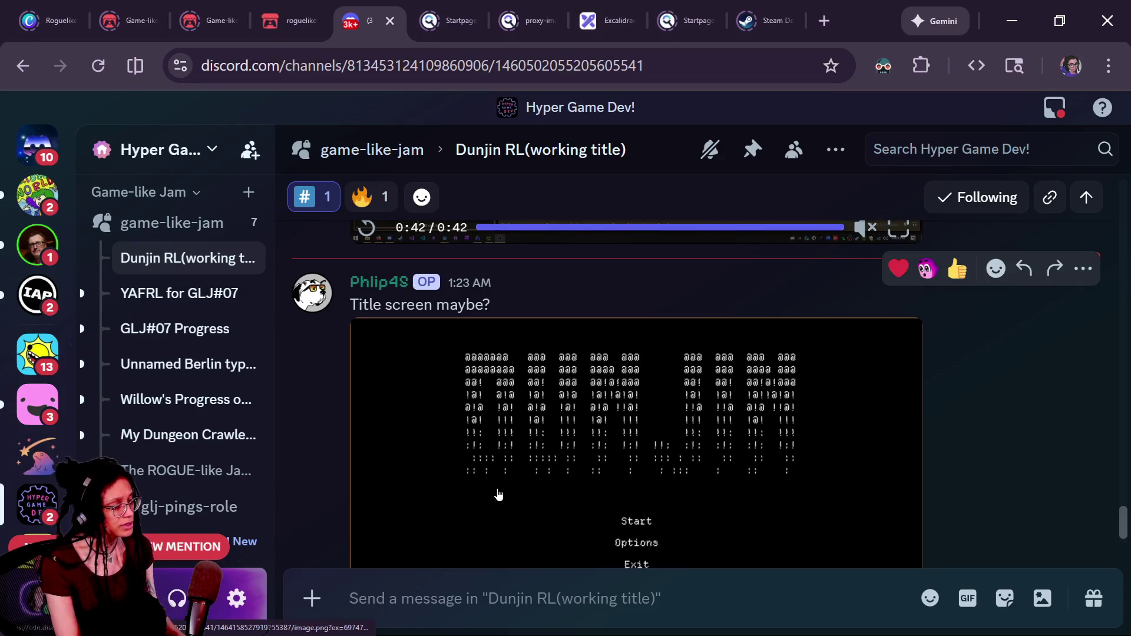
key(alt+Tab)
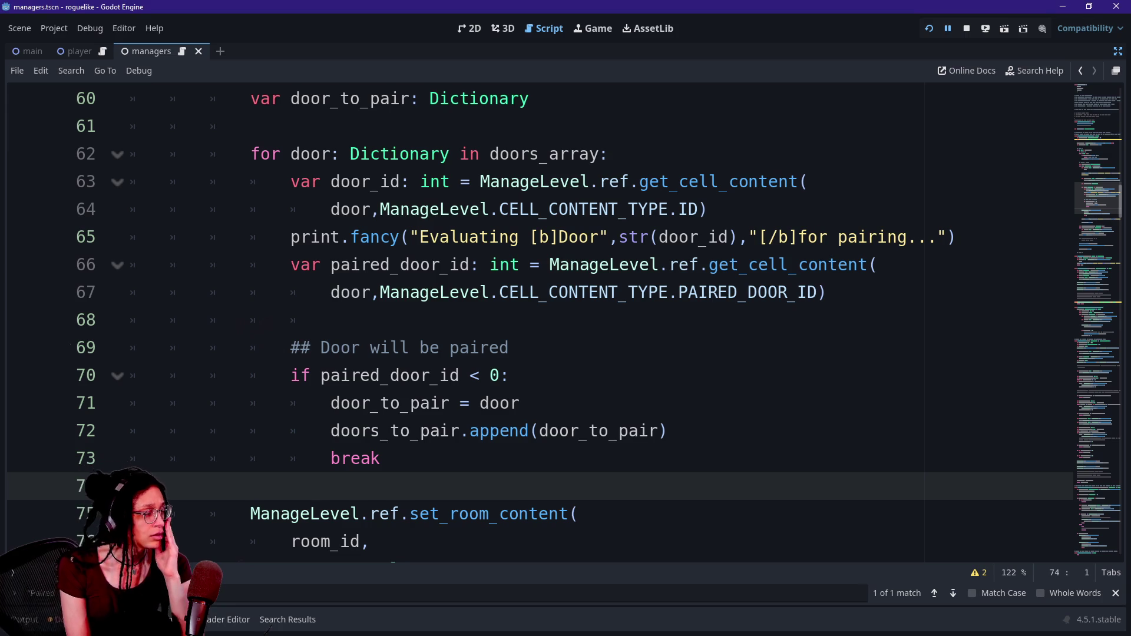
drag(390, 375, 380, 458)
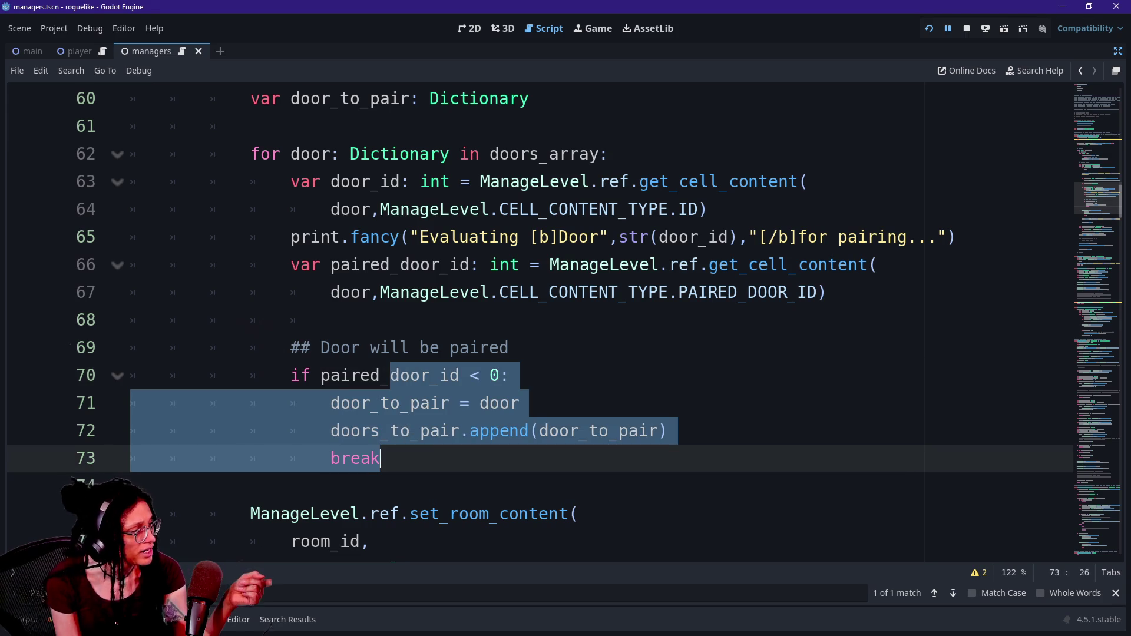
scroll(381, 459, up, 1)
scroll(381, 459, up, 4)
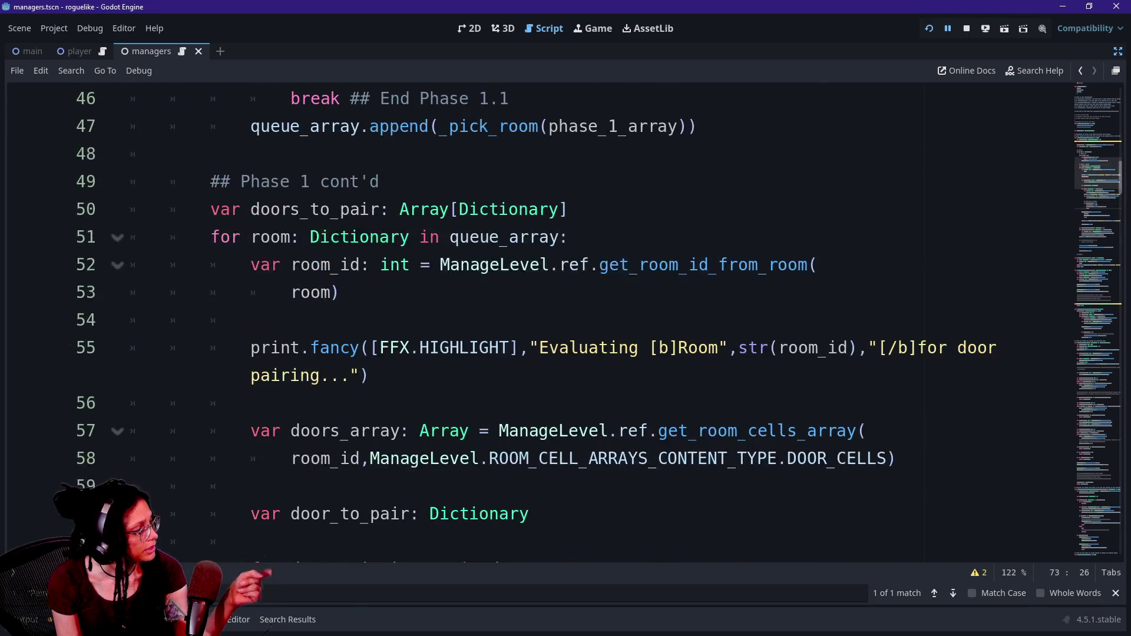
drag(241, 237, 500, 265)
click(500, 264)
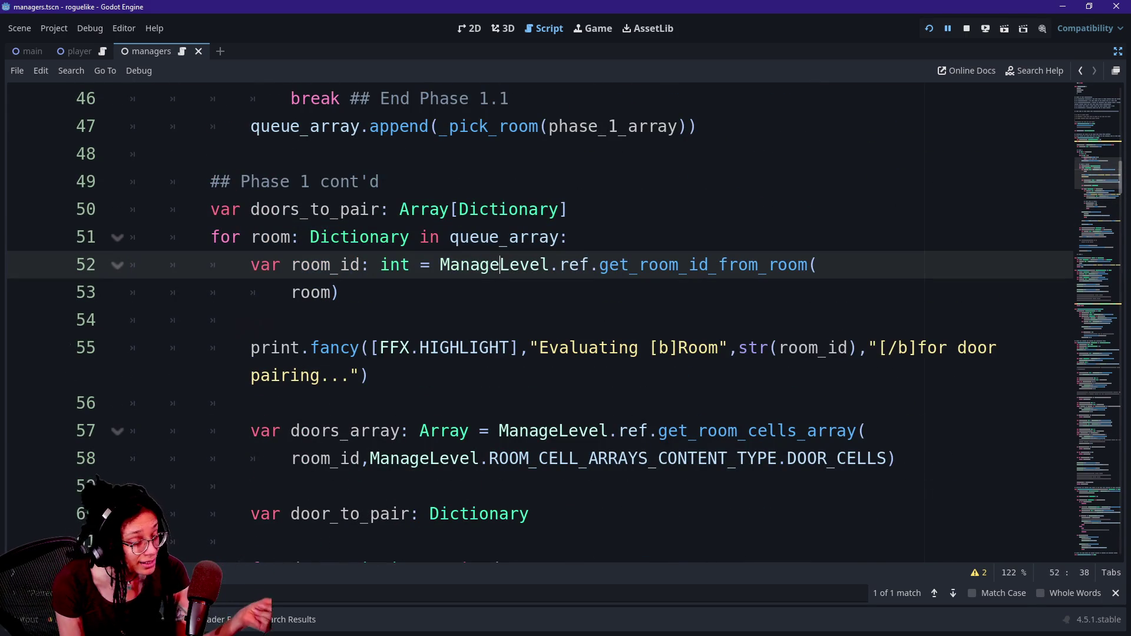
click(568, 237)
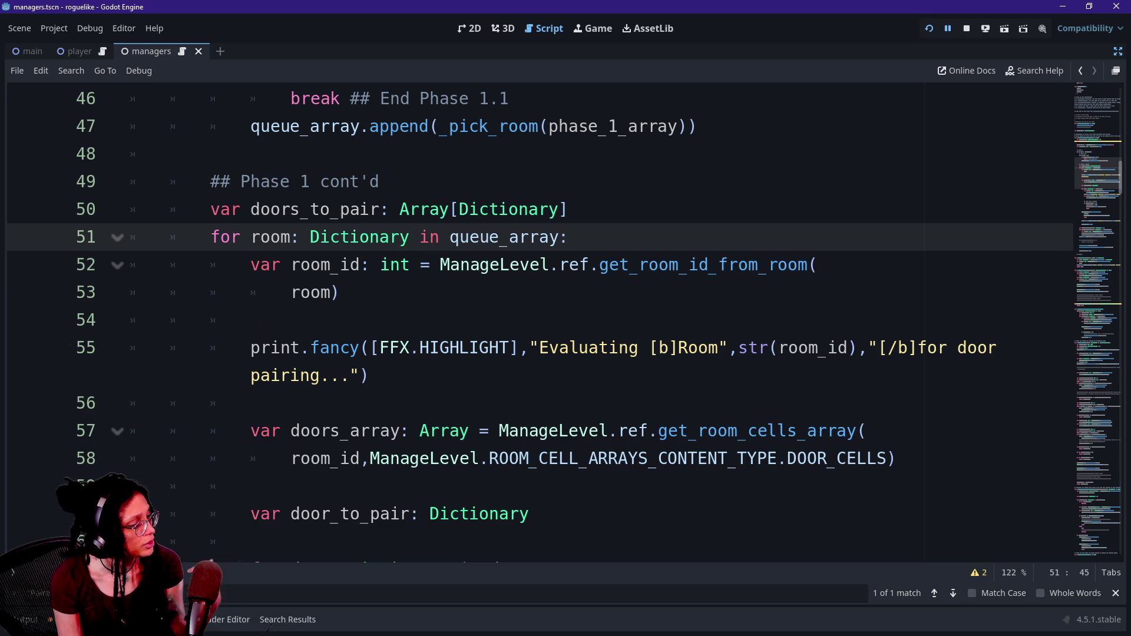
Step: Extend line 55's room message with ", out of" and a str(queue_array) call
click(350, 375)
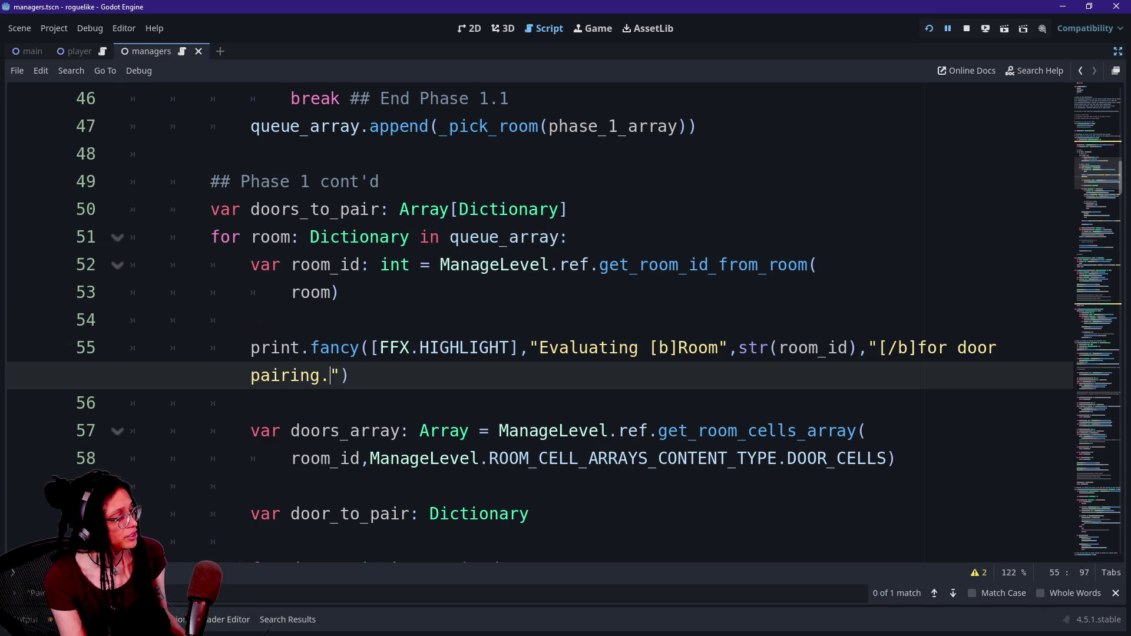
key(BackSpace)
text(, ouit o)
key(BackSpace)
key(BackSpace)
key(BackSpace)
text(t of")
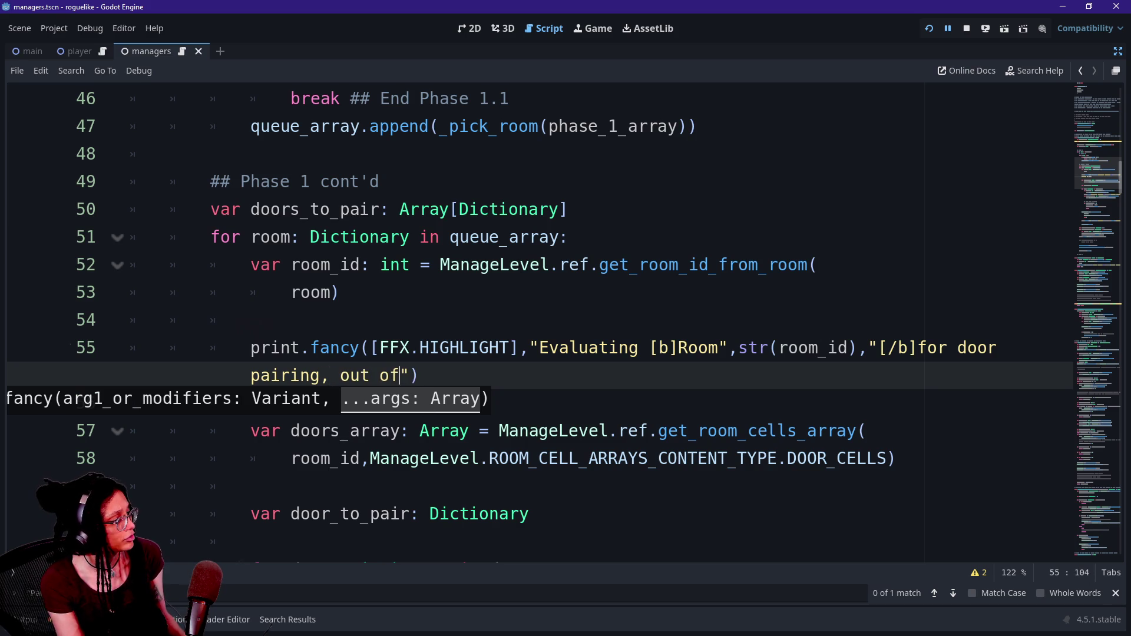
text(m)
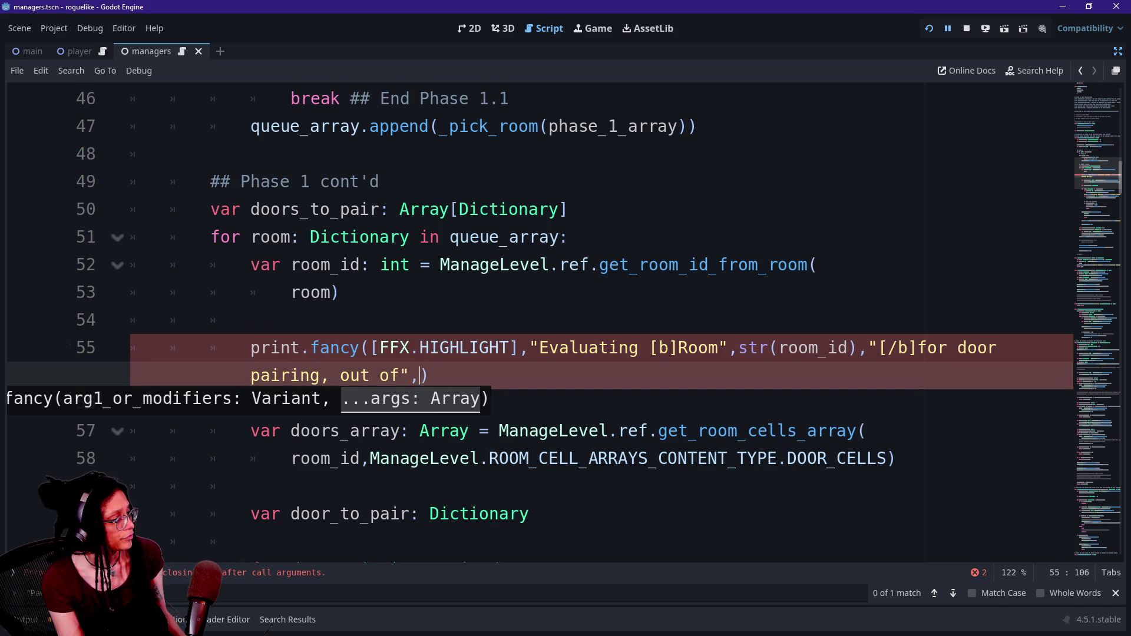
text(str()
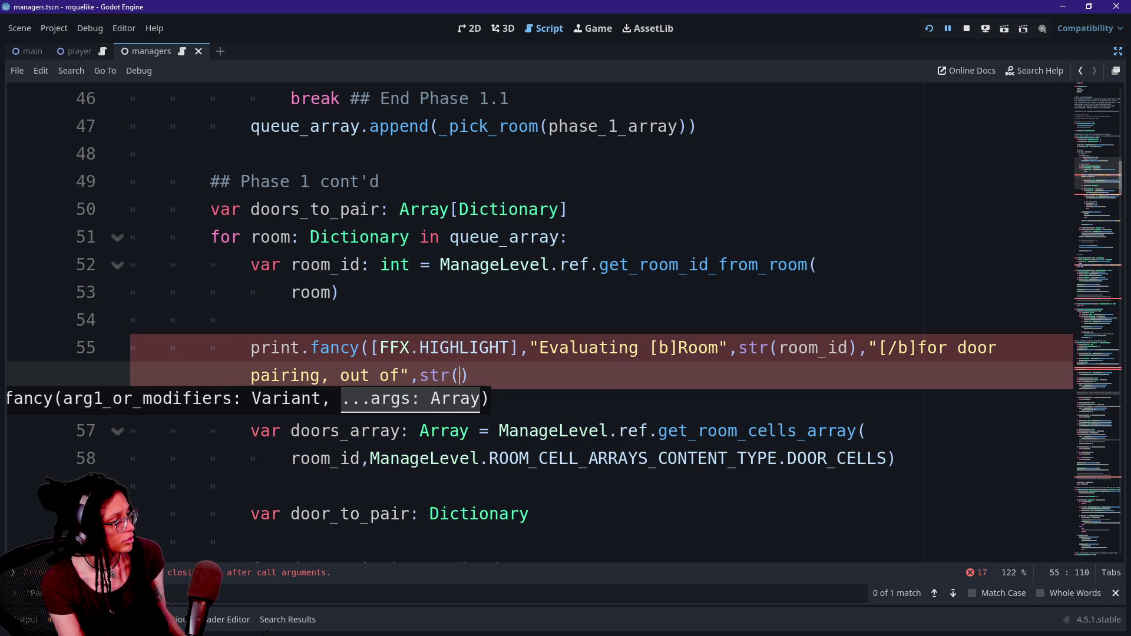
text(roo)
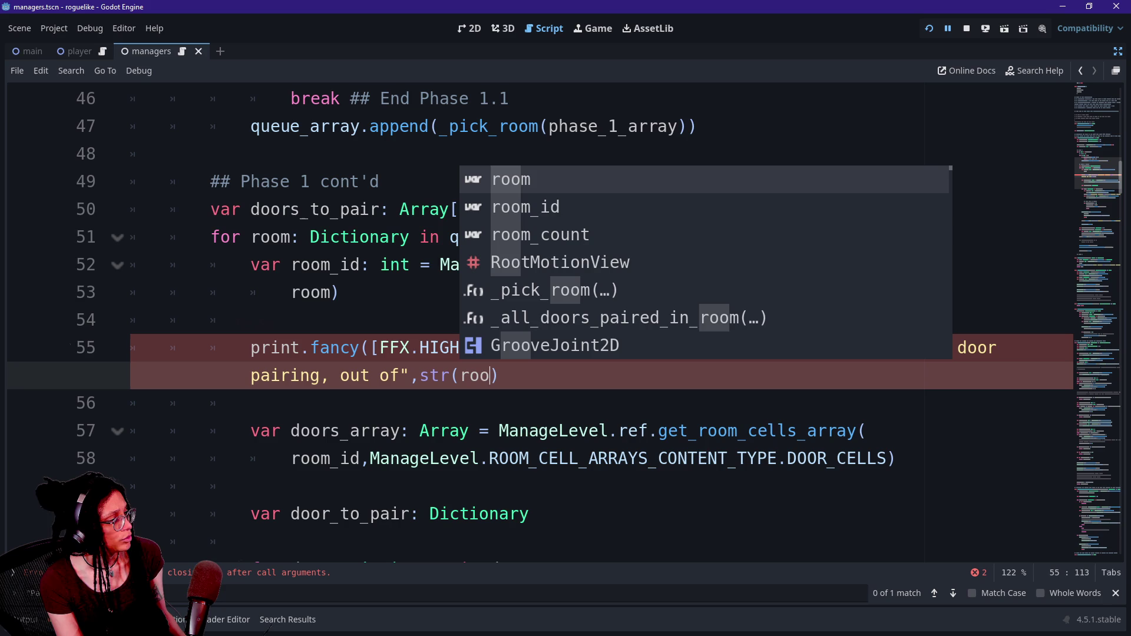
key(BackSpace)
key(BackSpace)
key(BackSpace)
text(queue_)
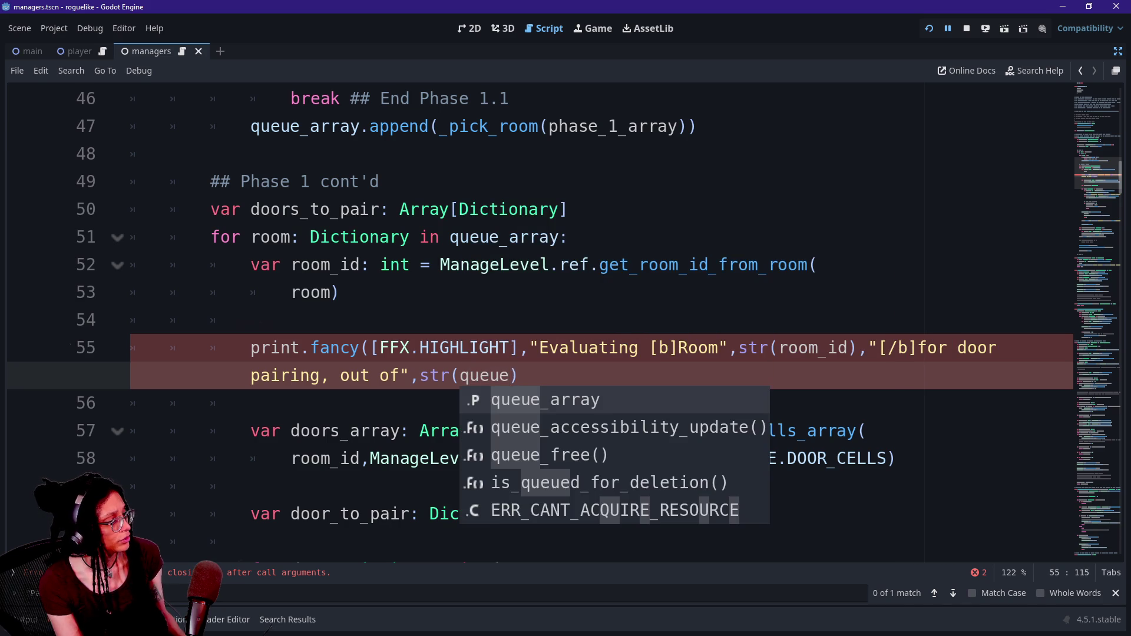
key(Return)
Step: Complete it with .size() and a "rooms..." string, then select the new text
text(.size()))
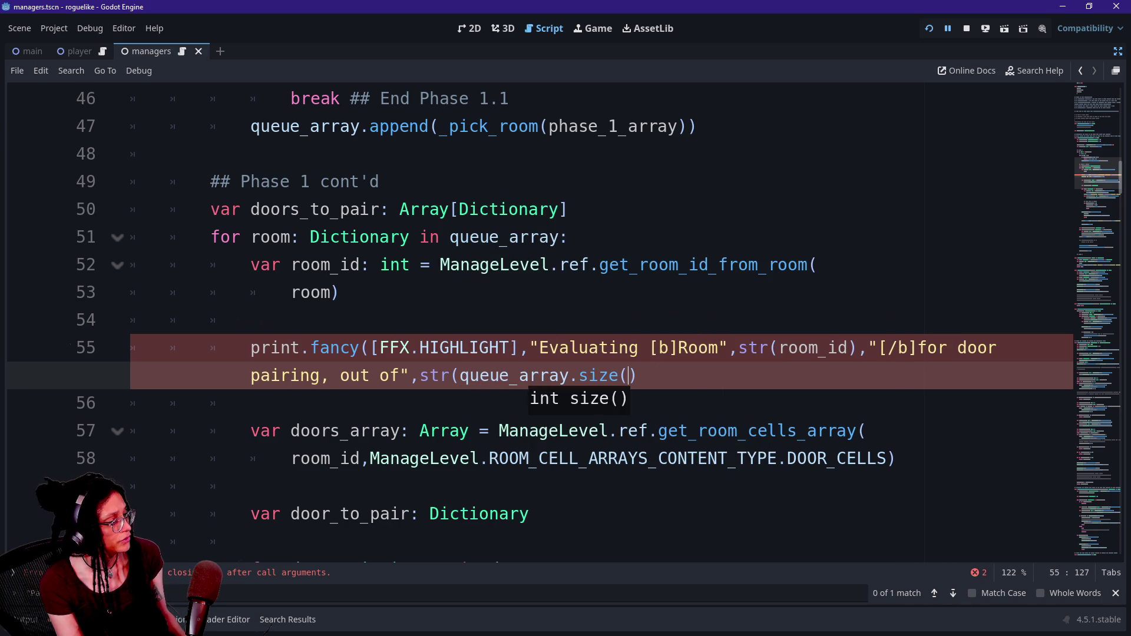
text(,"doo)
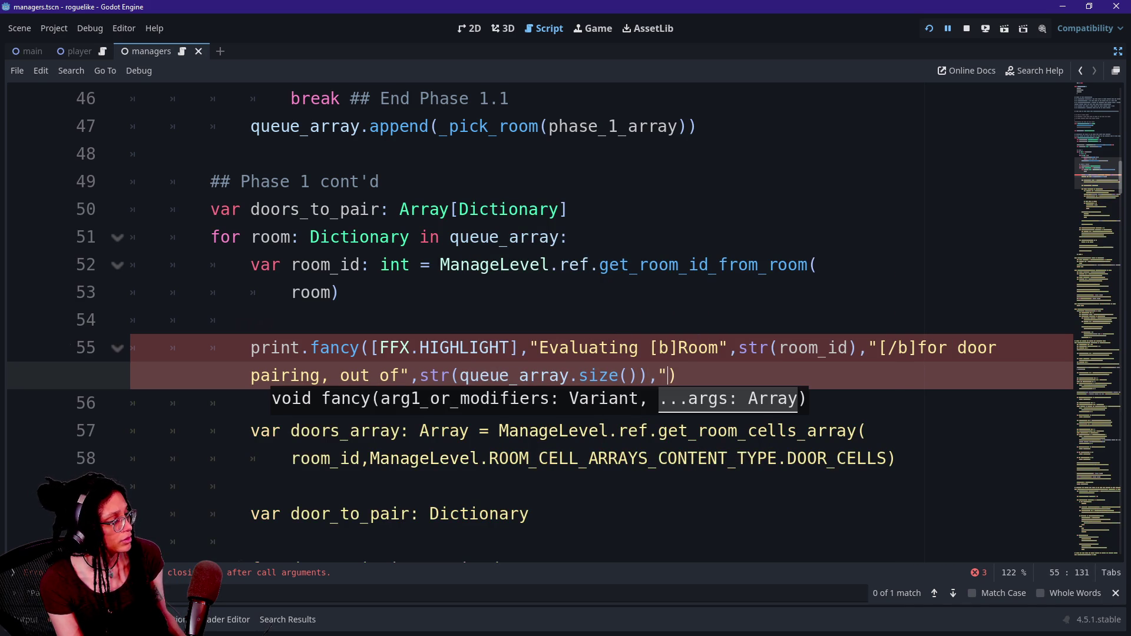
key(BackSpace)
key(BackSpace)
key(BackSpace)
text(roosm)
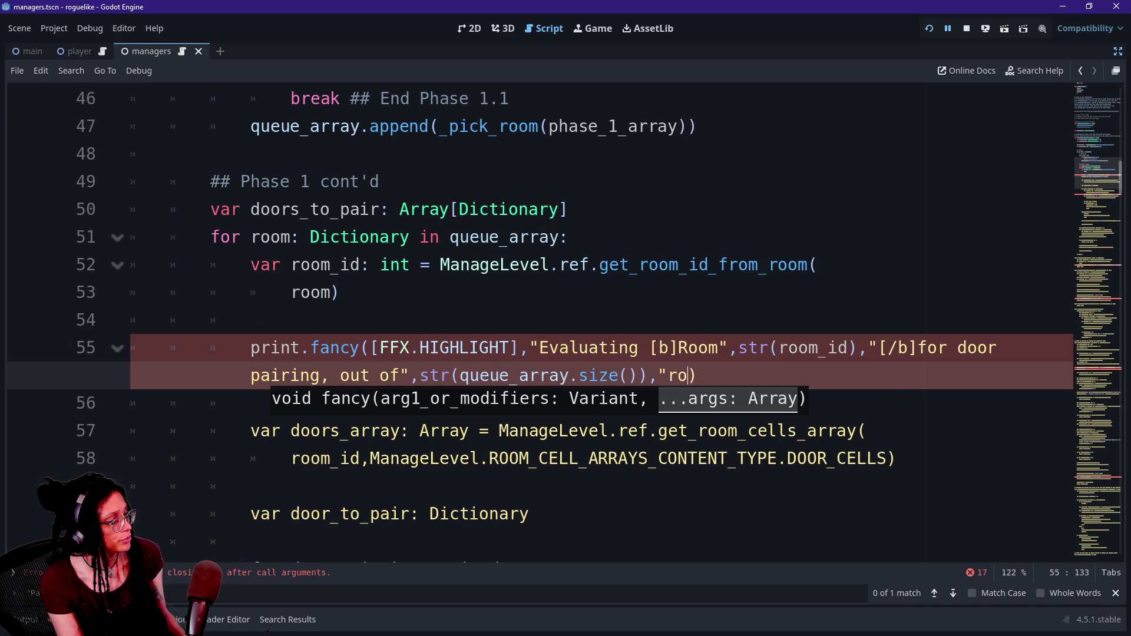
key(BackSpace)
key(BackSpace)
text(ms")
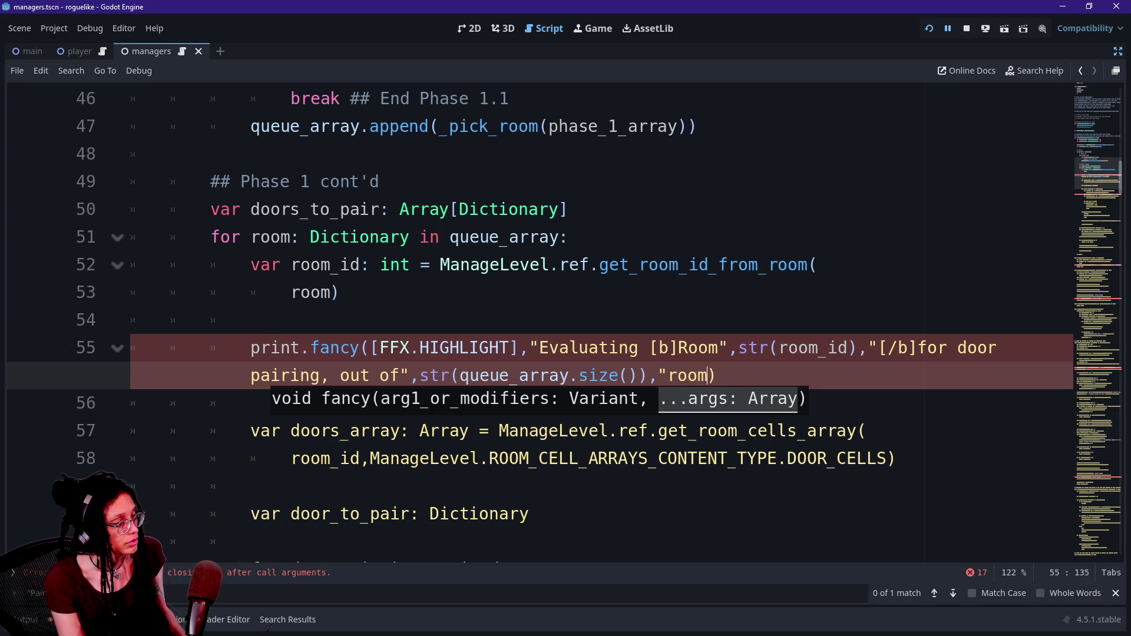
key(BackSpace)
key(BackSpace)
key(BackSpace)
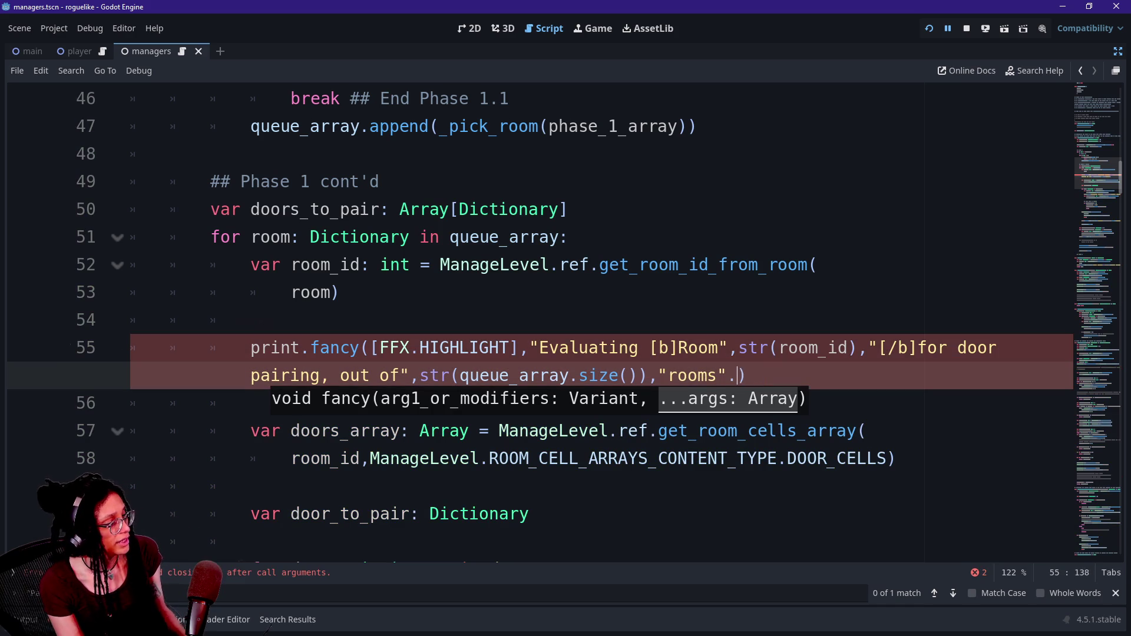
text(..")
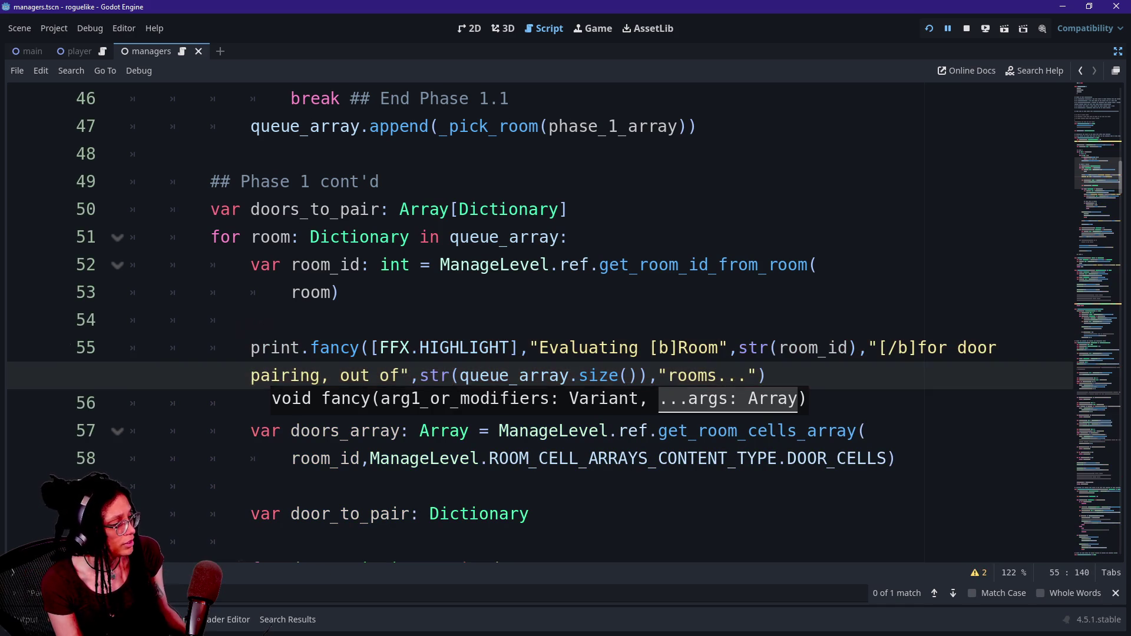
click(251, 403)
key(Up)
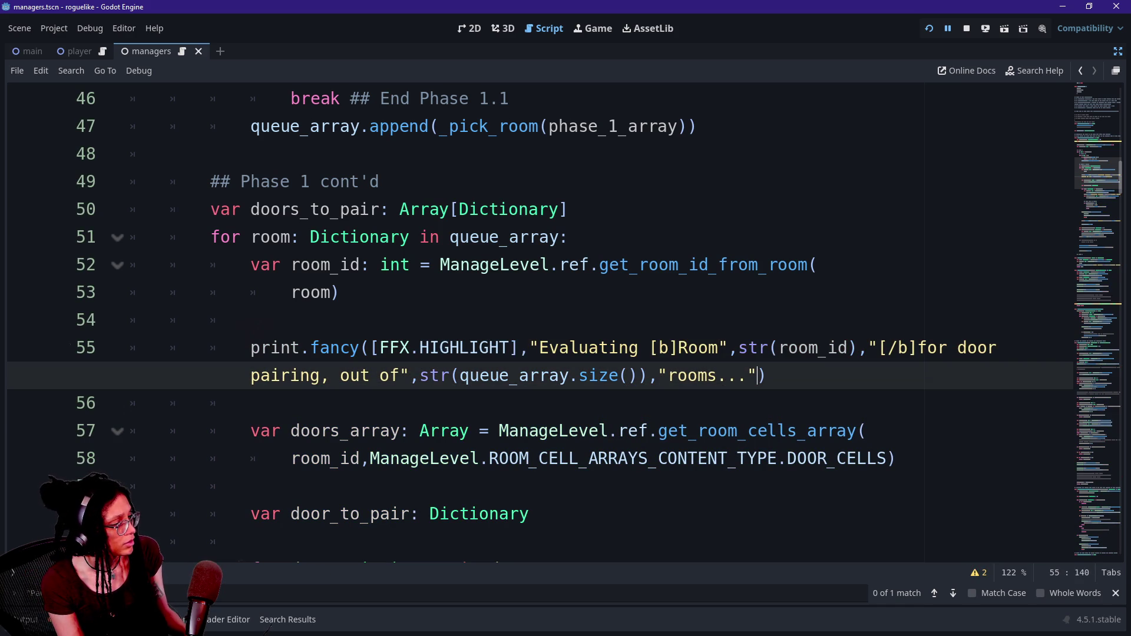
key(ctrl+shift+Left)
key(ctrl+shift+Left)
key(ctrl+shift+Left)
scroll(566, 318, down, 1)
scroll(566, 318, down, 3)
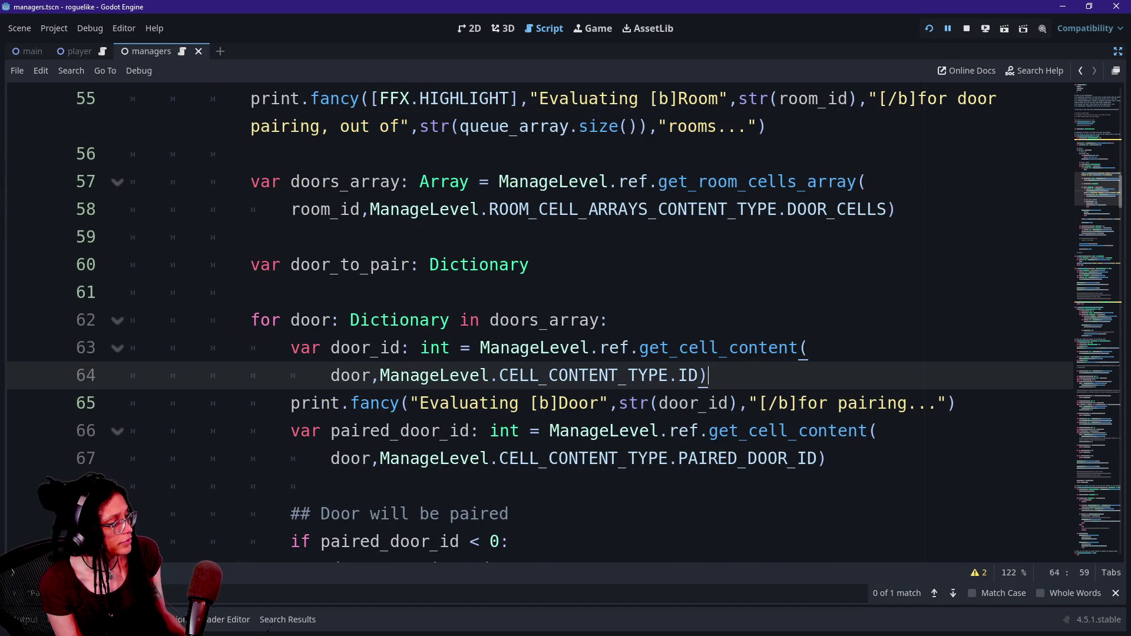
Step: Extend line 65's door message with str(queue_array.size()) and "of rooms being checked..."
click(938, 403)
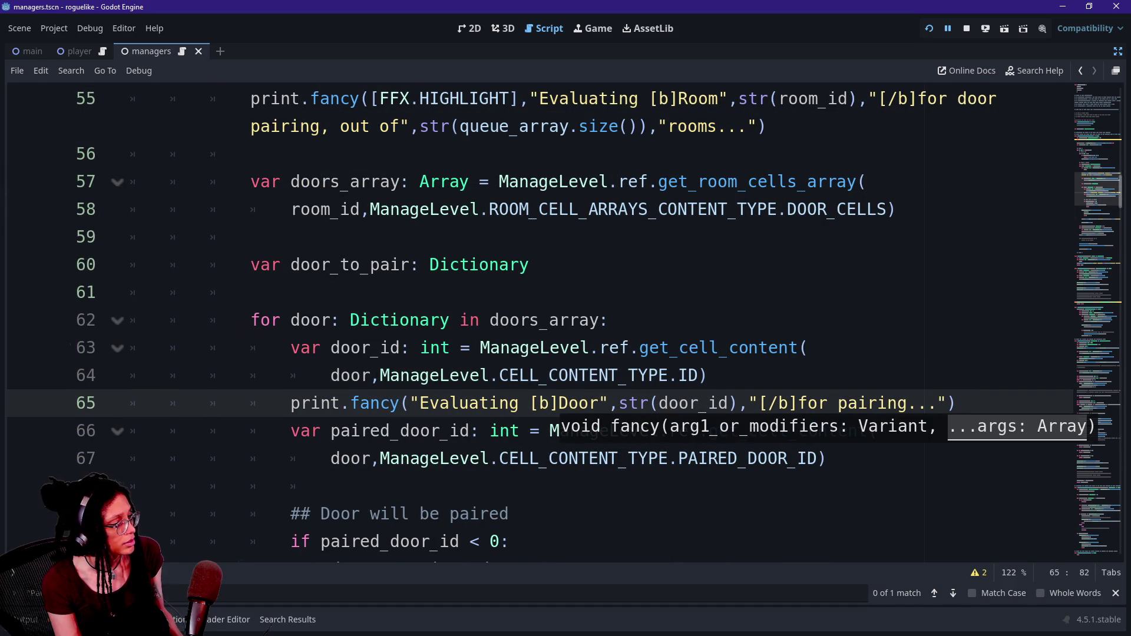
key(BackSpace)
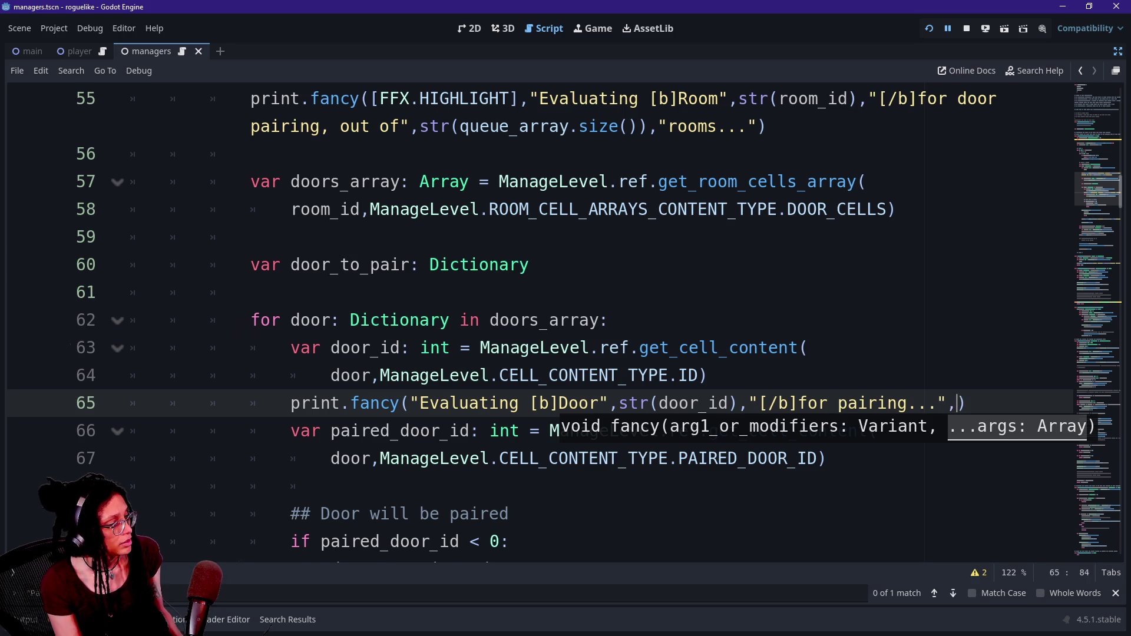
text(out of",str(queue_array.size()),"rooms..."))
click(967, 404)
key(BackSpace)
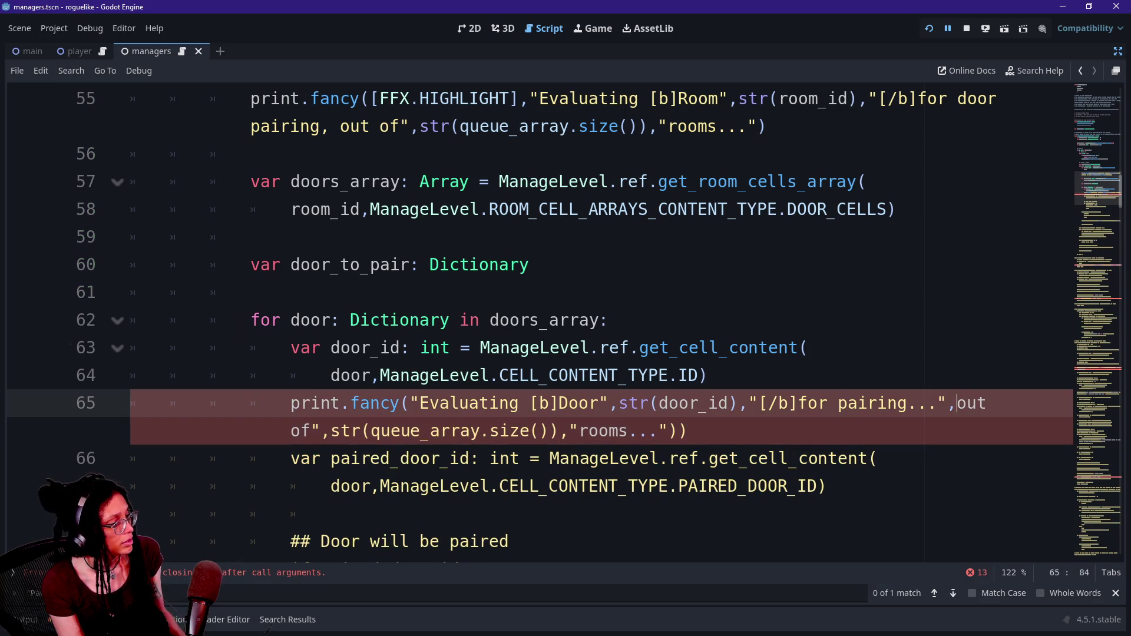
key(Delete)
key(Delete)
key(Delete)
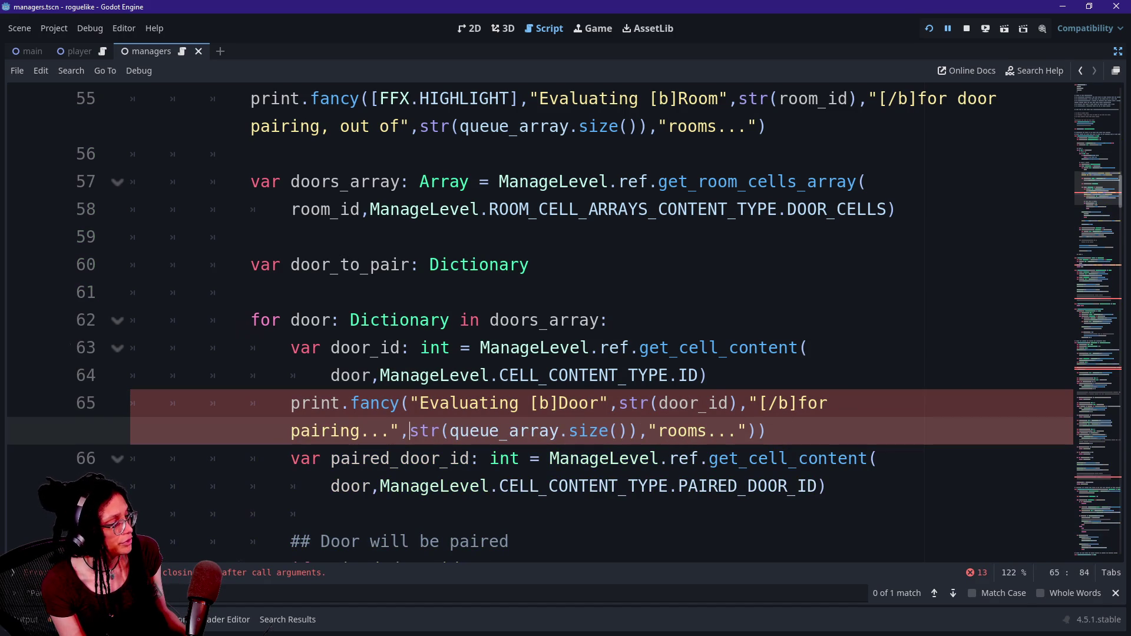
text(s)
click(600, 431)
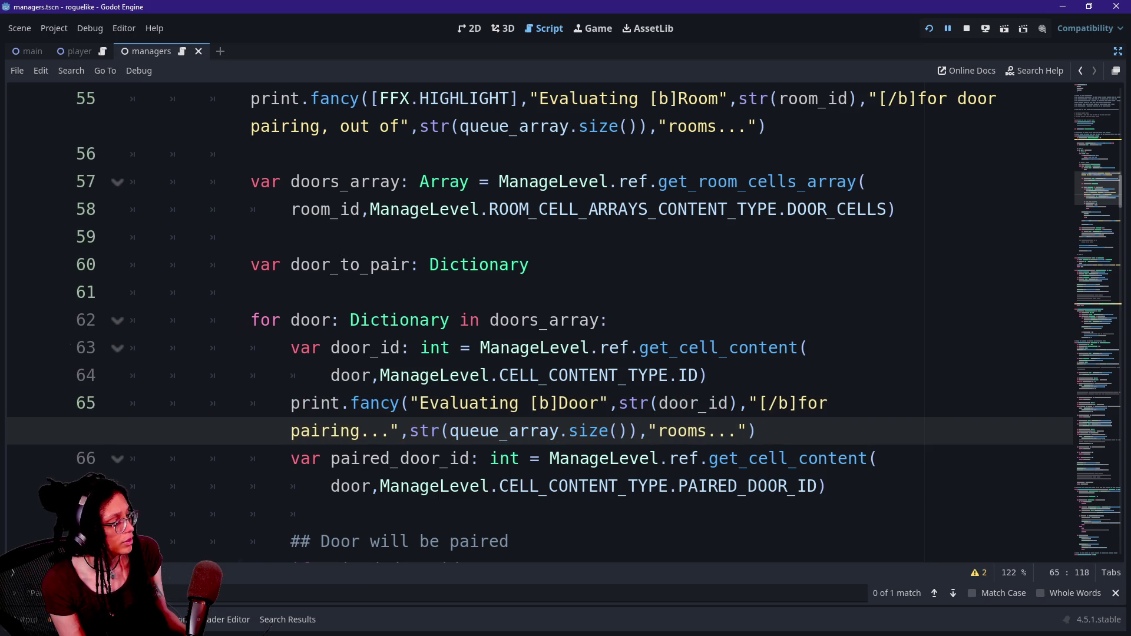
key(Right)
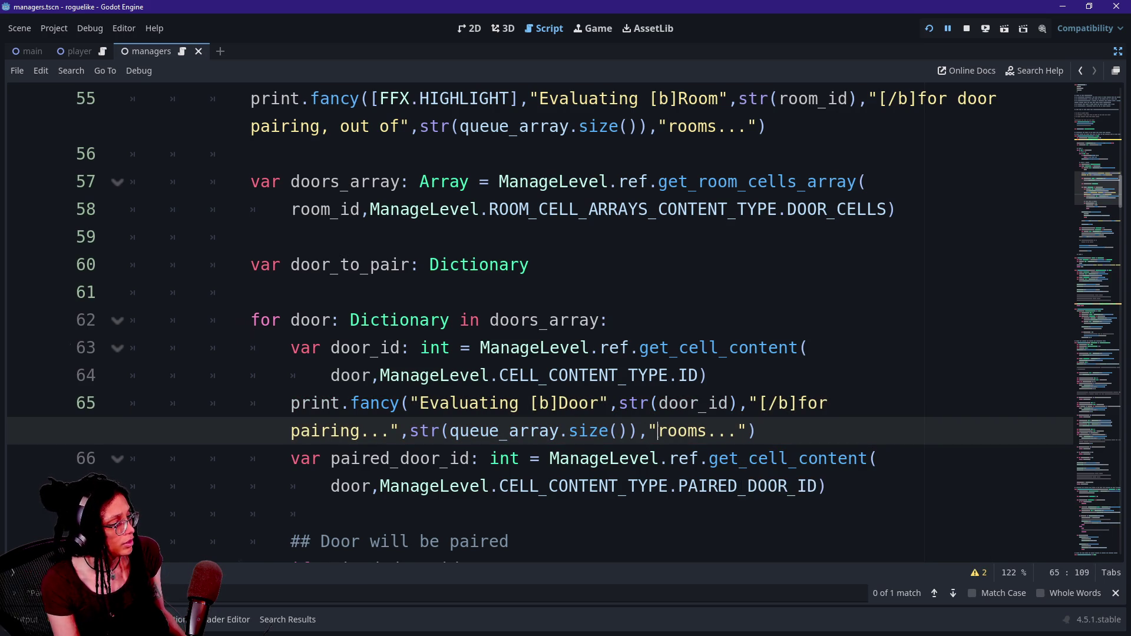
text(of)
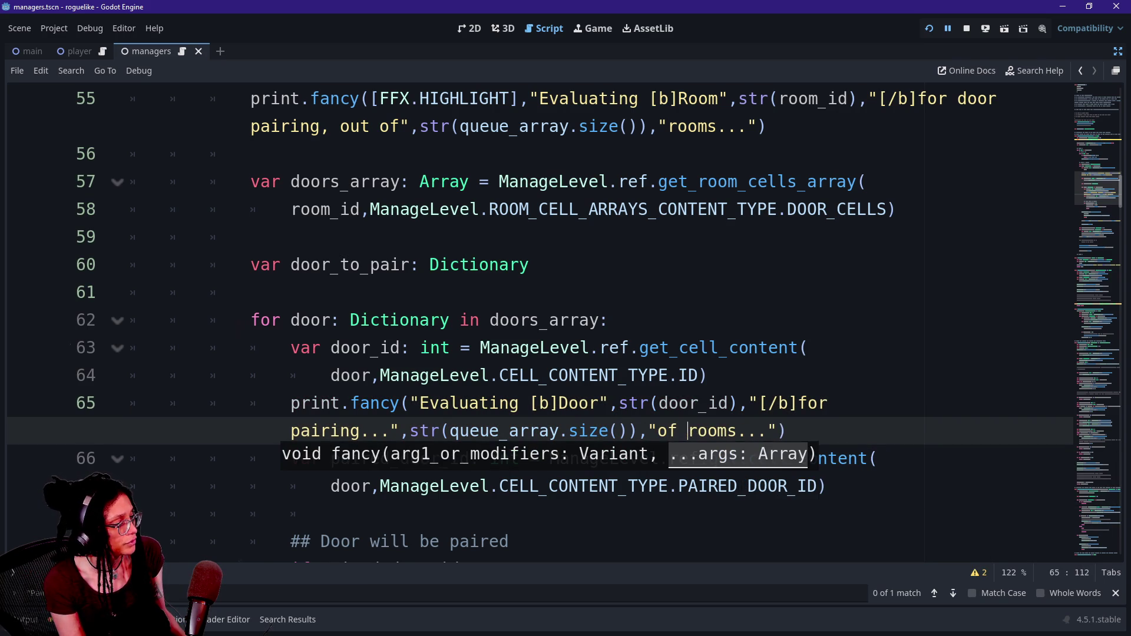
key(ctrl+Right)
text(being checked)
Step: Save the script and rerun the project to test the new message
click(658, 348)
scroll(860, 386, down, 1)
key(ctrl+s)
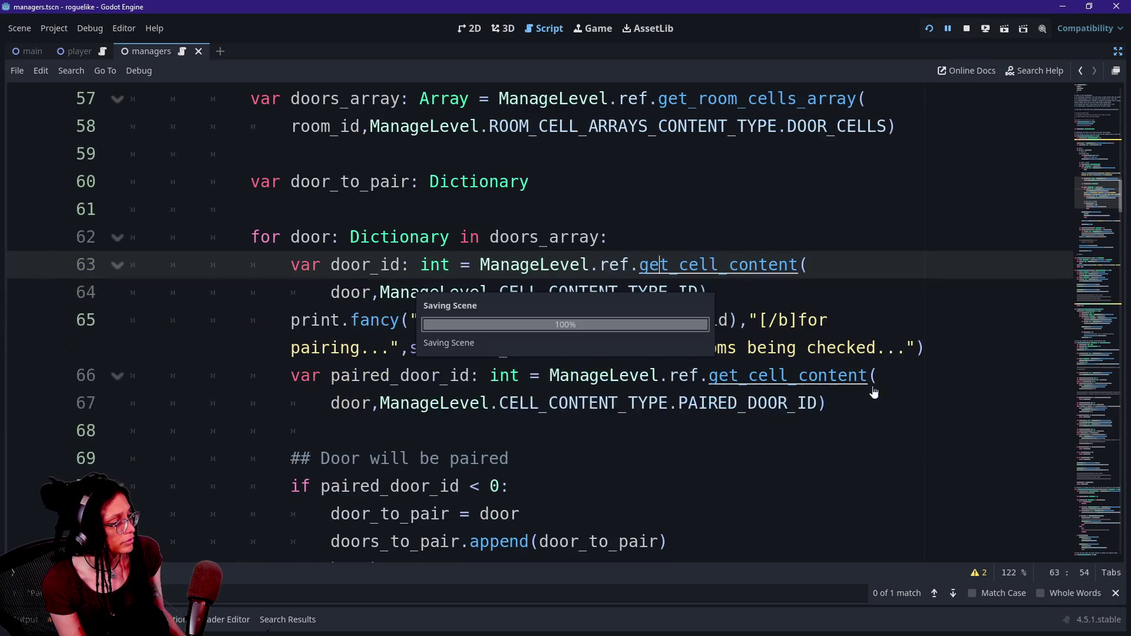
scroll(860, 386, down, 1)
click(930, 28)
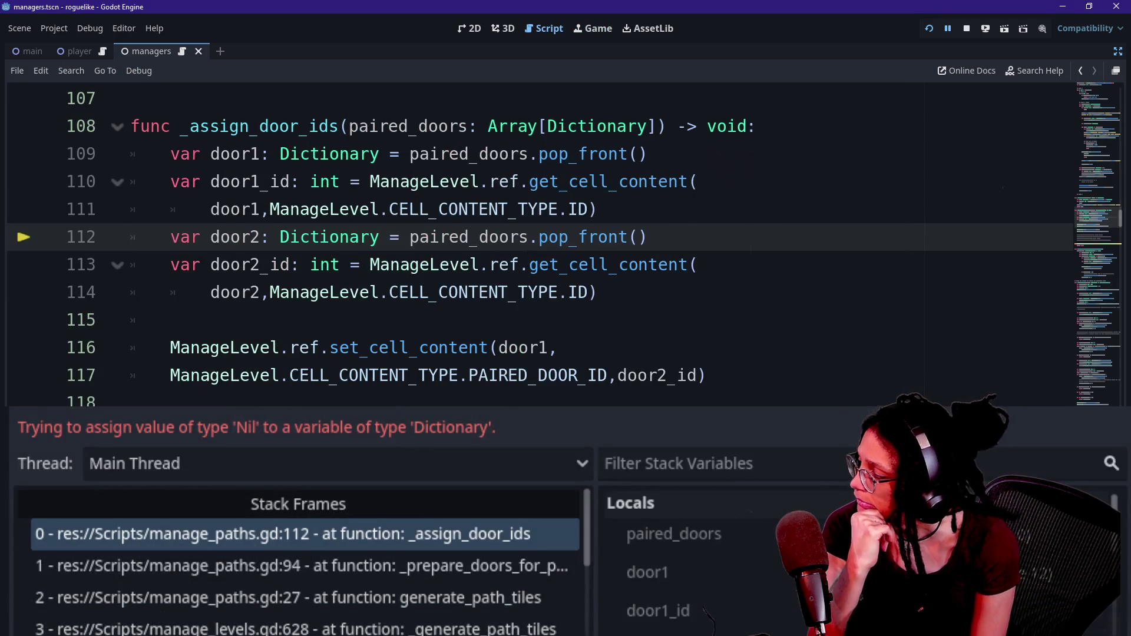
Step: Show the Output log and highlight the 'out of 2' count, Door 52 lines and Chose Room 49
click(50, 634)
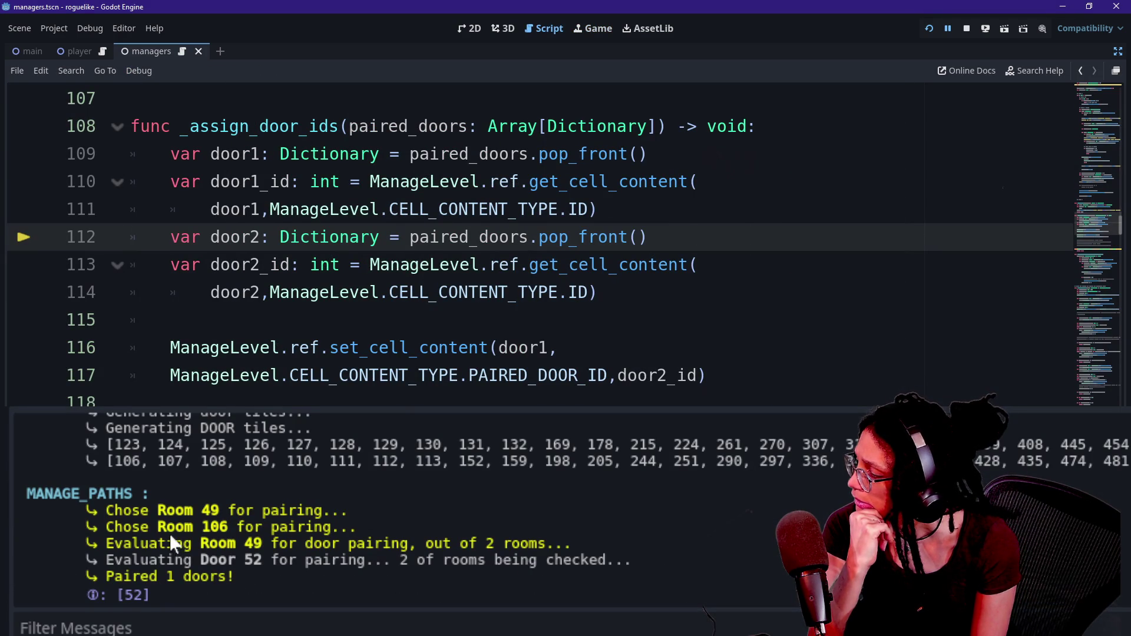
drag(391, 548, 508, 548)
drag(257, 562, 153, 598)
click(590, 576)
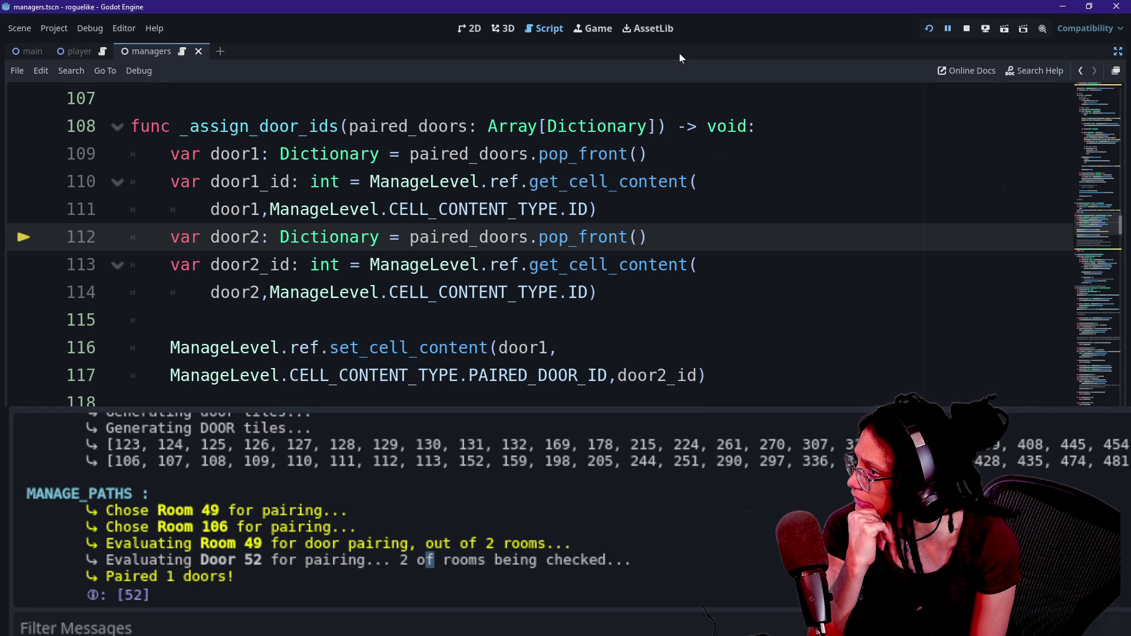
drag(262, 562, 247, 544)
drag(158, 510, 237, 510)
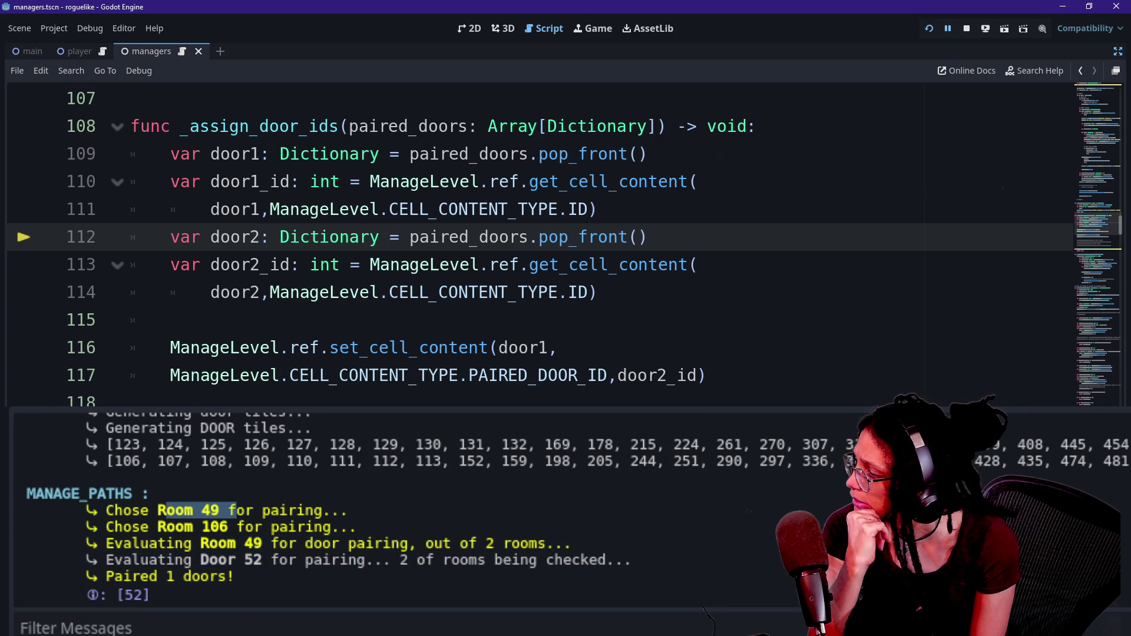
drag(131, 510, 236, 526)
click(228, 513)
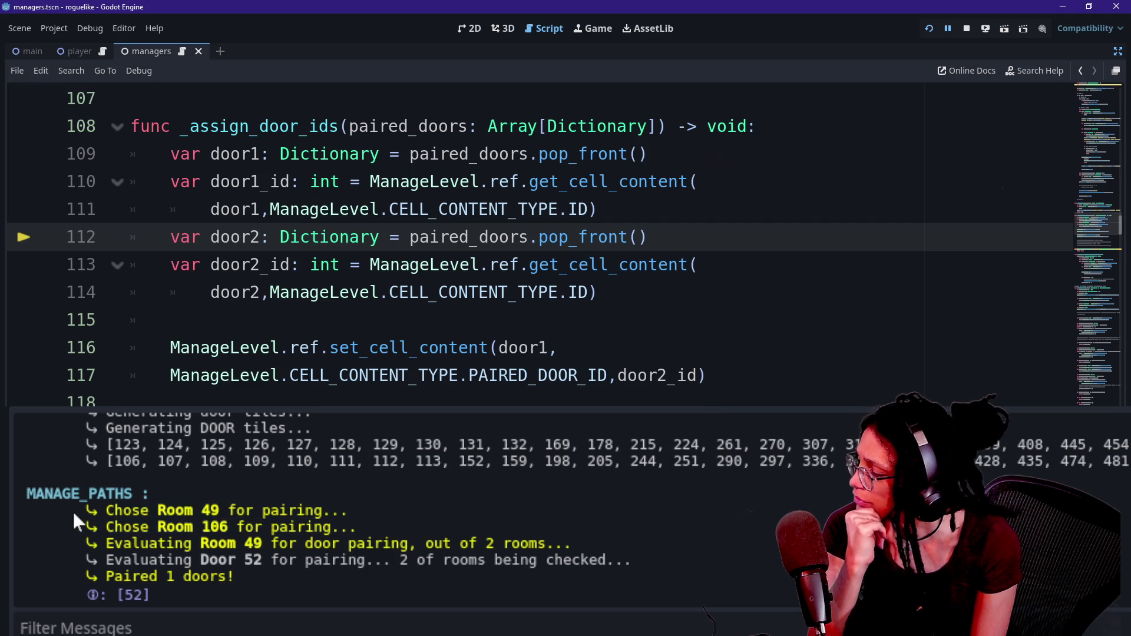
drag(86, 510, 228, 510)
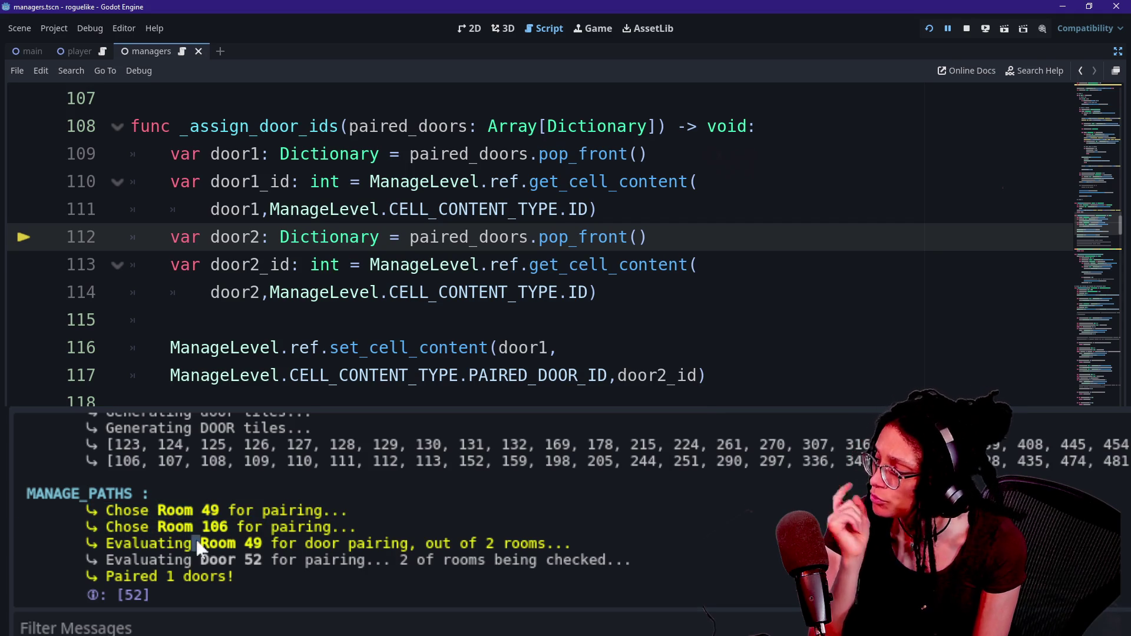
Step: Highlight the Chose Room 49 and Room 106 lines and the Evaluating Room 49 line
triple_click(247, 527)
mouse_move(219, 510)
mouse_down()
mouse_move(171, 510)
mouse_move(270, 548)
mouse_up()
click(239, 519)
click(270, 548)
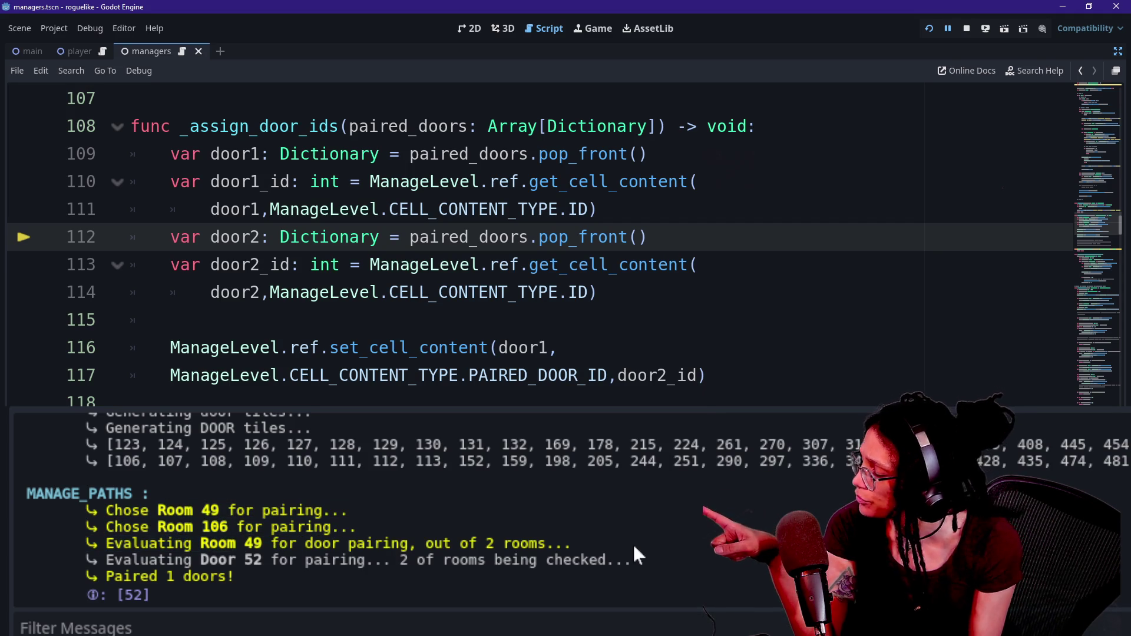
double_click(176, 510)
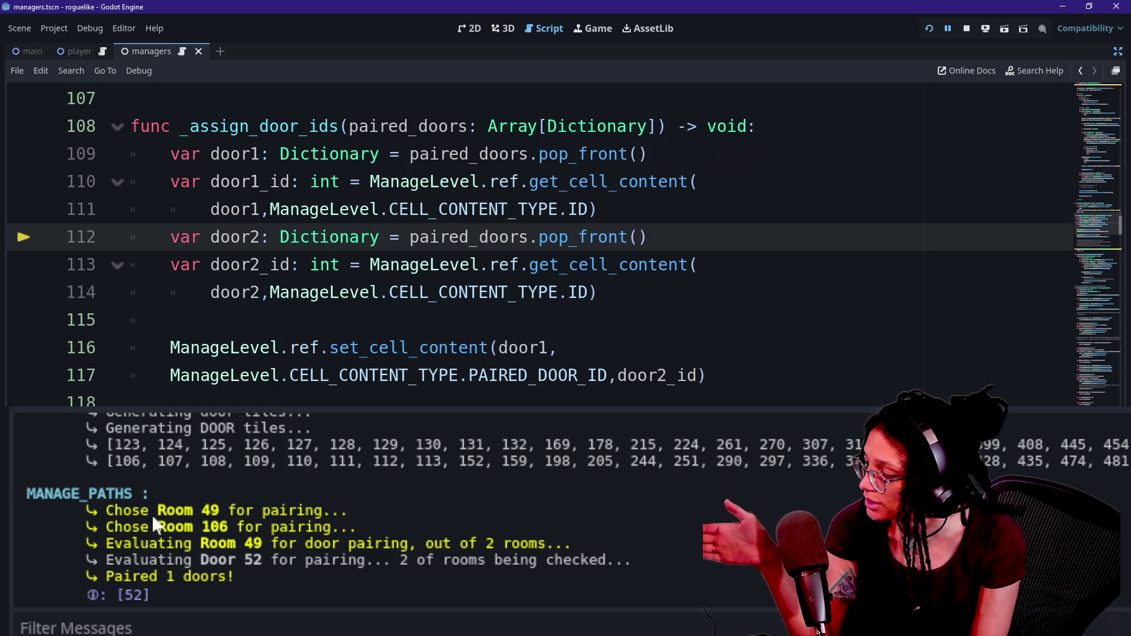
drag(141, 543, 246, 544)
click(259, 559)
drag(131, 511, 363, 537)
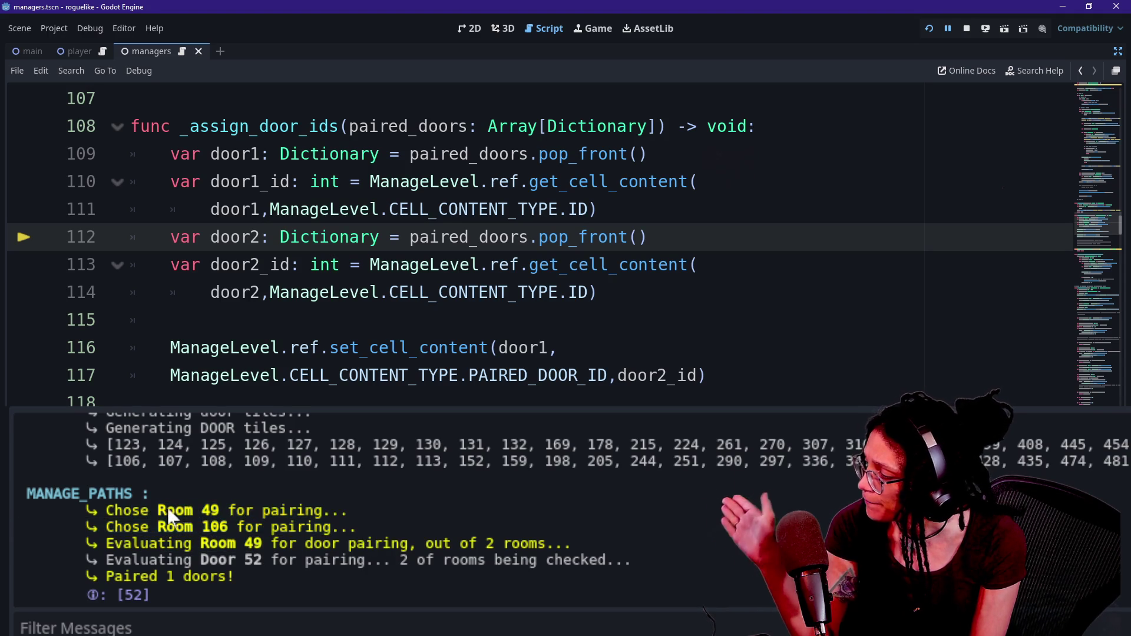
click(172, 566)
Step: Review the Evaluating Room 49 and Door 52 lines and the 'for door pairing' text
drag(204, 543, 257, 563)
click(257, 563)
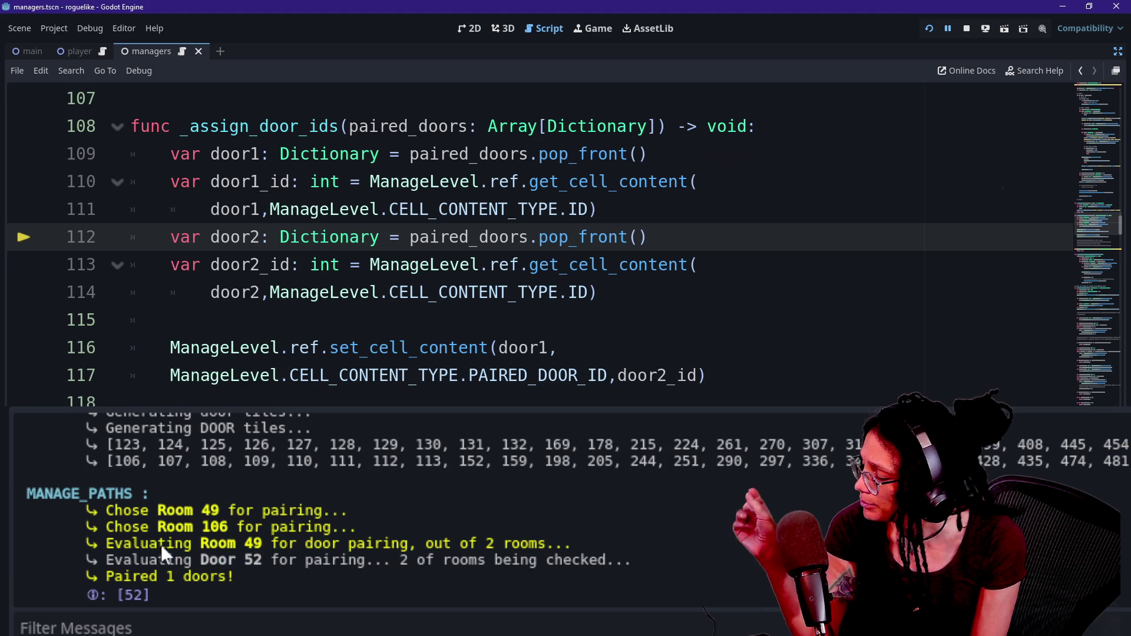
drag(170, 544, 584, 549)
click(218, 551)
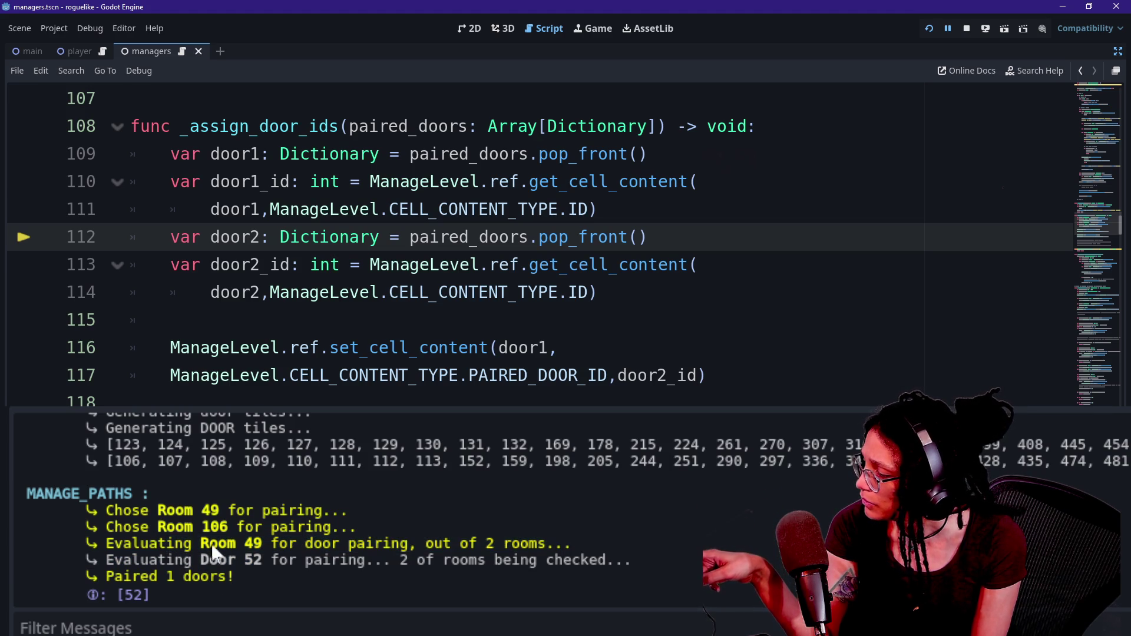
drag(106, 559, 375, 563)
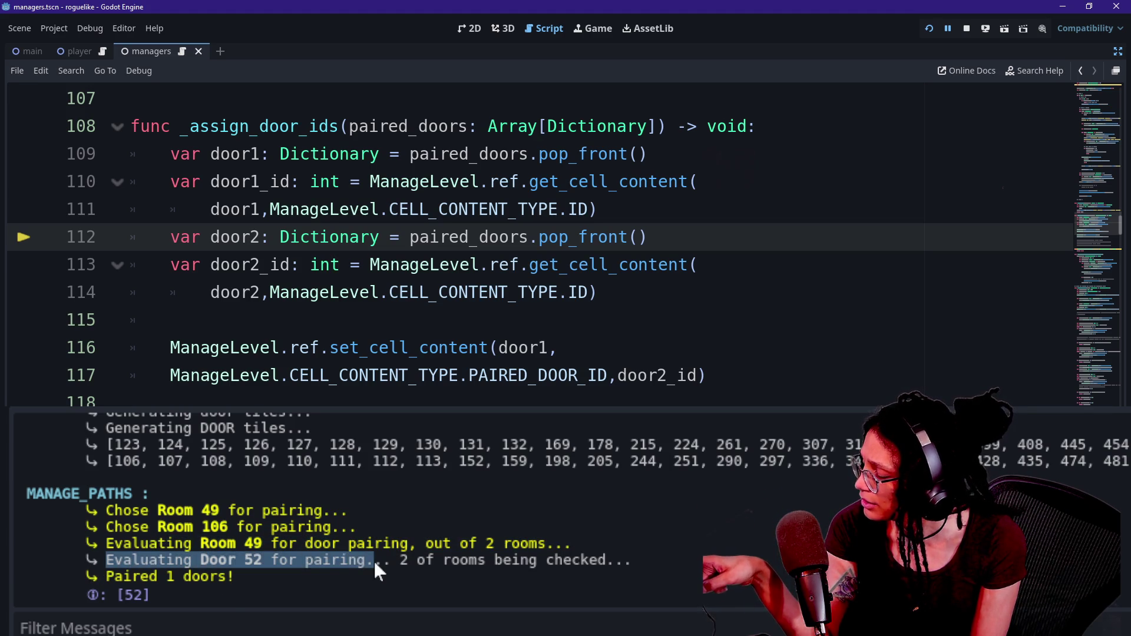
click(373, 561)
drag(271, 545, 399, 544)
click(405, 554)
double_click(406, 553)
click(408, 565)
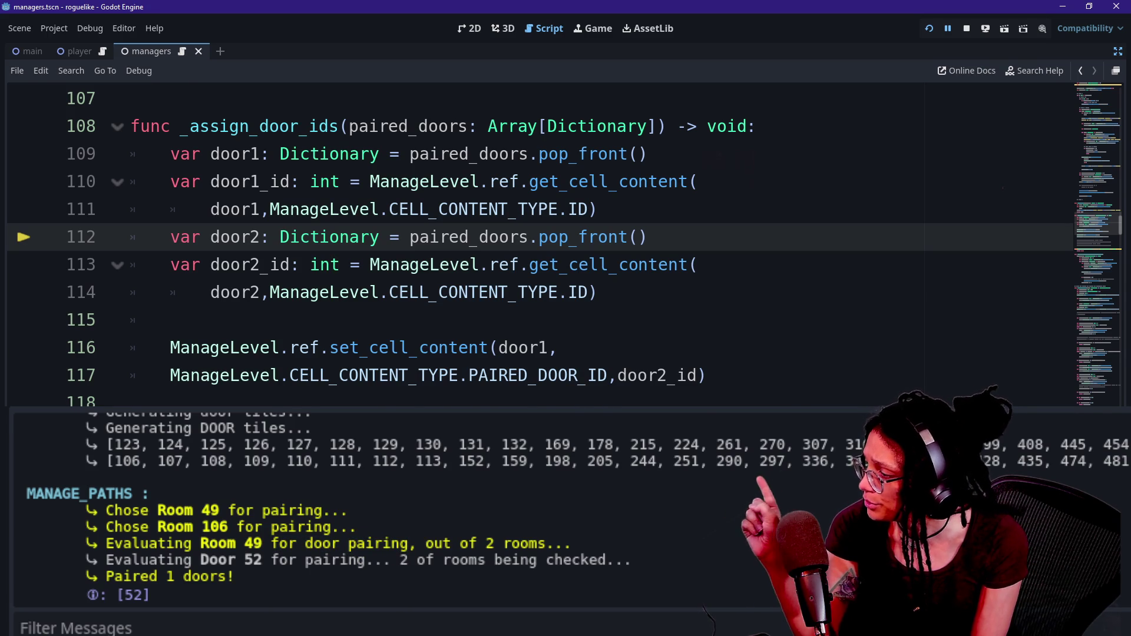
Step: Search the script for 'Paired' and scroll back up to the door pairing loop
scroll(530, 235, down, 1)
scroll(530, 235, up, 12)
scroll(531, 235, down, 5)
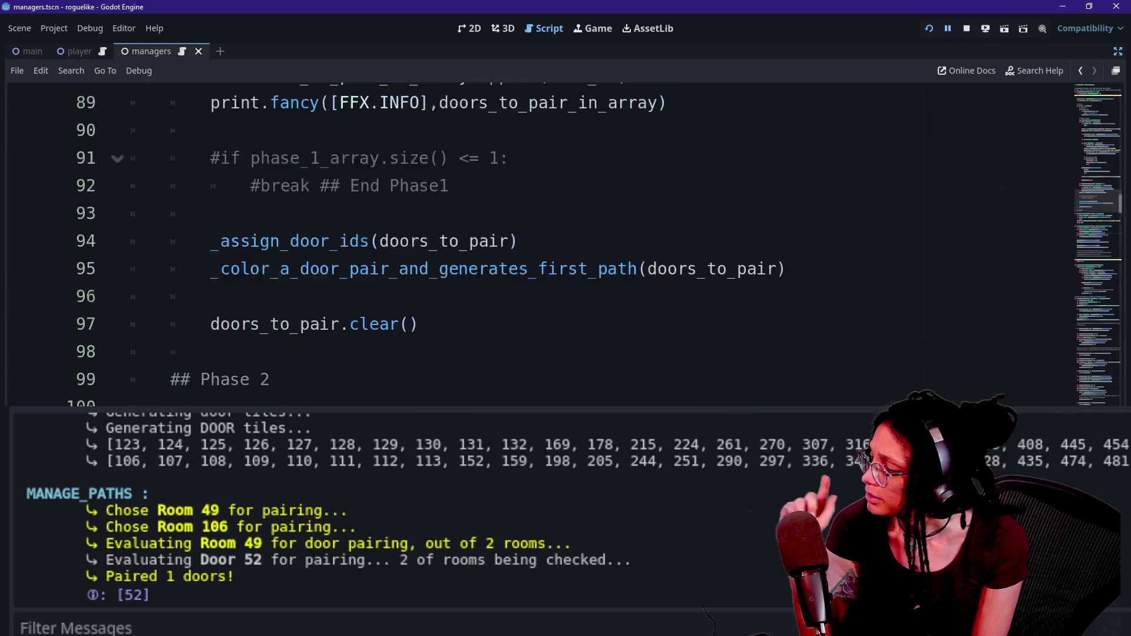
scroll(530, 236, down, 9)
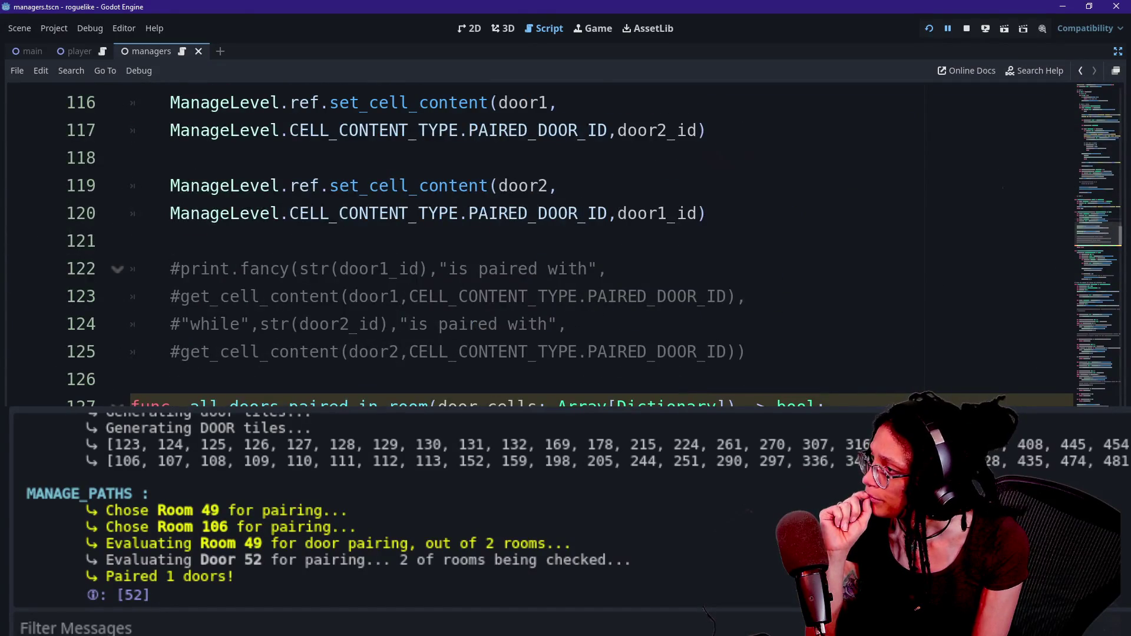
scroll(530, 235, up, 7)
click(282, 325)
scroll(530, 236, up, 2)
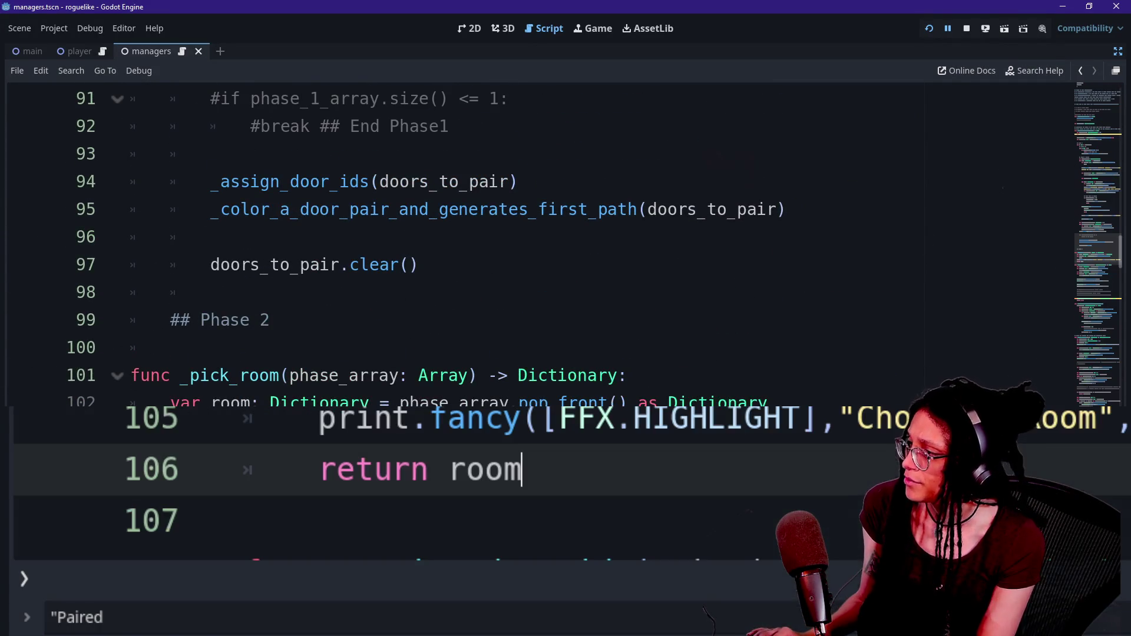
key(Return)
click(252, 237)
scroll(530, 235, up, 3)
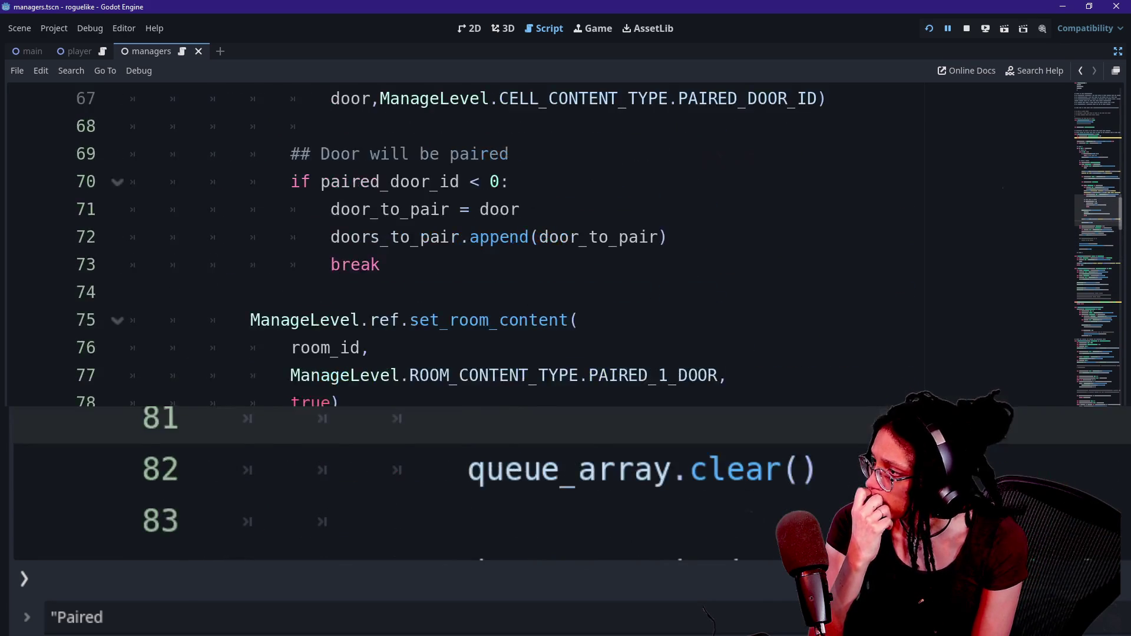
scroll(530, 235, up, 1)
scroll(530, 236, up, 1)
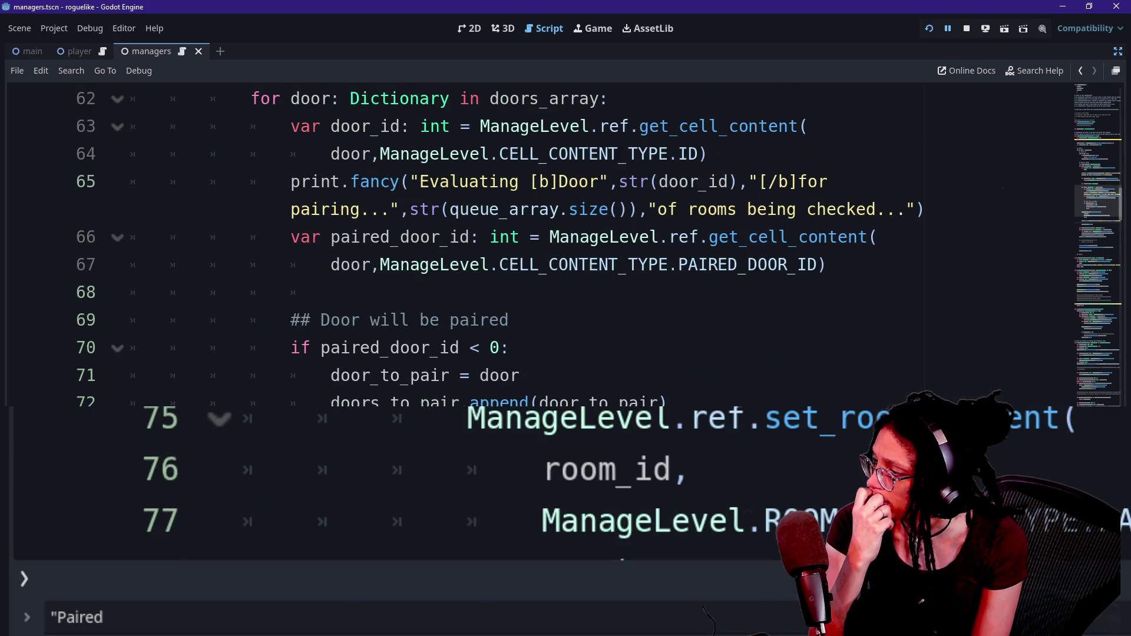
Step: Add a continue line after the pairing if block on line 72 and rerun the project
click(483, 402)
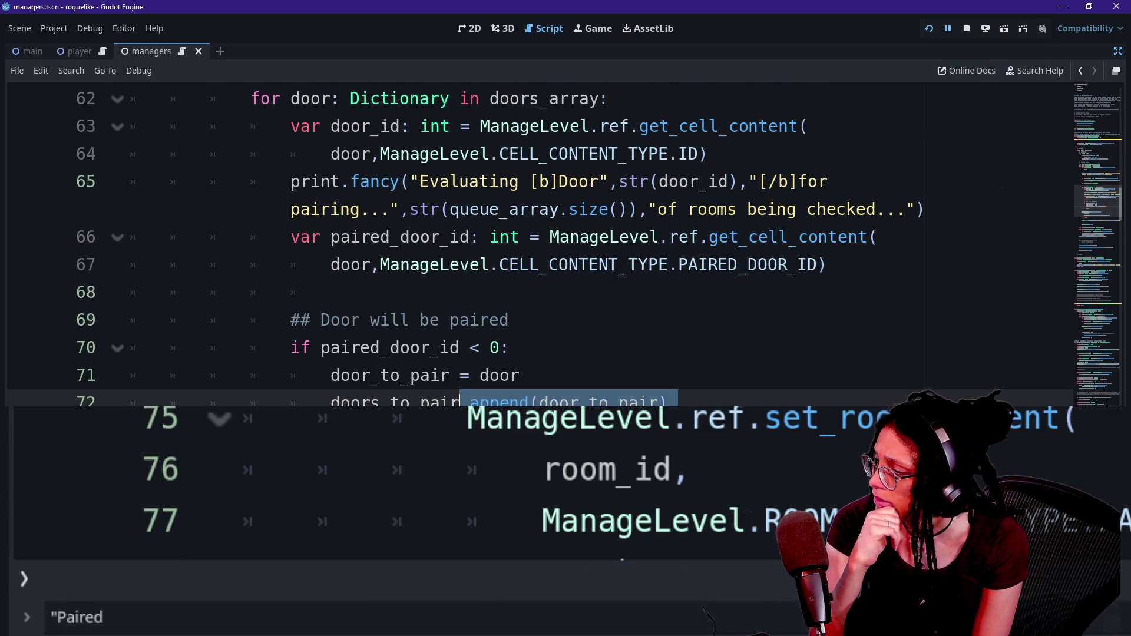
click(389, 347)
drag(389, 348, 481, 348)
triple_click(483, 402)
click(133, 484)
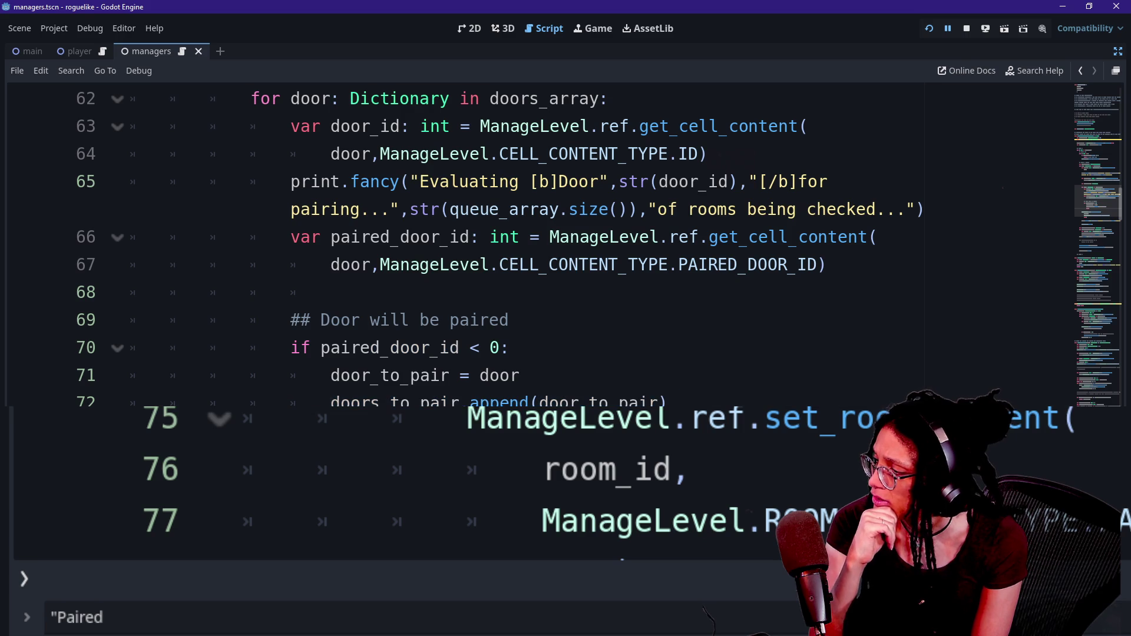
key(Return)
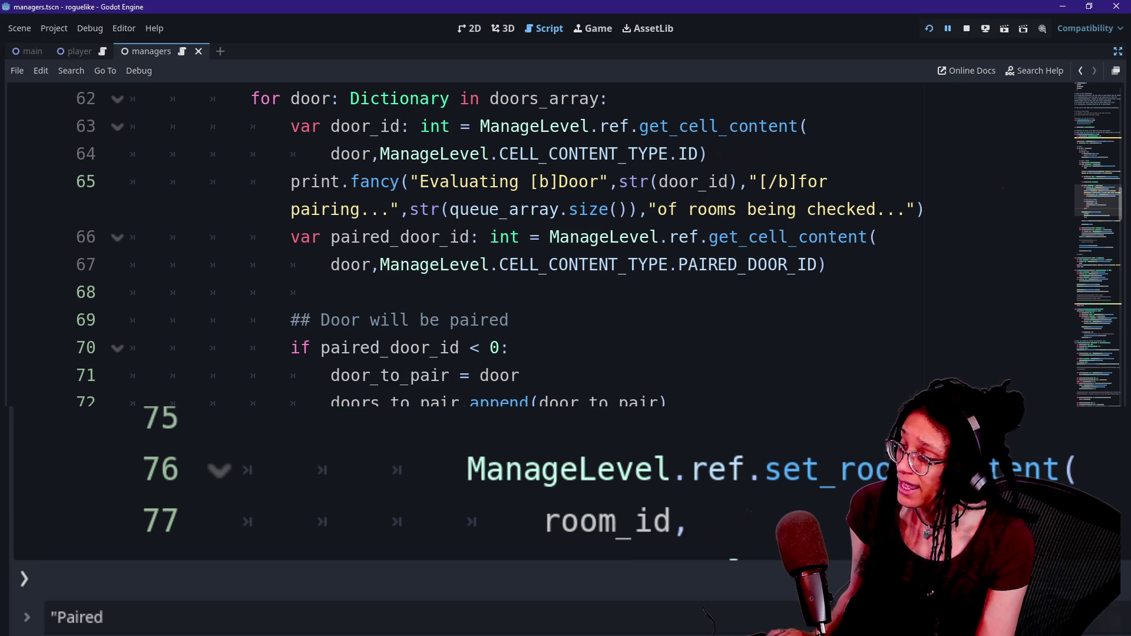
text(continue)
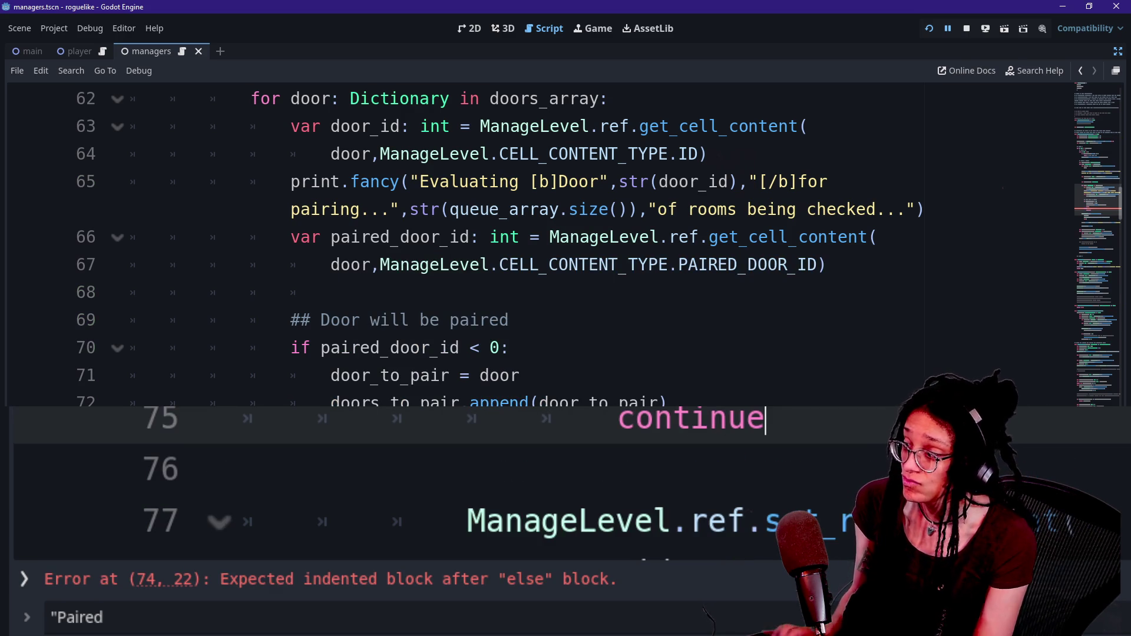
click(937, 29)
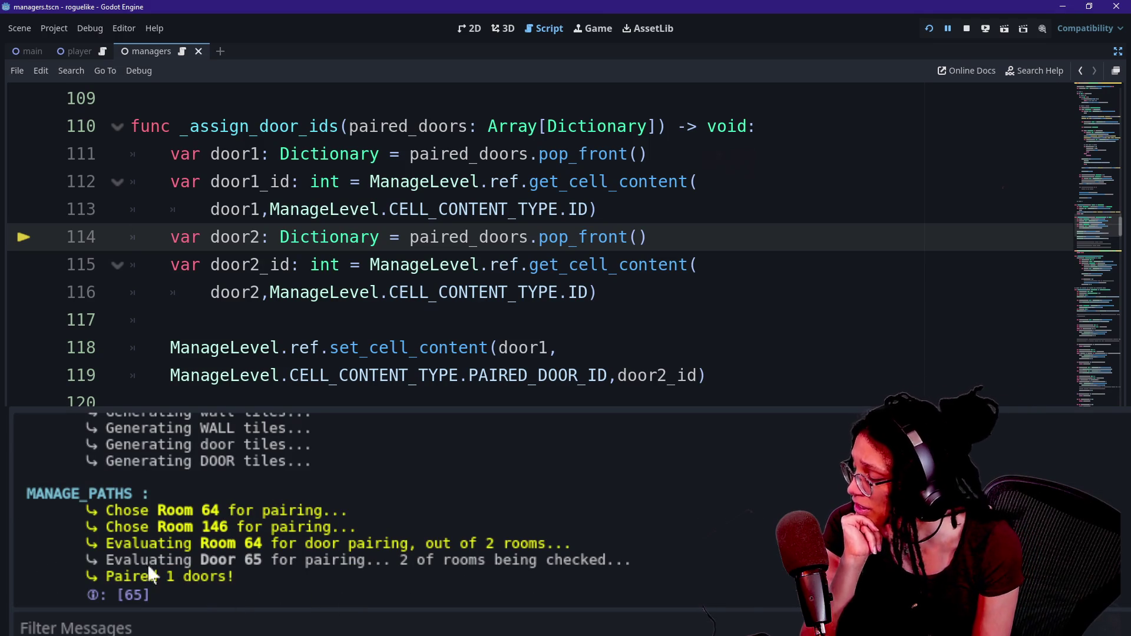
Step: Review the door loop's else branch, set_room_content call and paired-doors print line
drag(109, 526, 338, 543)
click(343, 347)
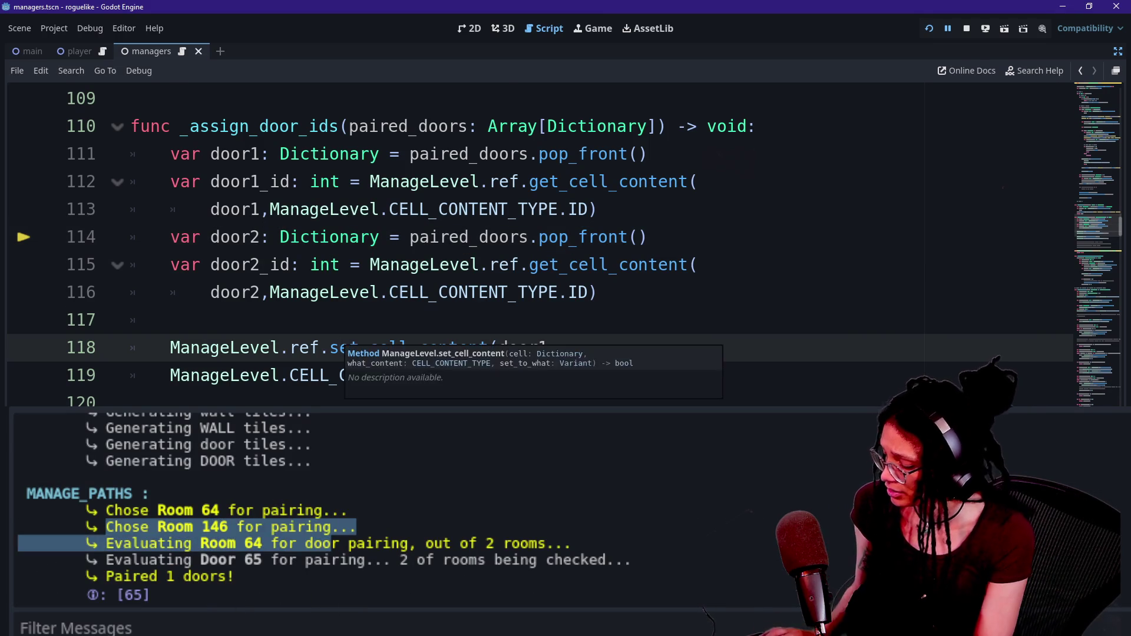
scroll(340, 347, down, 1)
key(alt+Left)
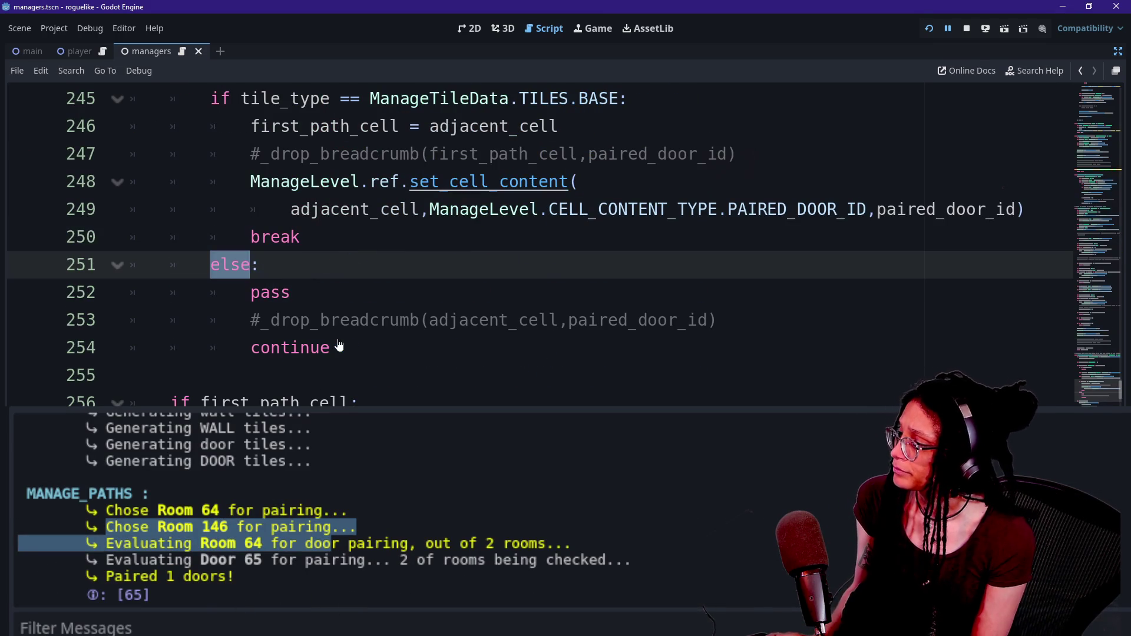
key(alt+Left)
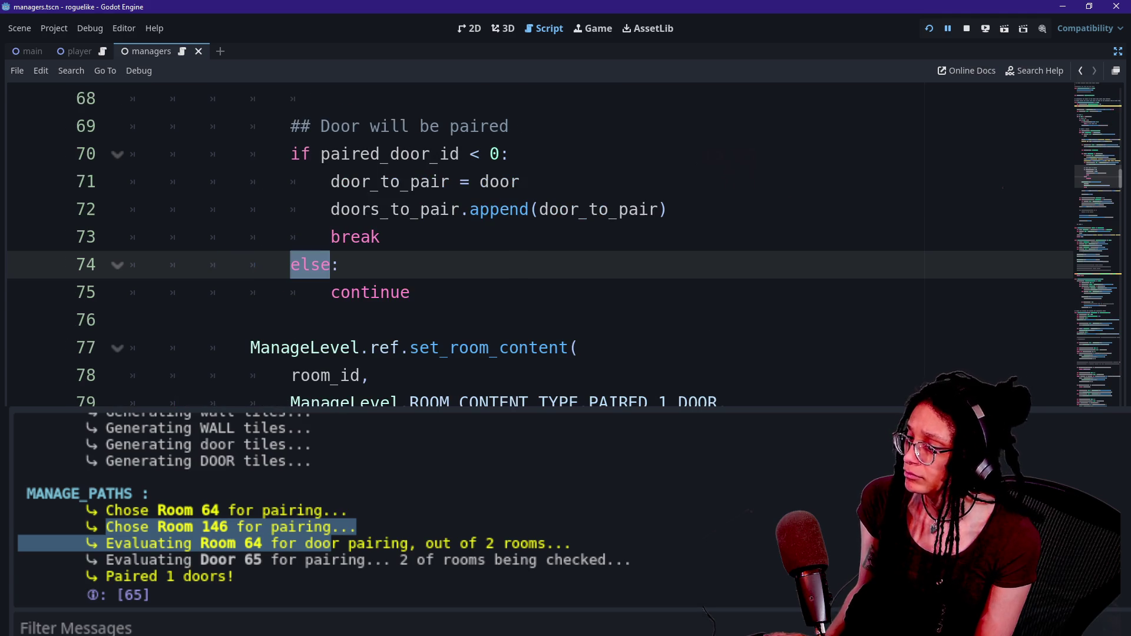
click(130, 320)
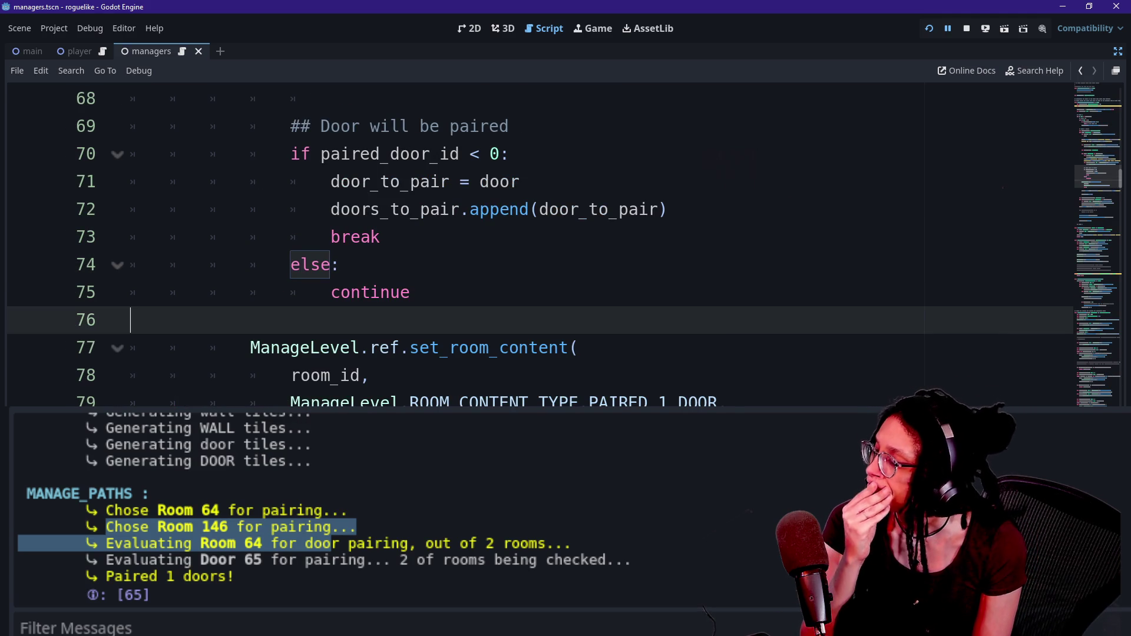
scroll(530, 266, down, 1)
drag(130, 292, 338, 348)
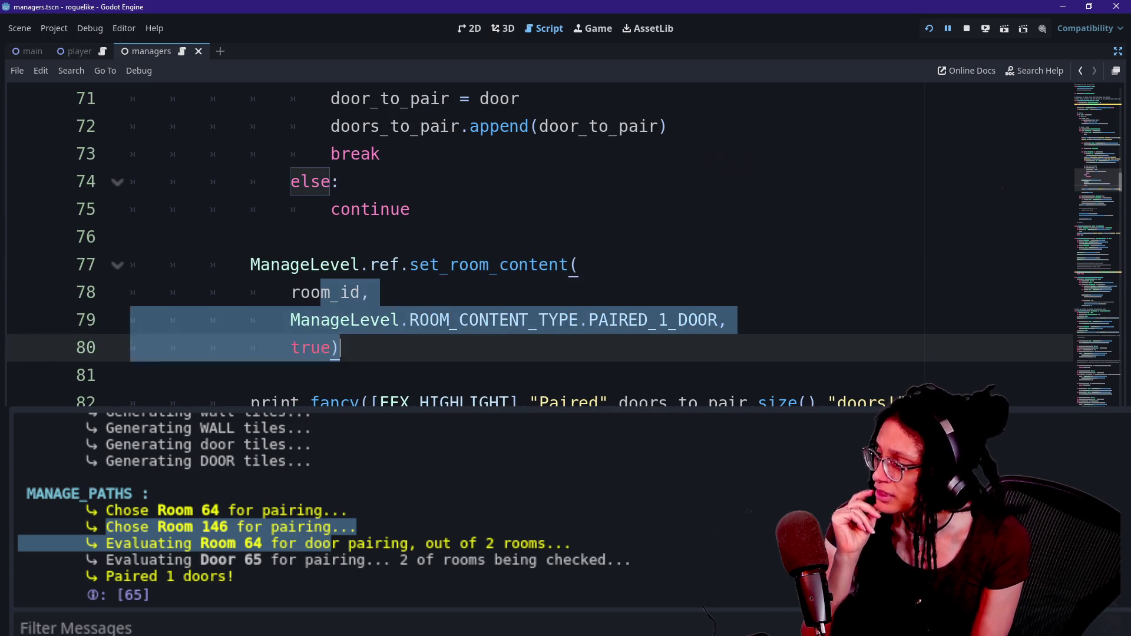
click(459, 320)
mouse_move(352, 264)
mouse_down()
mouse_move(459, 320)
mouse_move(341, 348)
mouse_up()
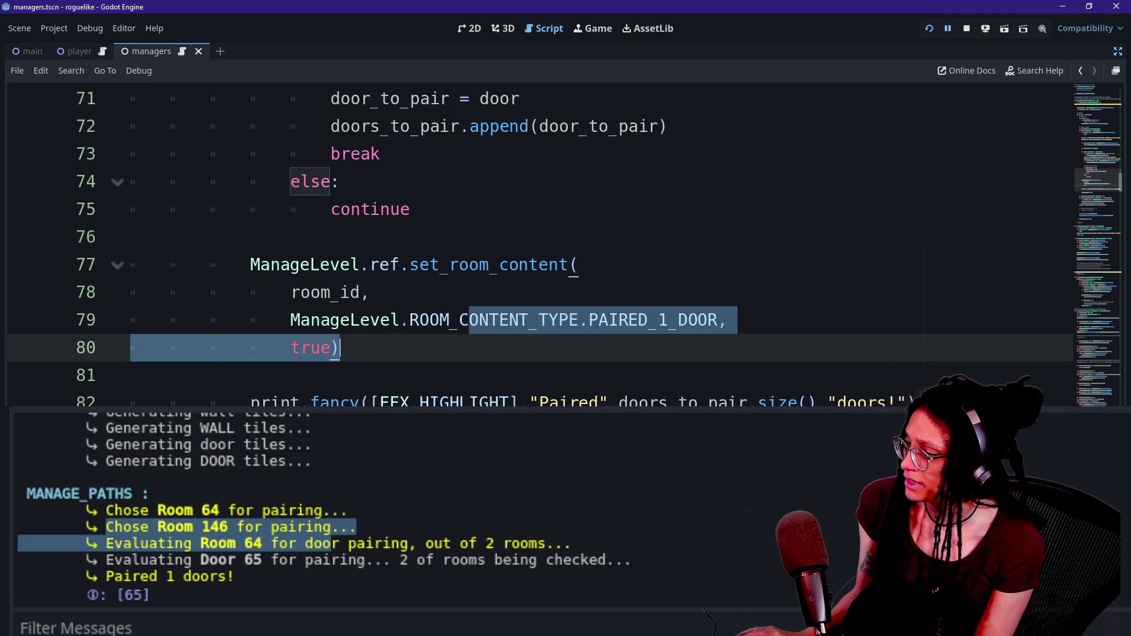
click(250, 376)
drag(251, 402, 913, 403)
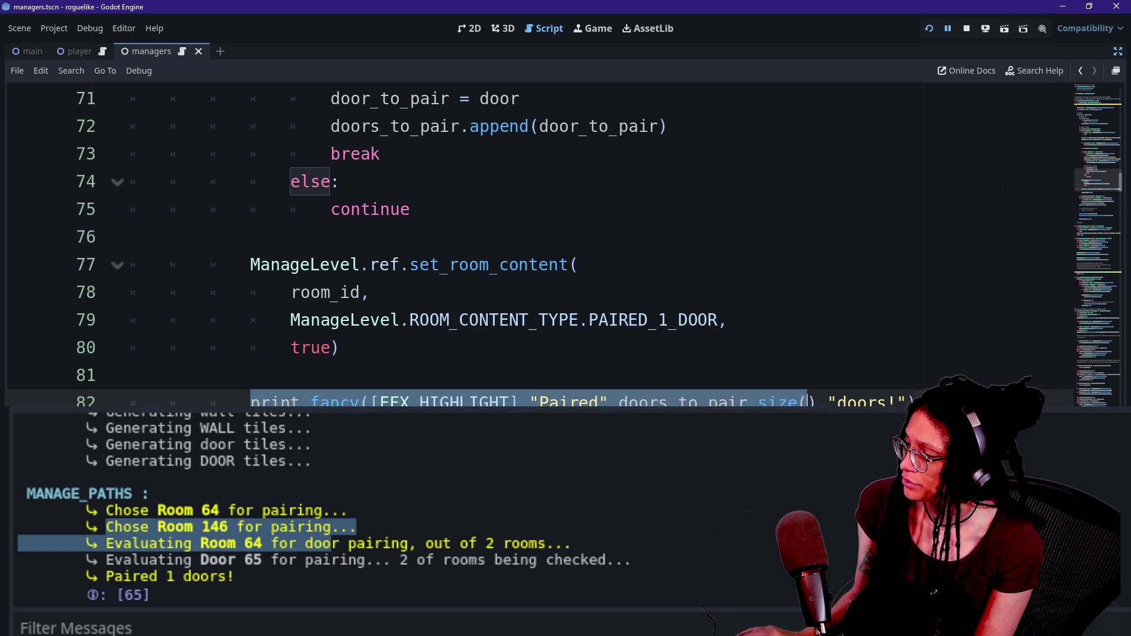
Step: Set a breakpoint on line 62, the for loop over doors_array
scroll(565, 243, up, 3)
scroll(564, 244, down, 1)
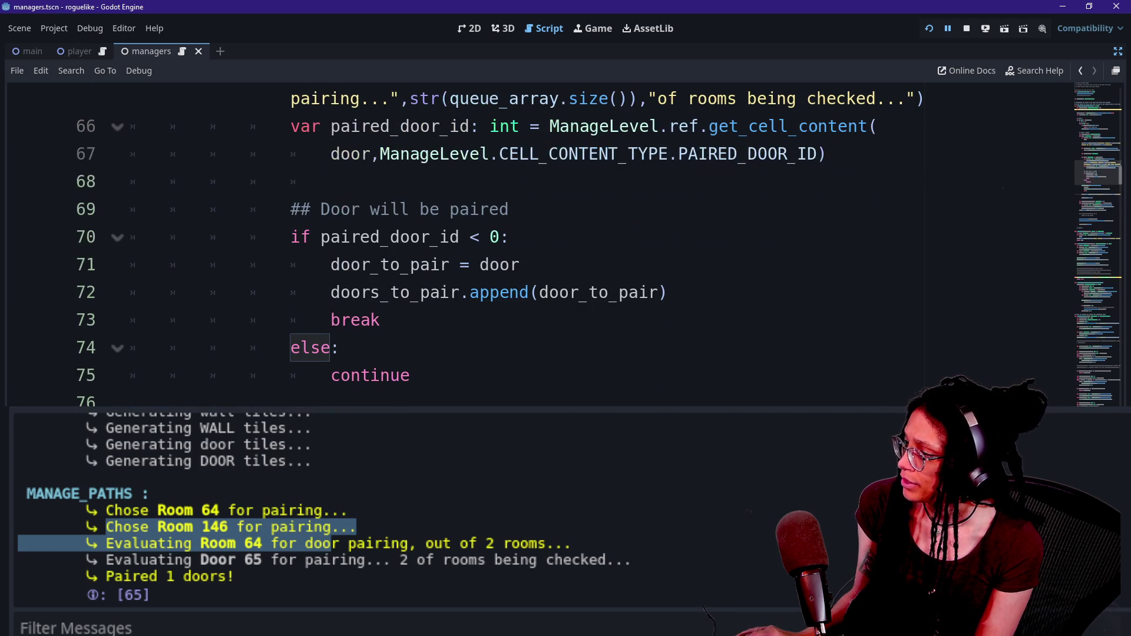
scroll(564, 243, up, 2)
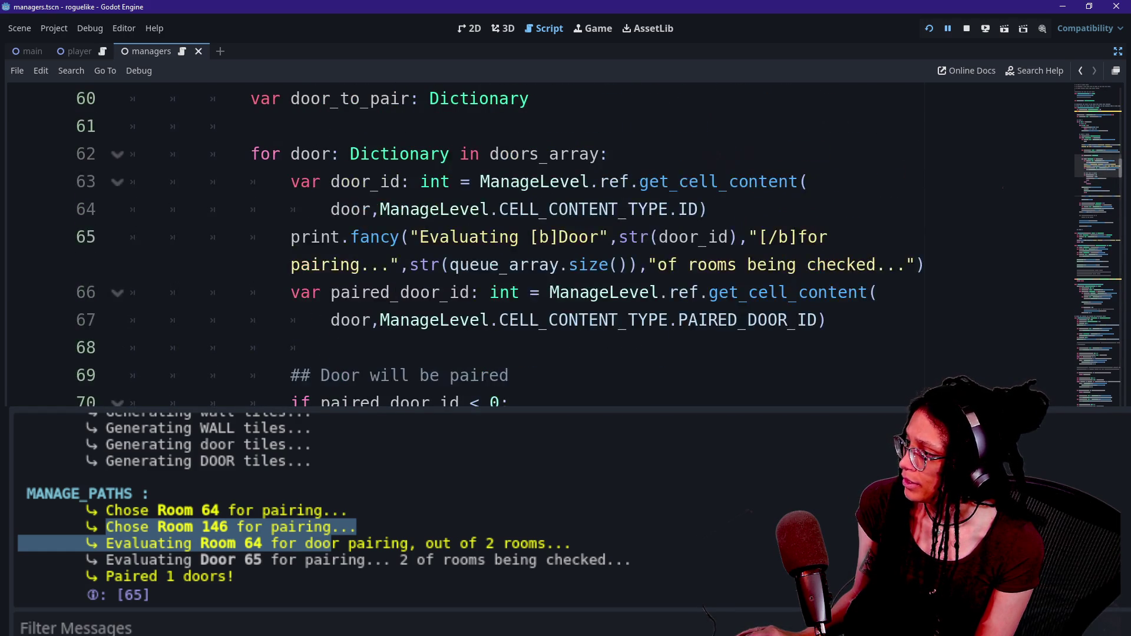
scroll(565, 244, down, 1)
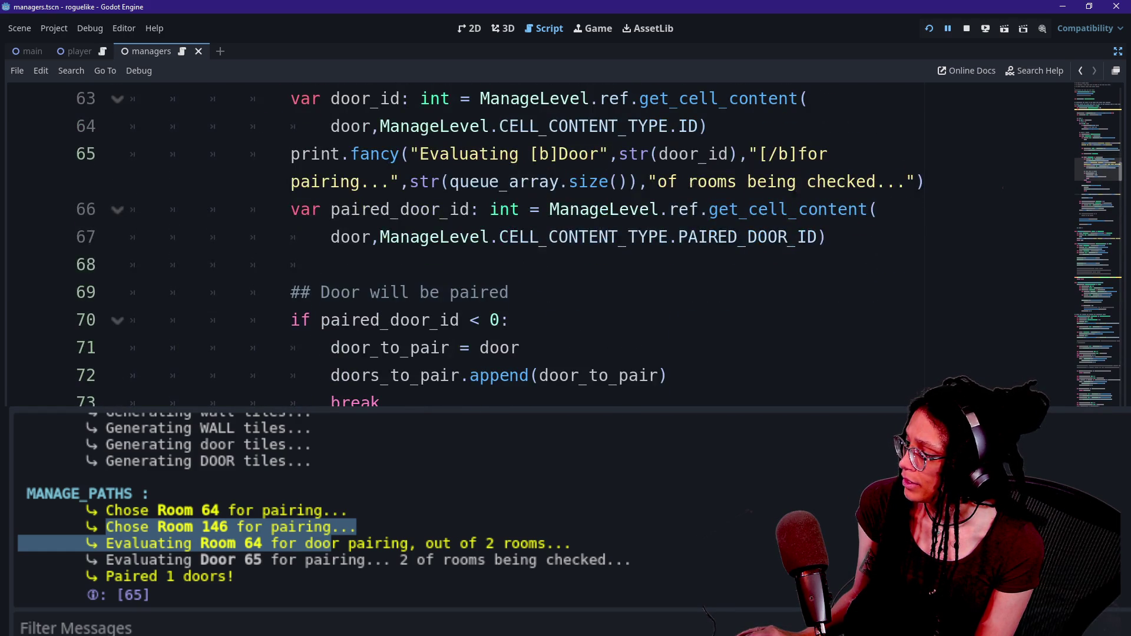
scroll(564, 244, down, 2)
scroll(565, 244, up, 1)
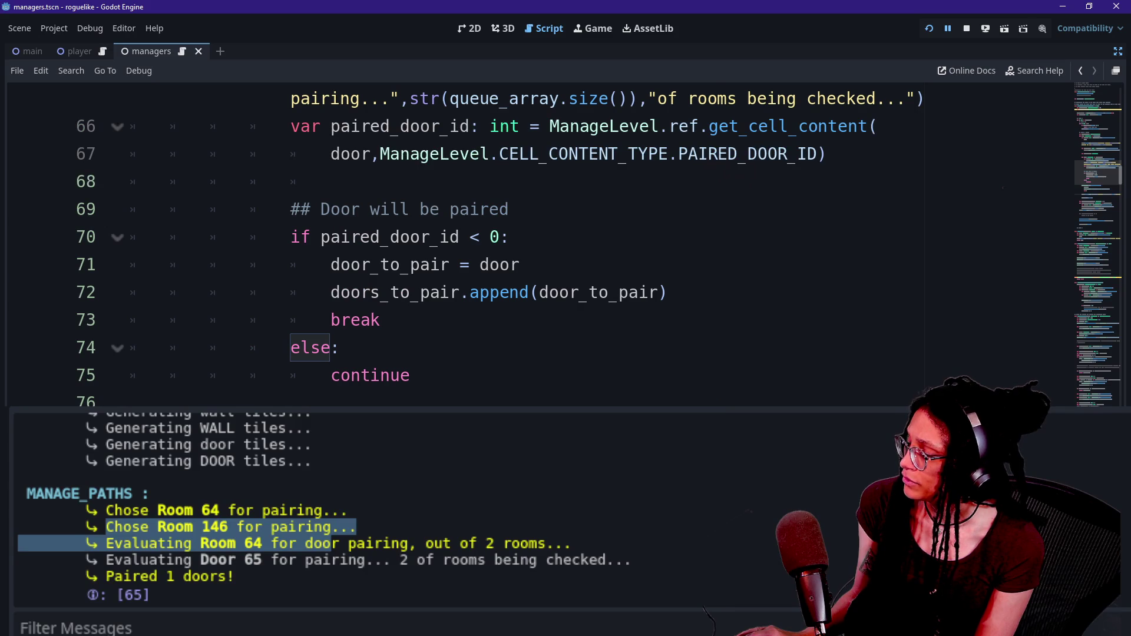
scroll(564, 244, up, 3)
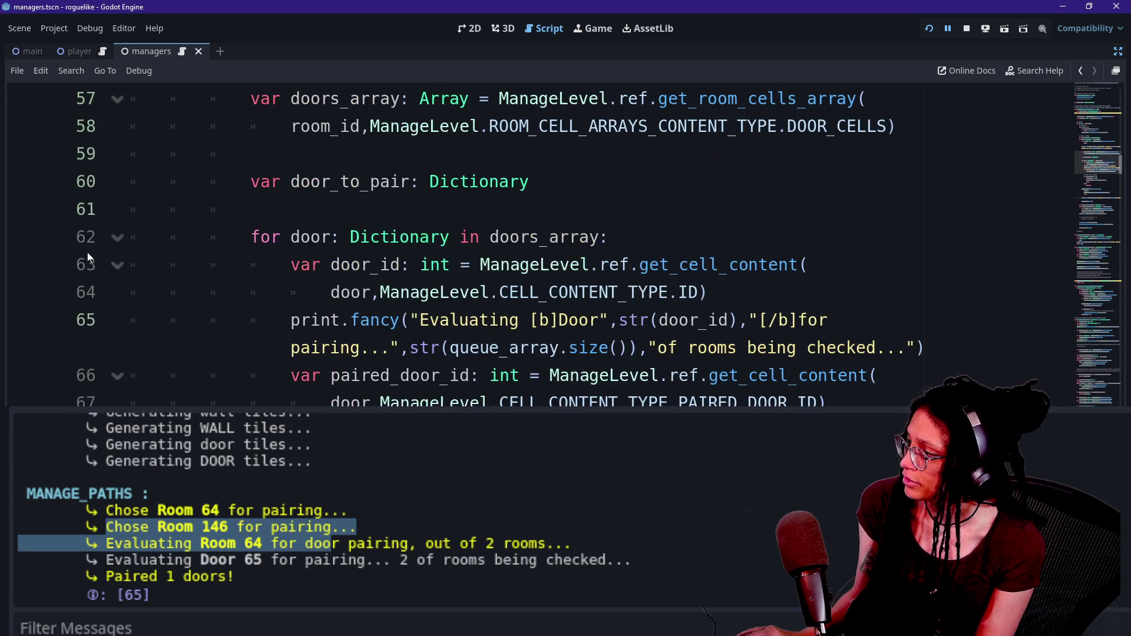
click(24, 237)
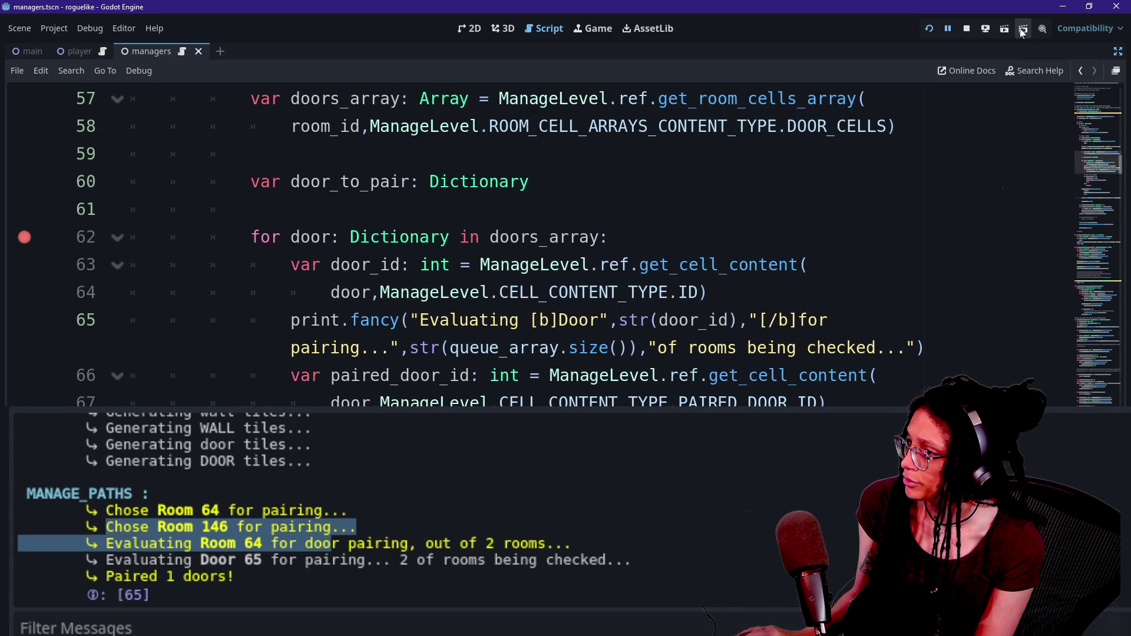
Step: Rerun the game until the line 62 breakpoint hits, show the output, and step to line 63
click(929, 29)
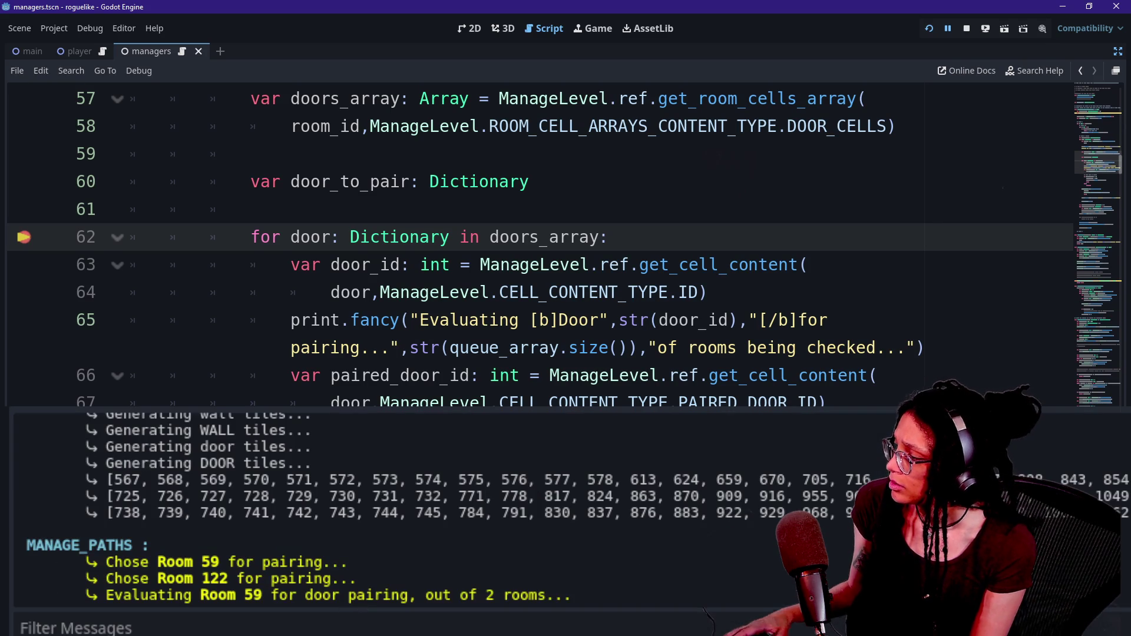
key(alt+o)
click(412, 375)
key(F10)
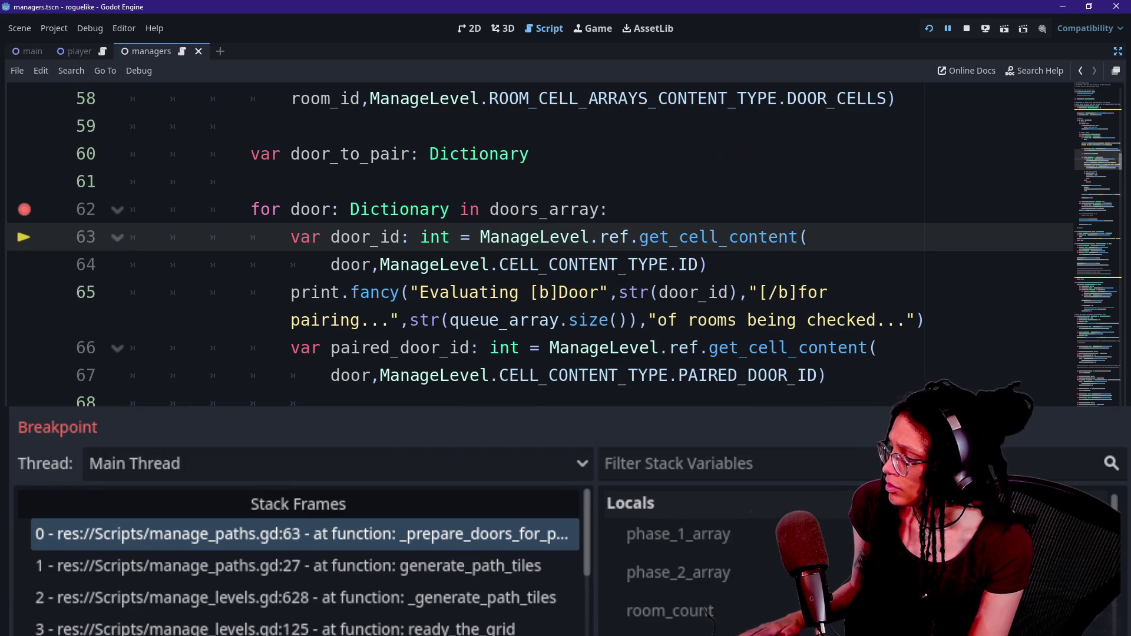
Step: Step through the loop body so Door 61 is logged, stopping at line 70, then show stack variables
key(alt+o)
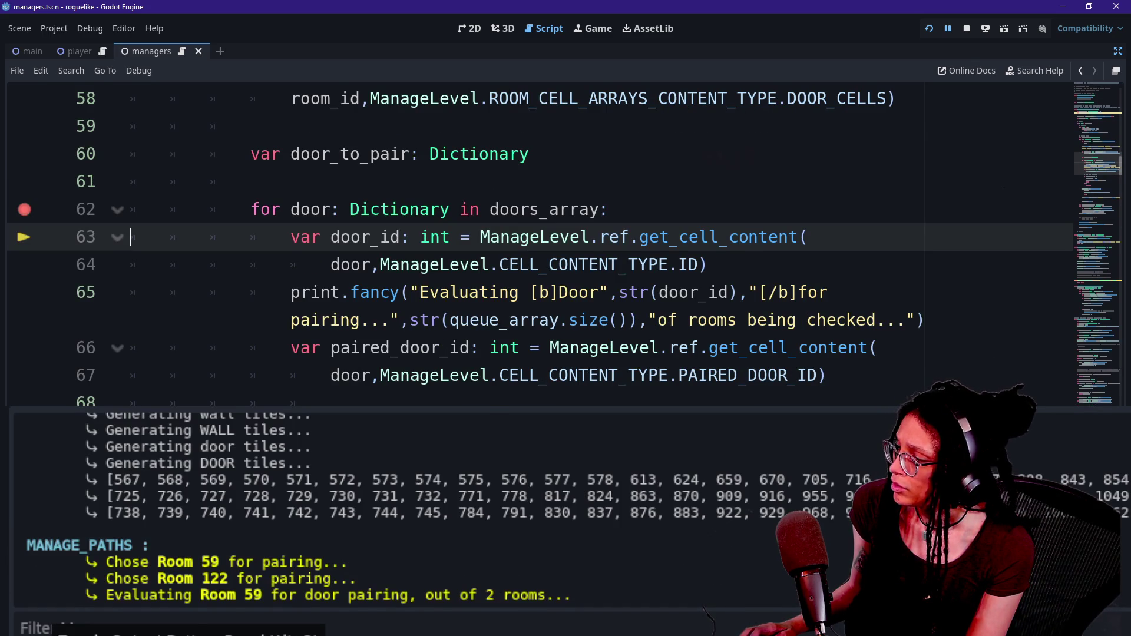
key(F10)
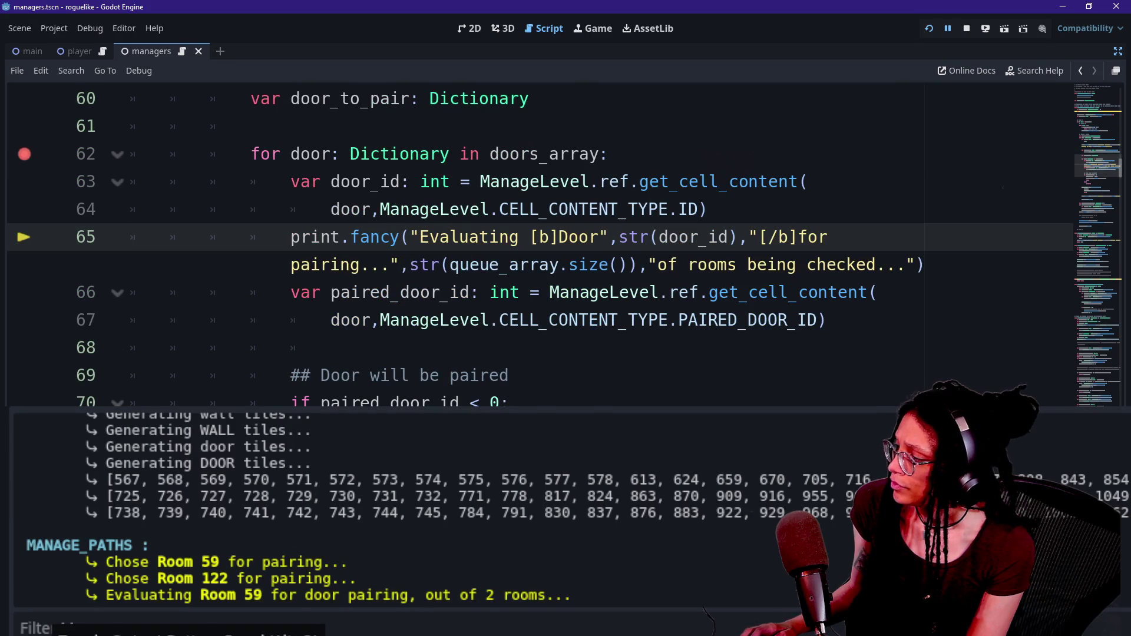
key(F10)
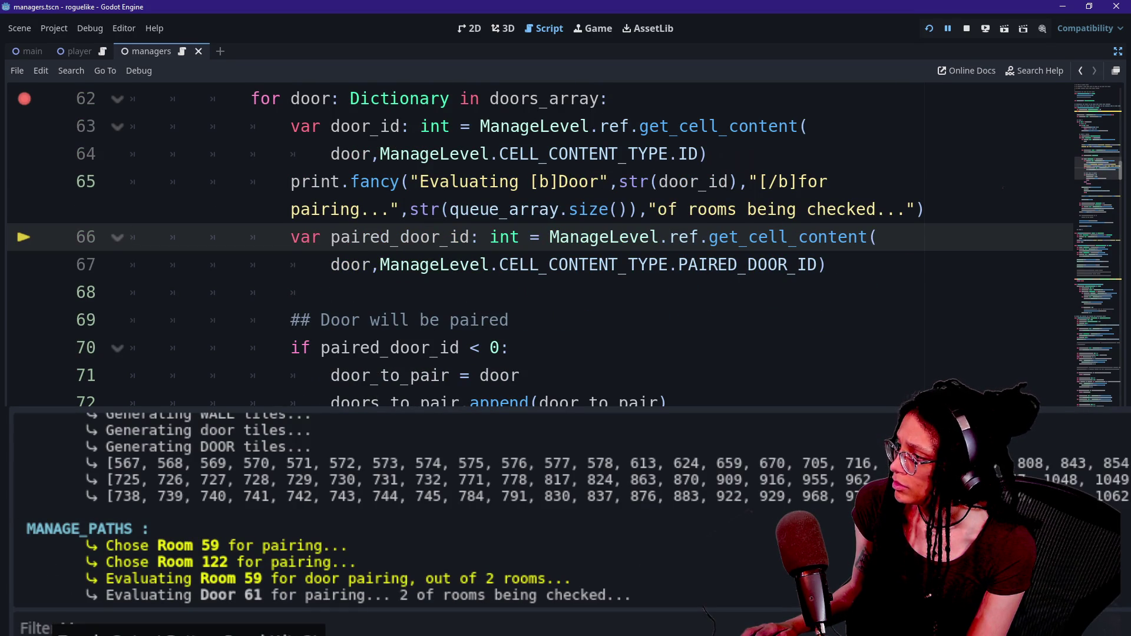
key(F10)
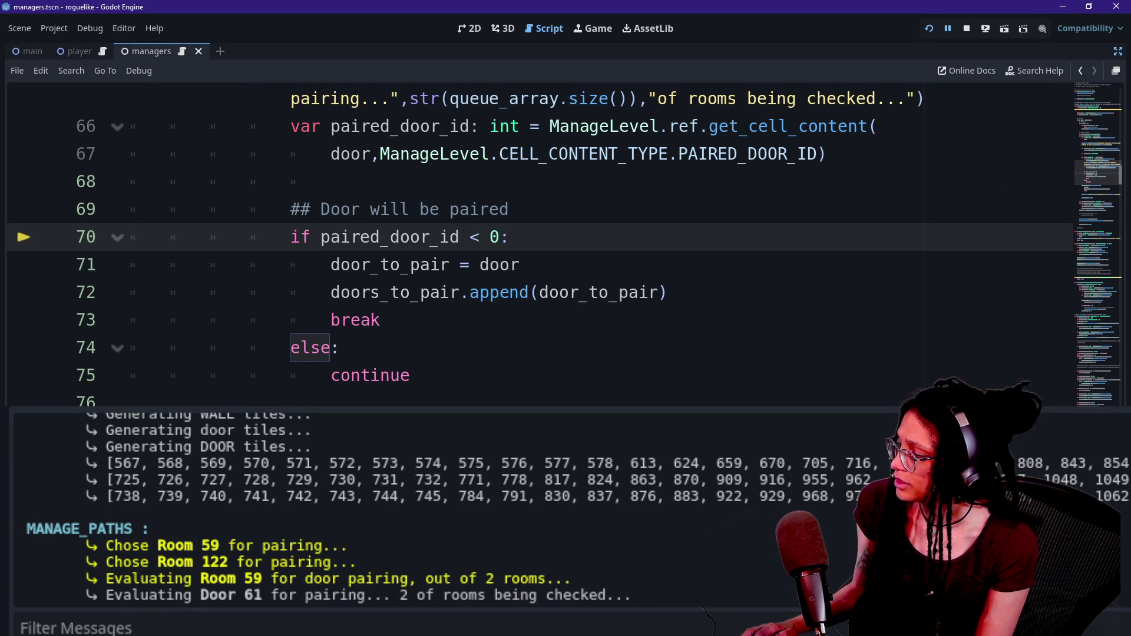
key(alt+d)
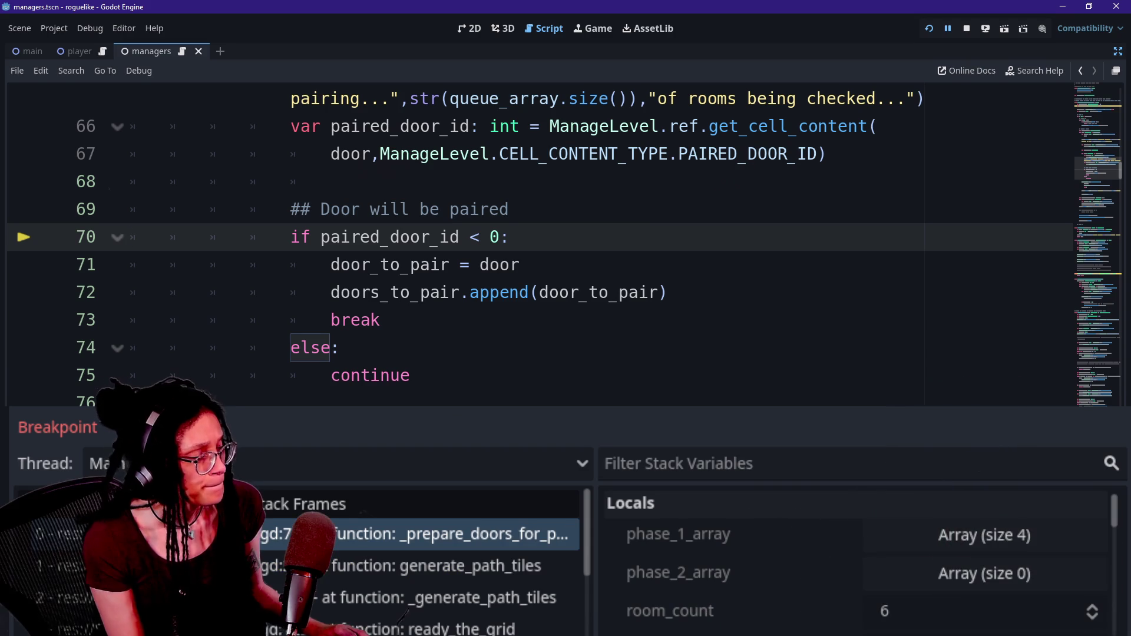
scroll(797, 599, down, 5)
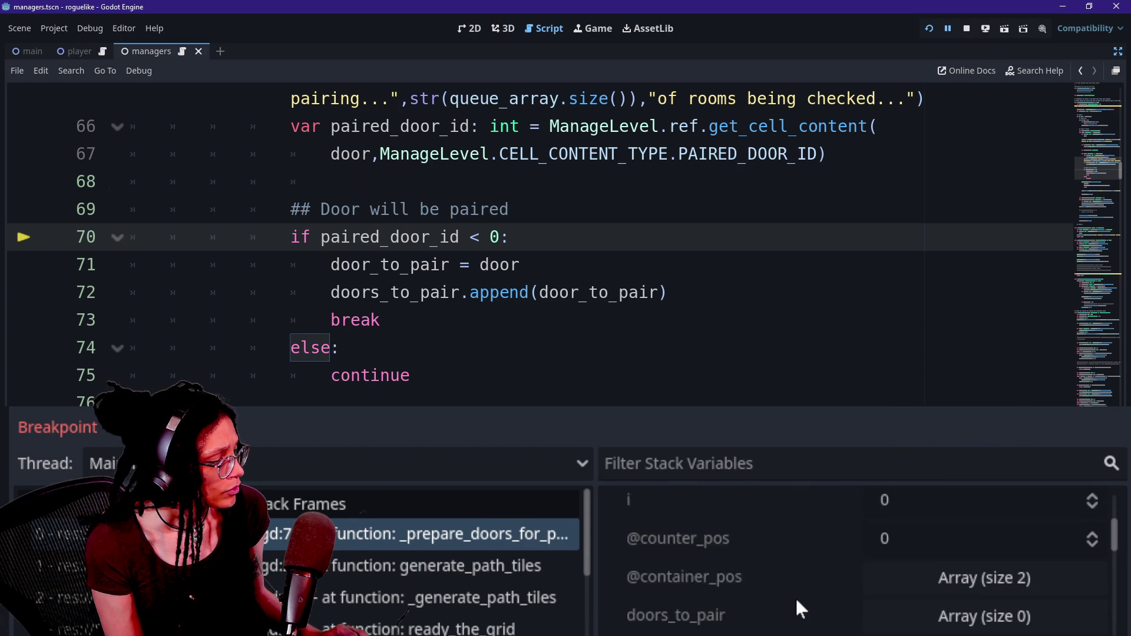
scroll(797, 601, down, 7)
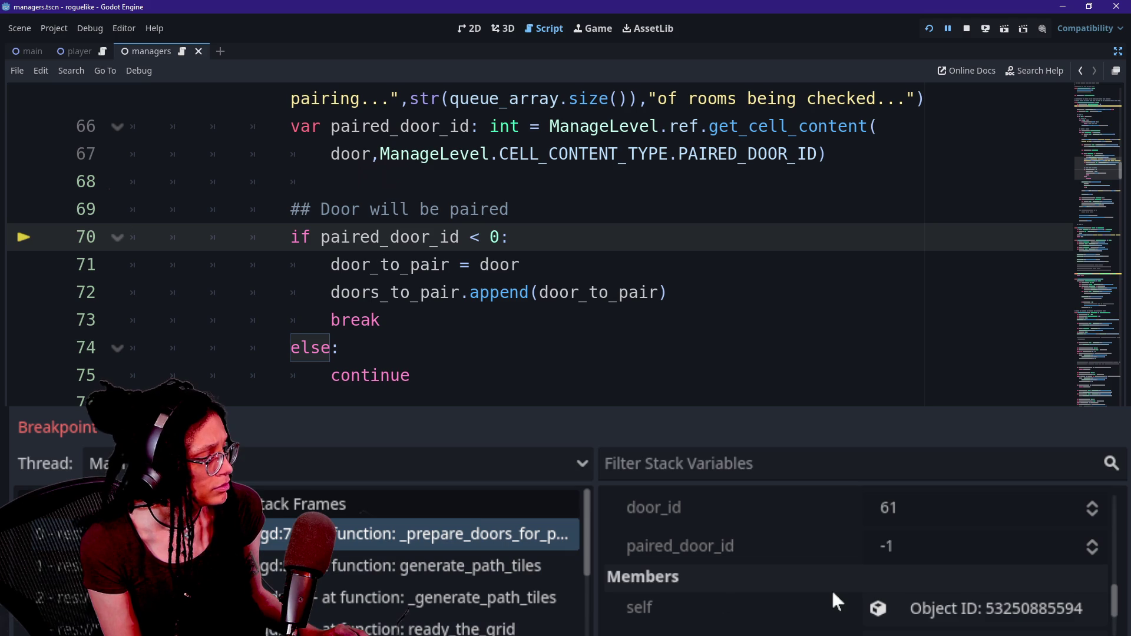
scroll(832, 589, up, 3)
scroll(832, 589, down, 5)
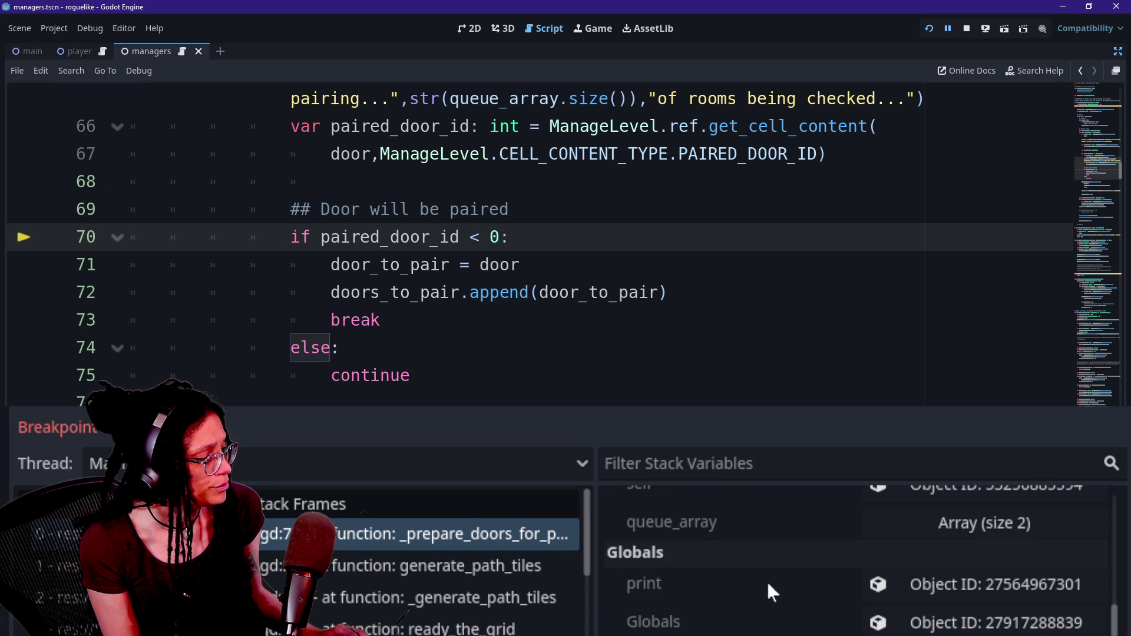
scroll(767, 586, up, 5)
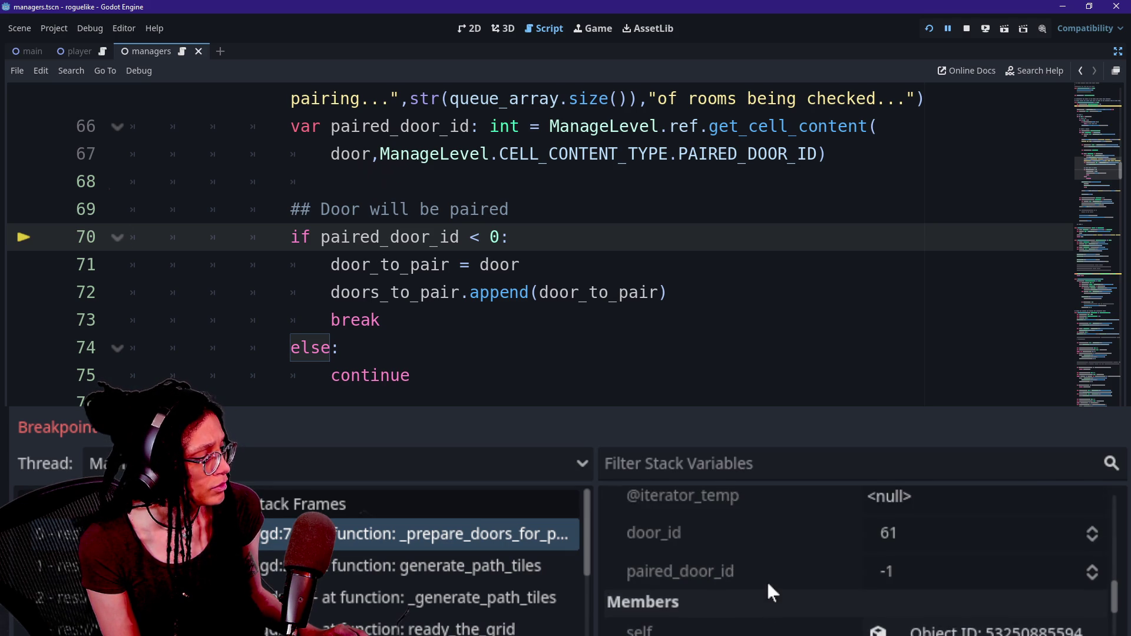
scroll(766, 580, up, 2)
scroll(766, 580, down, 1)
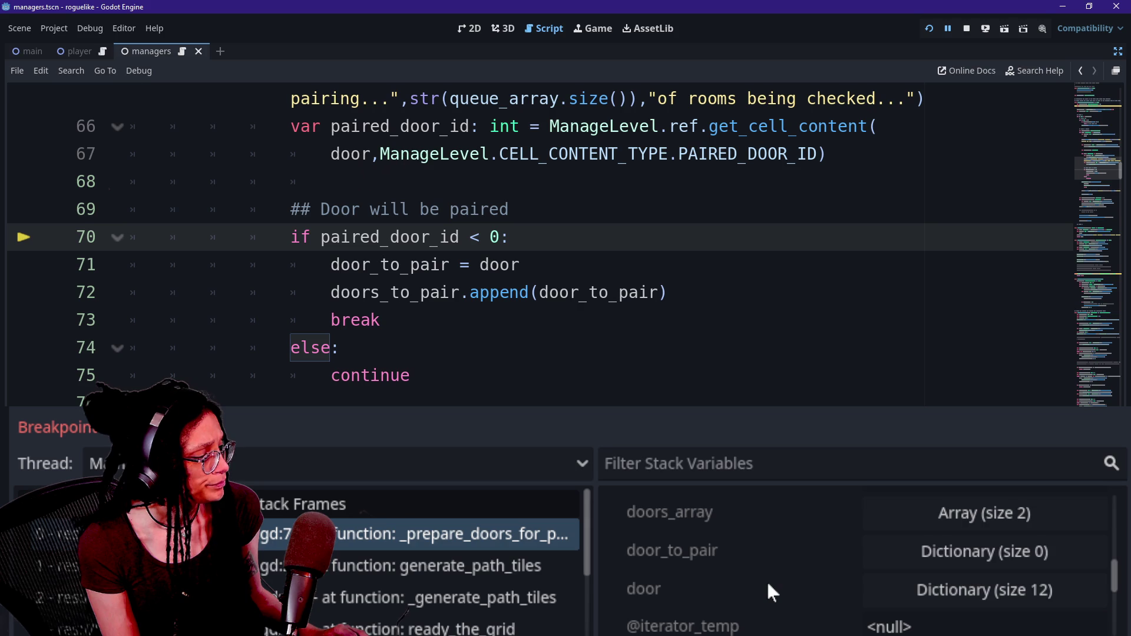
scroll(728, 587, up, 3)
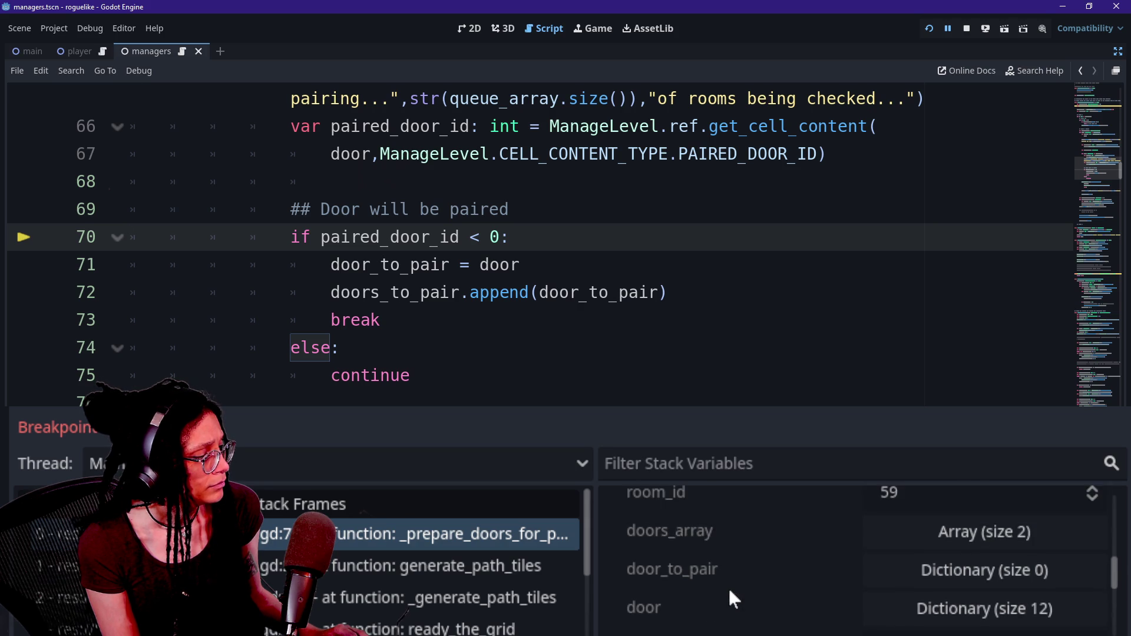
scroll(728, 587, up, 4)
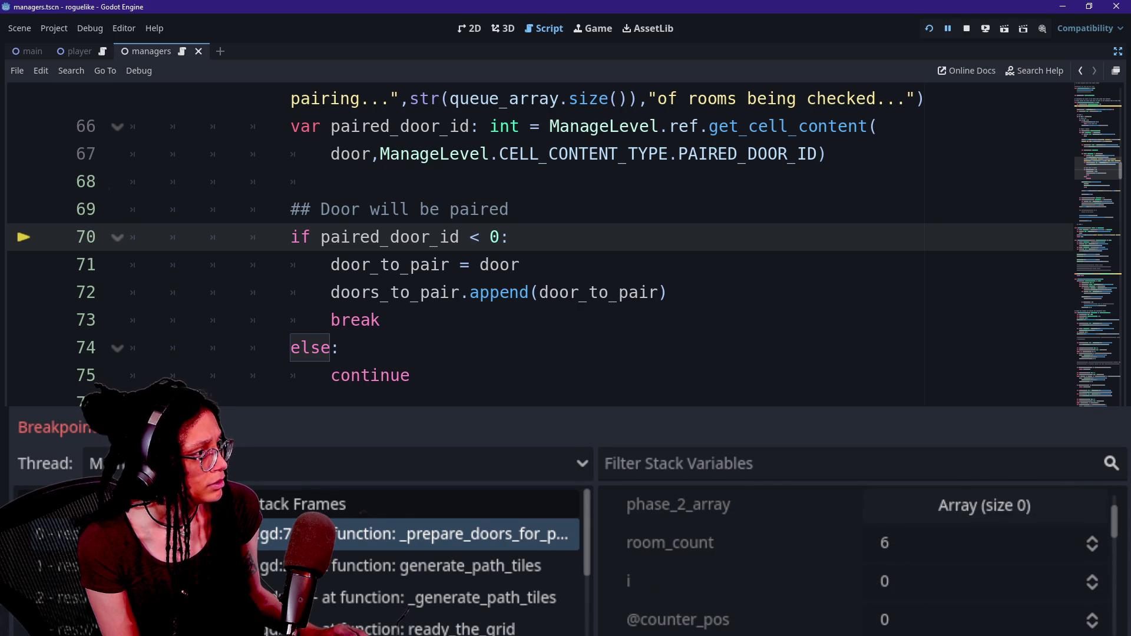
scroll(530, 237, up, 5)
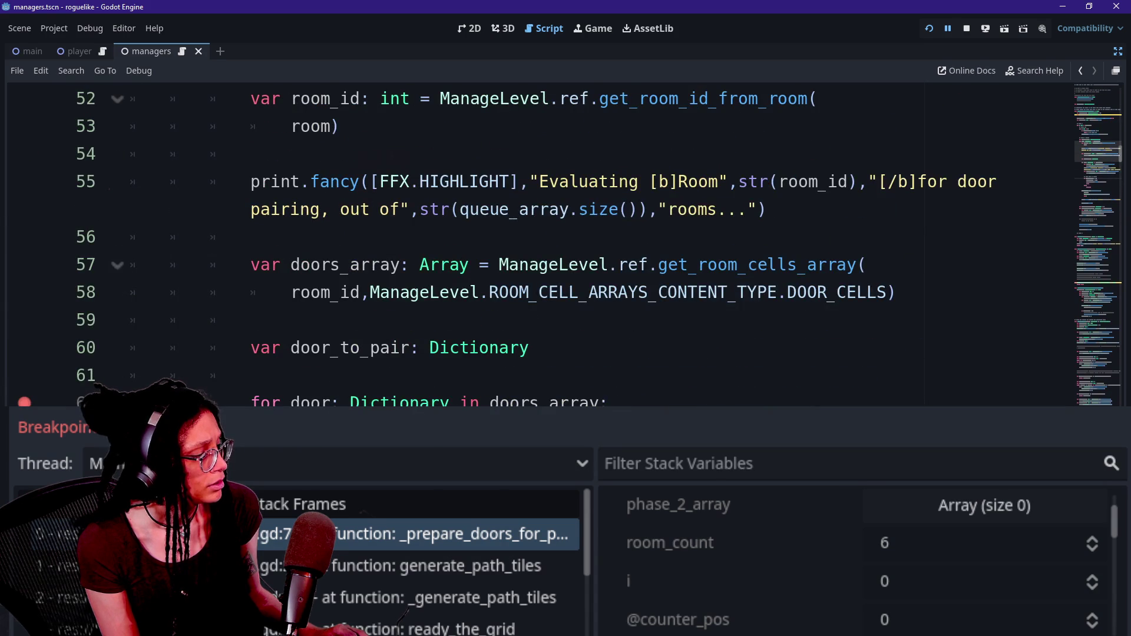
scroll(530, 237, up, 4)
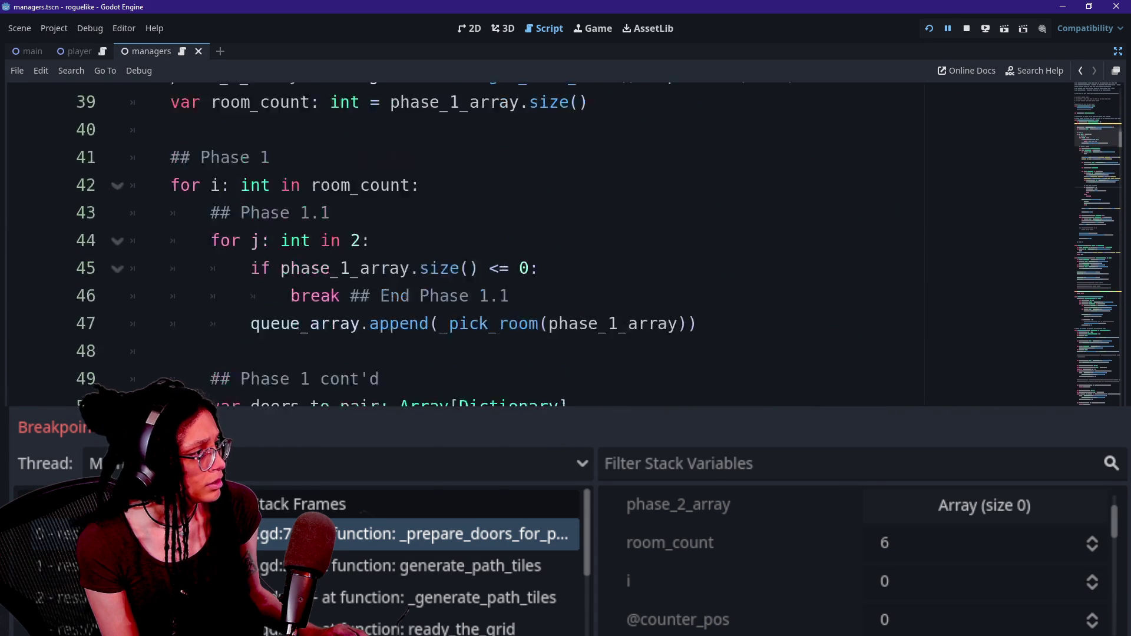
scroll(530, 237, up, 3)
click(171, 237)
key(shift+End)
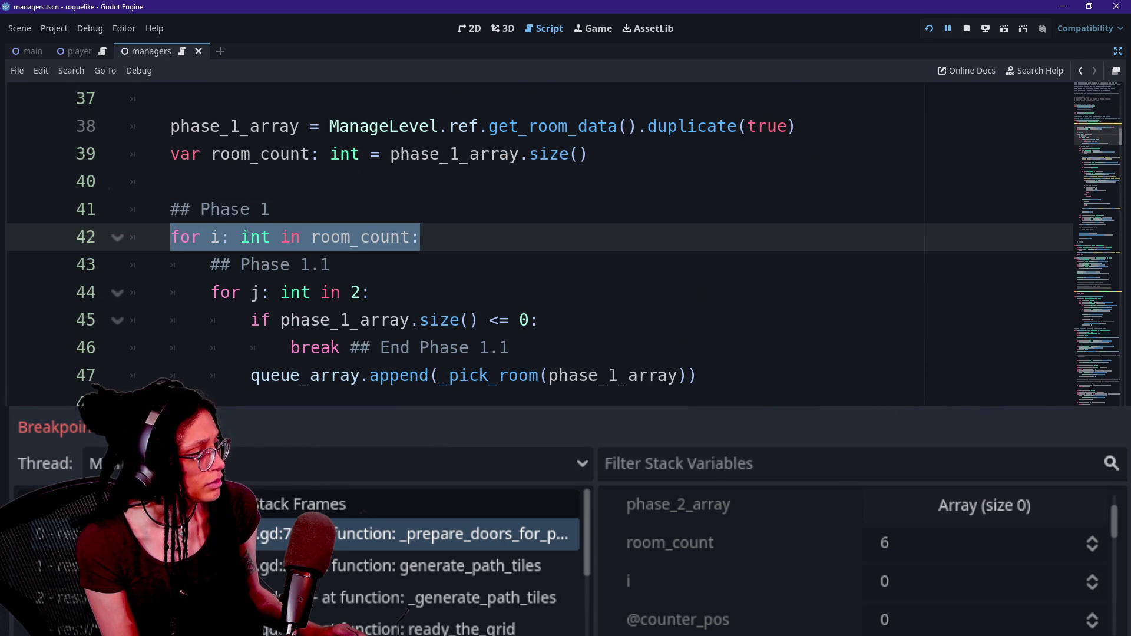
scroll(530, 236, down, 2)
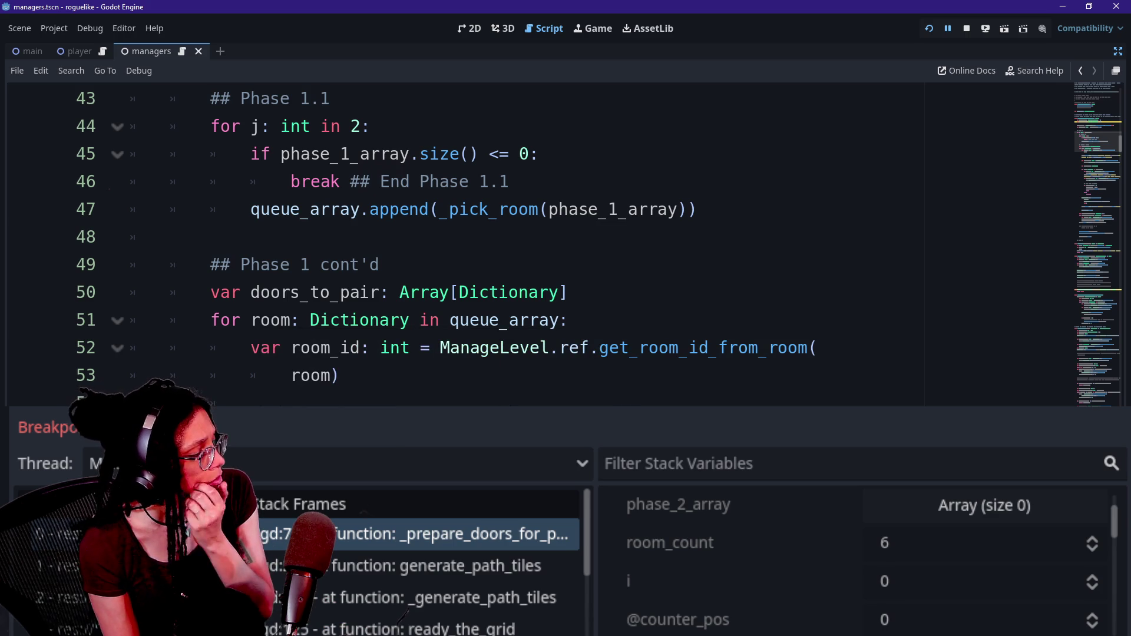
scroll(691, 568, down, 2)
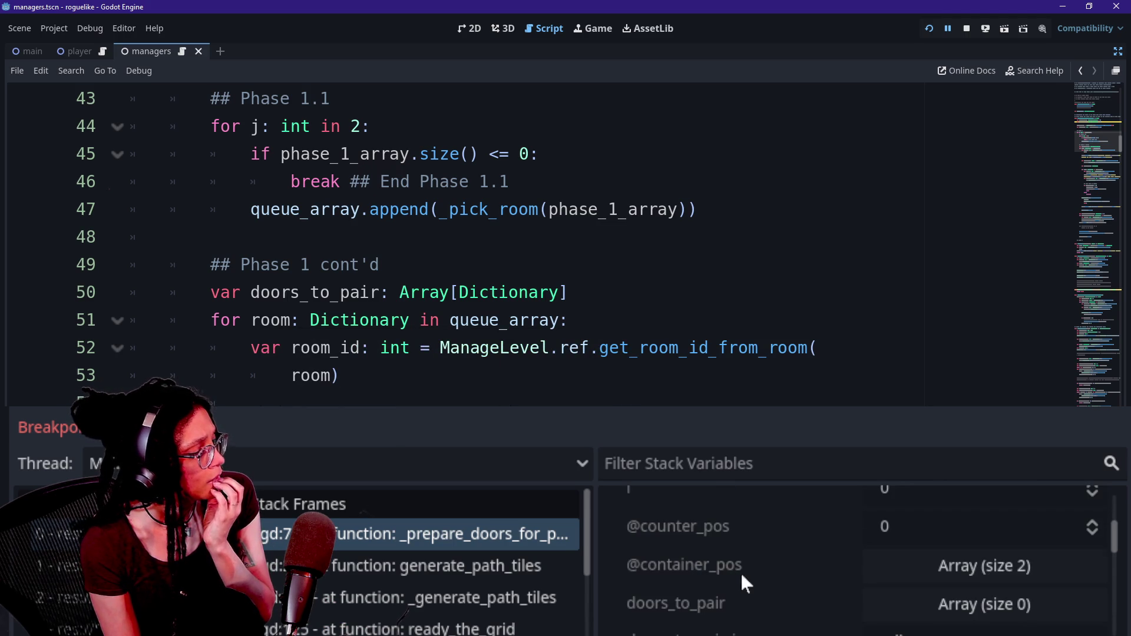
scroll(746, 565, down, 1)
scroll(530, 236, down, 4)
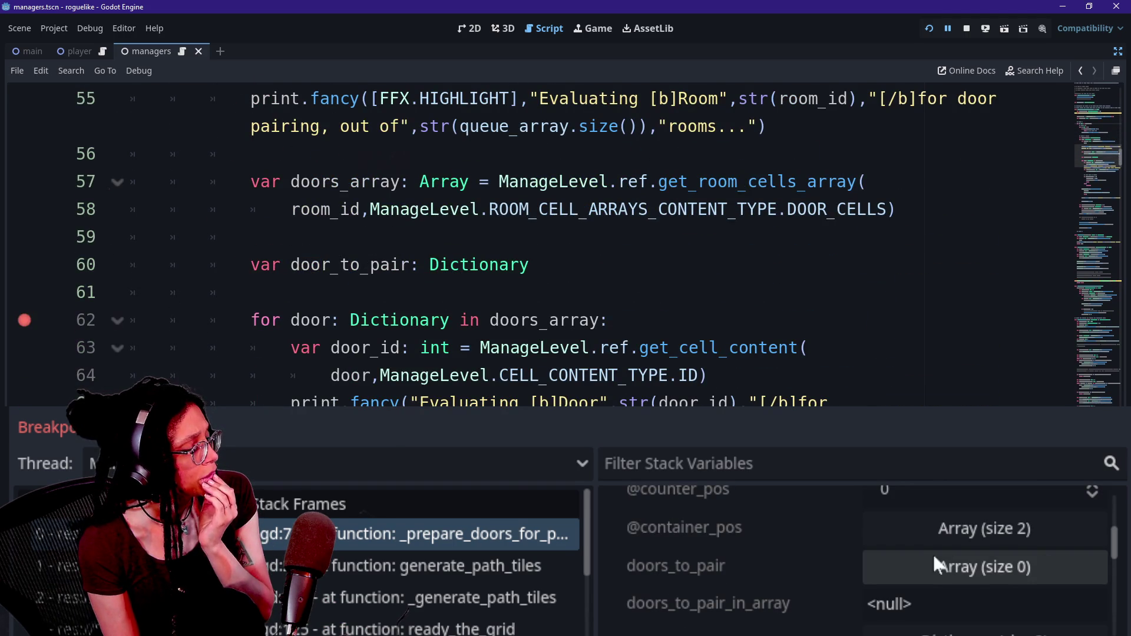
scroll(465, 294, down, 1)
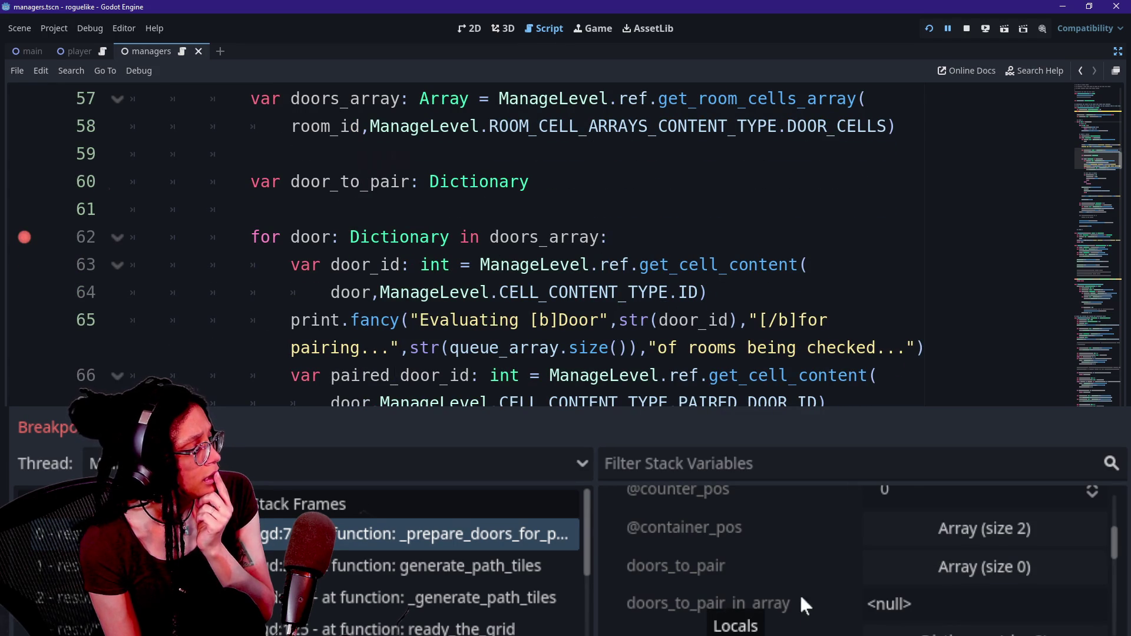
scroll(813, 628, down, 1)
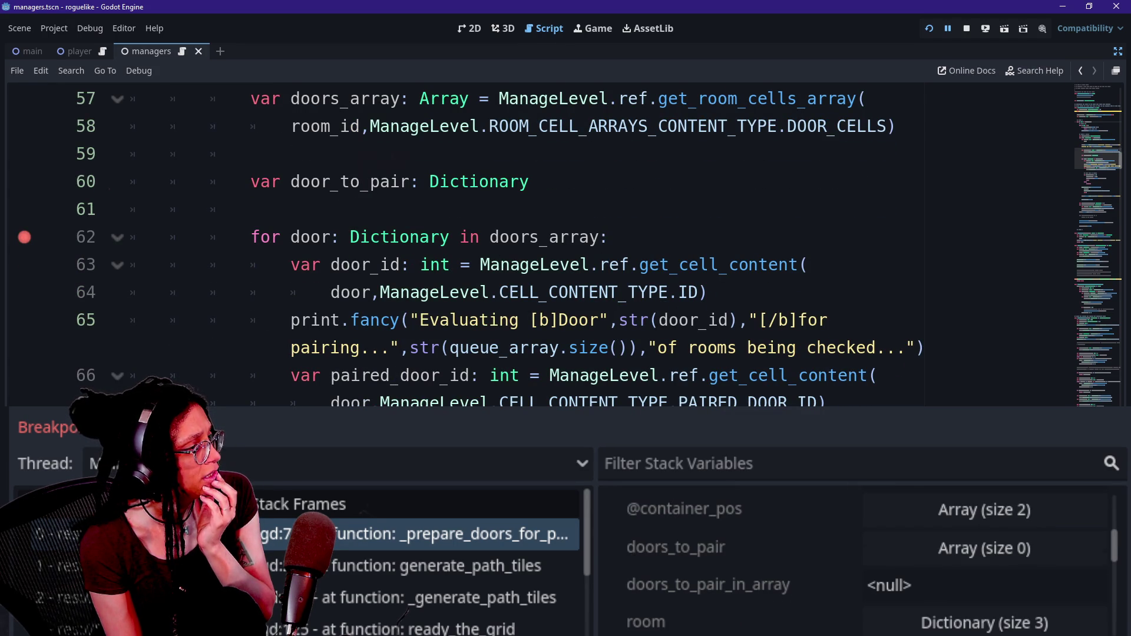
scroll(565, 242, down, 5)
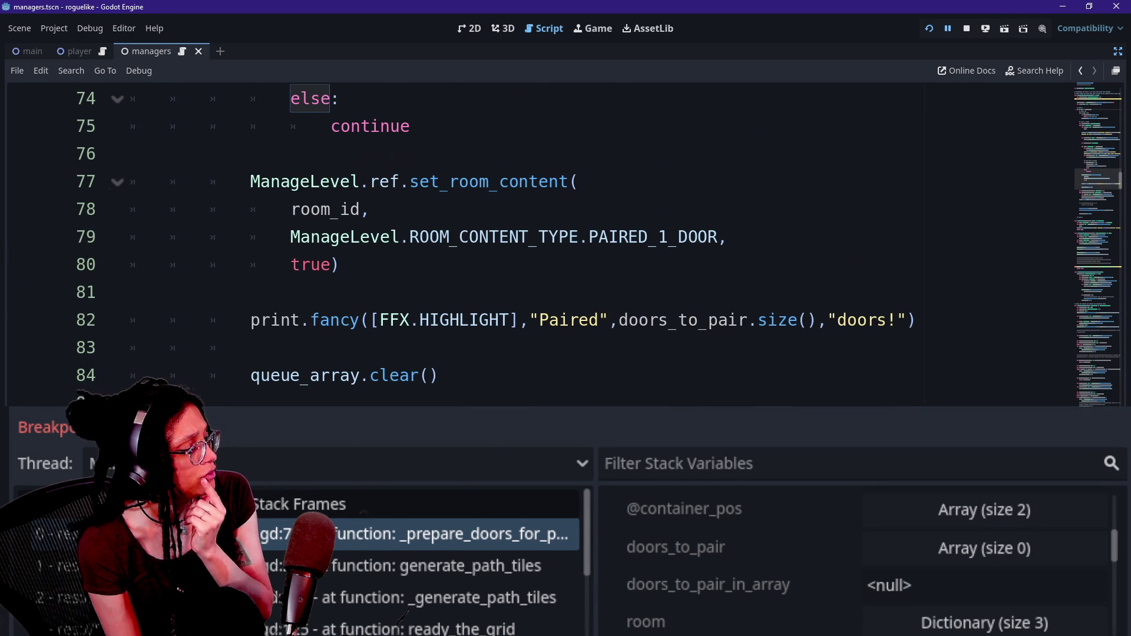
scroll(750, 586, down, 1)
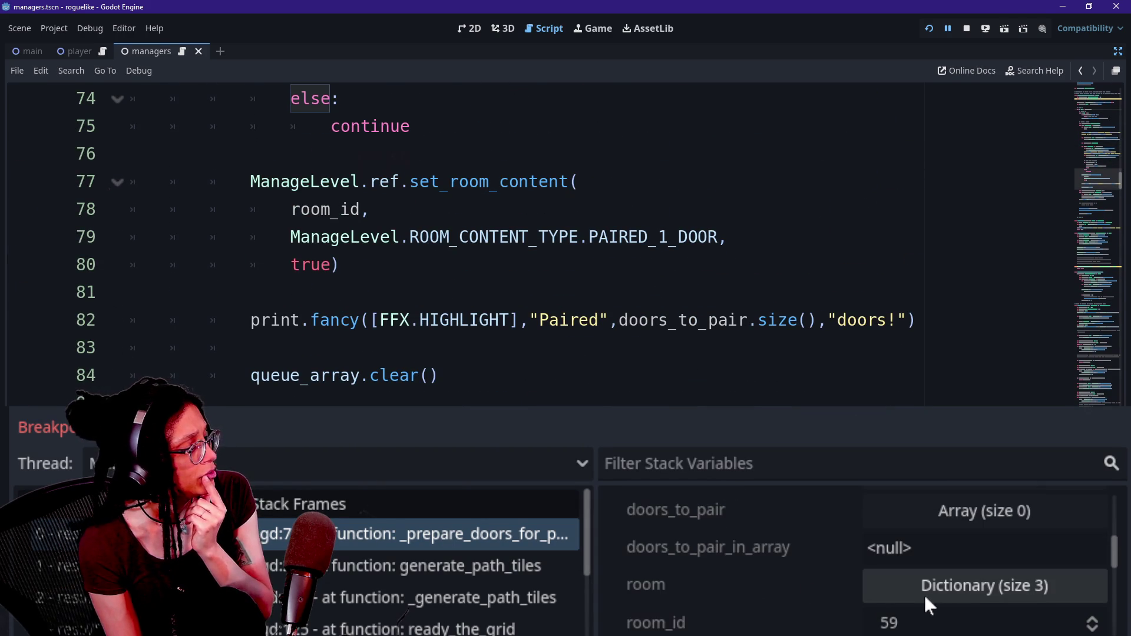
scroll(746, 564, down, 1)
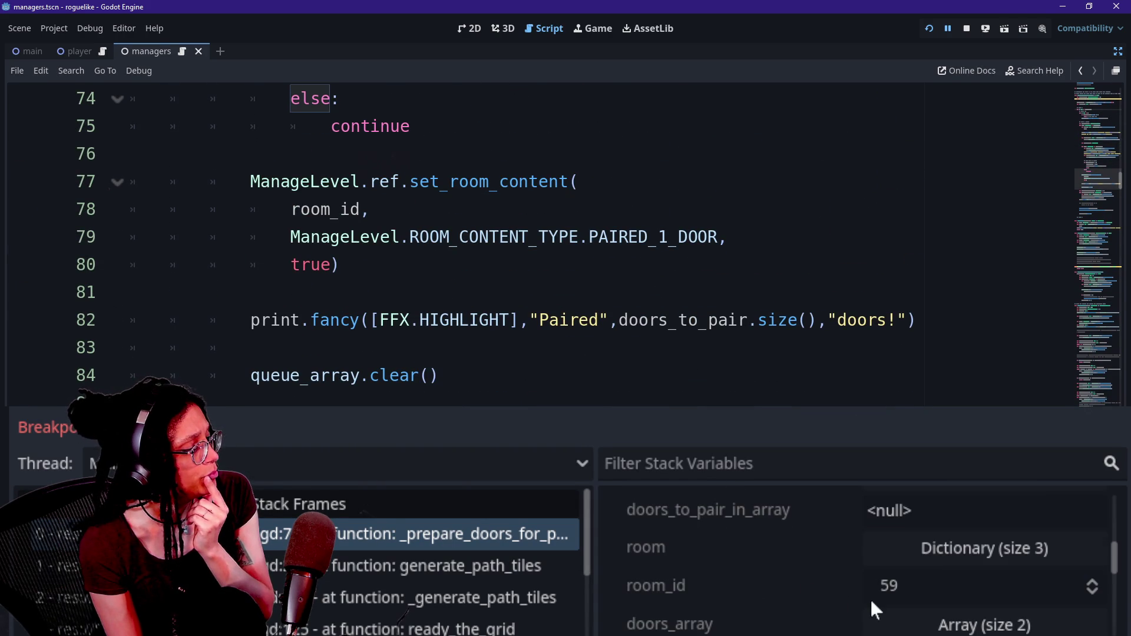
scroll(870, 598, down, 1)
scroll(786, 569, down, 1)
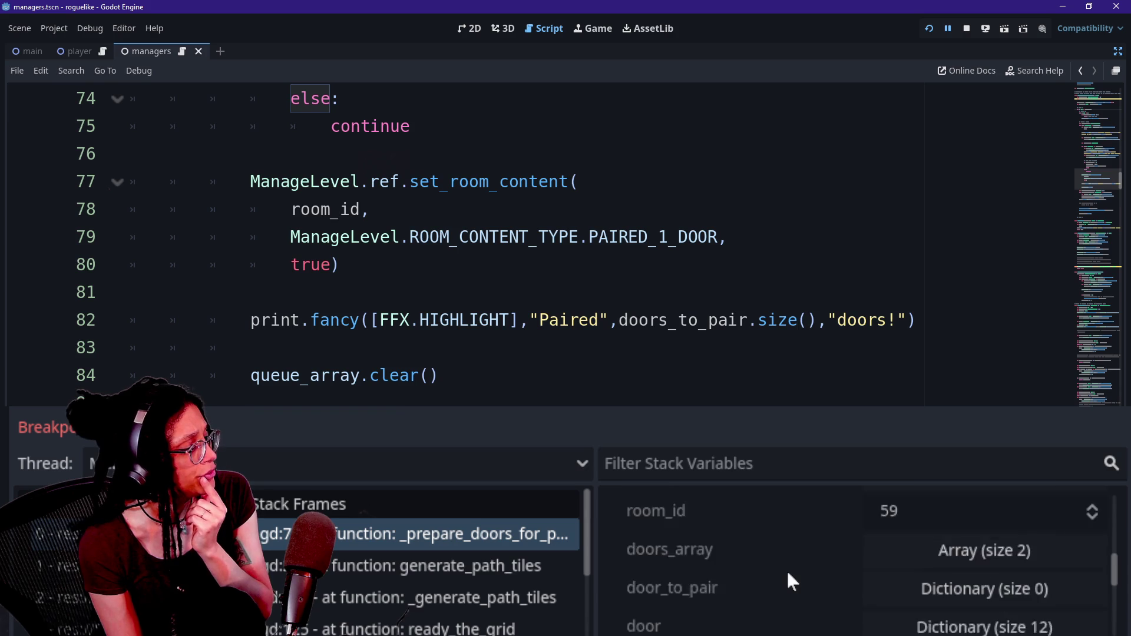
scroll(786, 569, down, 1)
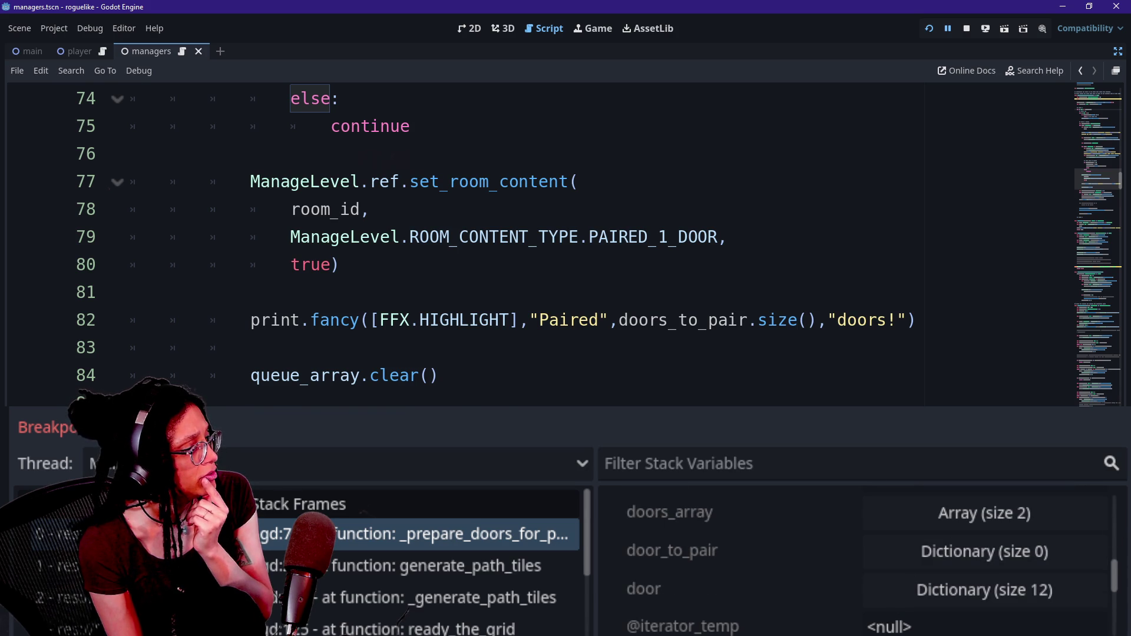
Step: Resume to the breakpoint and expand doors_array to inspect the first door's dictionary
key(F12)
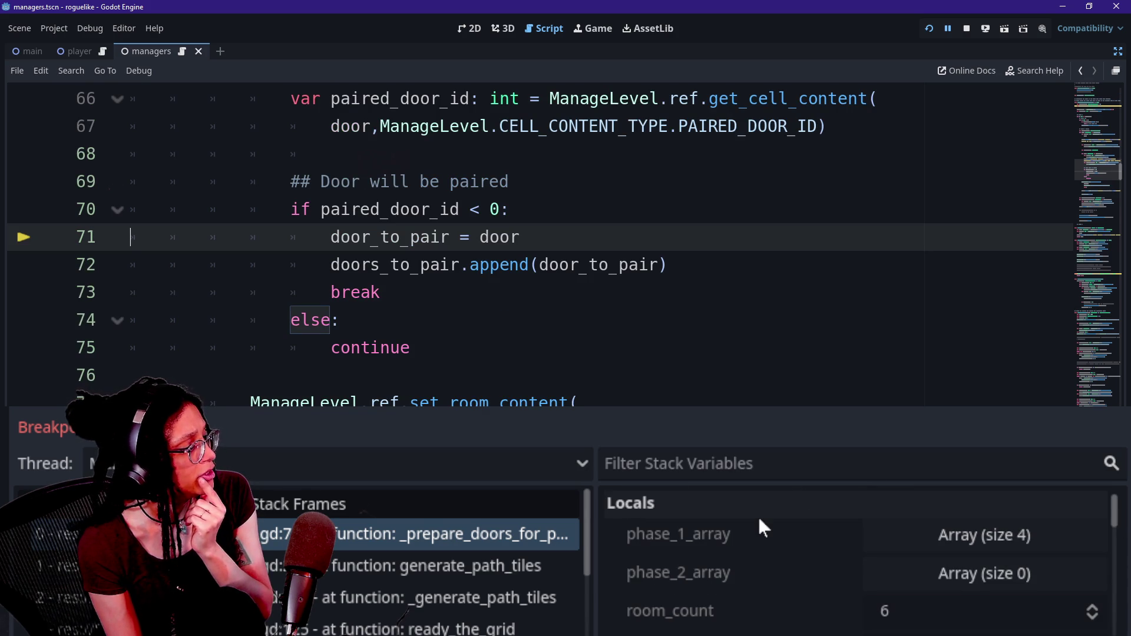
scroll(759, 545, down, 1)
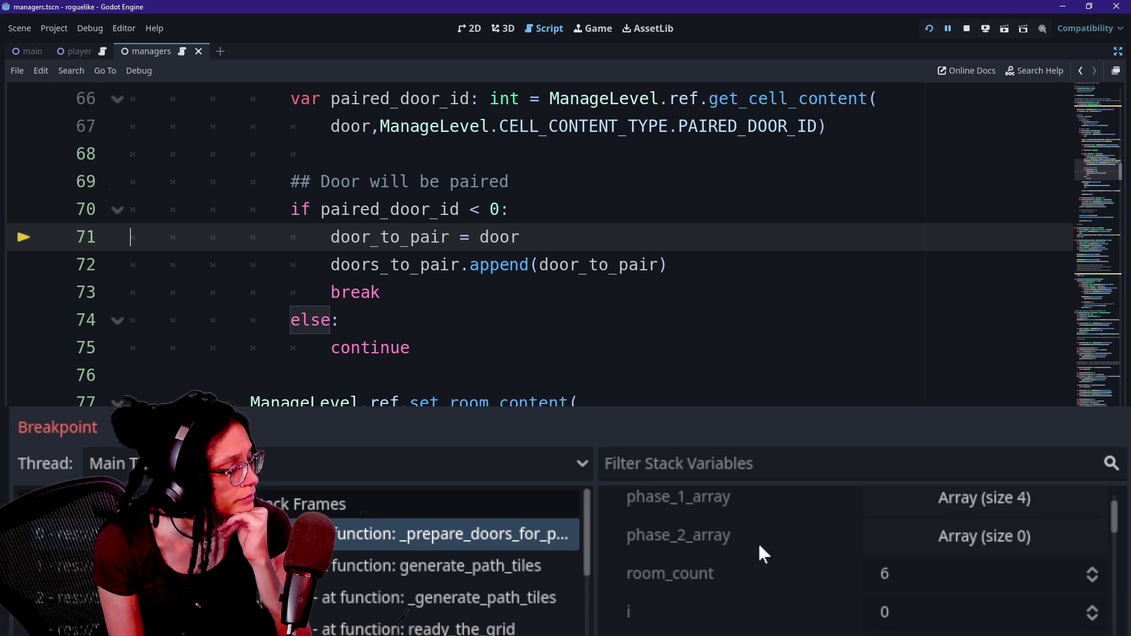
scroll(721, 541, up, 1)
scroll(719, 536, up, 1)
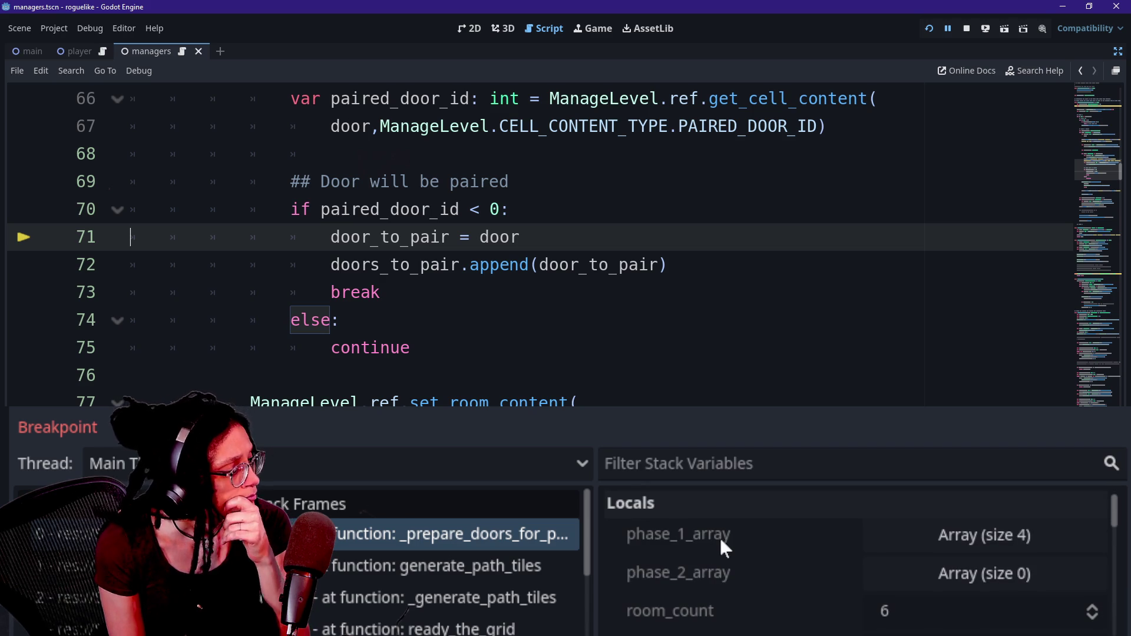
scroll(720, 541, down, 2)
scroll(720, 540, down, 4)
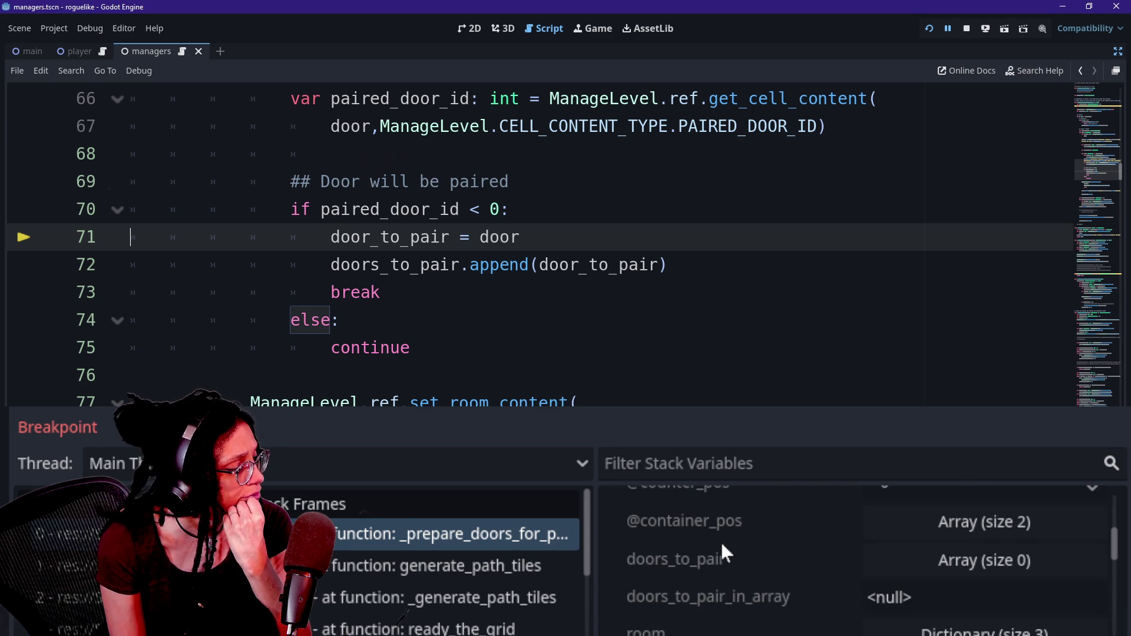
scroll(720, 541, down, 2)
scroll(748, 547, down, 3)
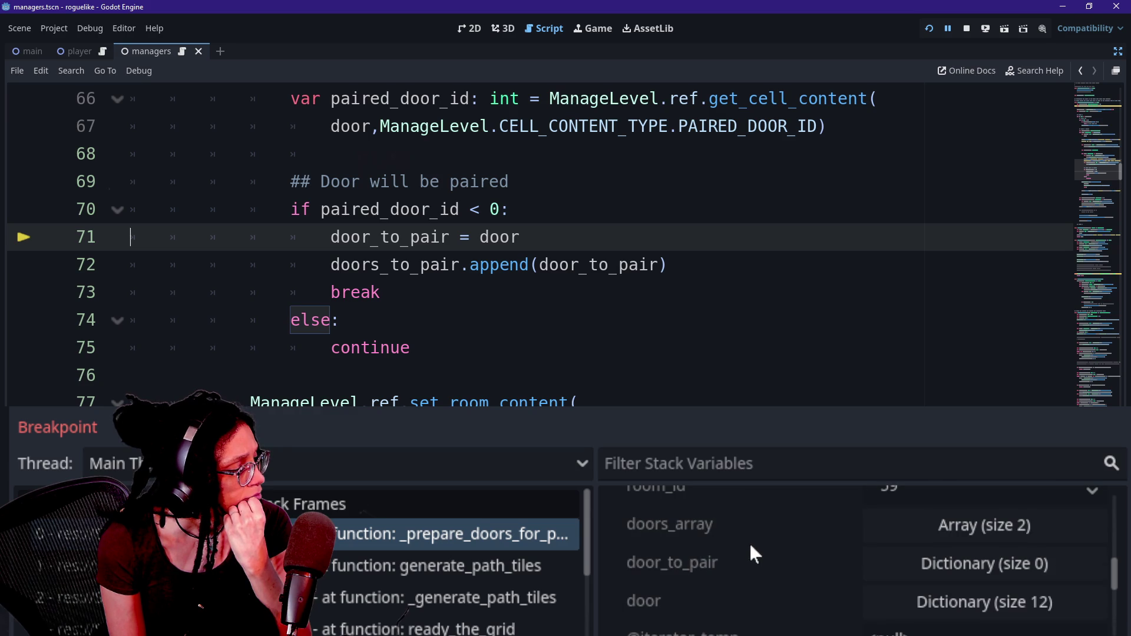
click(921, 536)
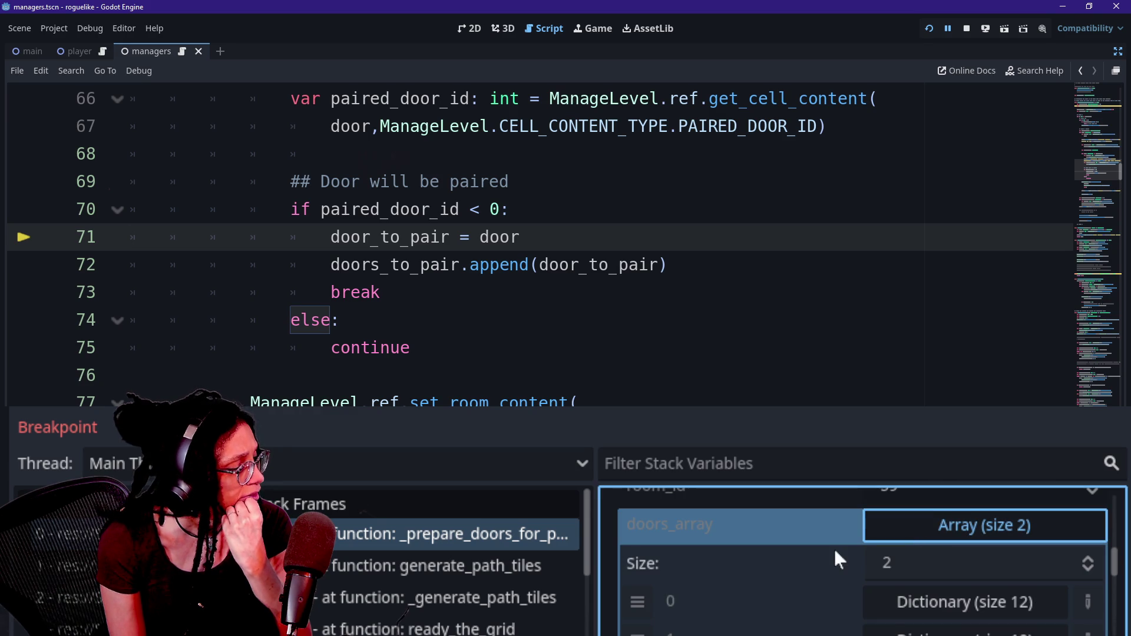
scroll(835, 551, down, 1)
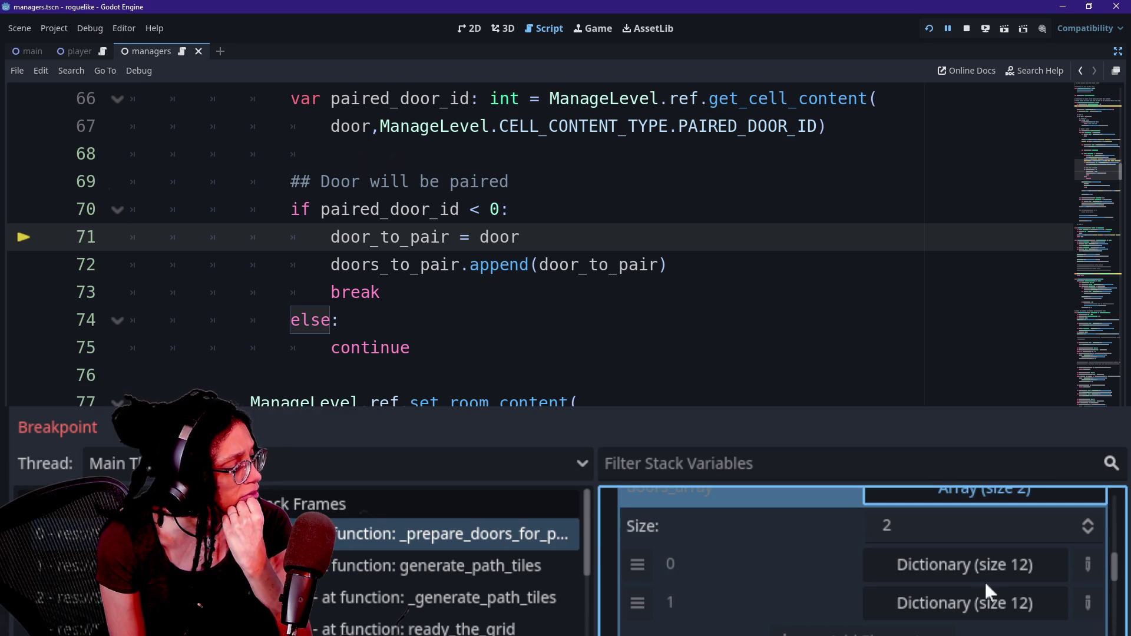
click(931, 572)
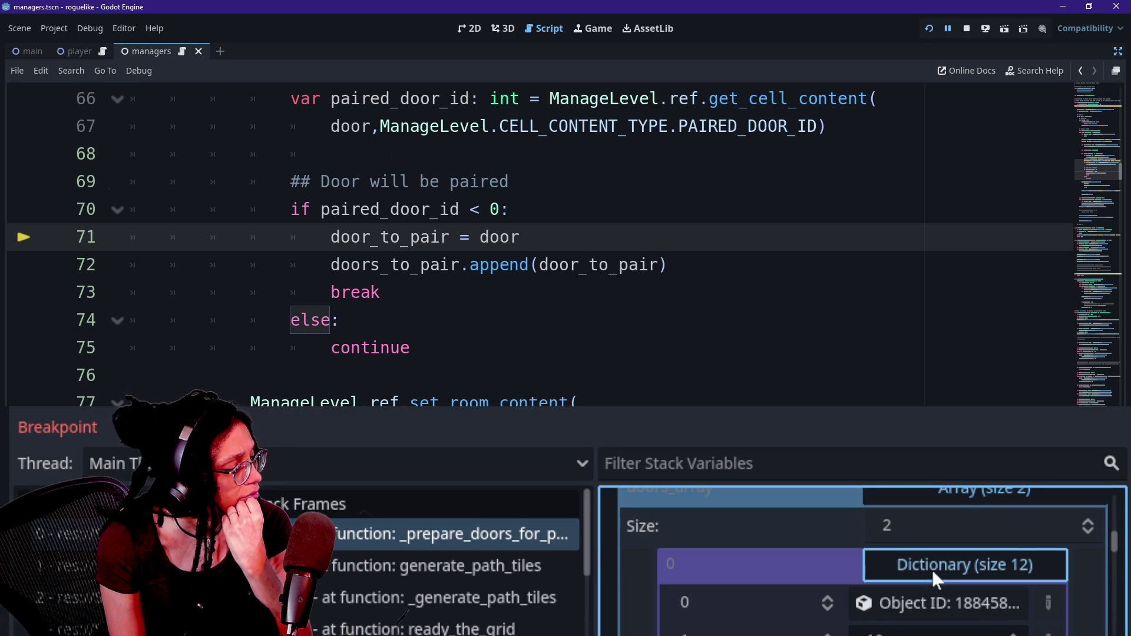
scroll(932, 570, down, 1)
click(930, 547)
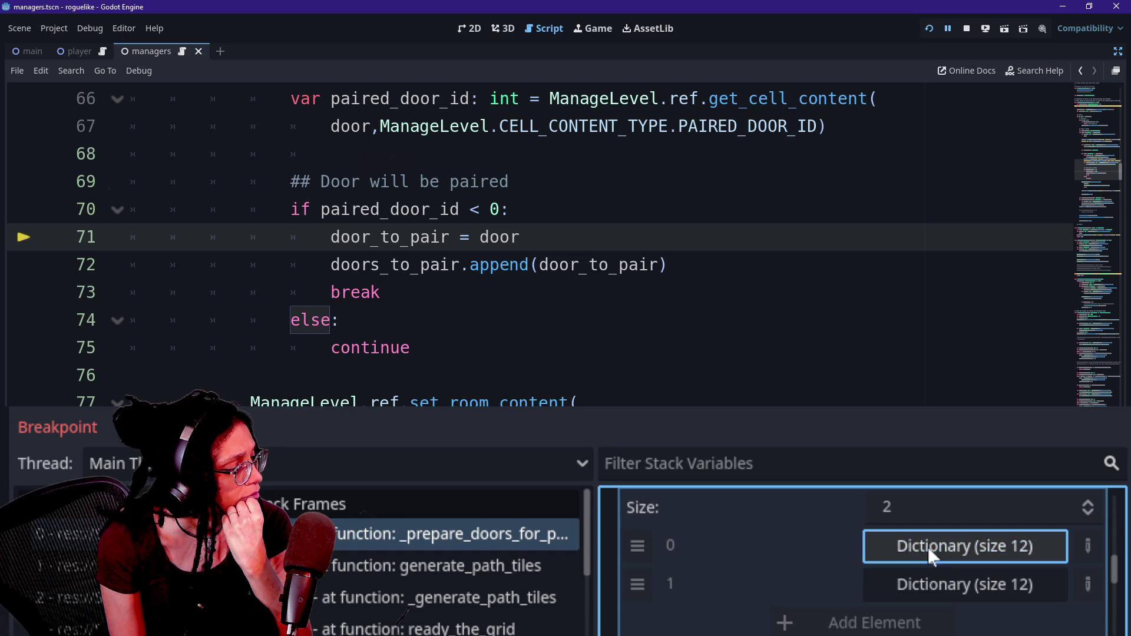
Step: Review line 72's append and line 73's break, then step into the pairing branch at line 72
scroll(852, 563, up, 2)
scroll(780, 549, down, 5)
scroll(781, 553, down, 1)
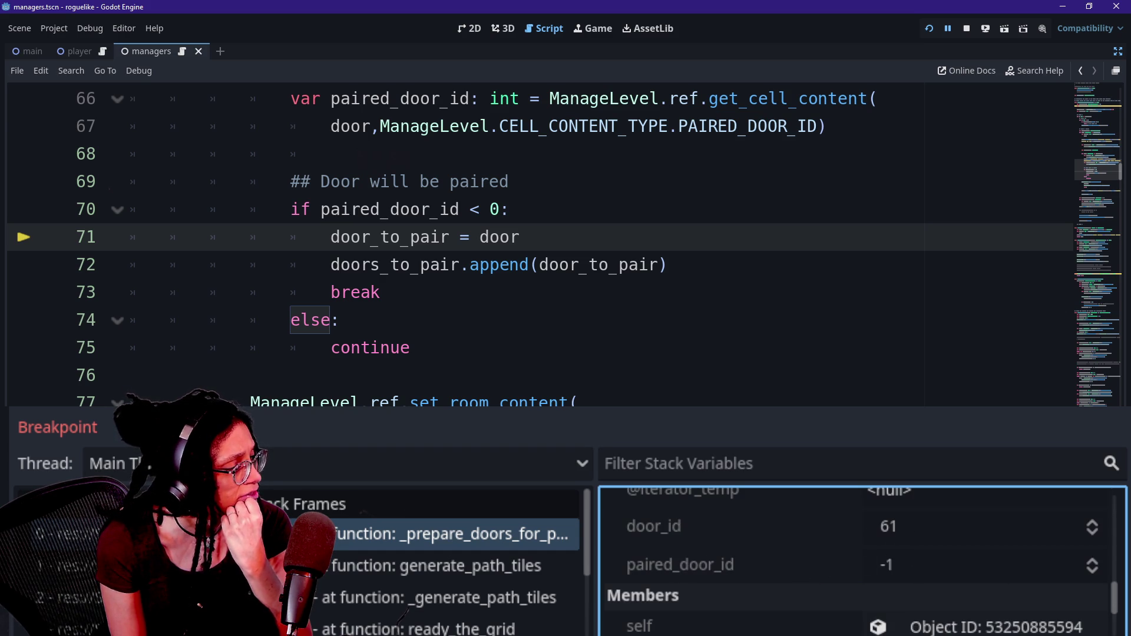
scroll(539, 244, down, 3)
scroll(539, 244, up, 1)
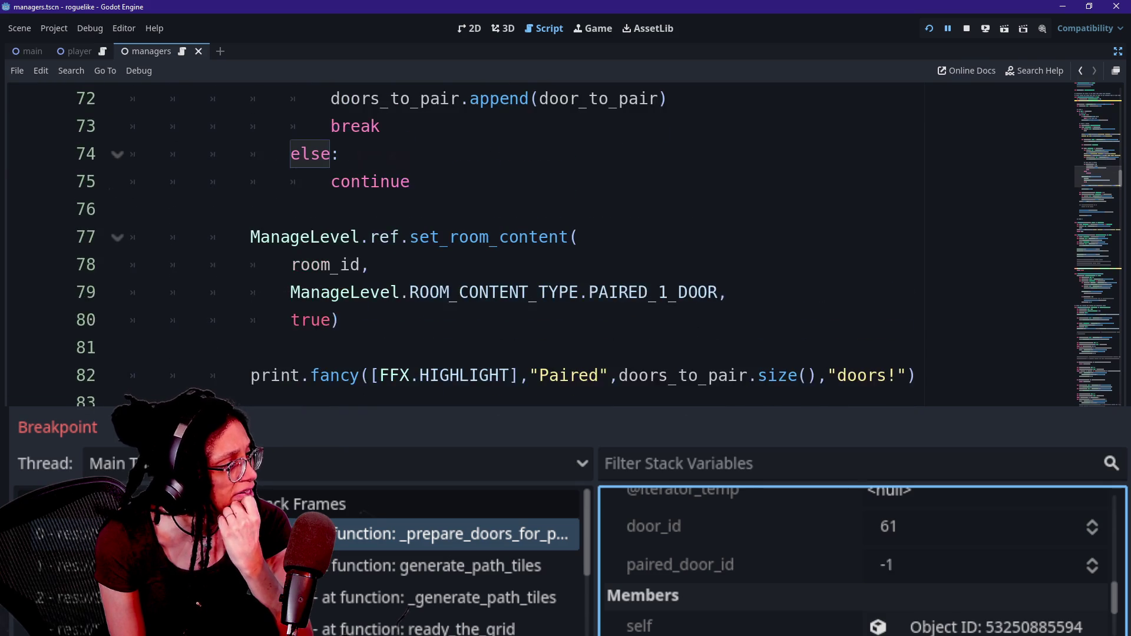
scroll(539, 244, down, 2)
scroll(539, 244, down, 1)
scroll(539, 244, up, 4)
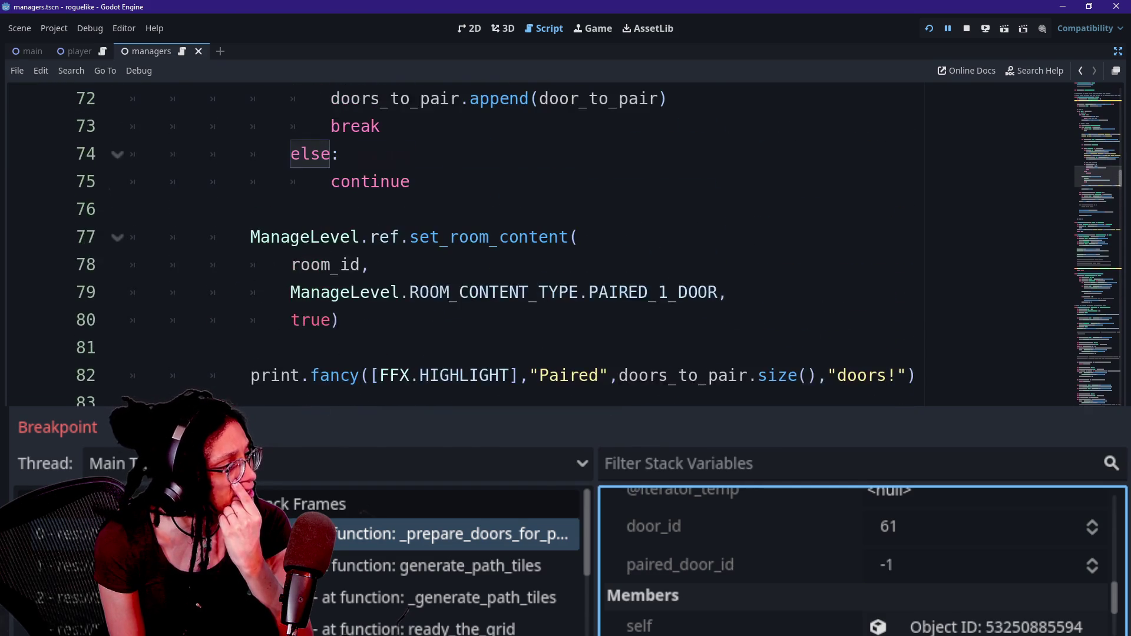
scroll(539, 245, up, 1)
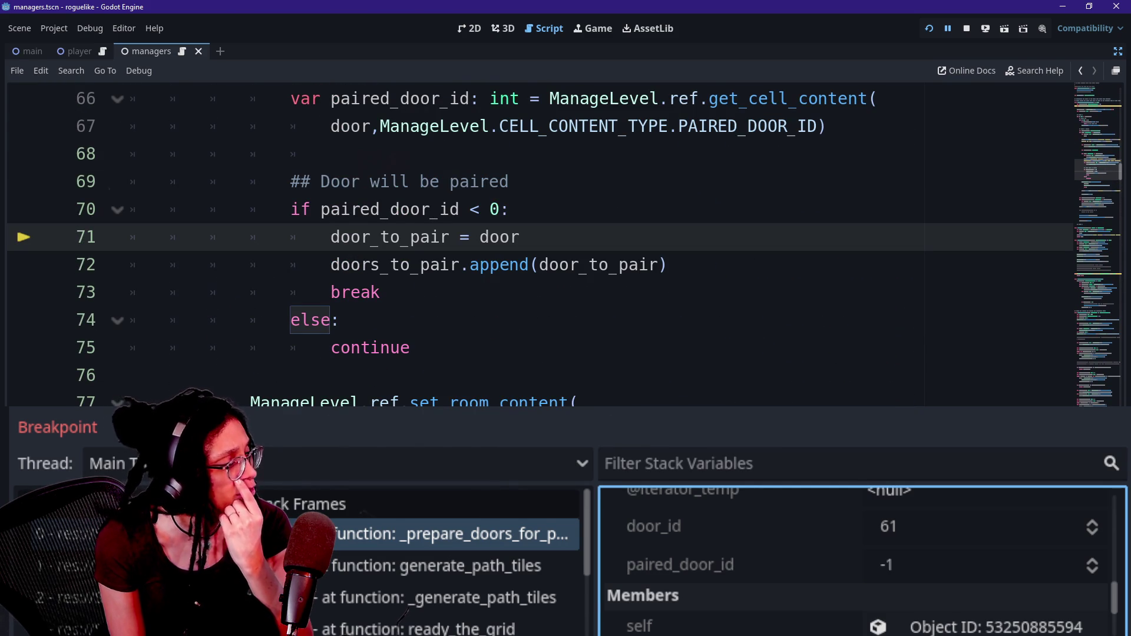
click(538, 264)
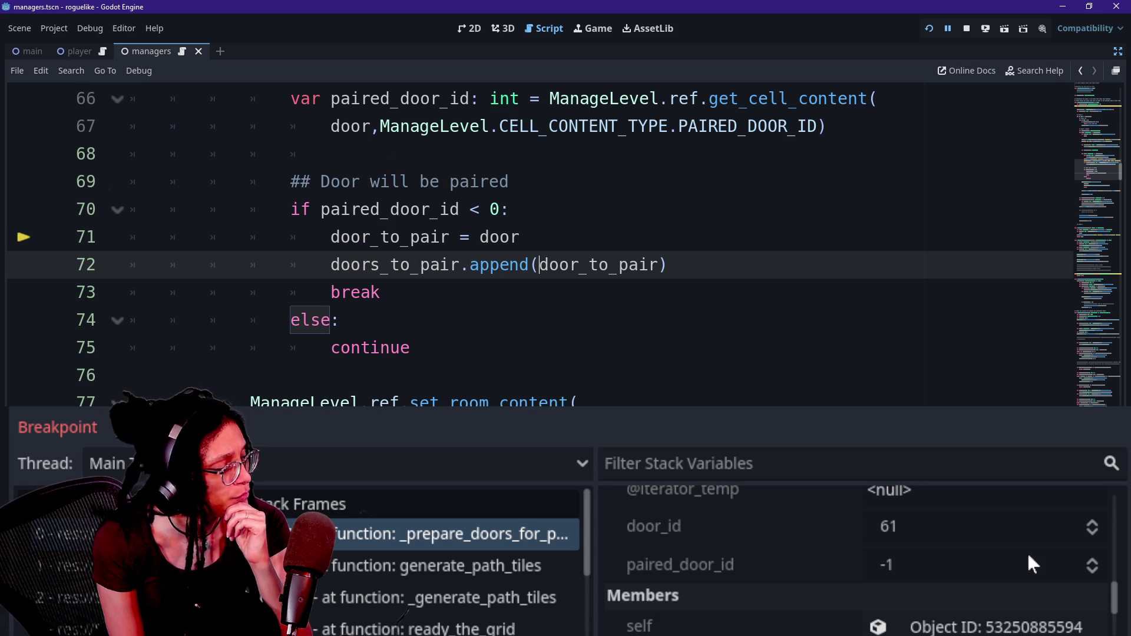
scroll(739, 613, down, 1)
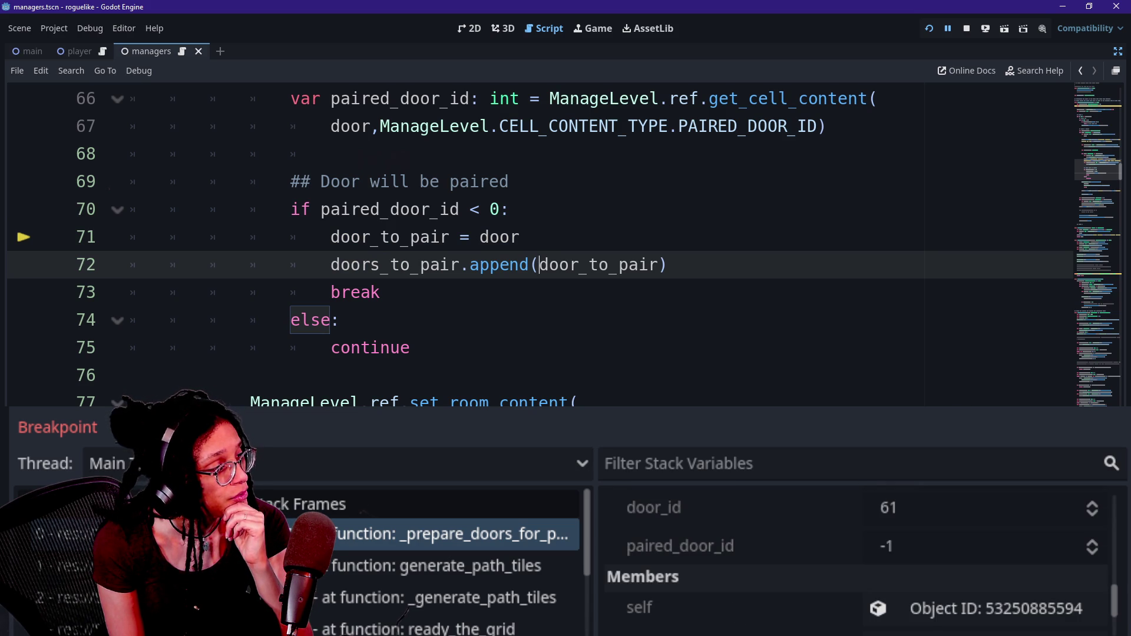
mouse_move(380, 292)
mouse_down()
mouse_move(330, 237)
mouse_move(331, 293)
mouse_up()
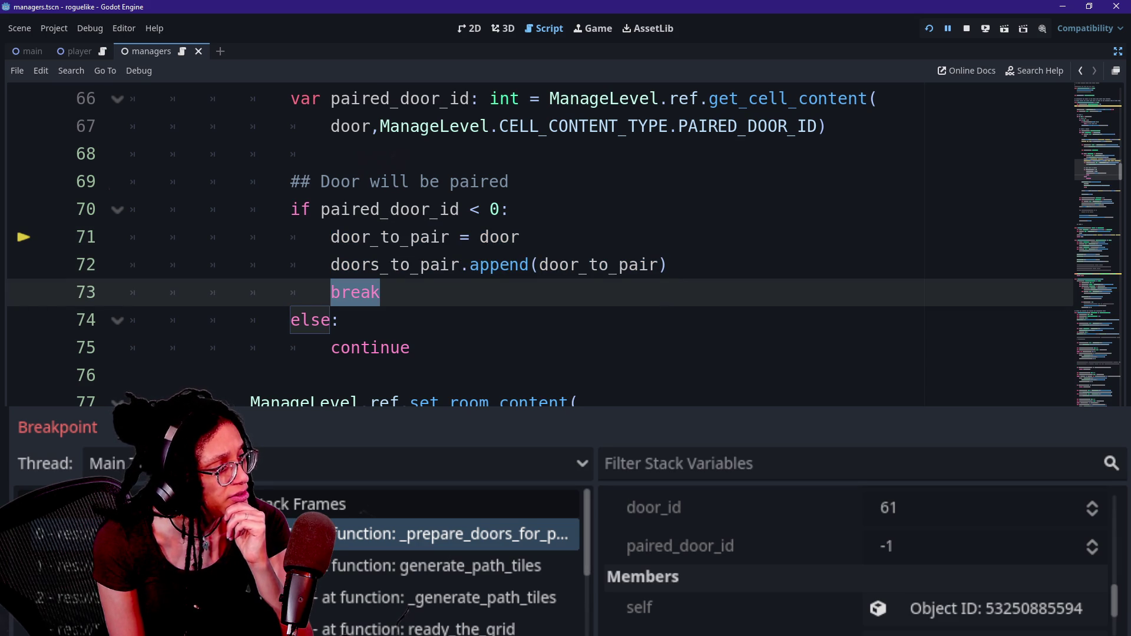
key(F10)
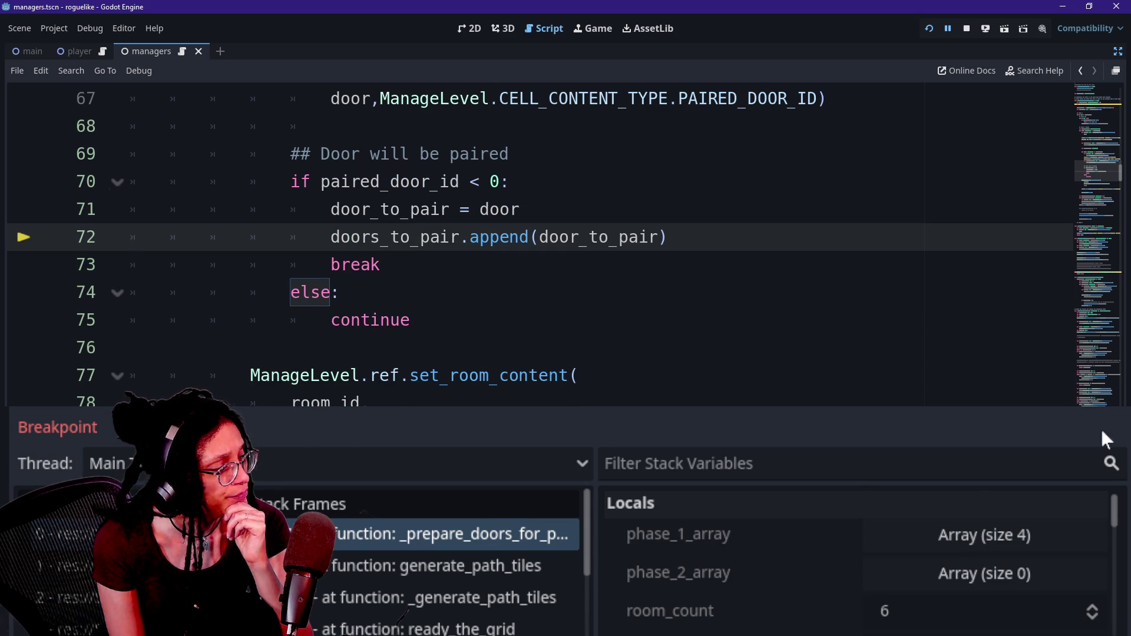
Step: Expand door_to_pair to confirm its 12 entries, then step past line 73's break to line 77
scroll(836, 535, down, 5)
scroll(839, 538, down, 3)
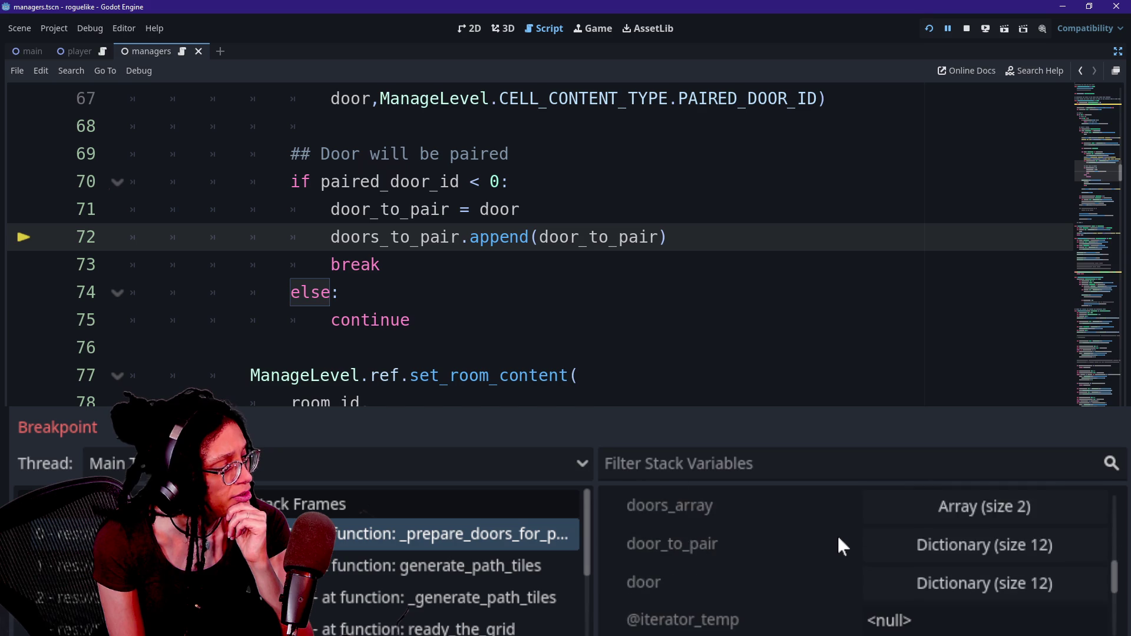
click(931, 529)
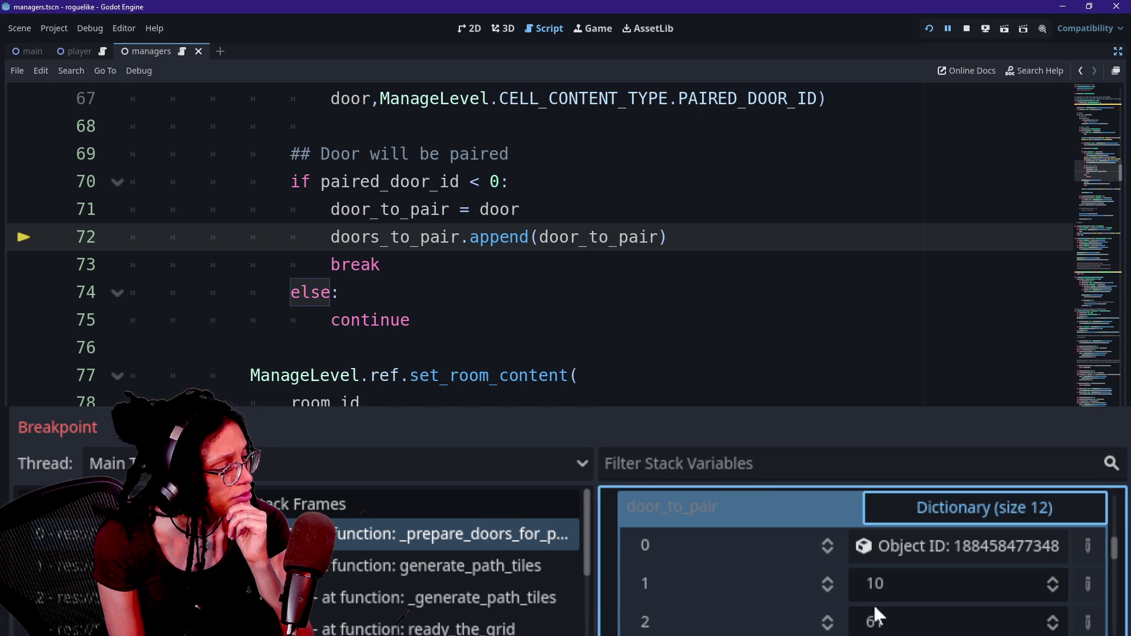
click(900, 510)
scroll(787, 538, up, 1)
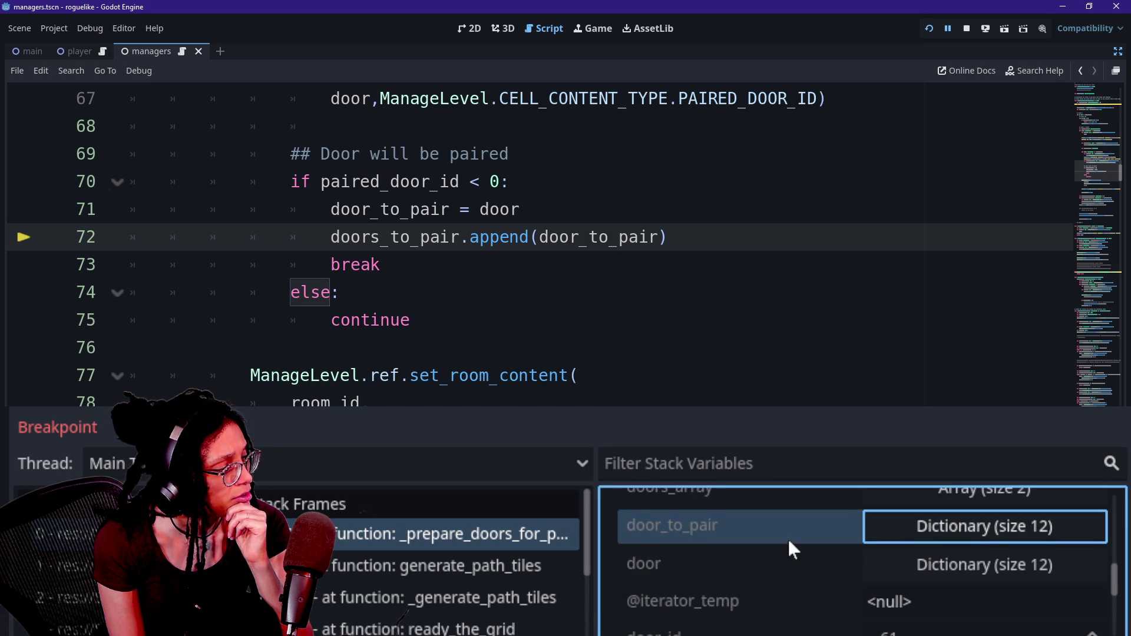
scroll(698, 565, up, 5)
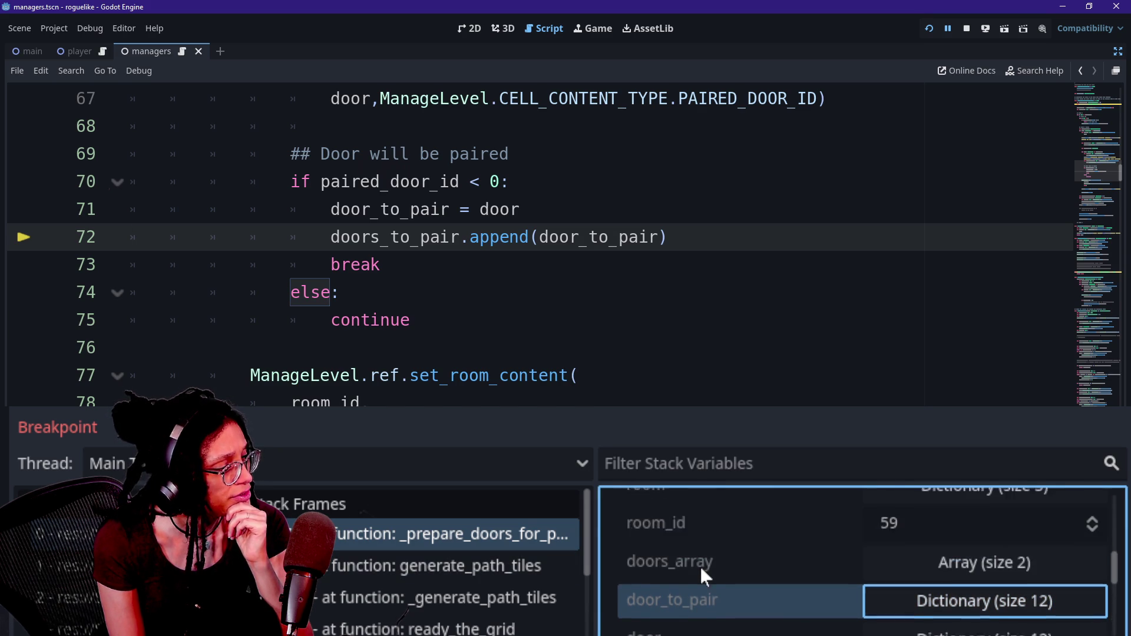
scroll(699, 567, up, 5)
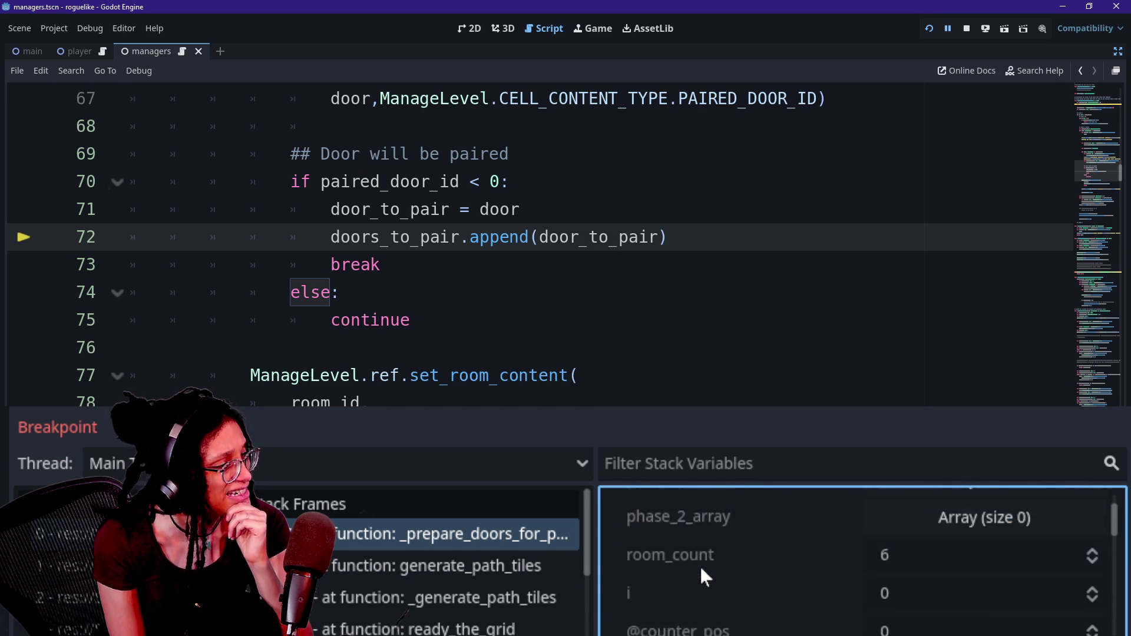
scroll(763, 574, down, 4)
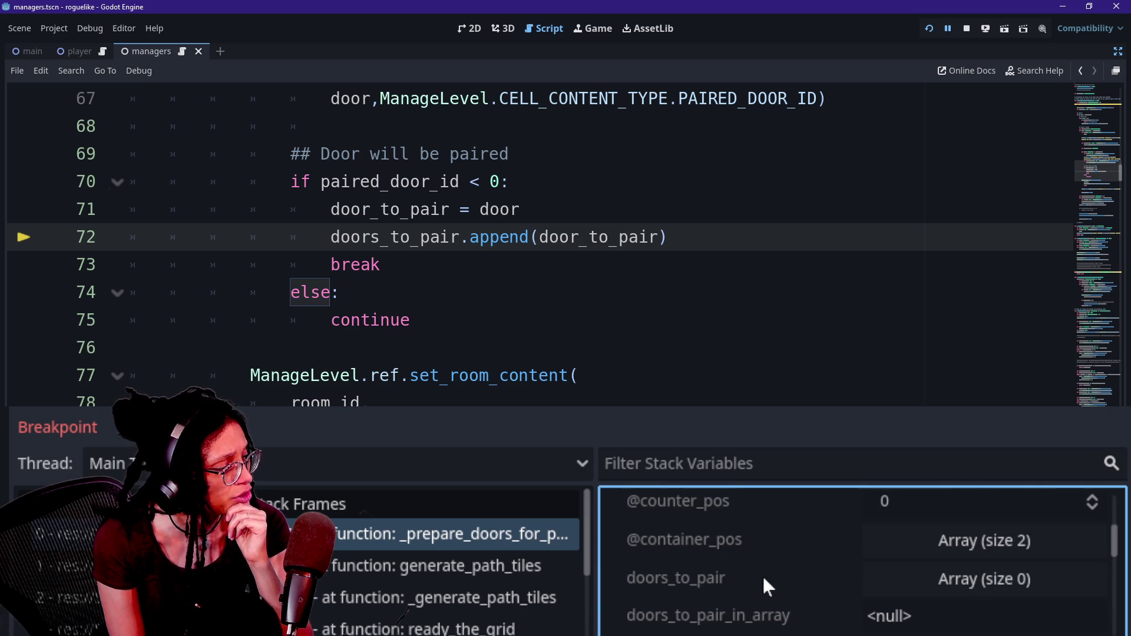
key(F10)
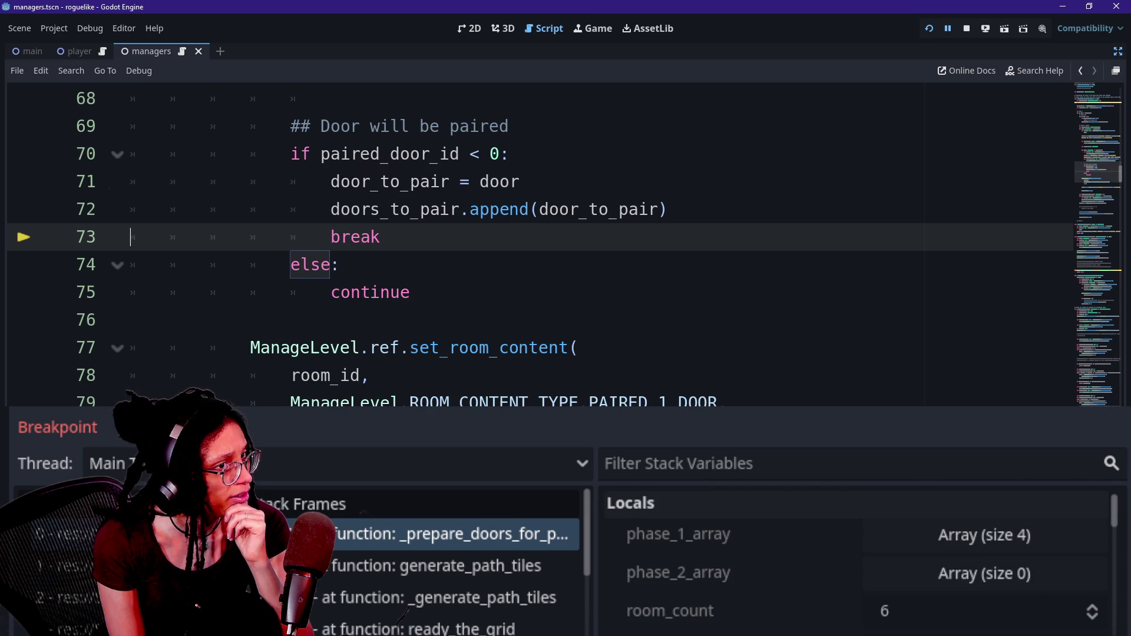
key(F10)
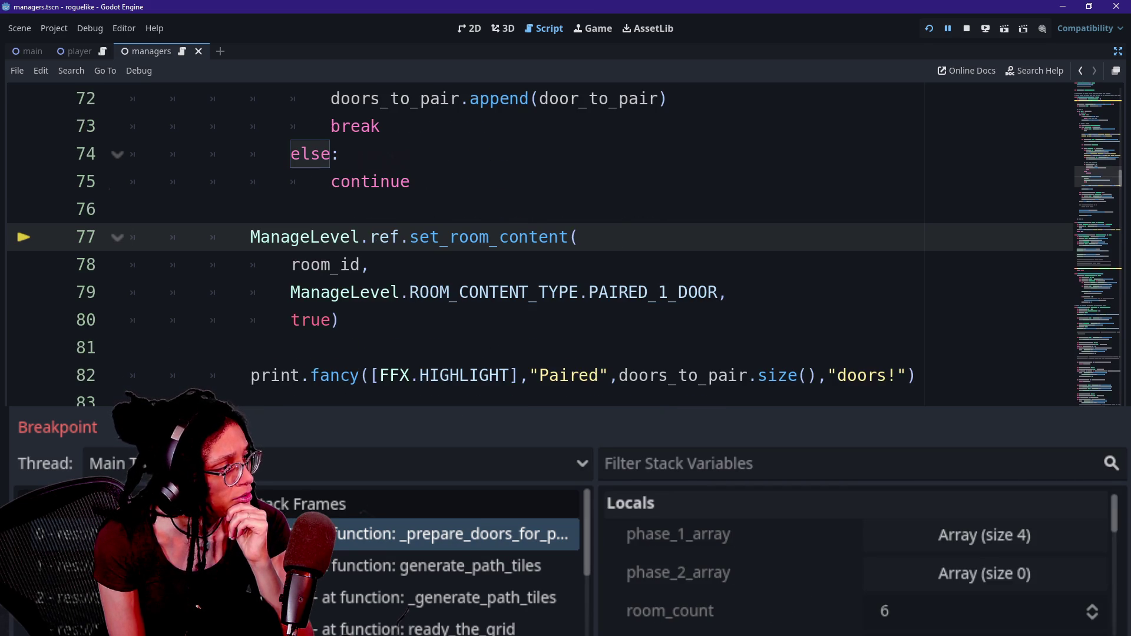
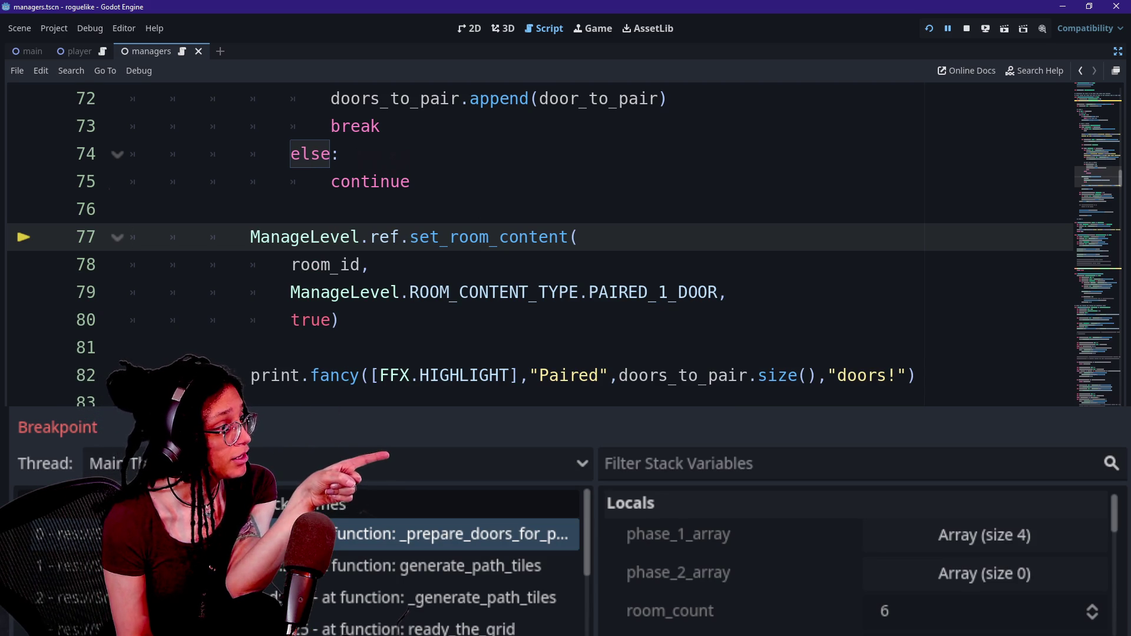
Step: Remove the leftover indentation tabs from empty line 68 in managers.gd
scroll(530, 236, up, 2)
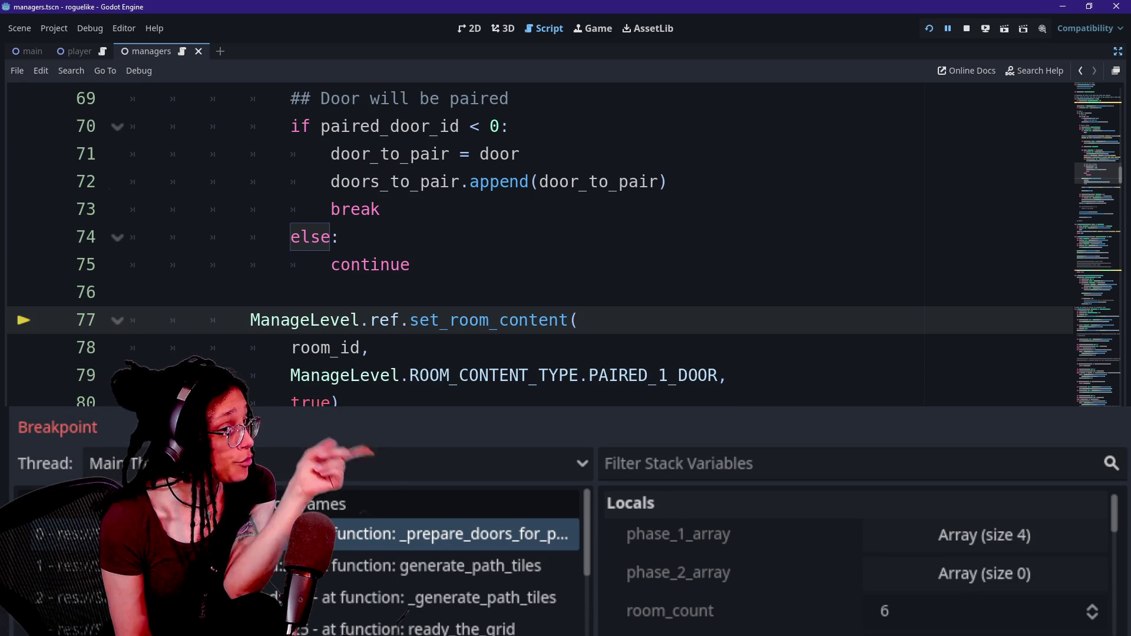
scroll(530, 236, up, 1)
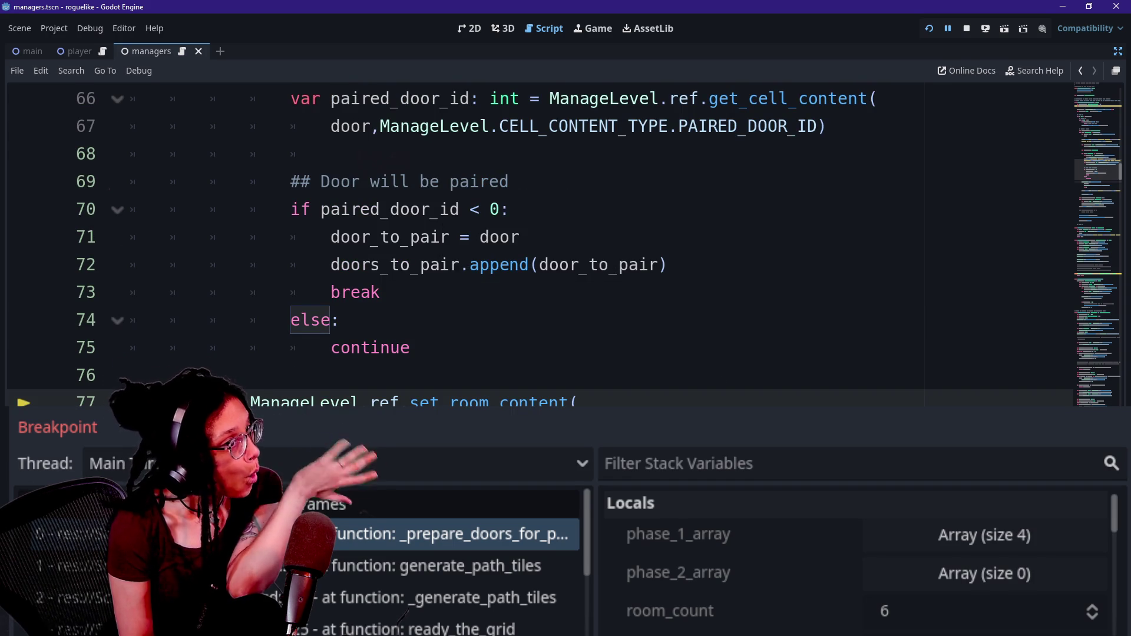
scroll(530, 236, up, 2)
scroll(565, 244, up, 5)
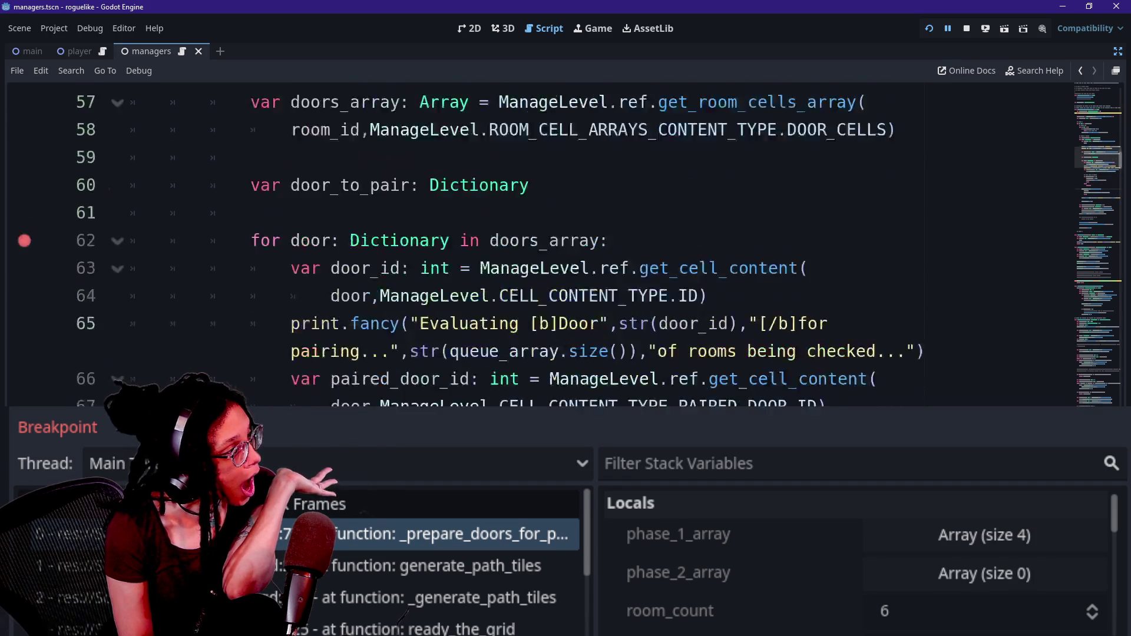
scroll(566, 244, down, 5)
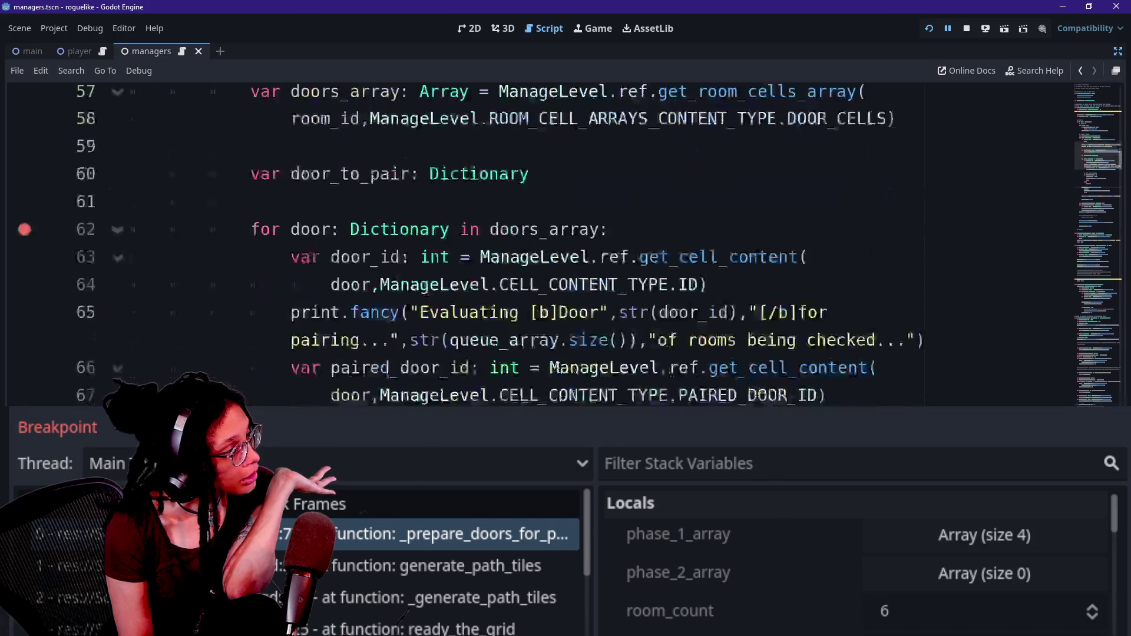
key(Up)
key(Up)
key(Up)
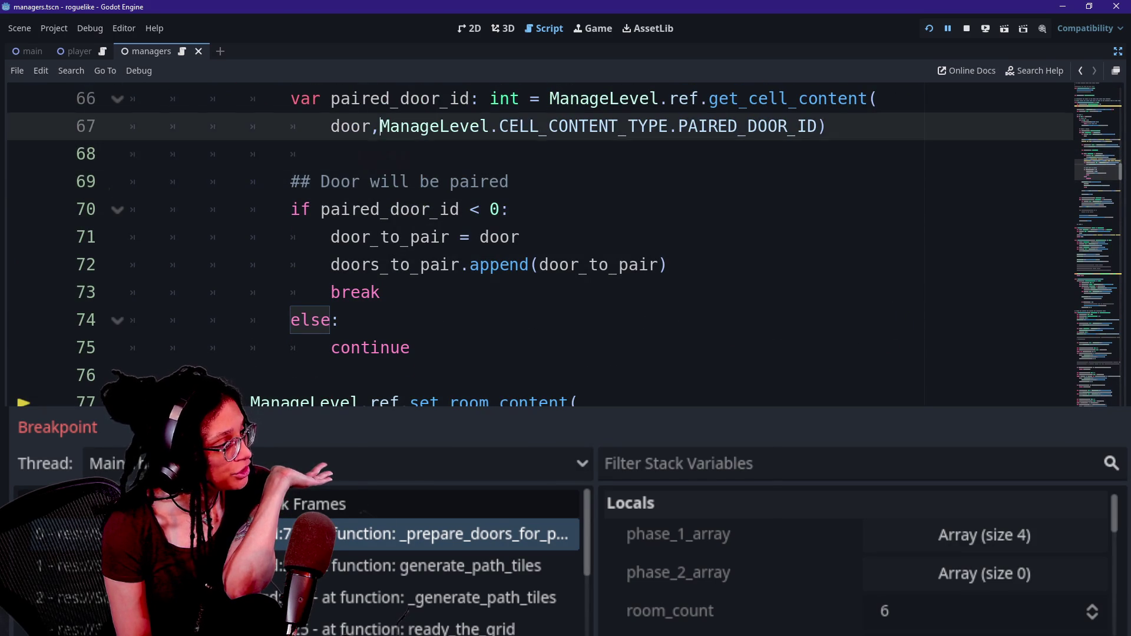
key(BackSpace)
key(BackSpace)
key(BackSpace)
key(Down)
key(Down)
key(Down)
Step: Step through the else branch on lines 73–76, ending at the break on line 73
key(Down)
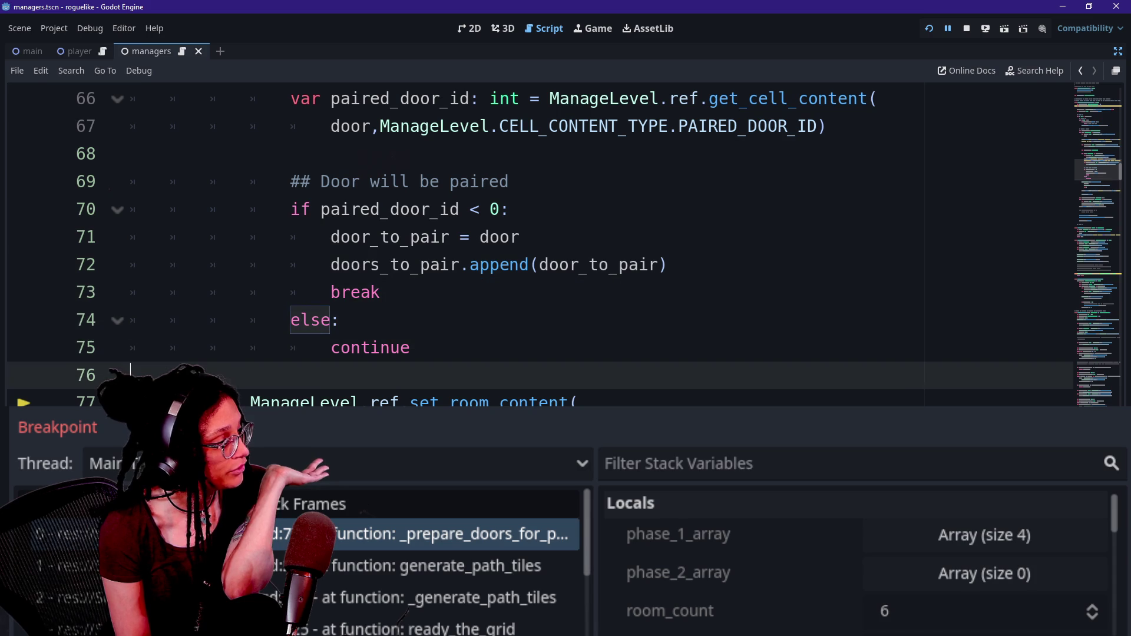
key(Up)
key(Down)
key(Up)
key(Down)
key(Down)
key(Up)
key(Up)
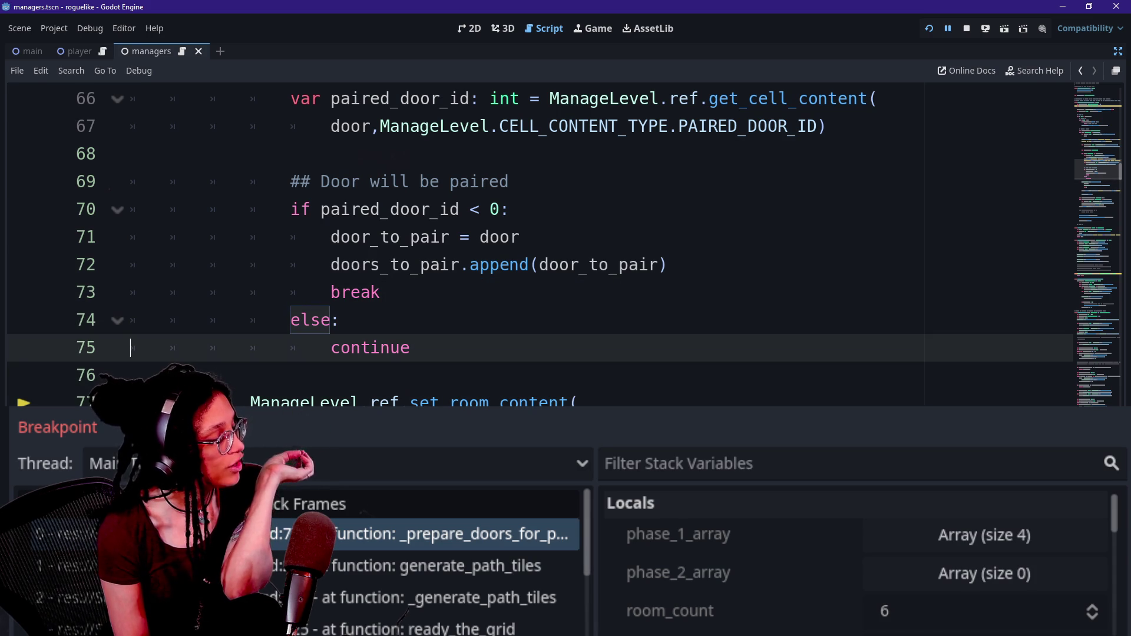
key(Up)
key(Down)
key(Down)
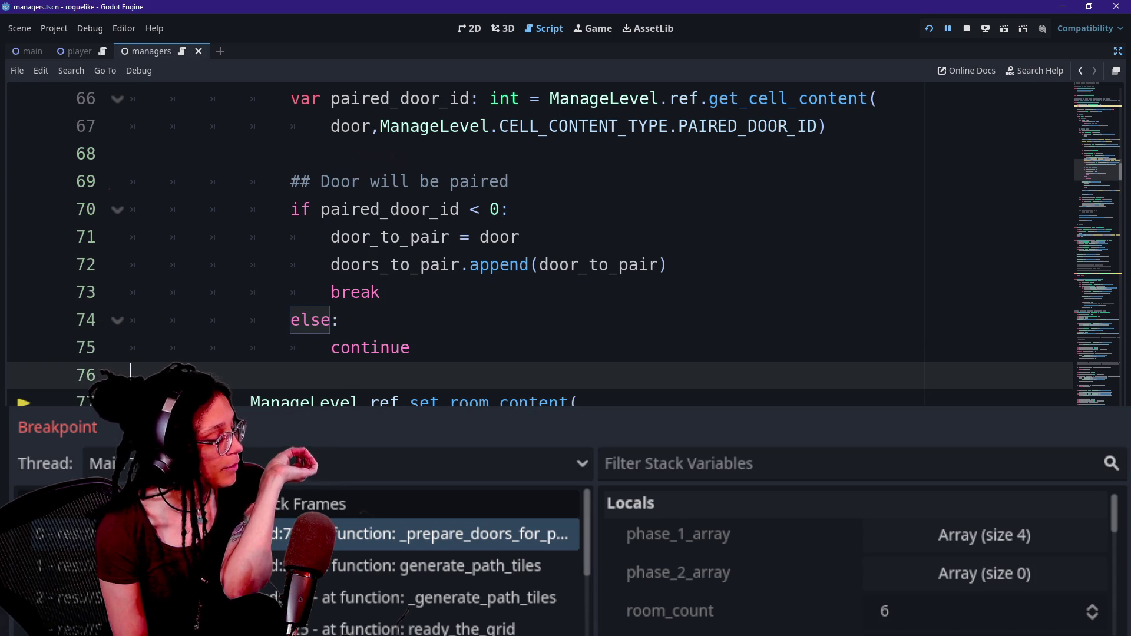
click(340, 320)
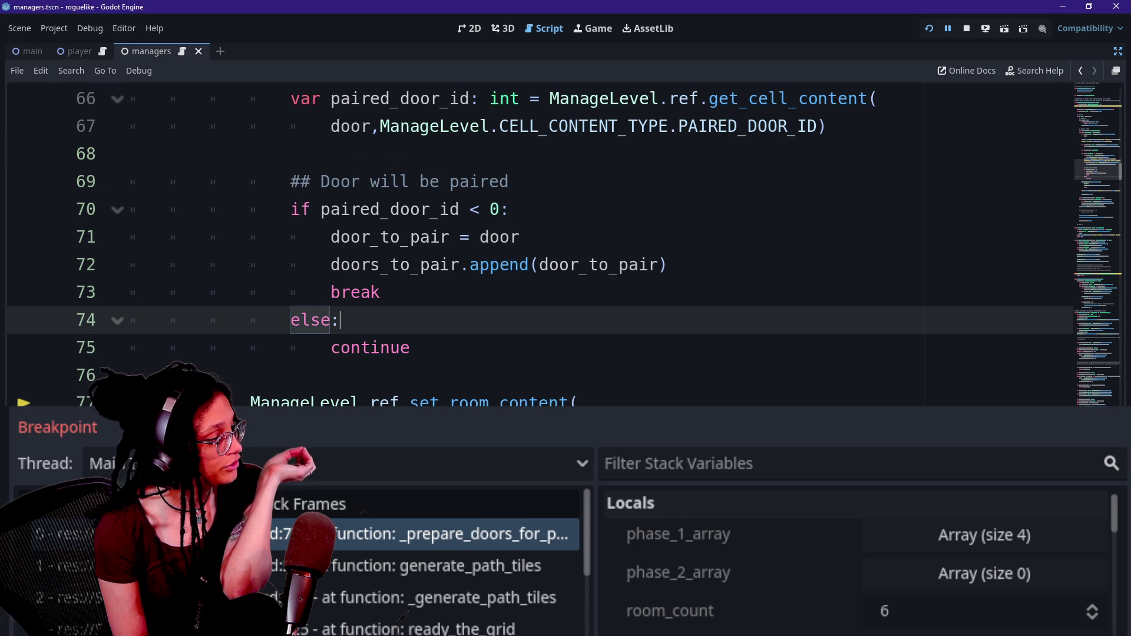
click(381, 292)
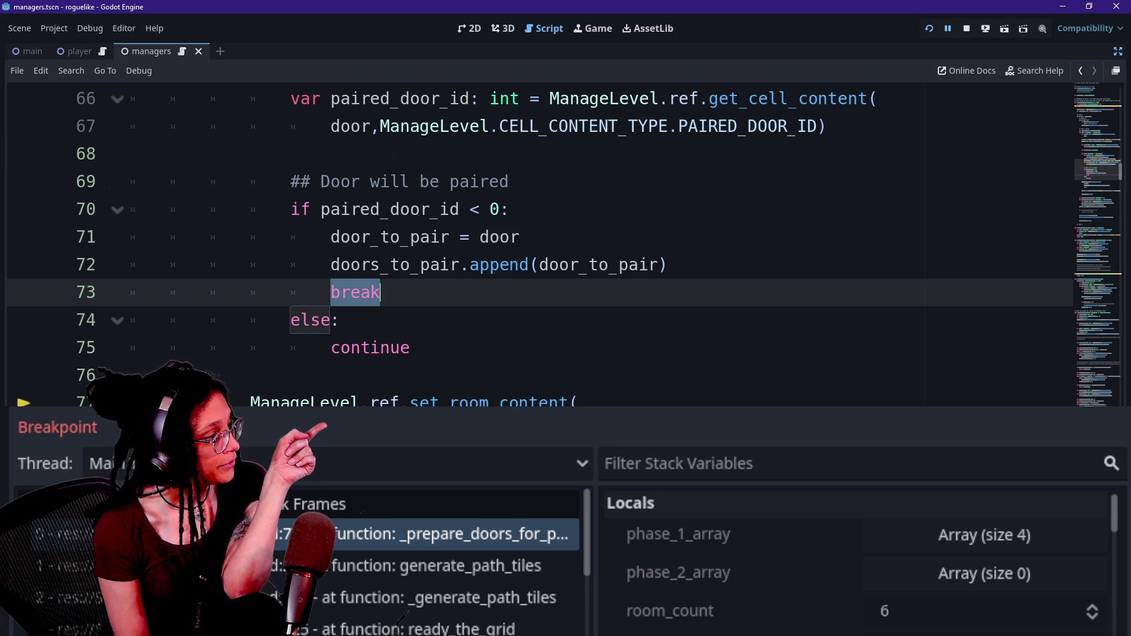
Step: Select the room loop header on line 51 and review the Phase 1.1 comment on line 43
scroll(539, 236, up, 6)
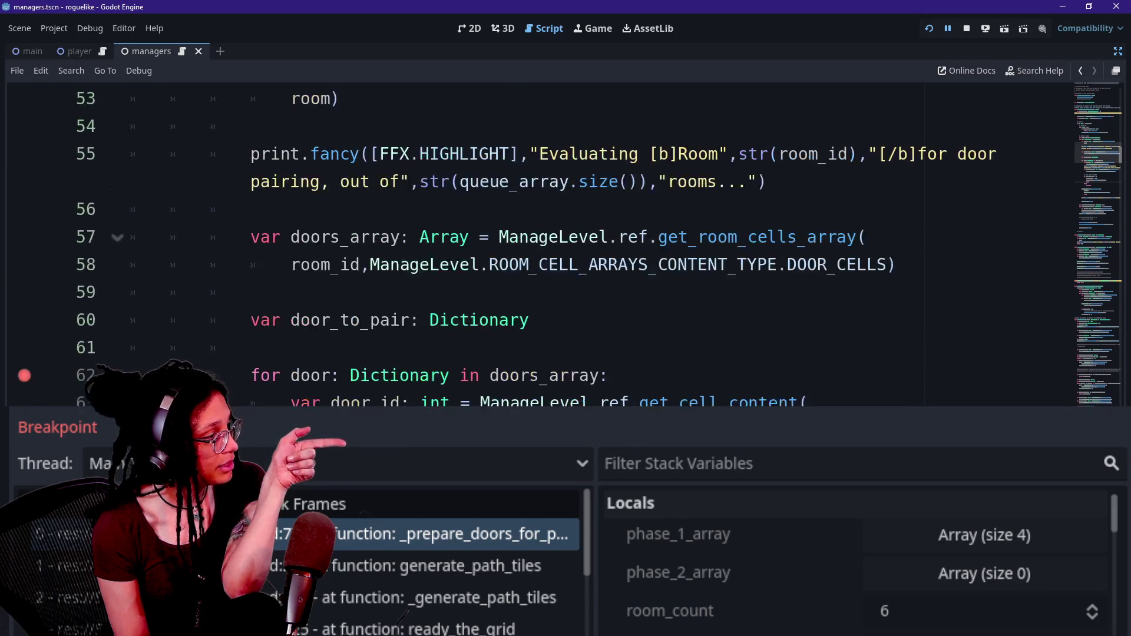
drag(210, 209, 292, 209)
scroll(291, 209, down, 5)
scroll(292, 209, down, 2)
scroll(292, 209, up, 2)
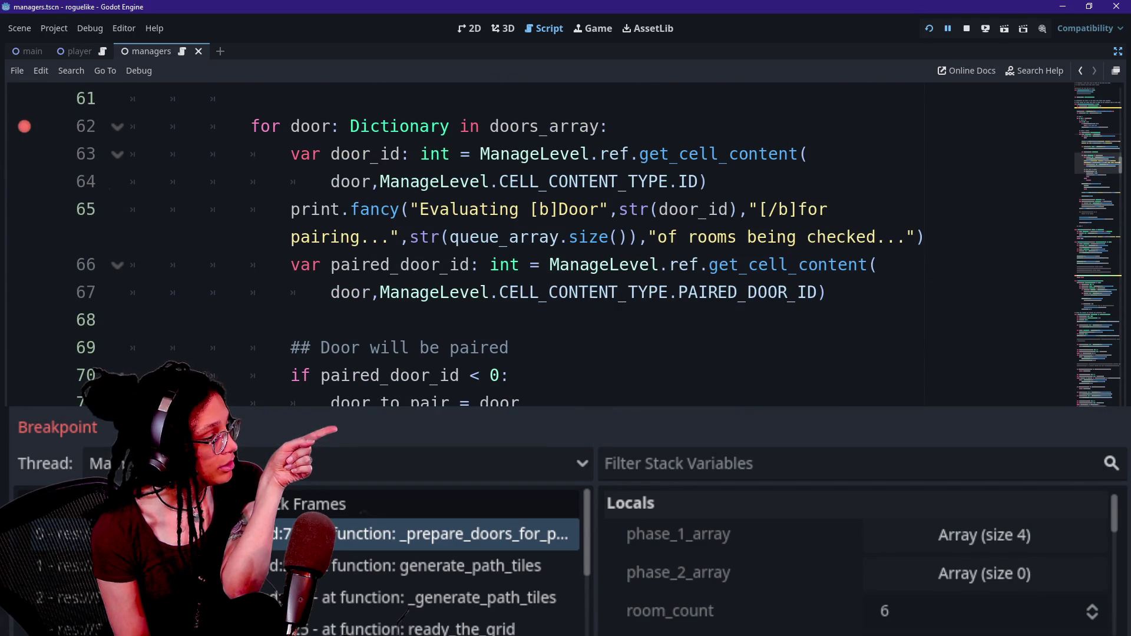
scroll(539, 236, up, 3)
scroll(530, 235, up, 4)
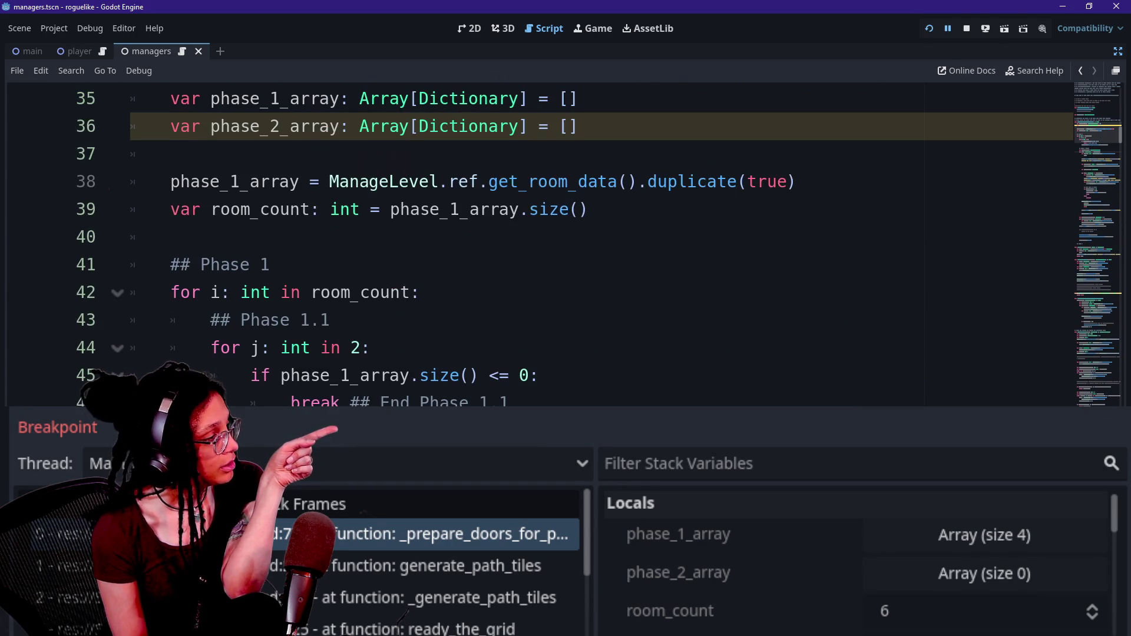
scroll(530, 236, down, 1)
scroll(531, 247, down, 1)
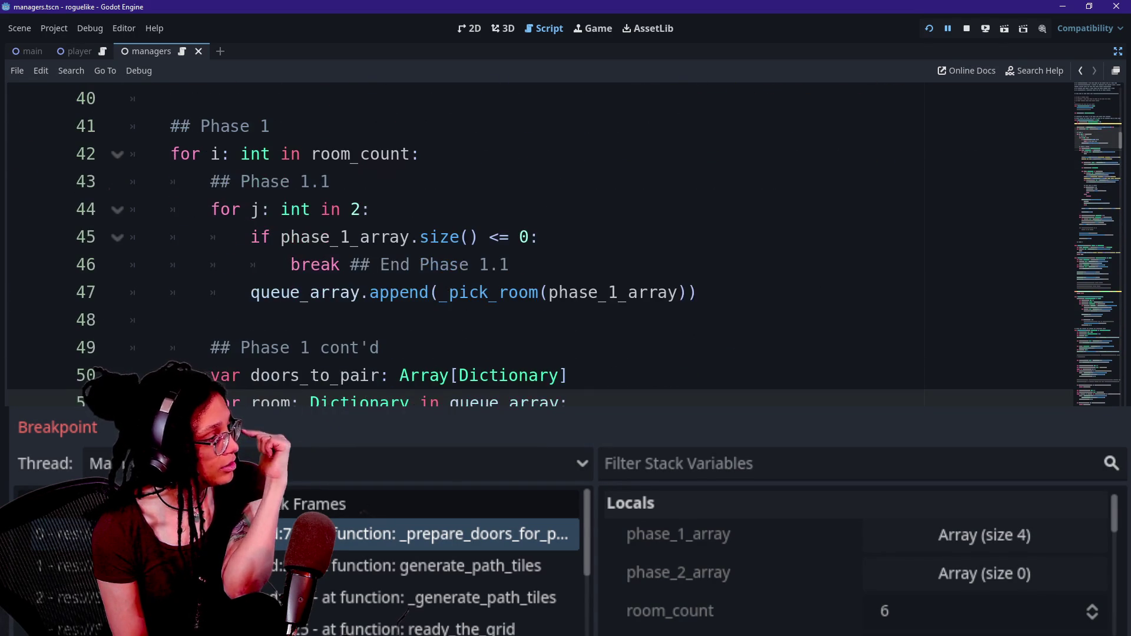
click(219, 182)
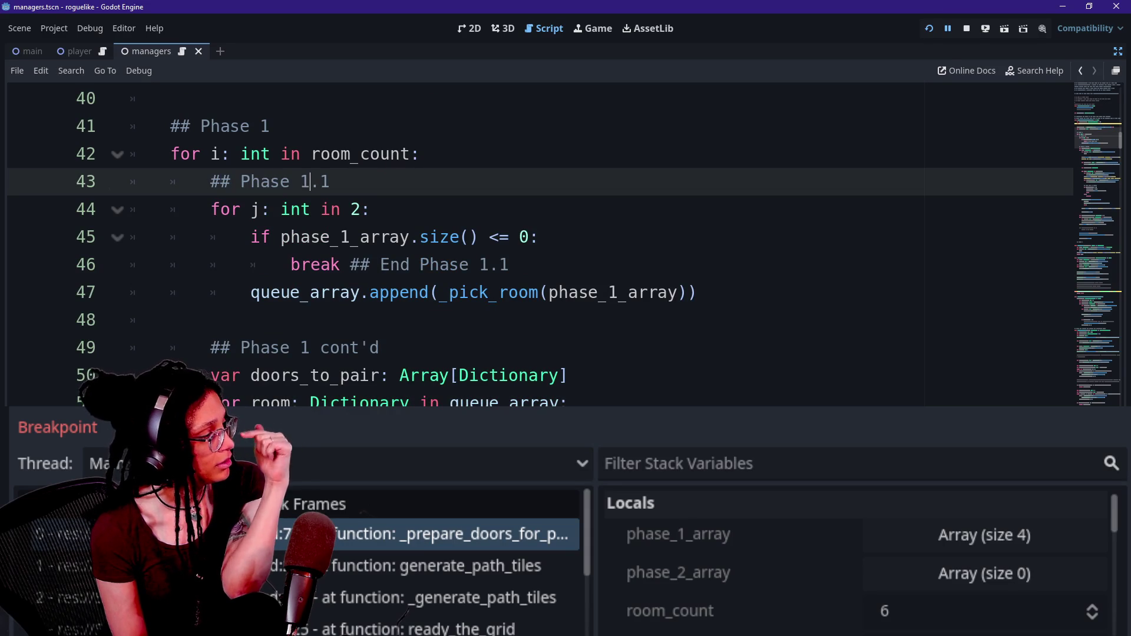
click(219, 209)
scroll(530, 236, down, 2)
click(311, 402)
Step: Review the for loop on line 62 and the room loop header, ending at line 52
key(Down)
key(Down)
key(Down)
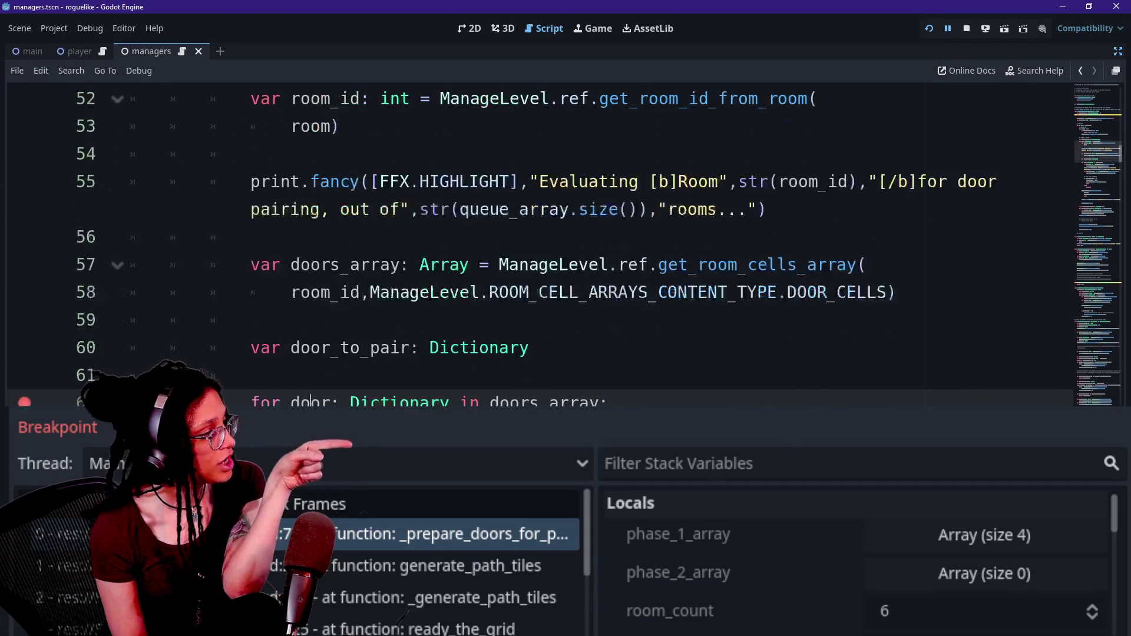
click(281, 265)
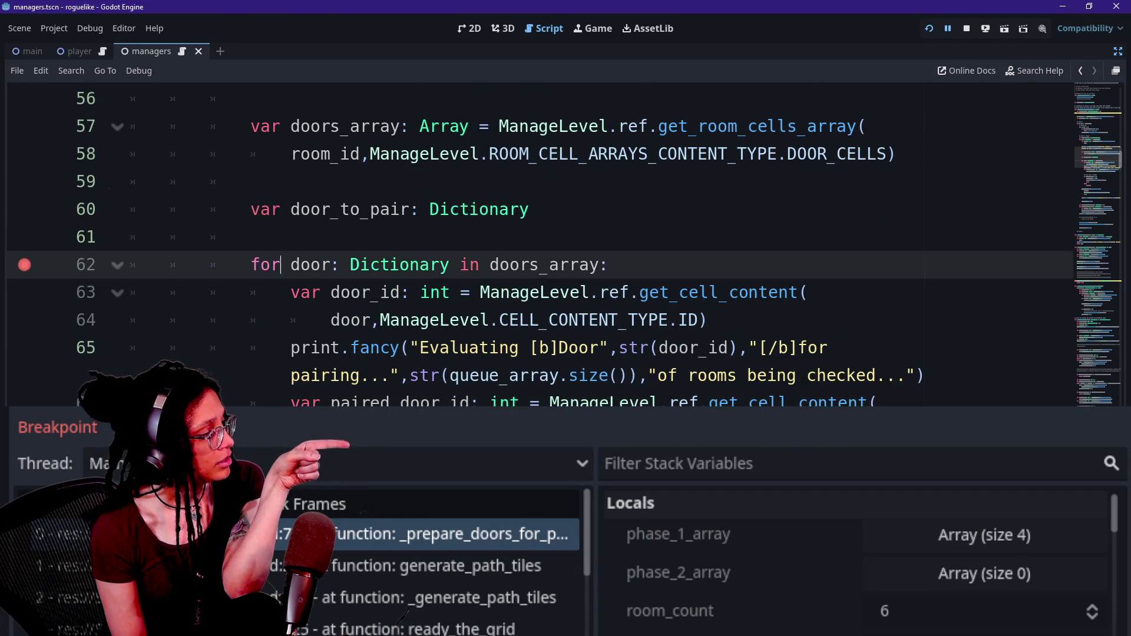
mouse_move(389, 265)
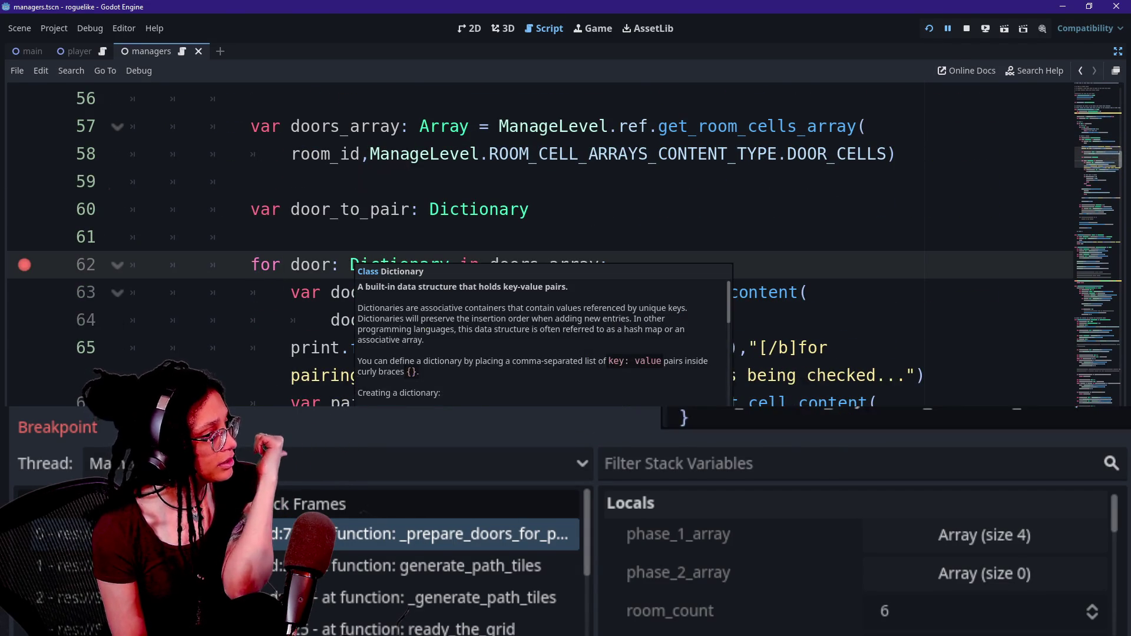
key(Up)
key(Up)
key(Up)
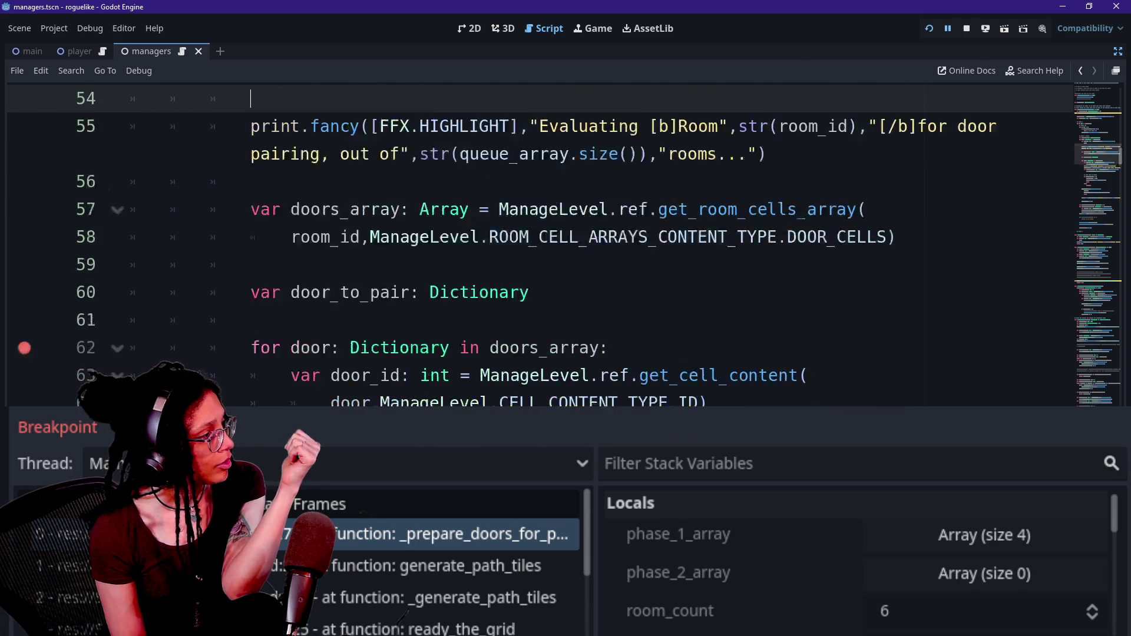
key(Up)
key(Up)
key(Down)
key(Down)
key(Down)
key(Down)
key(Up)
key(Up)
key(Down)
key(Up)
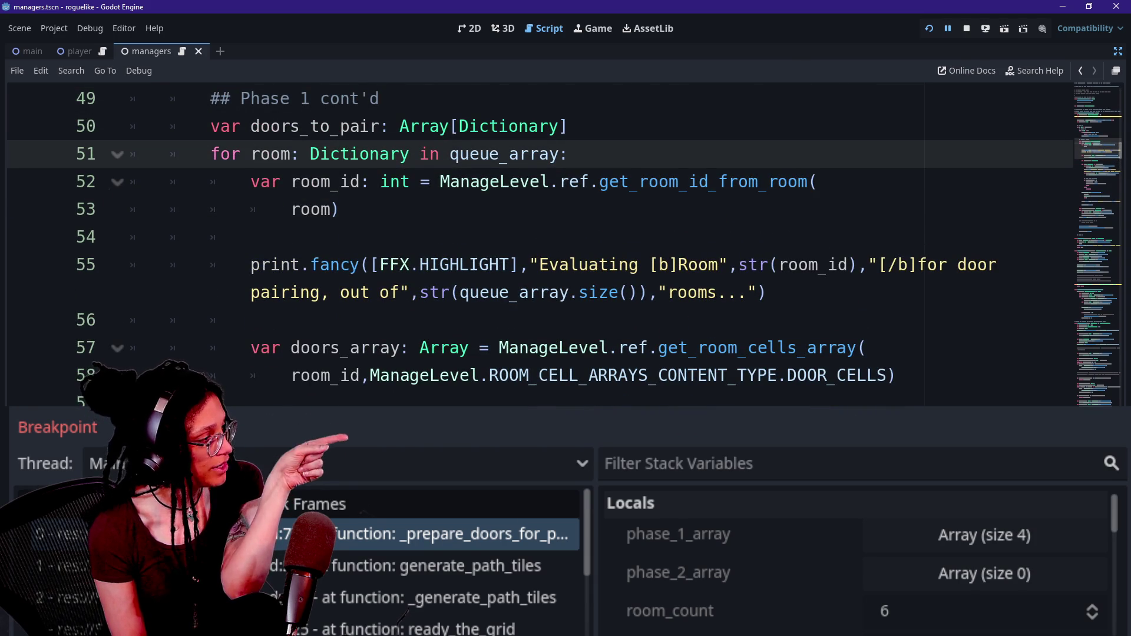
click(170, 182)
key(Up)
key(Home)
key(shift+End)
scroll(741, 499, down, 1)
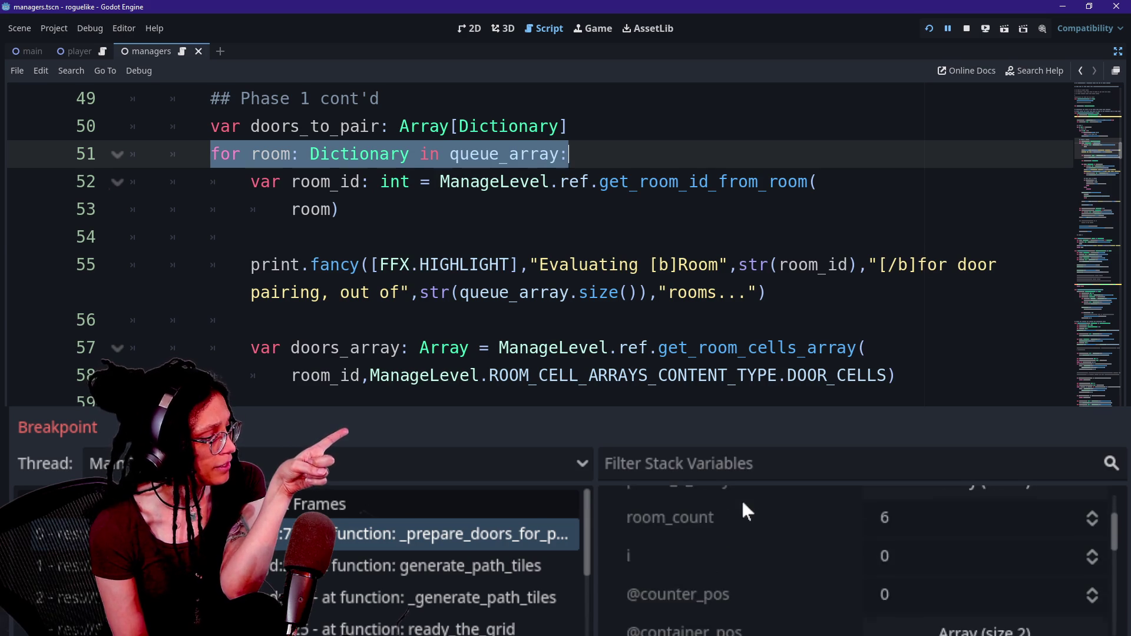
scroll(741, 499, down, 1)
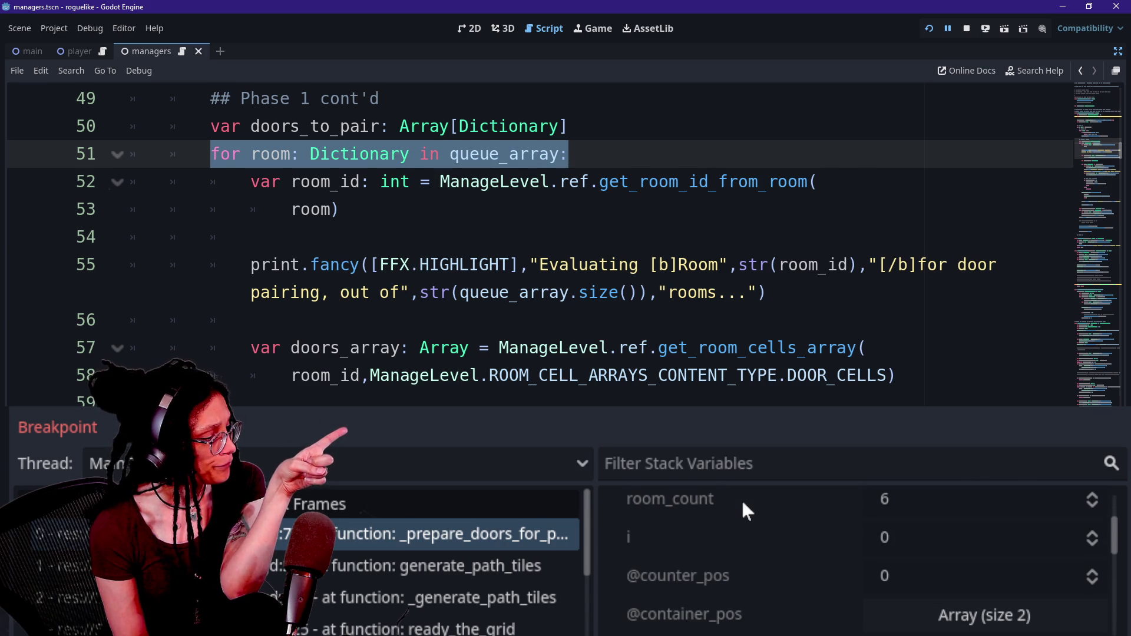
click(750, 549)
scroll(754, 549, down, 3)
scroll(754, 549, down, 2)
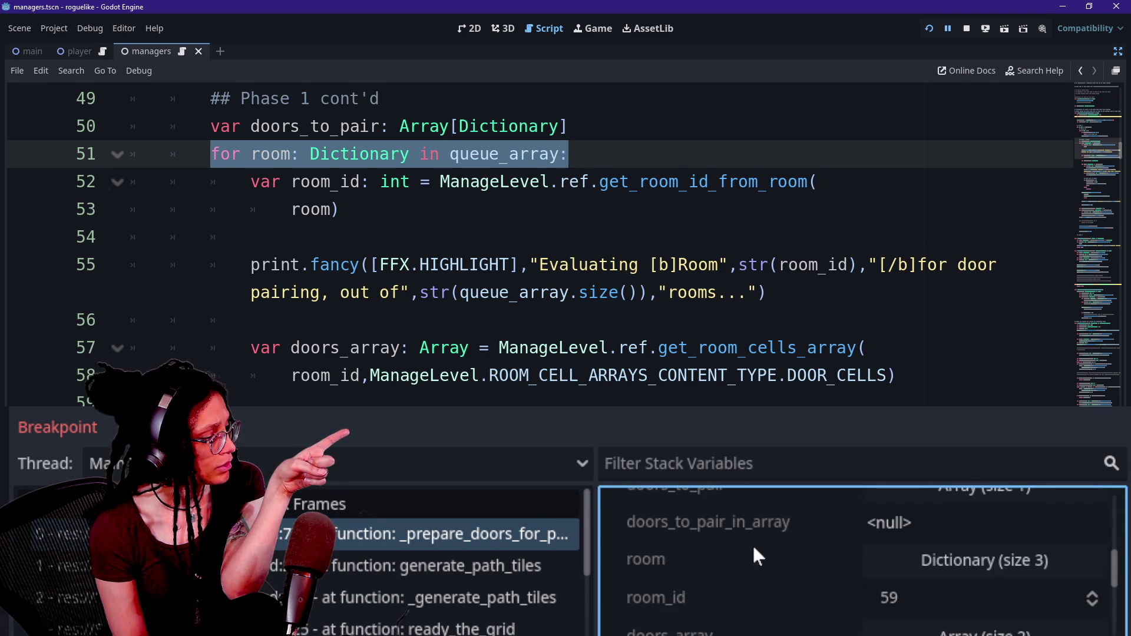
scroll(753, 548, down, 1)
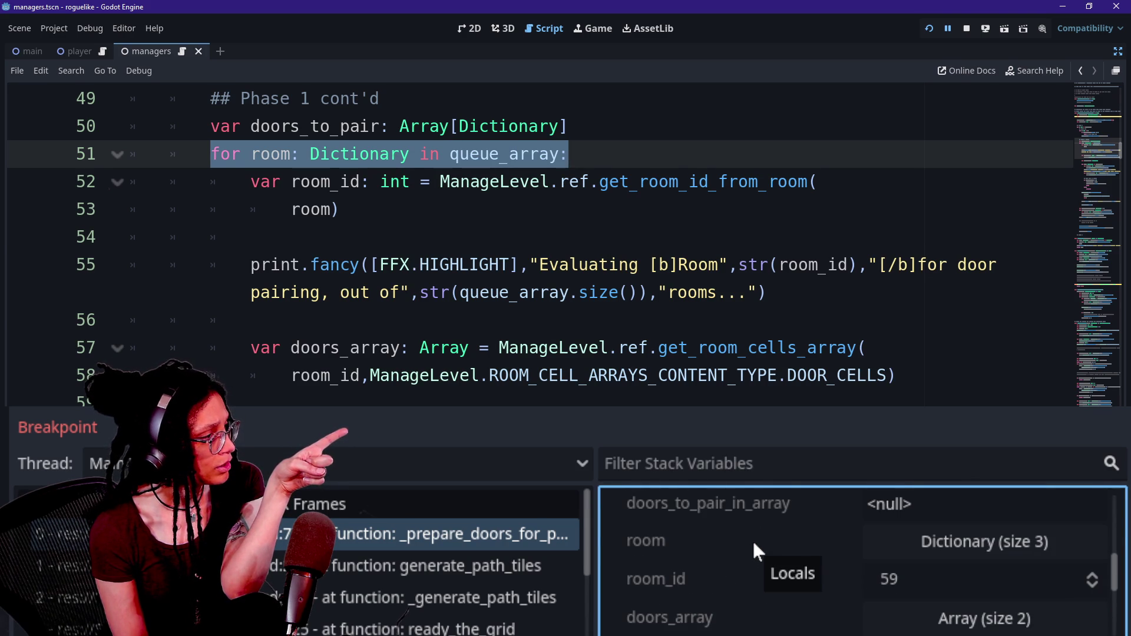
scroll(753, 544, down, 1)
scroll(753, 544, down, 5)
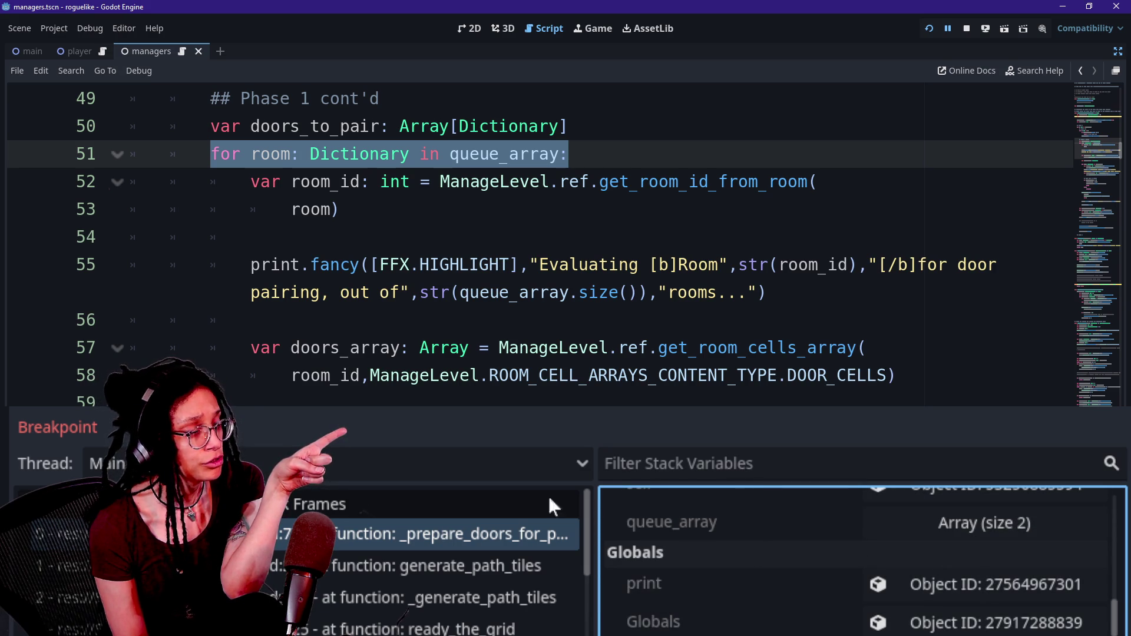
click(339, 209)
drag(560, 153, 440, 153)
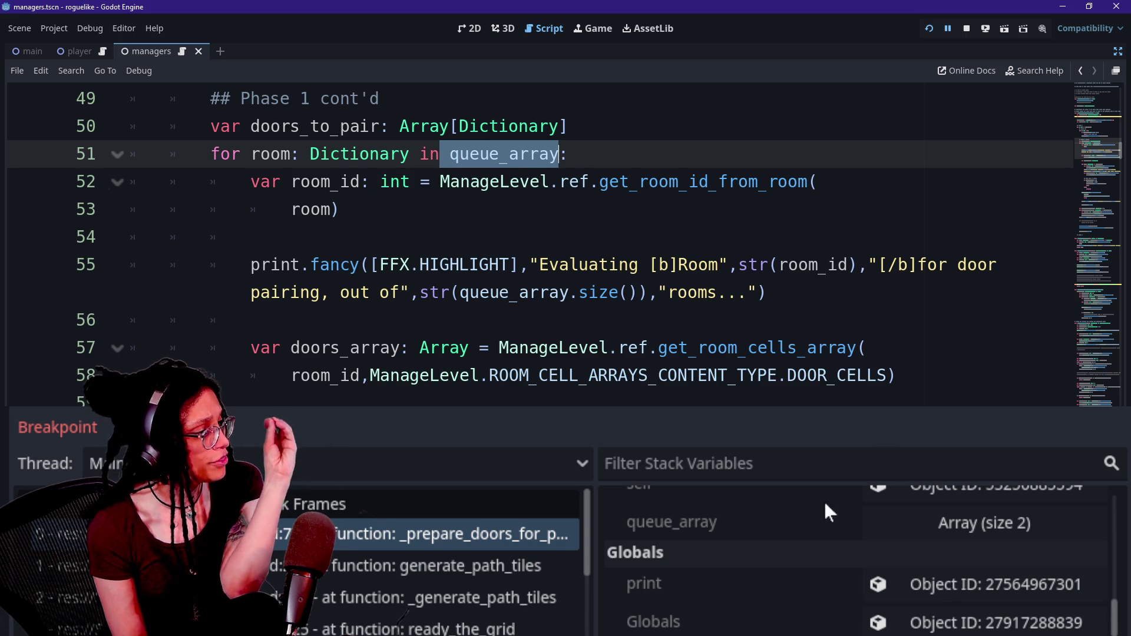
click(938, 523)
click(957, 597)
scroll(708, 566, down, 2)
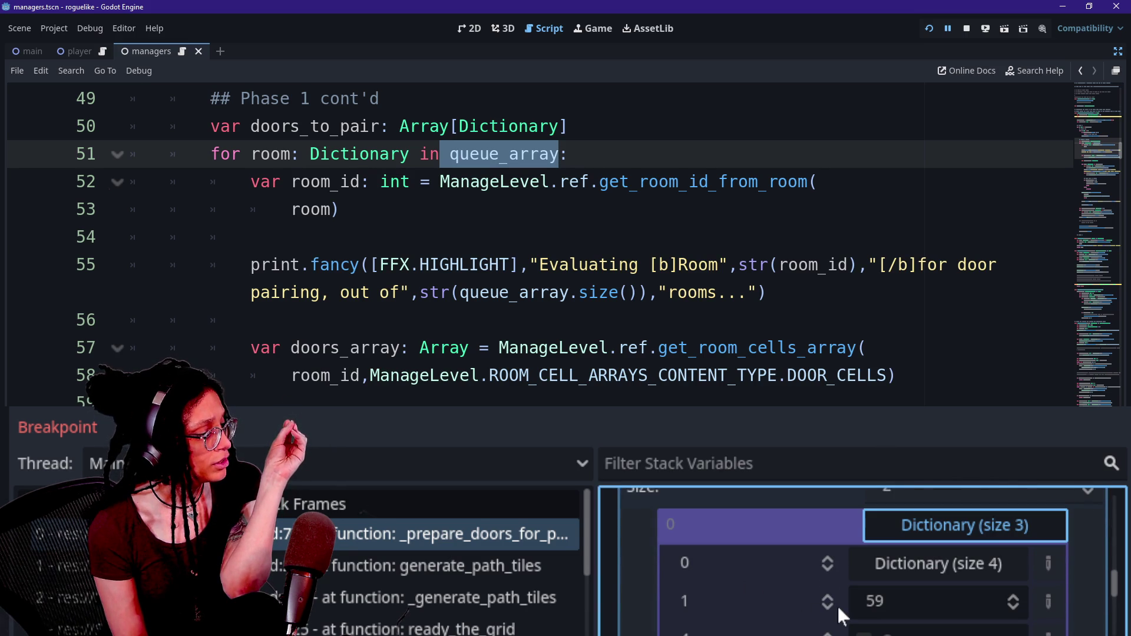
scroll(836, 605, down, 1)
scroll(822, 589, up, 2)
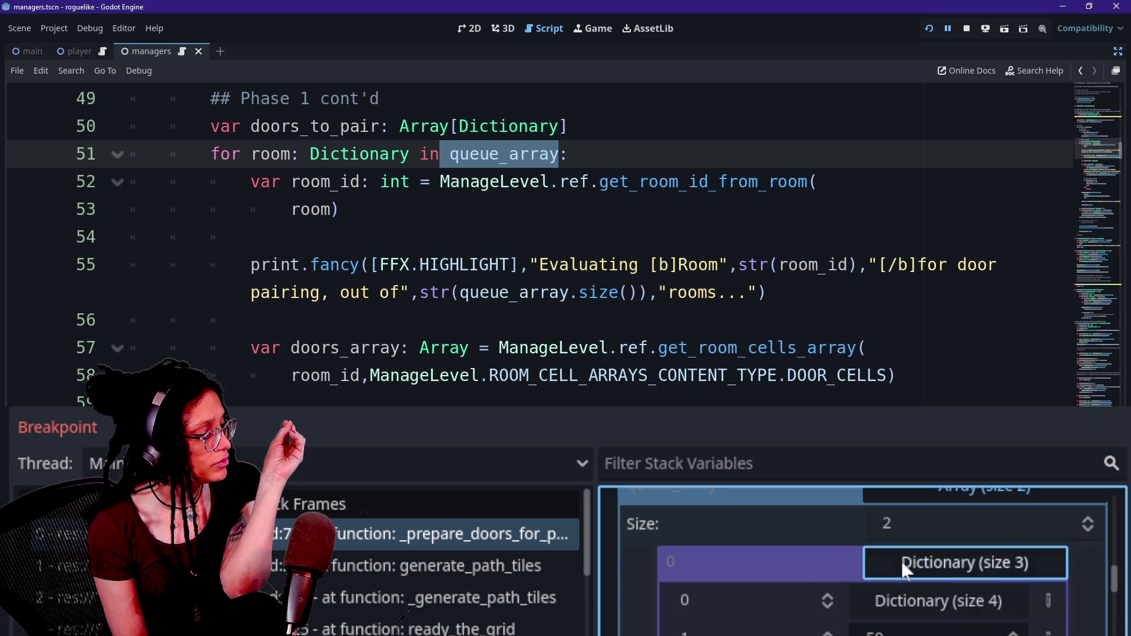
click(900, 560)
click(891, 512)
scroll(811, 572, up, 3)
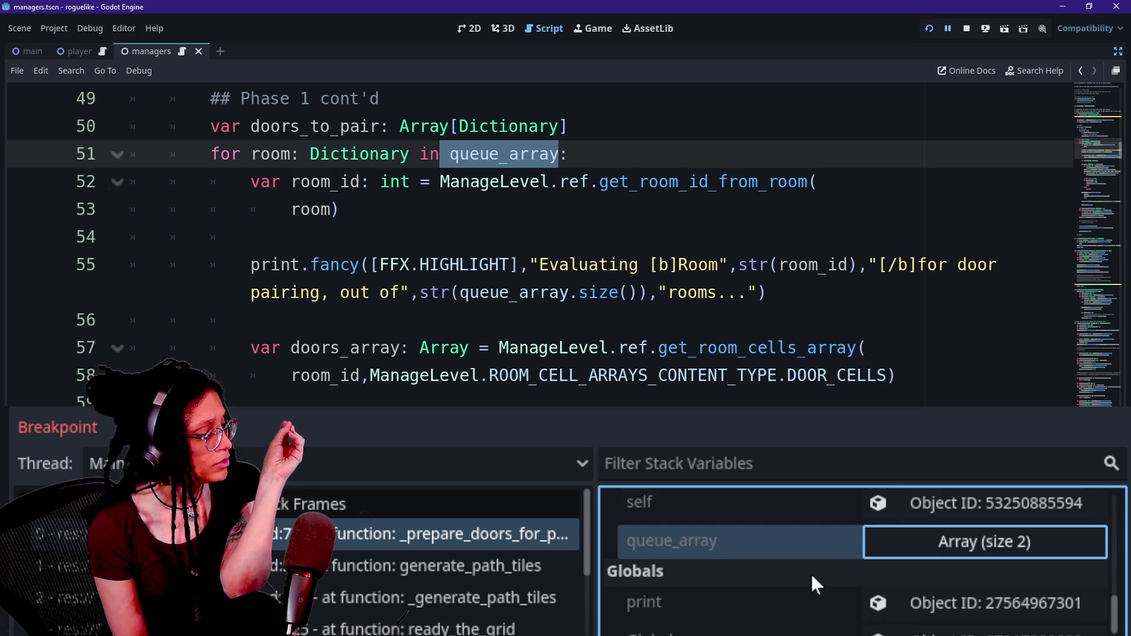
scroll(811, 580, down, 2)
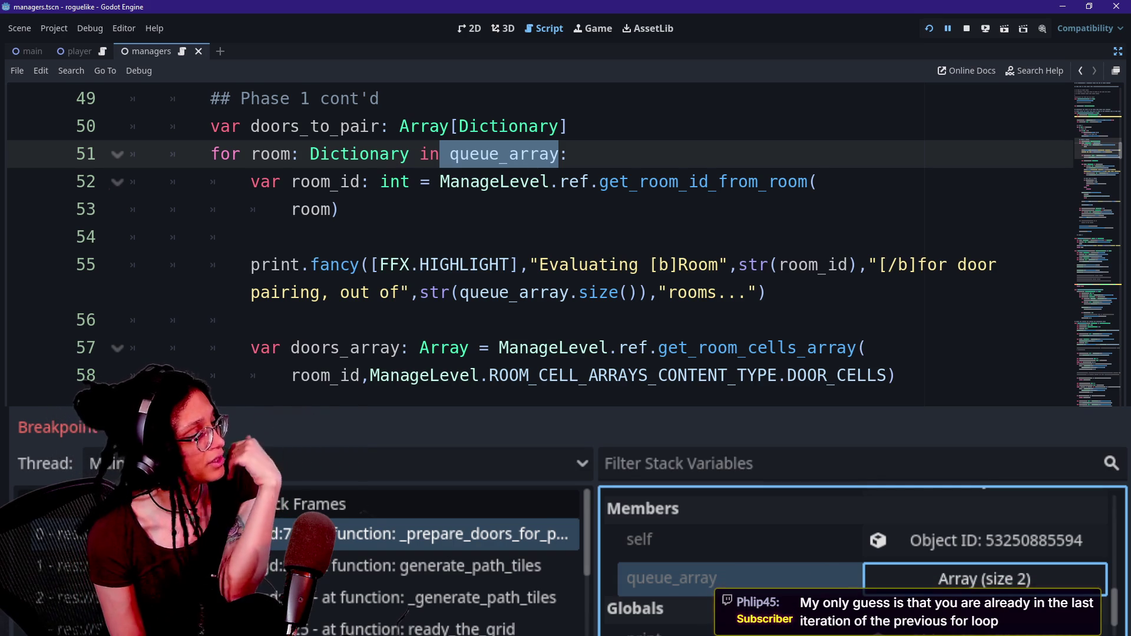
Step: Select the room_id declaration on lines 52–53 in managers.gd
scroll(956, 551, up, 3)
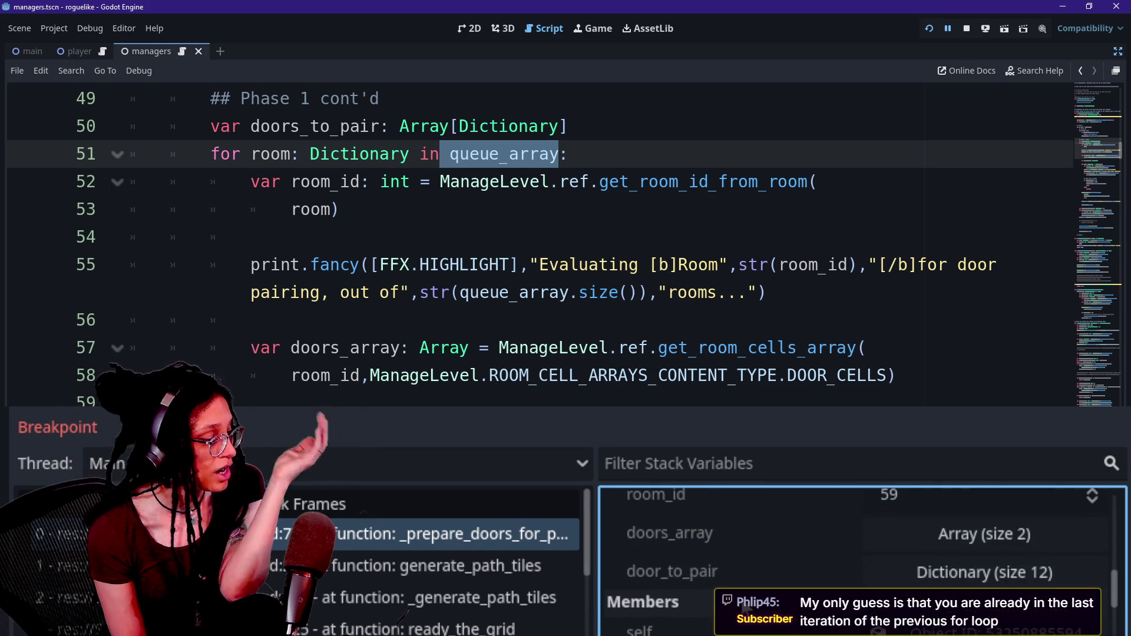
scroll(879, 572, up, 1)
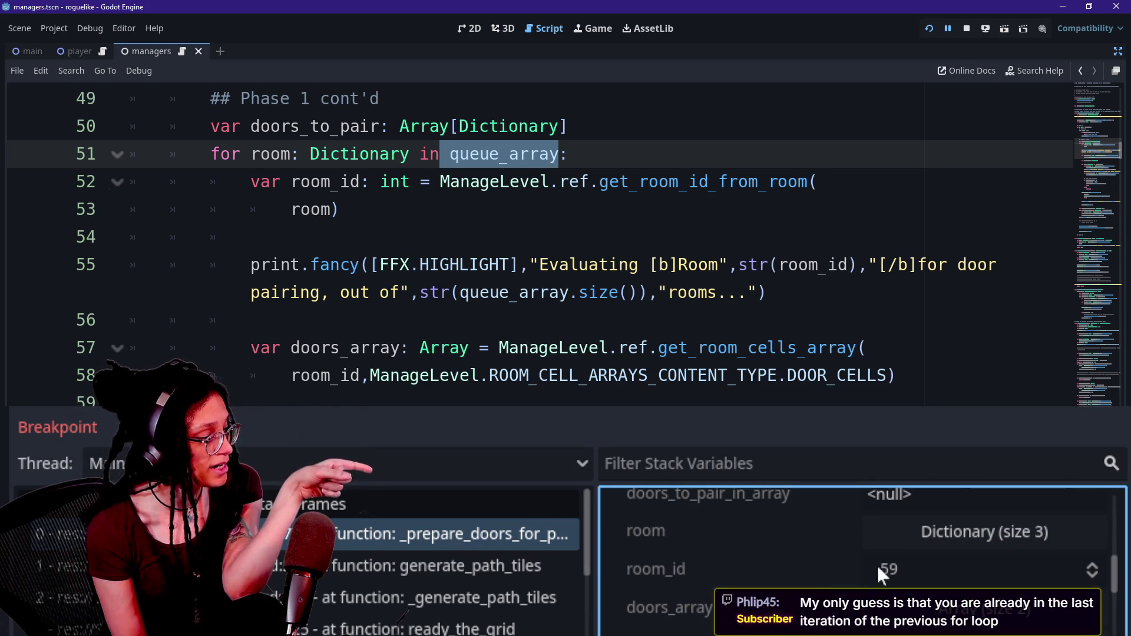
mouse_move(291, 182)
mouse_down()
mouse_move(366, 182)
mouse_move(341, 209)
mouse_up()
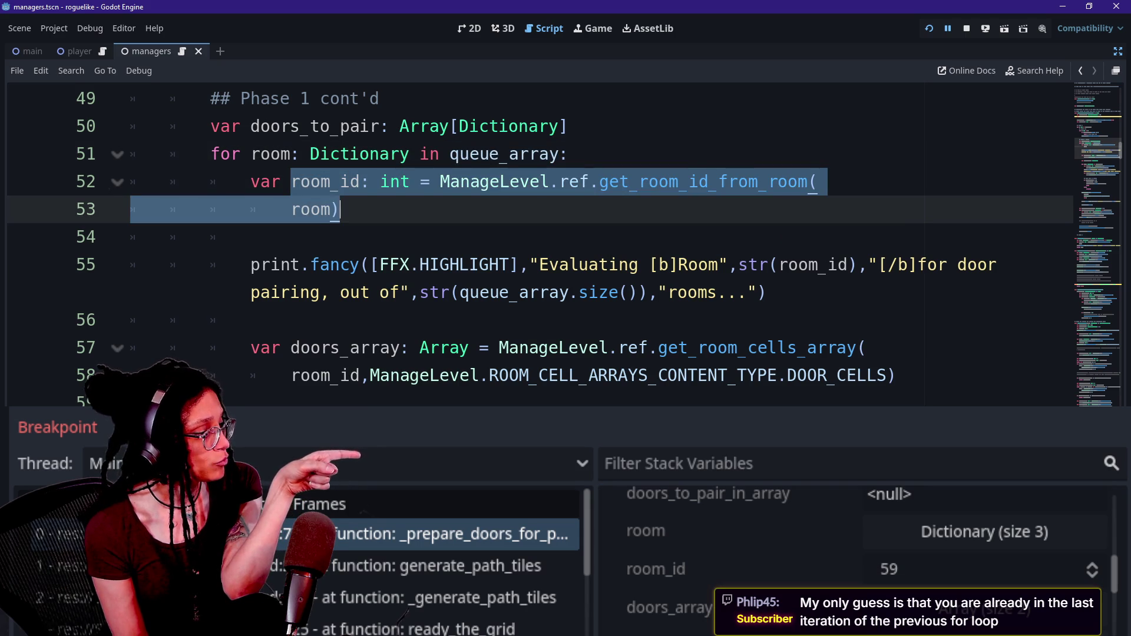
scroll(667, 503, down, 1)
scroll(878, 542, down, 1)
scroll(877, 552, down, 4)
Step: Expand queue_array's Array (size 2) and its first dictionary to reveal room id 59
click(881, 543)
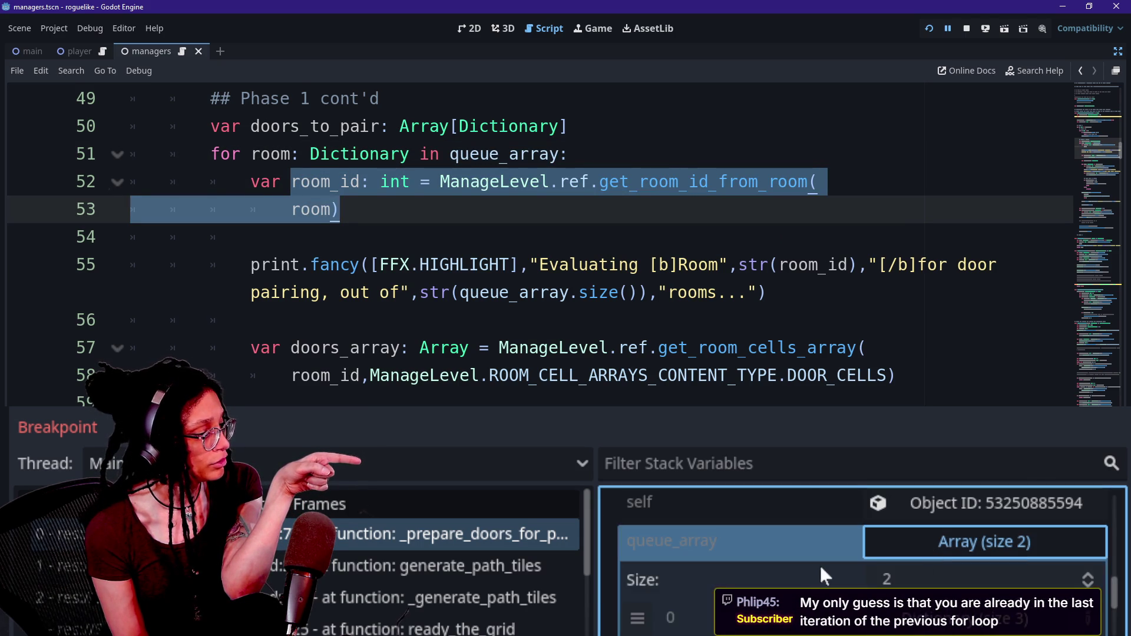
click(926, 582)
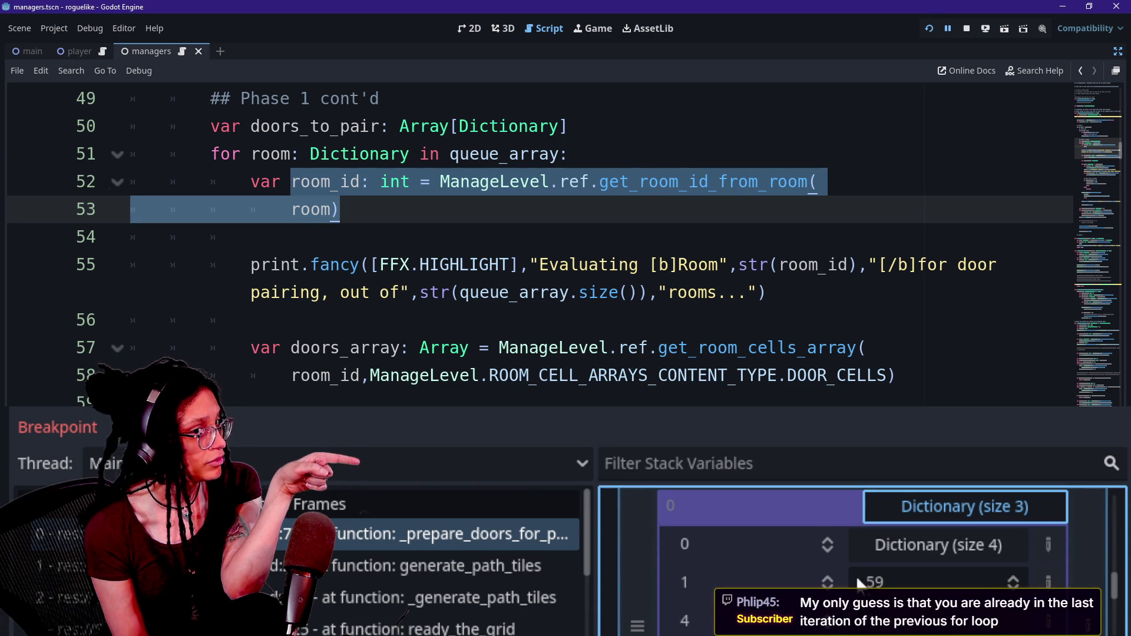
scroll(807, 548, down, 1)
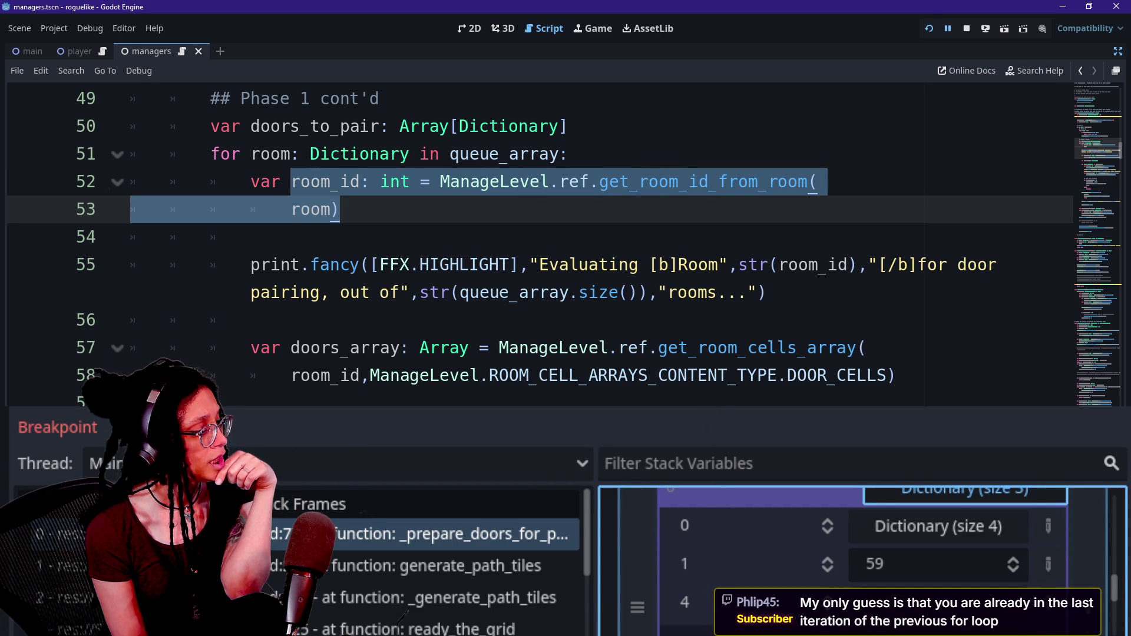
scroll(539, 244, down, 2)
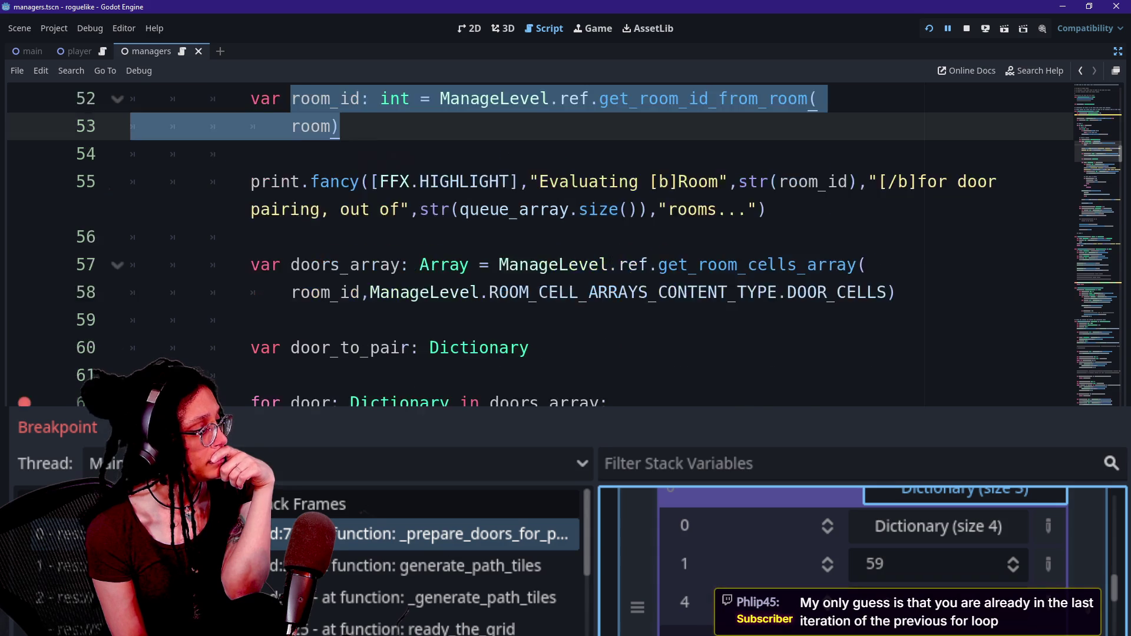
scroll(539, 245, up, 1)
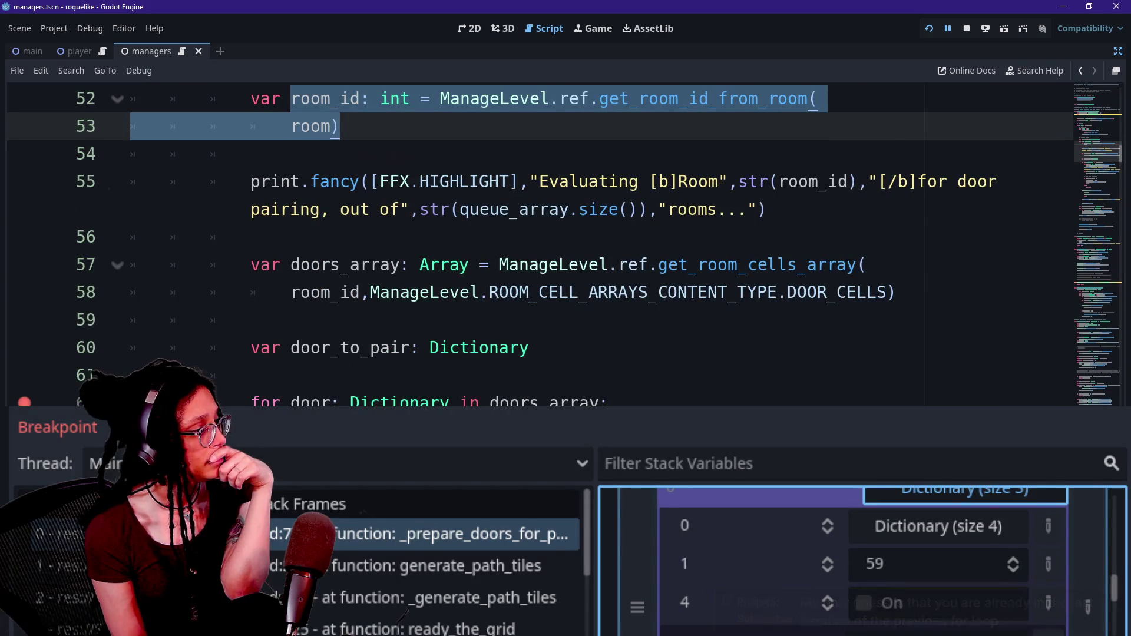
scroll(539, 245, down, 2)
mouse_move(282, 237)
mouse_down()
mouse_move(322, 237)
mouse_move(401, 321)
mouse_up()
click(401, 320)
scroll(401, 321, down, 1)
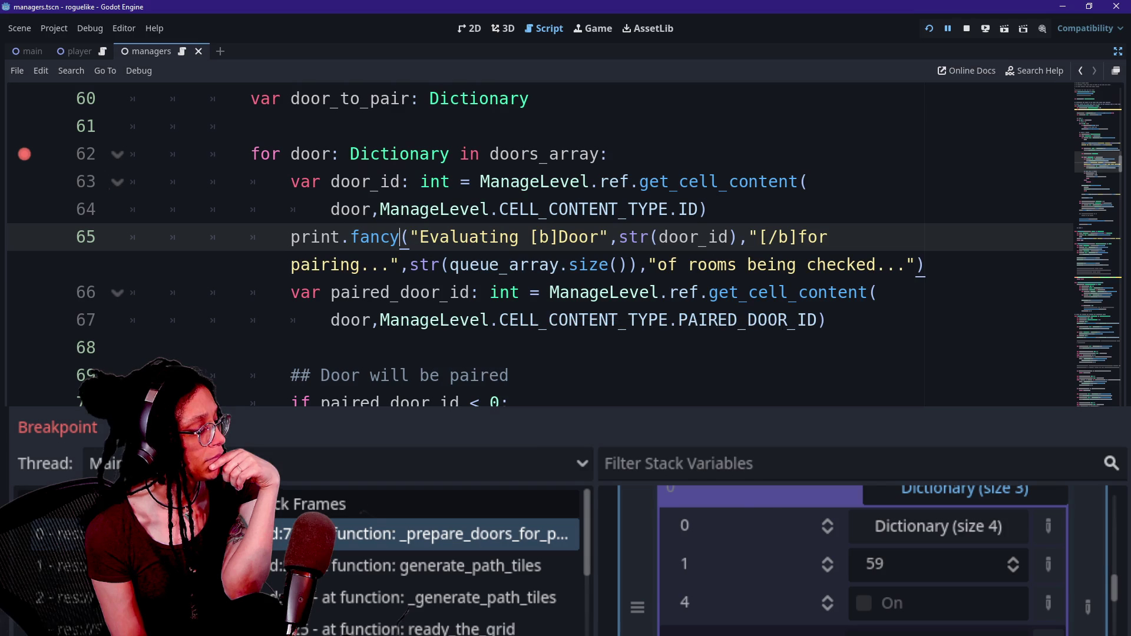
Step: Collapse queue_array's first dictionary, then select door id lines 63–66 and line 70's check
click(870, 498)
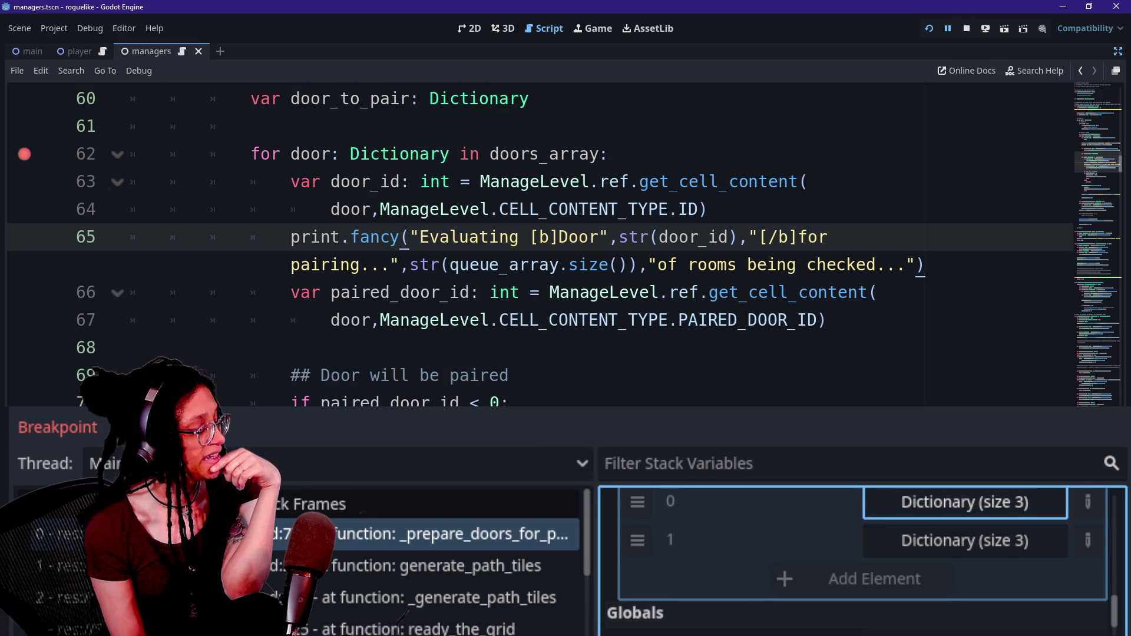
mouse_move(351, 320)
mouse_move(291, 181)
mouse_down()
mouse_move(330, 293)
mouse_move(510, 292)
mouse_up()
scroll(540, 235, down, 1)
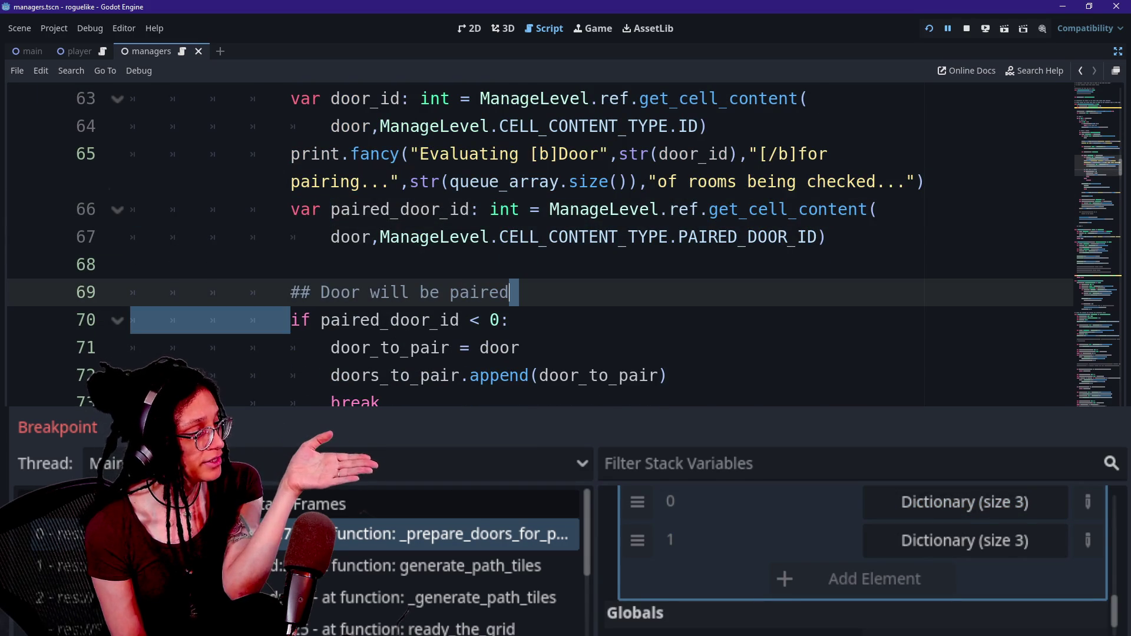
drag(291, 320, 511, 320)
click(510, 320)
click(340, 319)
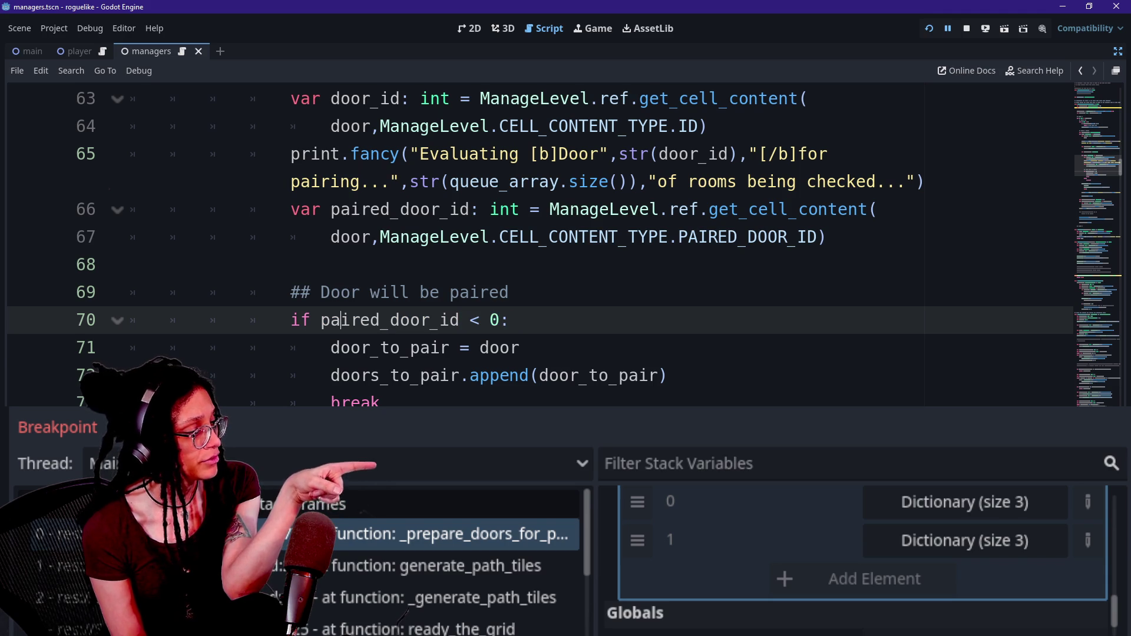
Step: Select the door_to_pair assignment, append call and break on lines 71–73, then lines below
scroll(530, 247, down, 1)
drag(331, 264, 520, 265)
drag(340, 292, 668, 292)
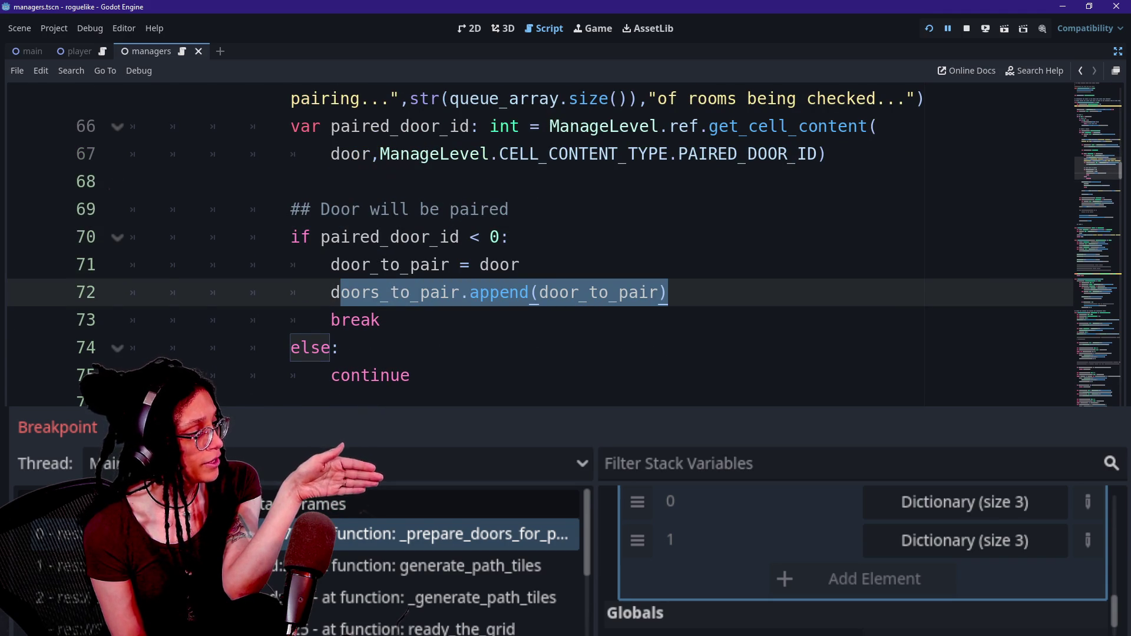
drag(330, 319, 381, 320)
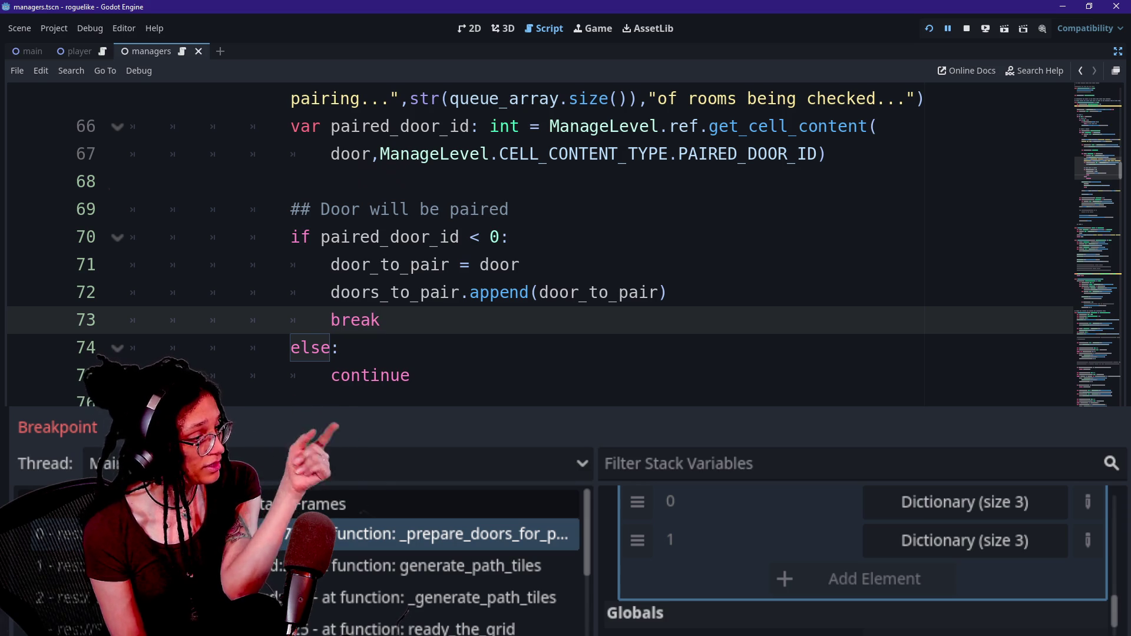
scroll(565, 241, up, 4)
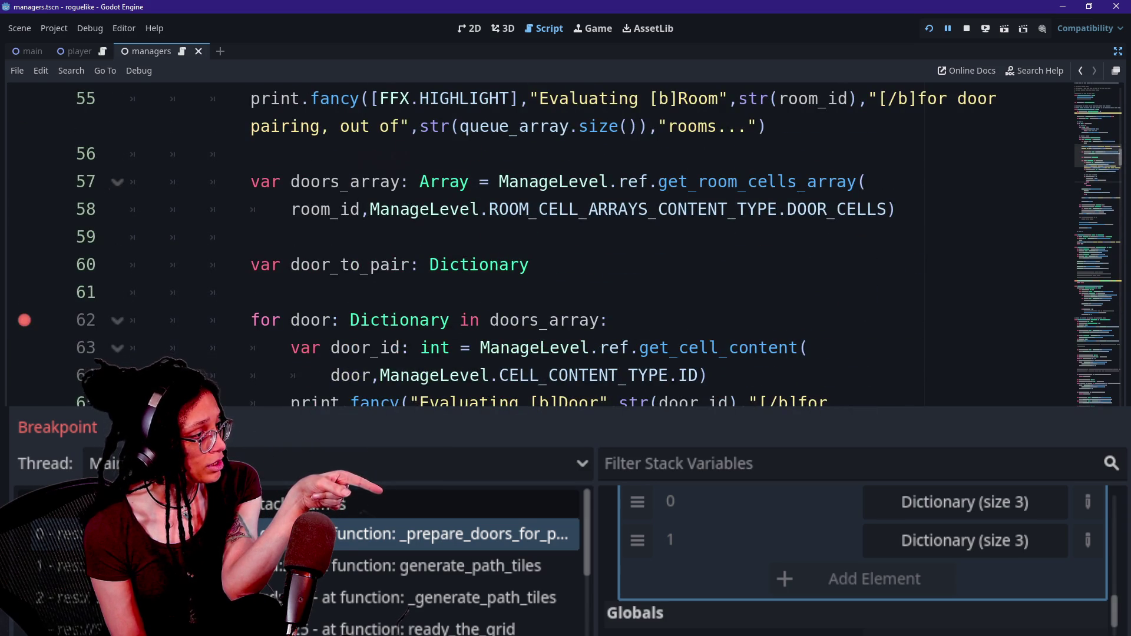
scroll(566, 242, up, 3)
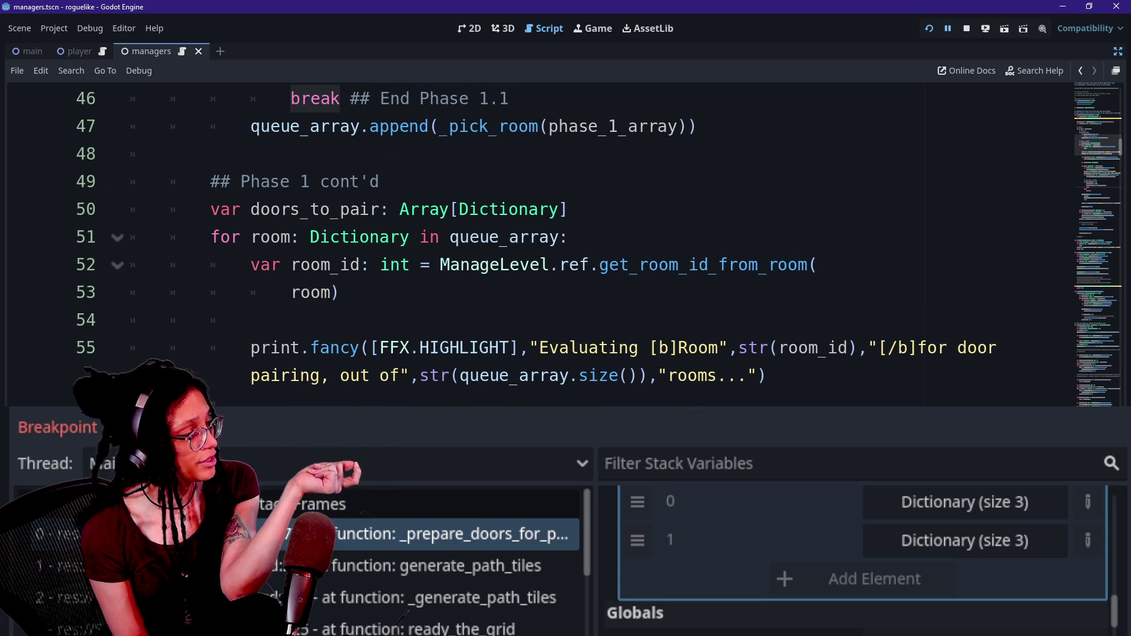
scroll(566, 242, down, 8)
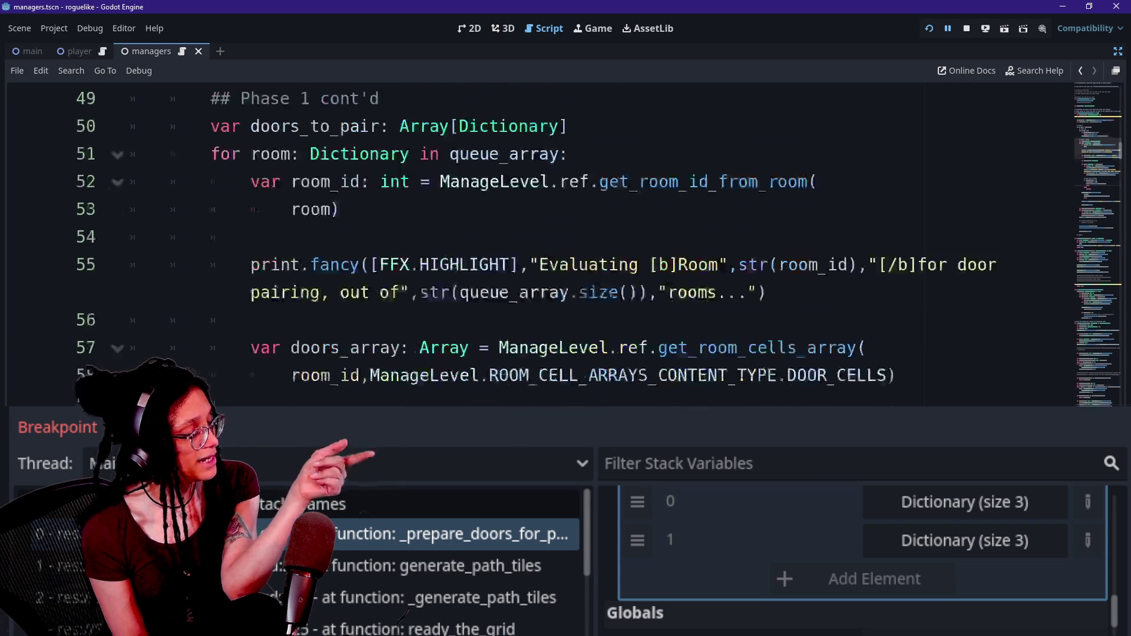
drag(356, 154, 413, 404)
click(412, 263)
Step: Reselect the break on line 73 and the room loop header on line 51
scroll(566, 242, up, 4)
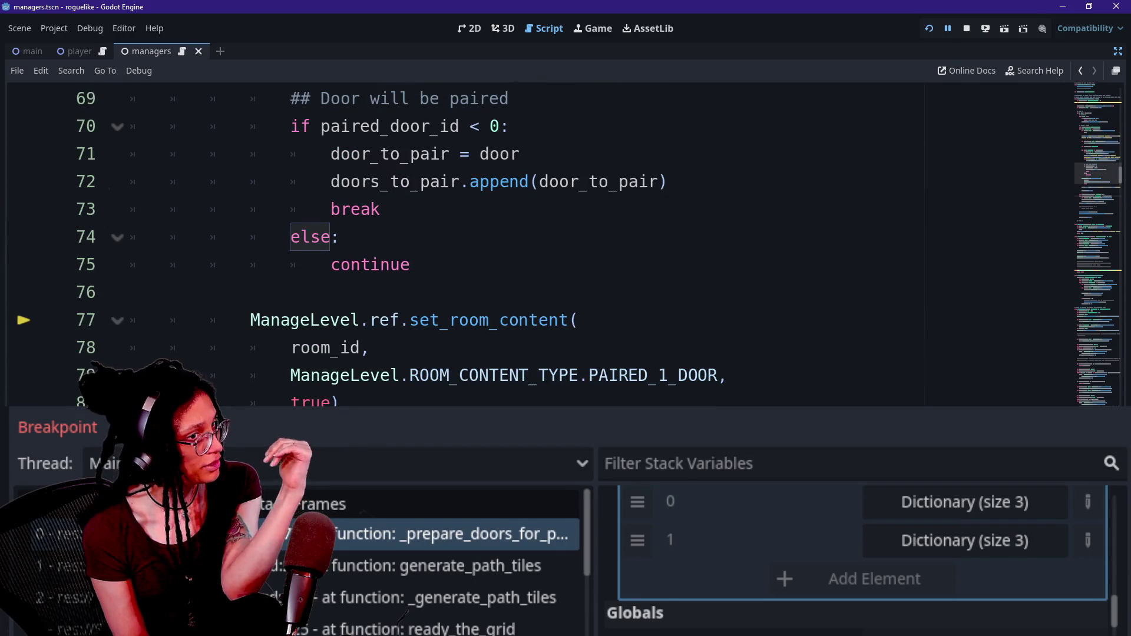
scroll(566, 242, up, 1)
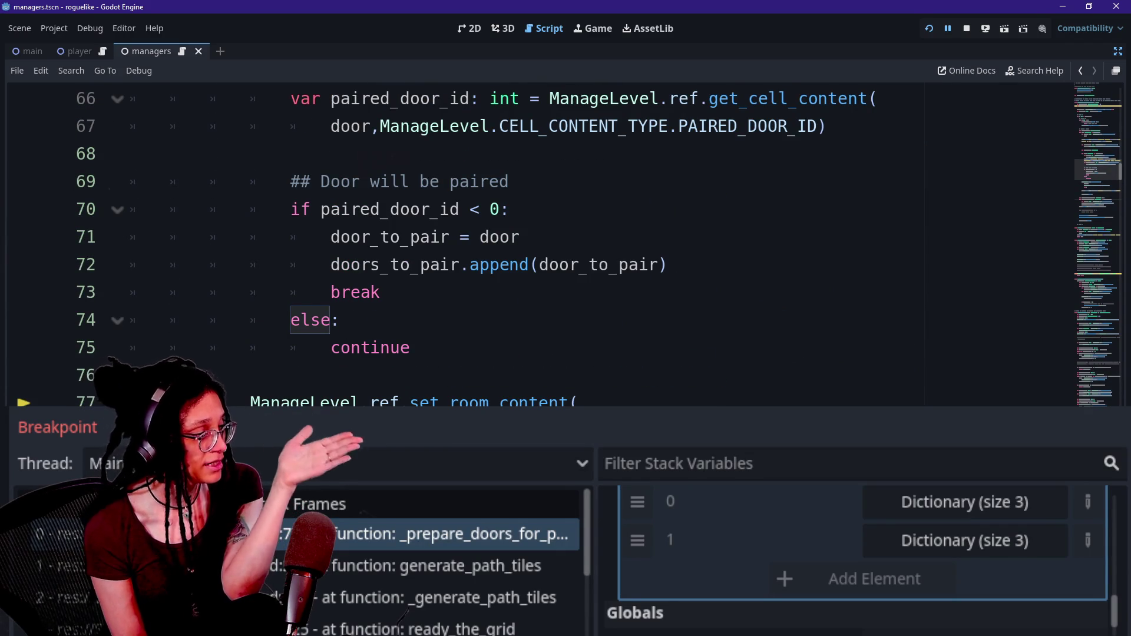
drag(330, 293, 381, 292)
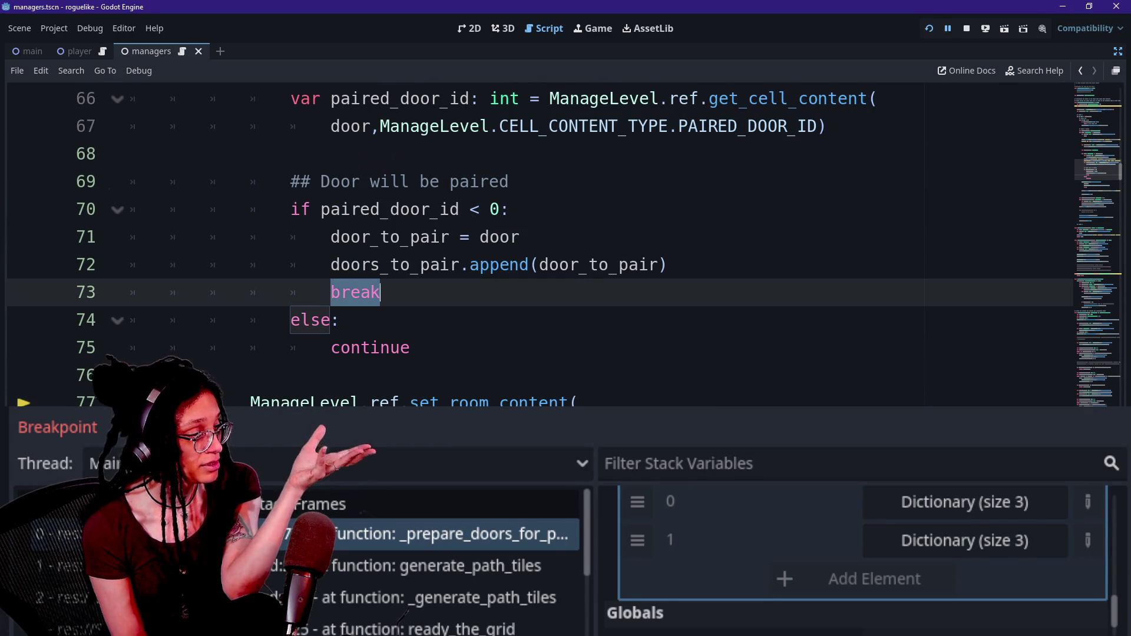
scroll(566, 242, up, 6)
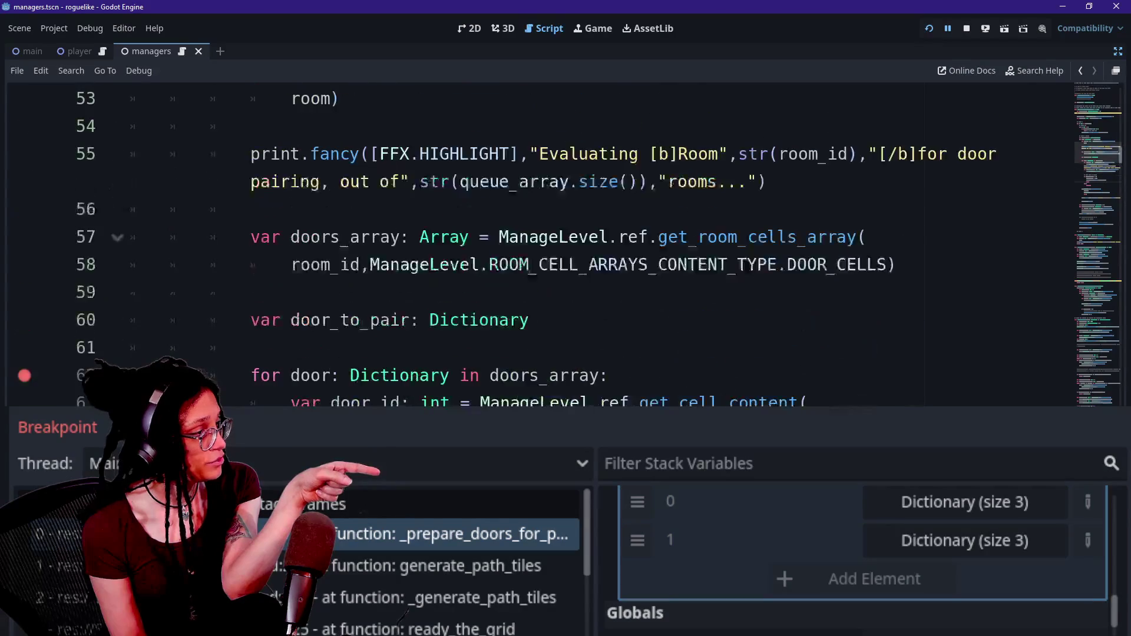
drag(211, 209, 450, 209)
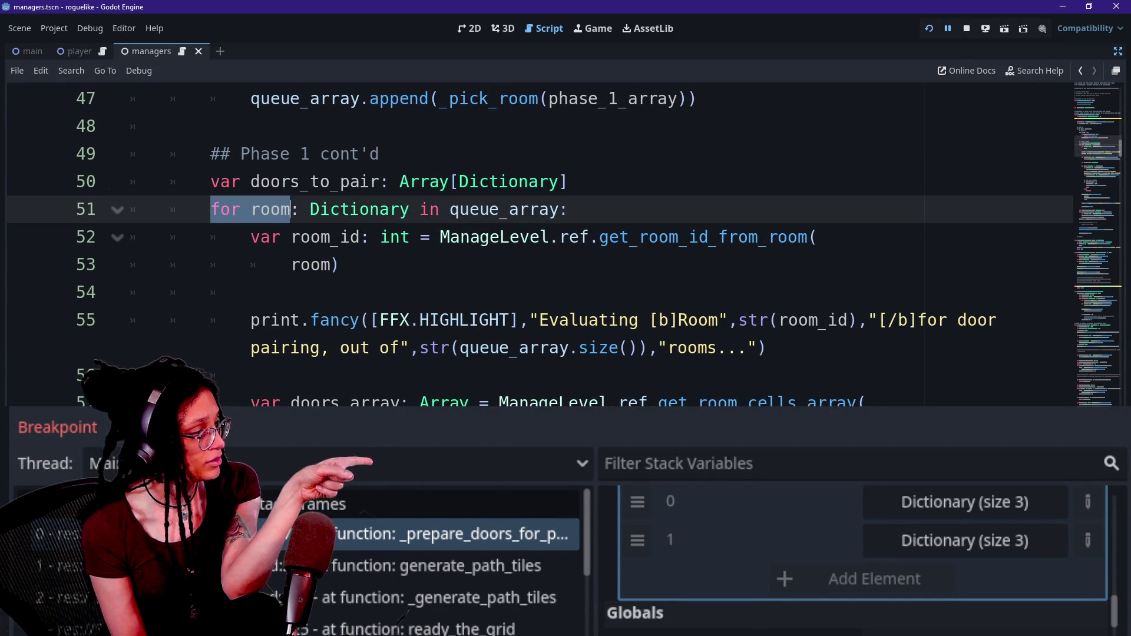
click(450, 209)
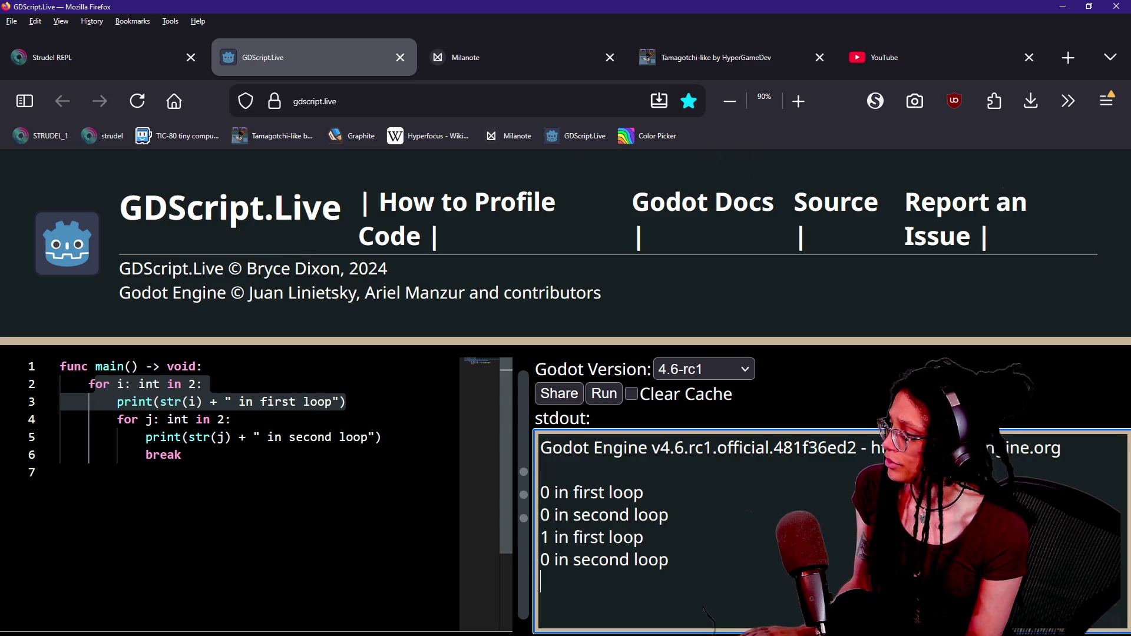
Step: Add print("OUTSIDE FIRST LOOP!") after the break in the GDScript.Live nested-loop test, then return to Godot
click(163, 455)
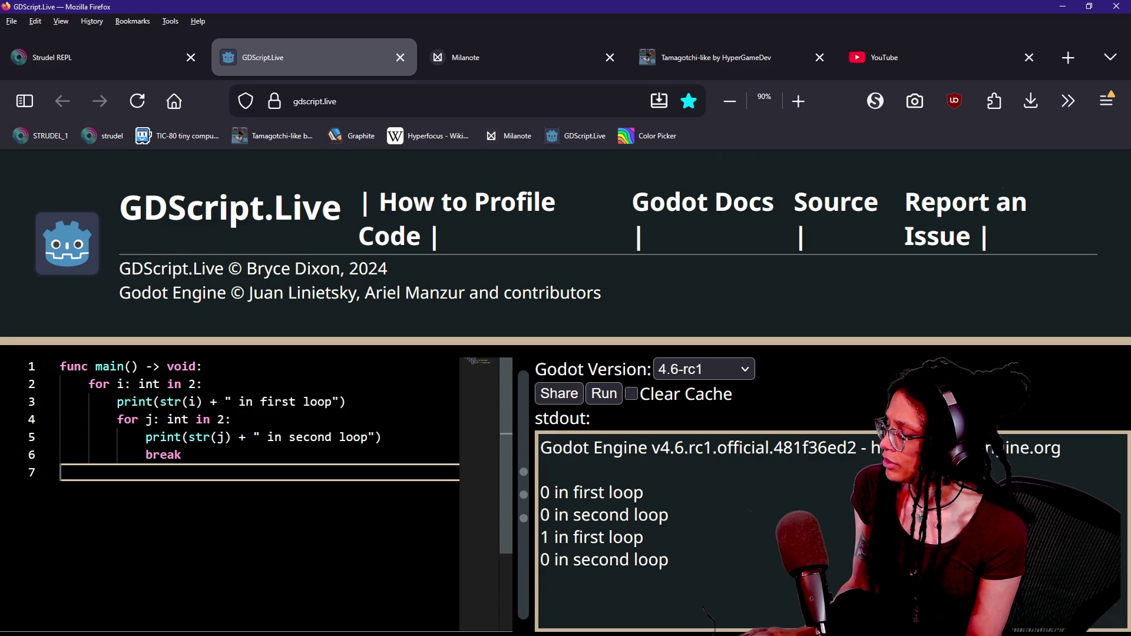
key(Return)
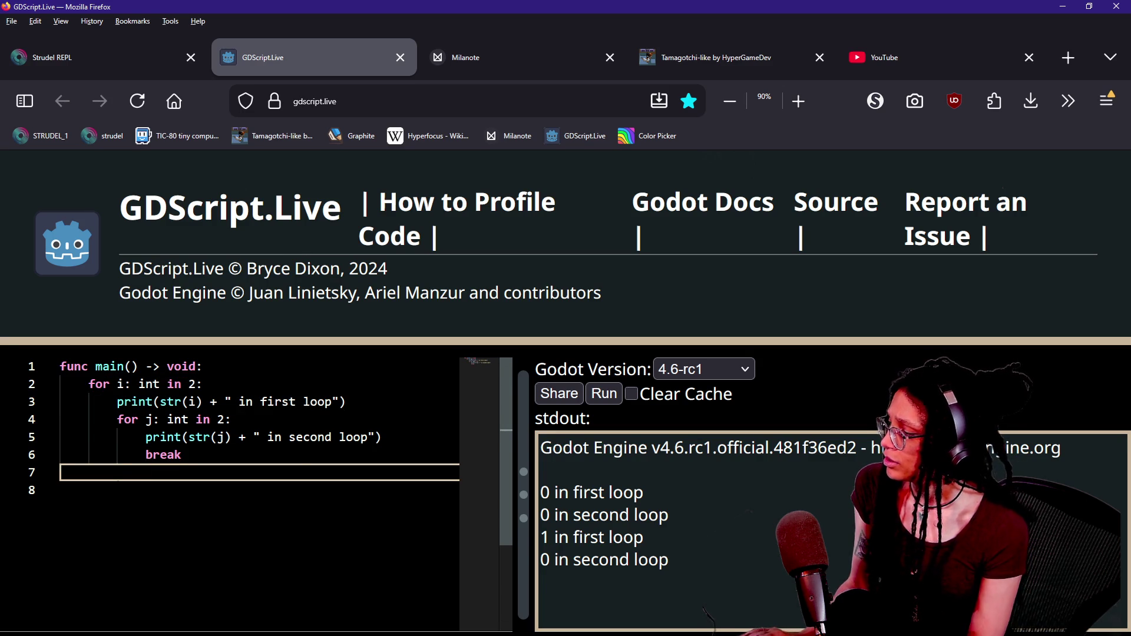
text(print)
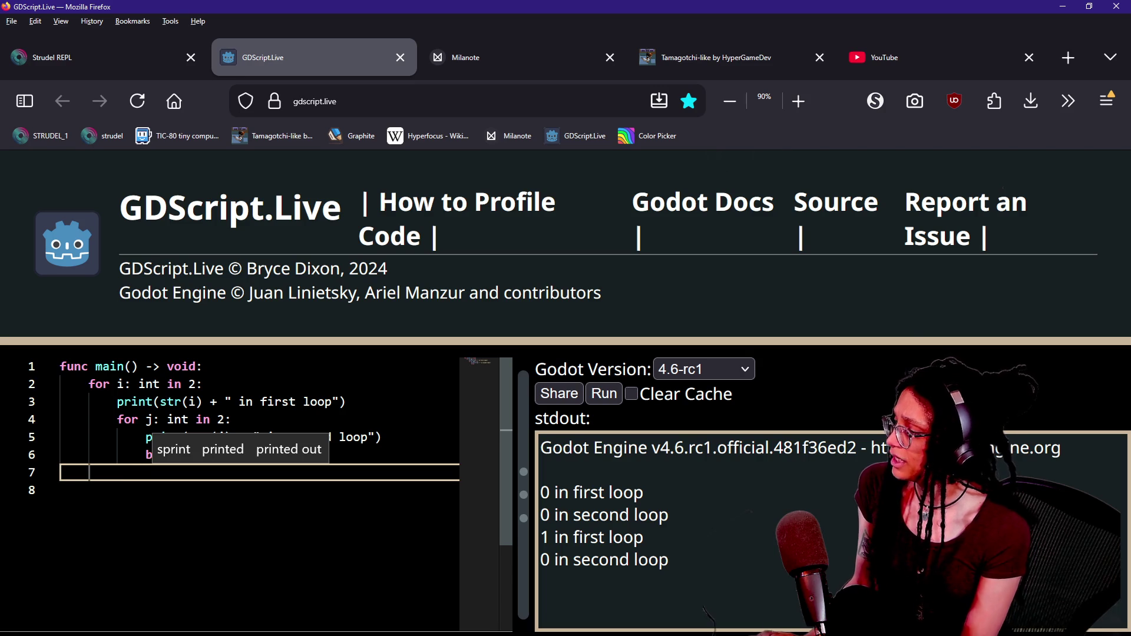
text(prtiny)
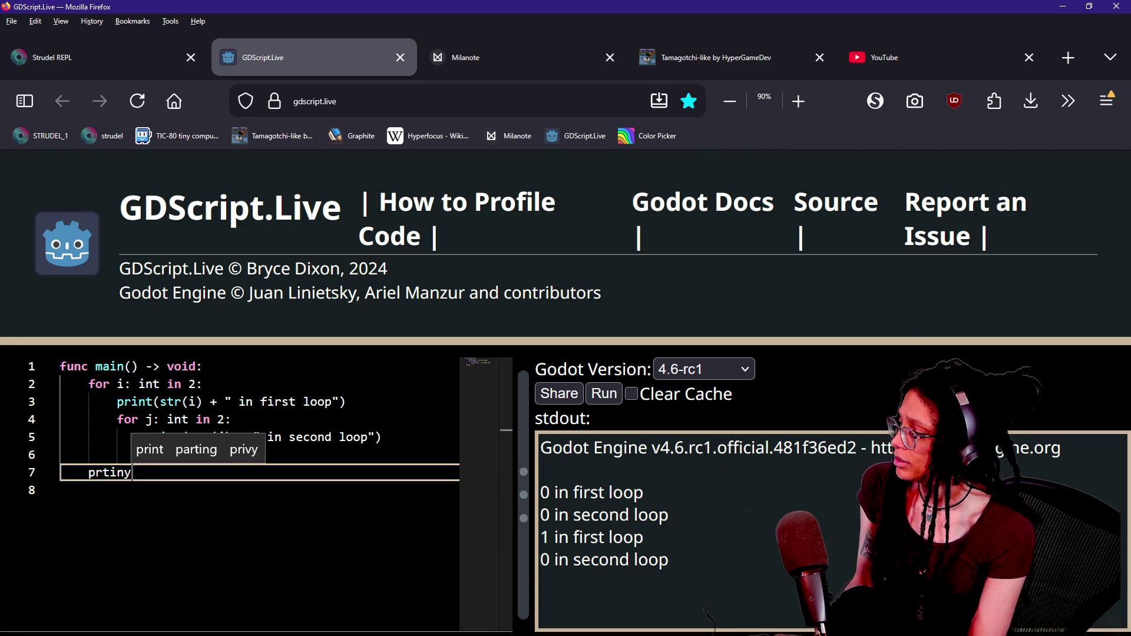
key(BackSpace)
key(BackSpace)
text(int)
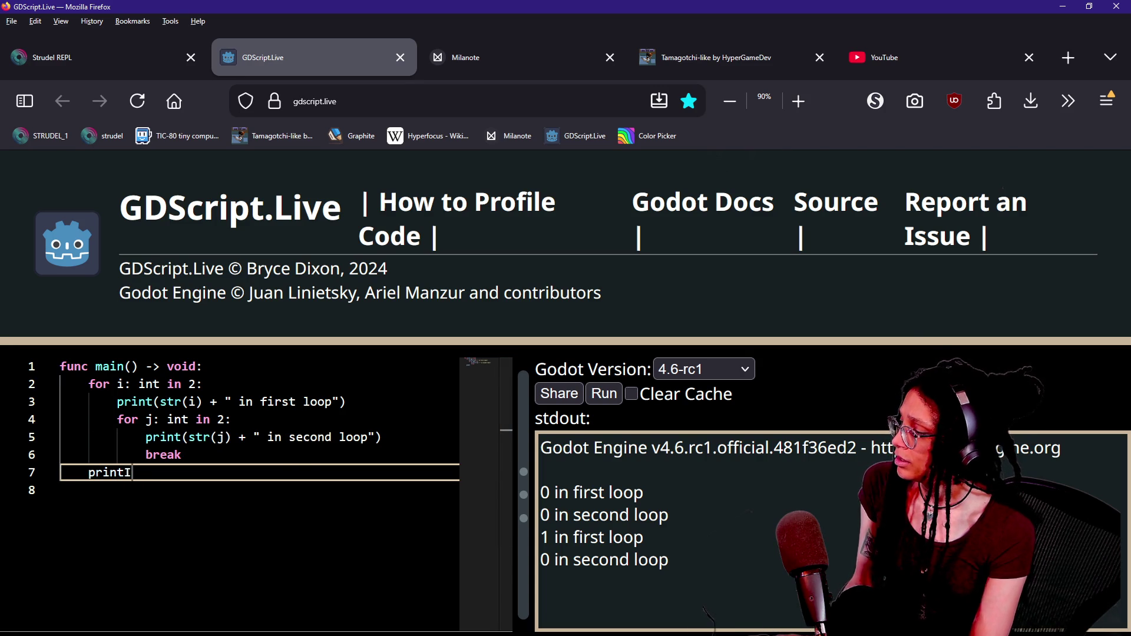
text(y((")
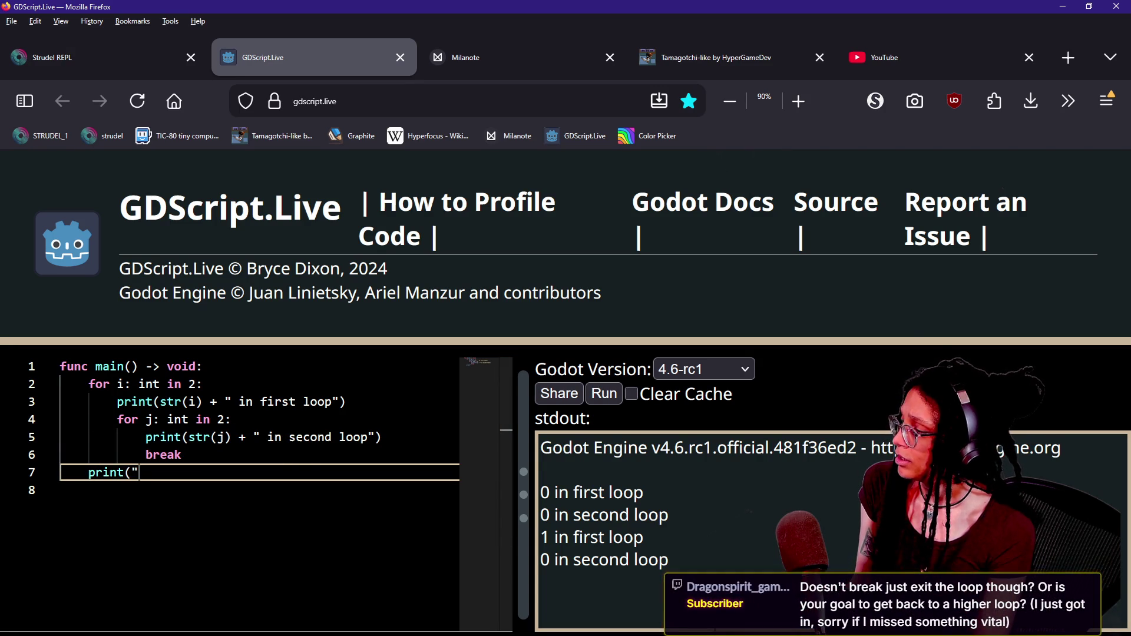
text(First)
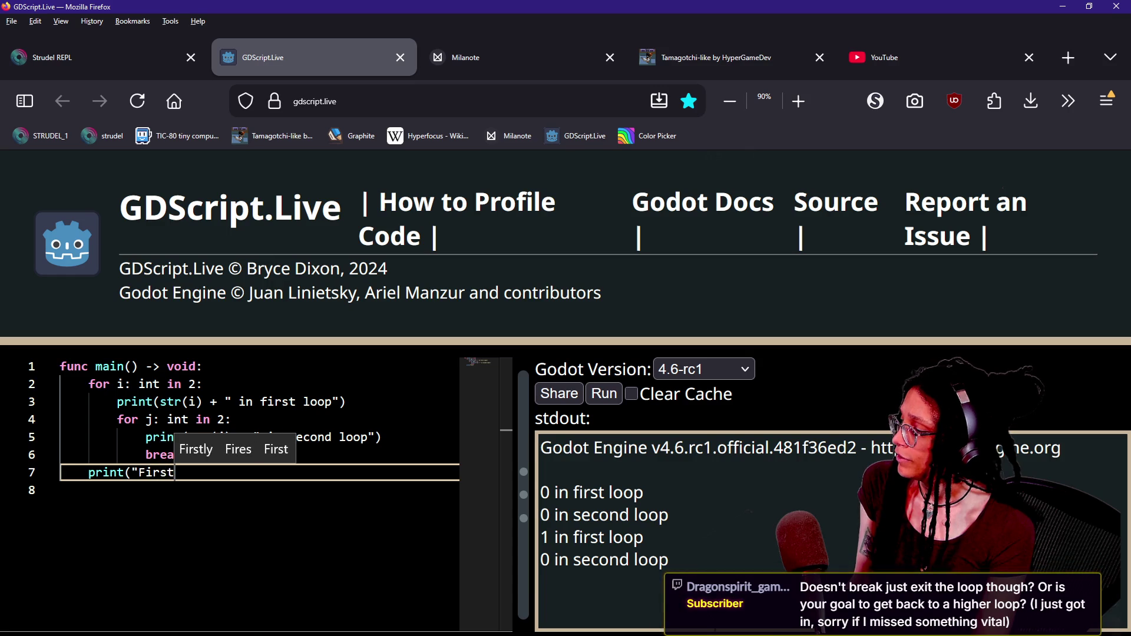
text( loo)
key(BackSpace)
key(BackSpace)
key(BackSpace)
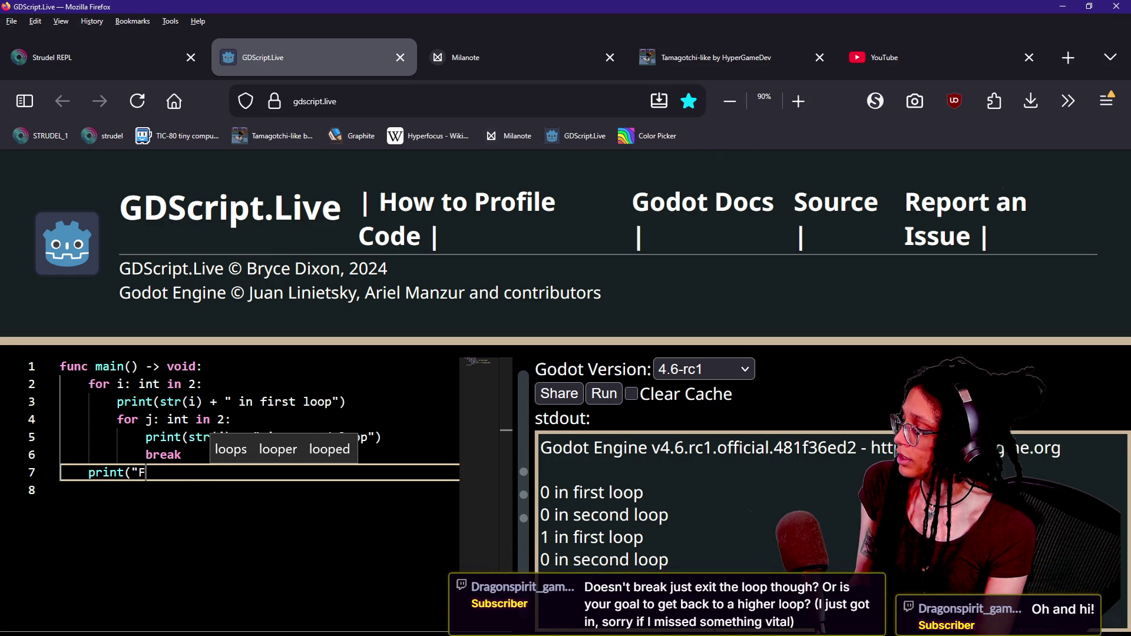
text(outside)
key(BackSpace)
key(BackSpace)
key(BackSpace)
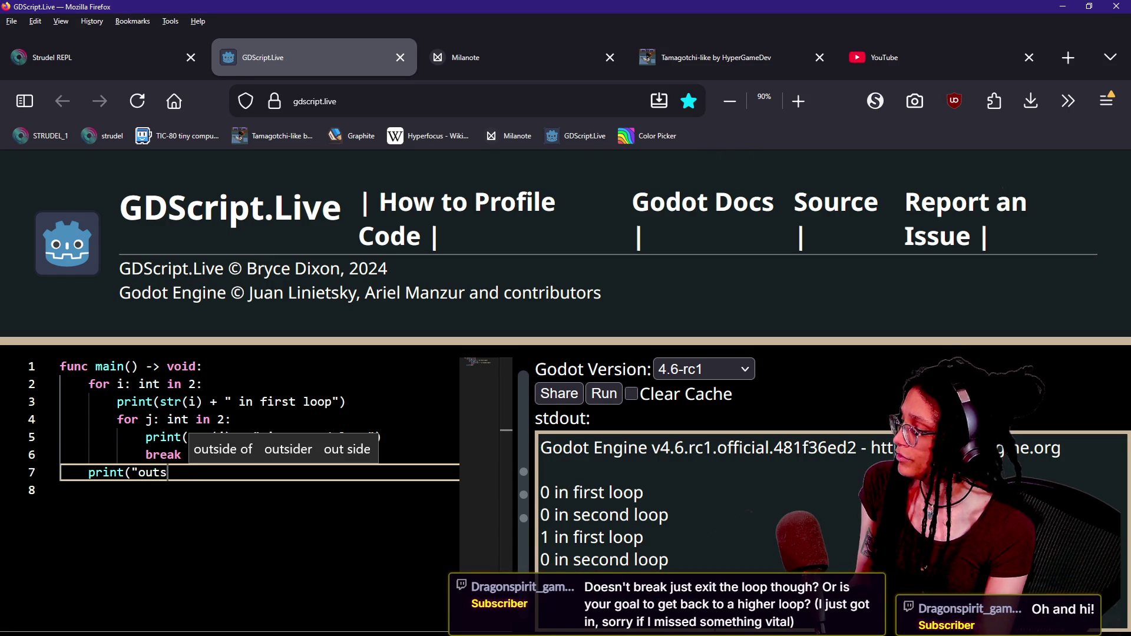
key(BackSpace)
text(OUTSIDE FIRST )
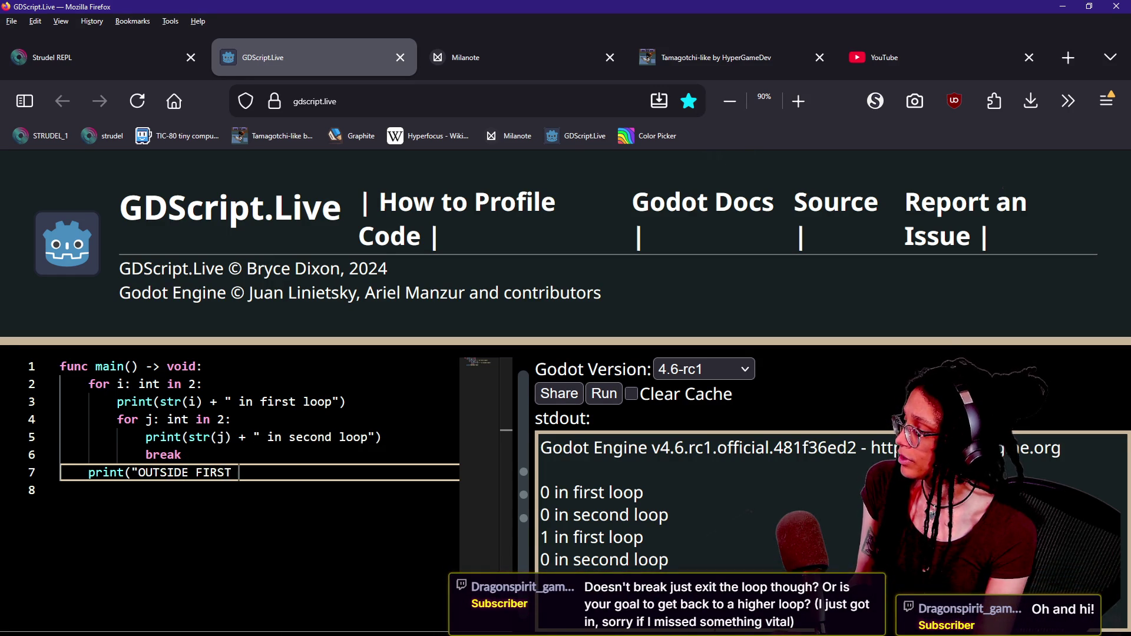
text(LOOP!")
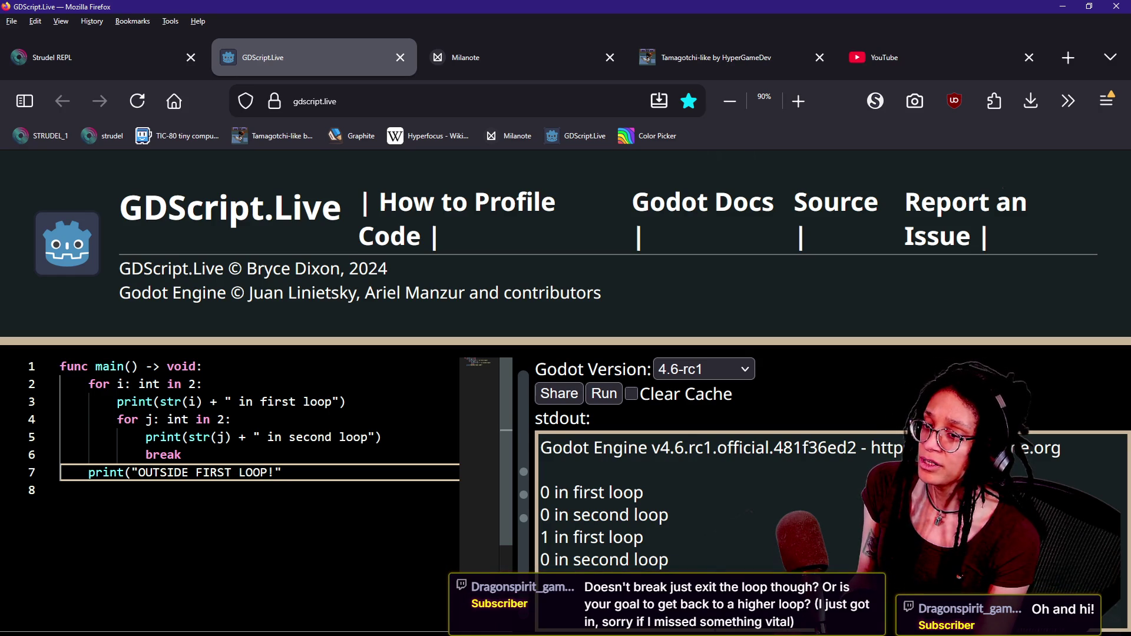
key(alt+Tab)
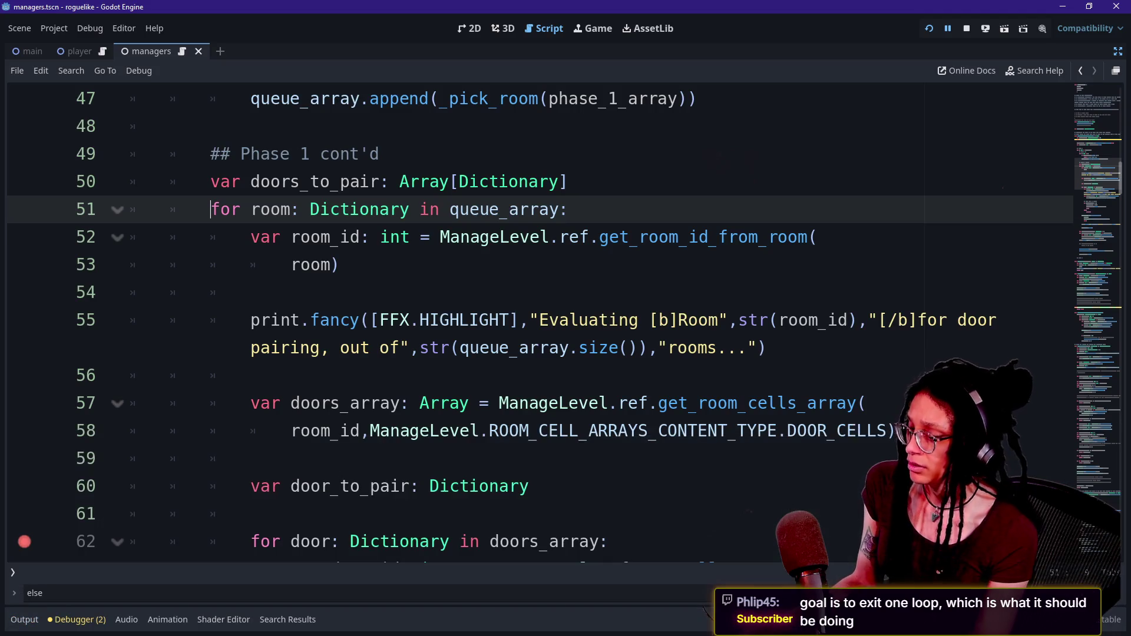
Step: Mark the door-loop break and review the room loop header and doors_to_pair declaration
scroll(530, 319, down, 4)
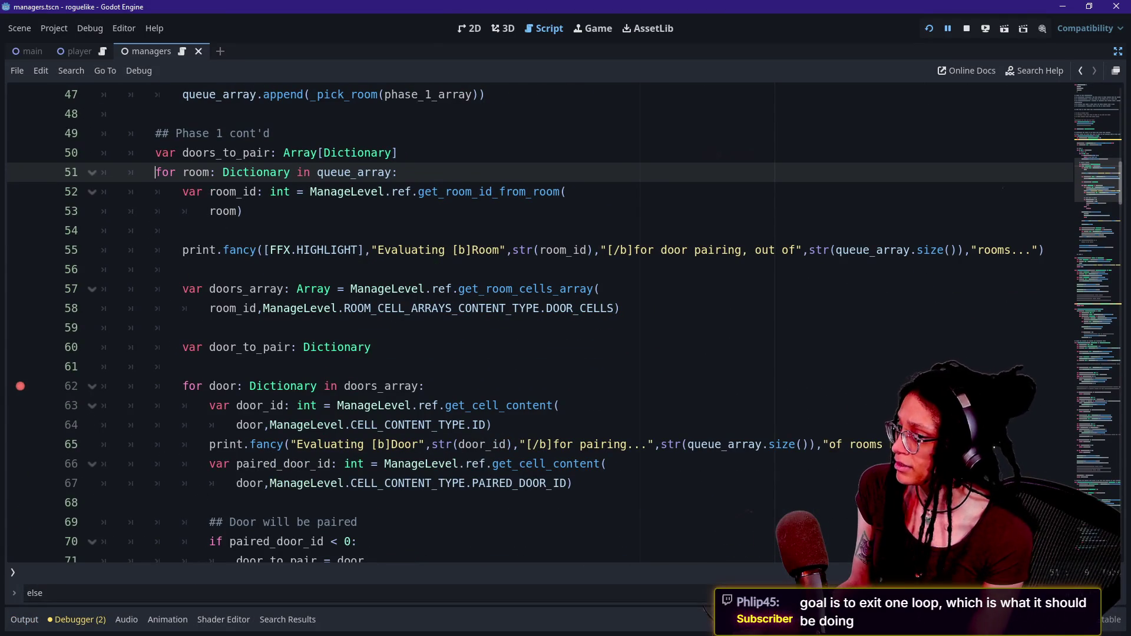
scroll(1080, 185, down, 1)
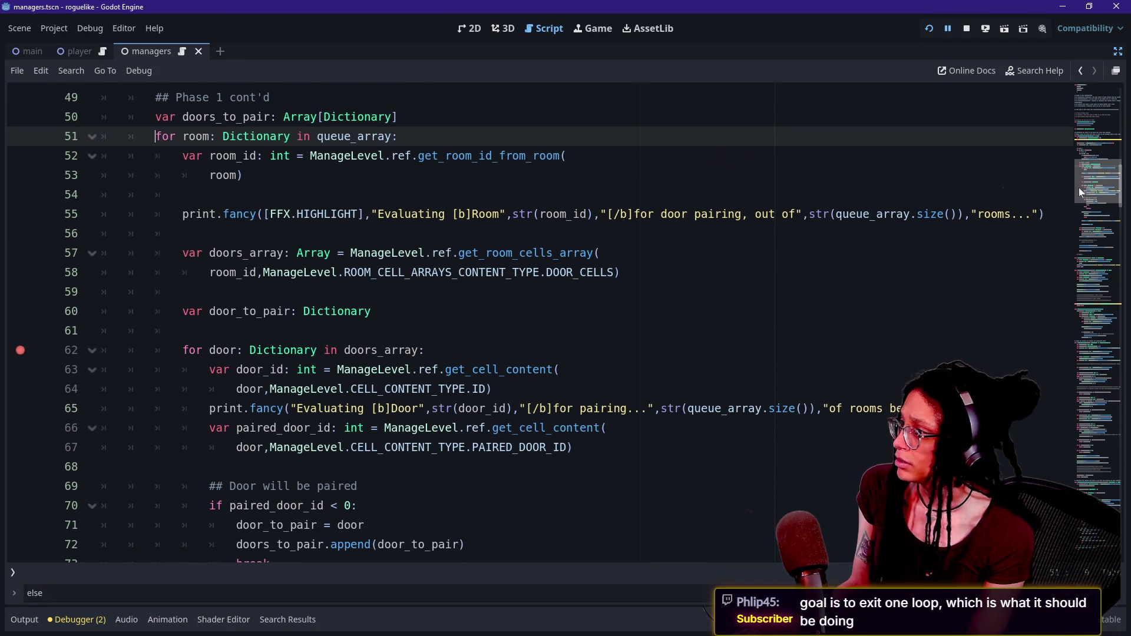
scroll(1103, 200, down, 1)
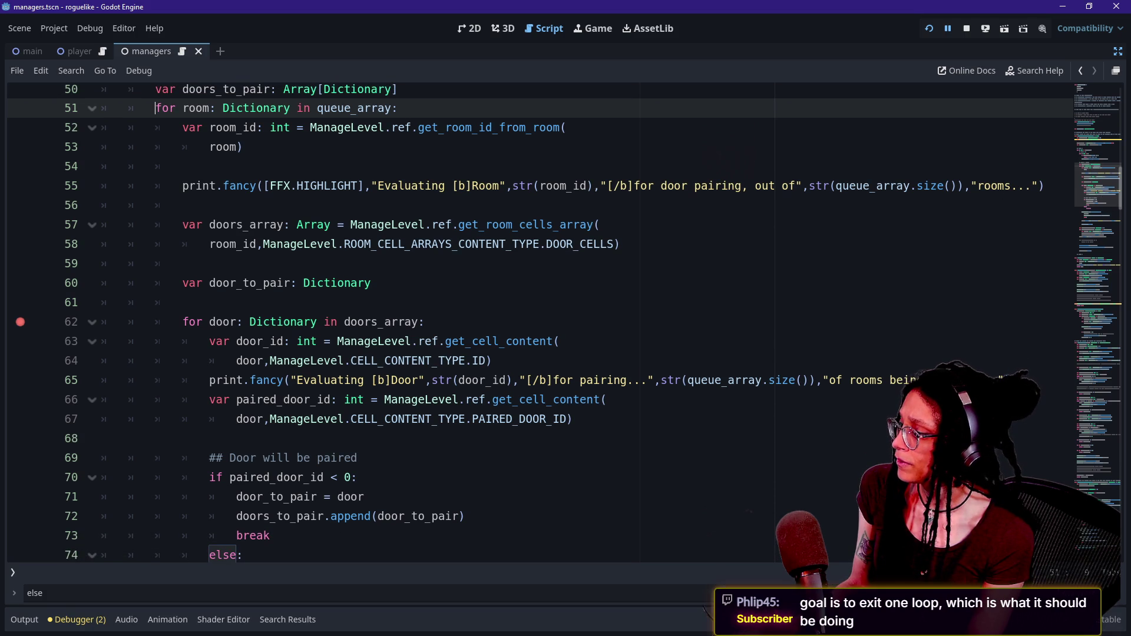
double_click(253, 535)
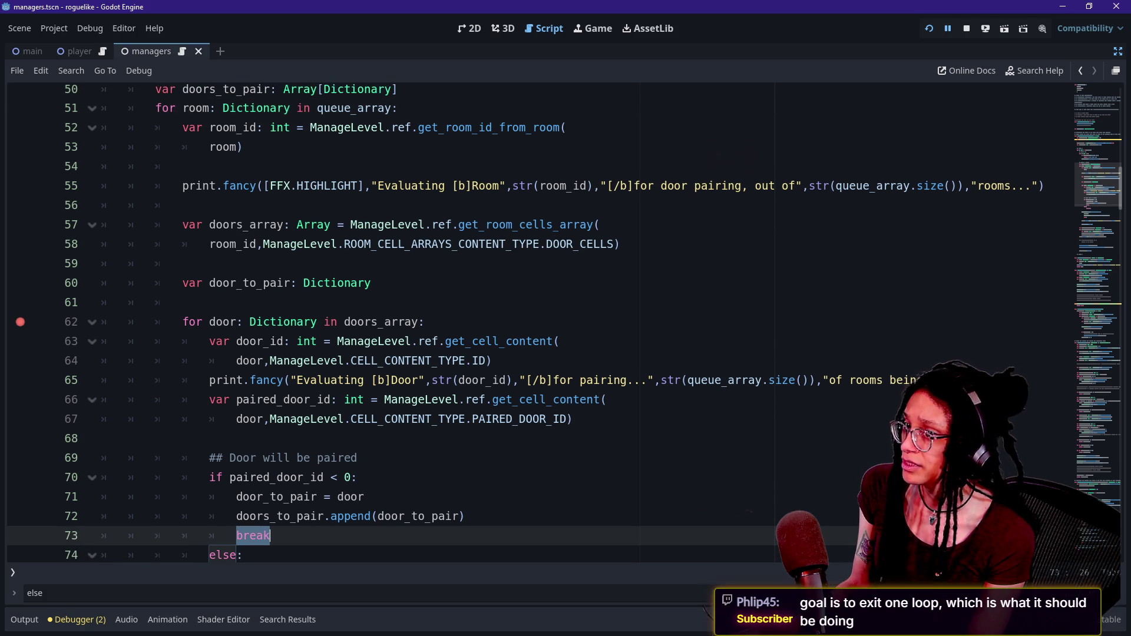
drag(155, 108, 323, 108)
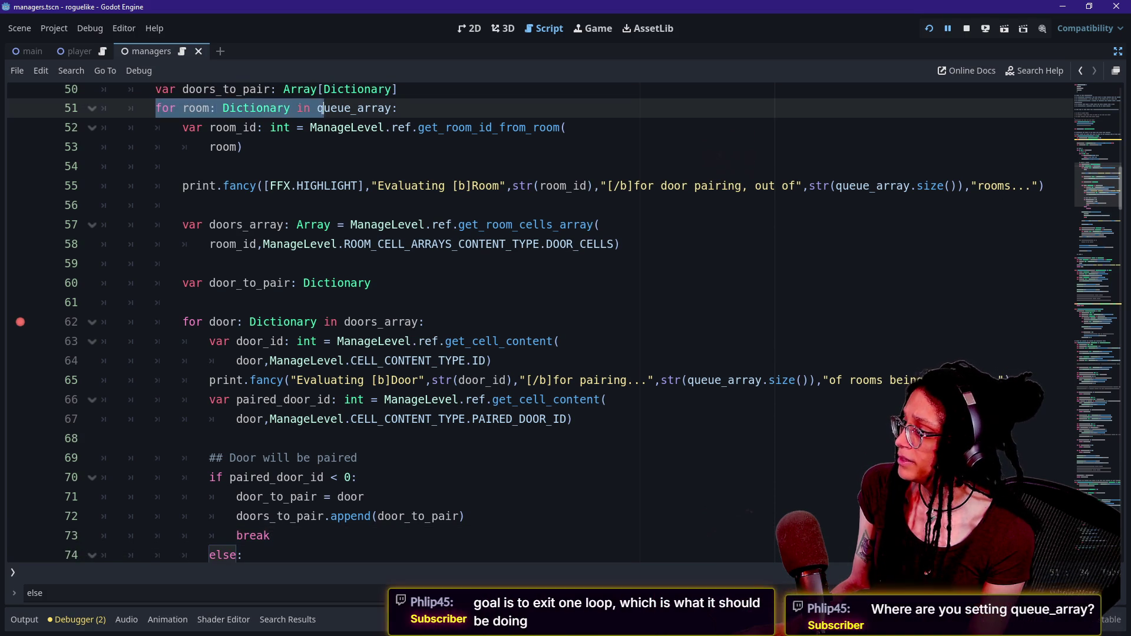
click(399, 89)
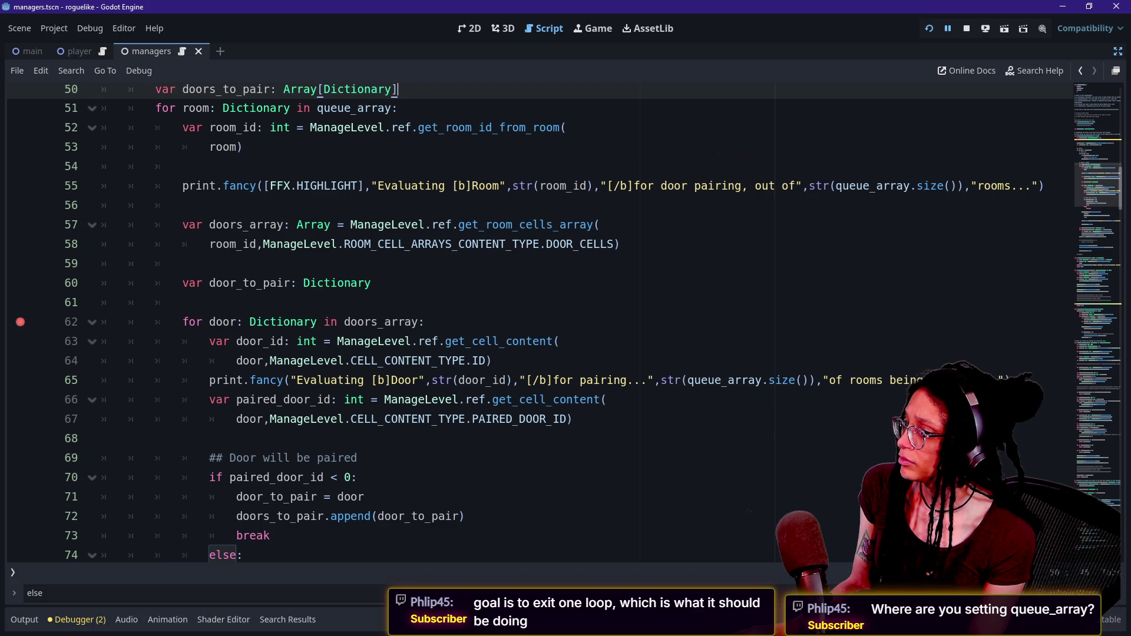
click(243, 147)
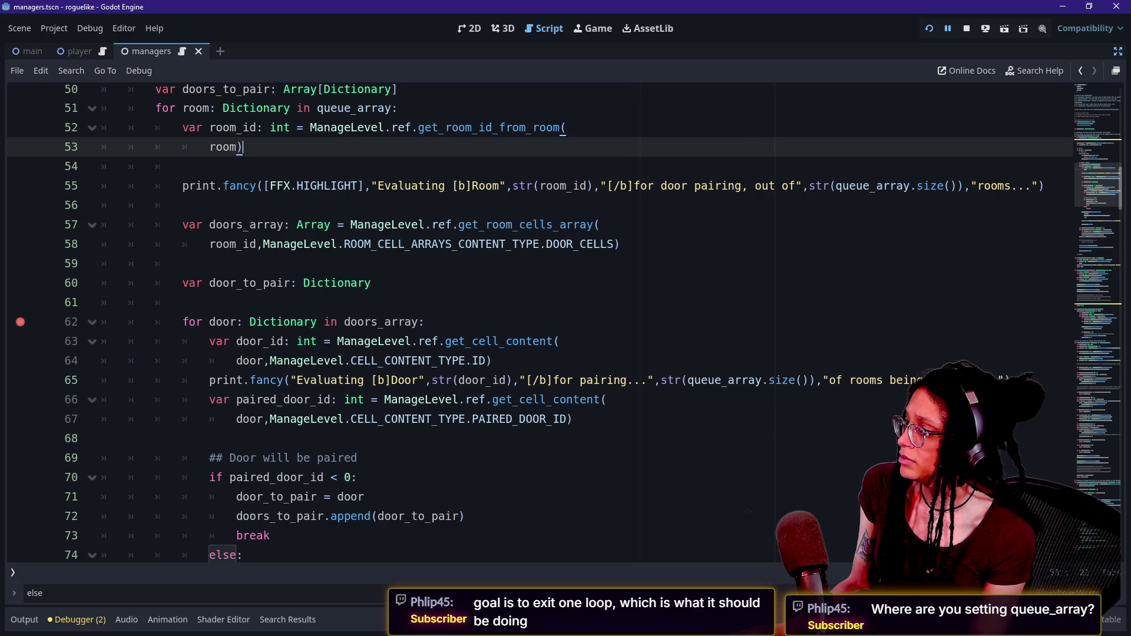
key(Up)
key(Up)
key(Up)
key(Up)
key(Up)
key(Up)
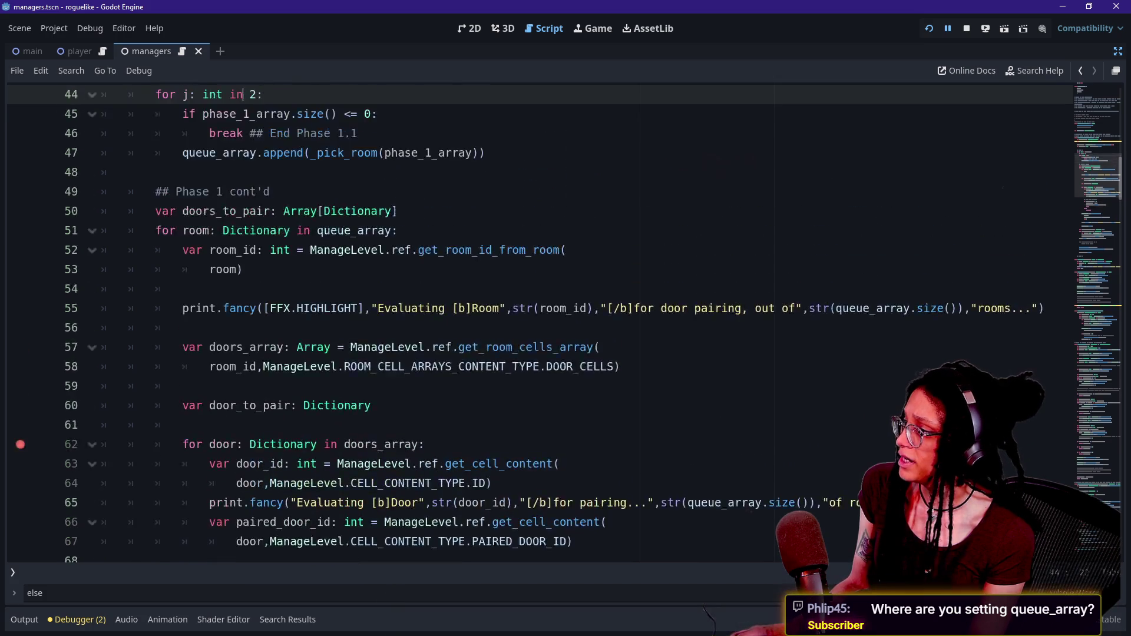
Step: Highlight the Phase 1.1 loop on lines 44–47, check queue_array, and show the Debugger panel
key(shift+Down)
key(shift+Down)
key(shift+Down)
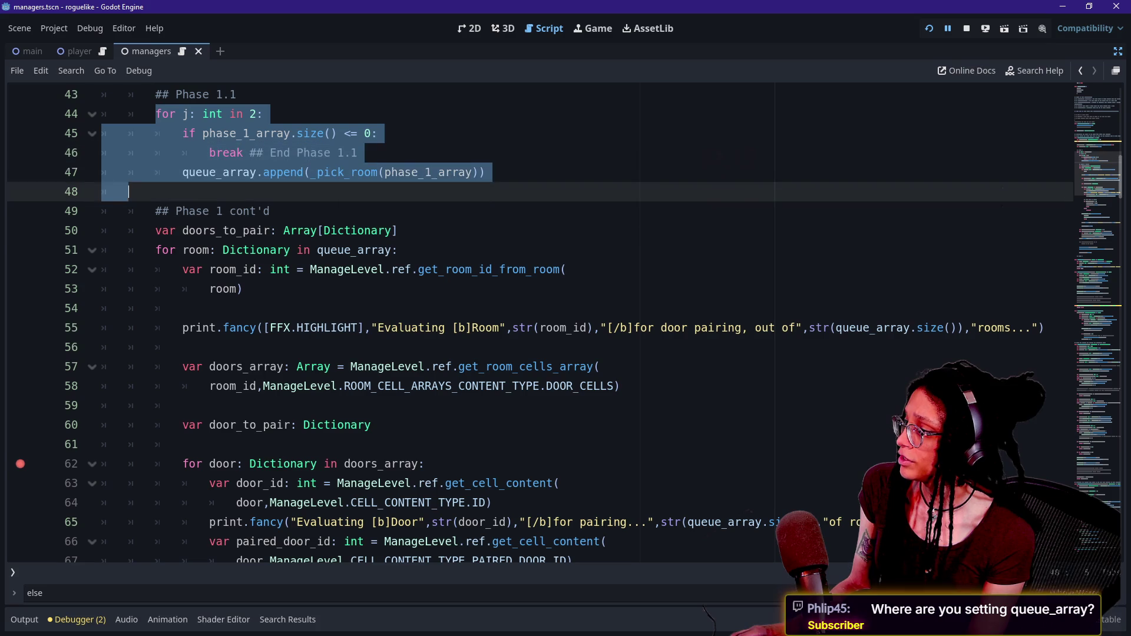
key(Right)
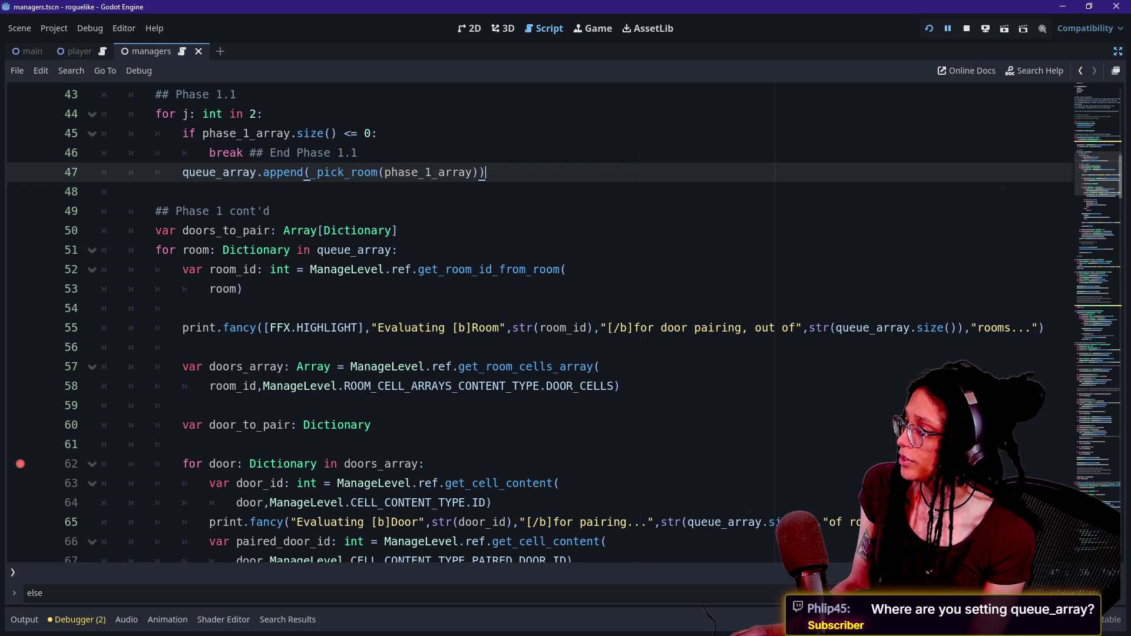
click(155, 114)
drag(155, 250, 358, 250)
click(357, 250)
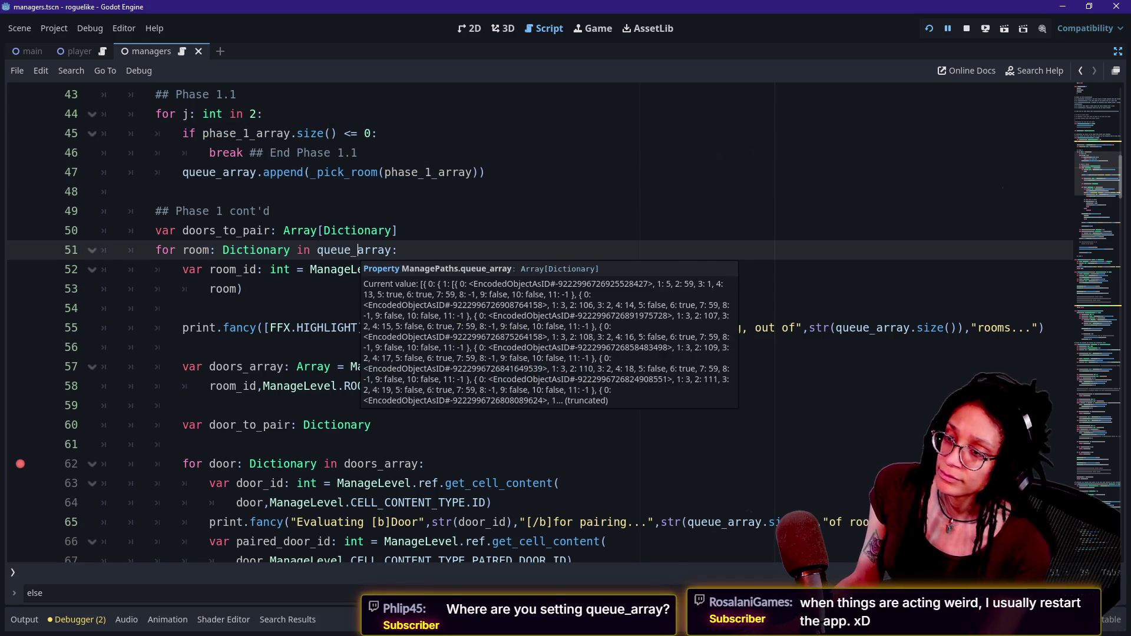
key(Up)
key(Up)
key(Up)
key(Up)
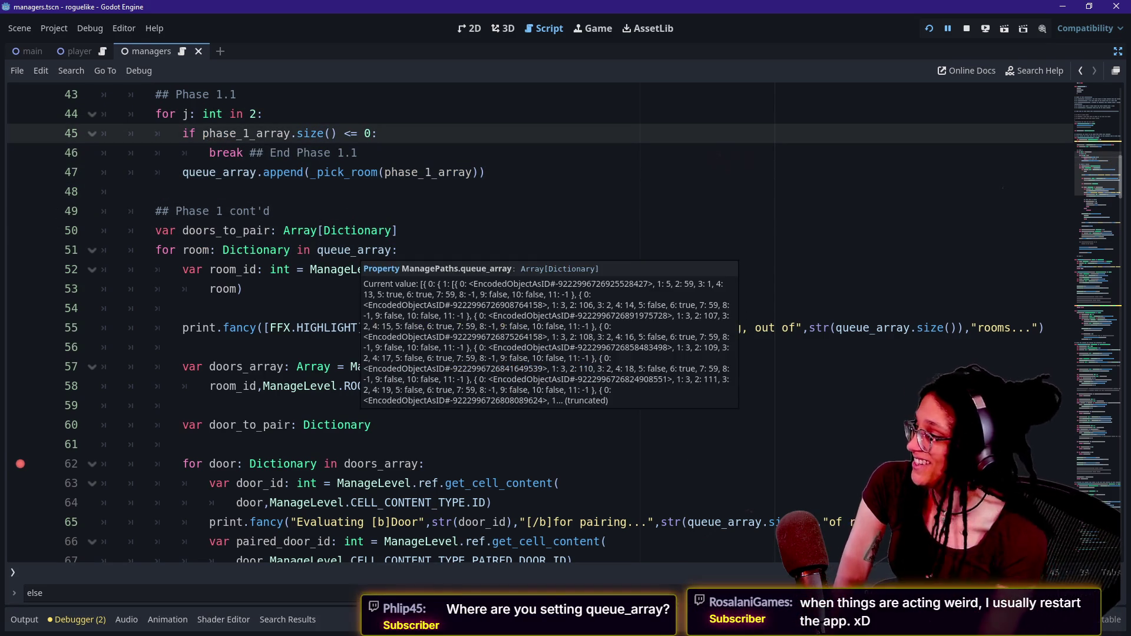
drag(155, 114, 129, 191)
click(128, 192)
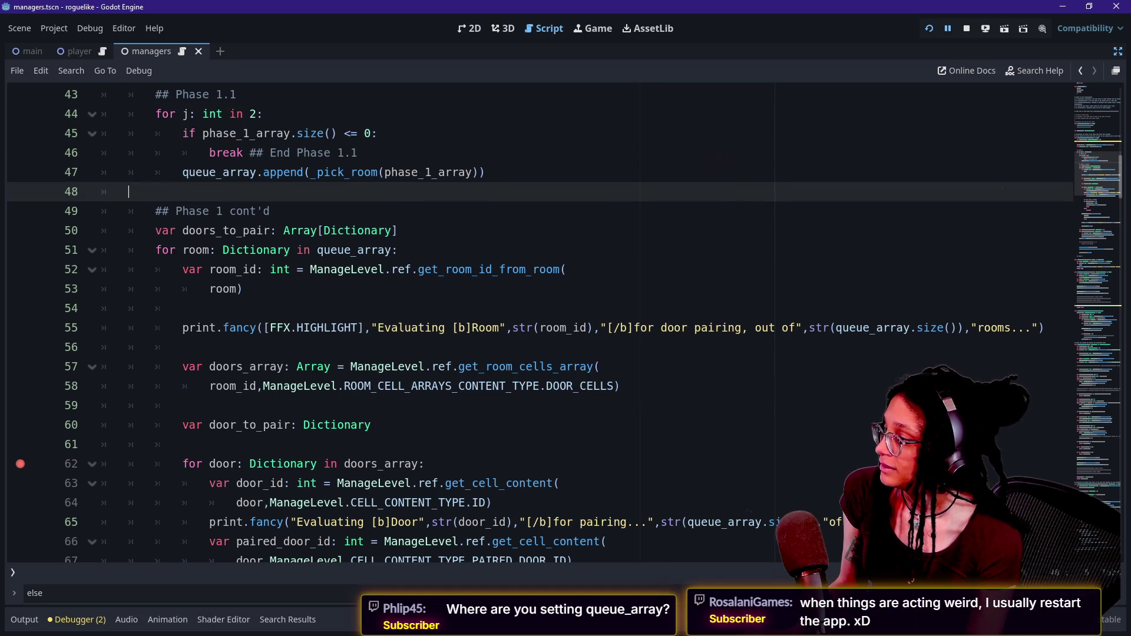
click(438, 172)
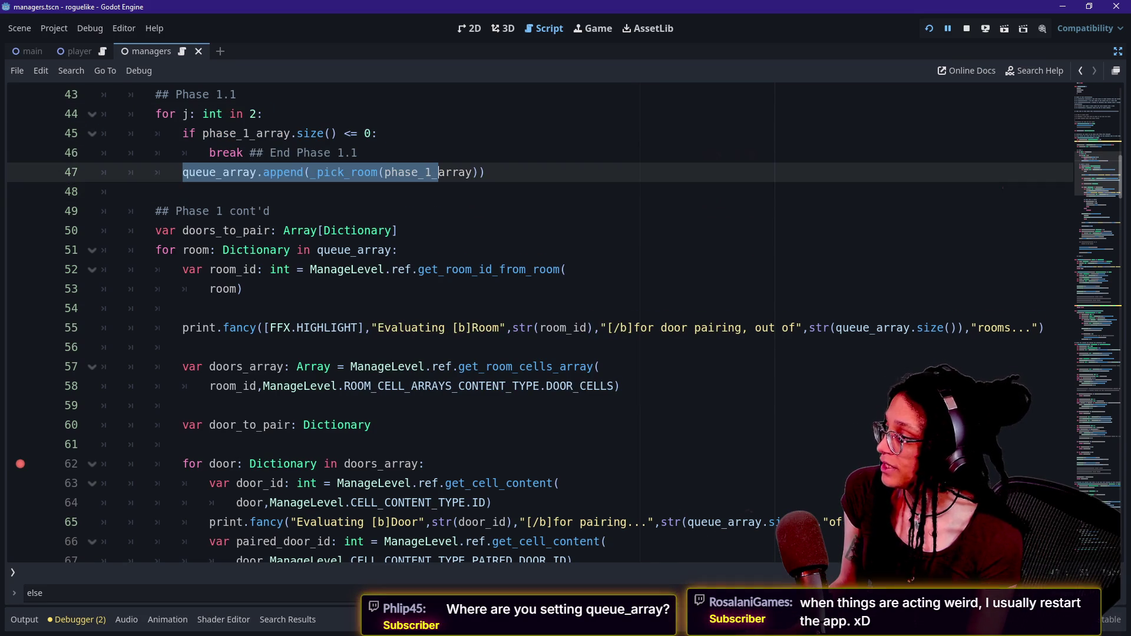
click(88, 623)
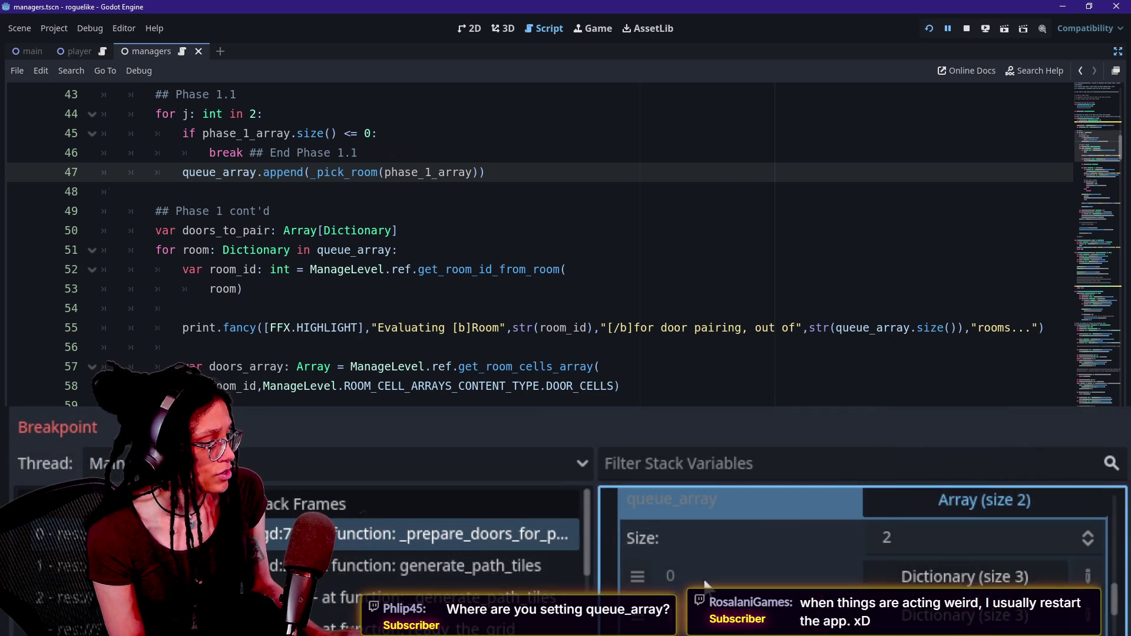
click(983, 500)
click(686, 500)
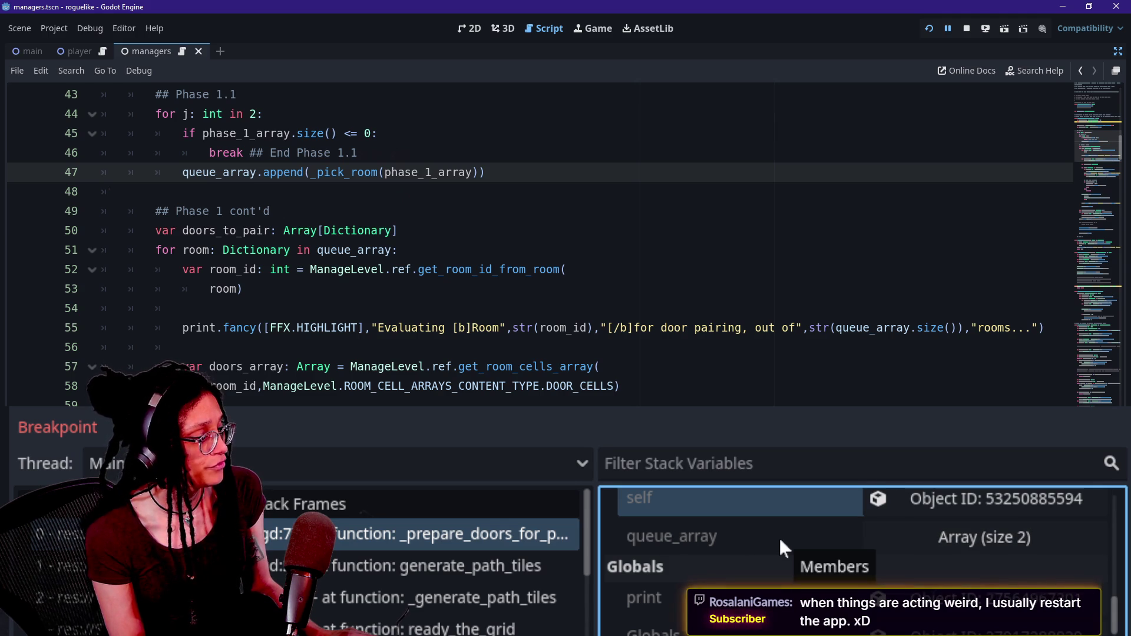
scroll(778, 536, up, 5)
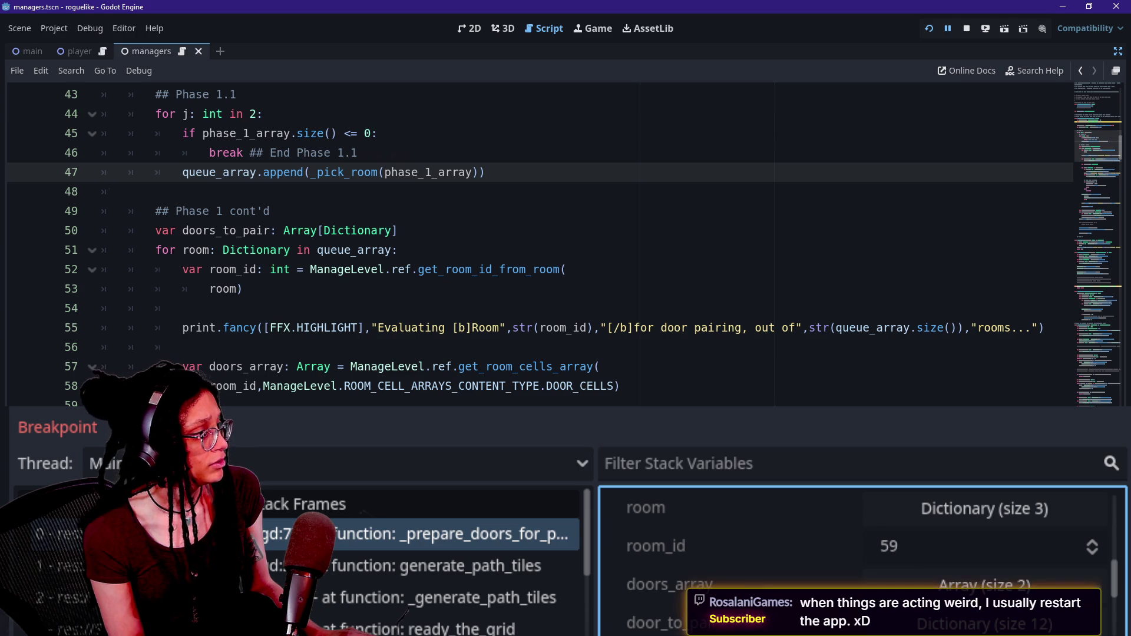
scroll(530, 243, down, 2)
drag(187, 153, 311, 153)
click(310, 153)
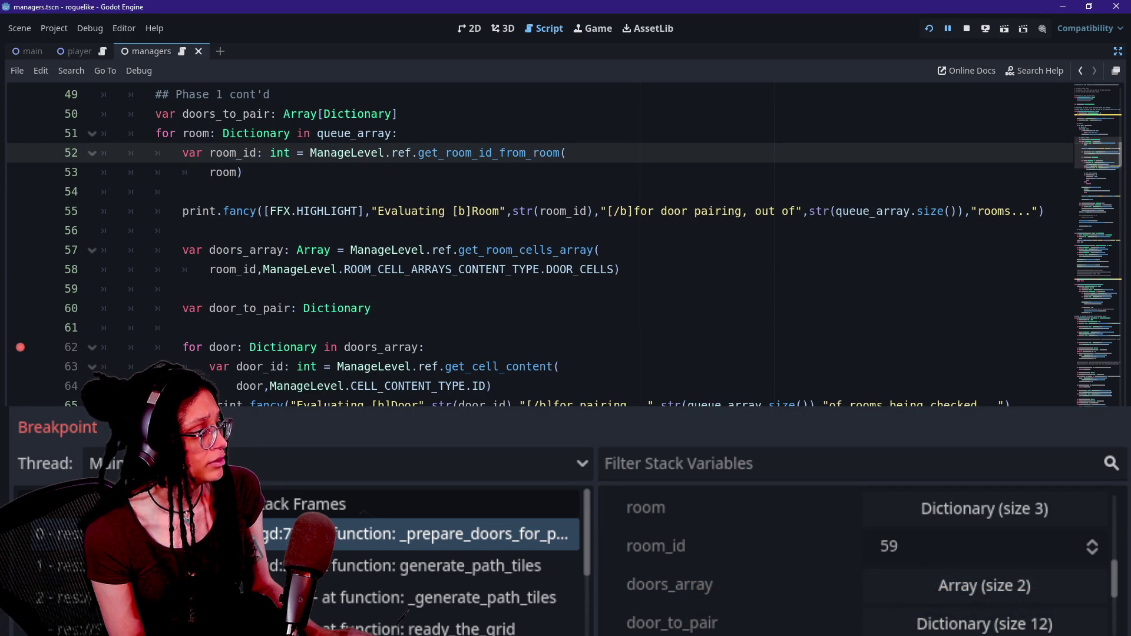
mouse_move(155, 133)
mouse_down()
mouse_move(251, 133)
mouse_move(243, 172)
mouse_up()
click(243, 172)
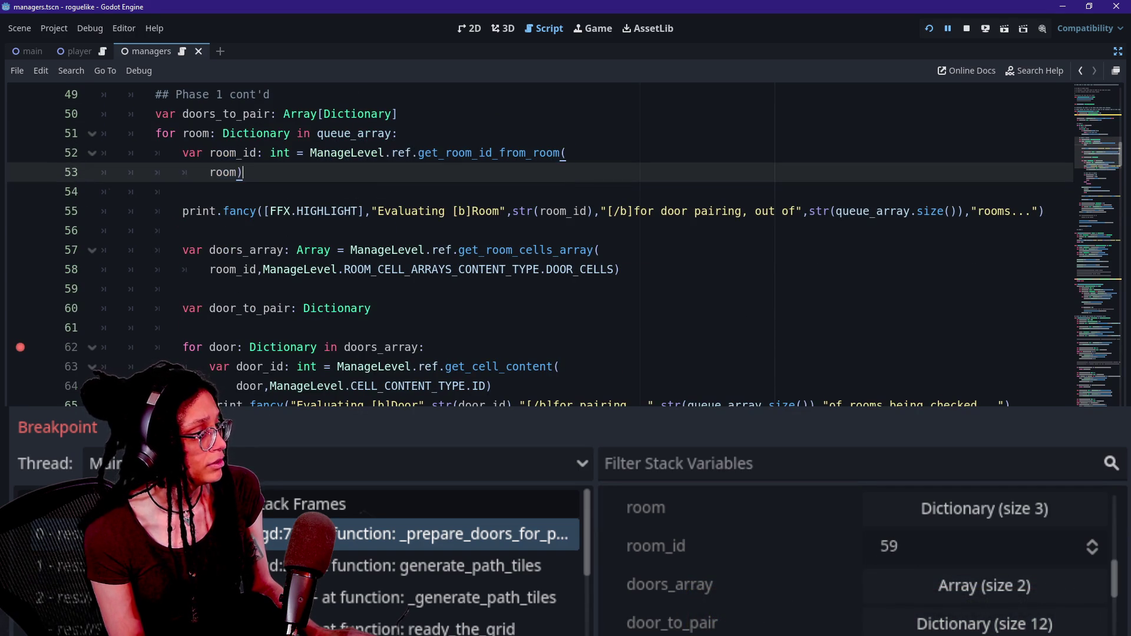
scroll(904, 550, down, 5)
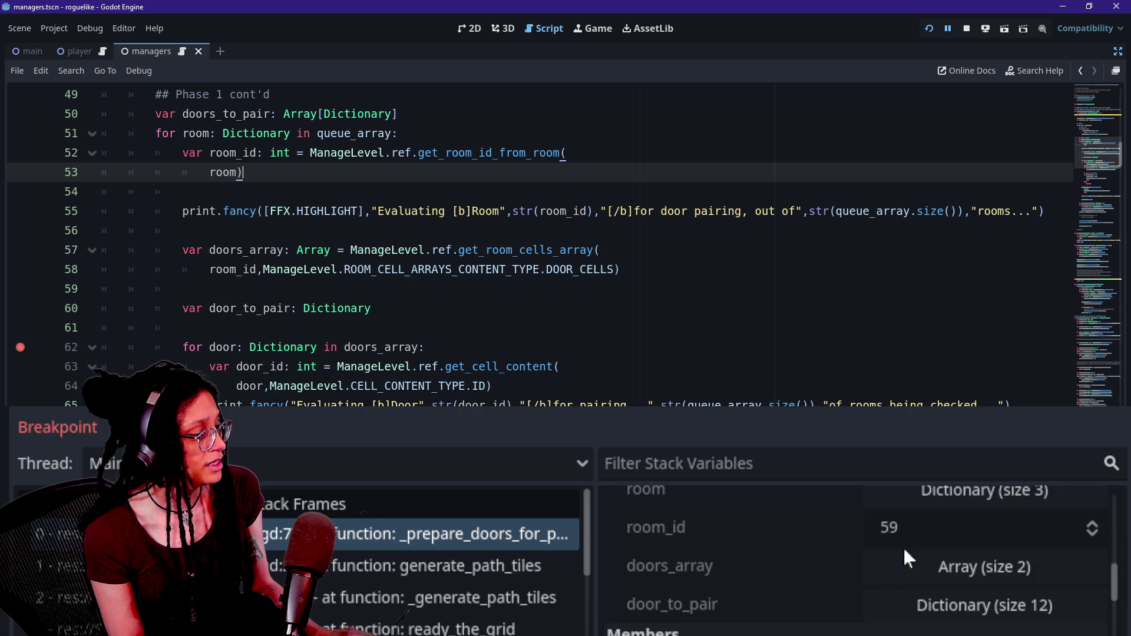
click(928, 581)
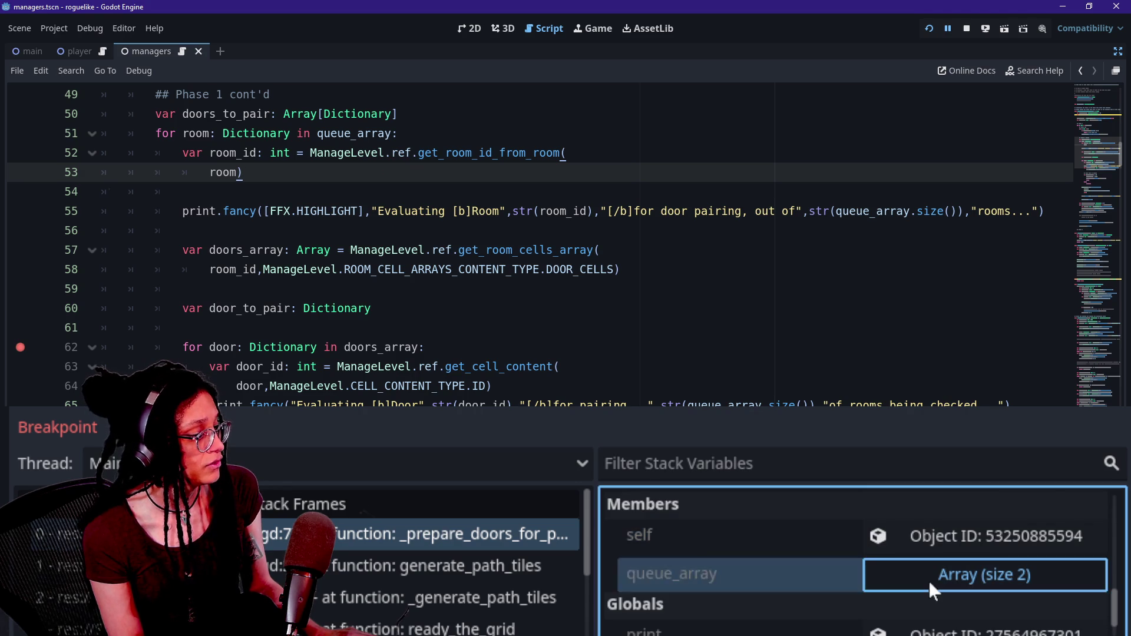
scroll(928, 581, down, 1)
click(887, 575)
scroll(887, 571, down, 3)
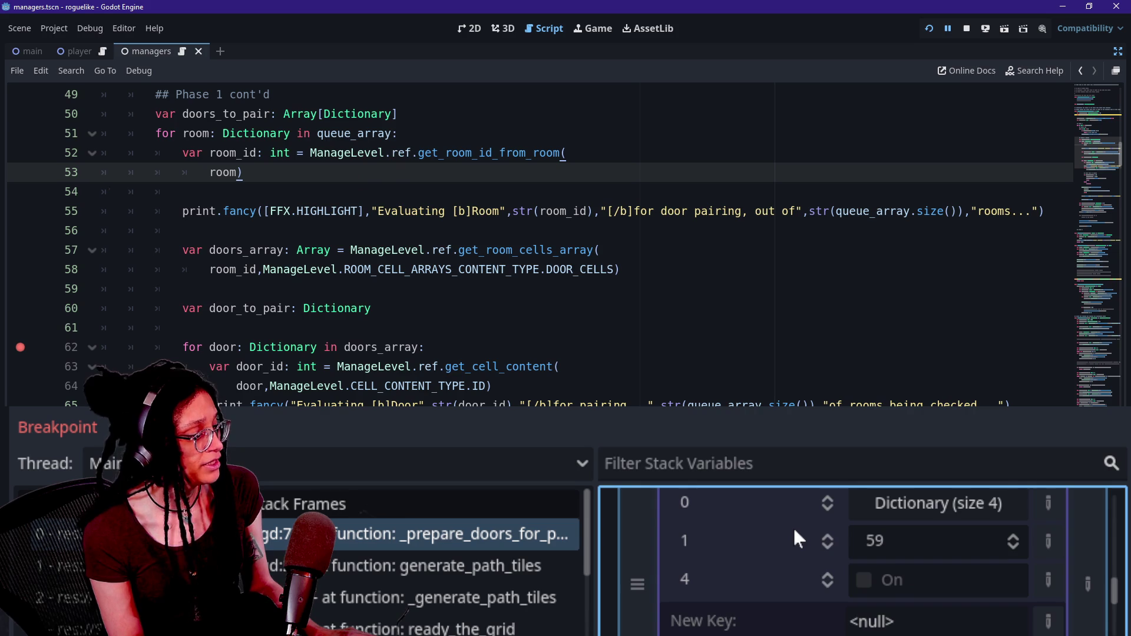
scroll(793, 526, up, 1)
click(970, 506)
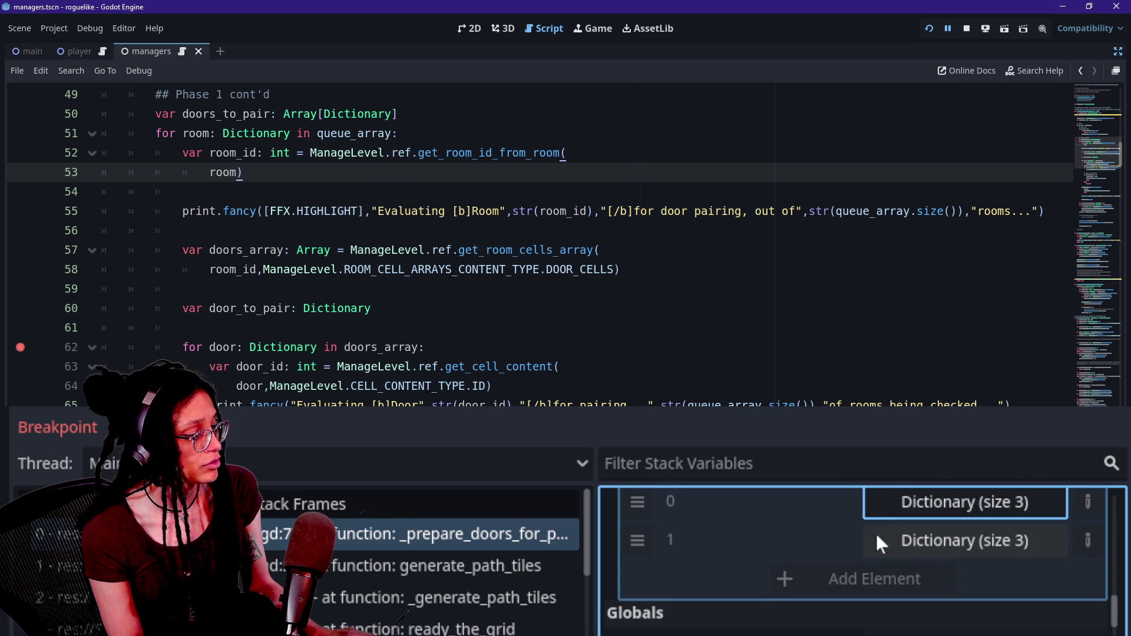
scroll(877, 539, up, 1)
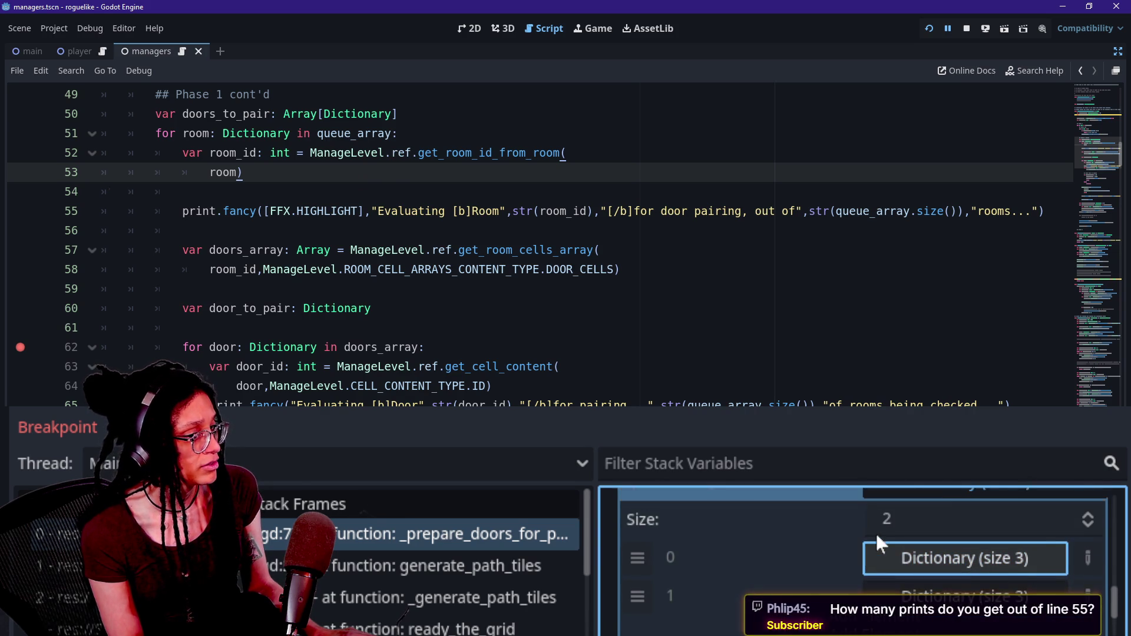
scroll(877, 539, up, 1)
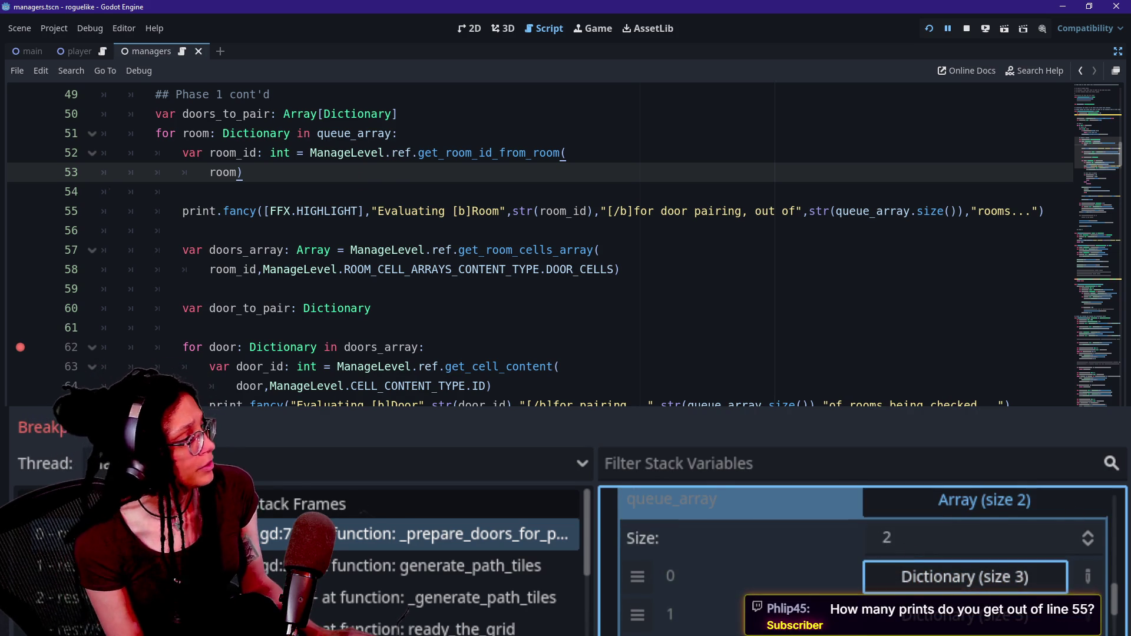
click(477, 211)
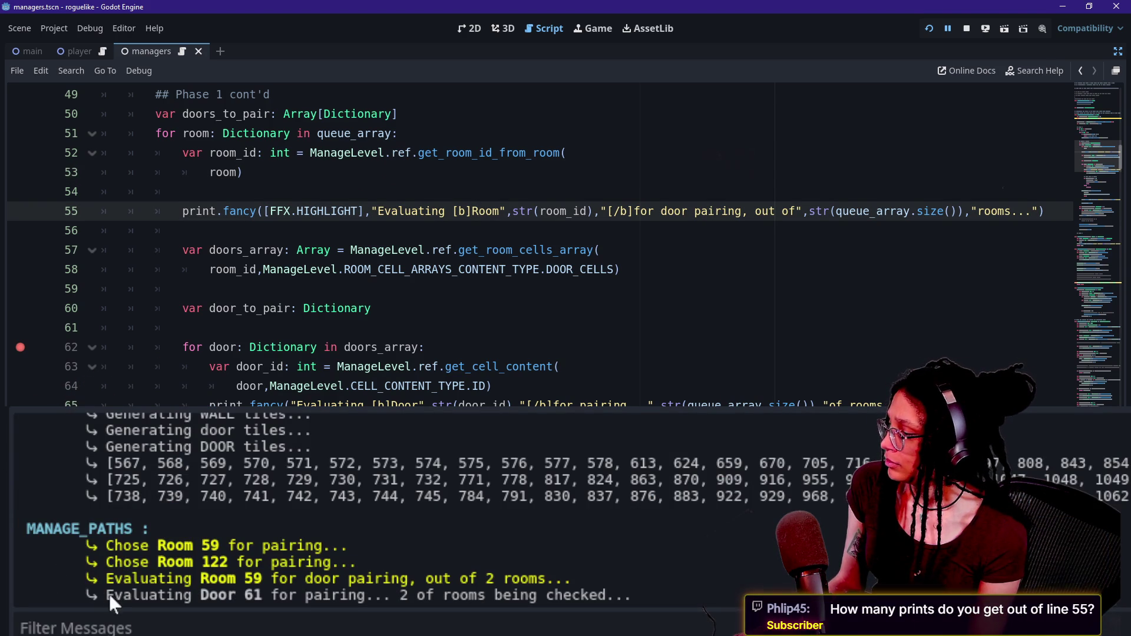
mouse_move(97, 594)
mouse_down()
mouse_move(554, 595)
mouse_move(118, 563)
mouse_move(106, 578)
mouse_up()
click(479, 584)
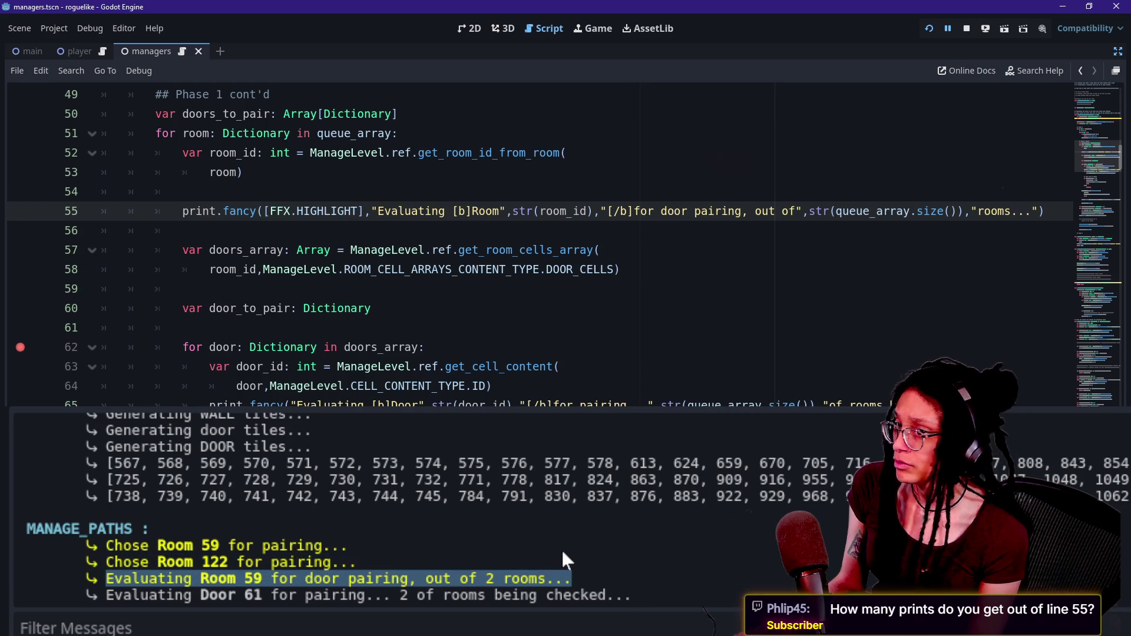
click(107, 597)
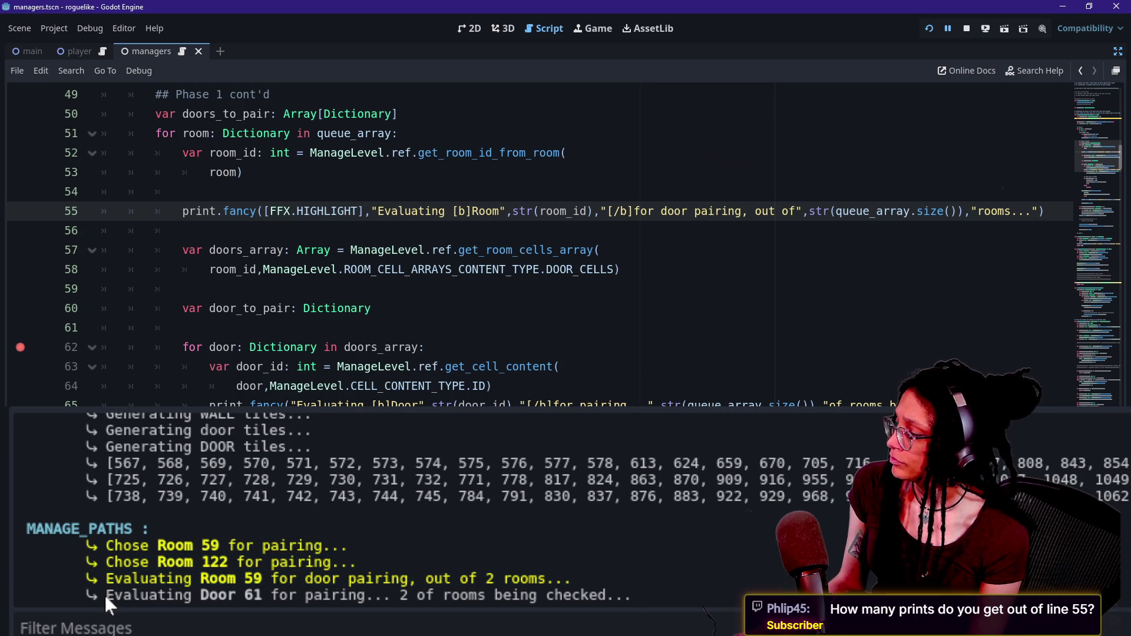
double_click(107, 597)
click(212, 597)
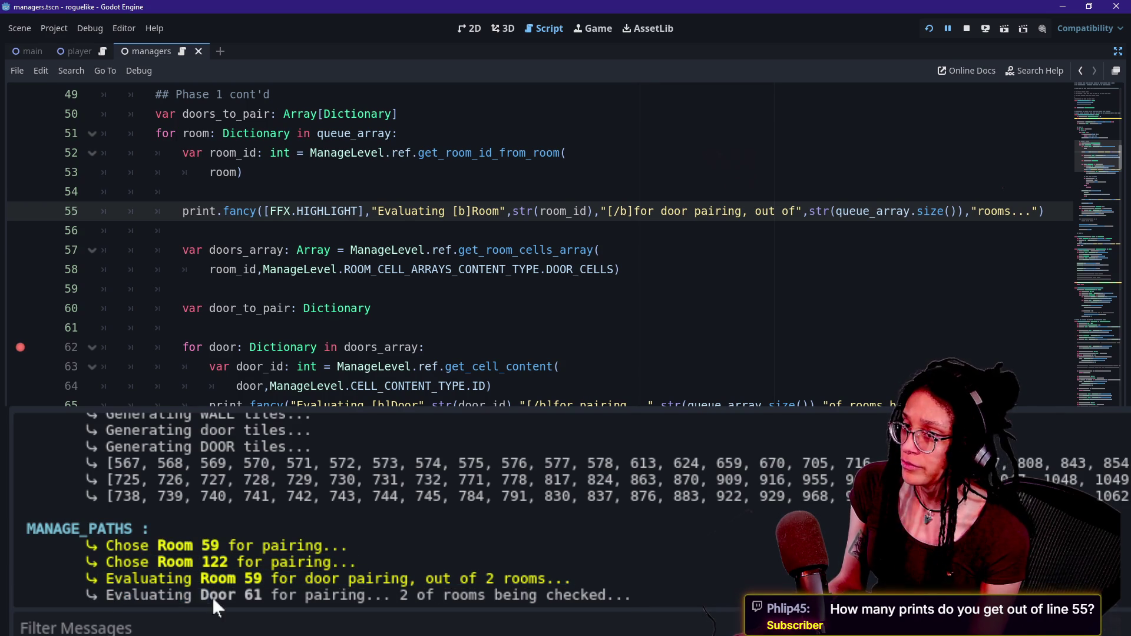
drag(154, 580, 338, 579)
click(340, 578)
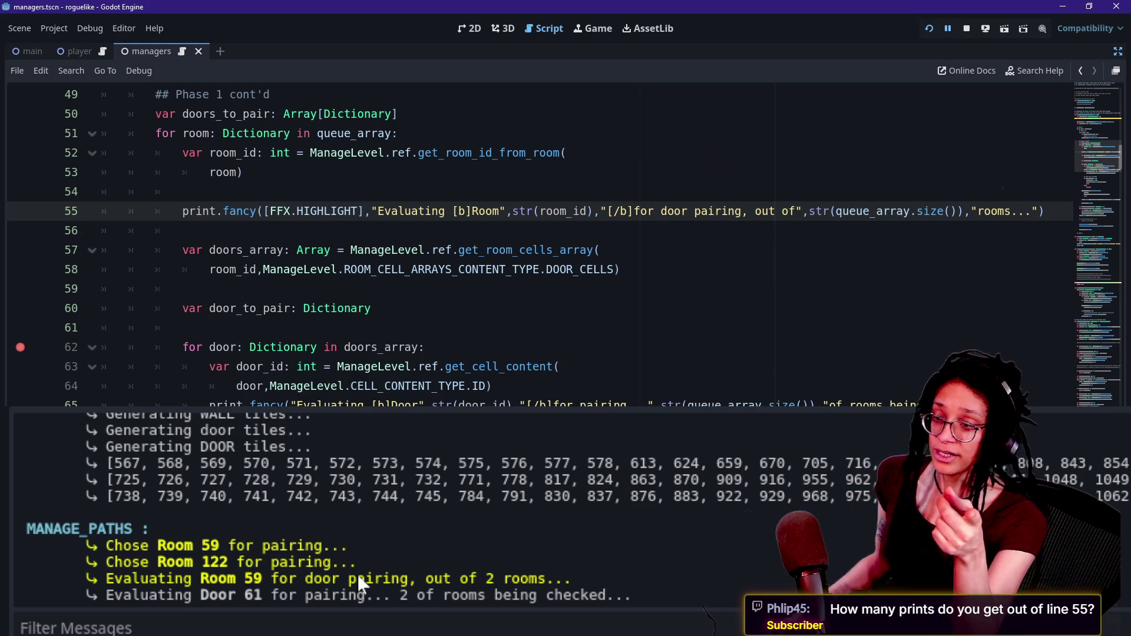
drag(98, 579, 542, 589)
click(542, 589)
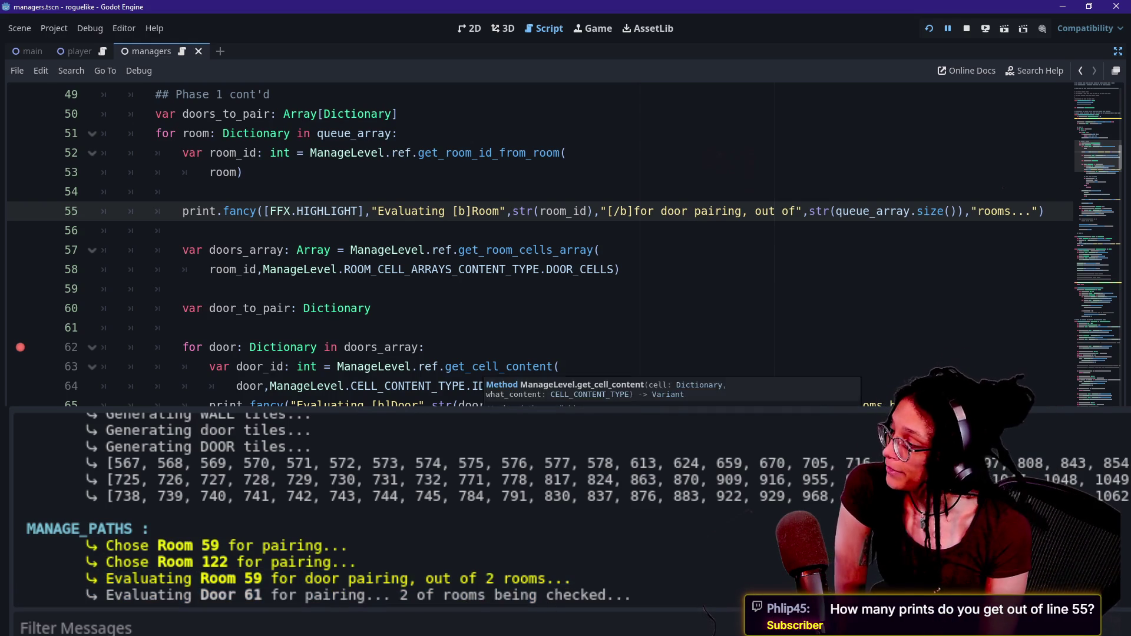
scroll(483, 389, down, 6)
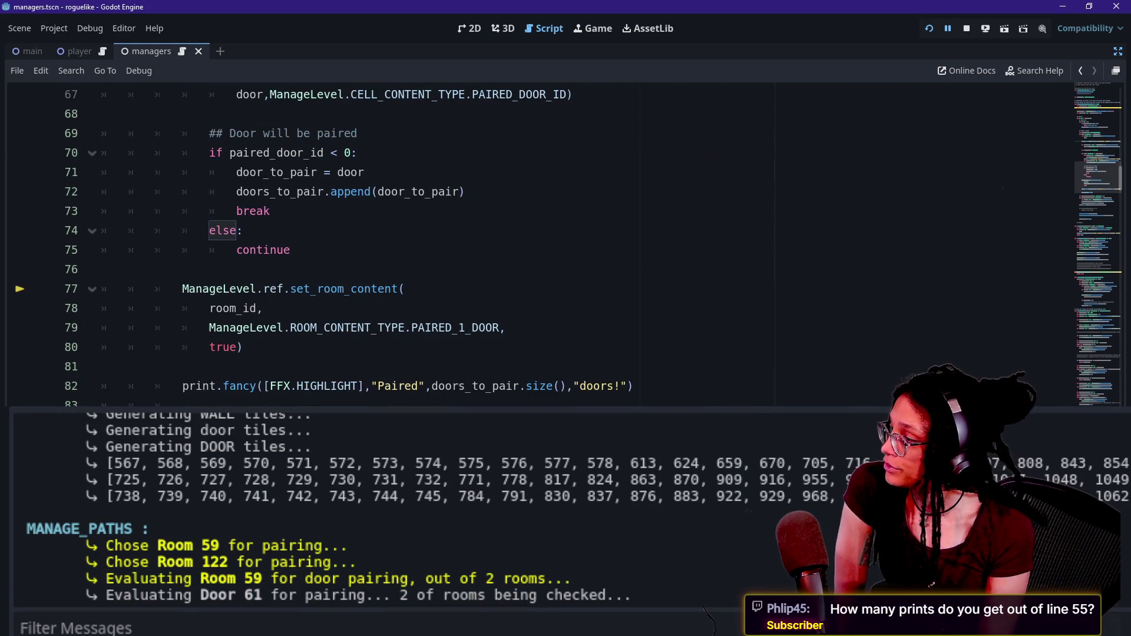
click(253, 210)
click(295, 288)
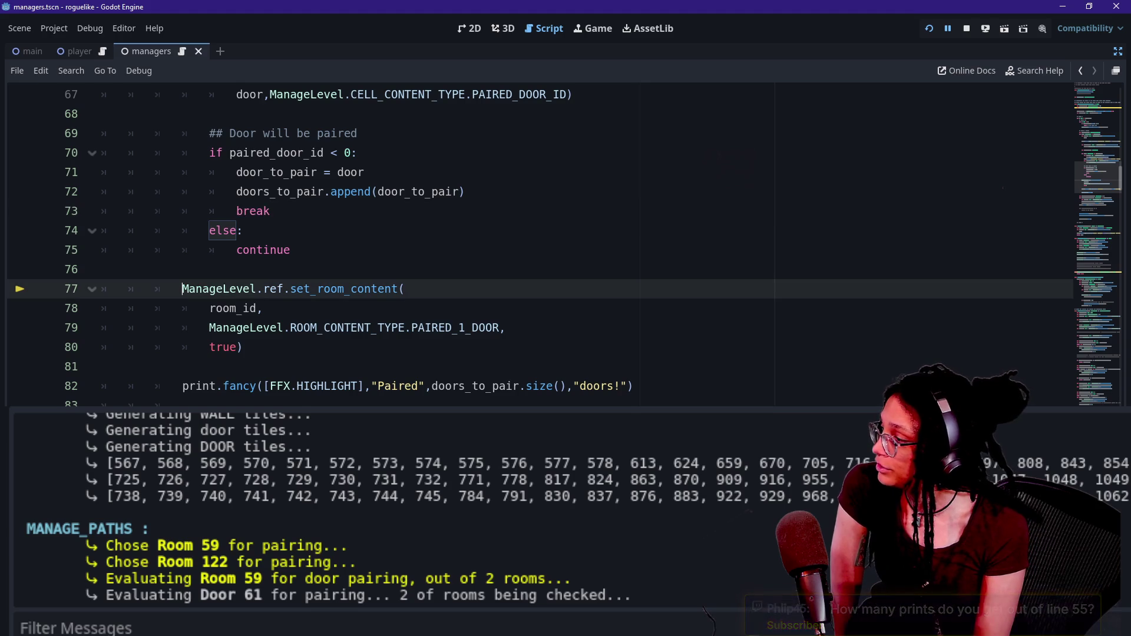
scroll(472, 247, up, 1)
scroll(531, 244, up, 3)
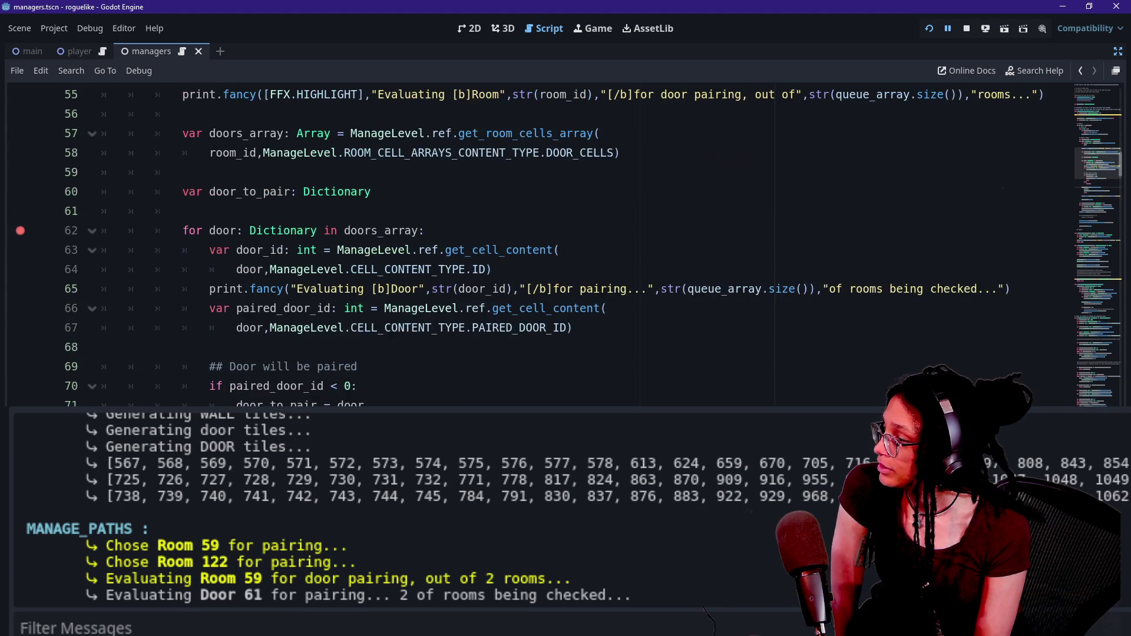
scroll(530, 245, up, 1)
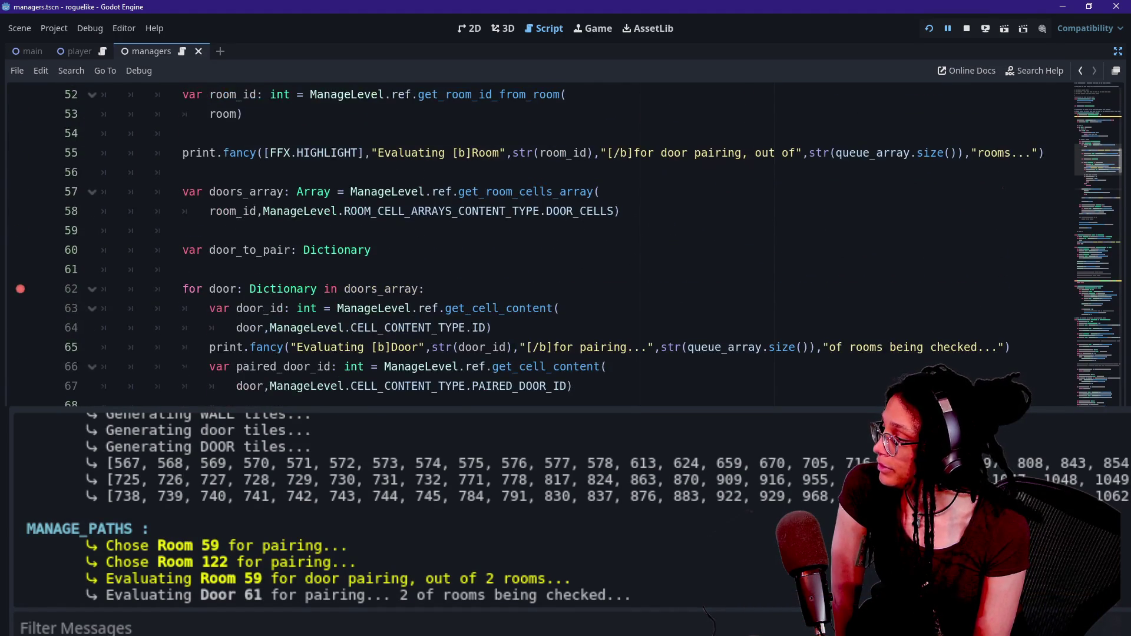
scroll(531, 245, down, 1)
scroll(565, 245, down, 5)
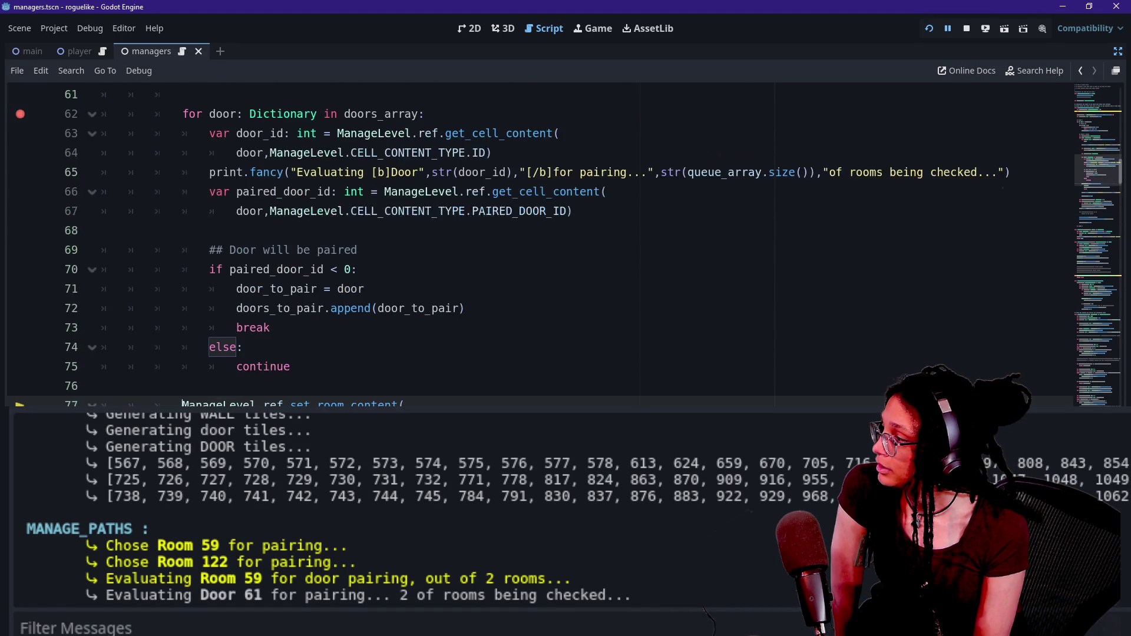
key(F10)
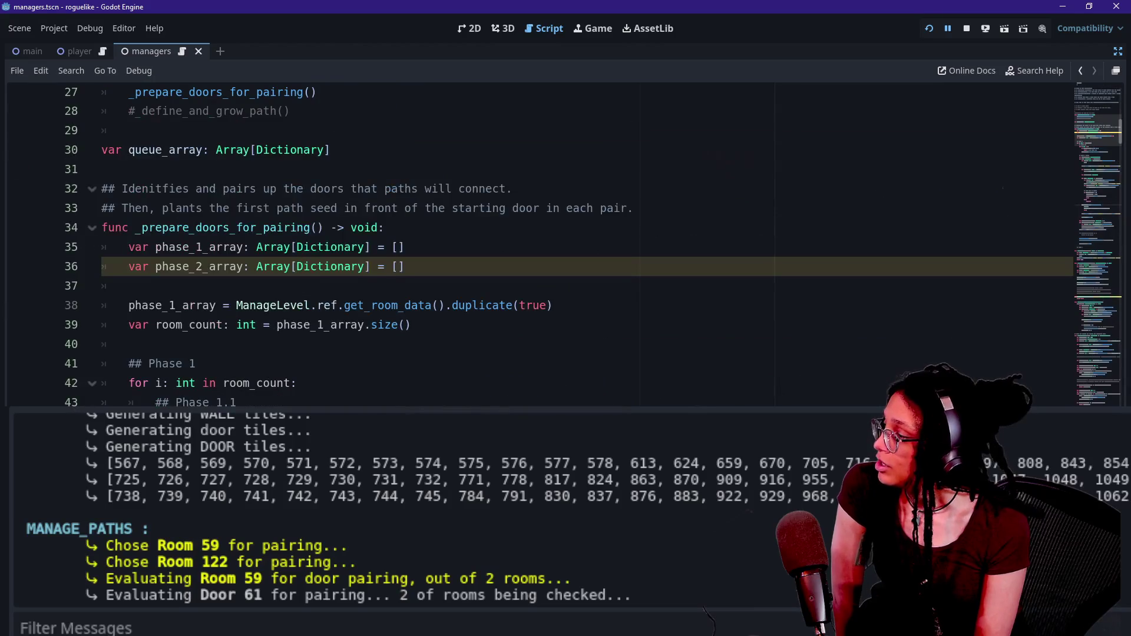
right_click(174, 249)
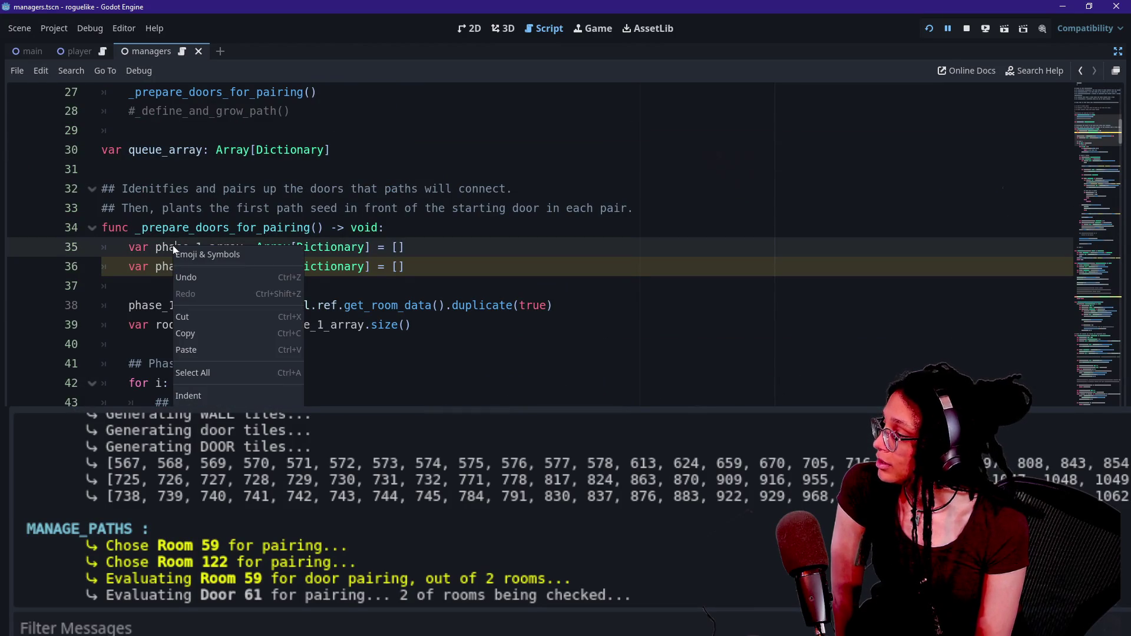
key(Escape)
scroll(565, 245, down, 2)
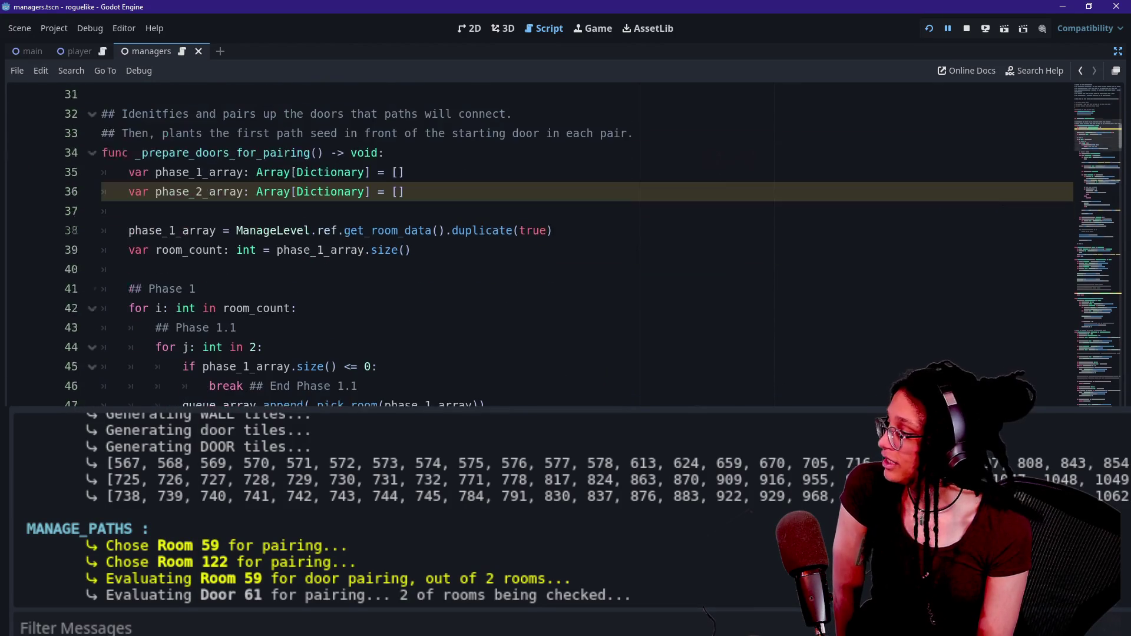
scroll(566, 244, down, 1)
scroll(565, 244, down, 1)
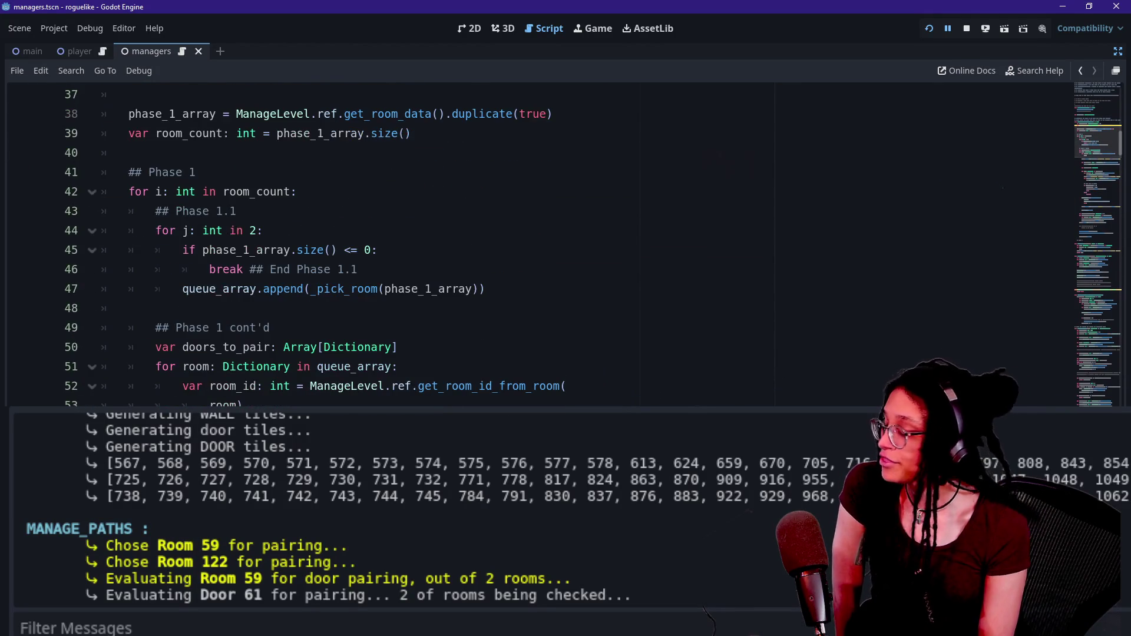
scroll(566, 244, down, 1)
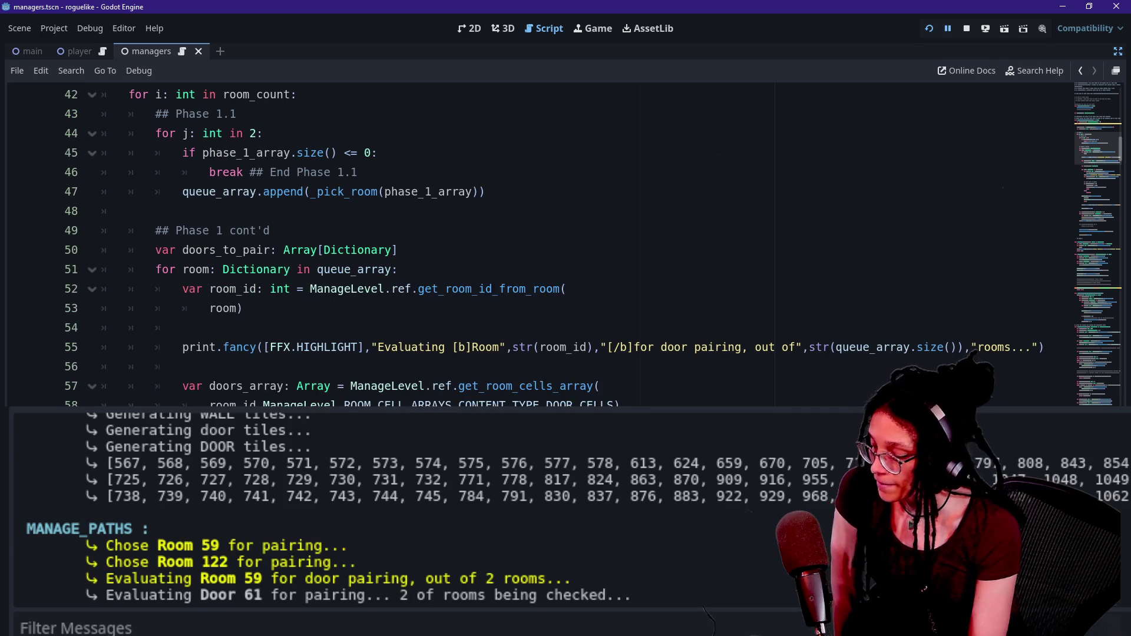
click(182, 328)
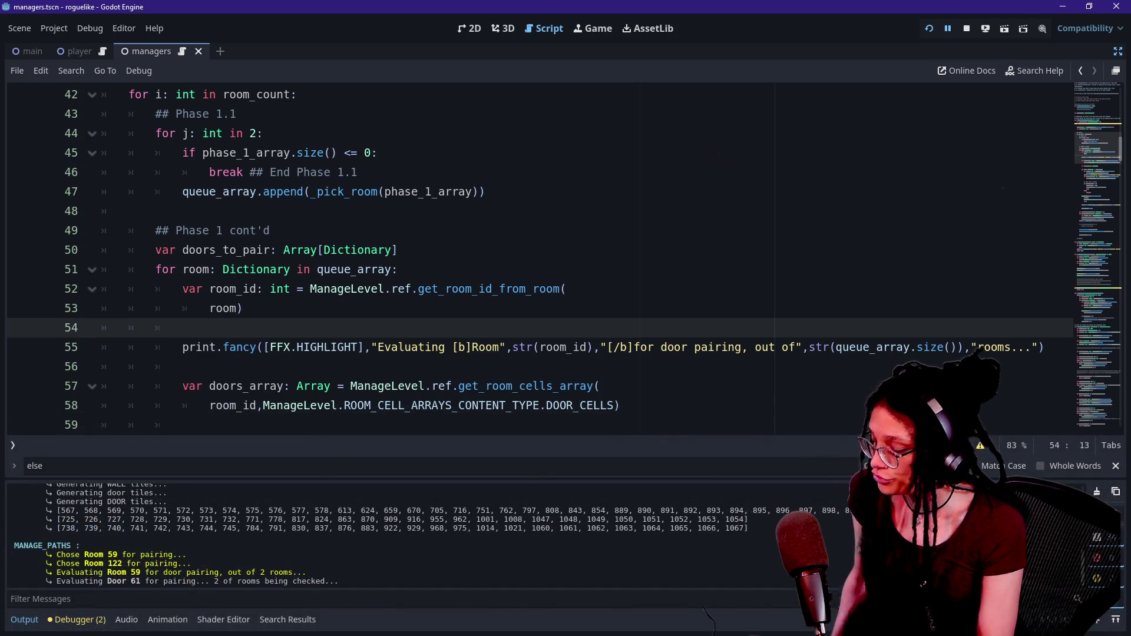
Step: Hide the bottom panel and dedent lines 77–82 (set_room_content and Paired print) one level
key(ctrl+j)
key(ctrl+j)
key(ctrl+j)
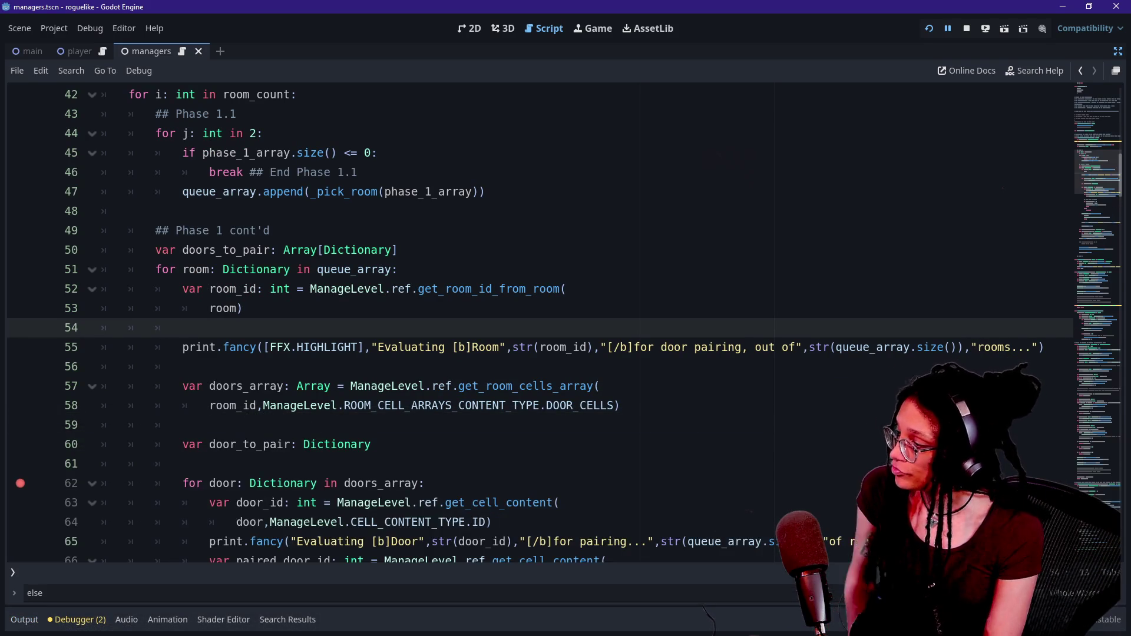
key(Down)
key(Down)
key(Down)
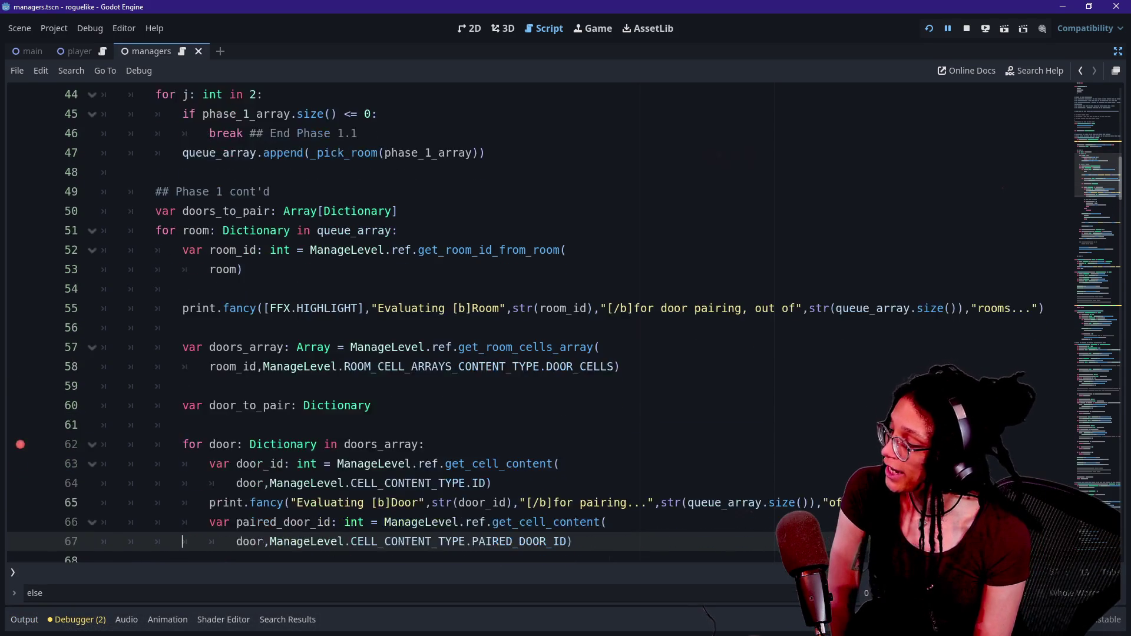
key(Down)
key(Down)
key(Down)
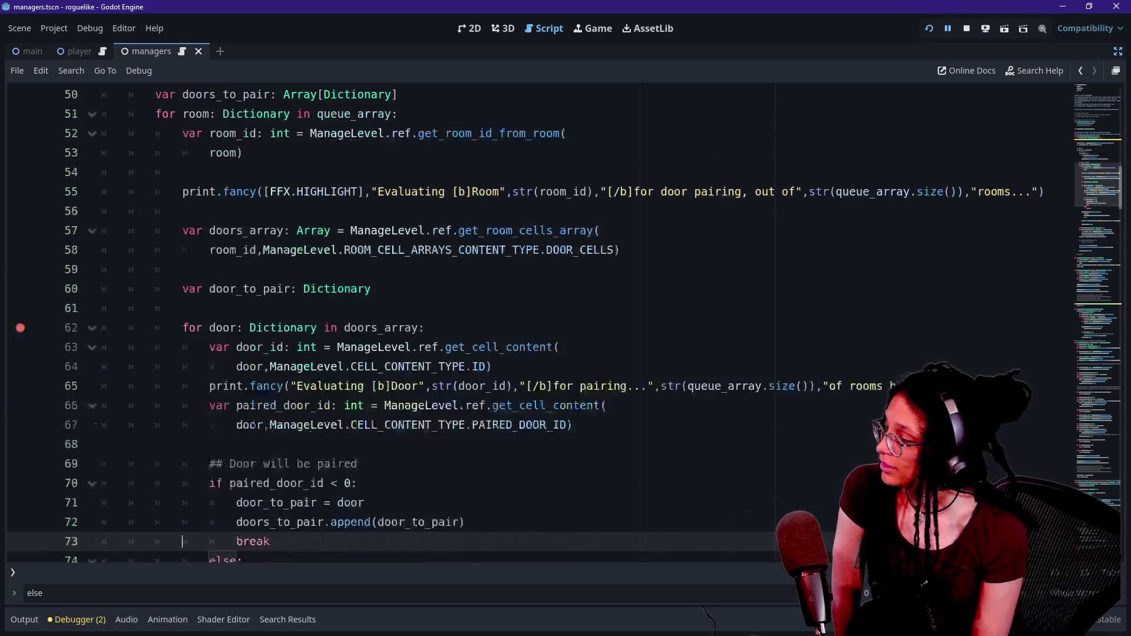
key(Up)
key(Up)
key(Up)
key(Down)
key(Down)
key(Down)
key(Down)
key(Down)
key(Down)
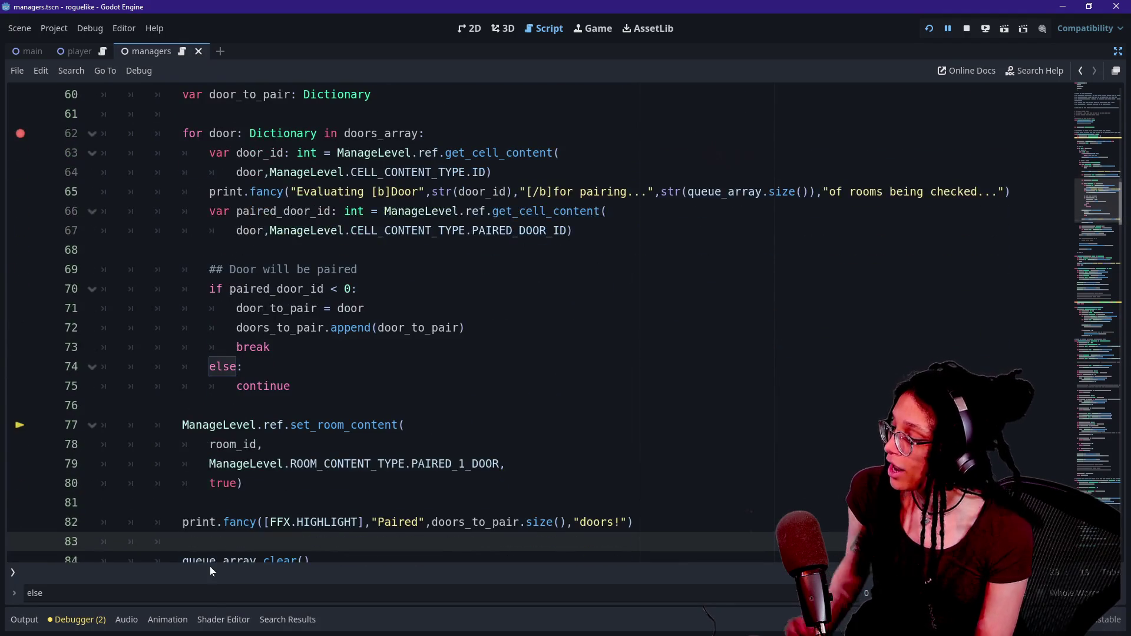
key(shift+Up)
key(shift+Up)
key(shift+Up)
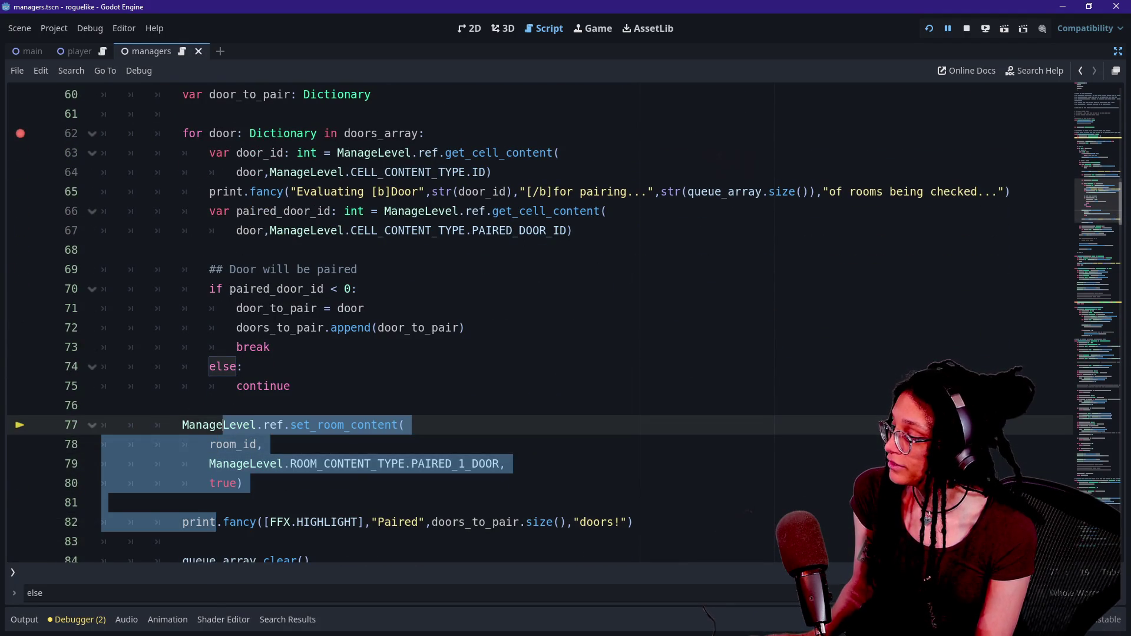
key(shift+Tab)
scroll(530, 324, down, 1)
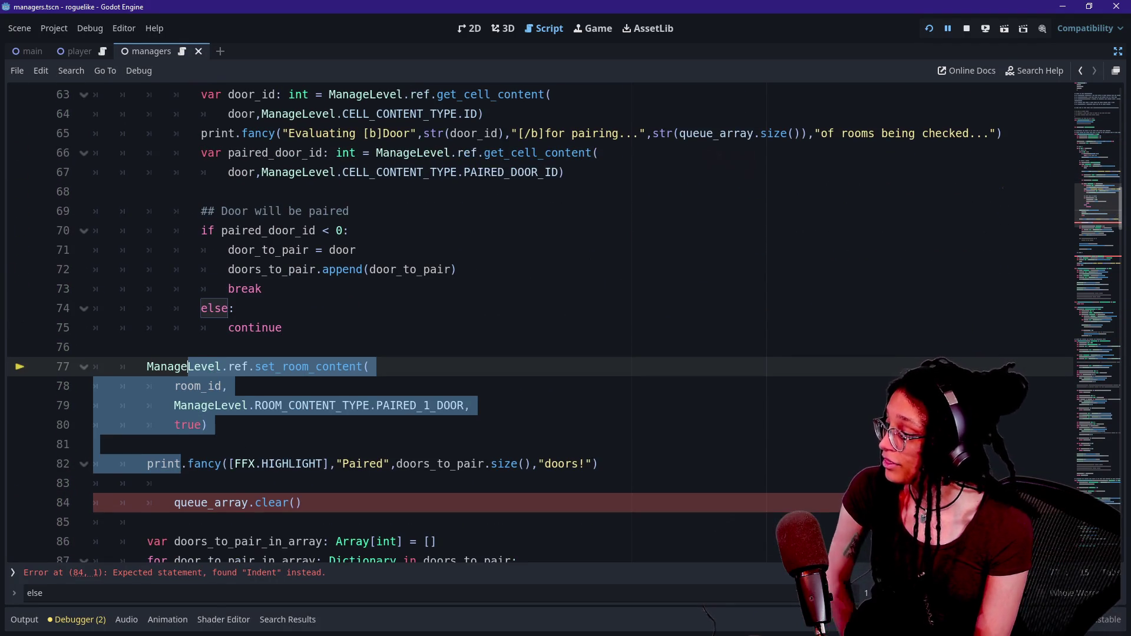
Step: Dedent queue_array.clear() and inspect room_id in the set_room_content call on lines 77–80
click(303, 503)
key(Caps_Lock)
click(351, 405)
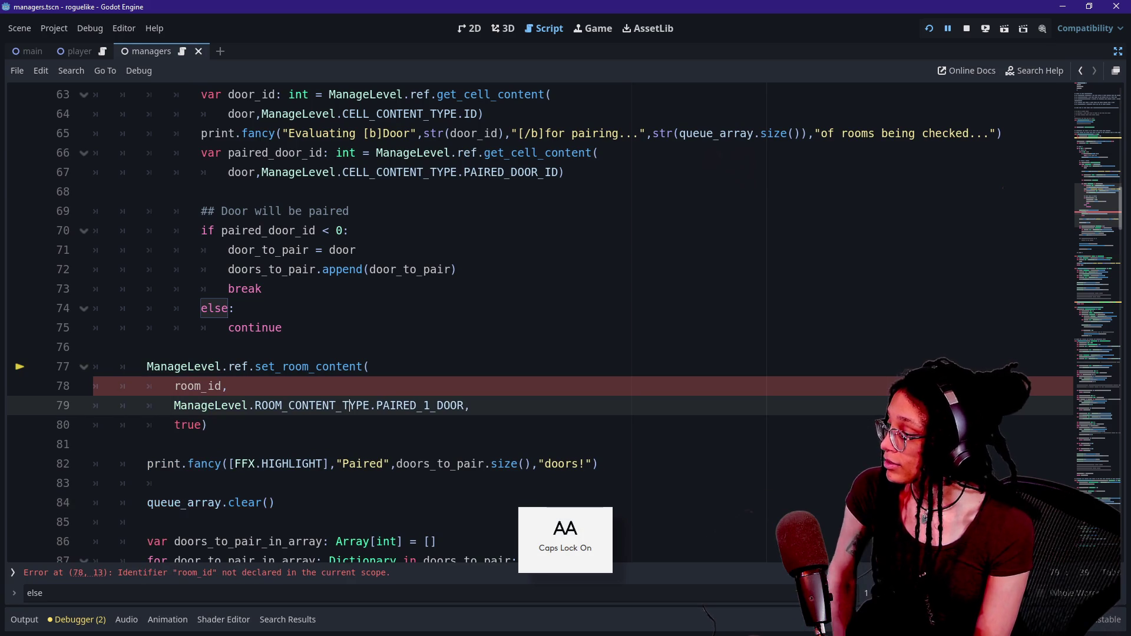
click(174, 386)
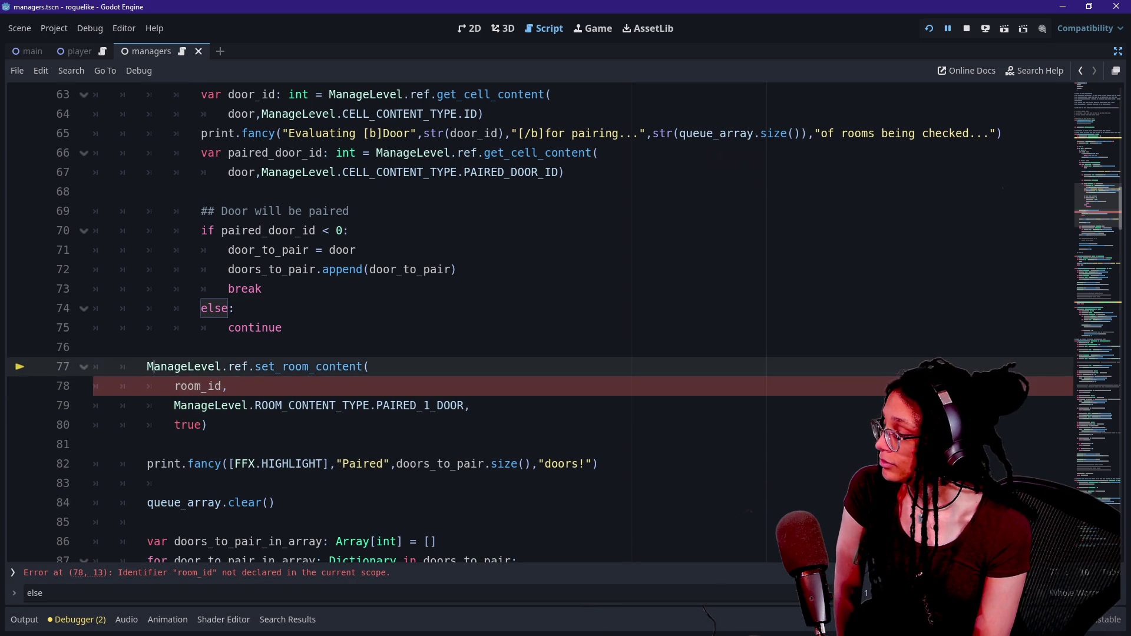
click(222, 386)
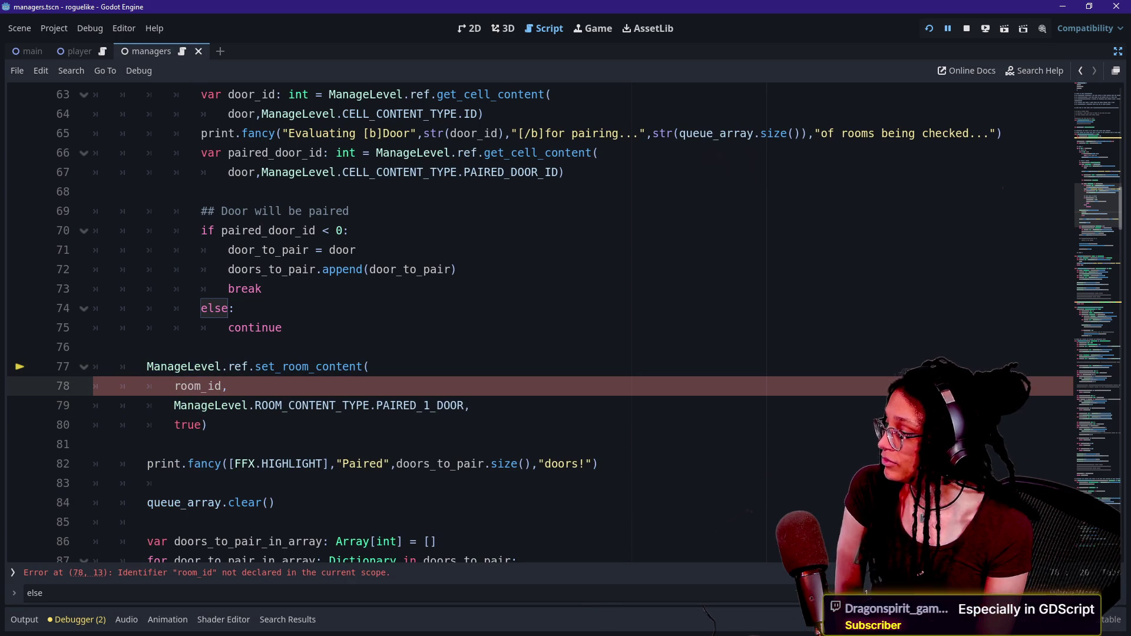
click(187, 366)
mouse_move(187, 366)
mouse_down()
mouse_move(177, 406)
mouse_move(207, 425)
mouse_move(174, 406)
mouse_move(236, 366)
mouse_move(210, 366)
mouse_up()
click(208, 424)
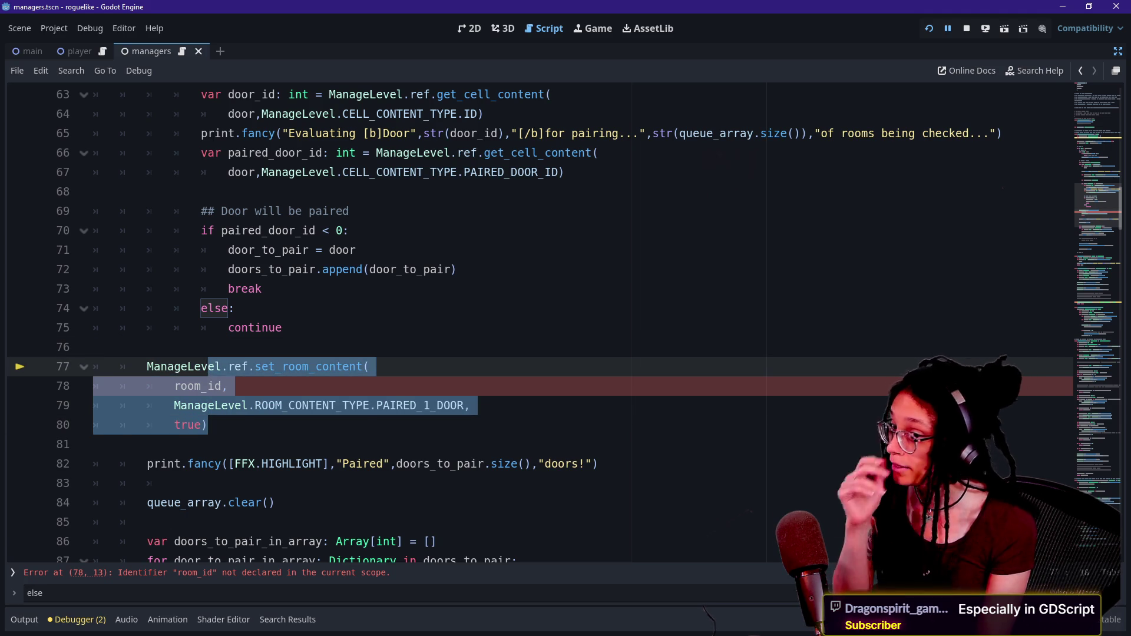
click(227, 386)
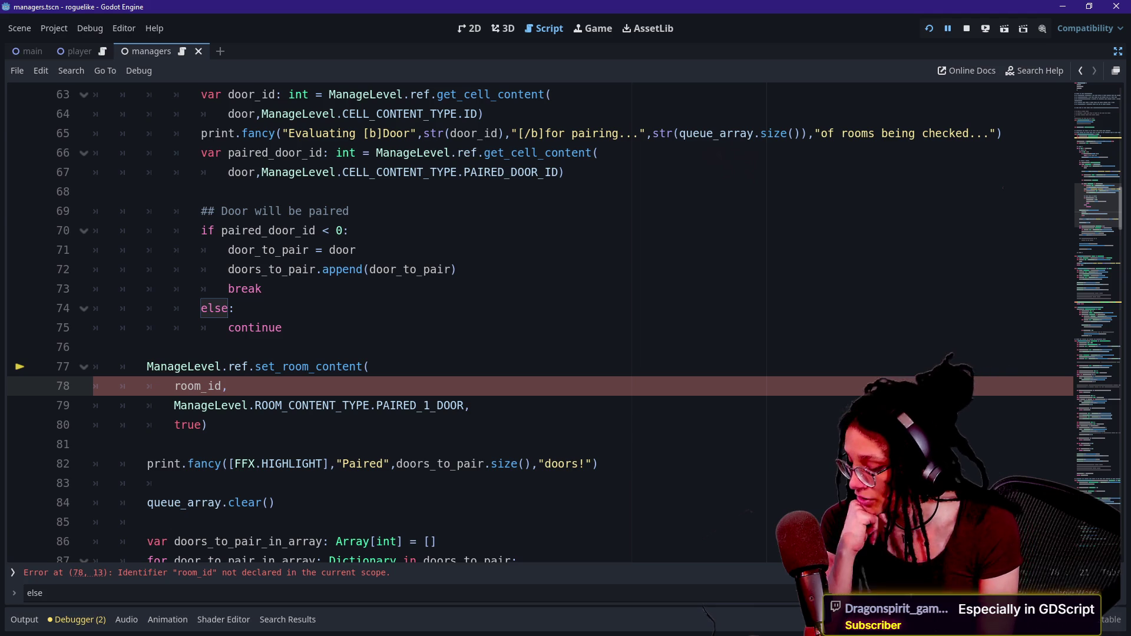
Step: Enlarge the editor font and comment out the set_room_content call on lines 77–80 with Ctrl+K
key(ctrl+equal)
click(238, 519)
key(Down)
key(Down)
key(Down)
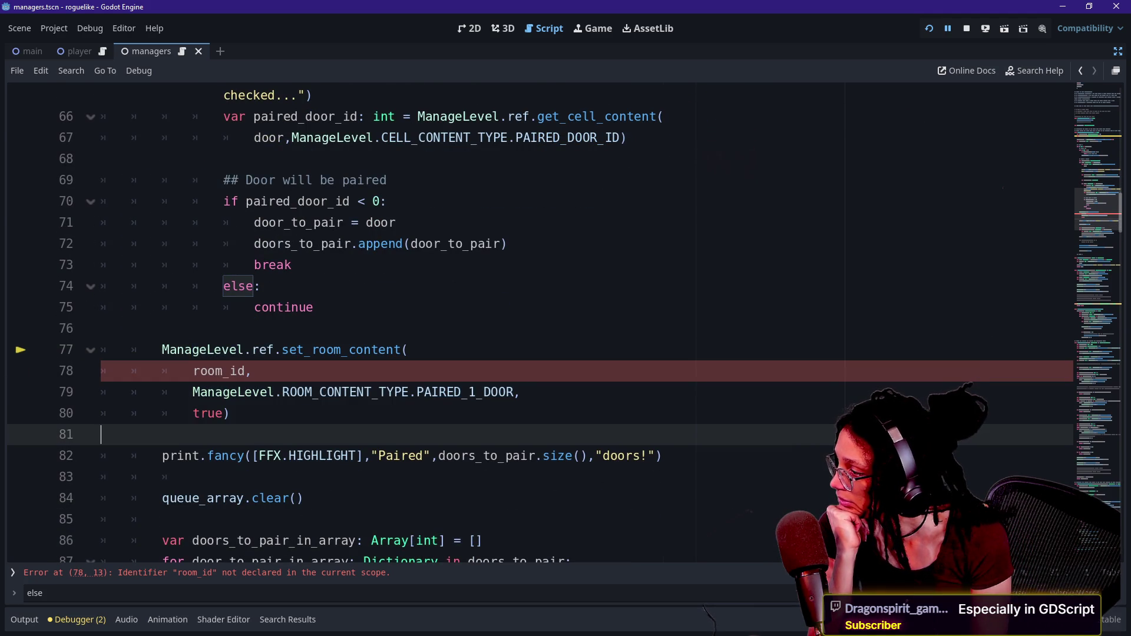
click(224, 370)
scroll(564, 327, up, 6)
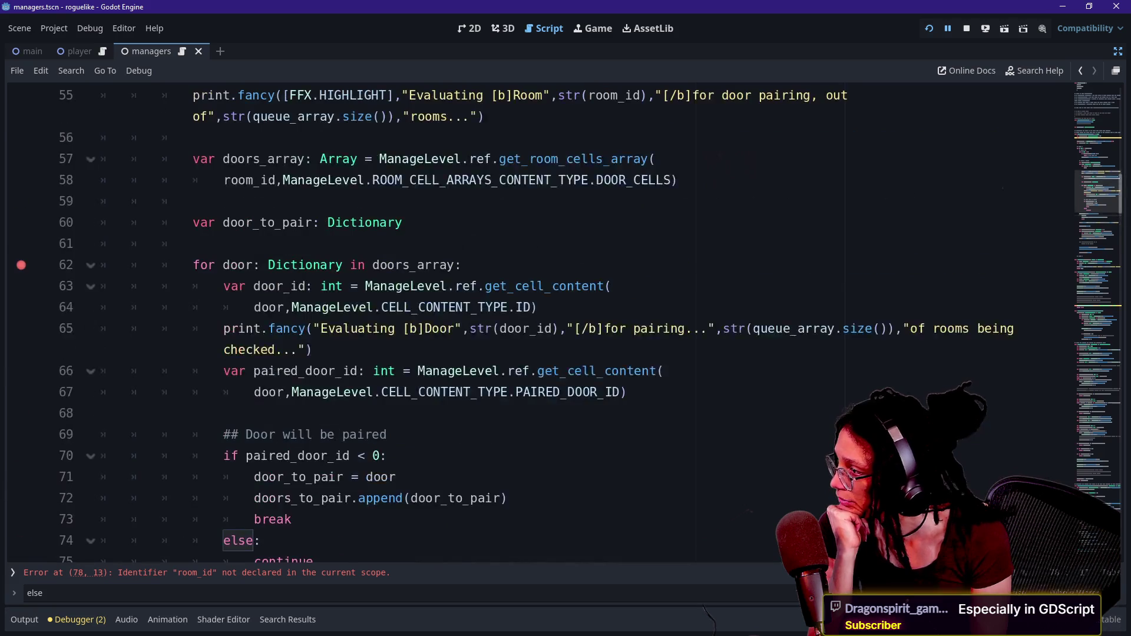
scroll(569, 323, up, 1)
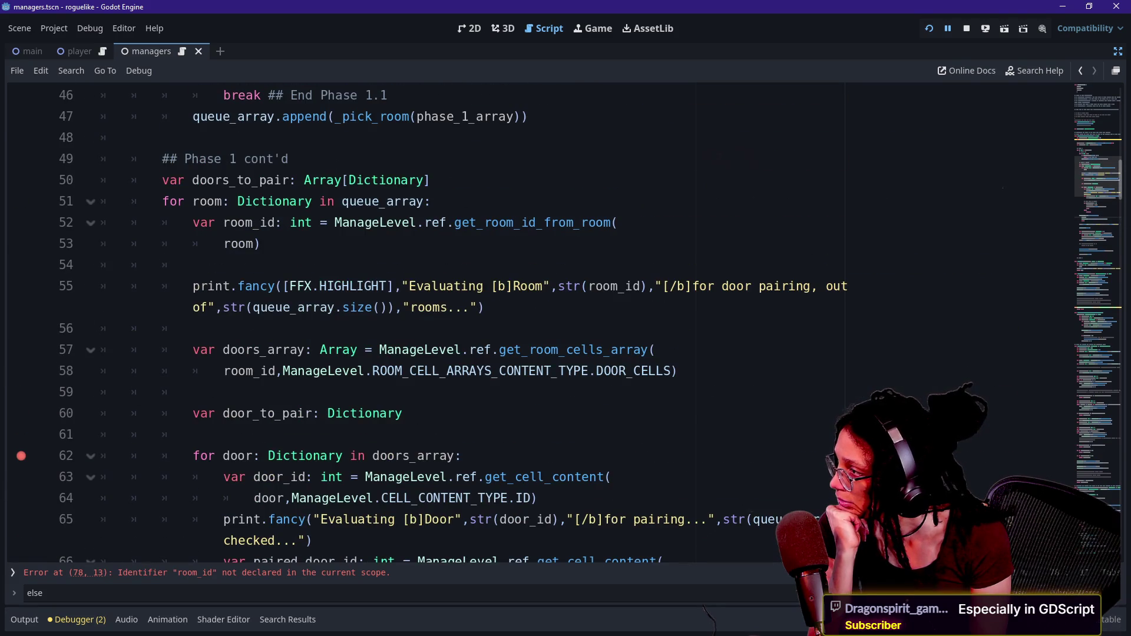
scroll(564, 324, down, 7)
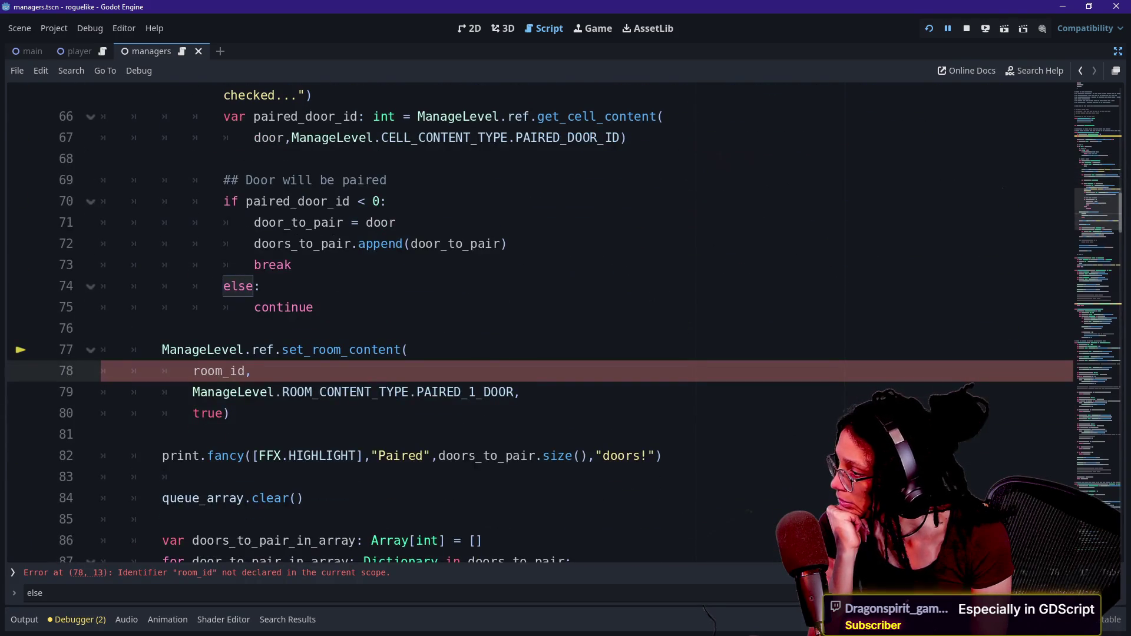
mouse_move(220, 352)
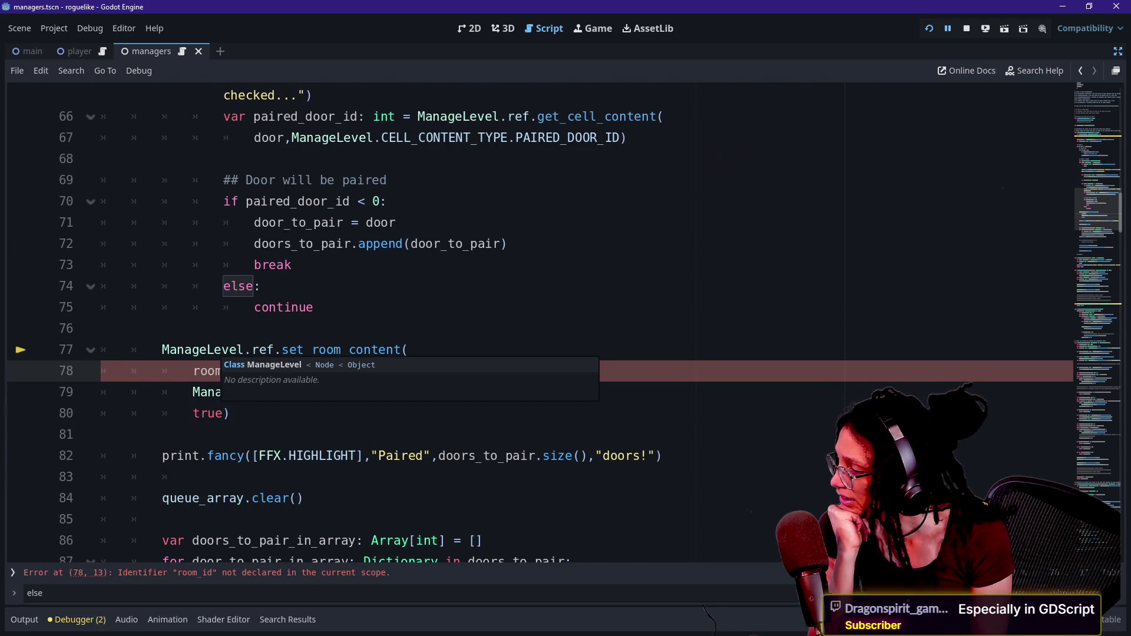
drag(230, 413, 206, 349)
key(ctrl+k)
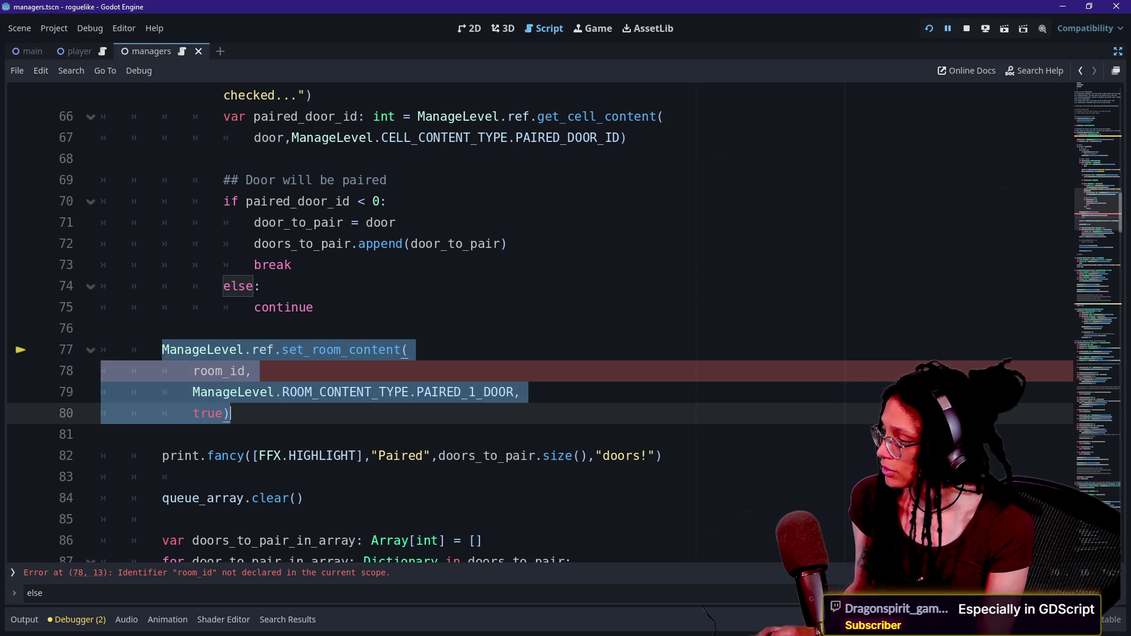
click(298, 391)
scroll(298, 392, down, 1)
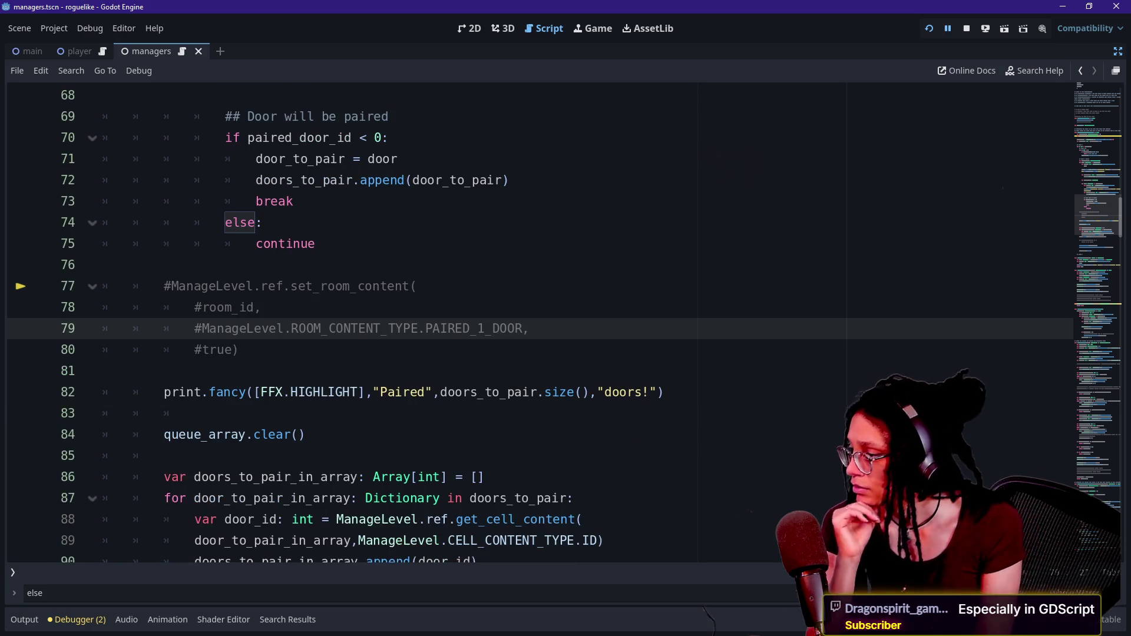
Step: Rerun the game and continue to the line 111 breakpoint after doors 652 and 1045 pair
click(929, 30)
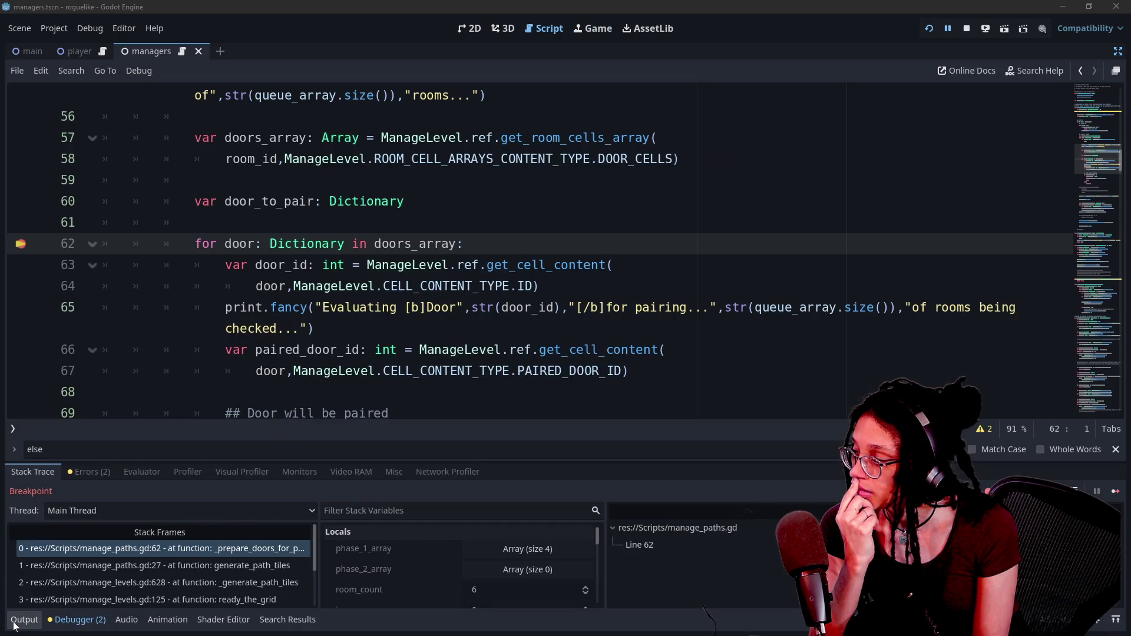
click(23, 620)
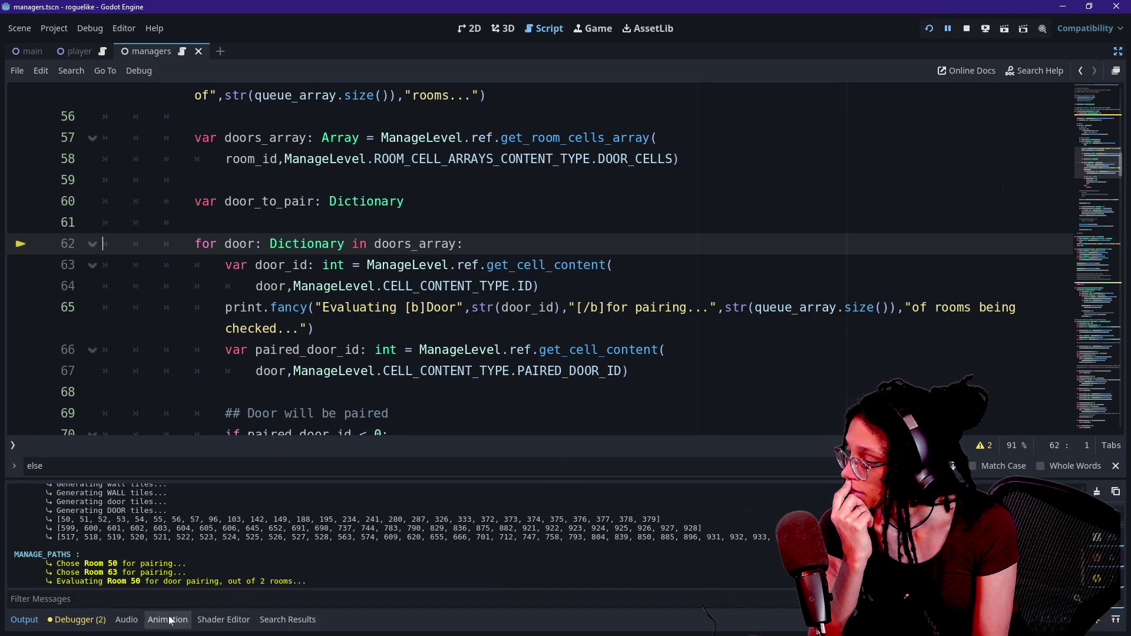
click(76, 620)
click(1116, 491)
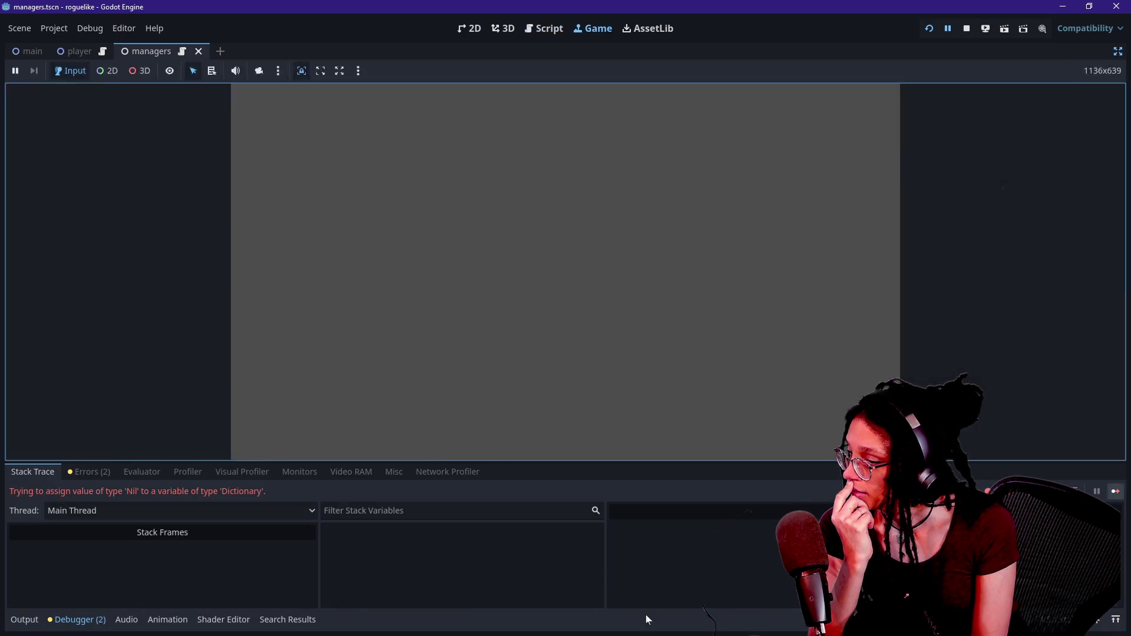
click(24, 625)
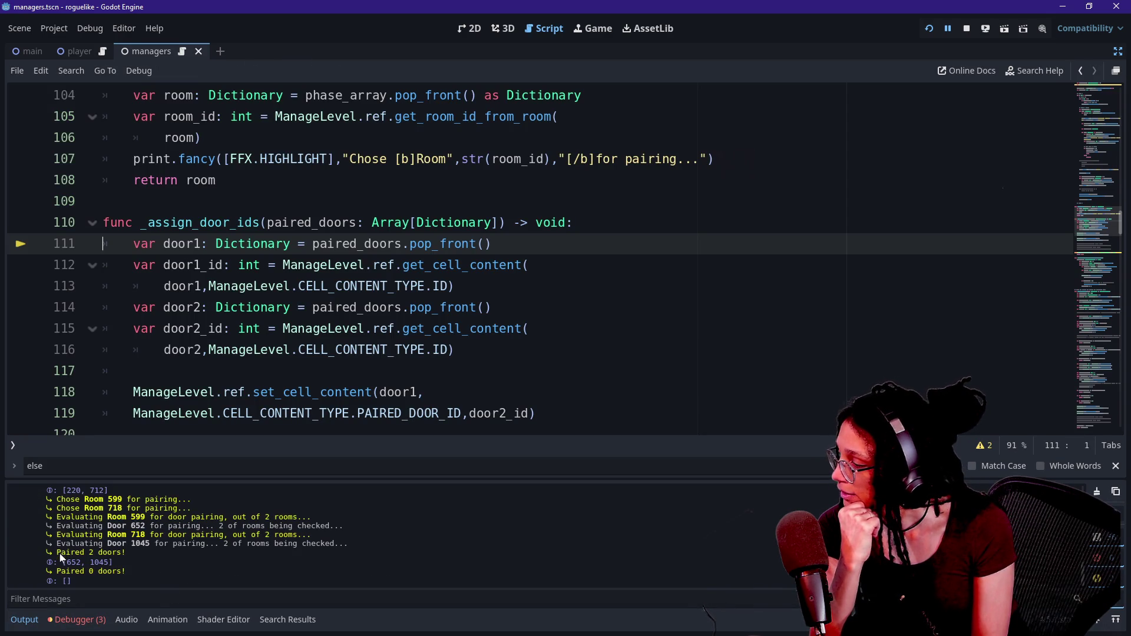
Step: Inspect the door1_id and door2_id lookup lines in _assign_door_ids
scroll(60, 514, up, 10)
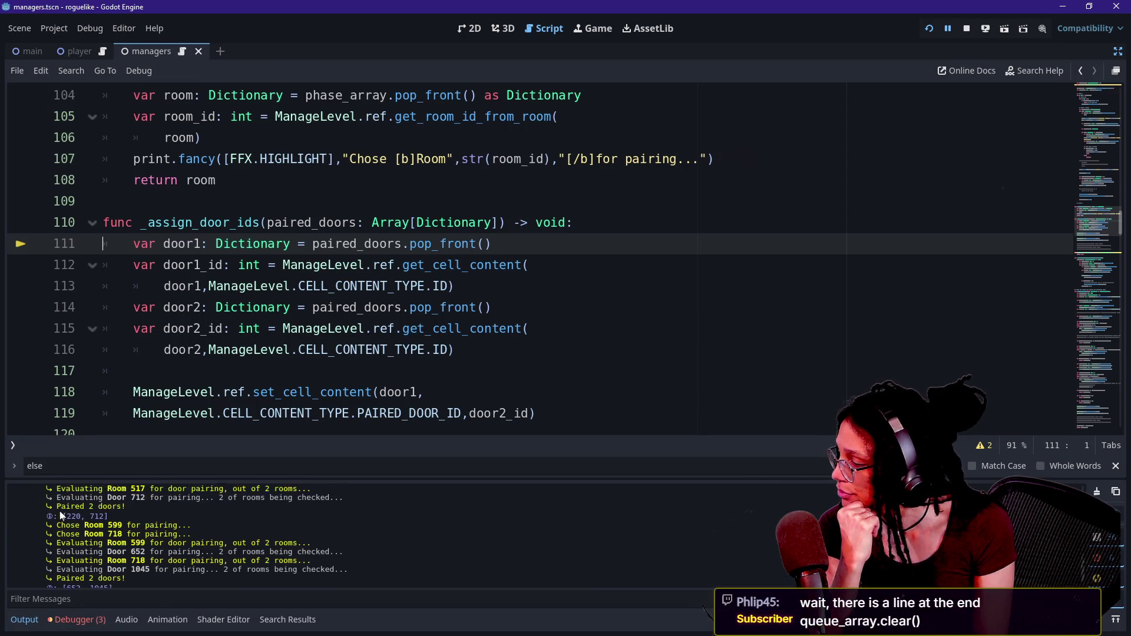
scroll(59, 511, down, 2)
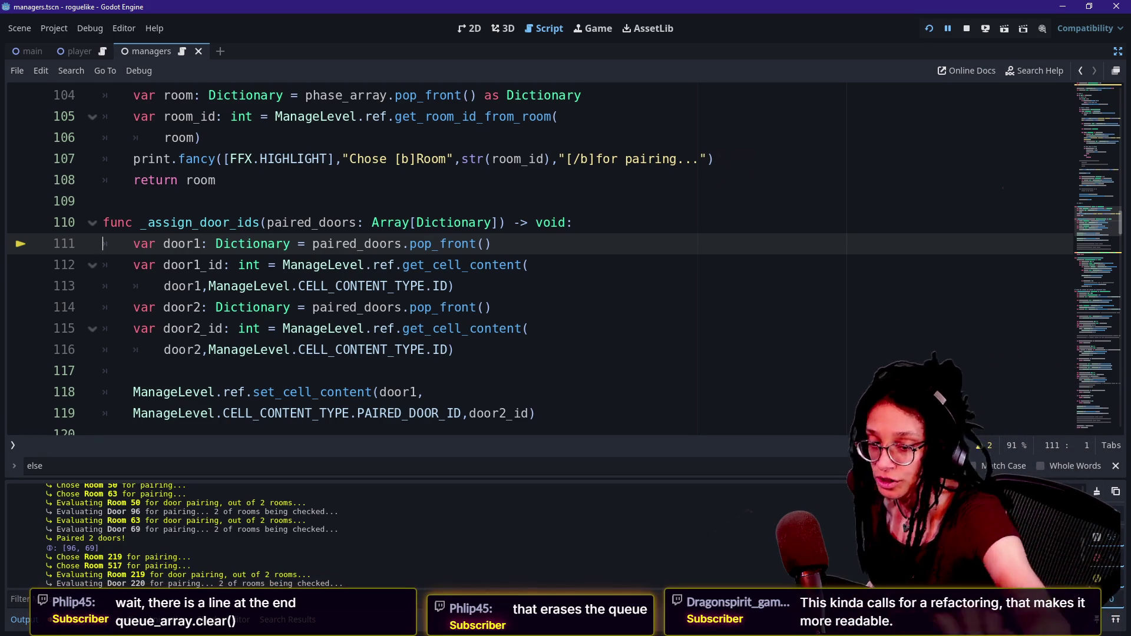
click(523, 265)
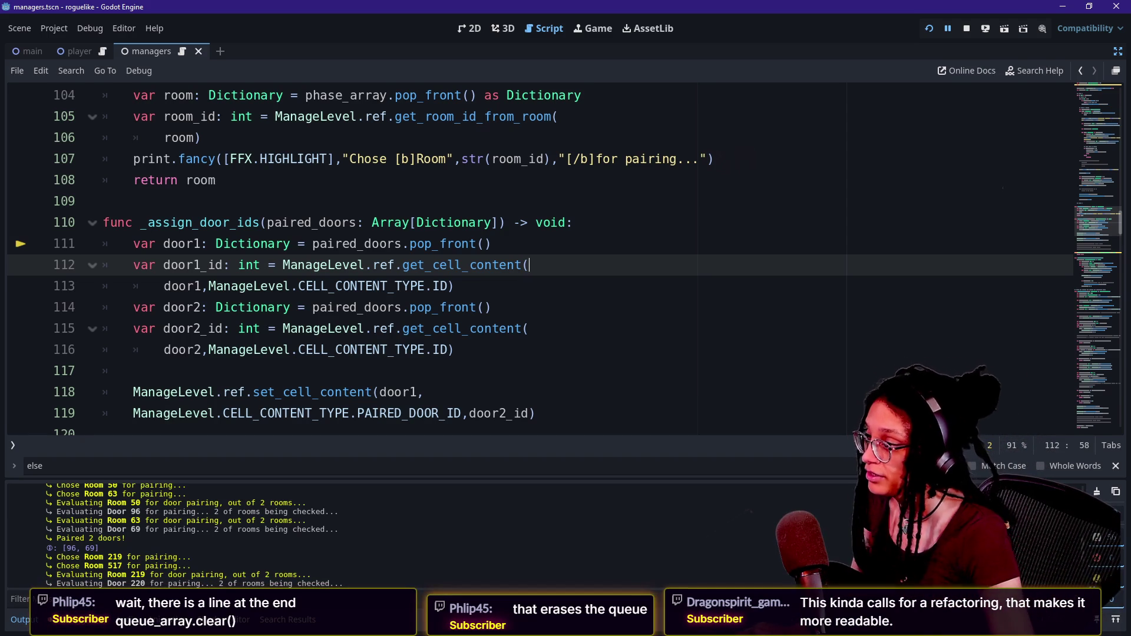
click(491, 307)
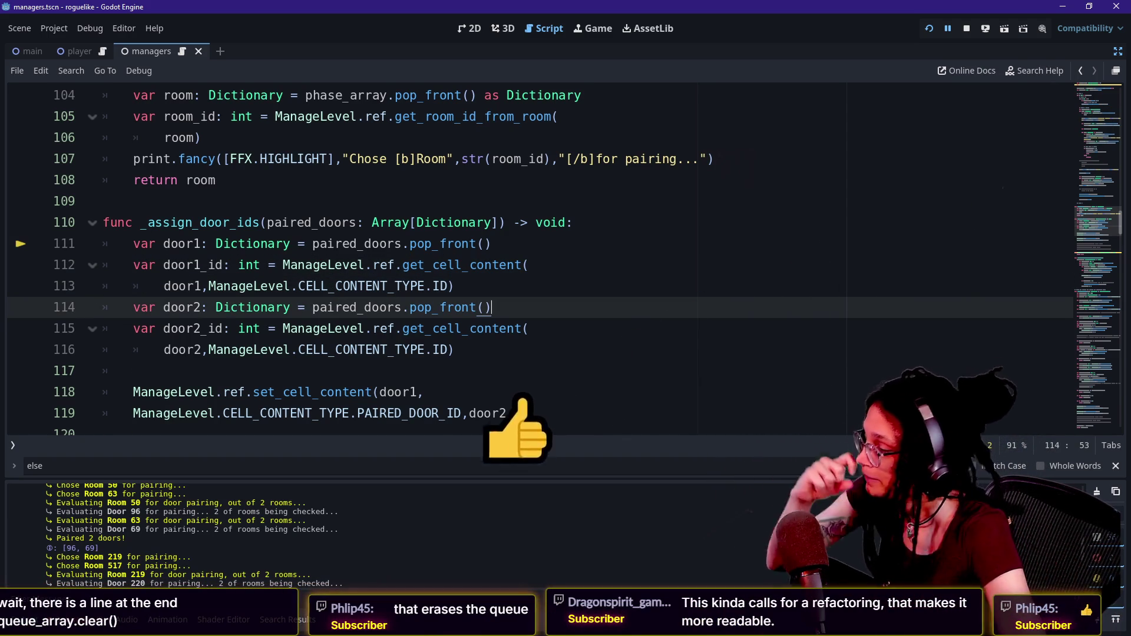
key(Down)
key(Down)
key(Down)
key(Down)
key(Down)
key(Down)
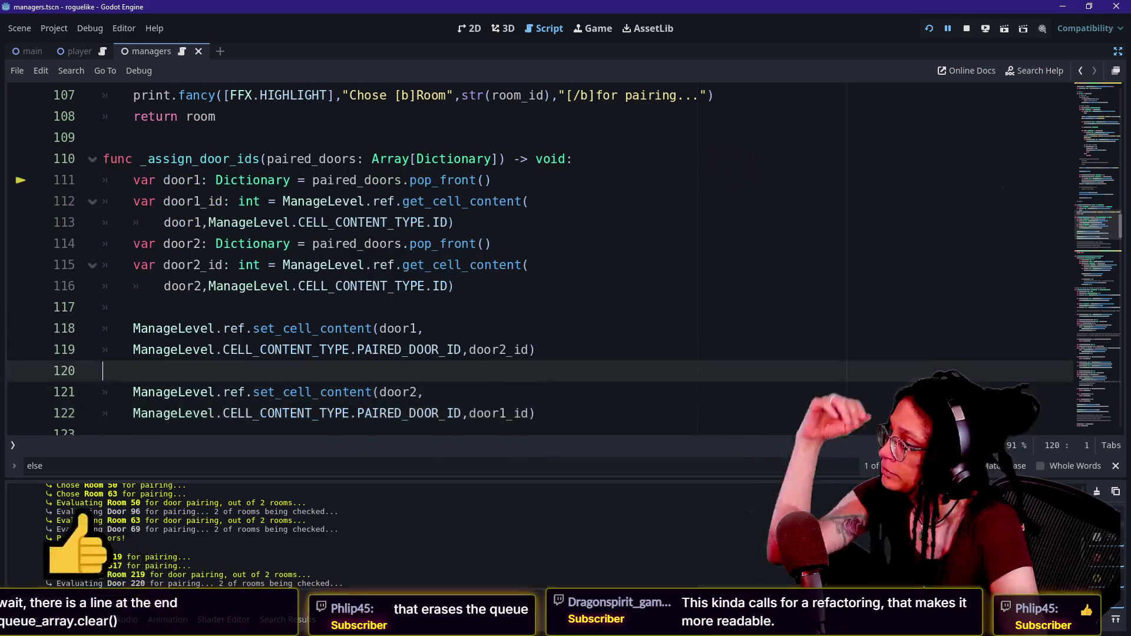
key(Up)
key(Up)
key(Up)
key(Down)
key(Down)
key(Down)
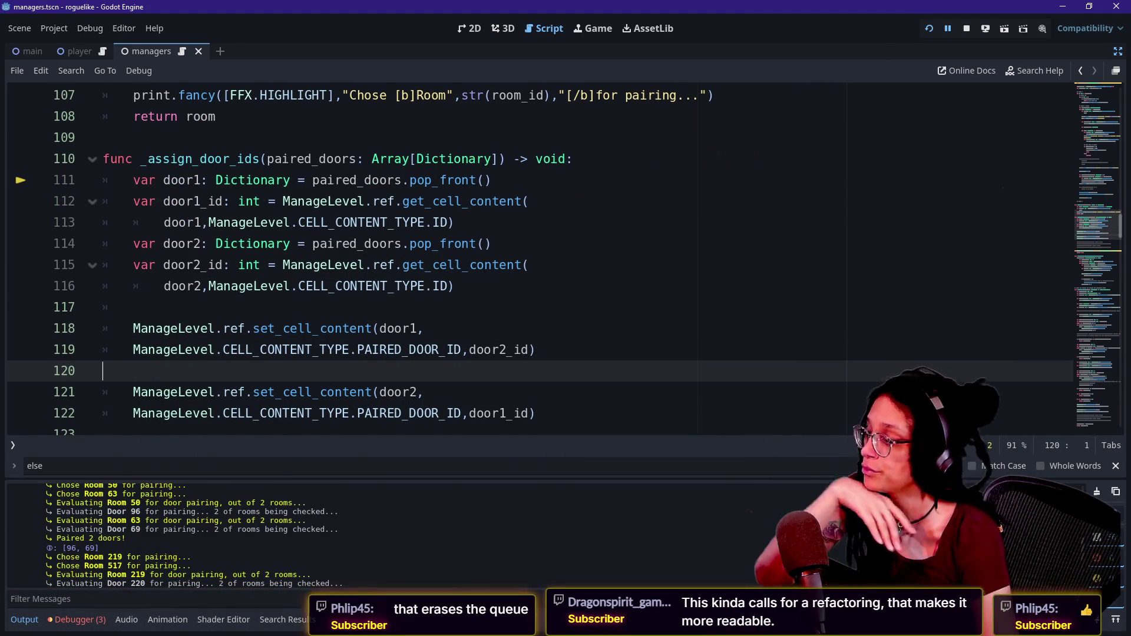
Step: Hide the output log and step through the paired-door assignment and _pick_room lines
key(ctrl+j)
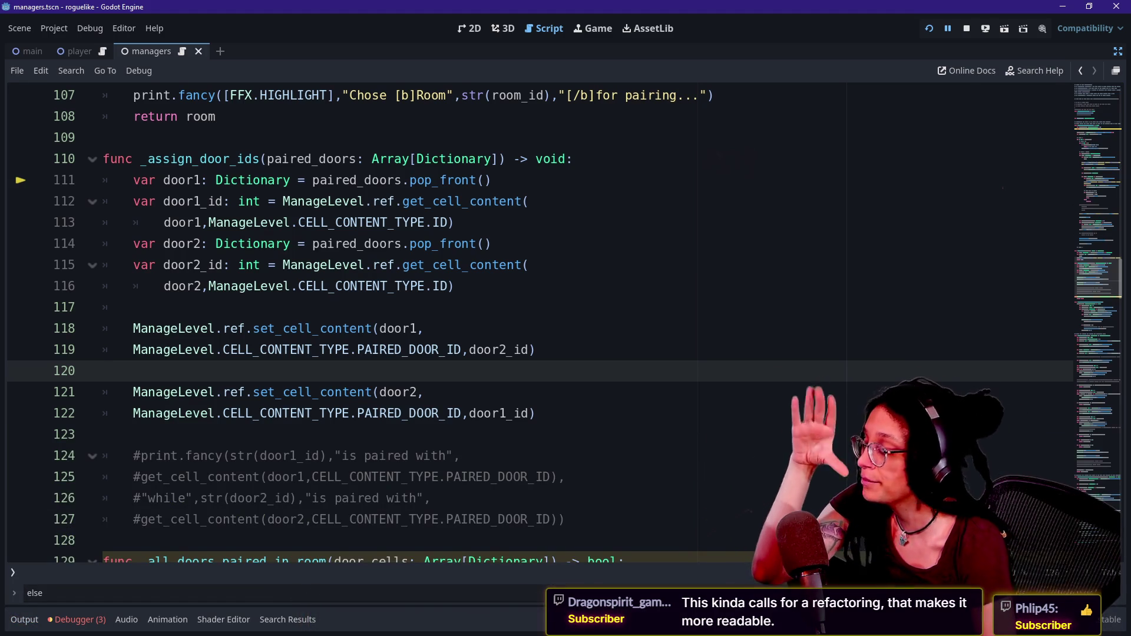
click(529, 350)
key(Up)
key(Up)
key(Down)
key(Down)
key(Down)
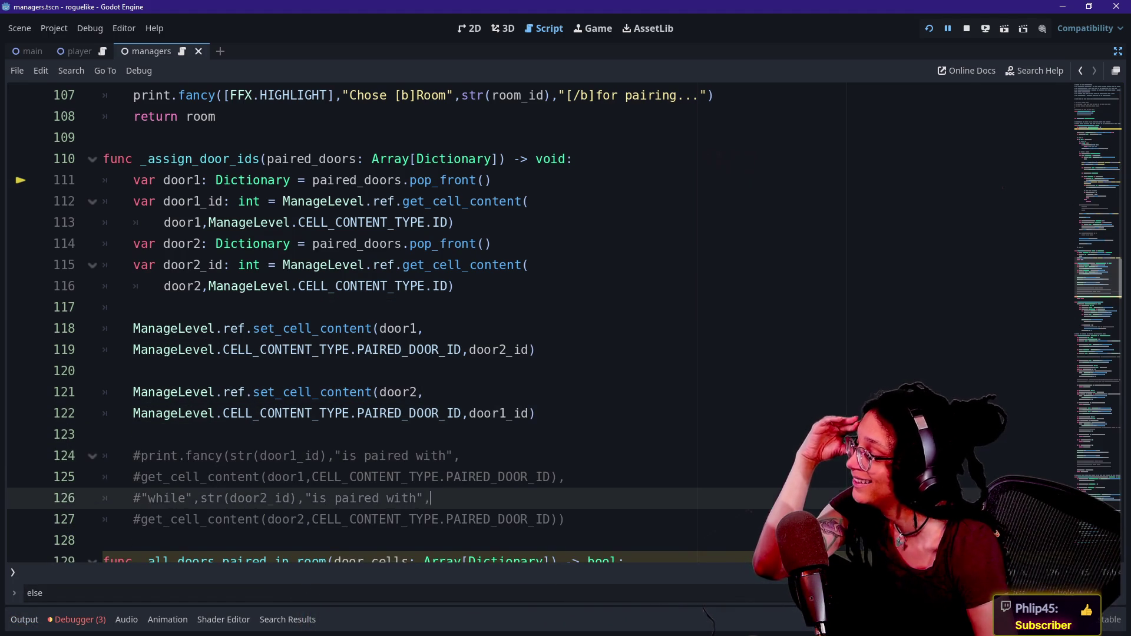
key(Down)
key(Down)
key(Down)
key(Up)
key(Up)
click(103, 370)
key(Up)
key(Down)
key(Down)
key(Up)
key(Up)
key(Up)
key(Up)
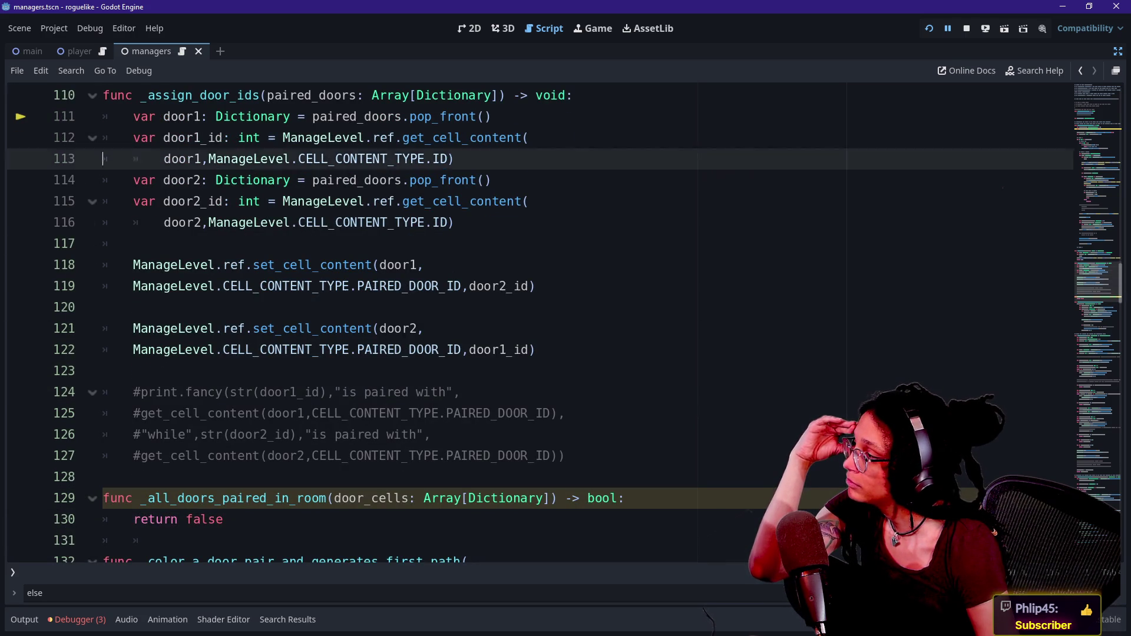
key(Up)
key(Up)
key(Up)
key(Down)
key(Down)
Step: Scroll up to the Phase 1 setup code near line 36 and reshow the output log
scroll(248, 224, down, 1)
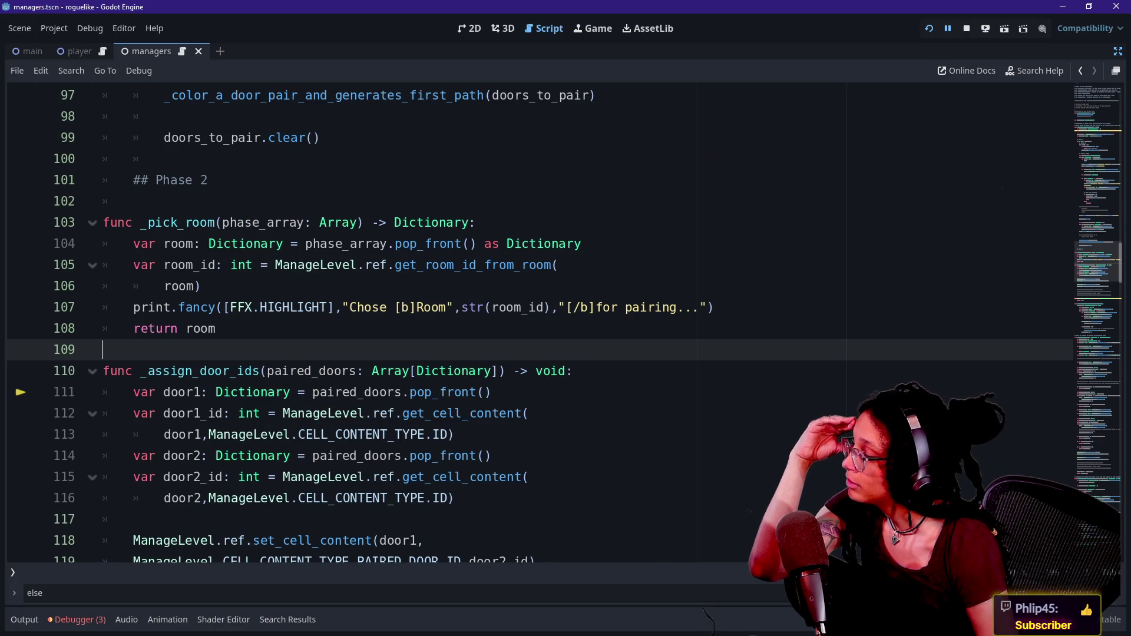
scroll(413, 321, up, 7)
scroll(413, 321, up, 18)
click(294, 224)
scroll(413, 321, down, 4)
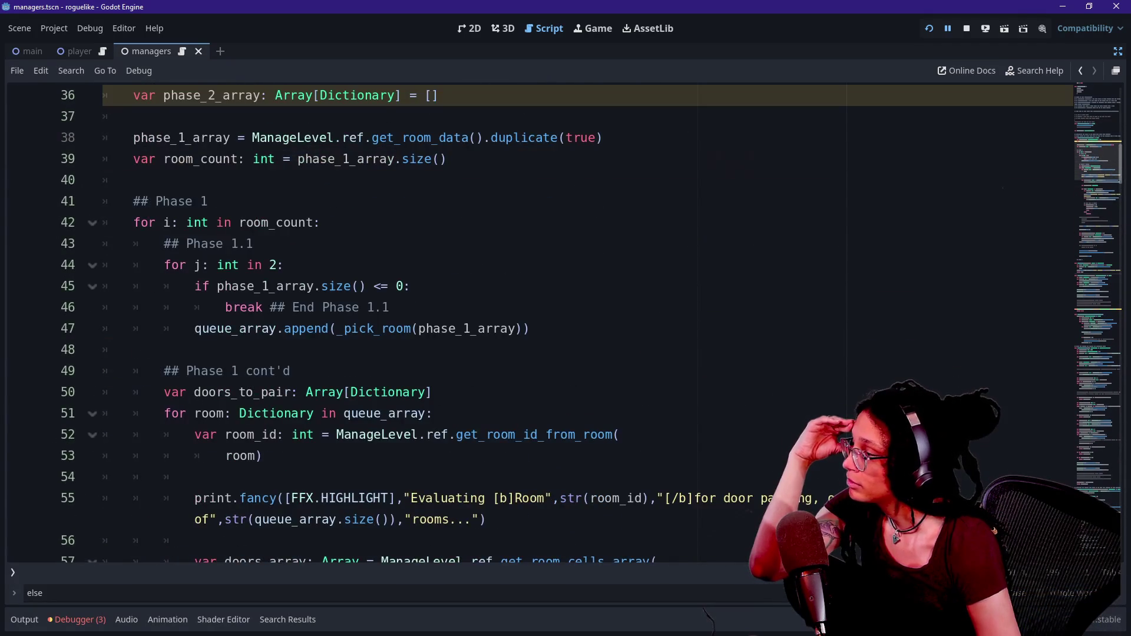
click(24, 620)
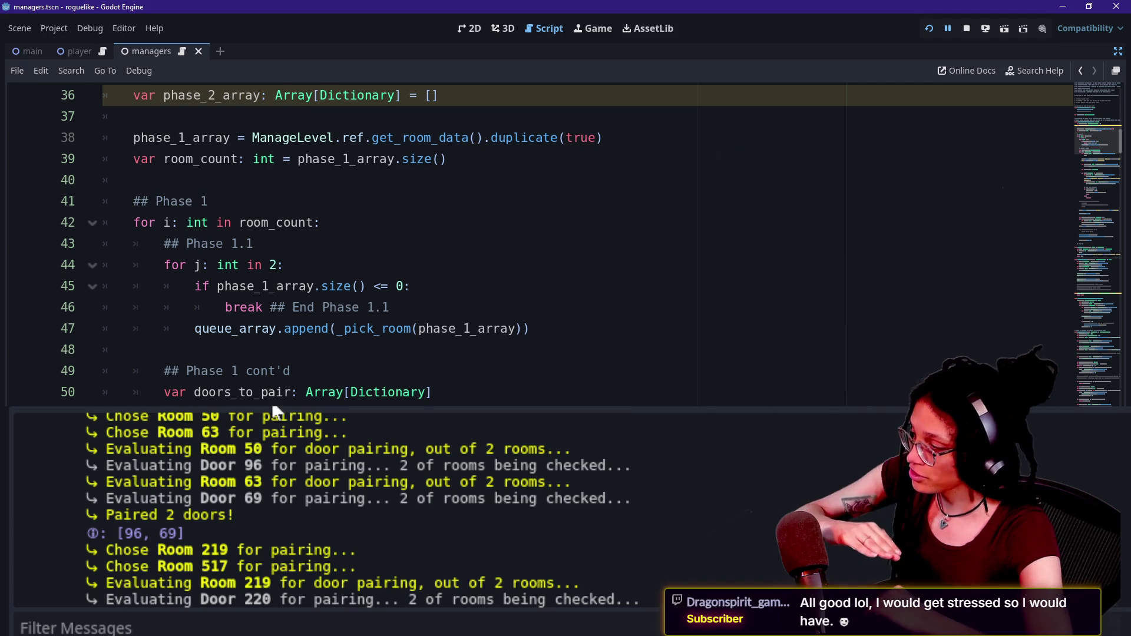
Step: Highlight the Door 69 to Door 220 and Room 50 log lines while reading them
drag(227, 498, 305, 599)
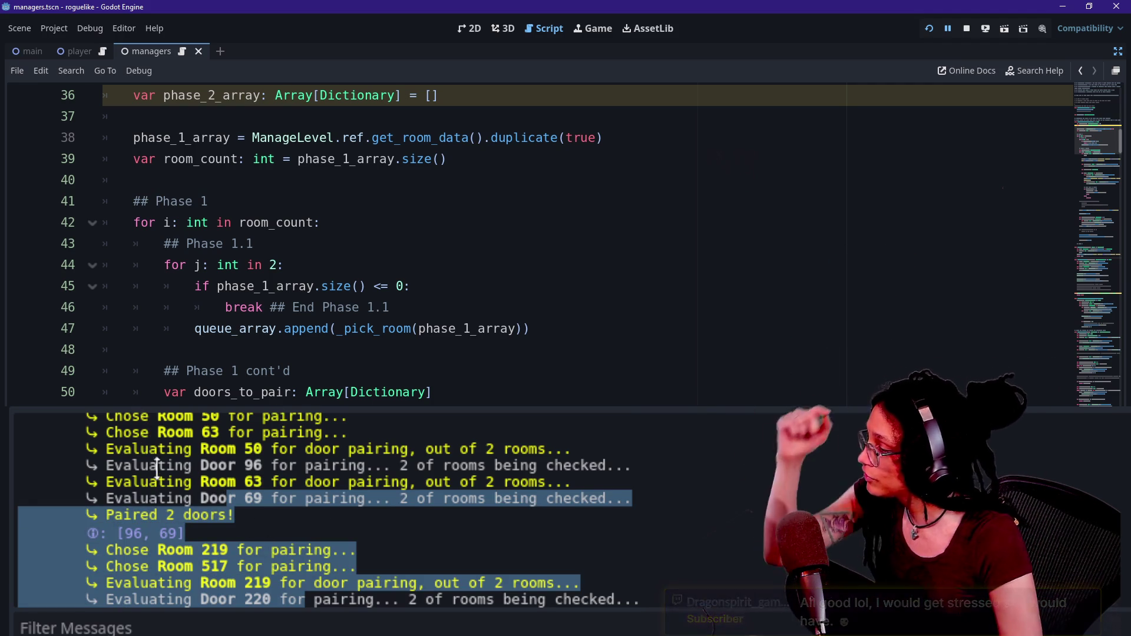
click(165, 489)
scroll(165, 489, up, 1)
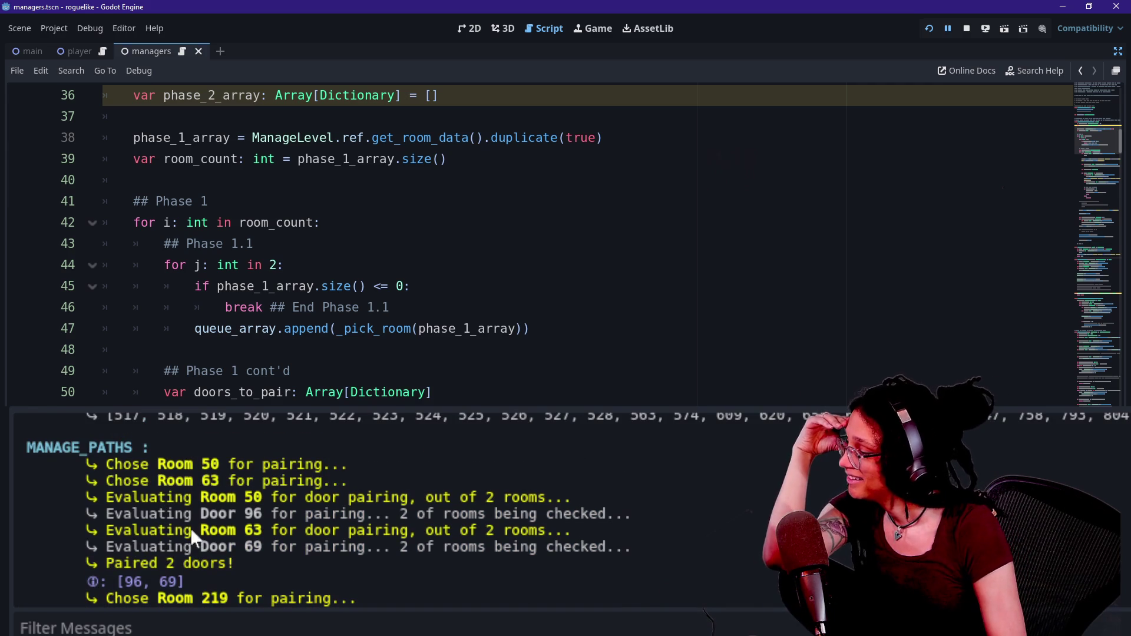
mouse_move(97, 464)
mouse_down()
mouse_move(243, 489)
mouse_move(186, 497)
mouse_move(271, 497)
mouse_up()
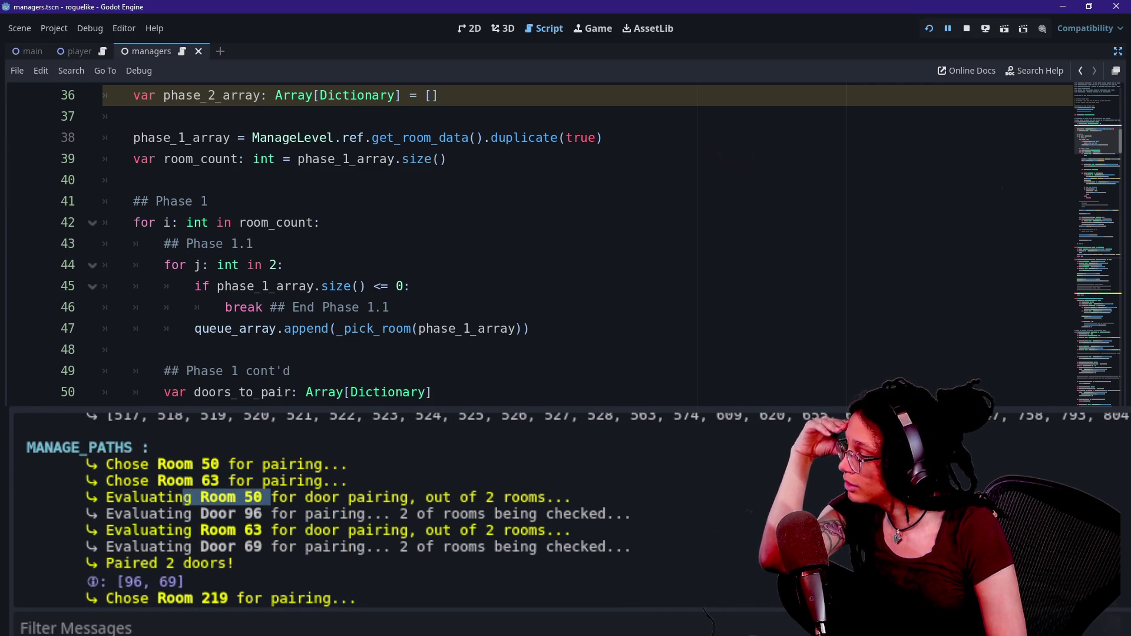
click(268, 497)
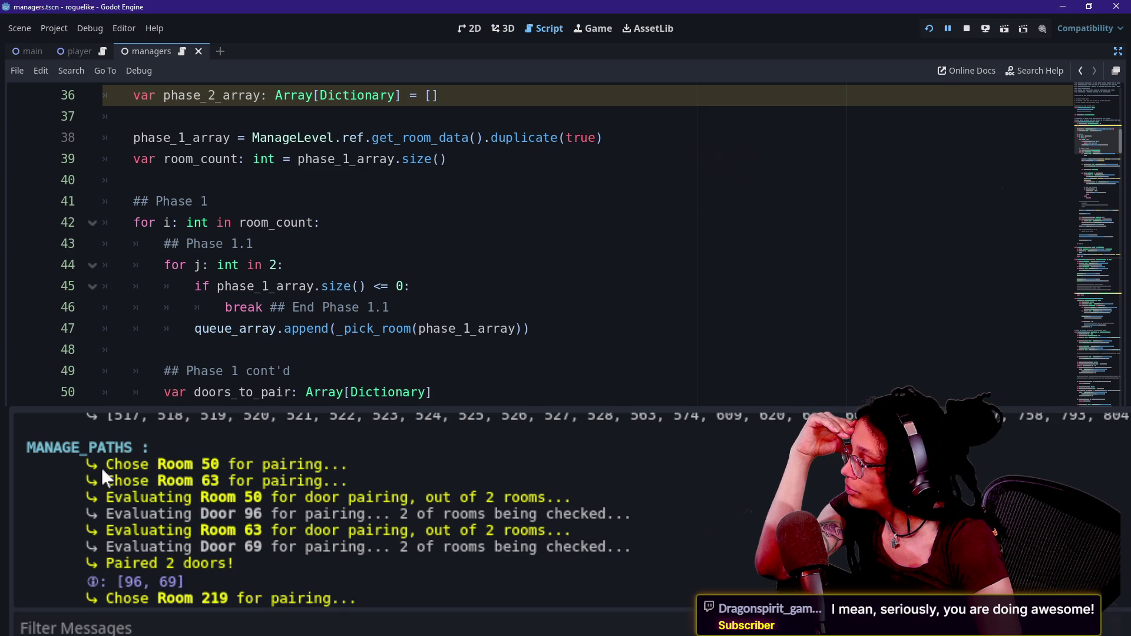
drag(101, 468, 239, 489)
click(263, 518)
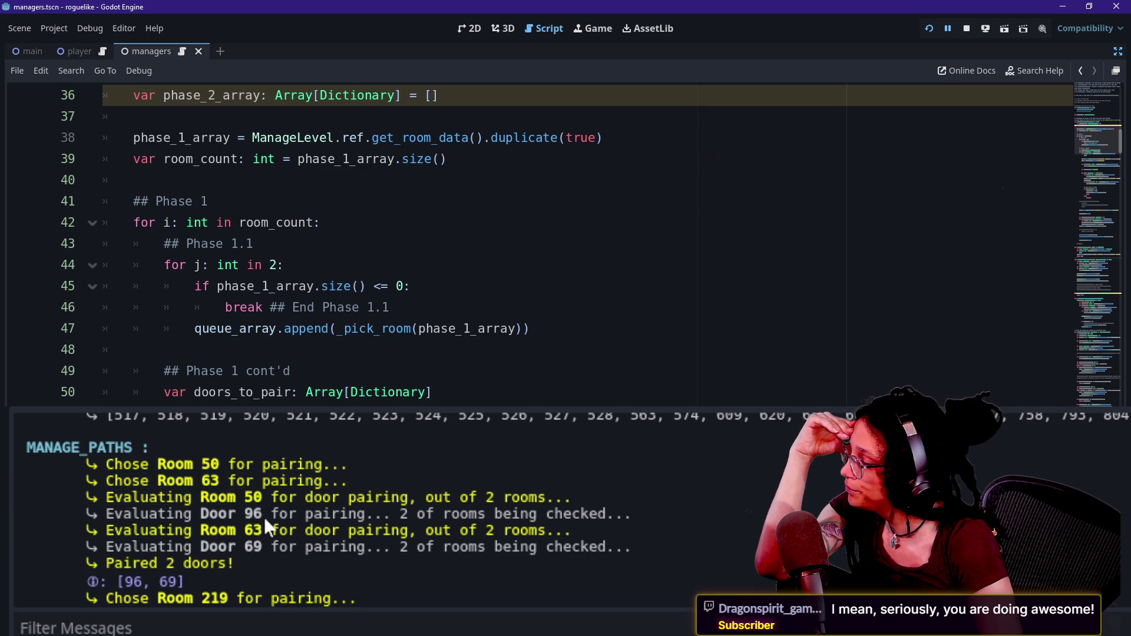
Step: Highlight the Door 96, Room 63 and Door 69 evaluation lines in the log
scroll(264, 517, down, 1)
drag(177, 440, 241, 459)
click(254, 510)
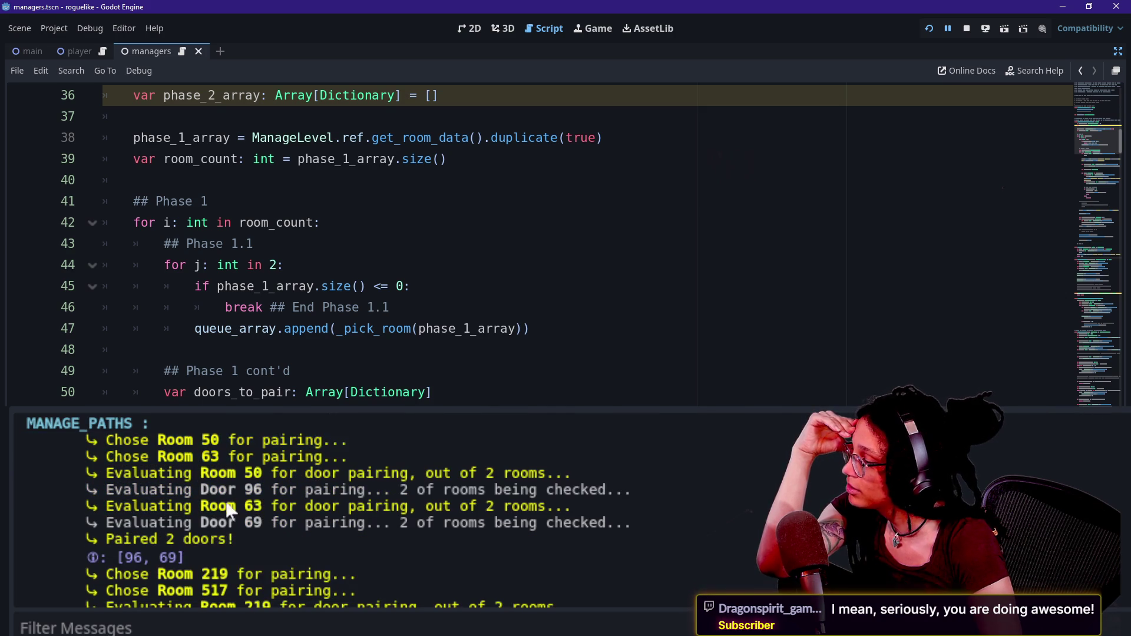
mouse_move(139, 486)
mouse_down()
mouse_move(118, 474)
mouse_move(192, 490)
mouse_move(324, 490)
mouse_up()
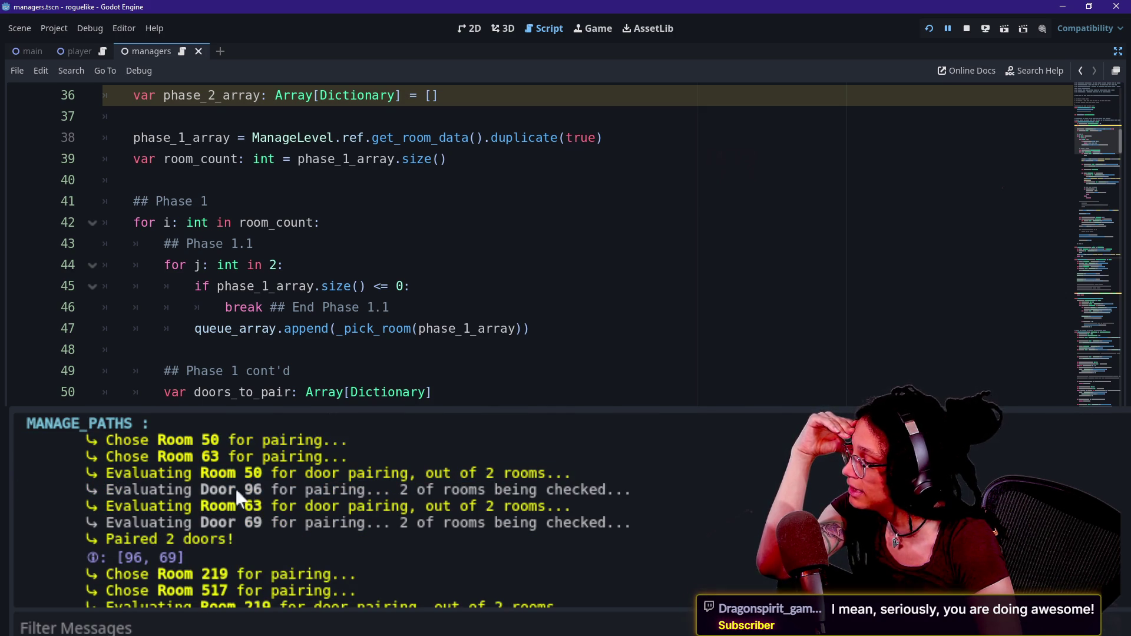
click(270, 490)
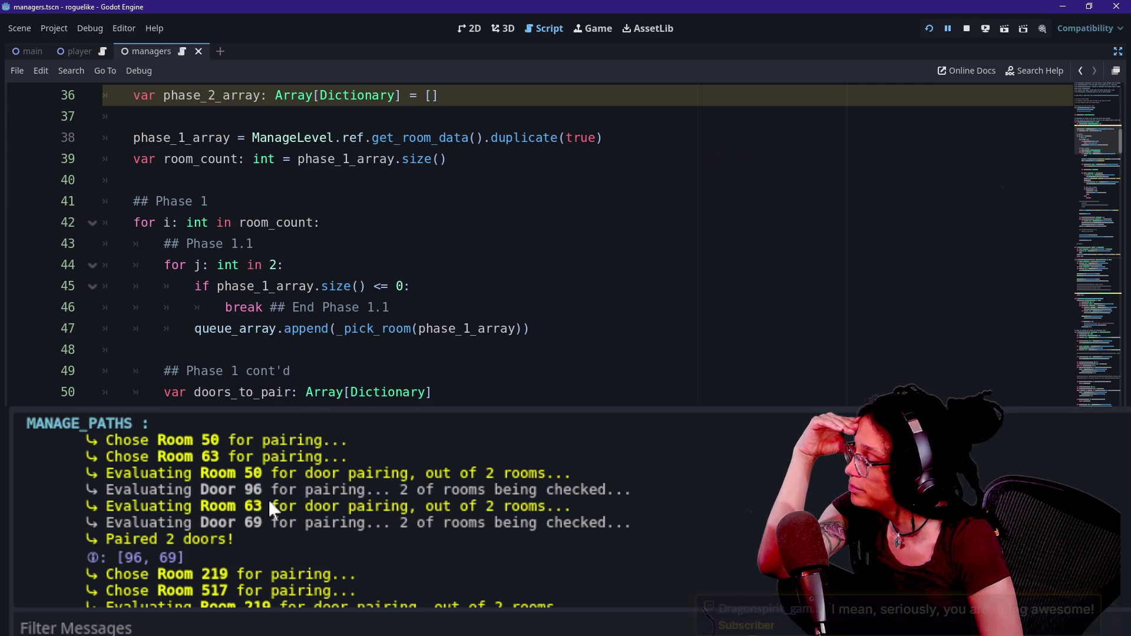
scroll(268, 499, down, 1)
drag(183, 482, 311, 482)
click(226, 497)
drag(225, 498, 281, 498)
click(307, 497)
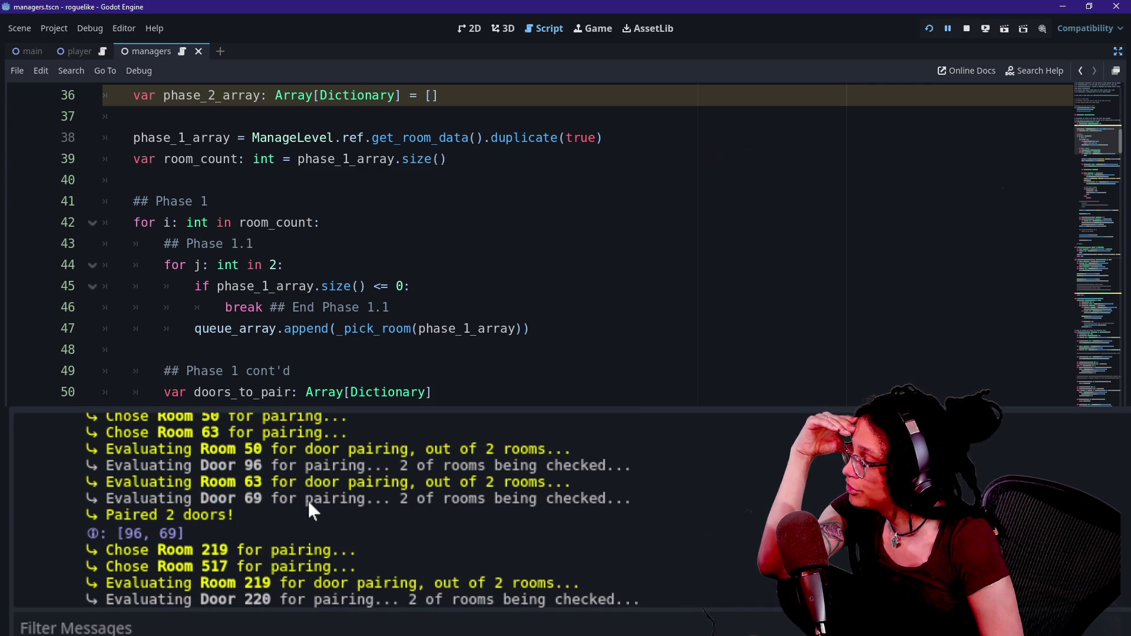
Step: Highlight the 'Paired 2 doors!' message and the [96, 69] door pair
scroll(307, 499, down, 1)
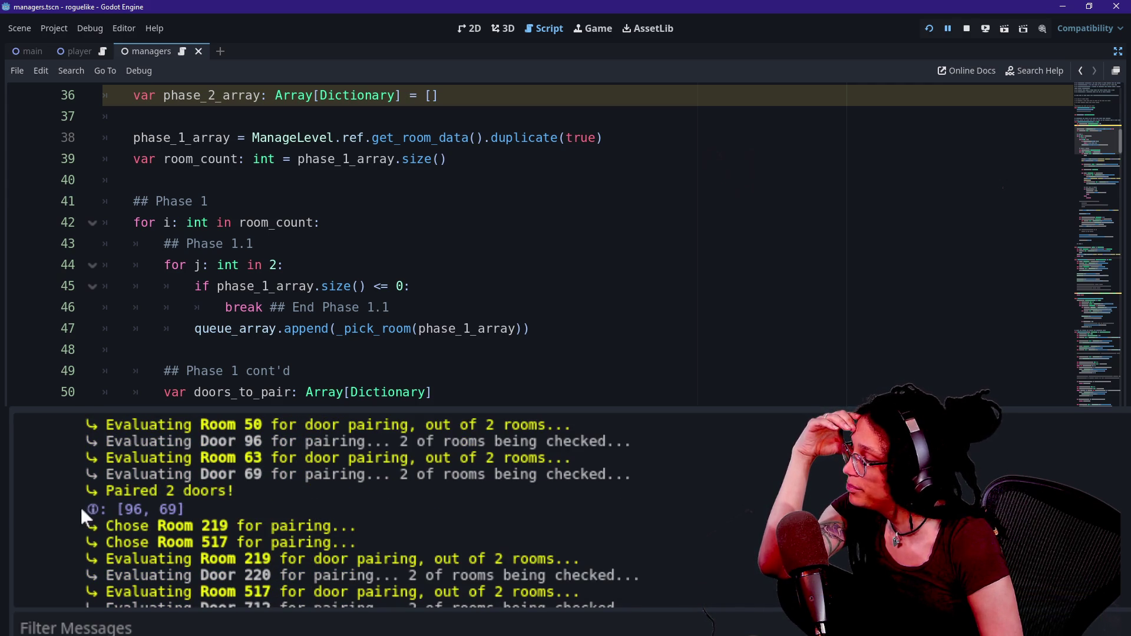
drag(97, 492, 245, 490)
click(245, 491)
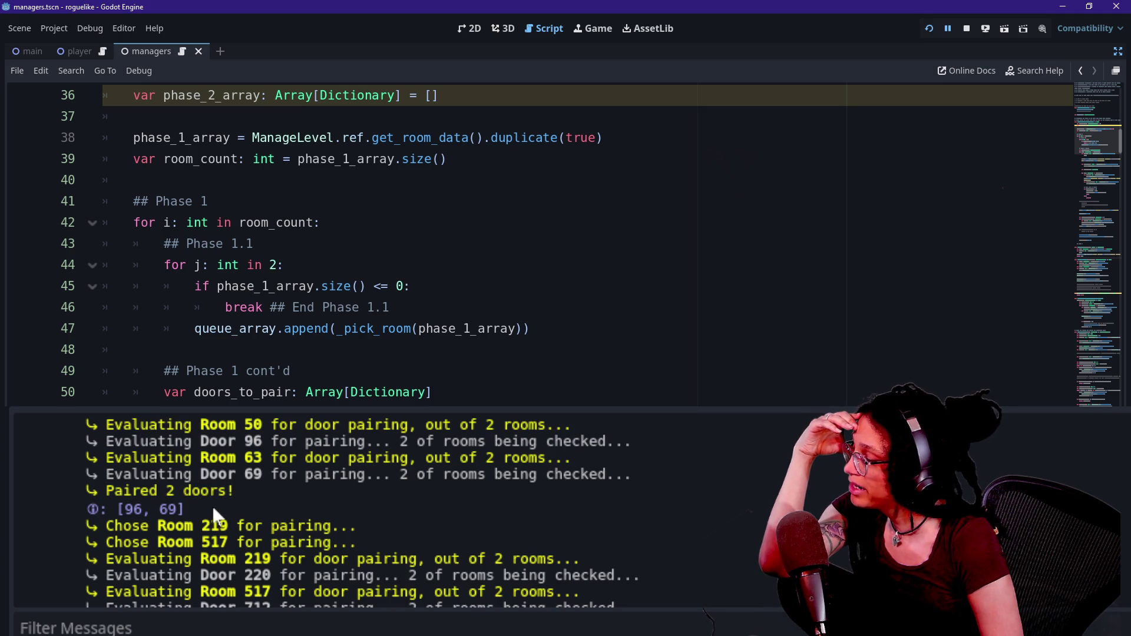
drag(118, 515, 183, 510)
click(208, 523)
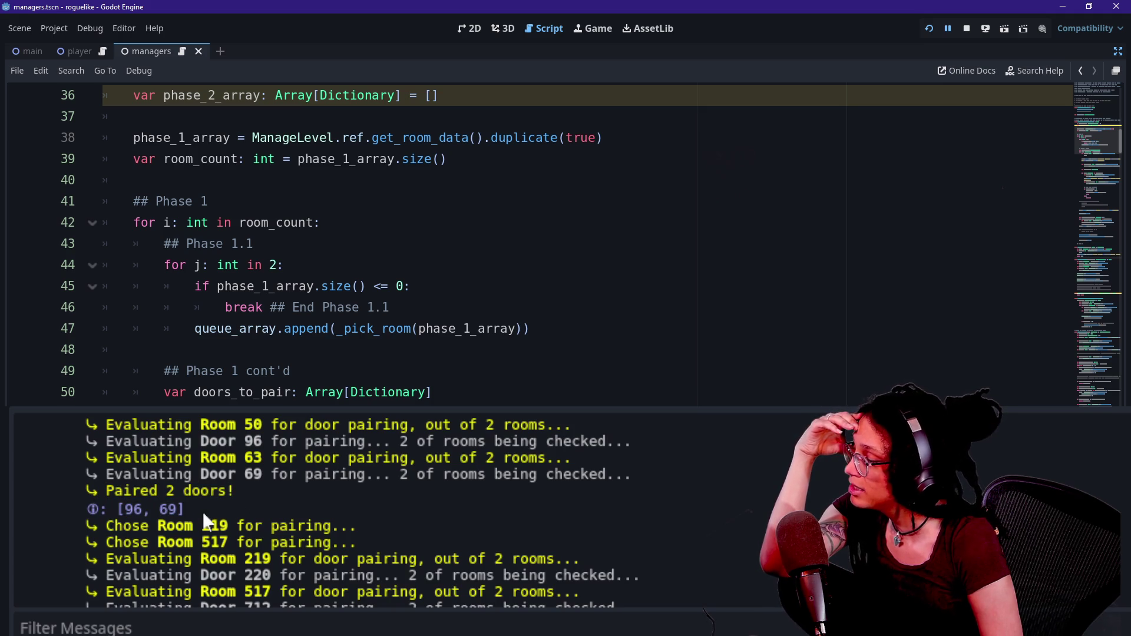
Step: Highlight the Chose Room lines for Rooms 219 and 517 and the [220, 712] pair
scroll(218, 529, down, 1)
scroll(218, 529, up, 1)
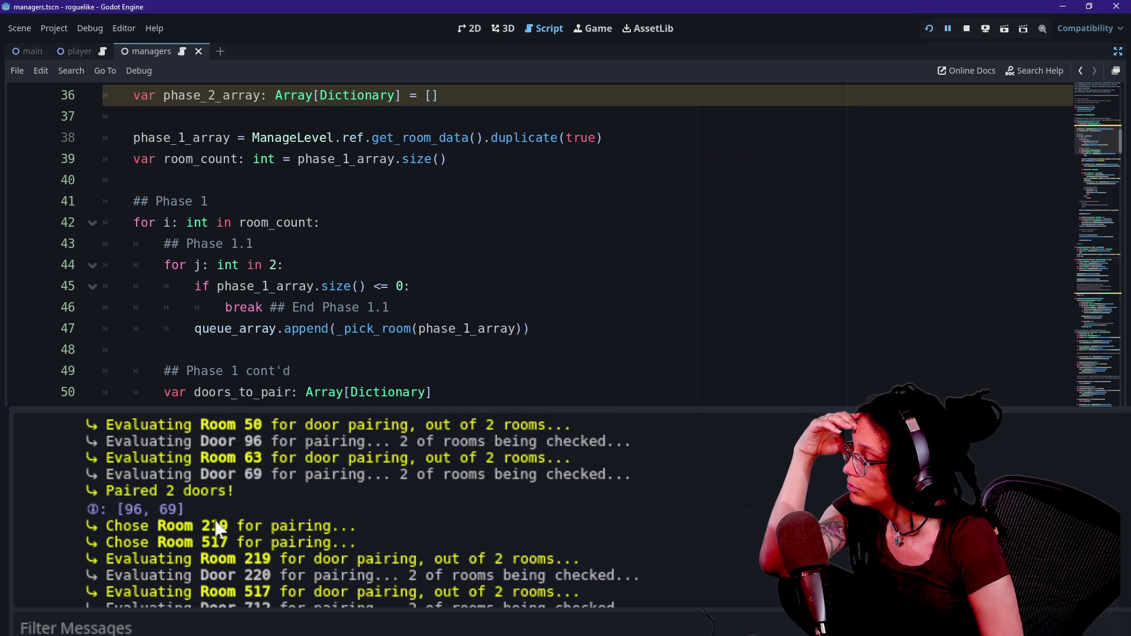
scroll(218, 528, down, 1)
scroll(127, 569, down, 2)
drag(106, 475, 353, 495)
click(268, 516)
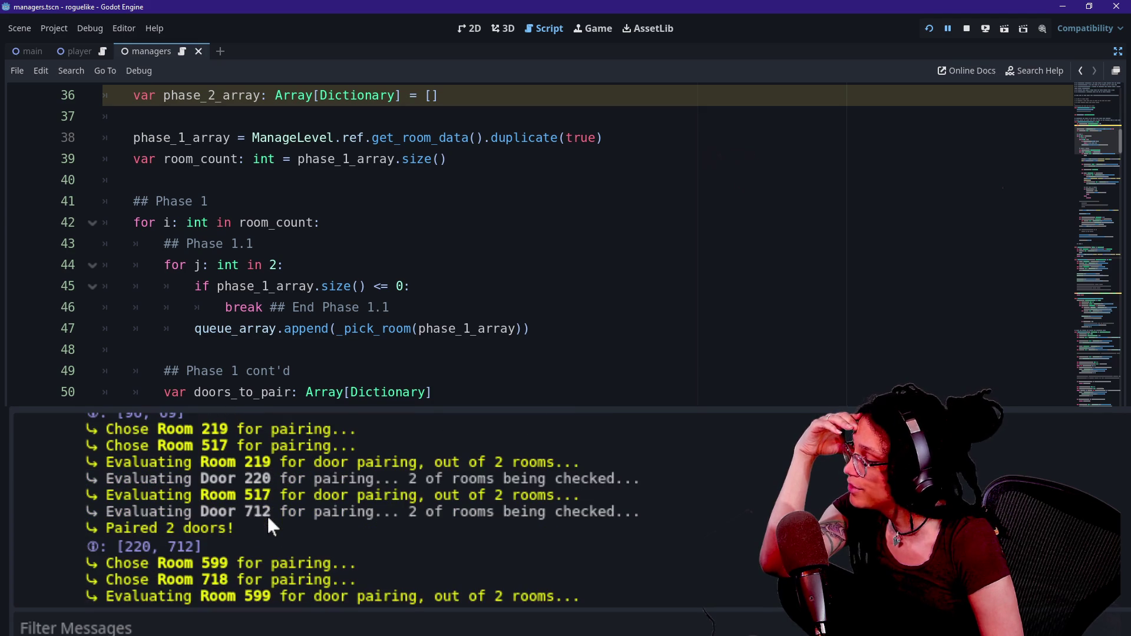
drag(191, 465, 273, 468)
click(277, 470)
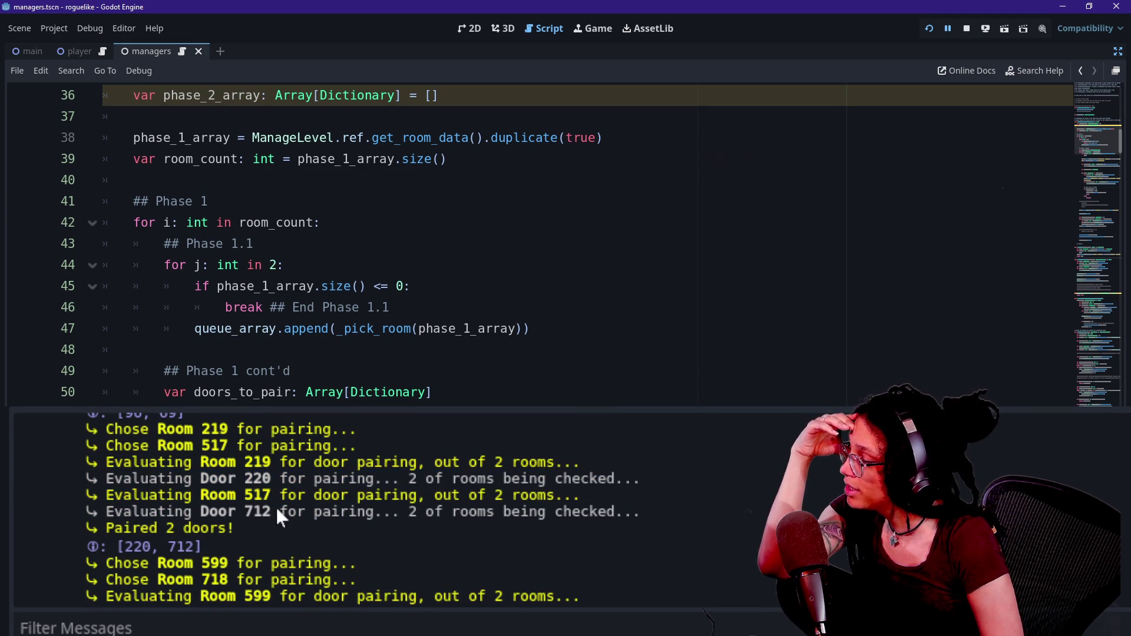
drag(201, 495, 323, 494)
click(209, 489)
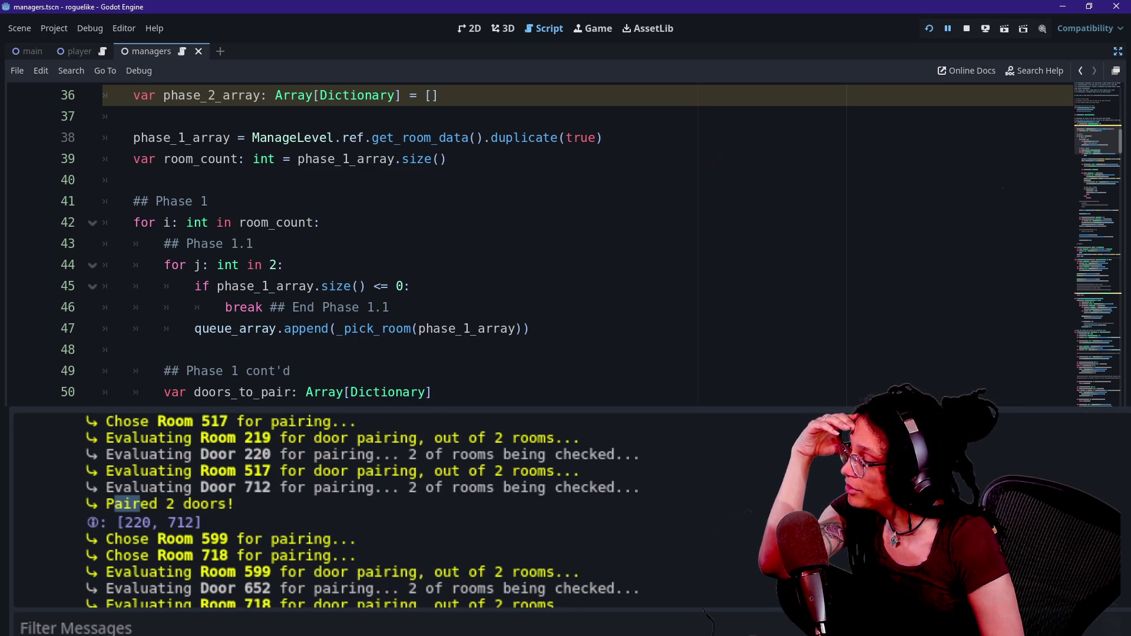
drag(131, 504, 222, 505)
drag(115, 522, 203, 523)
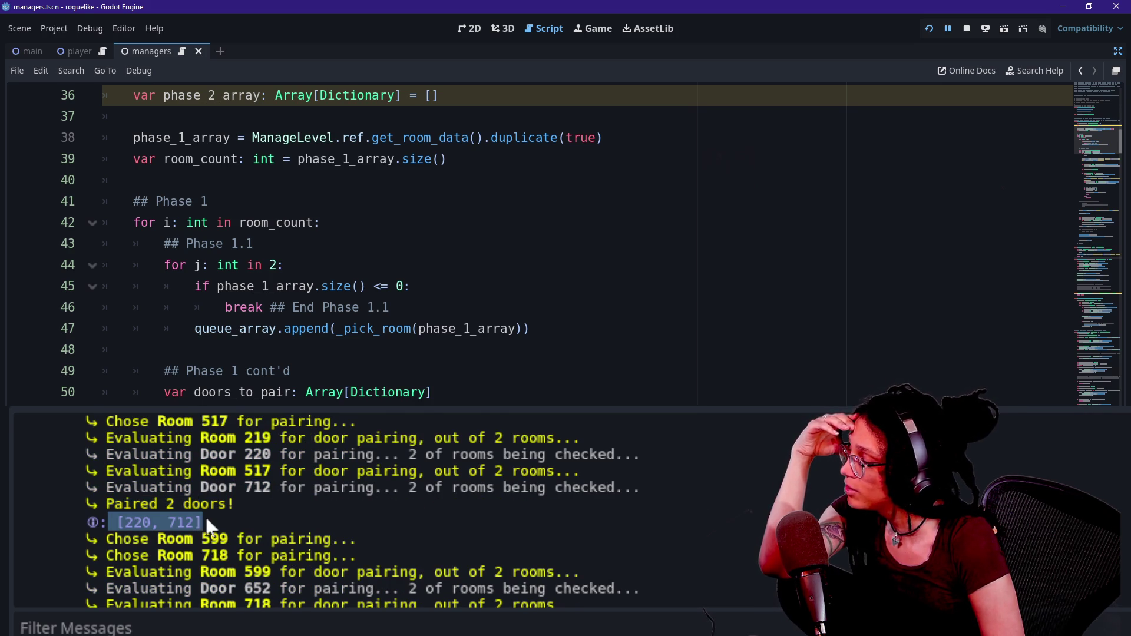
Step: Highlight the Door 652 through Room 718 log lines
scroll(199, 523, down, 3)
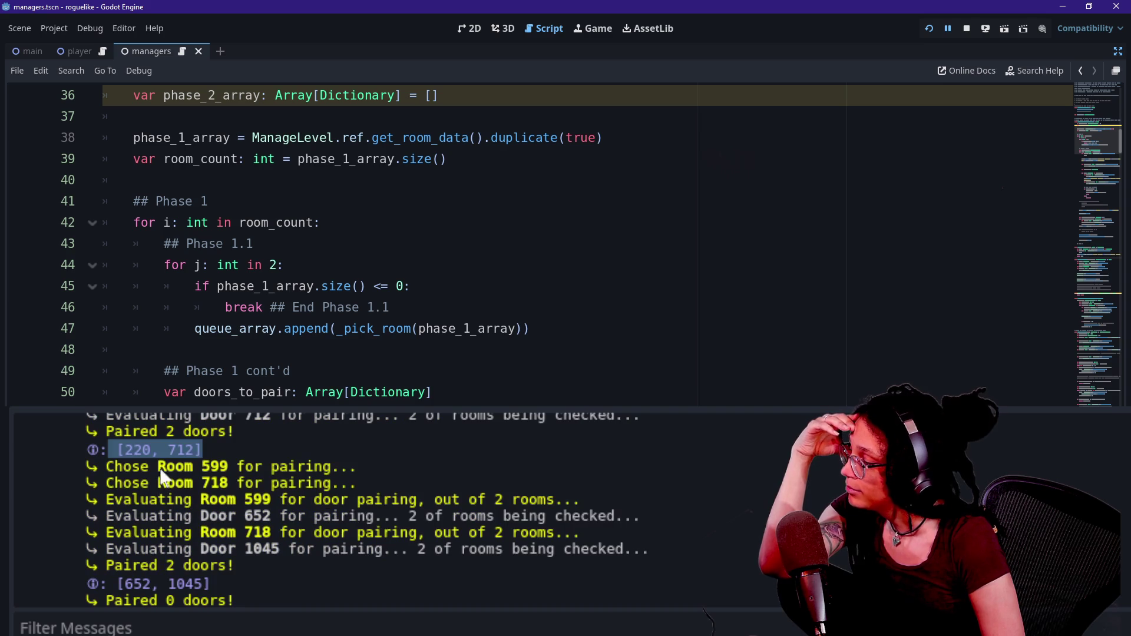
drag(158, 466, 193, 483)
mouse_move(229, 516)
mouse_down()
mouse_move(253, 533)
mouse_move(231, 499)
mouse_move(277, 532)
mouse_up()
scroll(270, 555, down, 1)
click(277, 534)
Step: Highlight the final [652, 1045] result and the 'Paired 0 doors!' line, then deselect
drag(152, 545, 171, 563)
drag(90, 575, 134, 595)
click(169, 594)
triple_click(136, 578)
click(123, 578)
mouse_move(114, 567)
mouse_down()
mouse_move(53, 580)
mouse_move(155, 604)
mouse_up()
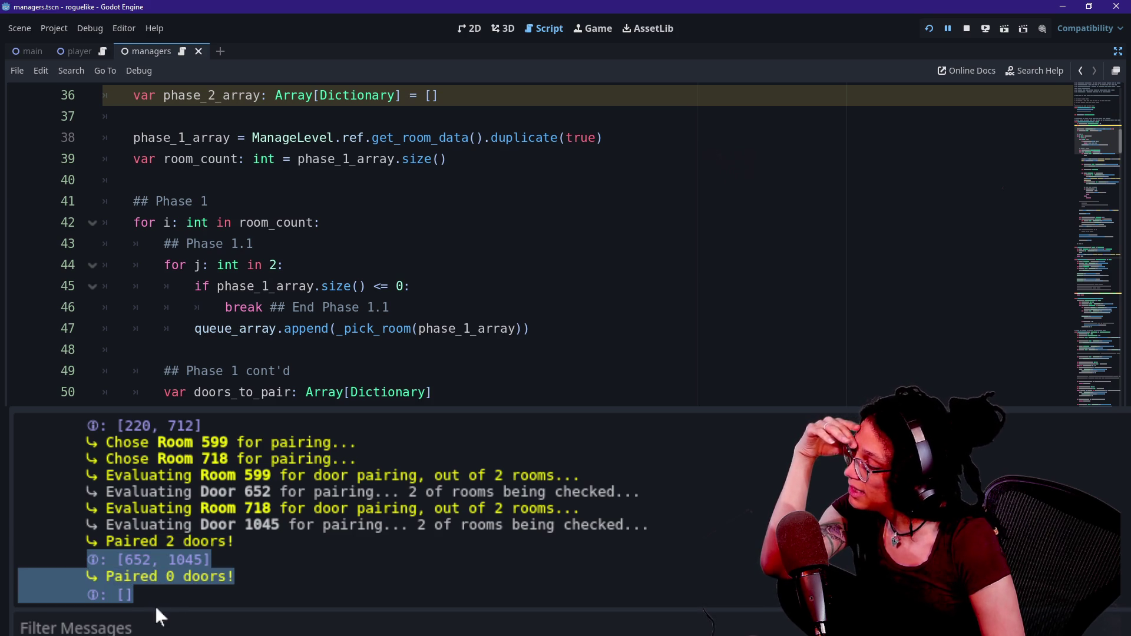
click(146, 597)
drag(78, 581, 211, 594)
click(211, 594)
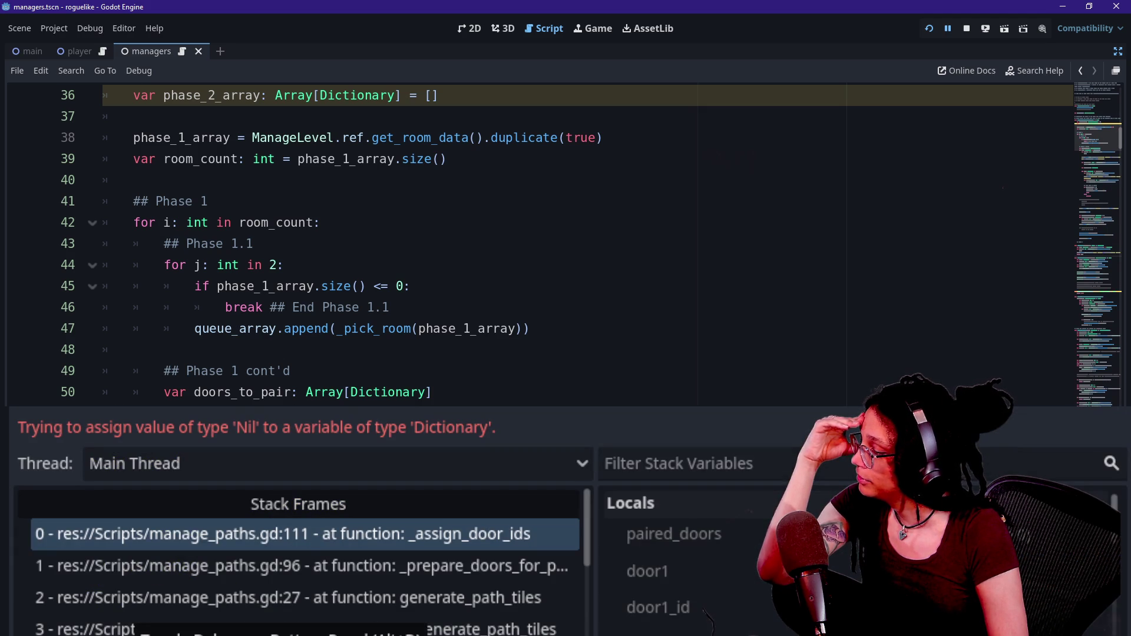
Step: Bring back the debugger and select the caller frame at line 96 (room_count 6, i 3)
click(71, 619)
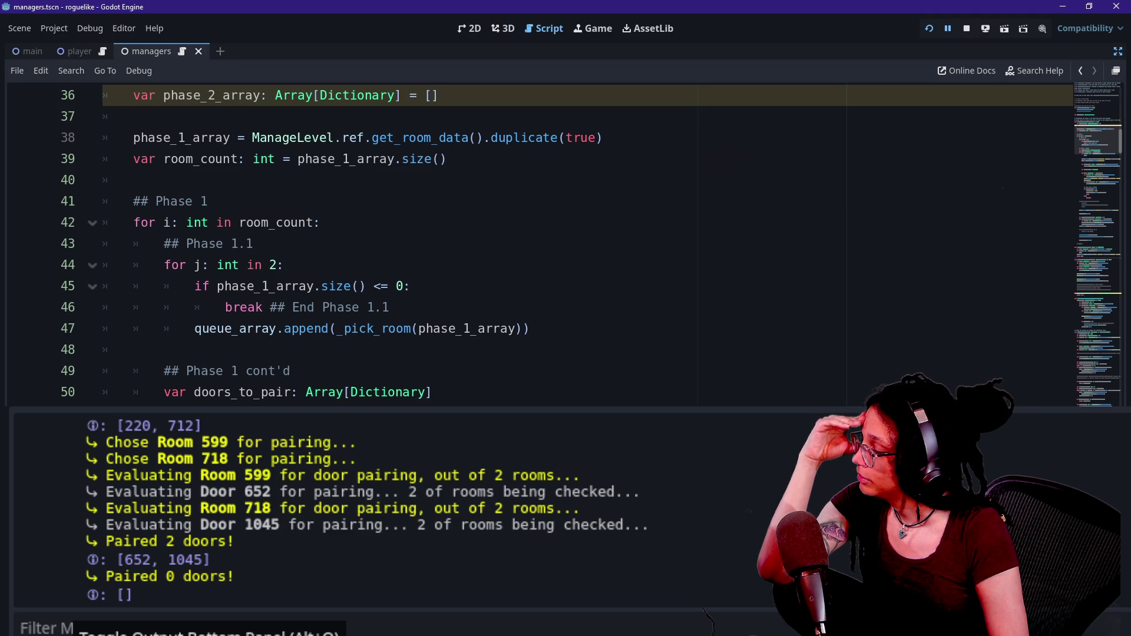
key(alt+d)
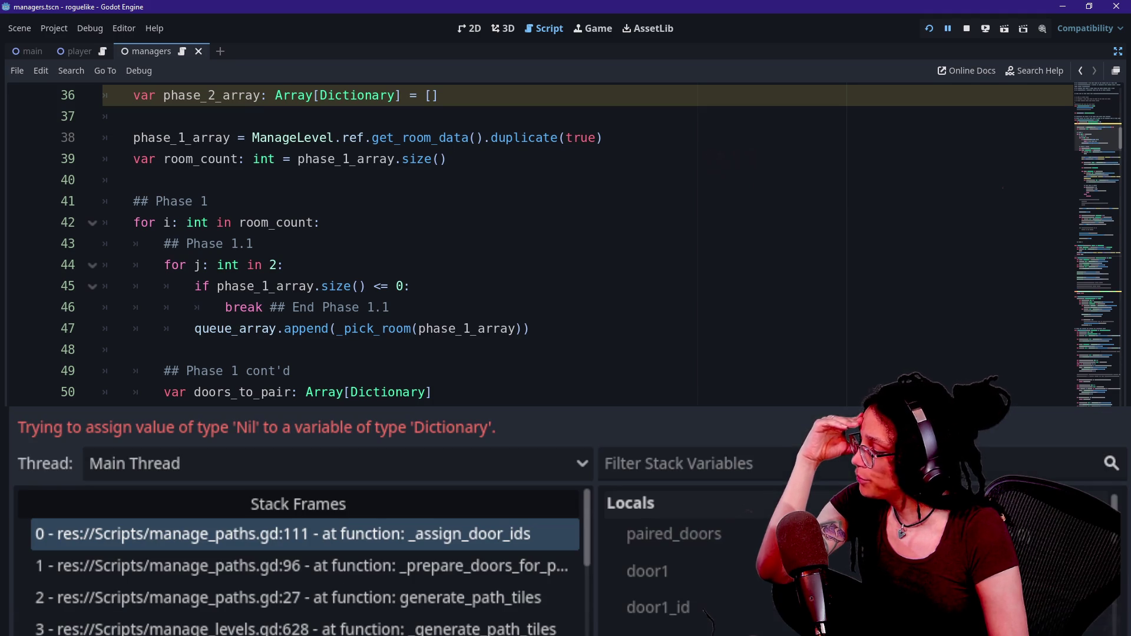
scroll(634, 599, down, 5)
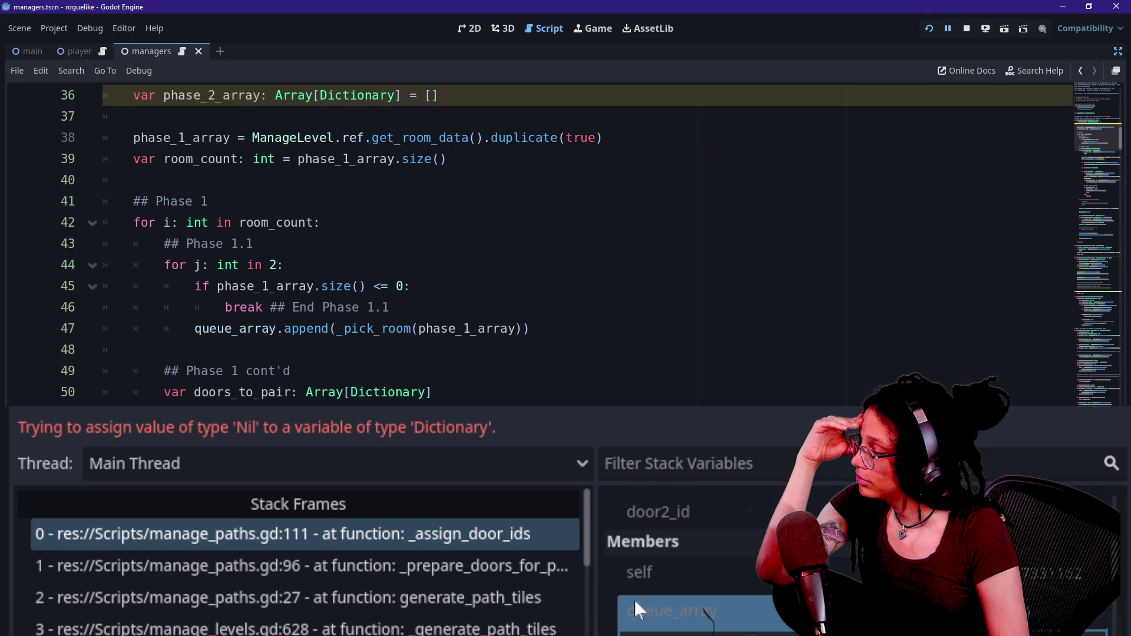
scroll(634, 599, up, 5)
scroll(634, 599, down, 2)
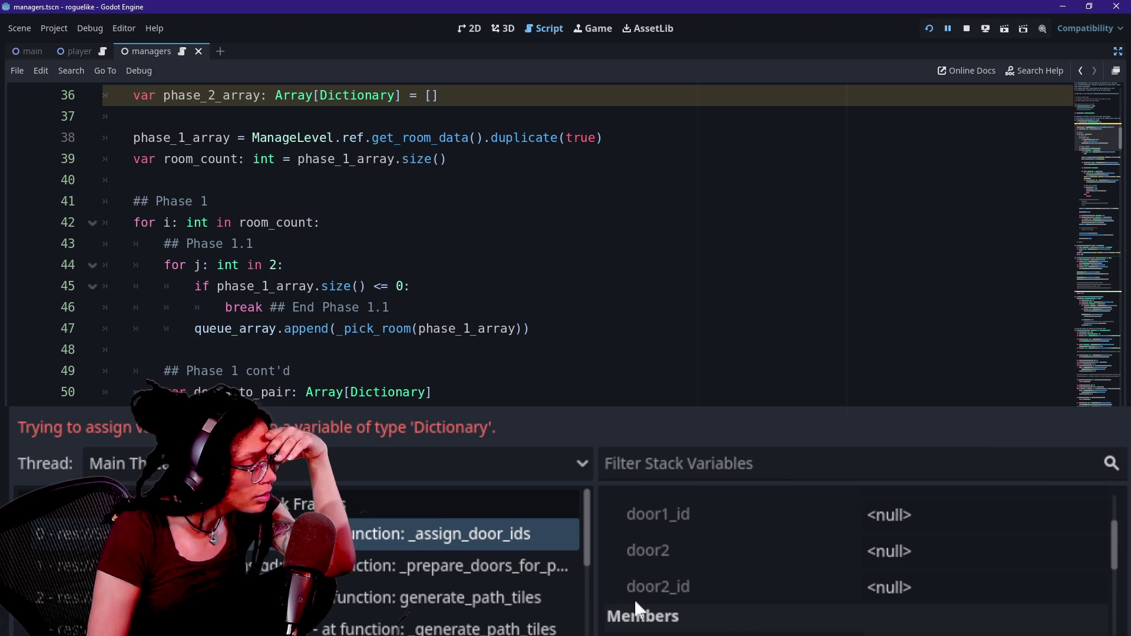
scroll(636, 607, down, 3)
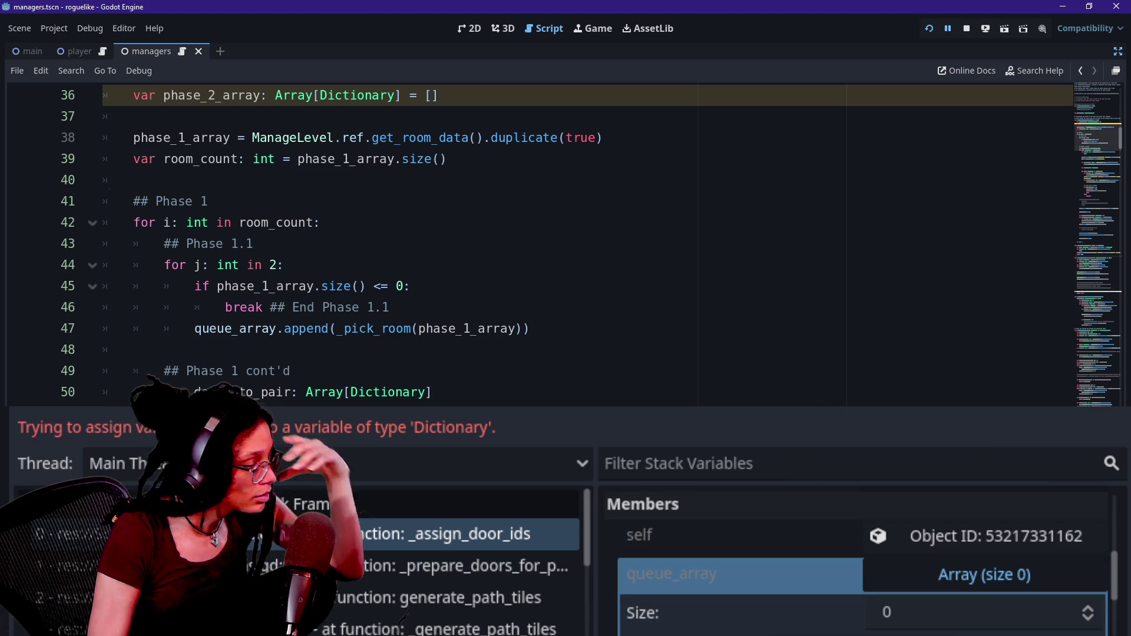
mouse_move(1116, 575)
mouse_down()
mouse_move(1122, 630)
mouse_move(1128, 503)
mouse_up()
scroll(1108, 559, down, 3)
scroll(1108, 559, up, 3)
click(448, 566)
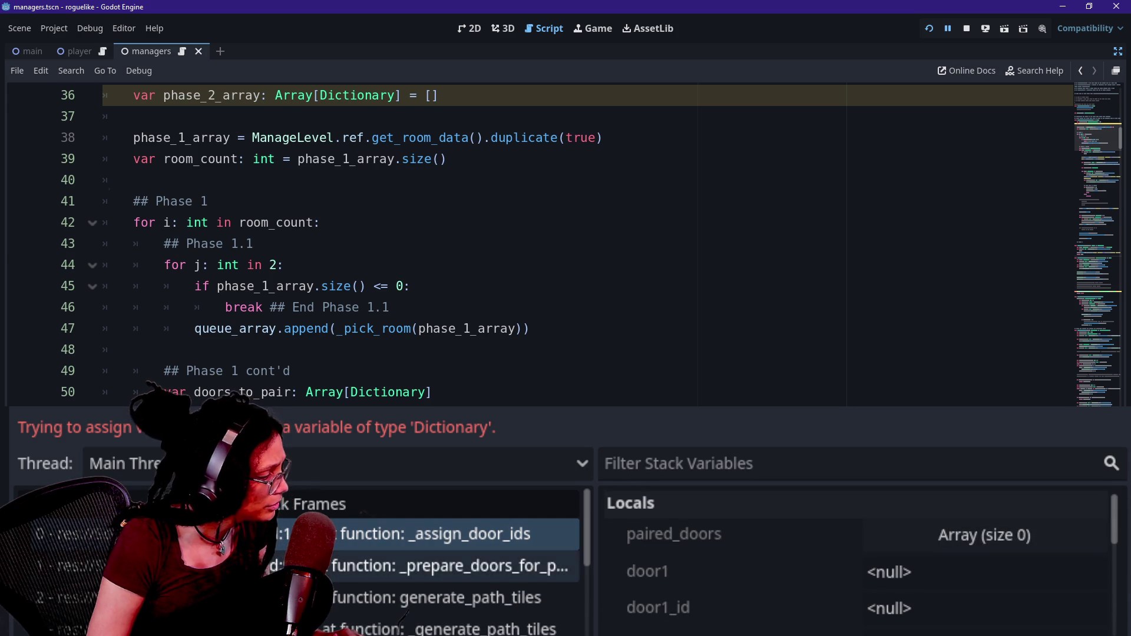
scroll(678, 535, down, 2)
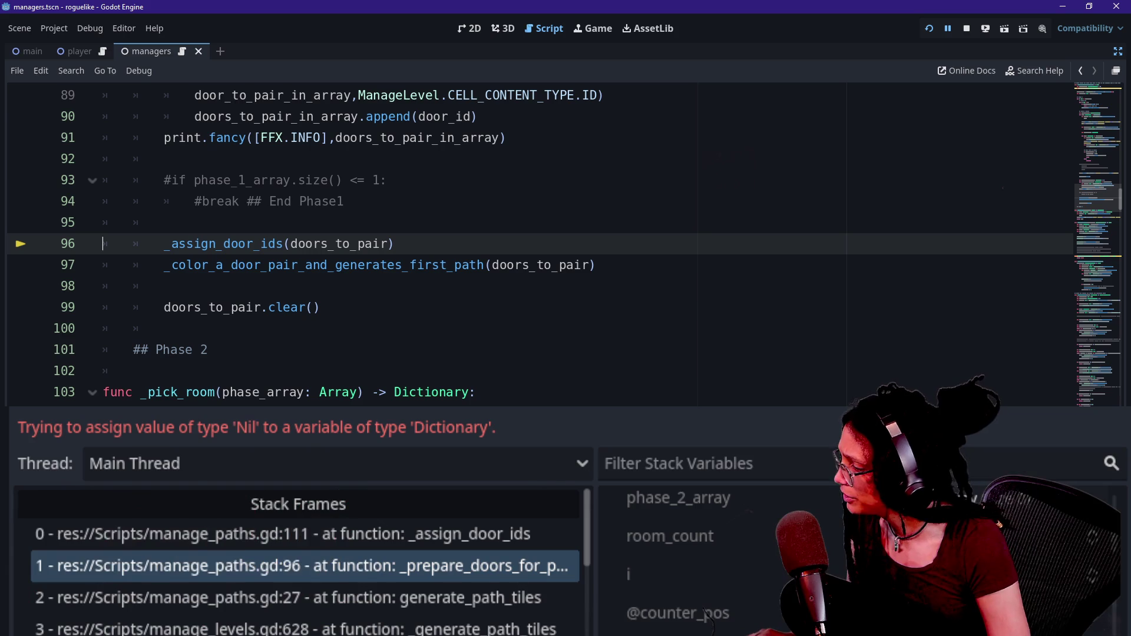
Step: Show the Output tab and review the _assign_door_ids call, _pick_room and Paired doors print
click(196, 611)
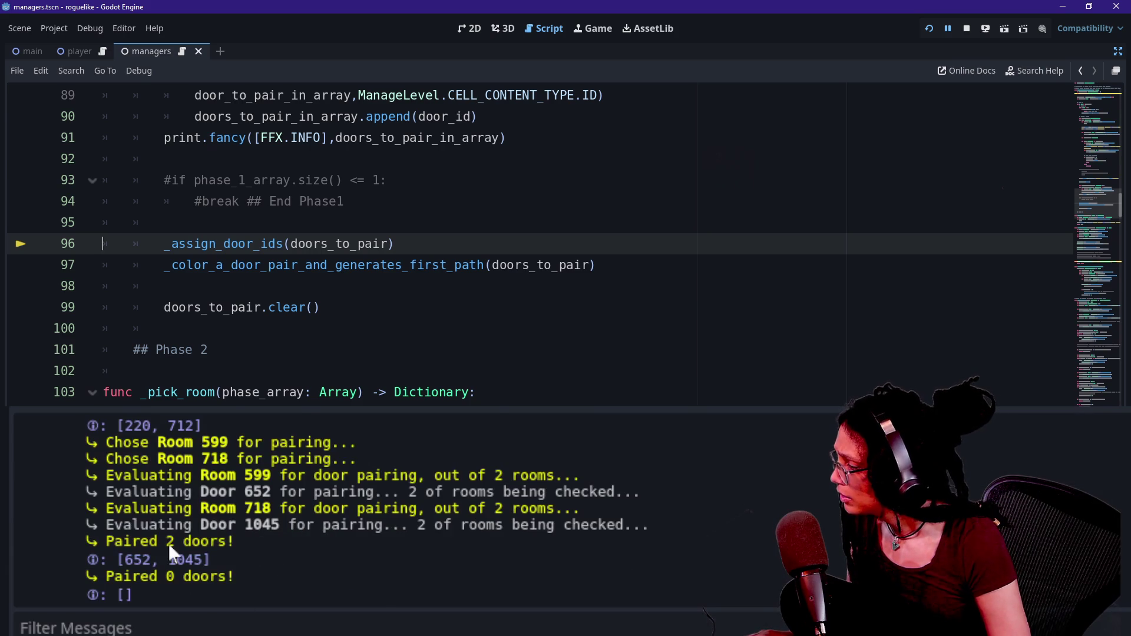
scroll(169, 545, up, 10)
scroll(169, 551, down, 3)
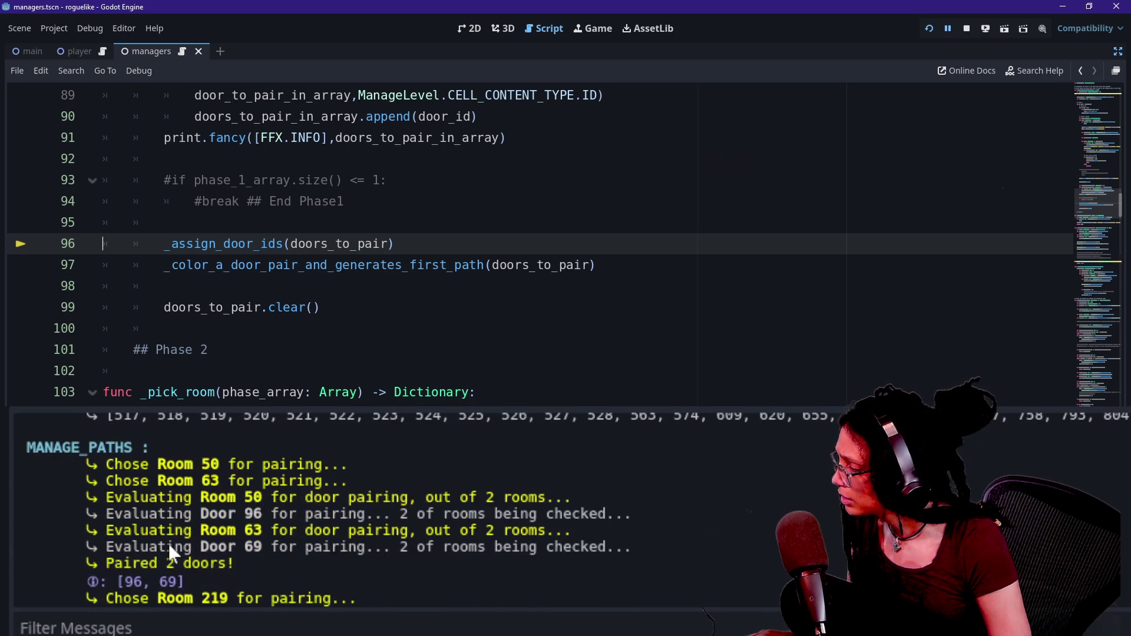
scroll(234, 511, down, 10)
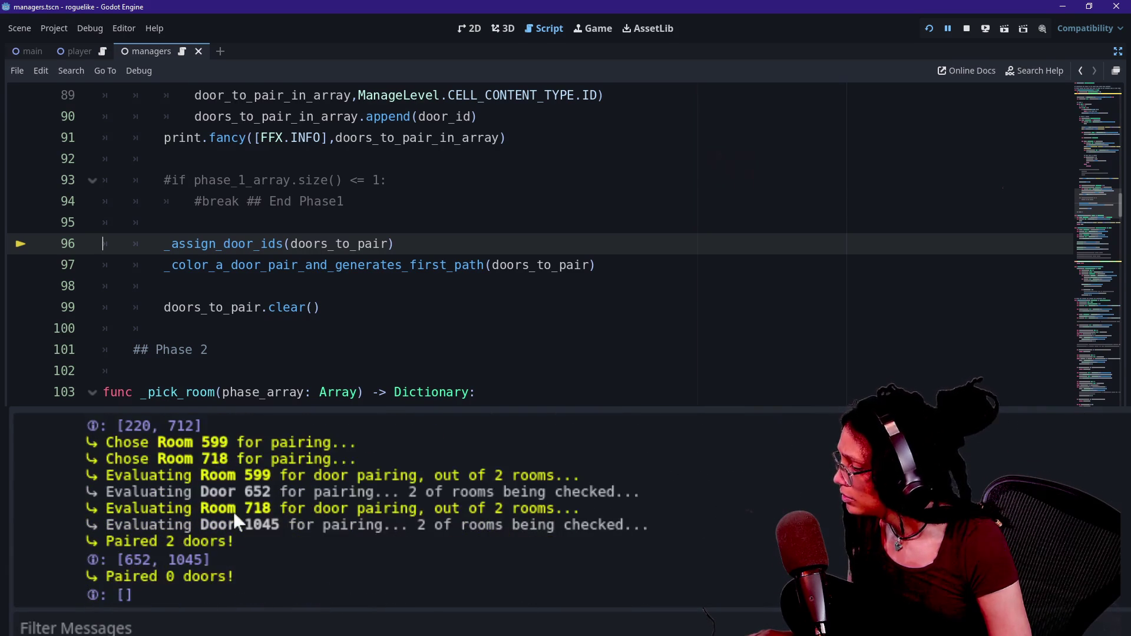
click(294, 286)
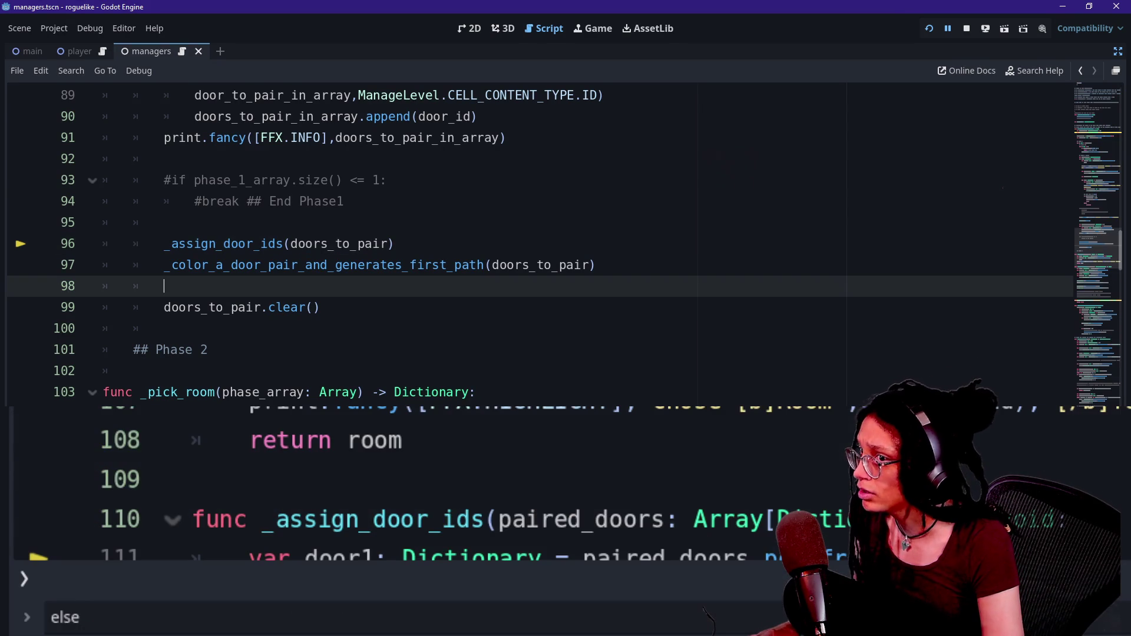
click(353, 413)
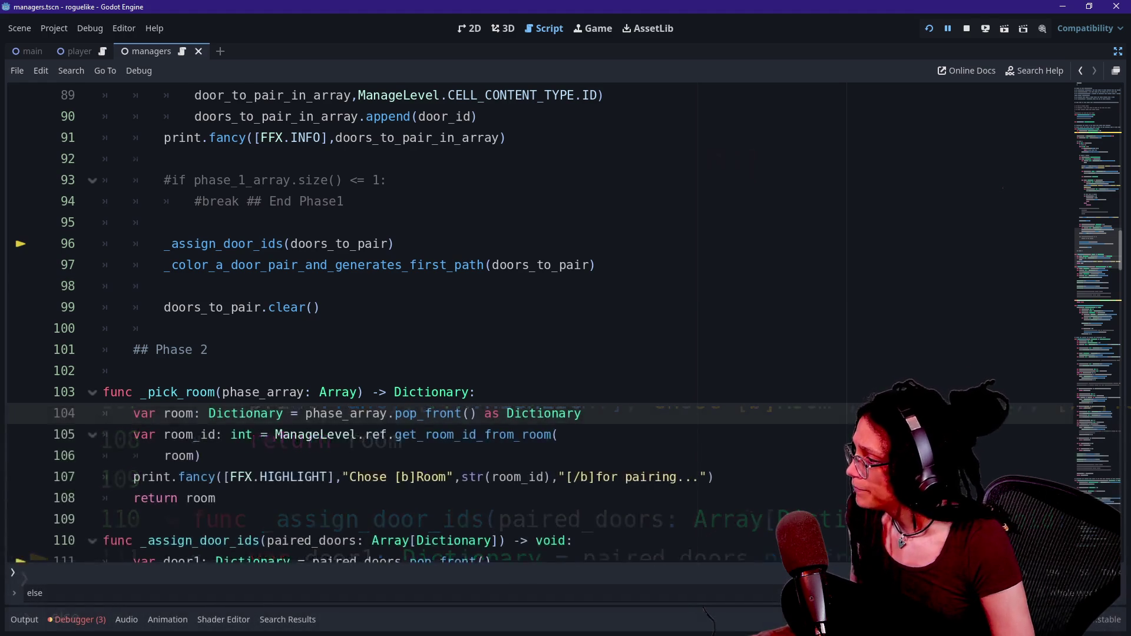
scroll(354, 413, up, 1)
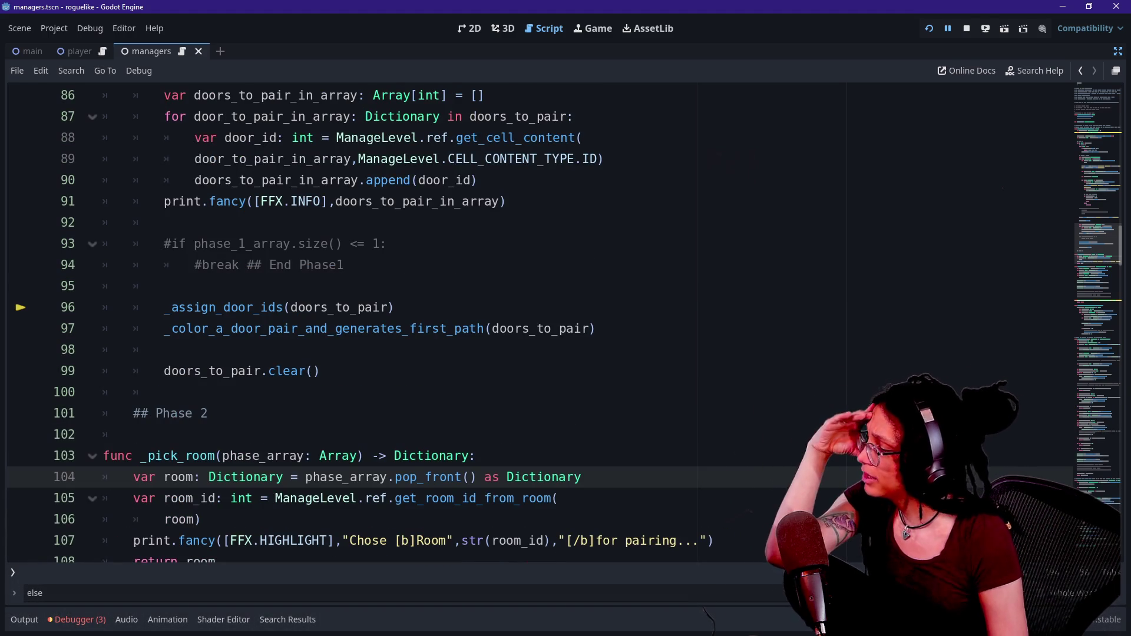
click(290, 307)
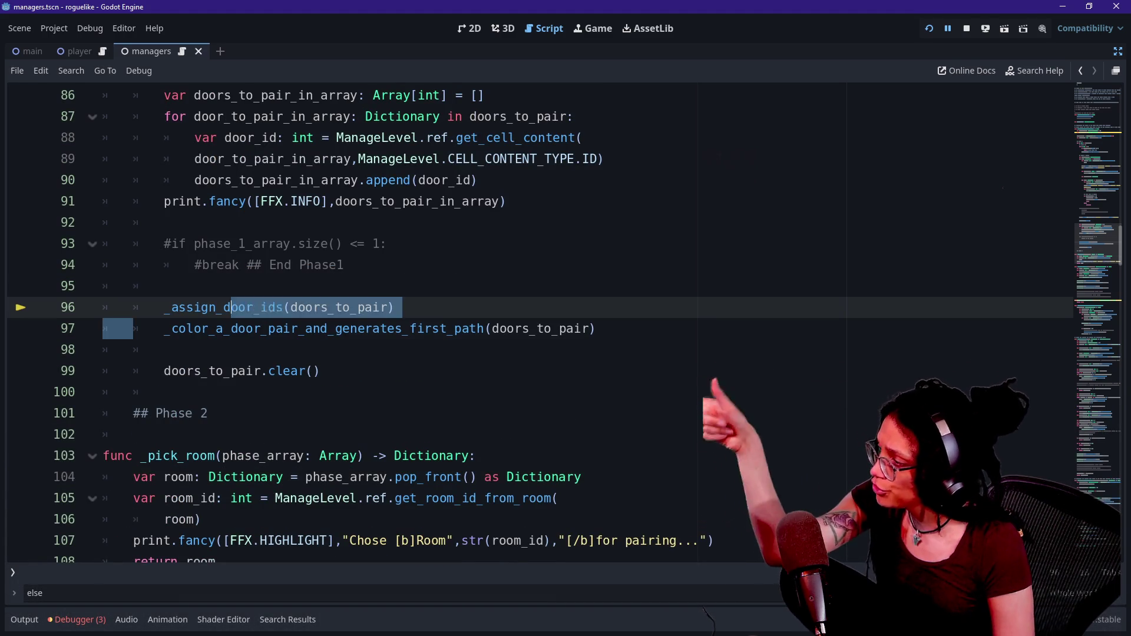
scroll(530, 323, up, 2)
scroll(530, 323, up, 2)
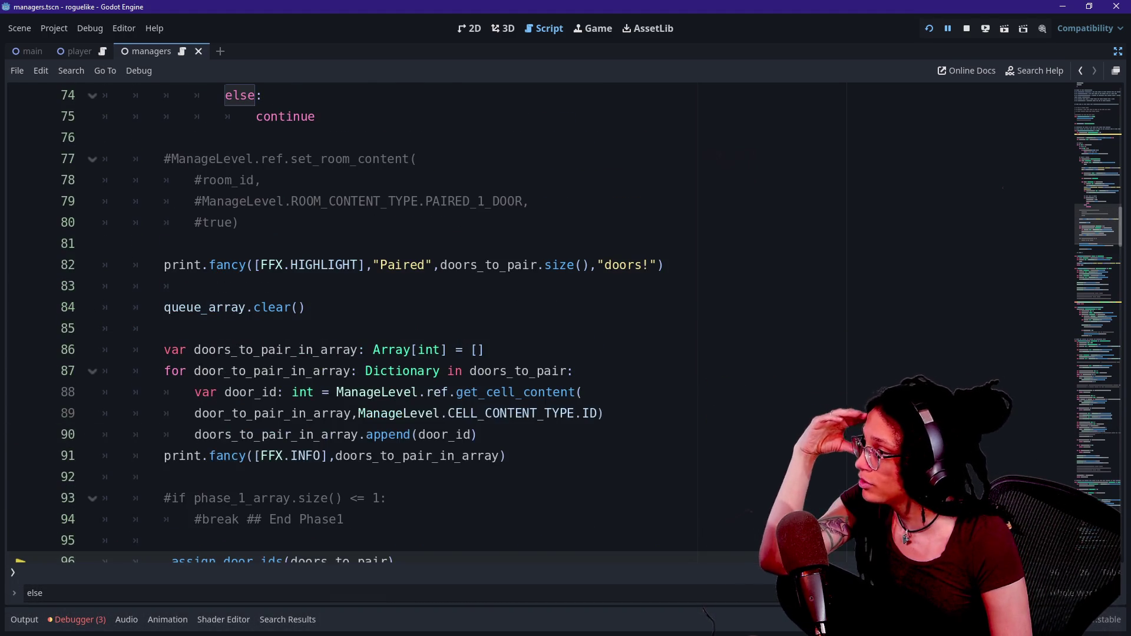
click(412, 264)
scroll(531, 323, up, 5)
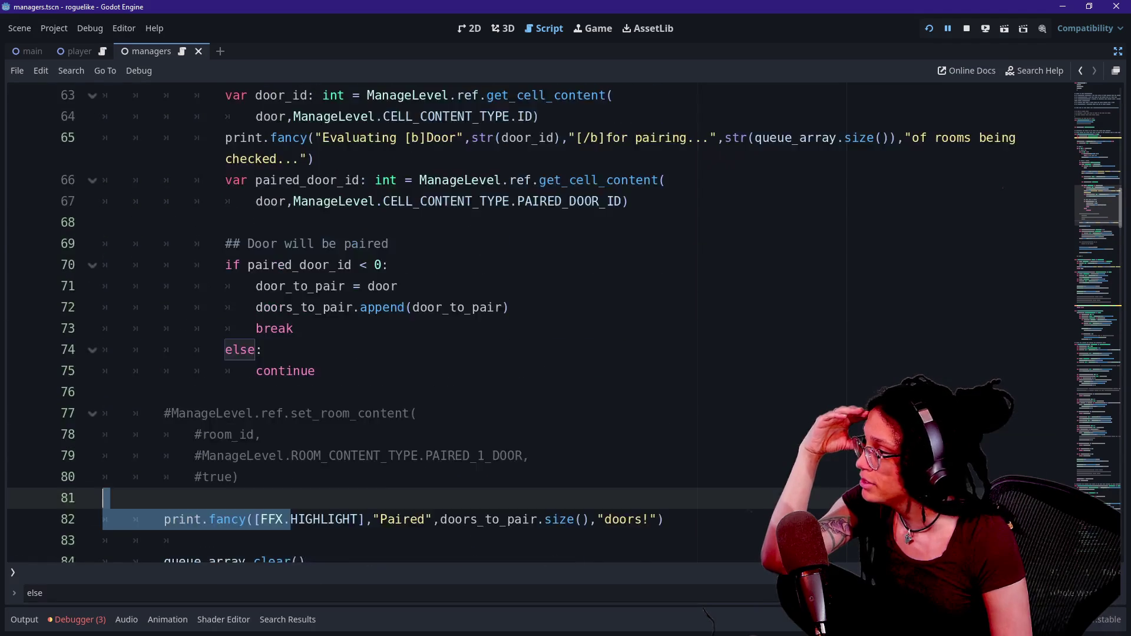
Step: Highlight the 'Paired 0 doors!' and empty-list lines, then select the commented-out phase 1 break check
click(30, 624)
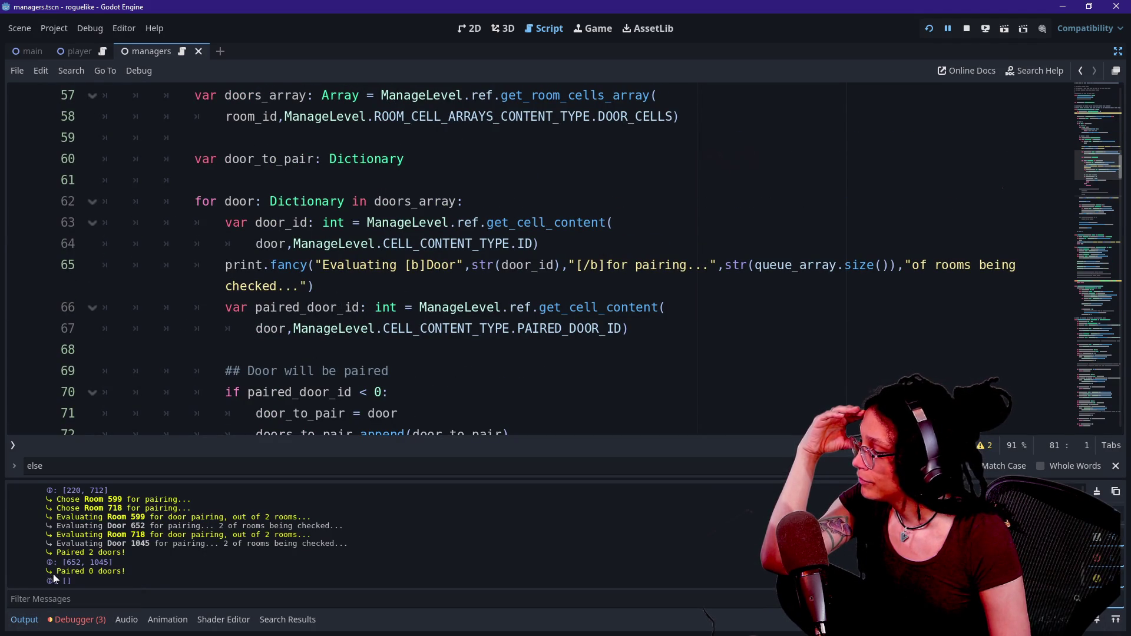
drag(53, 574, 155, 589)
click(413, 370)
scroll(530, 259, up, 2)
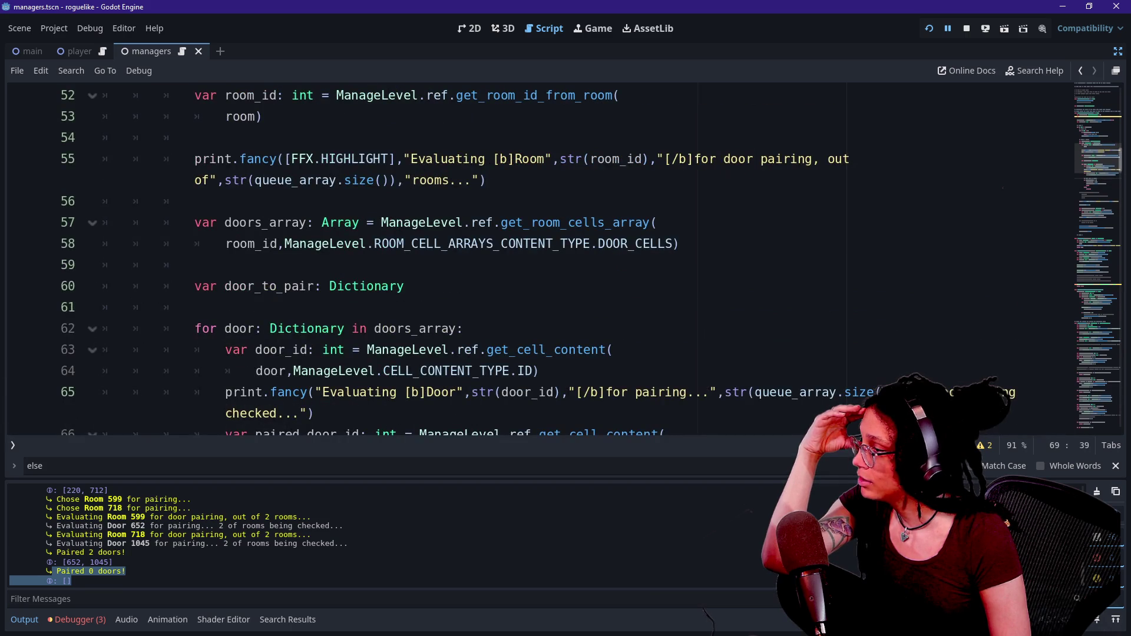
scroll(530, 260, down, 5)
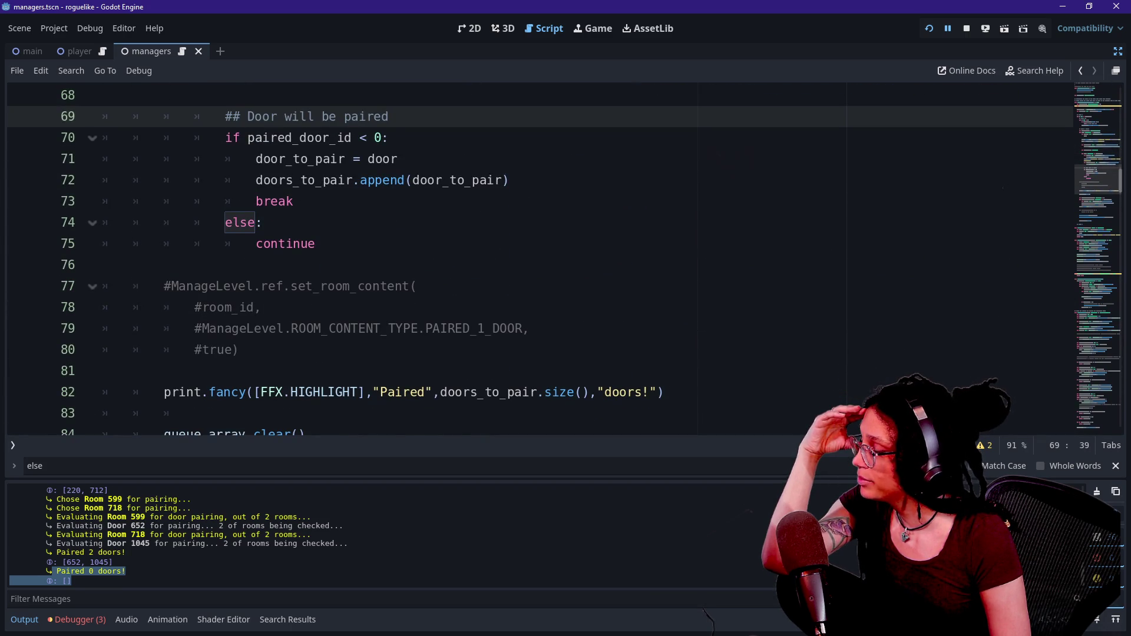
scroll(530, 260, down, 1)
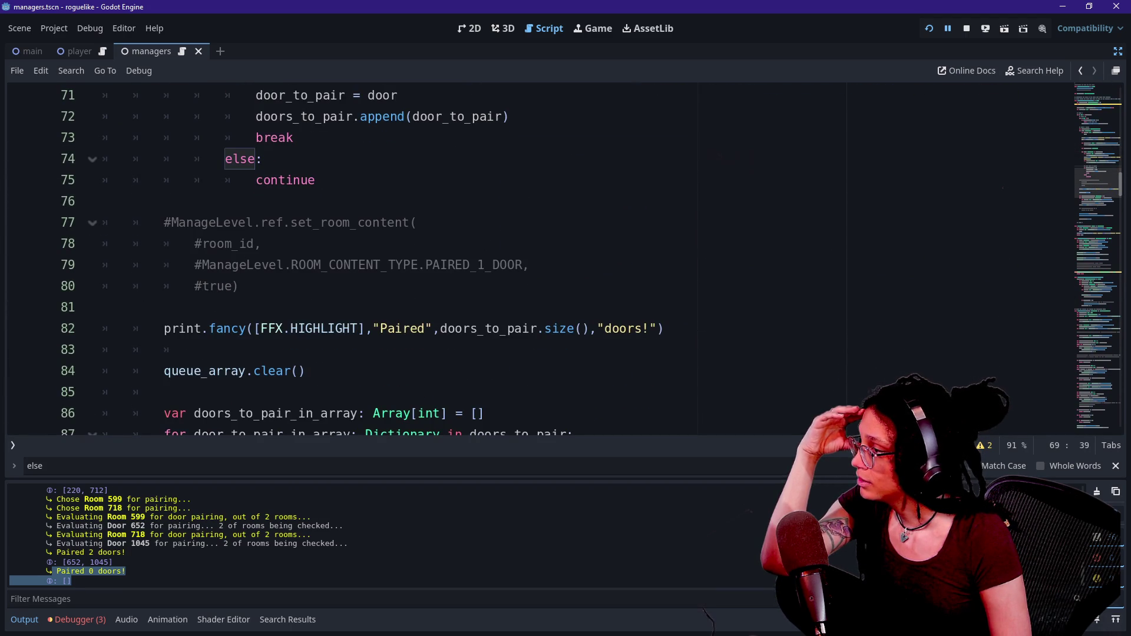
scroll(530, 260, up, 4)
scroll(530, 259, down, 8)
scroll(530, 259, up, 1)
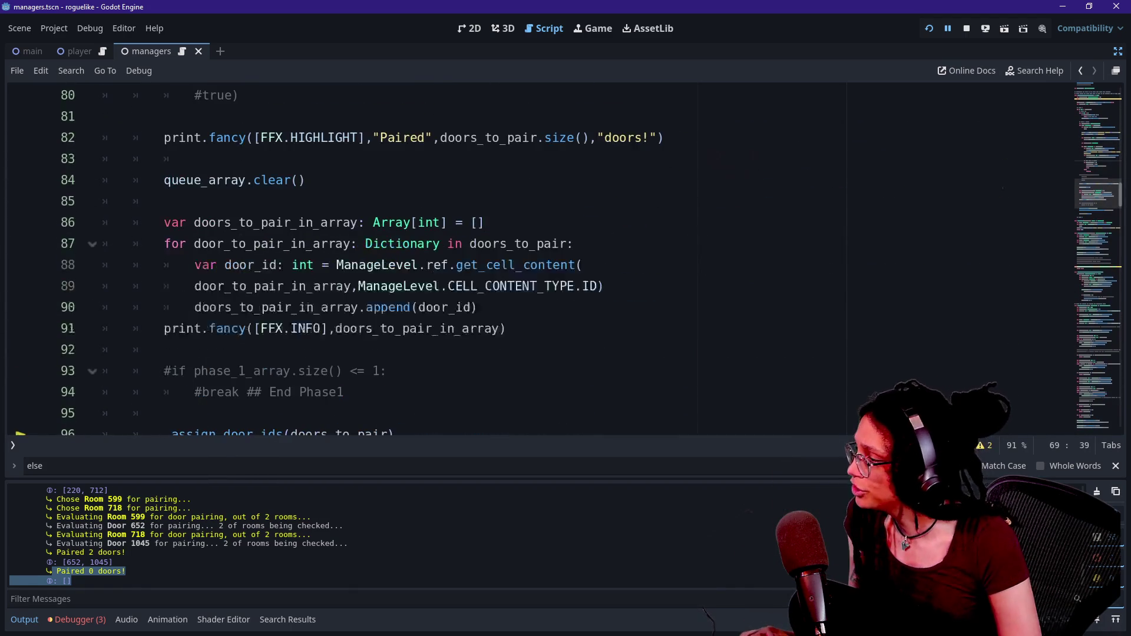
drag(312, 371, 336, 392)
Step: Uncomment the phase_1_array.size() <= 1 break check on lines 93–94 and show the Debugger
key(ctrl+k)
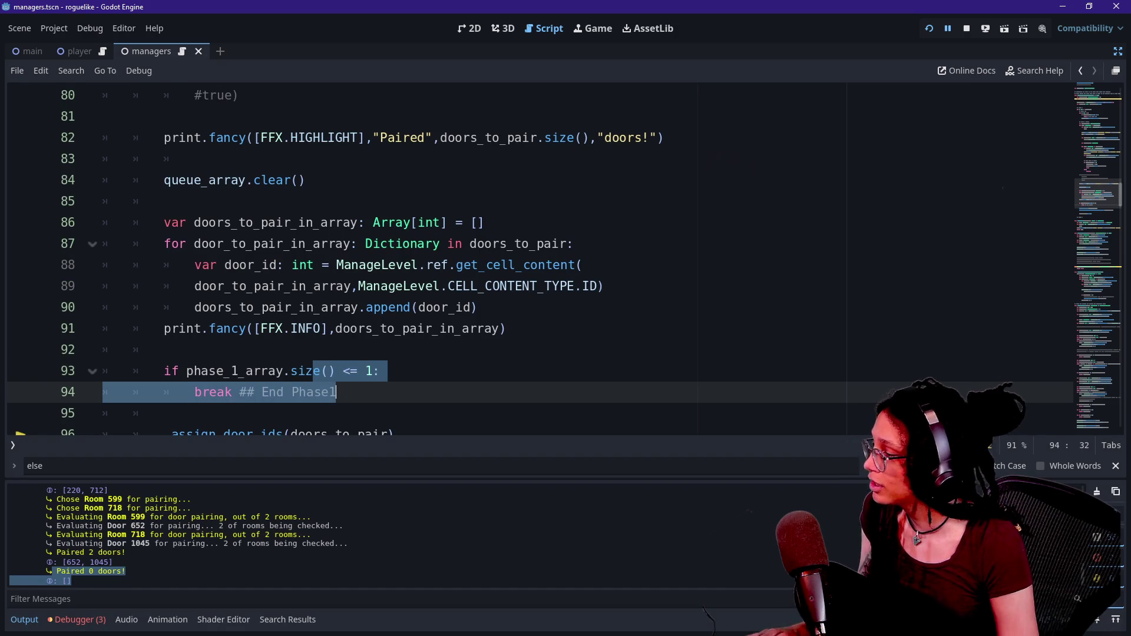
drag(209, 371, 268, 392)
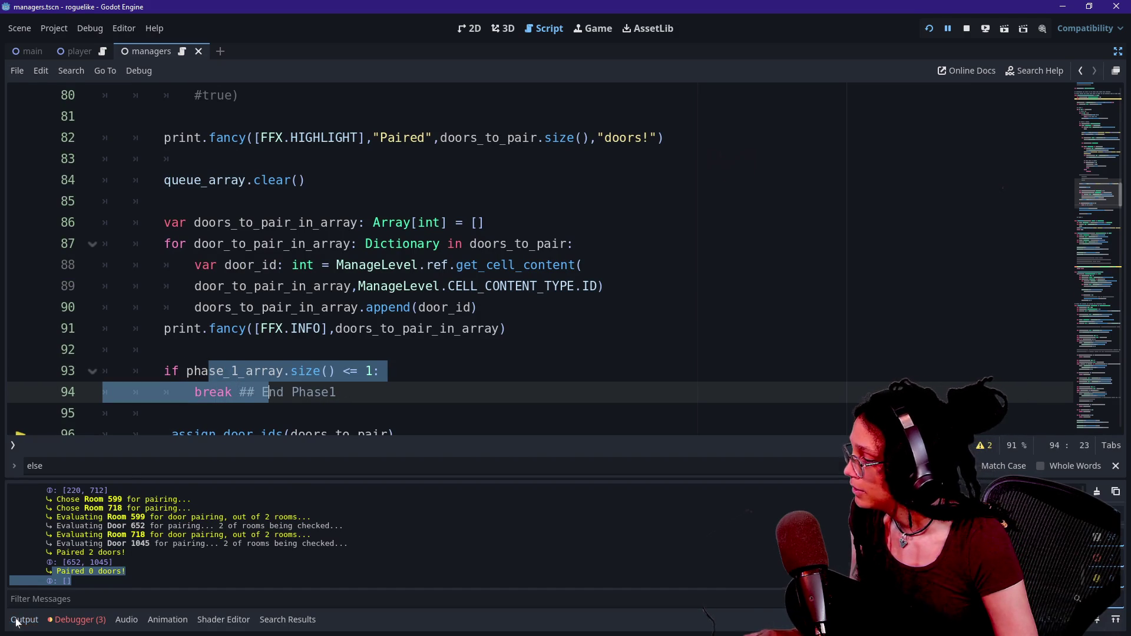
click(18, 621)
click(62, 623)
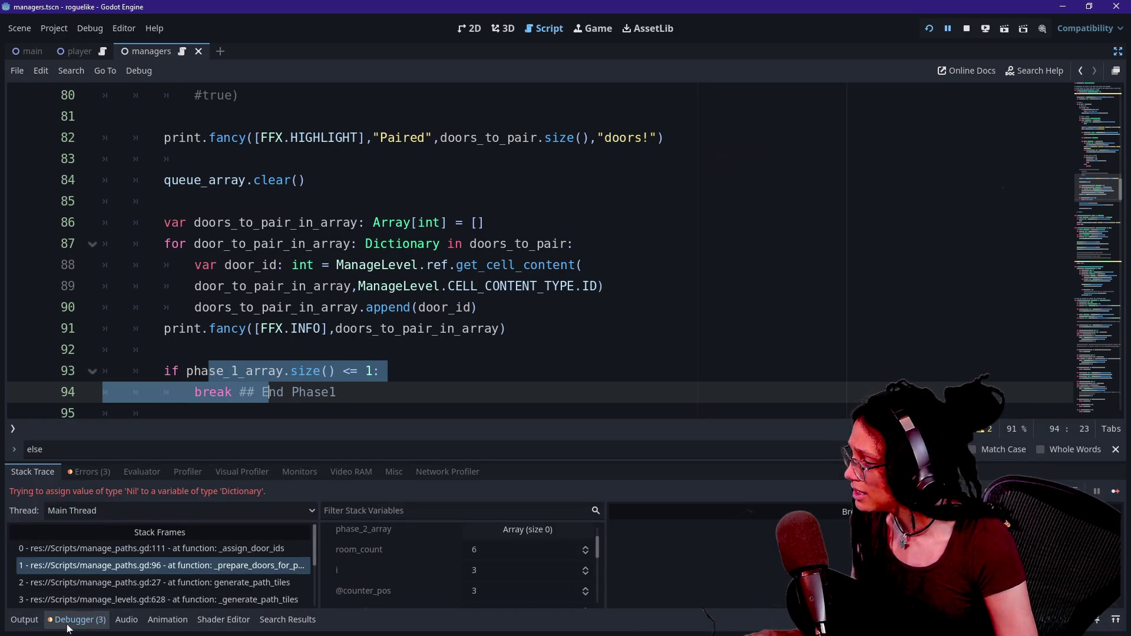
Step: Scroll up to the phase 1 loop header near line 42
scroll(416, 569, up, 2)
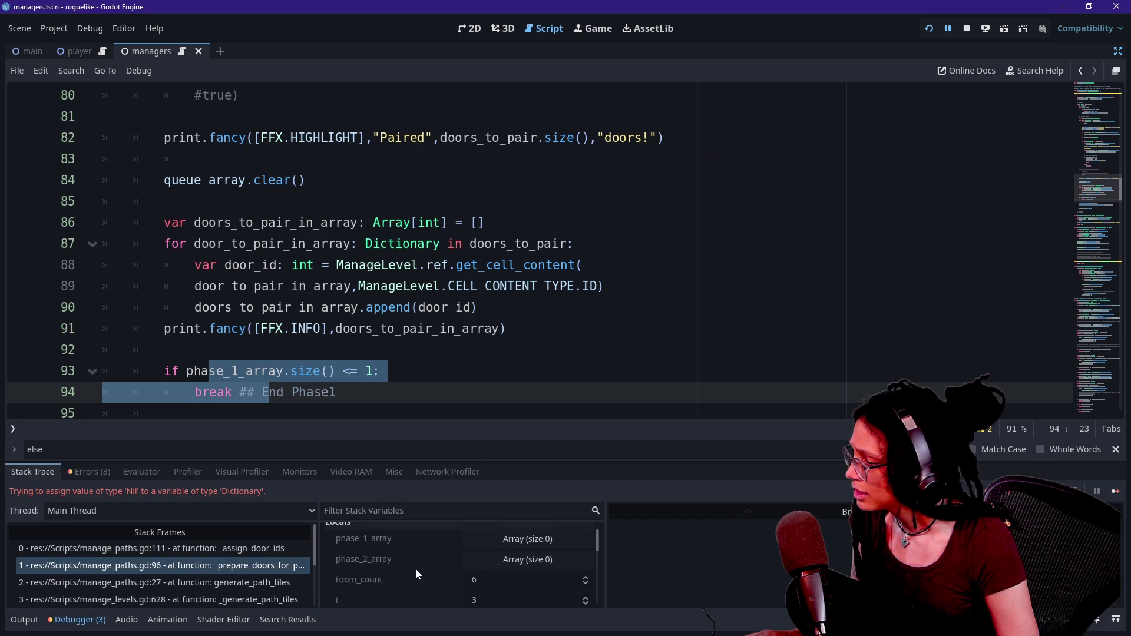
click(335, 370)
scroll(530, 250, down, 7)
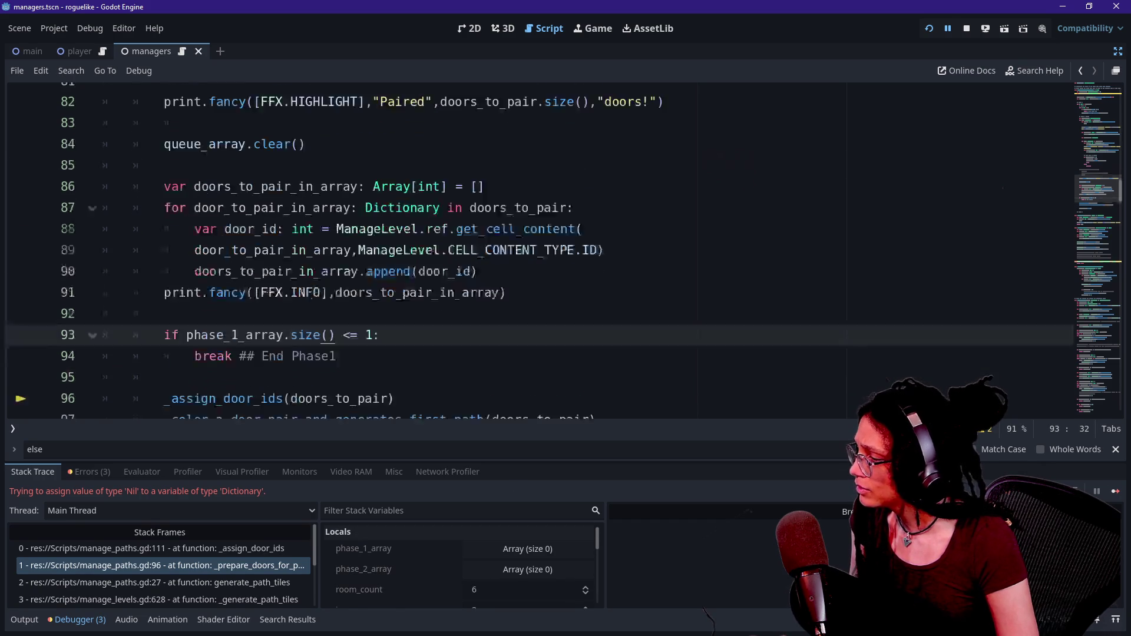
scroll(530, 251, up, 3)
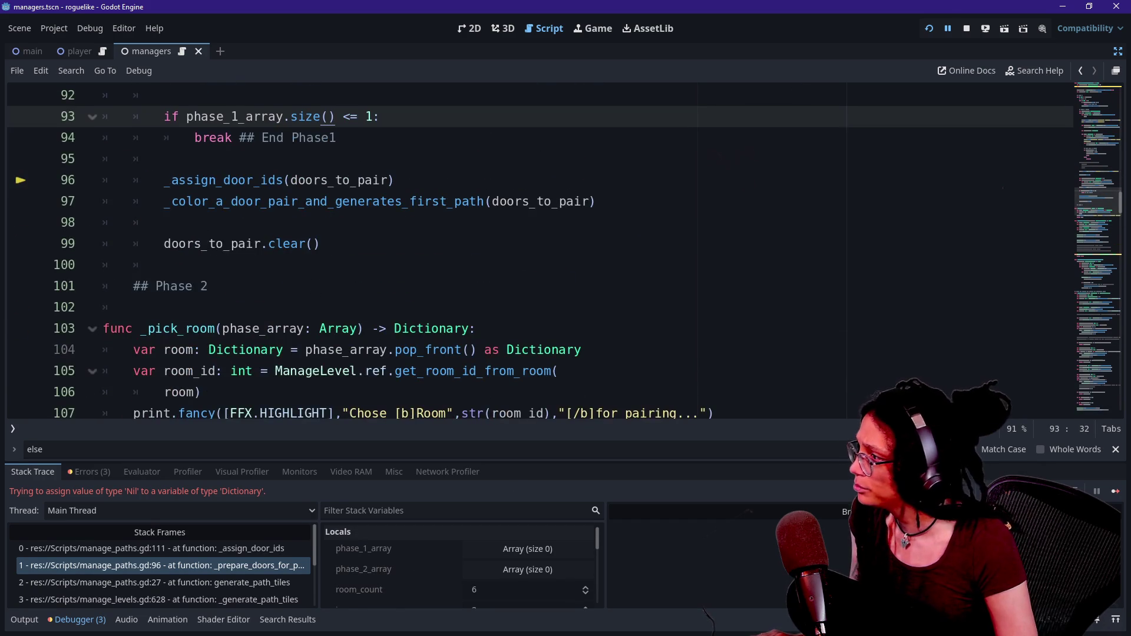
scroll(312, 242, up, 3)
scroll(313, 241, up, 10)
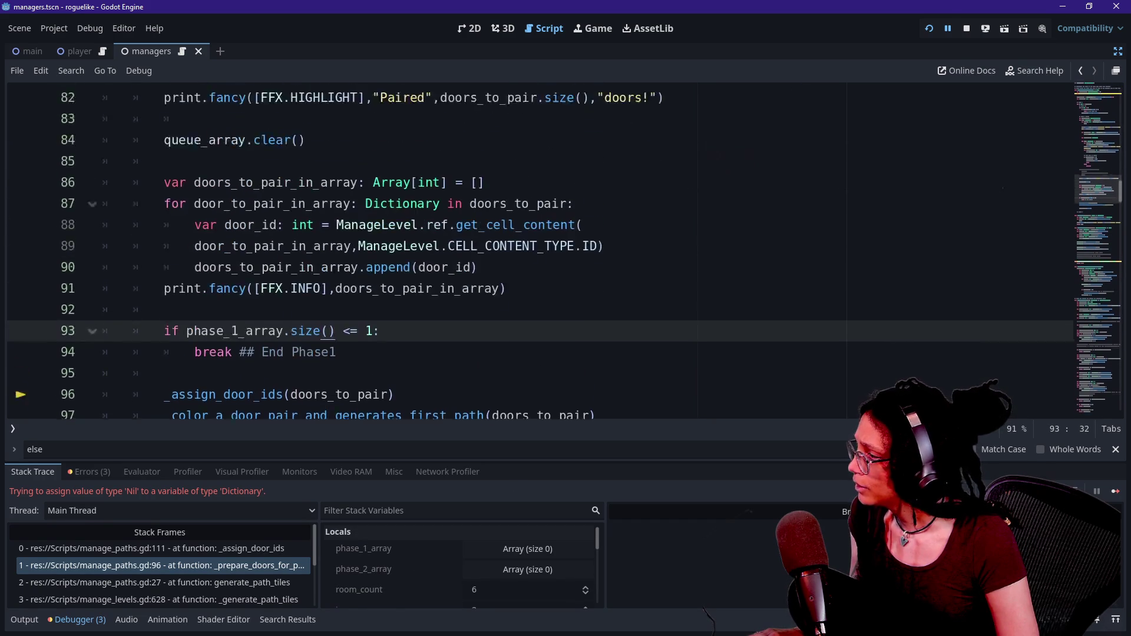
scroll(312, 242, up, 8)
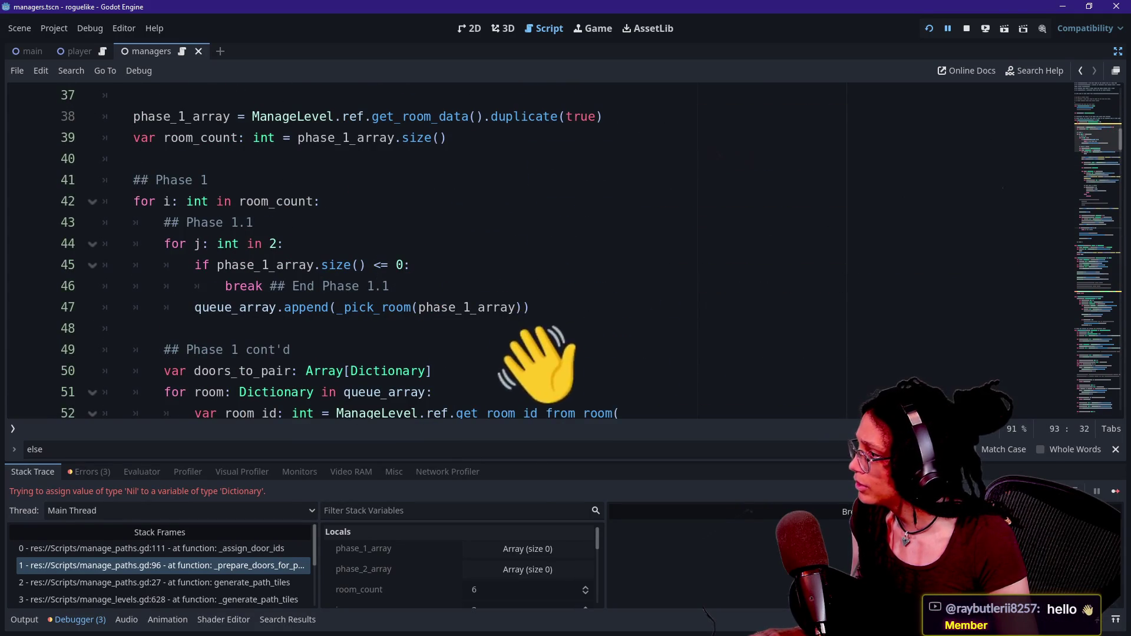
click(216, 201)
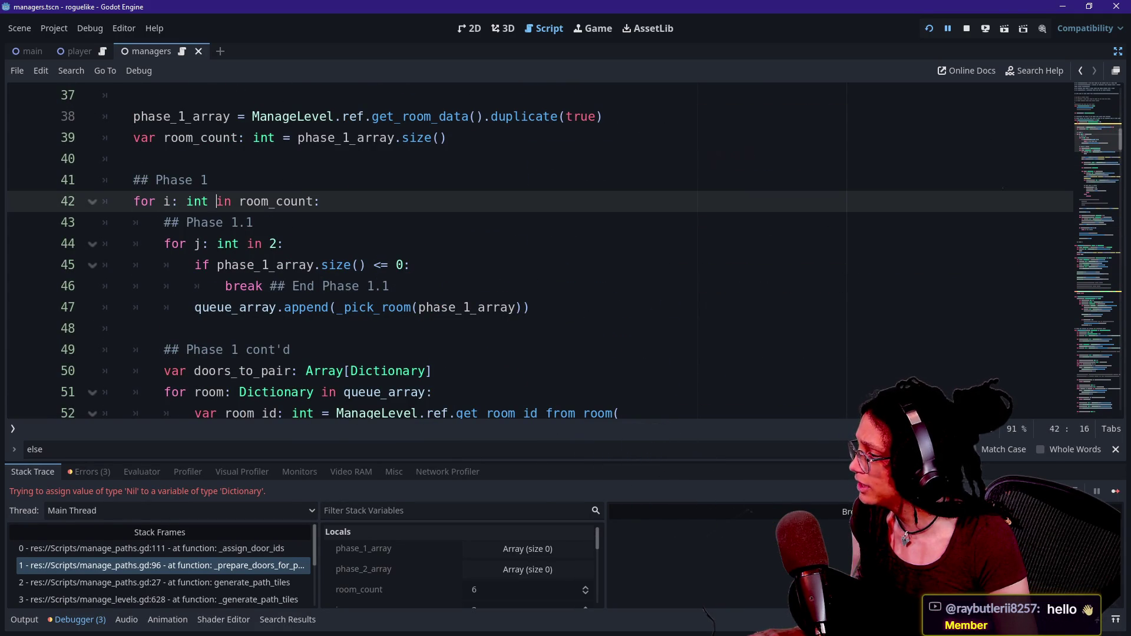
scroll(313, 241, down, 2)
scroll(312, 242, up, 1)
scroll(312, 241, down, 1)
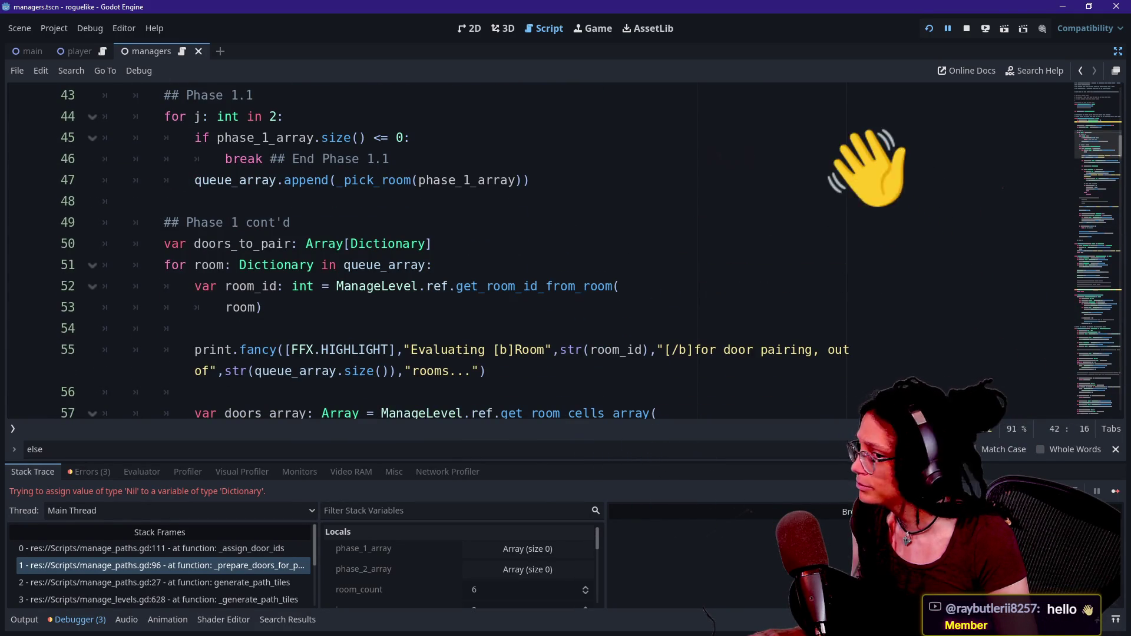
Step: Run the project, review the door-pairing log, inspect a door tile, then return to managers.gd
click(929, 28)
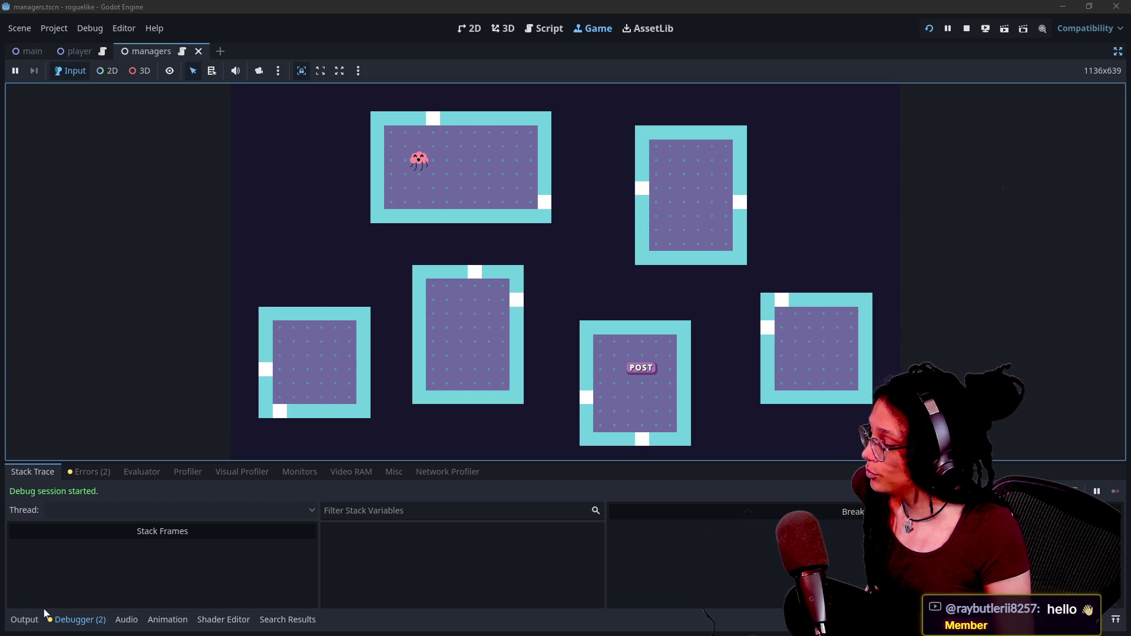
click(25, 619)
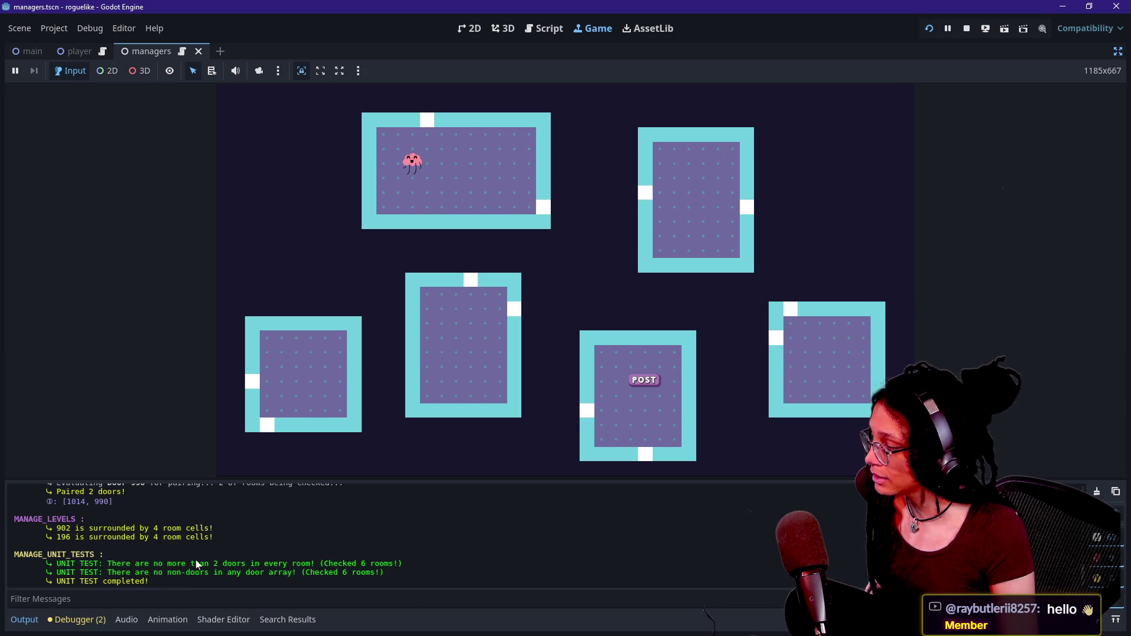
scroll(196, 564, up, 10)
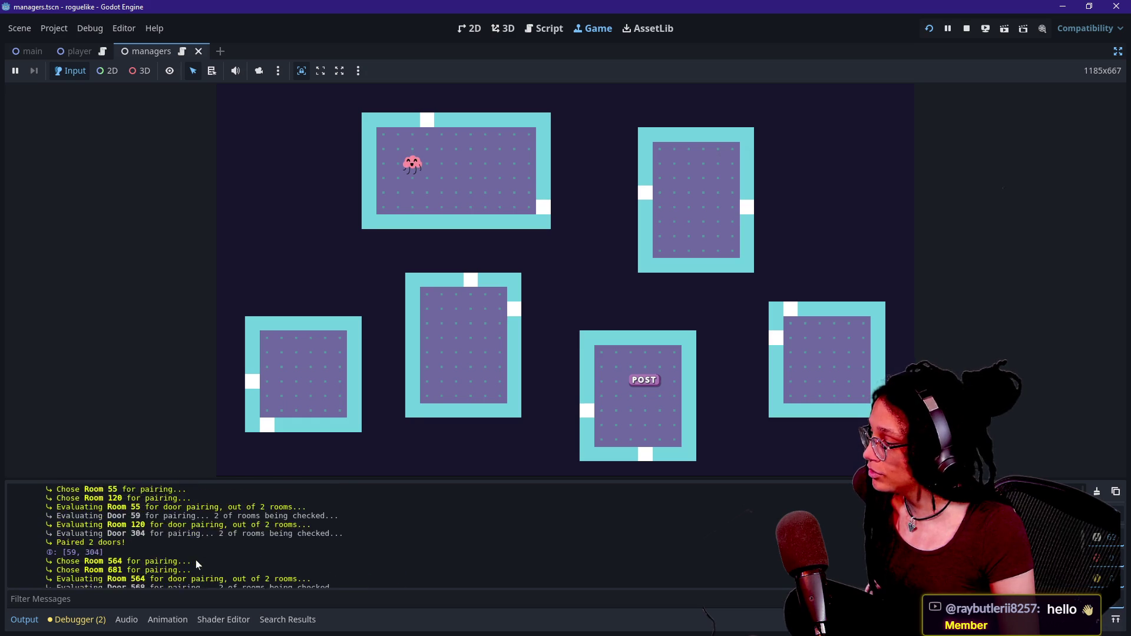
scroll(196, 565, down, 2)
click(396, 271)
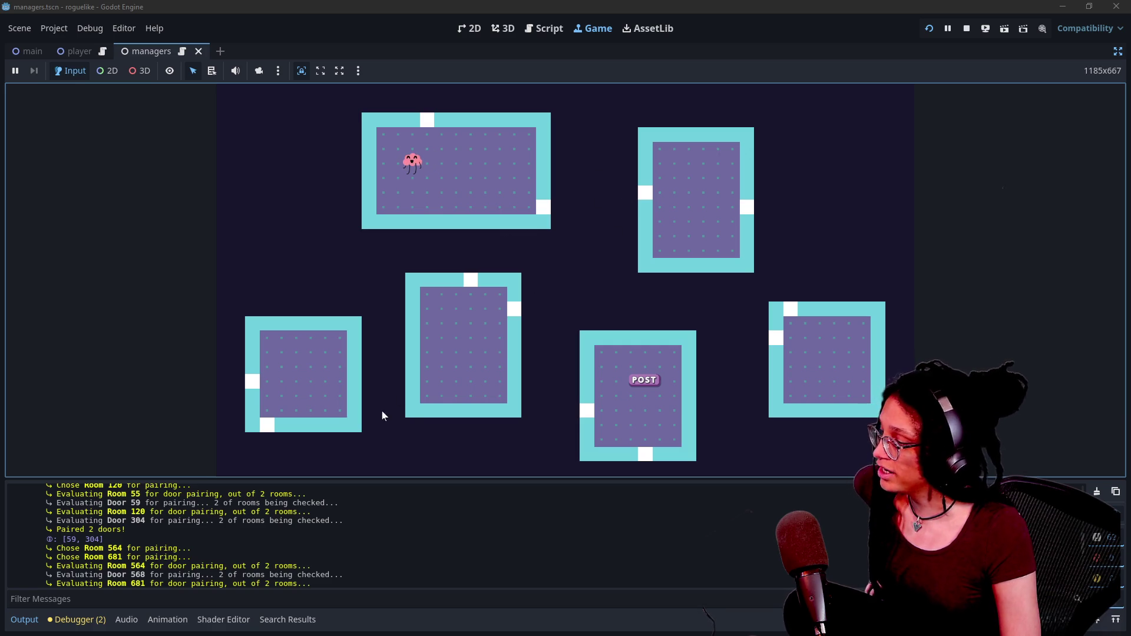
click(500, 304)
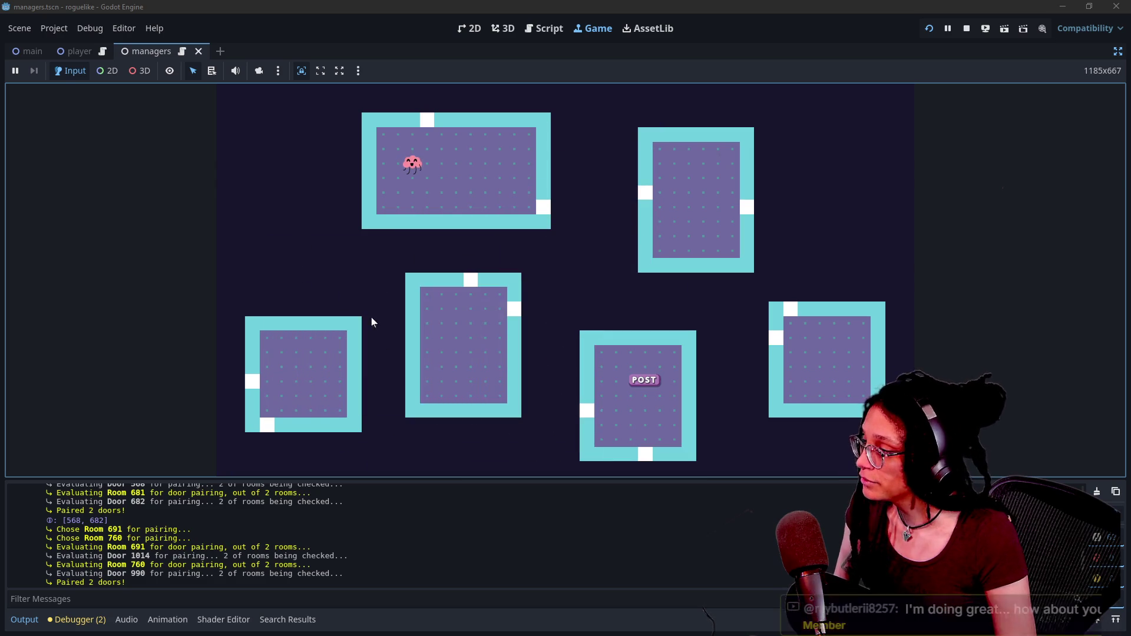
key(ctrl+F3)
Step: Jump to the next 'else' and step through the Phase 1 door-pairing code from line 55 to 82
click(434, 349)
key(ctrl+j)
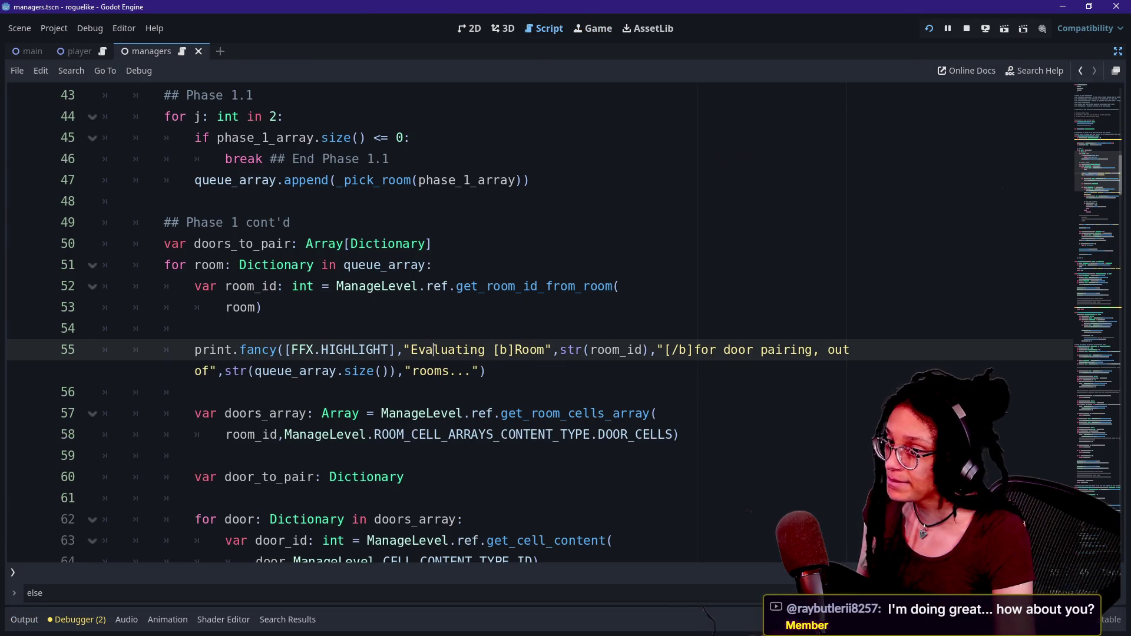
key(F3)
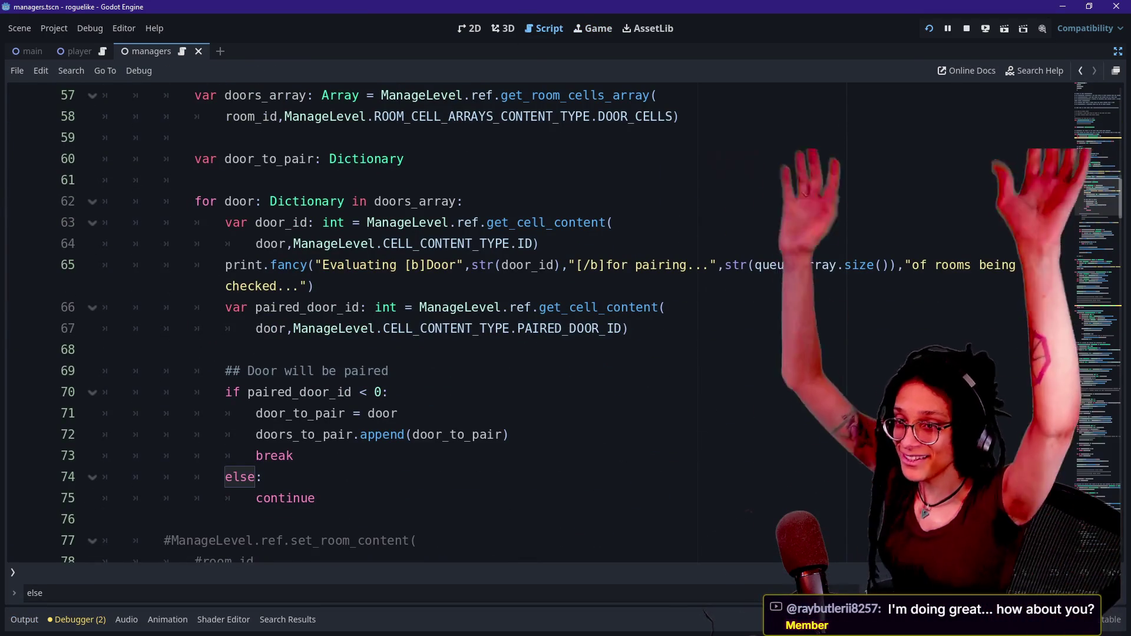
click(103, 371)
key(Down)
key(Down)
key(Down)
scroll(530, 324, down, 2)
click(103, 328)
scroll(530, 324, down, 1)
click(103, 286)
key(Down)
key(Down)
key(Down)
Step: Select and review lines 91–98 holding the door assignment and path calls
key(Down)
key(Down)
key(Down)
key(Down)
drag(163, 307, 417, 434)
click(171, 455)
key(Down)
key(Down)
key(Down)
key(Down)
key(Up)
key(Up)
drag(164, 455, 410, 434)
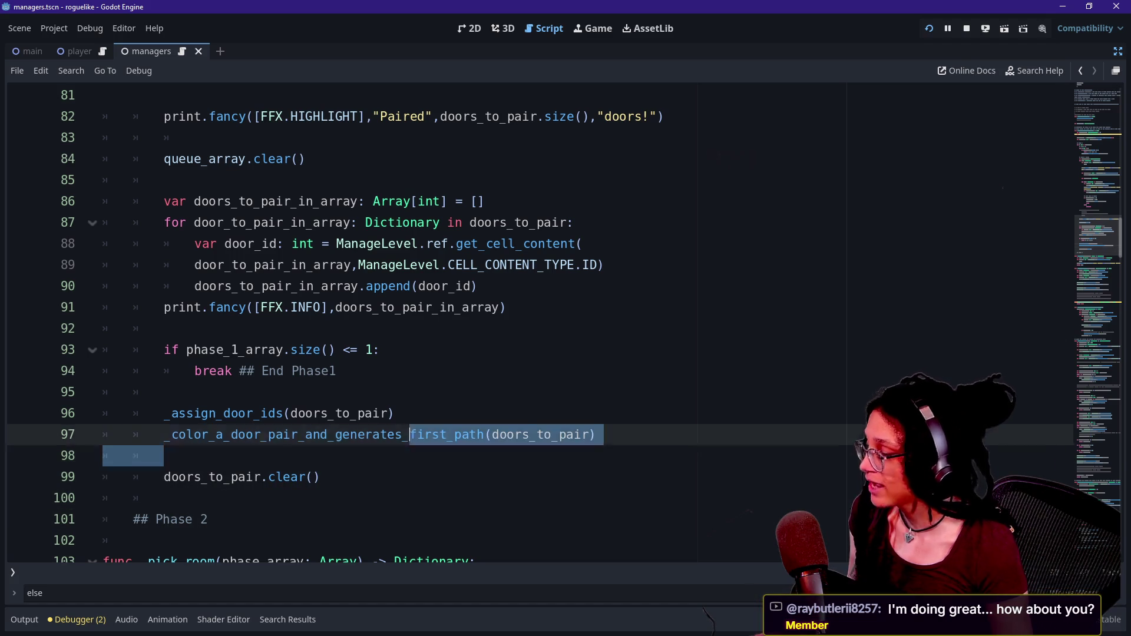
key(shift+Up)
key(shift+Up)
key(Up)
key(Up)
key(Up)
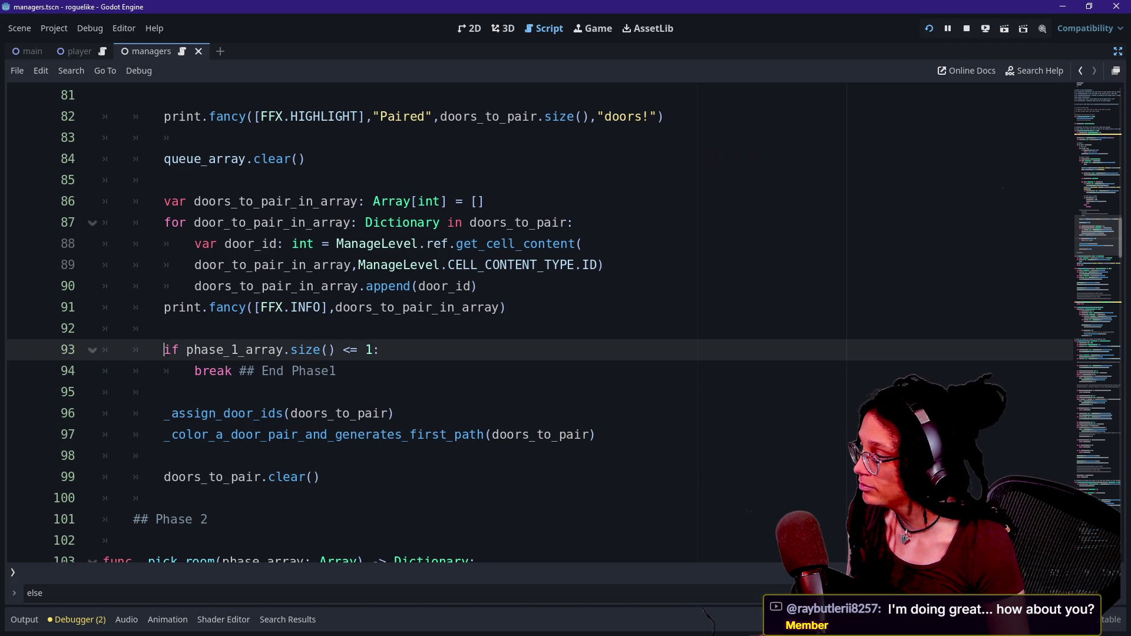
click(164, 328)
click(165, 392)
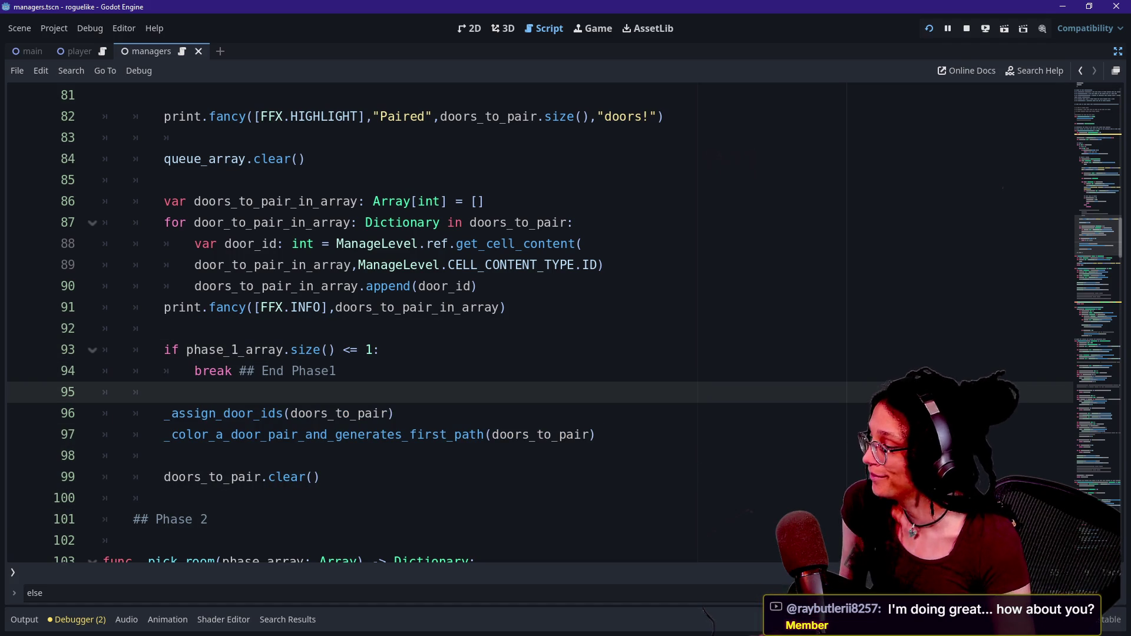
Step: Highlight the phase_1_array.size() <= 1 break check and the _assign_door_ids call to compare them
drag(134, 349, 336, 370)
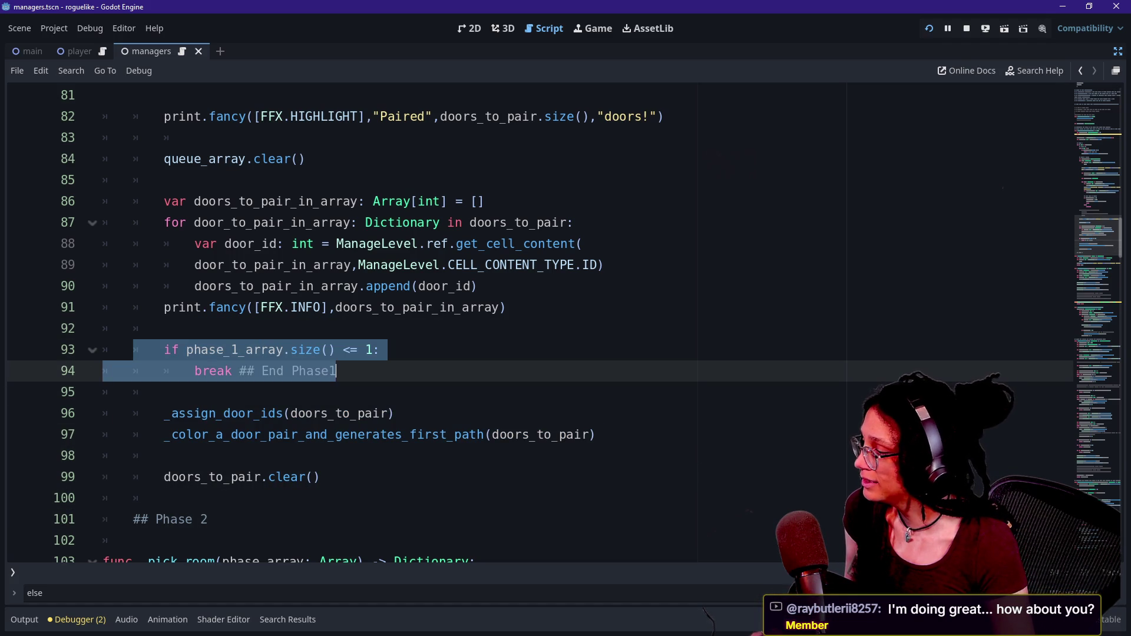
mouse_move(164, 413)
mouse_down()
mouse_move(341, 413)
mouse_move(153, 455)
mouse_move(328, 434)
mouse_up()
click(328, 435)
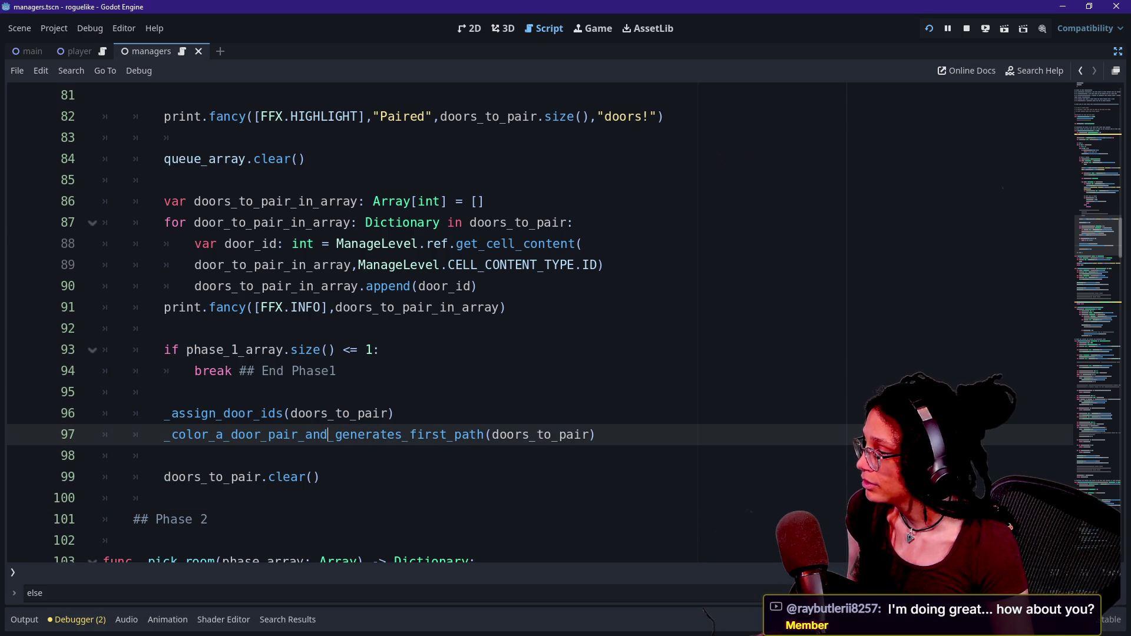
click(369, 349)
mouse_move(336, 371)
mouse_down()
mouse_move(371, 349)
mouse_move(103, 349)
mouse_move(167, 328)
mouse_up()
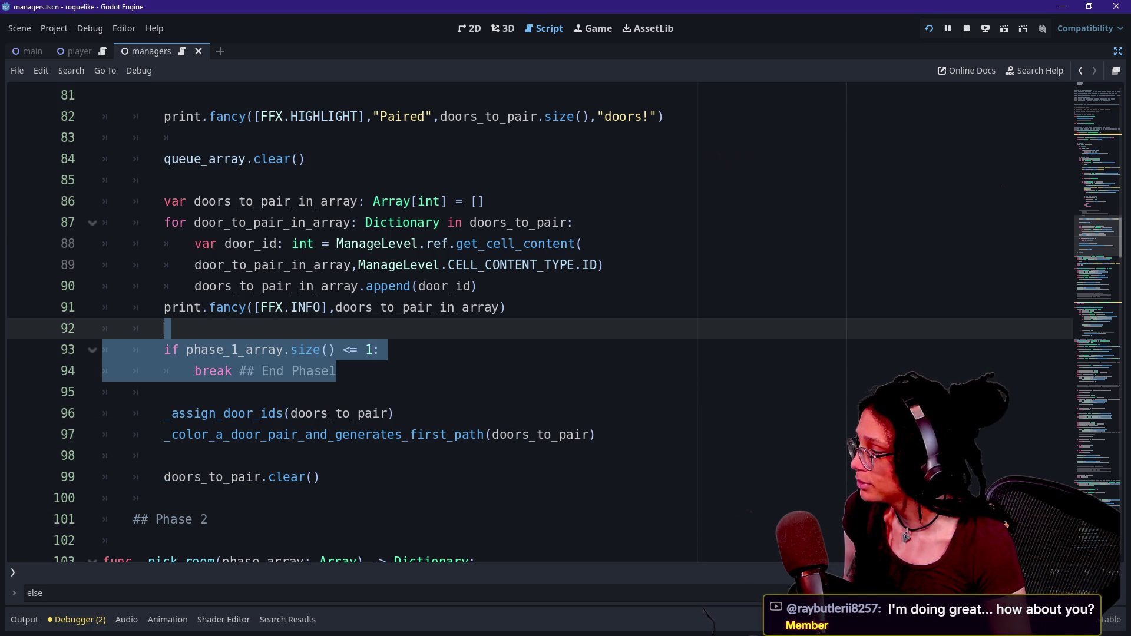
click(336, 371)
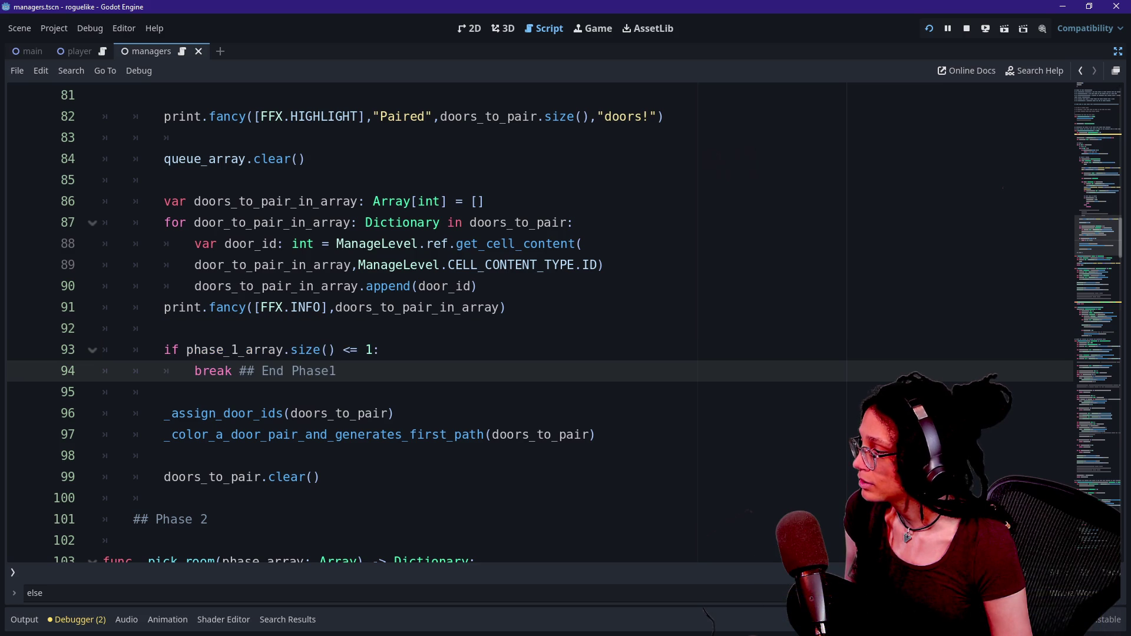
mouse_move(164, 455)
mouse_down()
mouse_move(289, 412)
mouse_move(164, 455)
mouse_move(290, 413)
mouse_move(163, 456)
mouse_move(483, 434)
mouse_move(164, 456)
mouse_up()
click(289, 413)
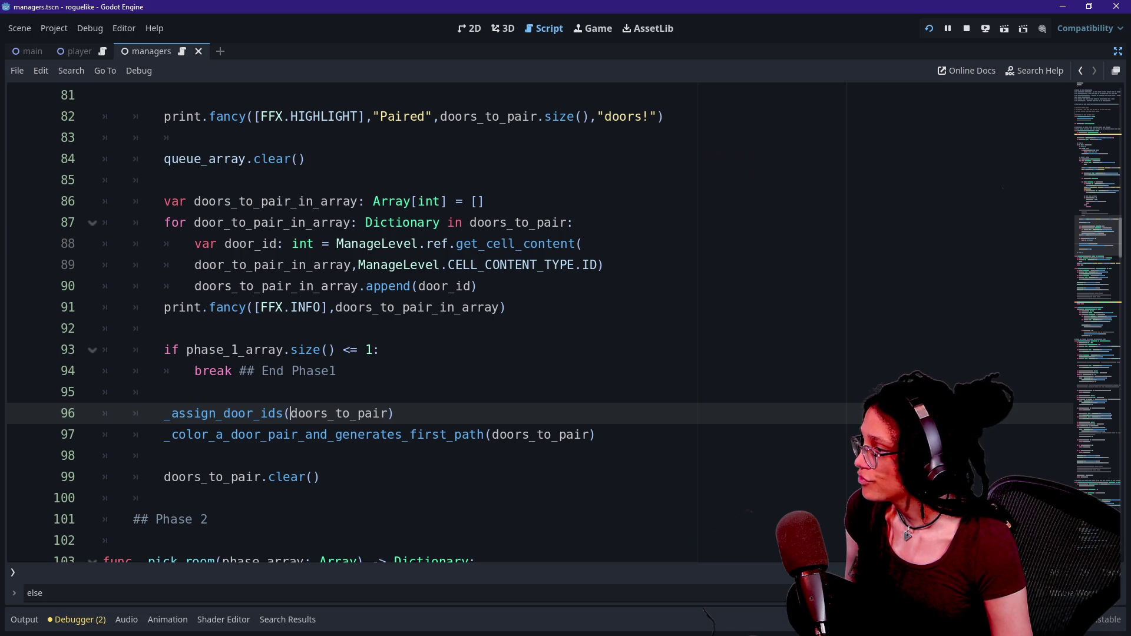
click(171, 349)
drag(336, 370, 201, 349)
click(291, 349)
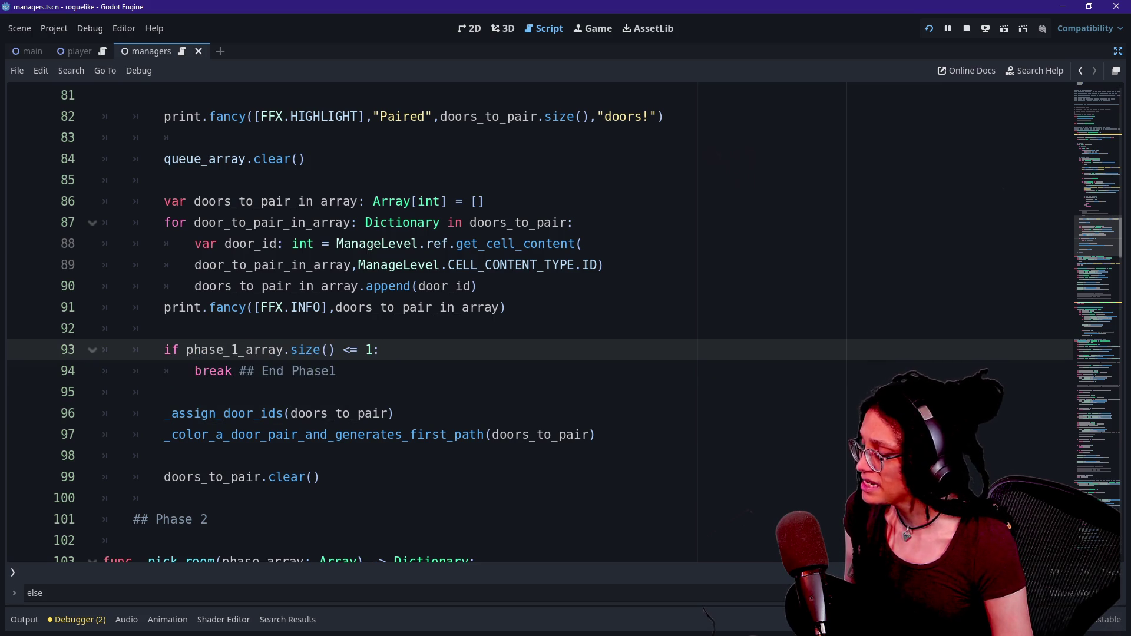
click(167, 328)
scroll(530, 324, up, 1)
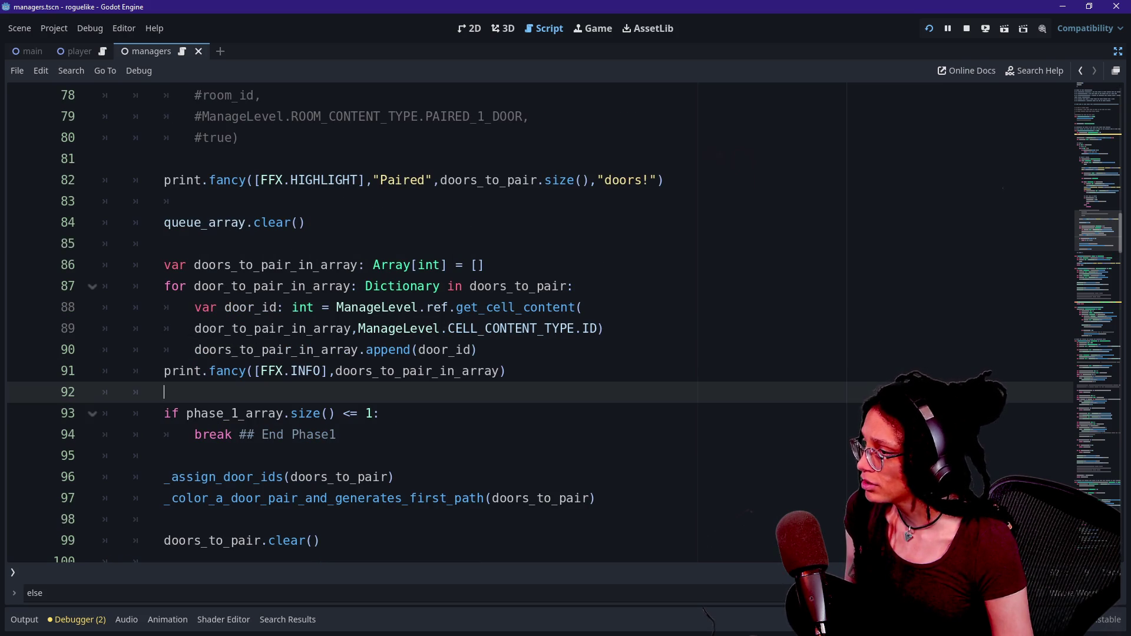
Step: Add a comma after "doors!" in the line 82 print and move its closing parenthesis to a new line, enlarging the font
click(664, 179)
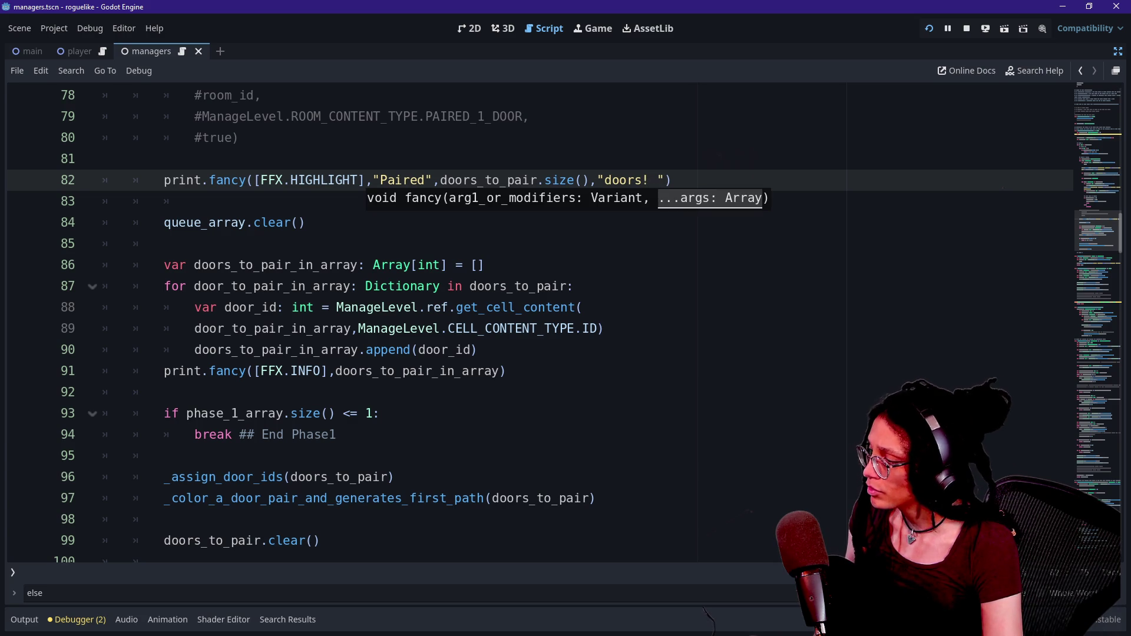
key(Right)
text(,p)
key(BackSpace)
key(ctrl+equal)
key(ctrl+equal)
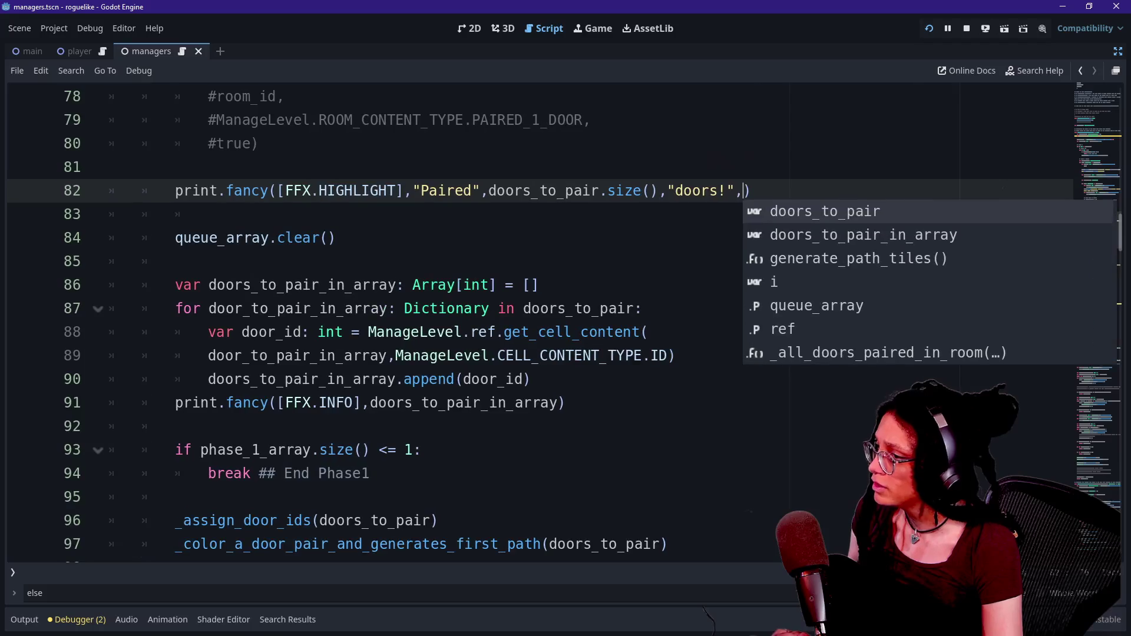
key(Return)
key(ctrl+z)
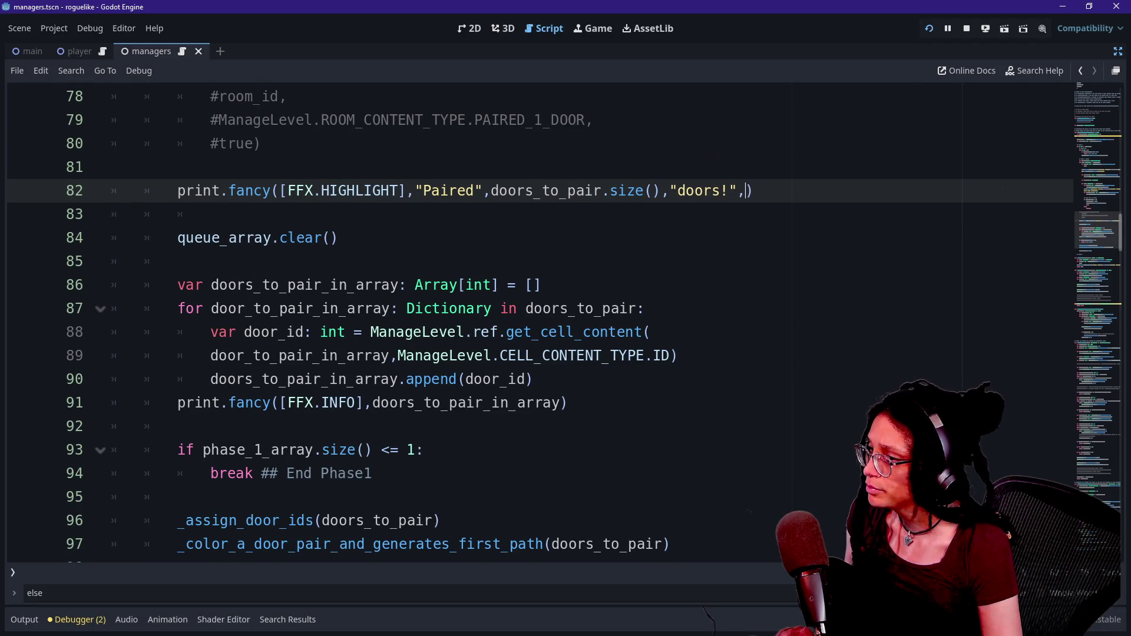
key(Return)
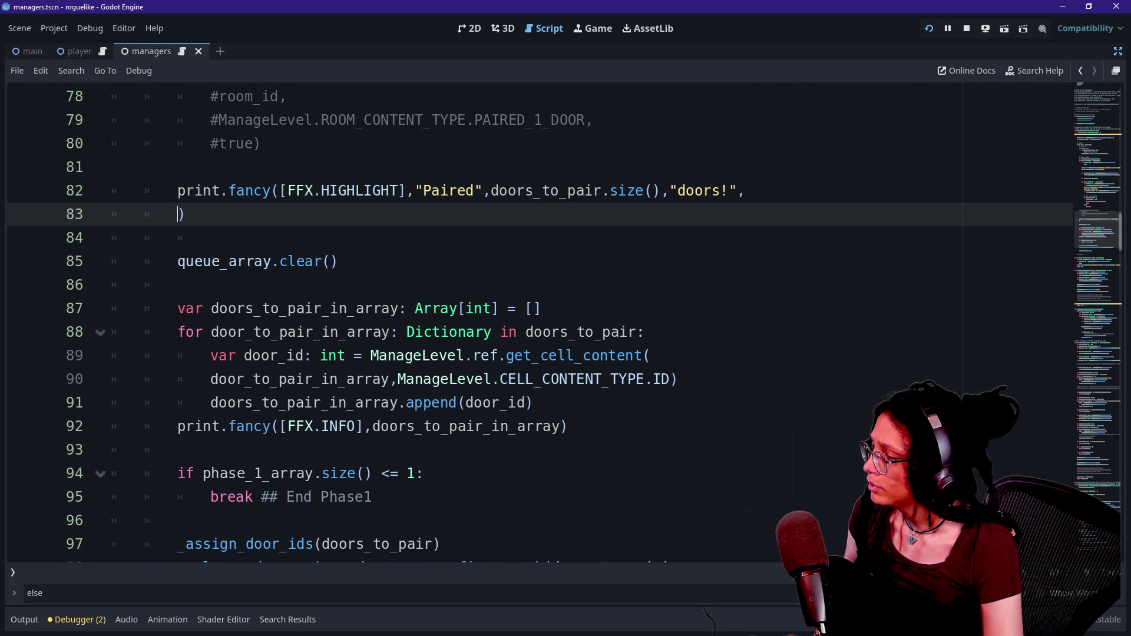
text(ST)
key(BackSpace)
key(BackSpace)
key(Caps_Lock)
Step: Insert str(phase_1_array.size()) and "Rooms left in phase 1..." into the print, then run the game with F5
text(str(p)
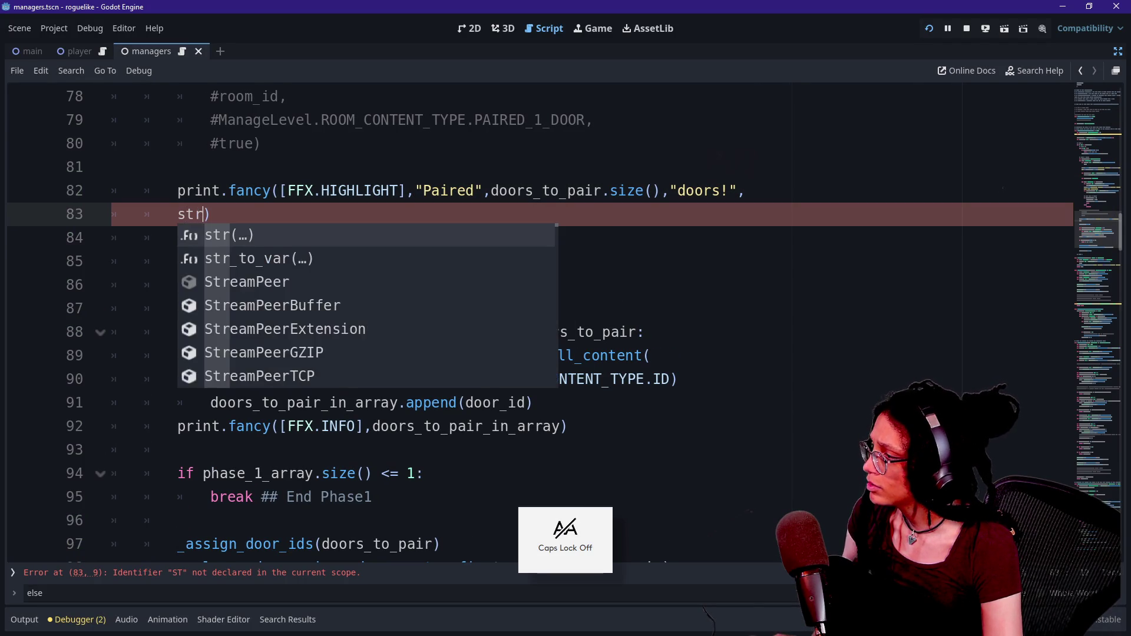
text(hase)
key(Return)
text(.si)
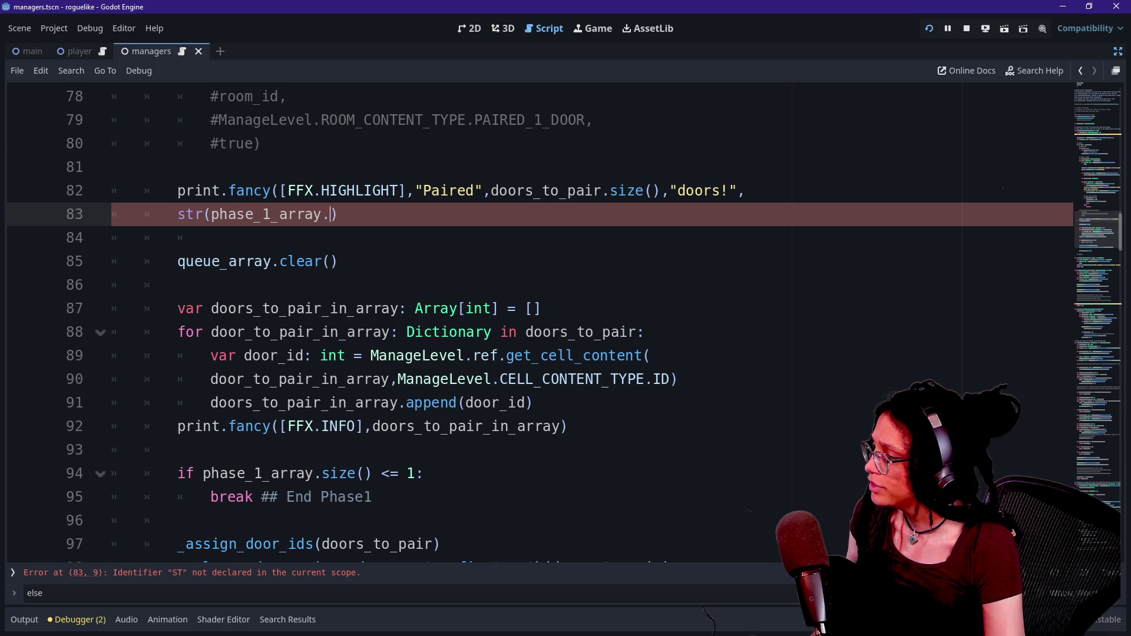
text(se)
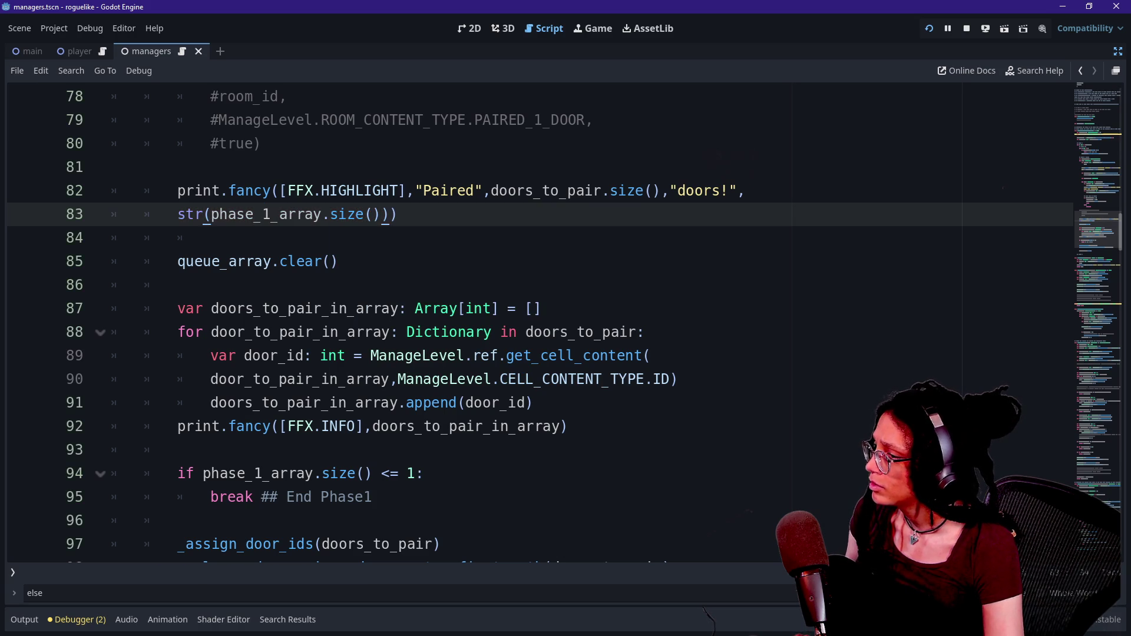
text("Rooms left in phase)
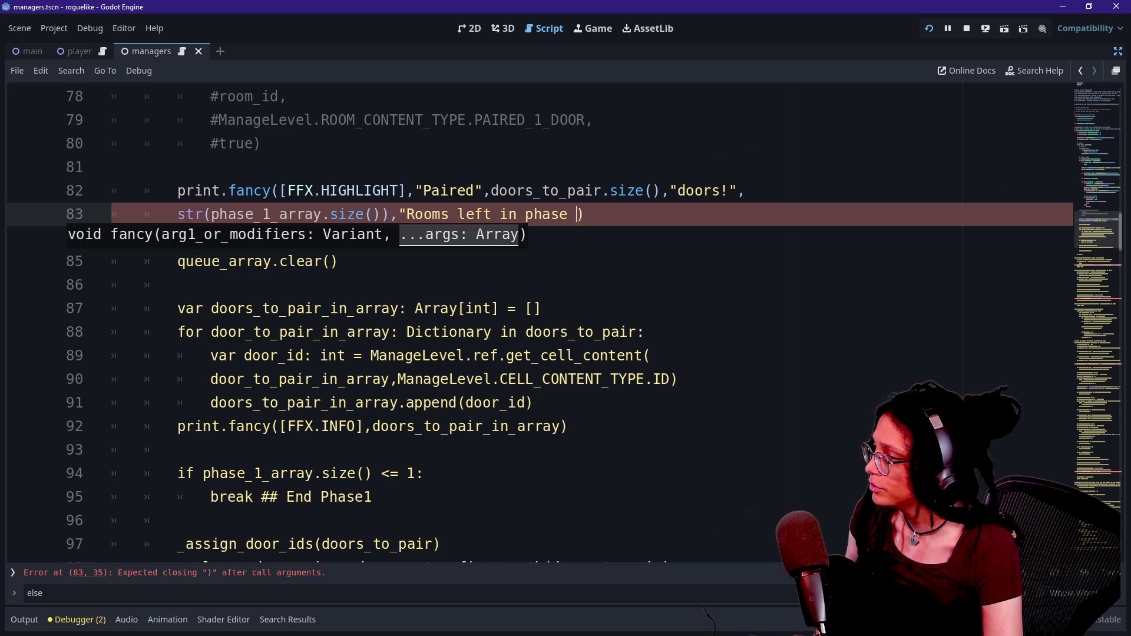
text(...")
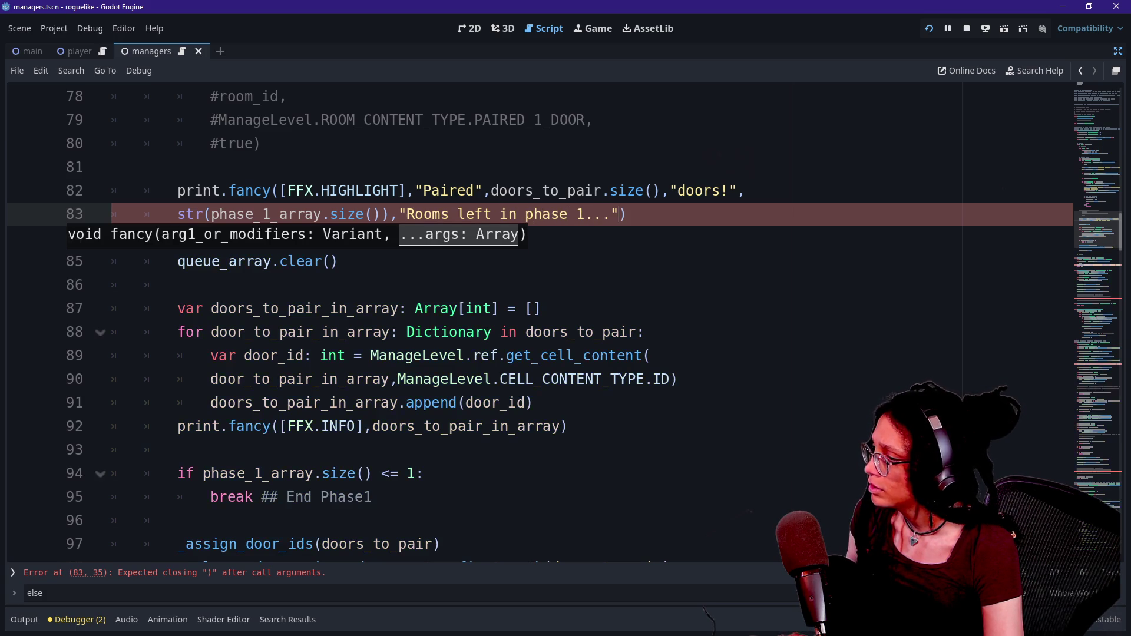
click(746, 190)
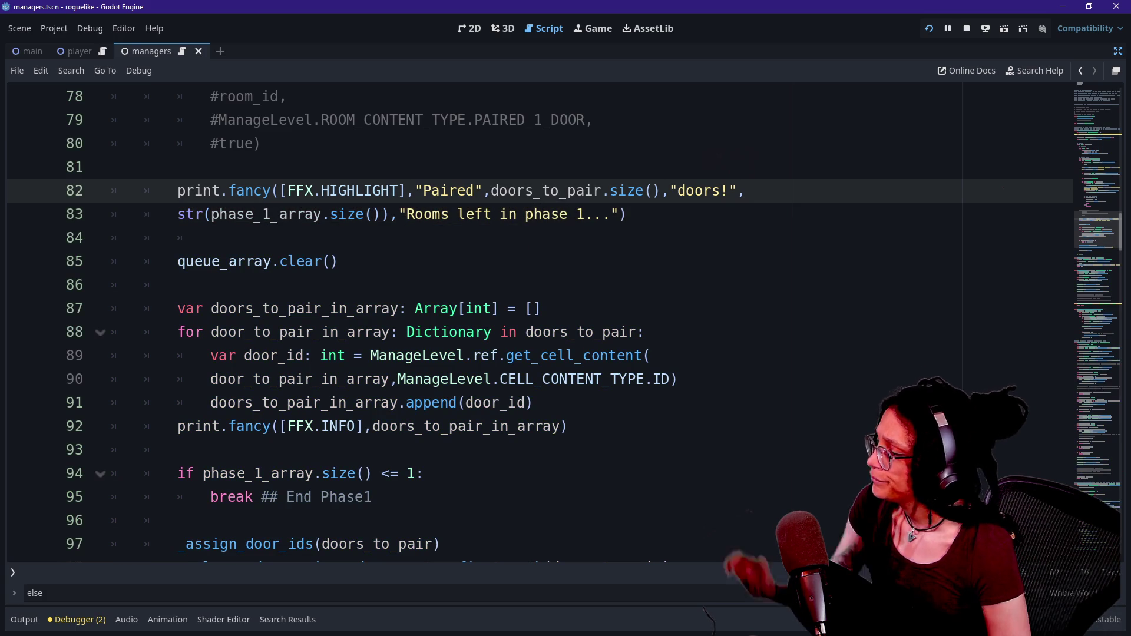
scroll(530, 324, up, 1)
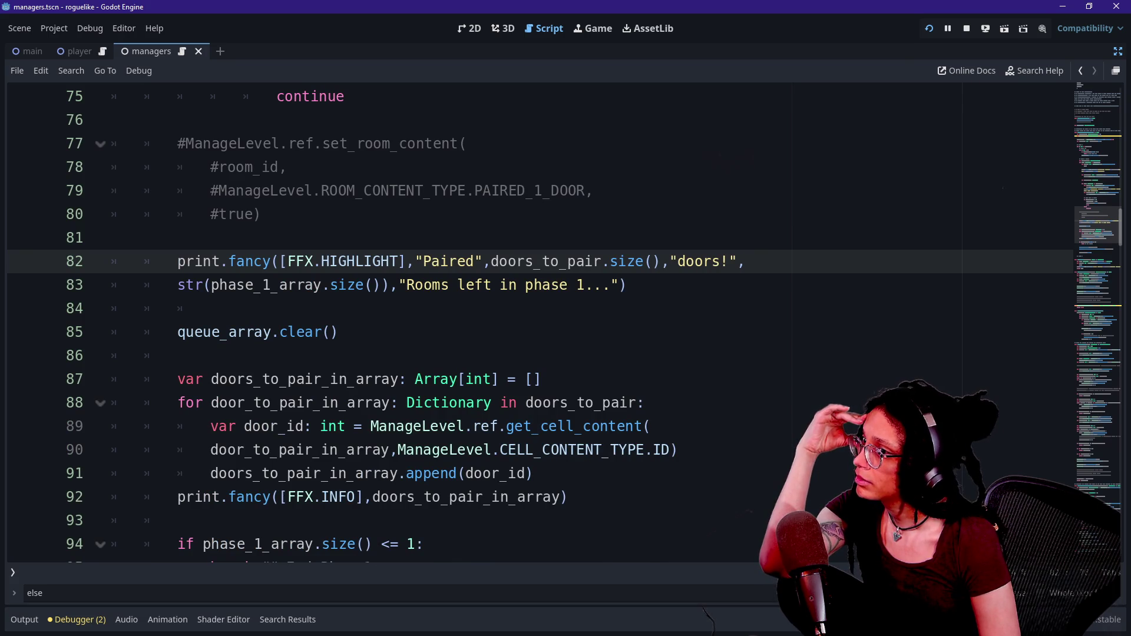
key(F5)
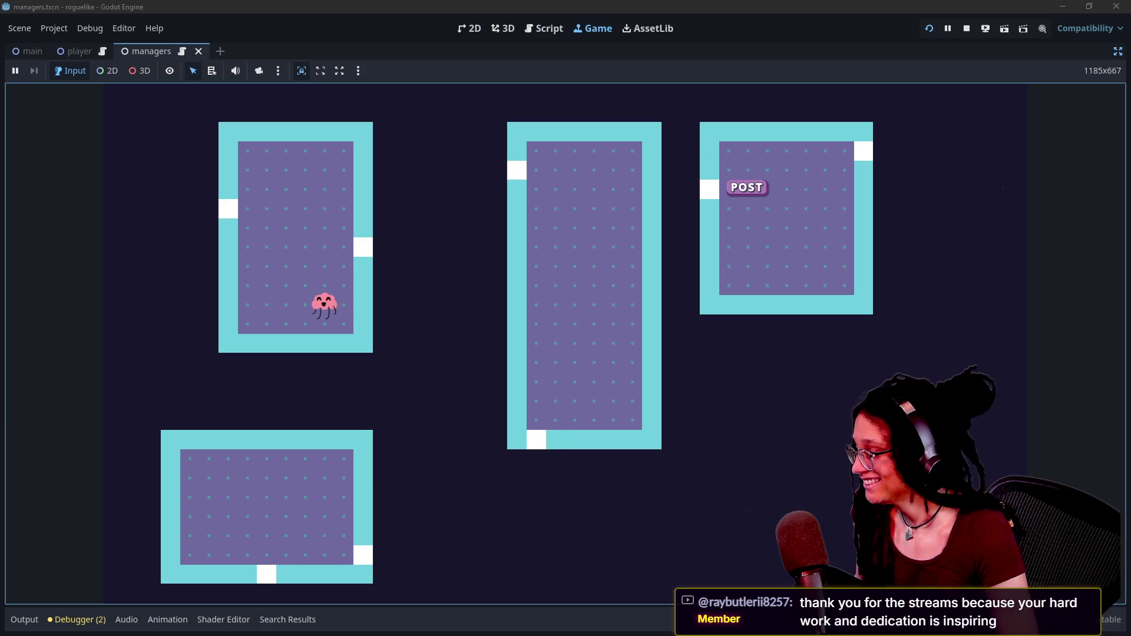
click(24, 620)
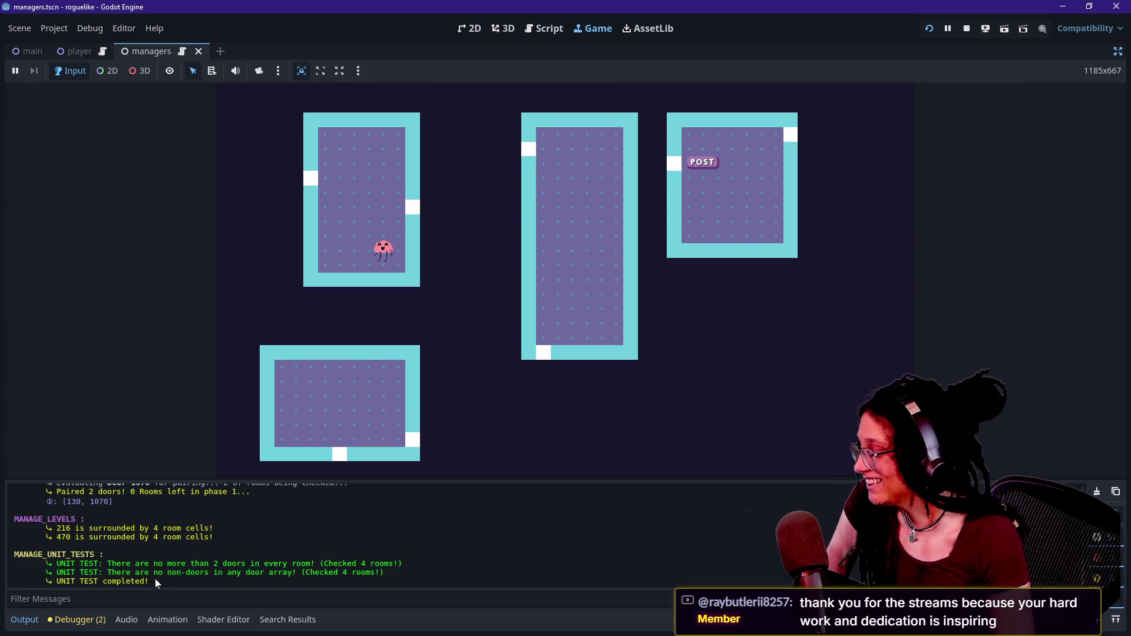
scroll(165, 577, up, 3)
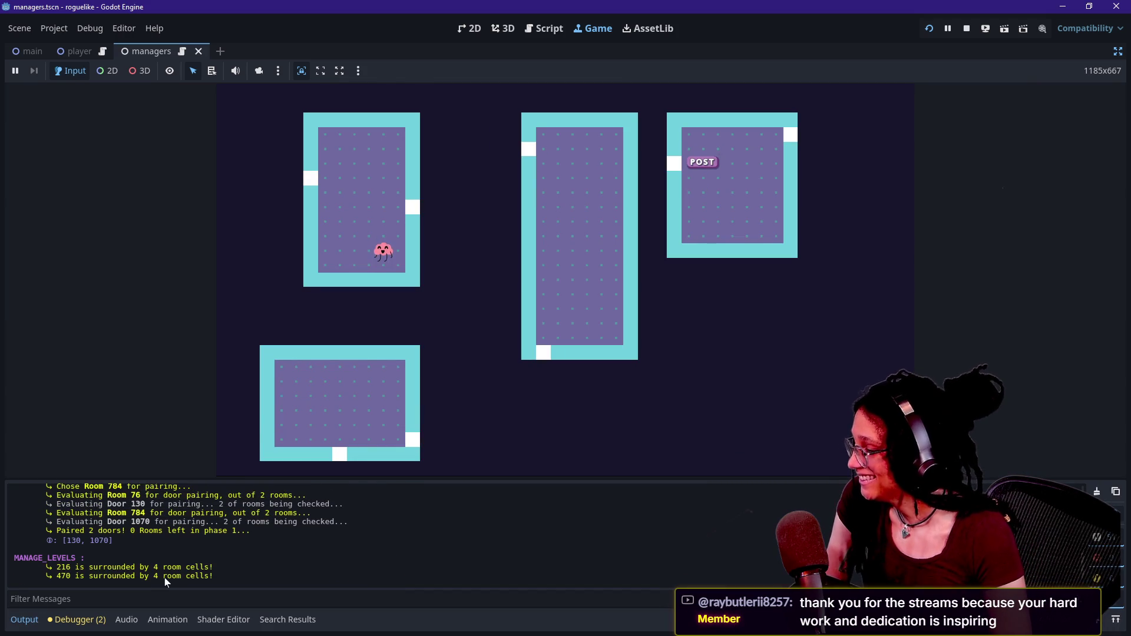
scroll(164, 577, up, 3)
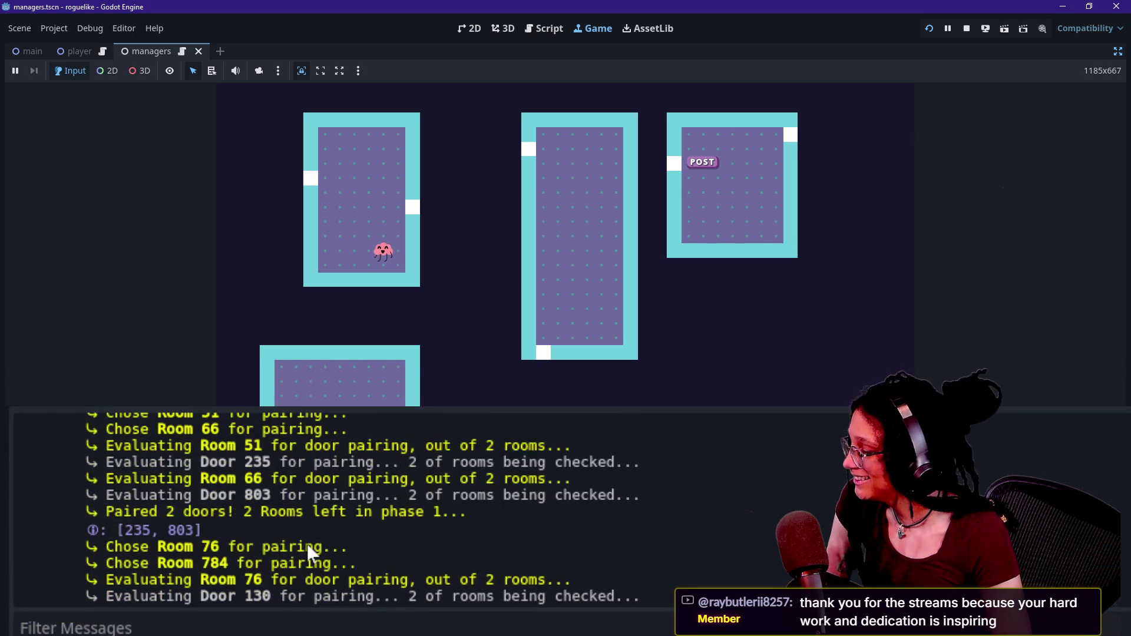
scroll(307, 543, up, 5)
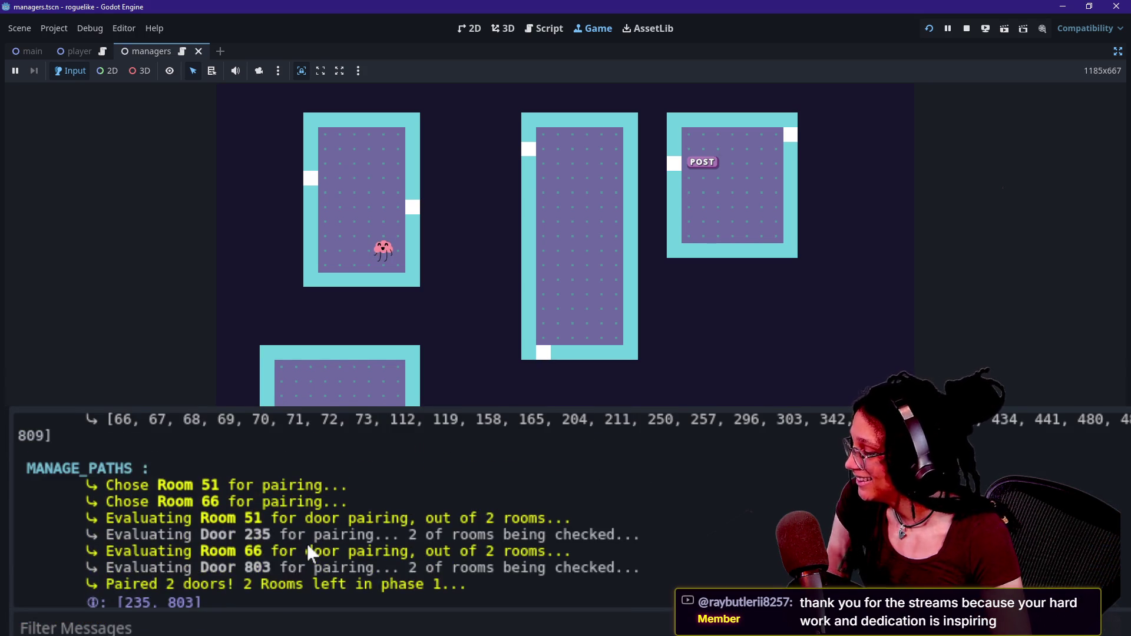
scroll(307, 542, down, 10)
scroll(306, 542, up, 5)
scroll(306, 542, down, 5)
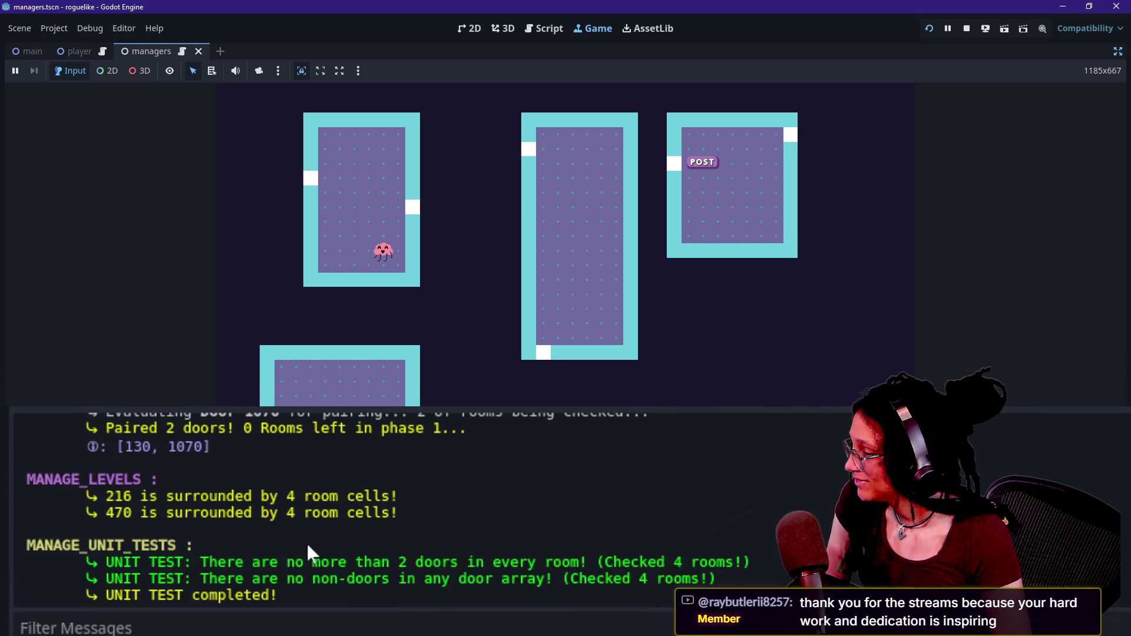
scroll(307, 542, up, 3)
scroll(307, 543, up, 3)
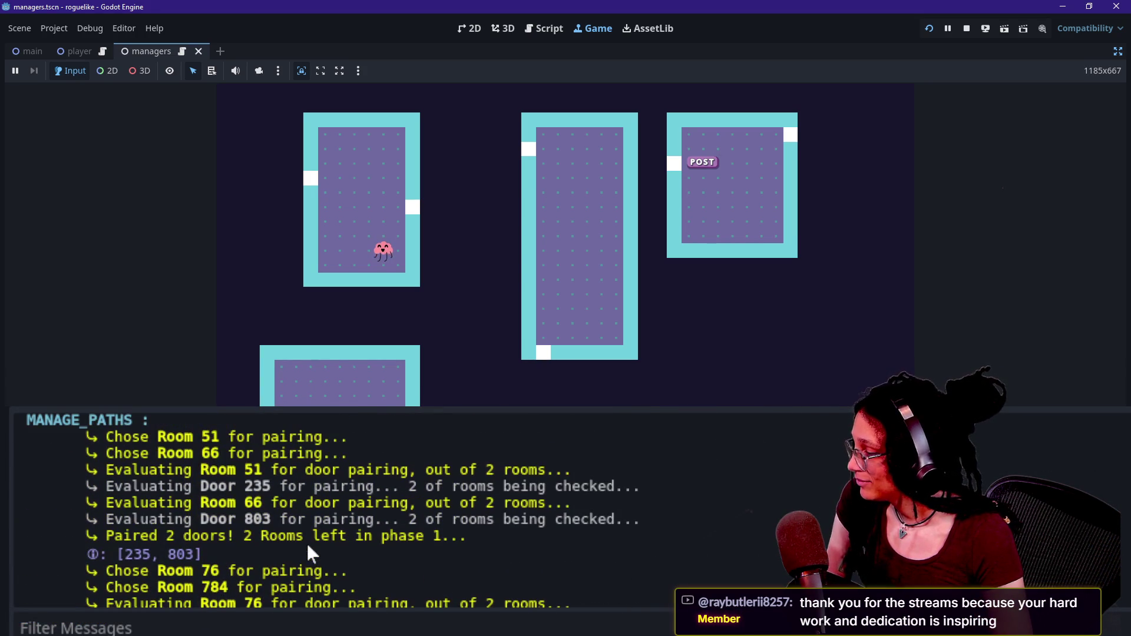
scroll(288, 590, down, 2)
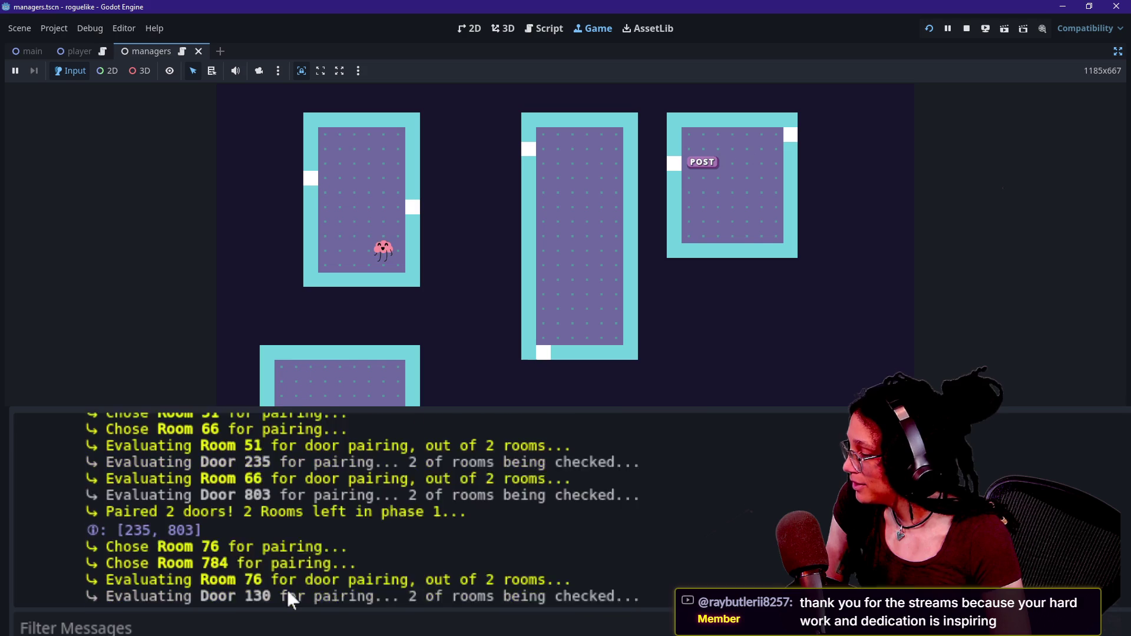
scroll(286, 588, down, 1)
drag(270, 532, 530, 542)
click(532, 540)
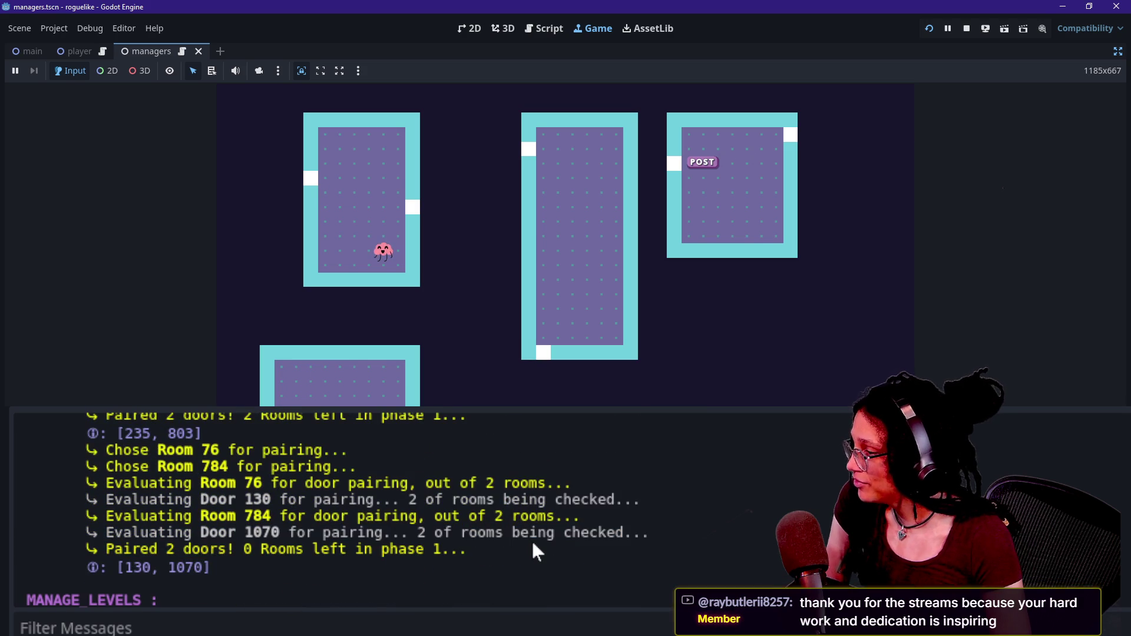
scroll(532, 544, up, 1)
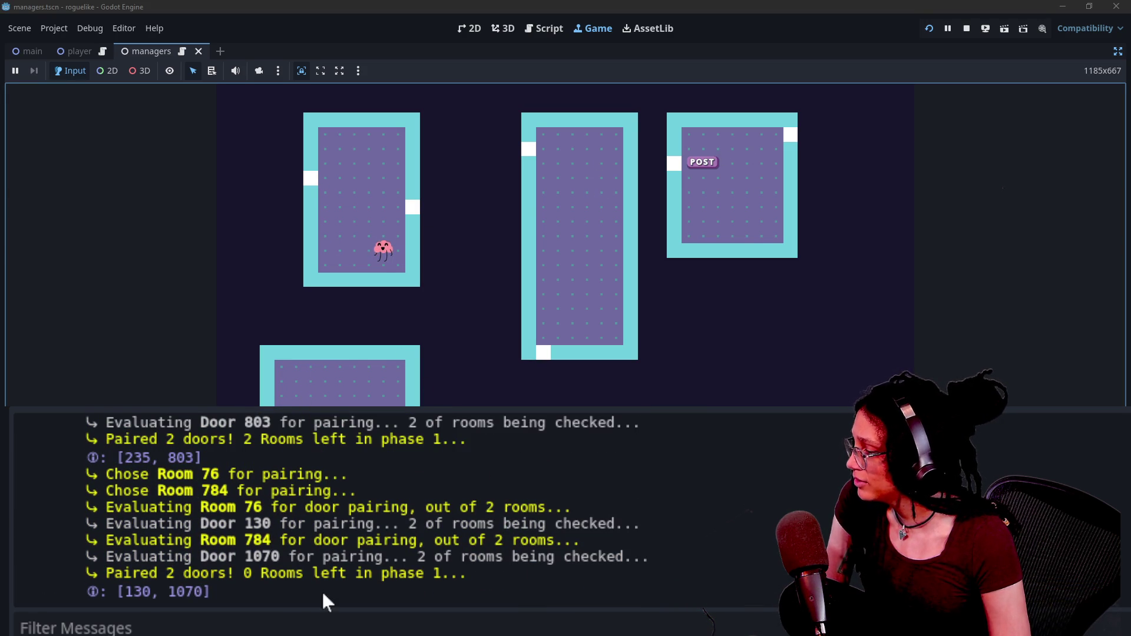
drag(243, 500, 218, 500)
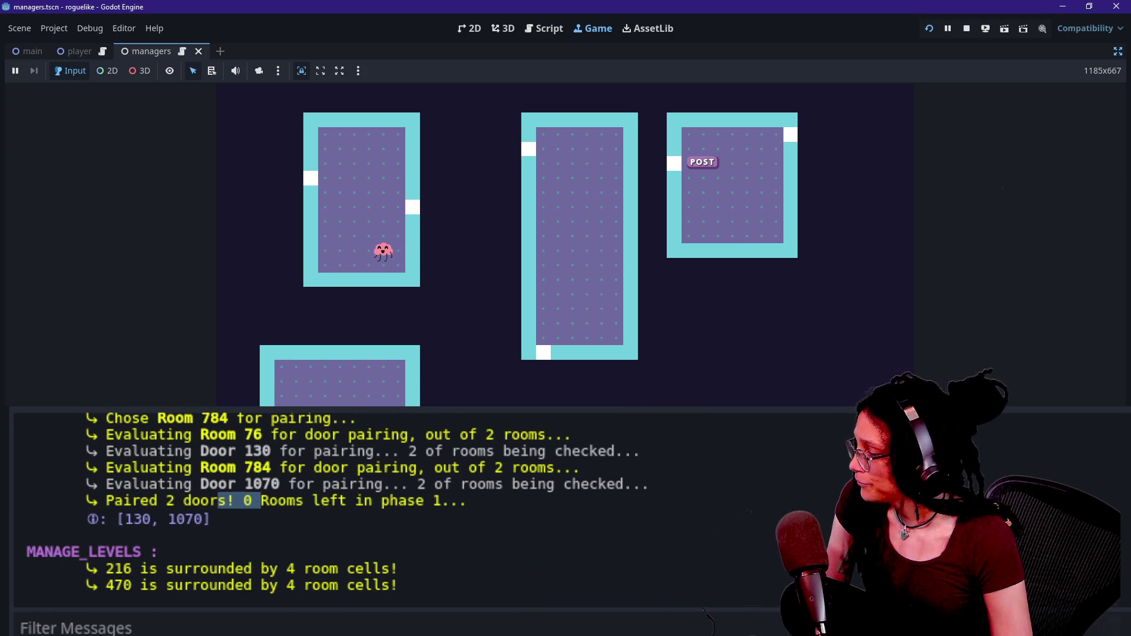
click(332, 505)
scroll(331, 506, up, 2)
scroll(332, 506, up, 4)
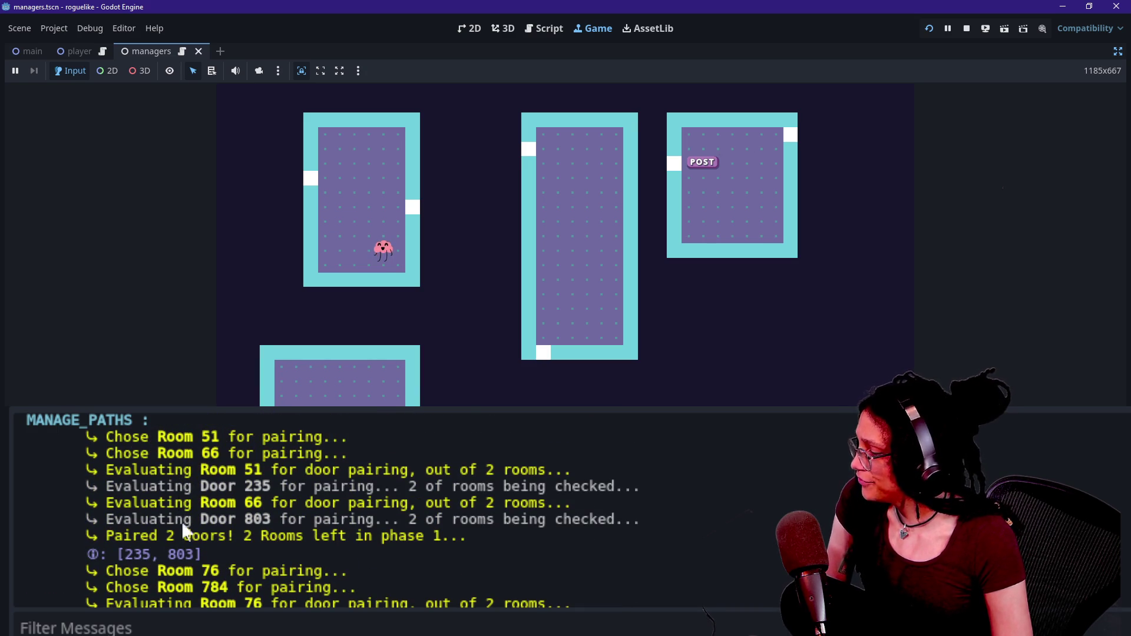
click(589, 234)
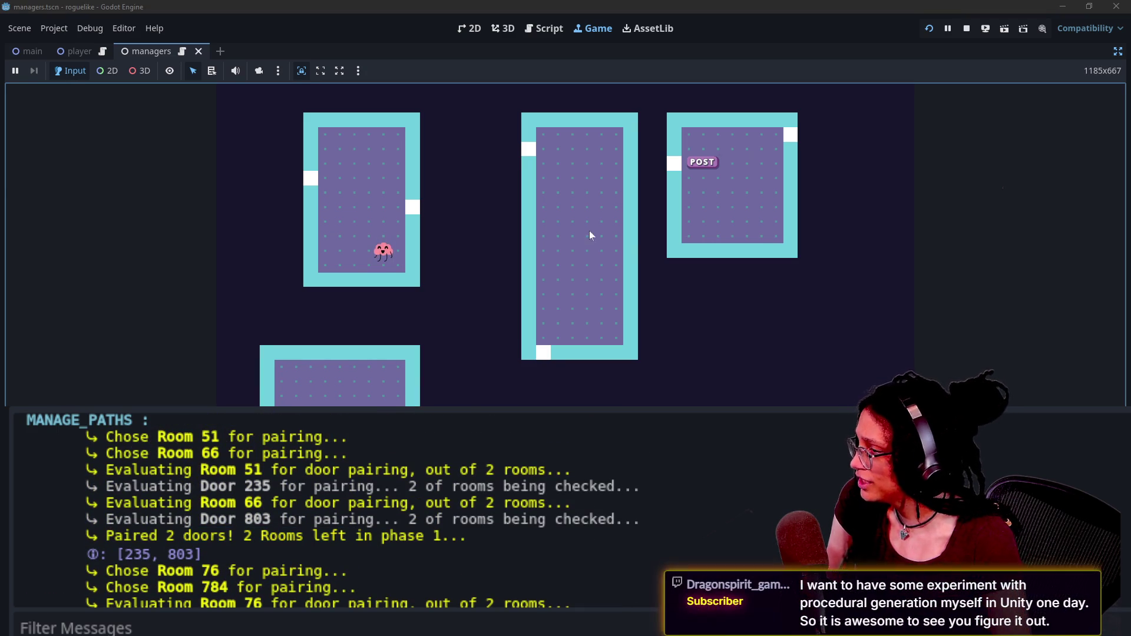
click(313, 179)
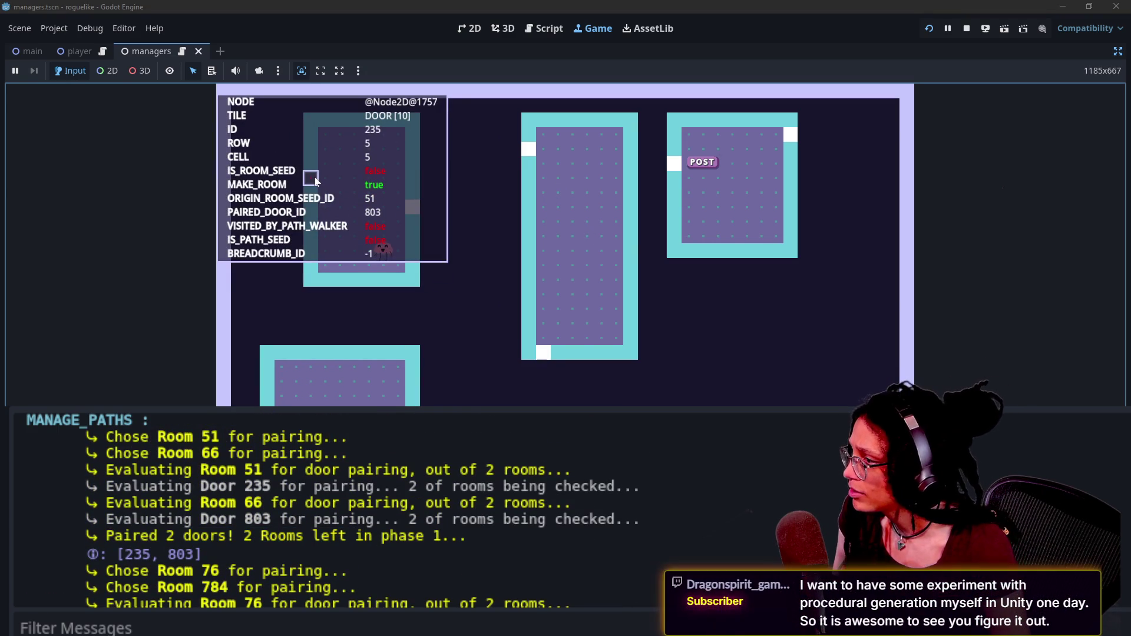
click(412, 405)
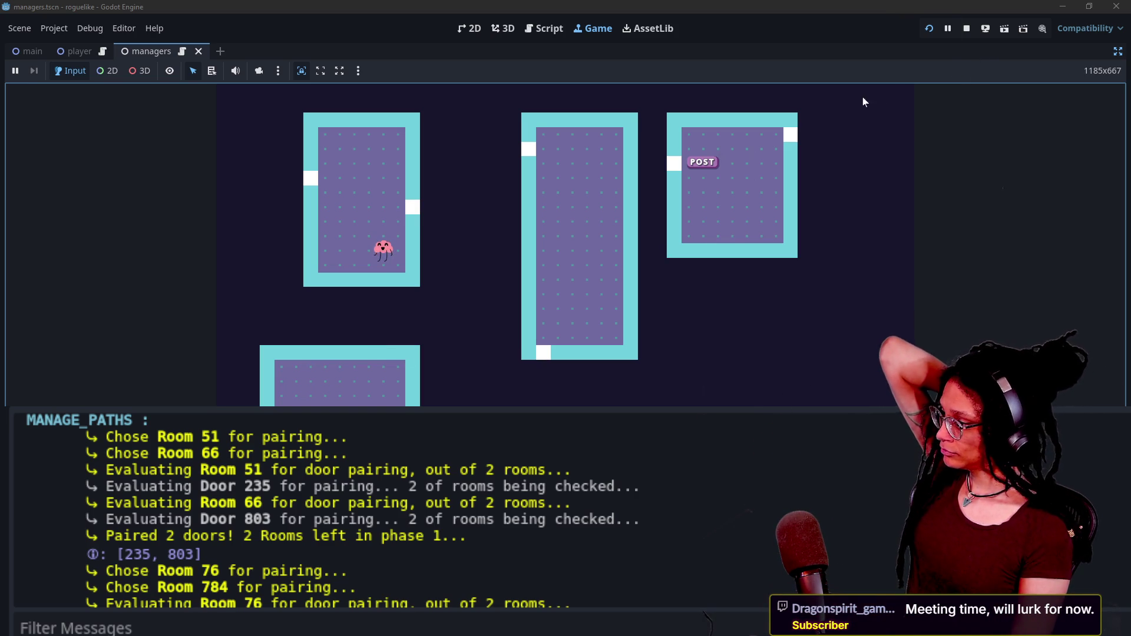
click(542, 30)
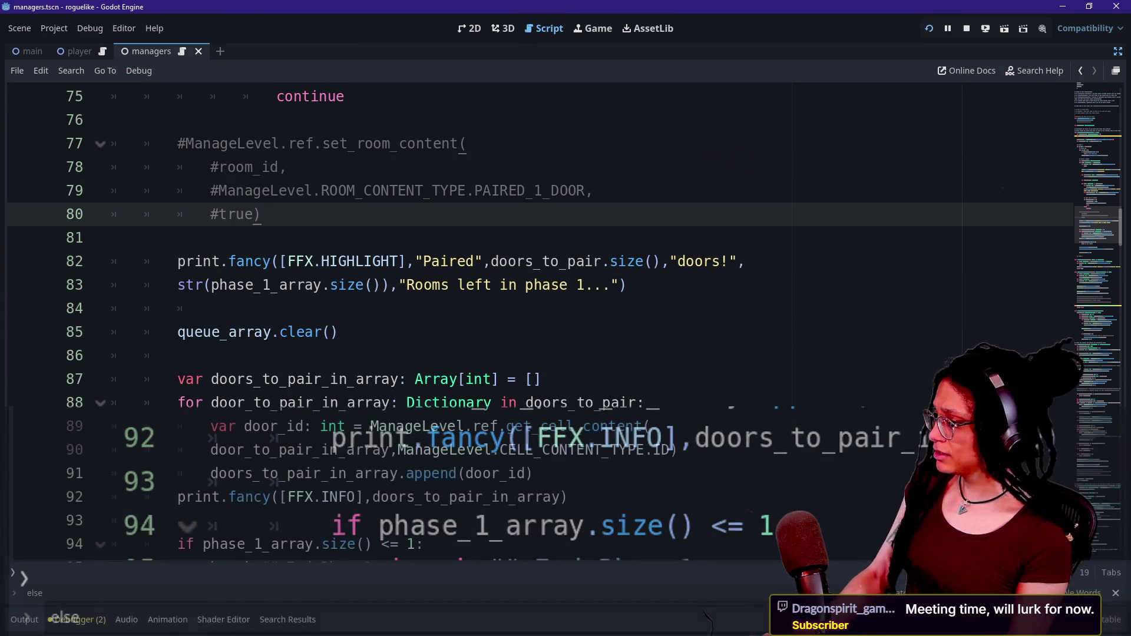
Step: Cut the phase_1_array break check and paste it below the door-pair colouring call
scroll(530, 295, down, 5)
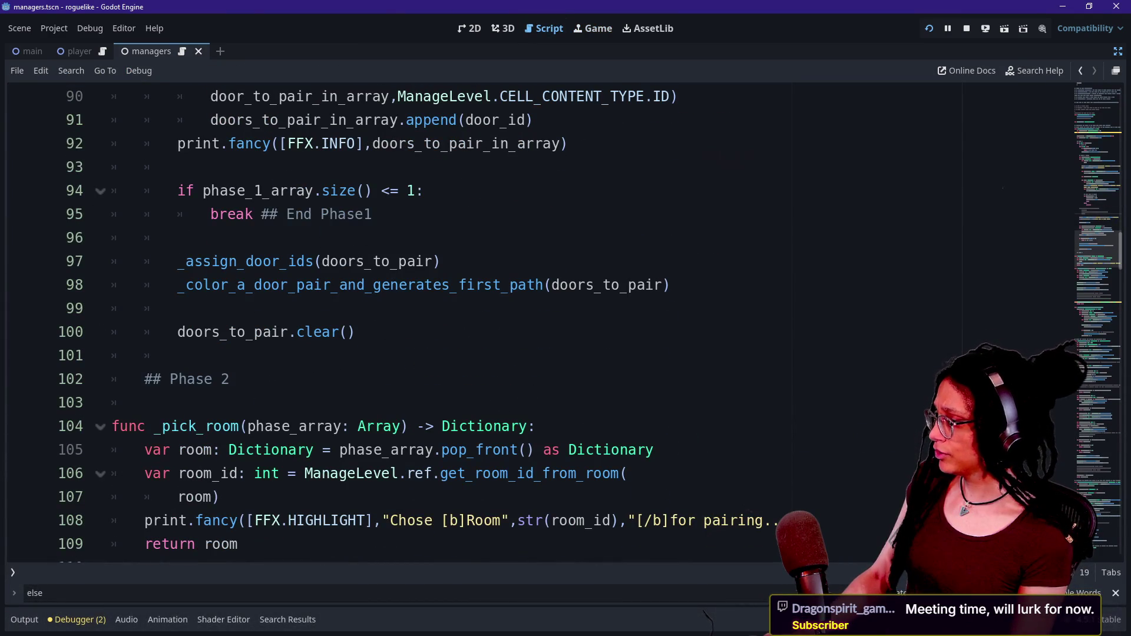
drag(372, 213, 144, 167)
key(ctrl+c)
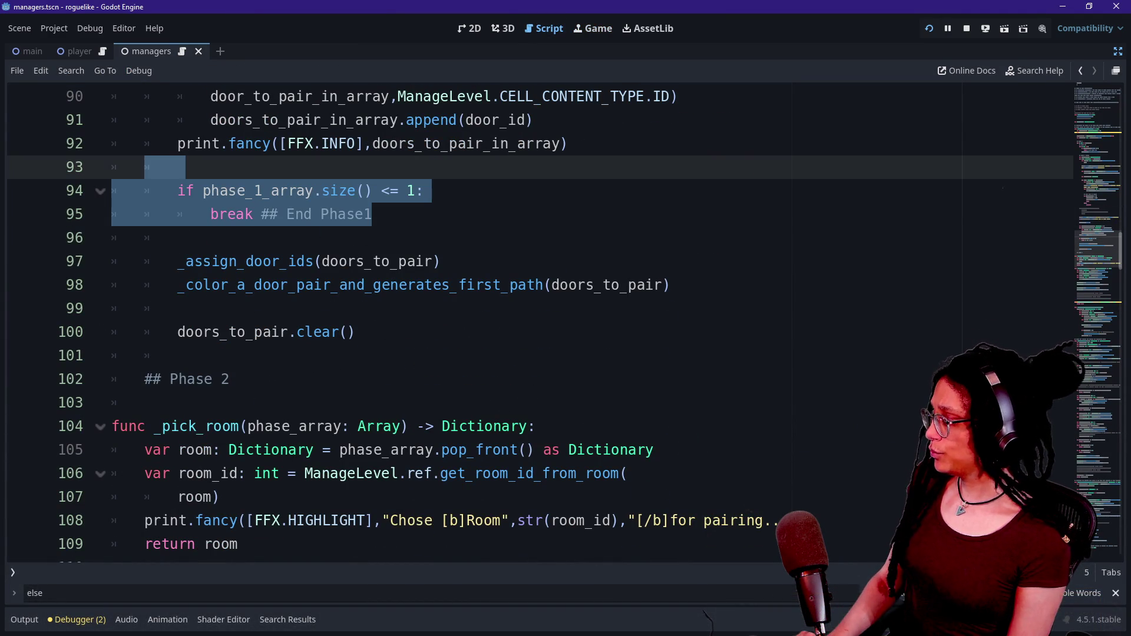
key(BackSpace)
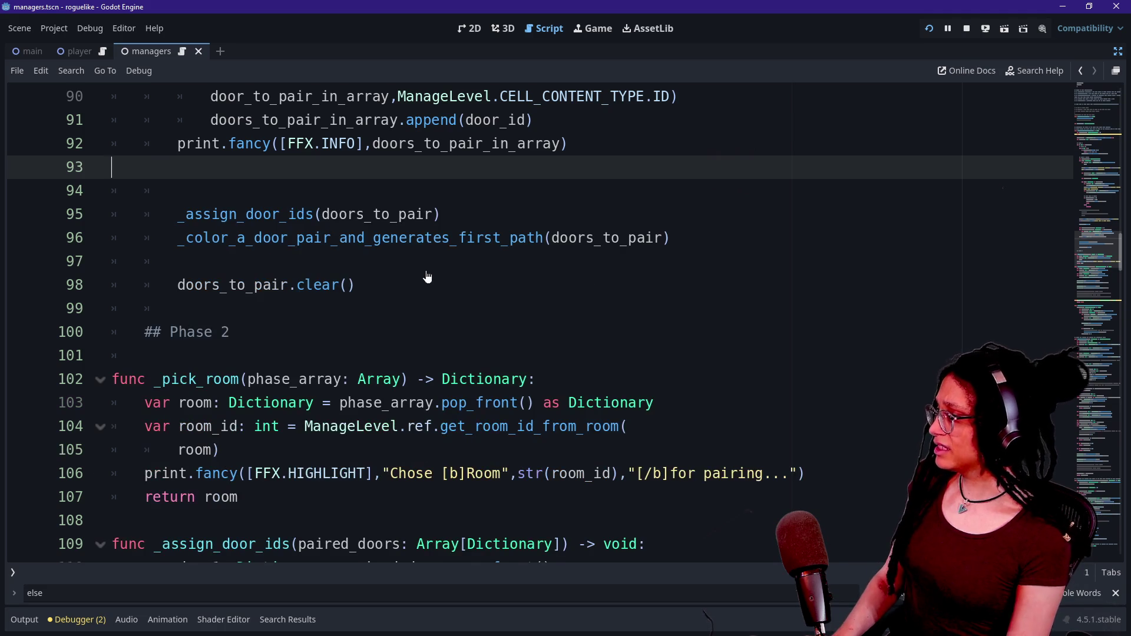
key(BackSpace)
click(670, 213)
key(Return)
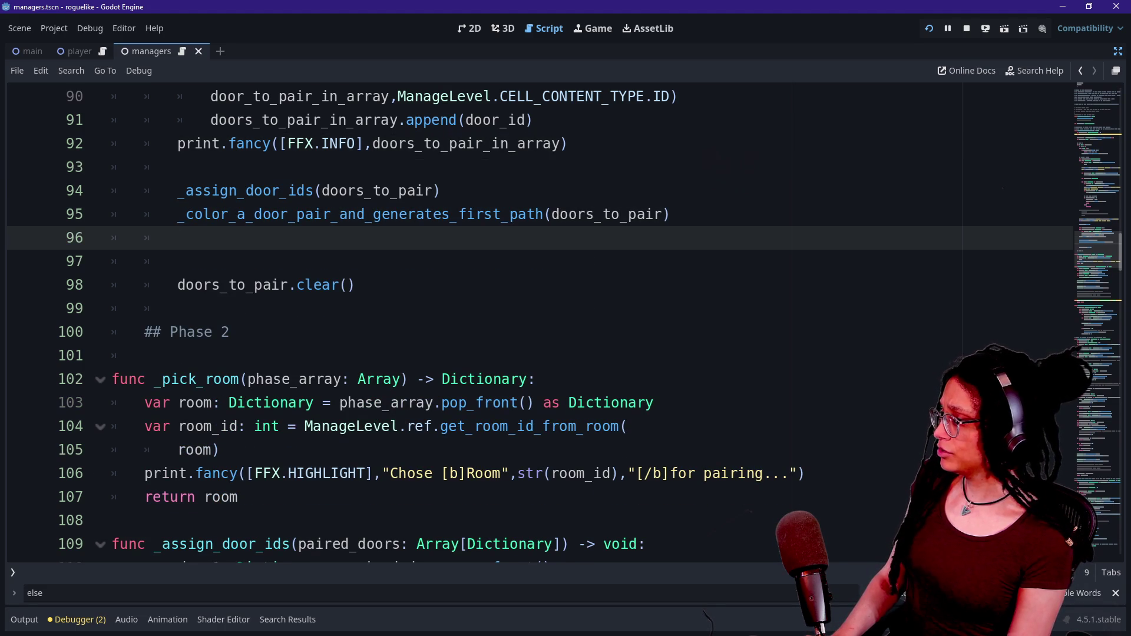
key(Return)
key(ctrl+v)
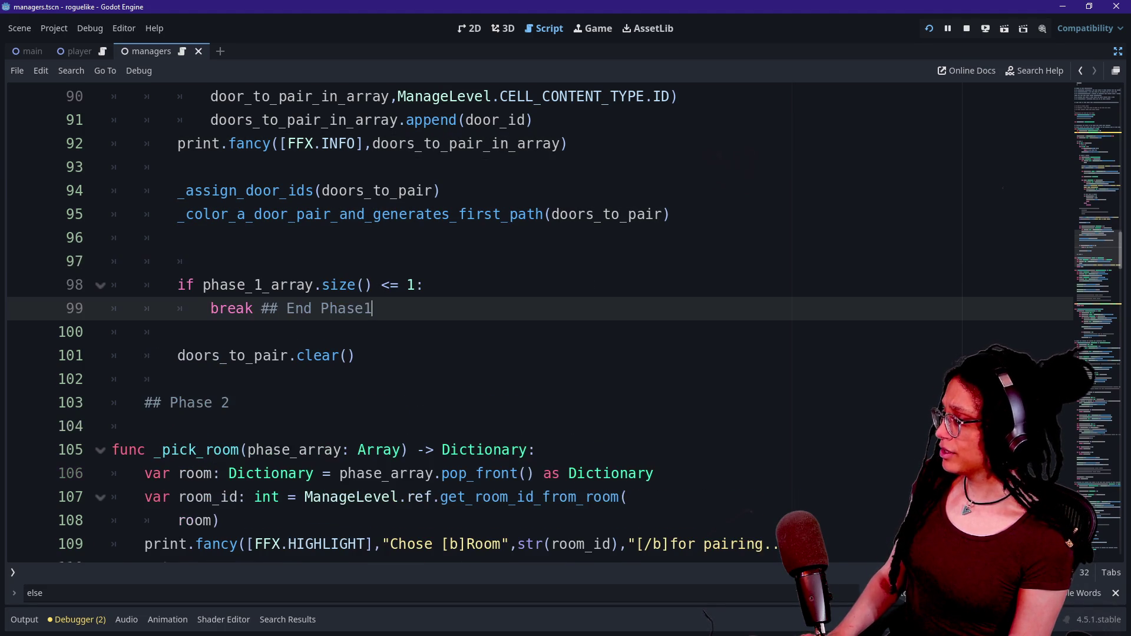
Step: Re-paste the break check directly after doors_to_pair.clear(), tidy the blank lines, and run the project
click(177, 261)
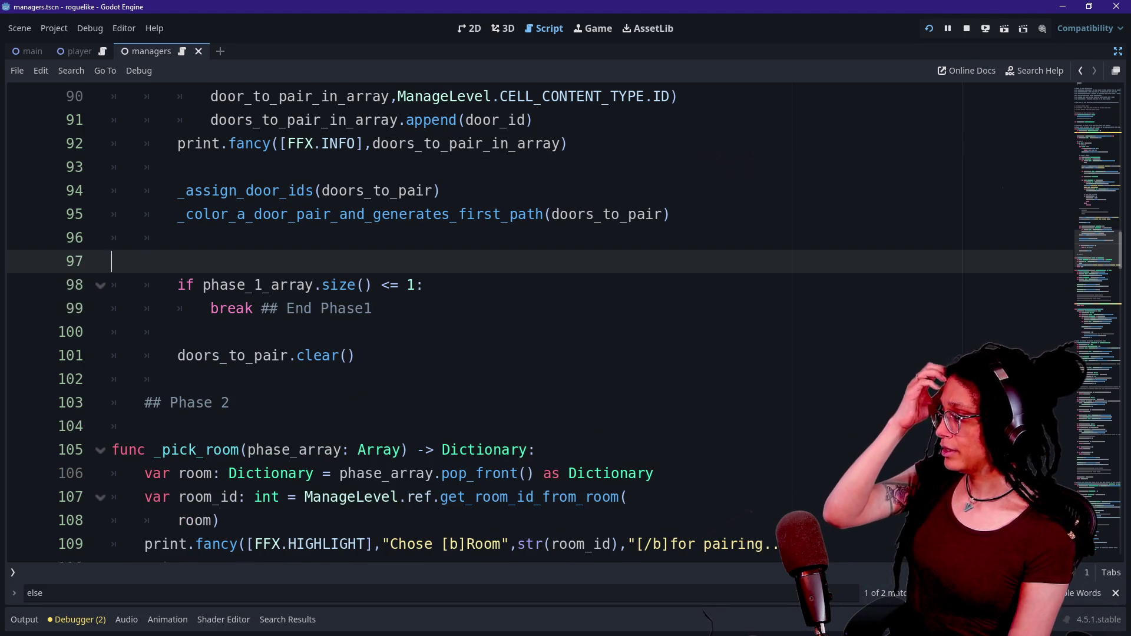
key(BackSpace)
key(shift+Down)
key(shift+Down)
key(Delete)
key(BackSpace)
key(BackSpace)
key(BackSpace)
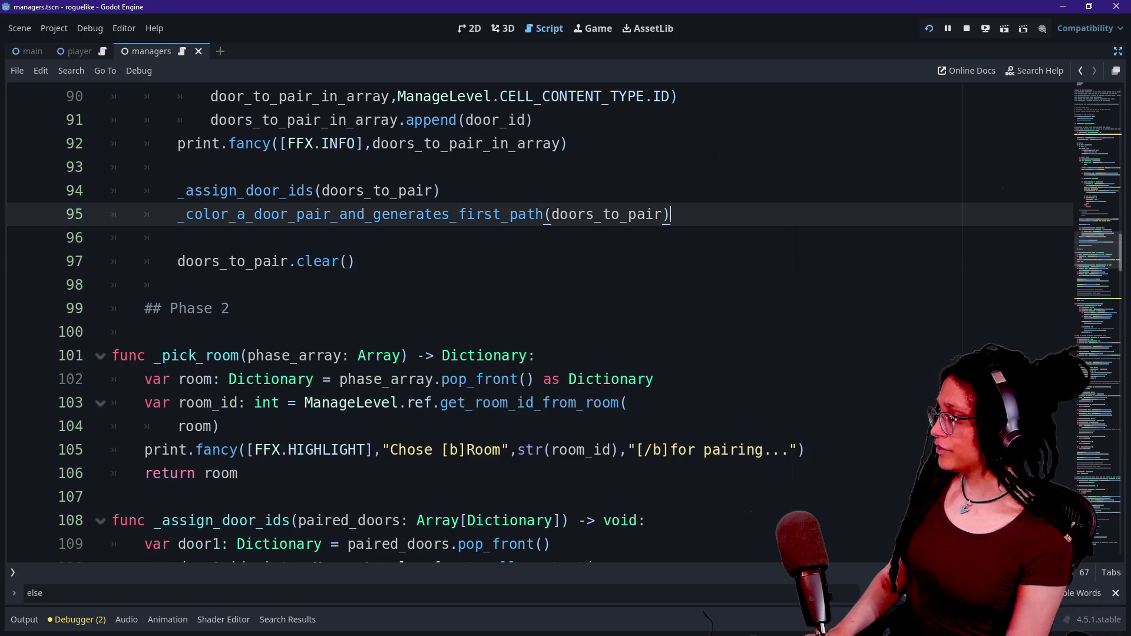
key(Down)
key(Down)
key(Return)
key(Return)
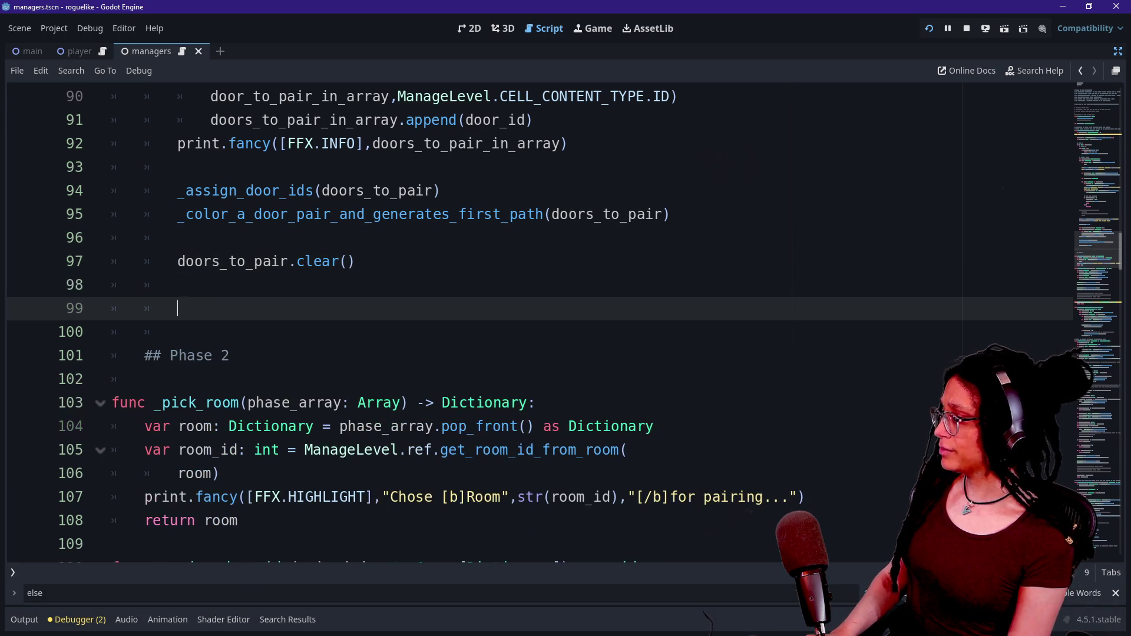
key(ctrl+v)
click(356, 261)
key(Down)
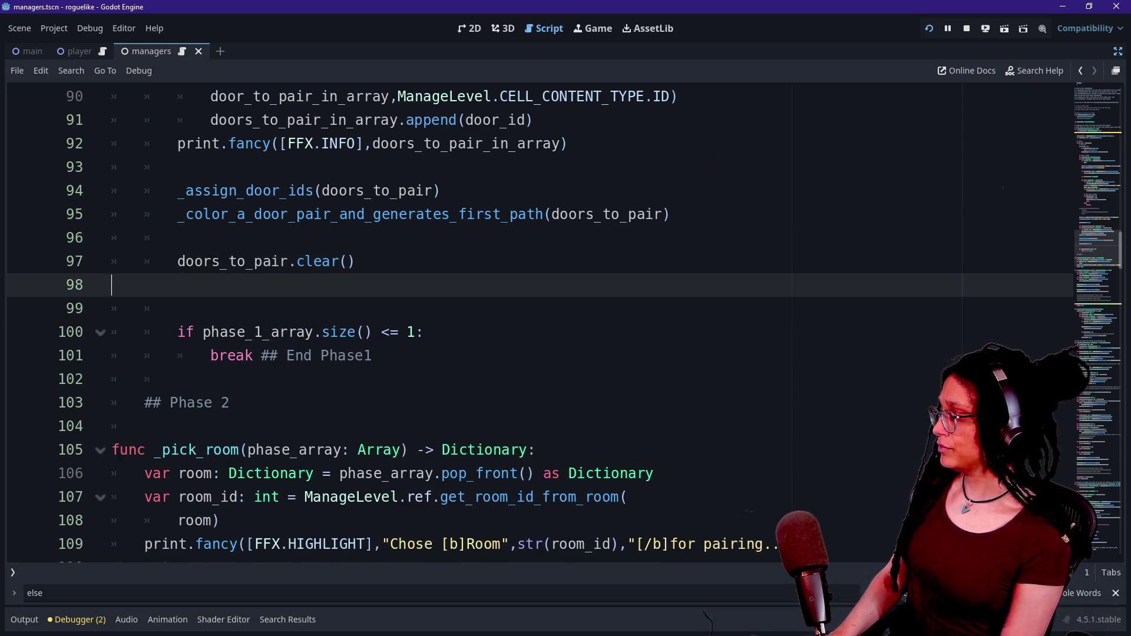
key(BackSpace)
key(BackSpace)
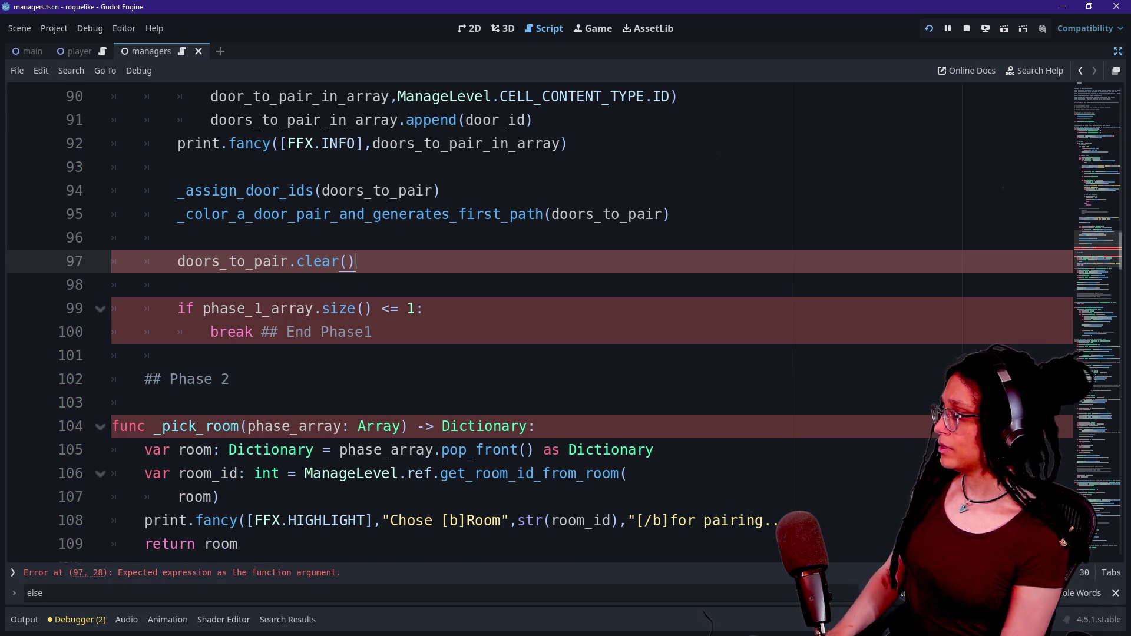
click(928, 31)
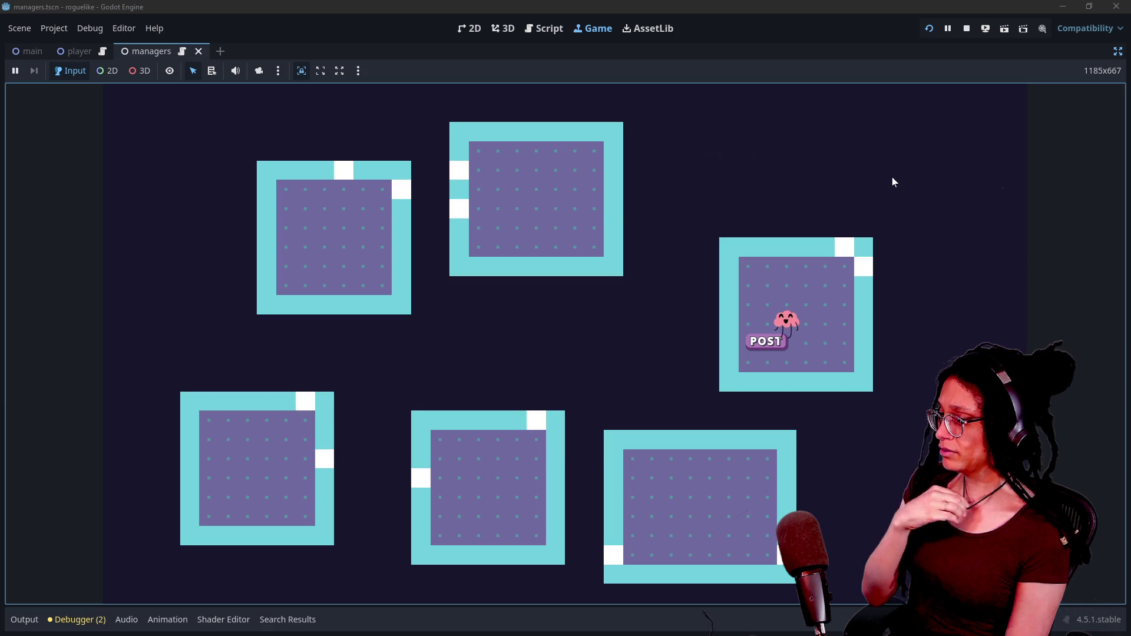
Step: Turn on the tile debug overlay, restart with r, relaunch the game, then switch to the browser
key(Tab)
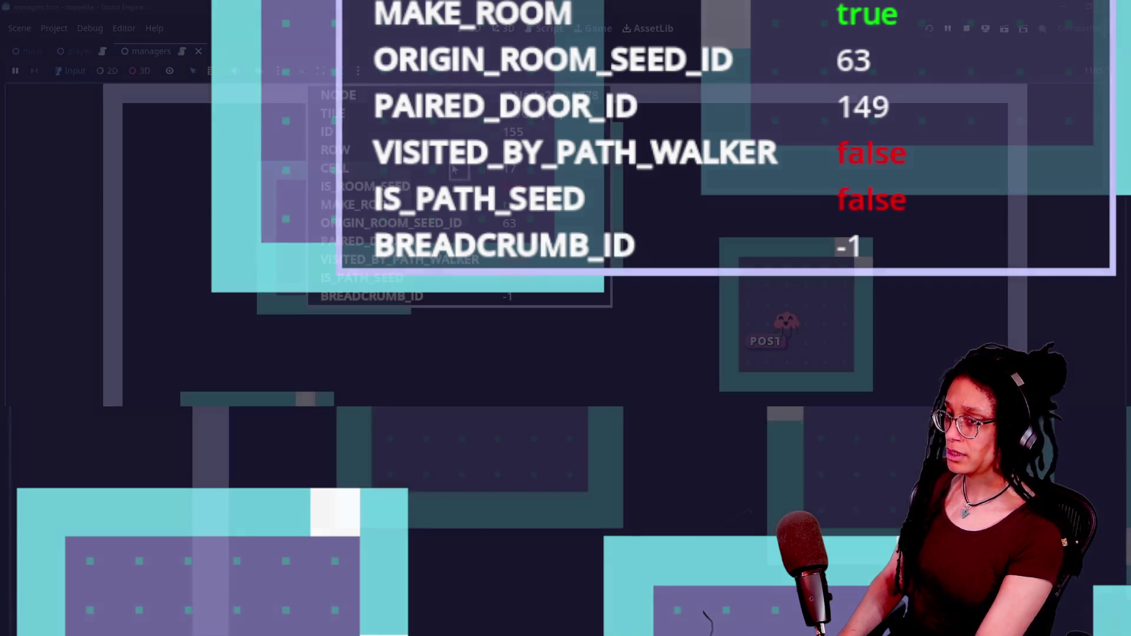
key(r)
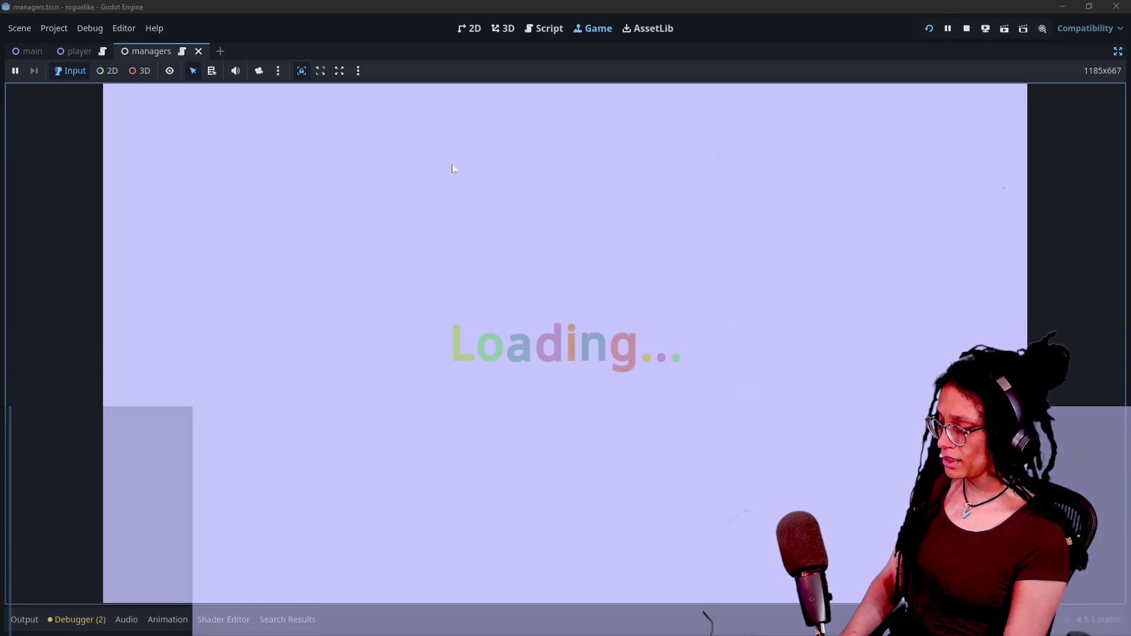
click(930, 33)
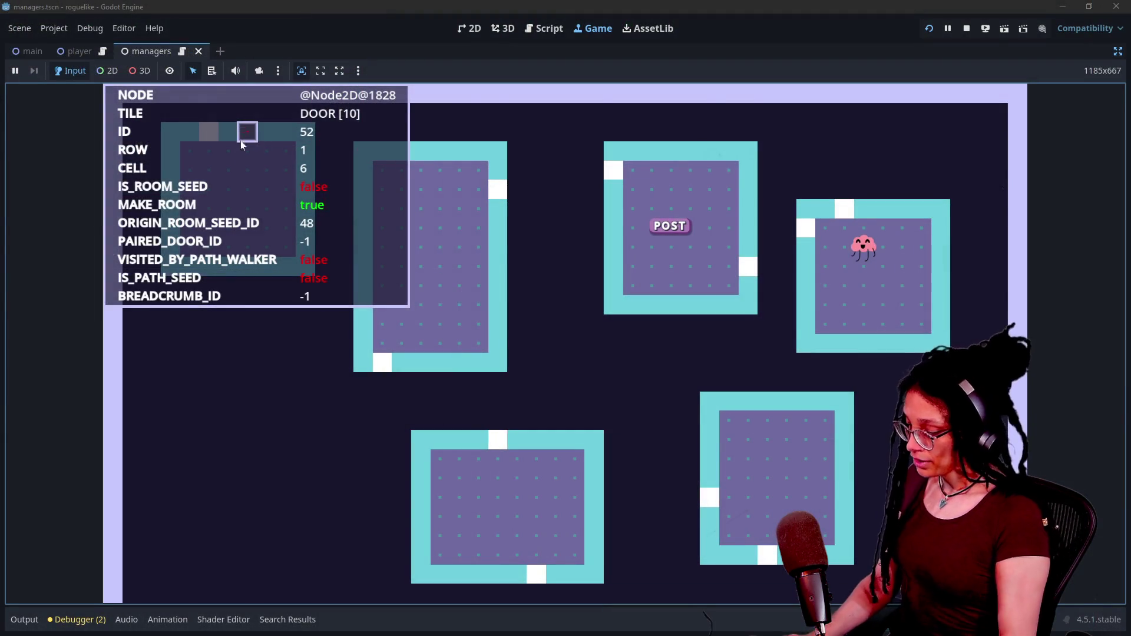
key(alt+Tab)
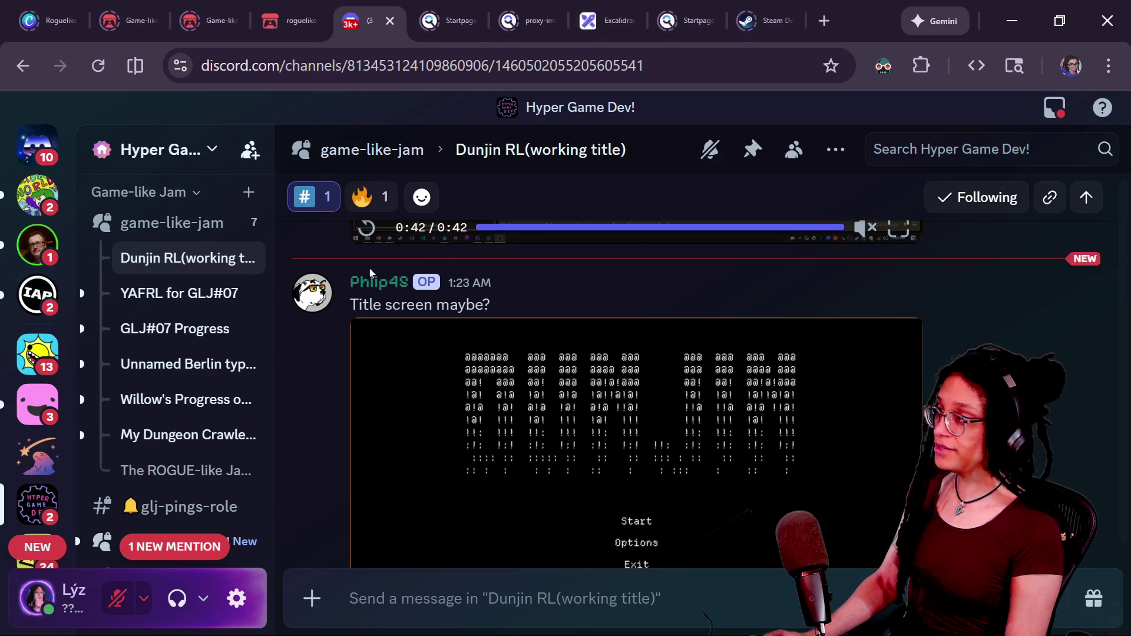
Step: In the Excalidraw diagram, try narrowing the Phase 2 ellipse, then undo it
key(ctrl+shift+Tab)
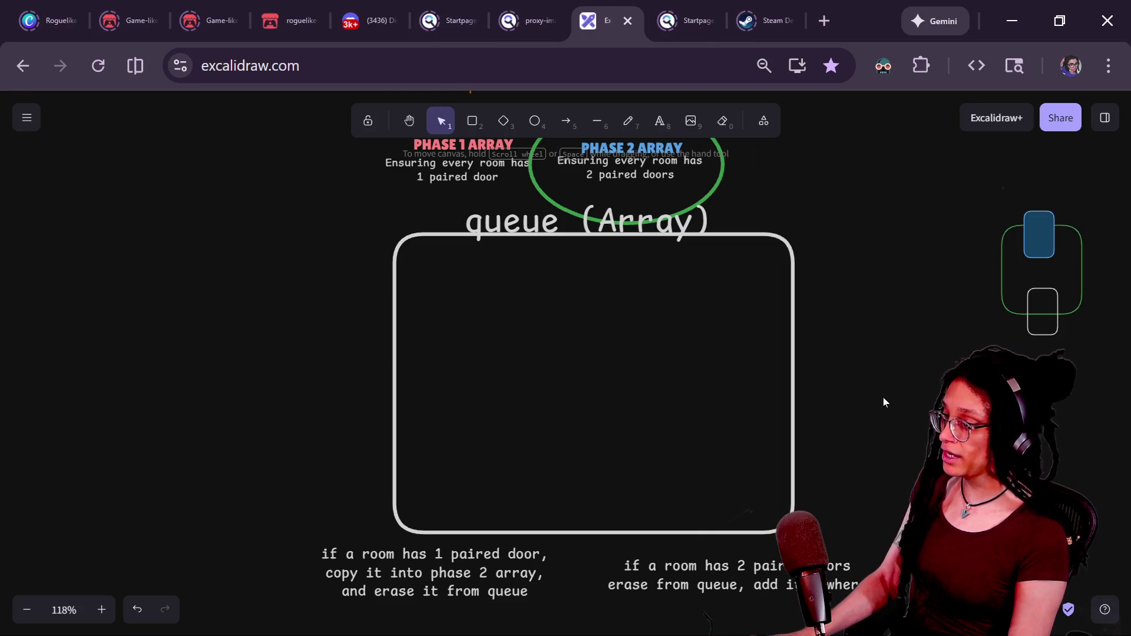
scroll(825, 353, up, 3)
click(695, 266)
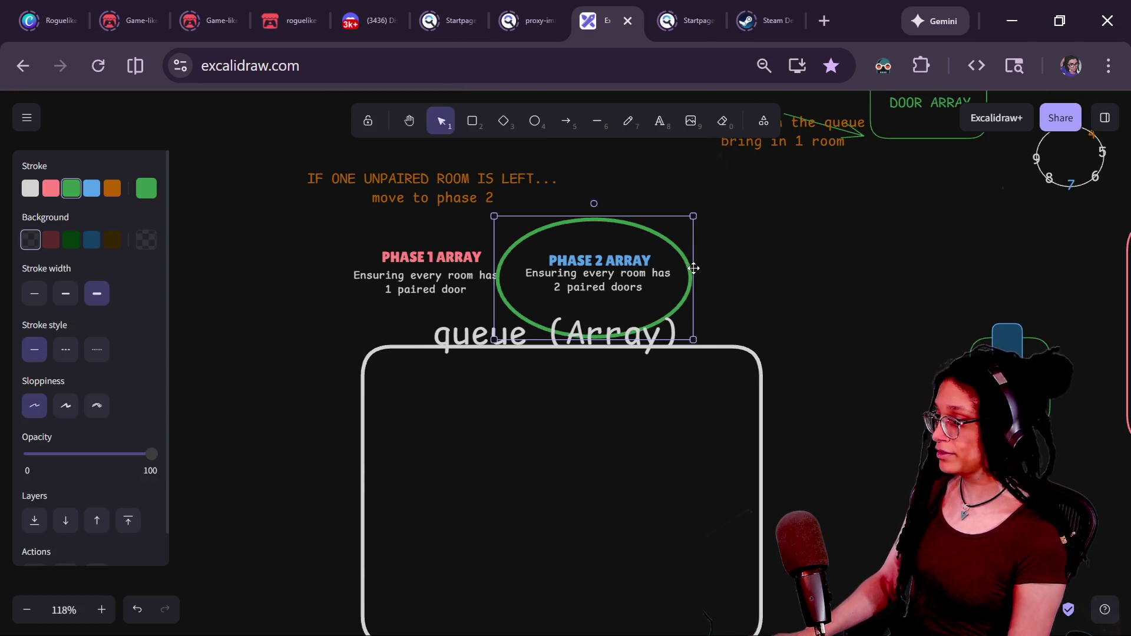
drag(694, 271, 533, 271)
key(Return)
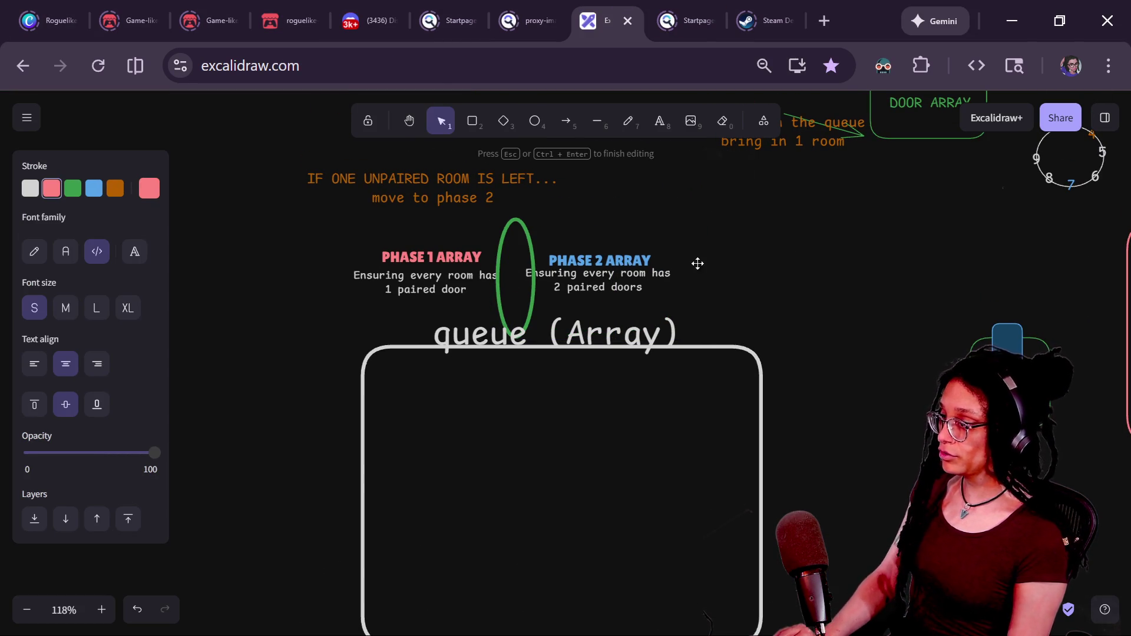
key(Escape)
key(ctrl+z)
key(ctrl+z)
Step: Give the small door rectangle a white outline and transparent fill, and move the door group beside the unpaired-room note
drag(1001, 336, 859, 314)
click(860, 313)
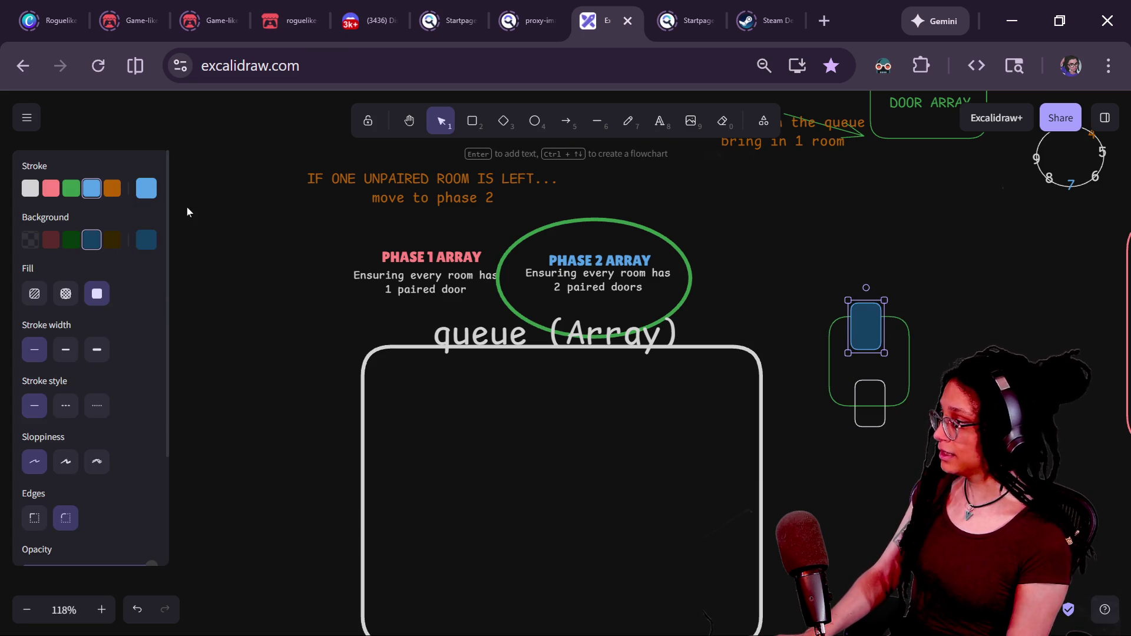
click(30, 189)
click(30, 240)
click(812, 262)
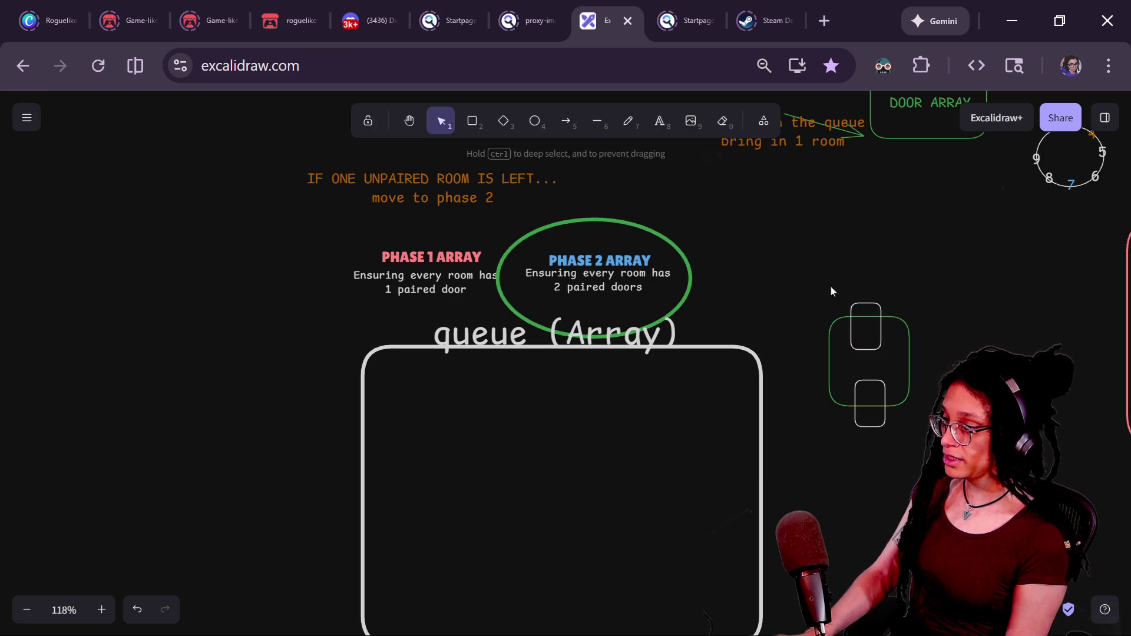
click(869, 344)
mouse_move(868, 344)
mouse_down()
mouse_move(556, 386)
mouse_move(260, 230)
mouse_up()
Step: Place the green ellipse around PHASE 1 ARRAY and nudge the PHASE 1, PHASE 2 and queue (Array) labels
scroll(567, 268, left, 3)
scroll(567, 268, up, 5)
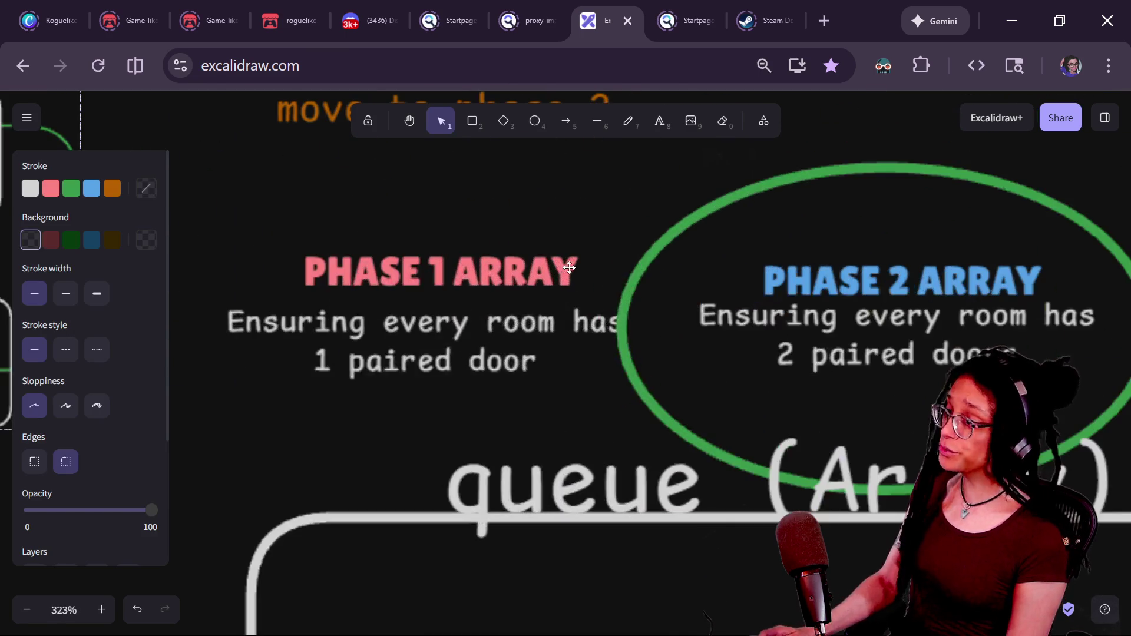
mouse_move(758, 200)
mouse_down()
mouse_move(291, 198)
mouse_move(305, 178)
mouse_up()
click(426, 279)
mouse_move(426, 278)
mouse_down()
mouse_move(396, 251)
mouse_move(404, 275)
mouse_up()
mouse_move(830, 268)
mouse_down()
mouse_move(793, 263)
mouse_move(808, 260)
mouse_up()
scroll(707, 306, down, 2)
drag(601, 356, 635, 364)
scroll(589, 383, down, 5)
Step: Move two room groups into the queue box
mouse_move(998, 375)
mouse_down()
mouse_move(640, 332)
mouse_move(158, 202)
mouse_move(606, 260)
mouse_move(264, 257)
mouse_up()
mouse_move(331, 314)
mouse_down()
mouse_move(372, 371)
mouse_move(328, 397)
mouse_move(388, 319)
mouse_up()
scroll(394, 375, down, 5)
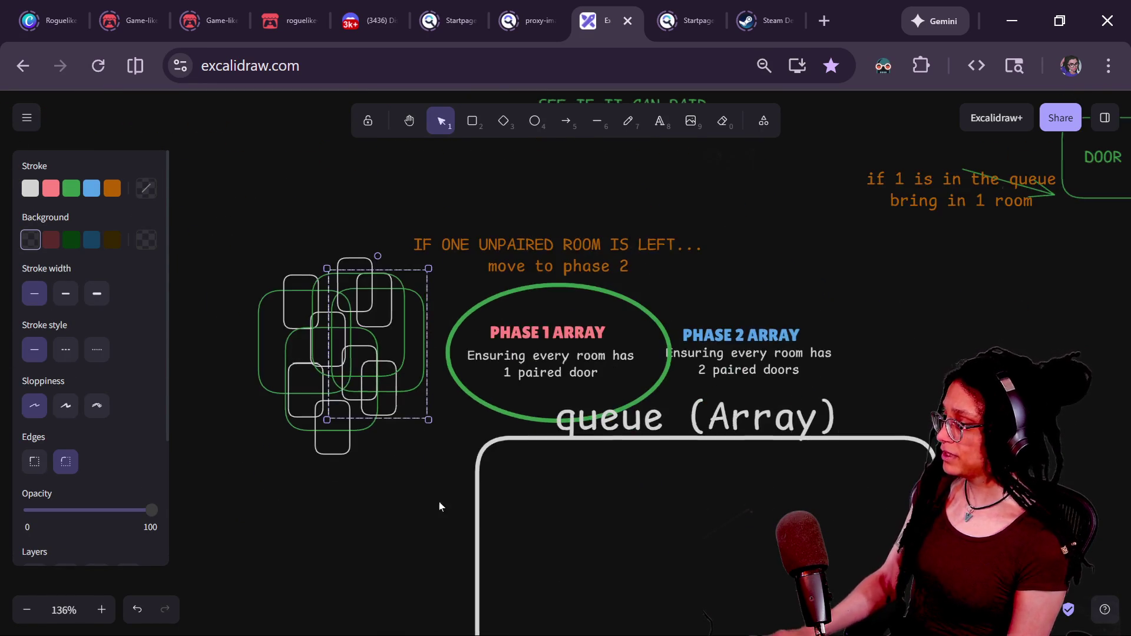
scroll(360, 443, down, 1)
scroll(360, 444, down, 1)
mouse_move(313, 200)
mouse_down()
mouse_move(342, 259)
mouse_move(239, 198)
mouse_move(297, 204)
mouse_move(485, 446)
mouse_up()
drag(251, 222, 621, 465)
scroll(768, 380, down, 1)
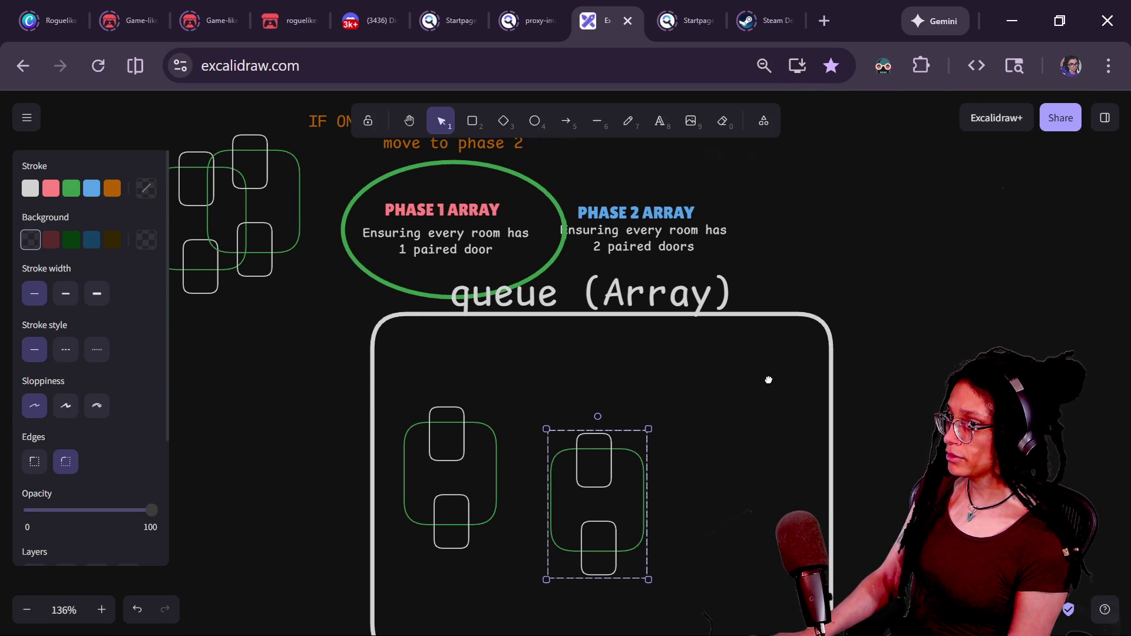
Step: Color one door in each queued room with a blue outline and dark blue fill
shift+click(463, 430)
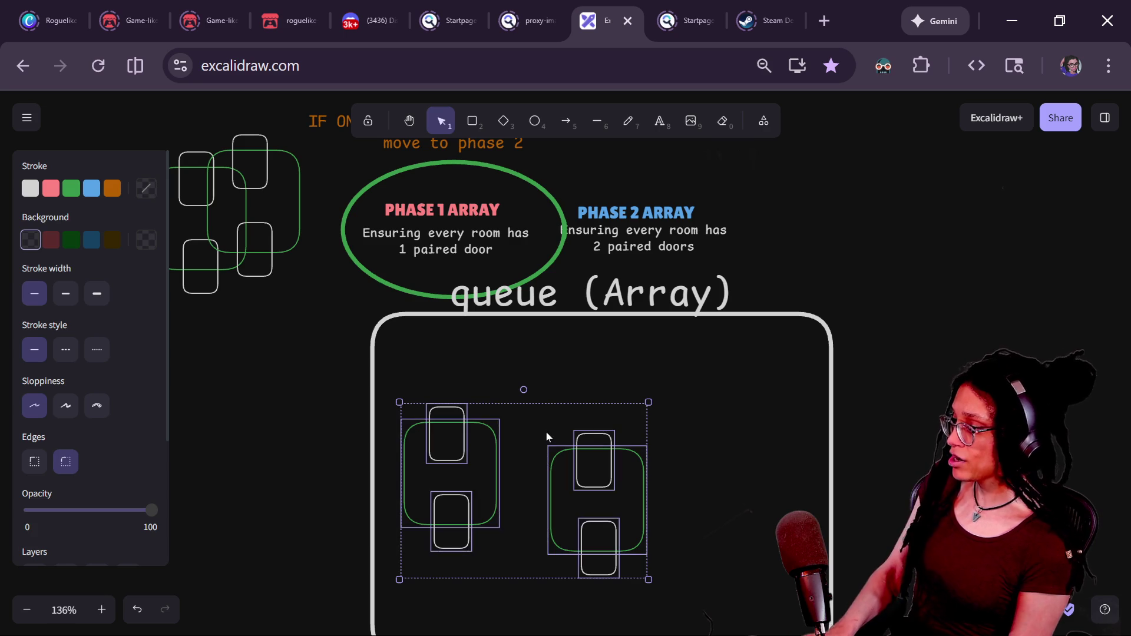
click(471, 400)
click(464, 410)
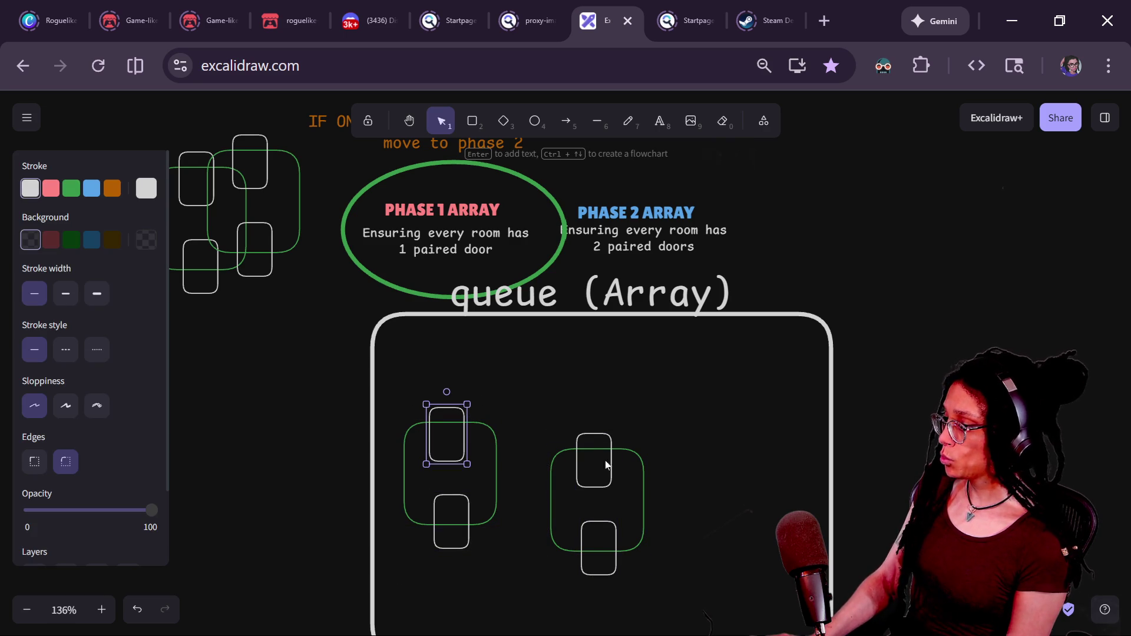
shift+click(598, 528)
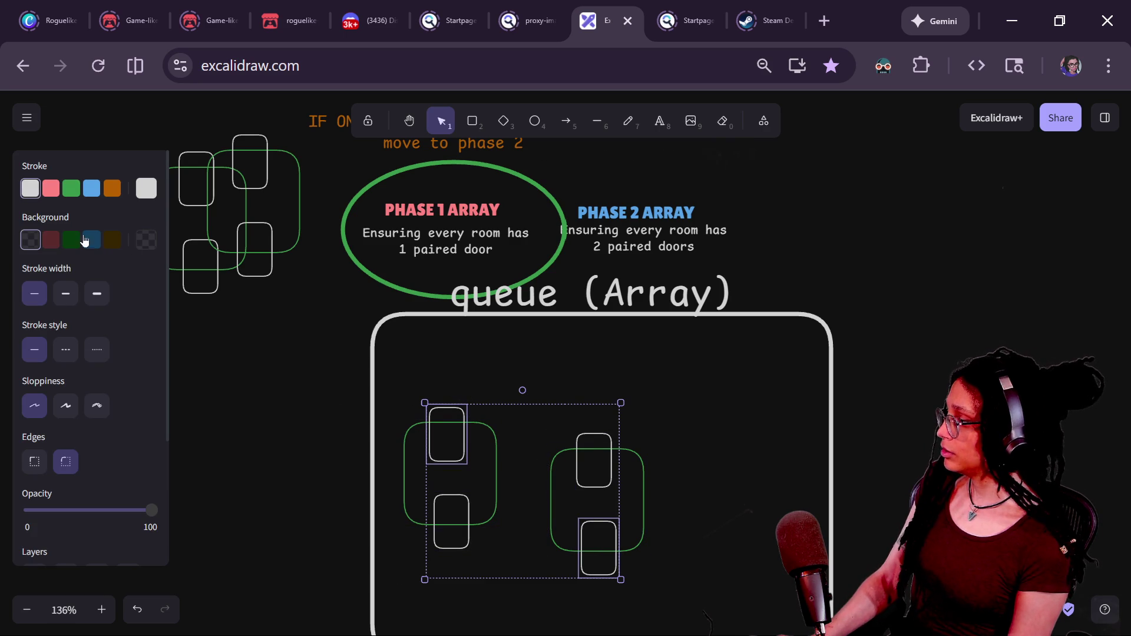
click(92, 189)
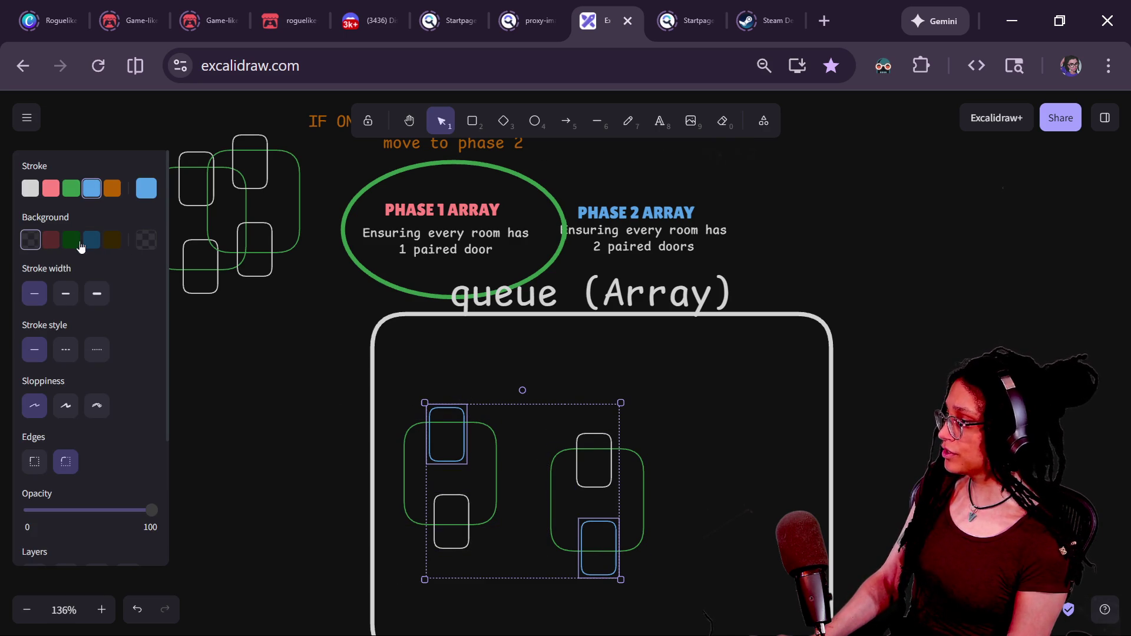
click(86, 245)
click(252, 360)
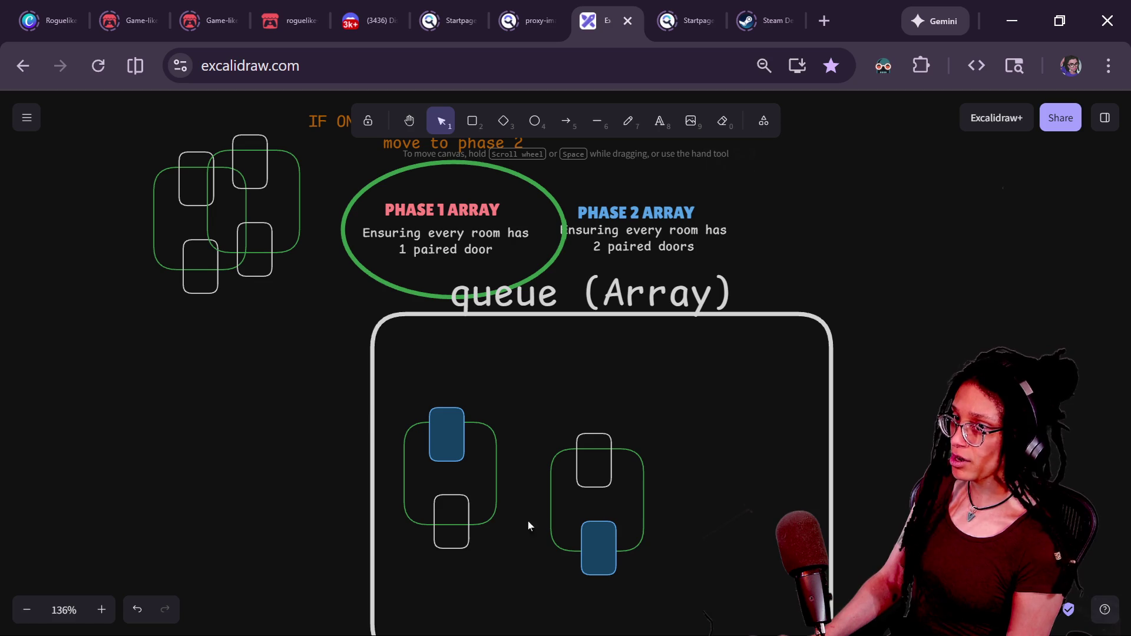
Step: Move the left room group up over the right one inside the queue box
drag(714, 416, 534, 617)
drag(529, 377, 389, 598)
double_click(388, 605)
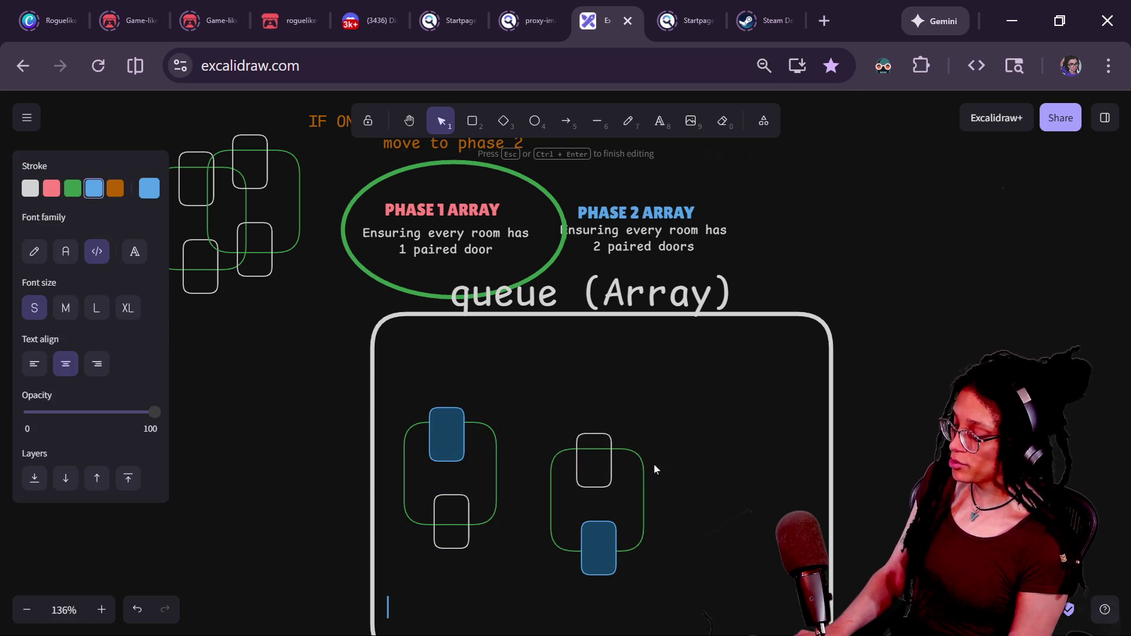
key(ctrl+f)
mouse_move(532, 398)
mouse_down()
mouse_move(396, 585)
mouse_move(422, 556)
mouse_up()
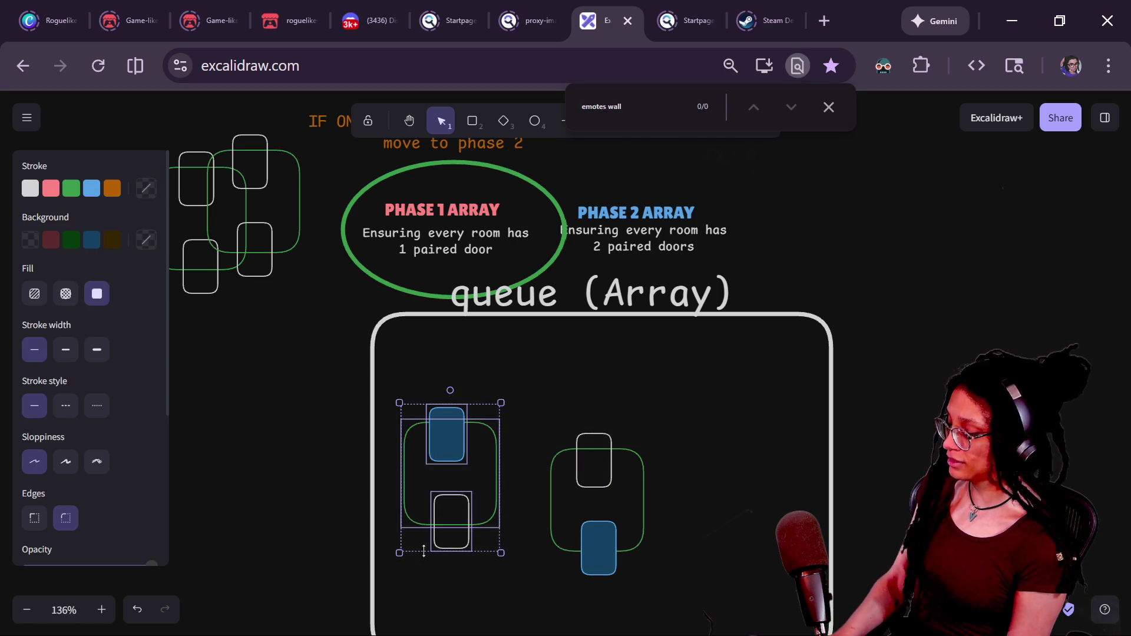
mouse_move(474, 464)
mouse_down()
mouse_move(489, 447)
mouse_move(907, 294)
mouse_move(481, 429)
mouse_move(479, 450)
mouse_move(552, 428)
mouse_move(515, 417)
mouse_move(483, 437)
mouse_up()
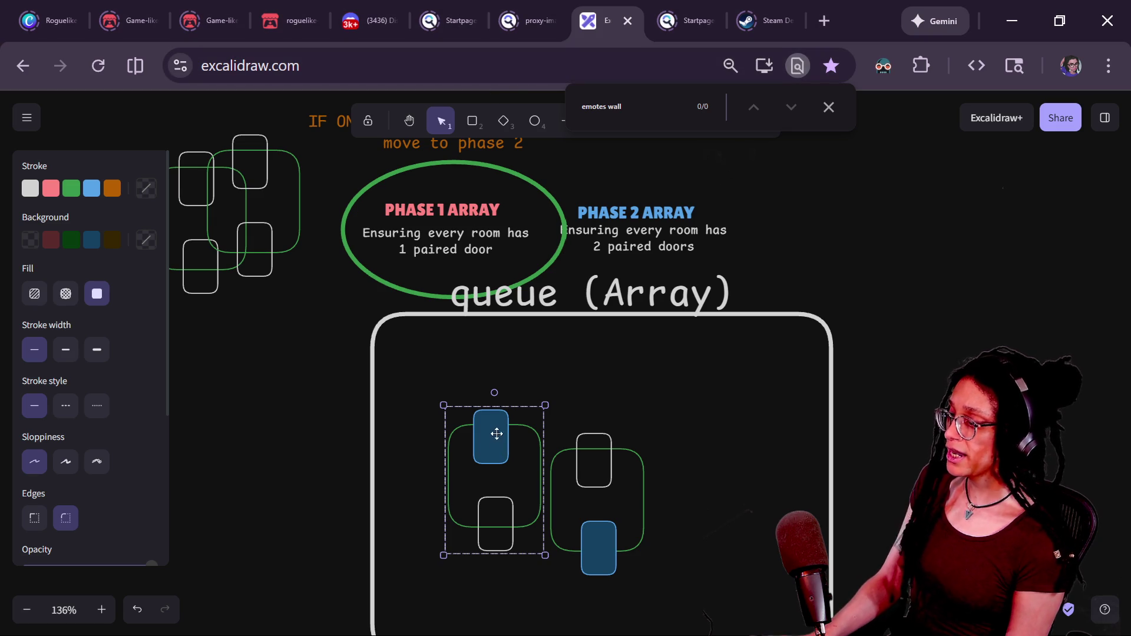
Step: Move the blue-door room beside PHASE 2 ARRAY and bring the top-left rooms into the queue box
mouse_move(498, 434)
mouse_down()
mouse_move(519, 459)
mouse_move(475, 495)
mouse_move(474, 473)
mouse_move(708, 213)
mouse_move(777, 174)
mouse_up()
click(612, 214)
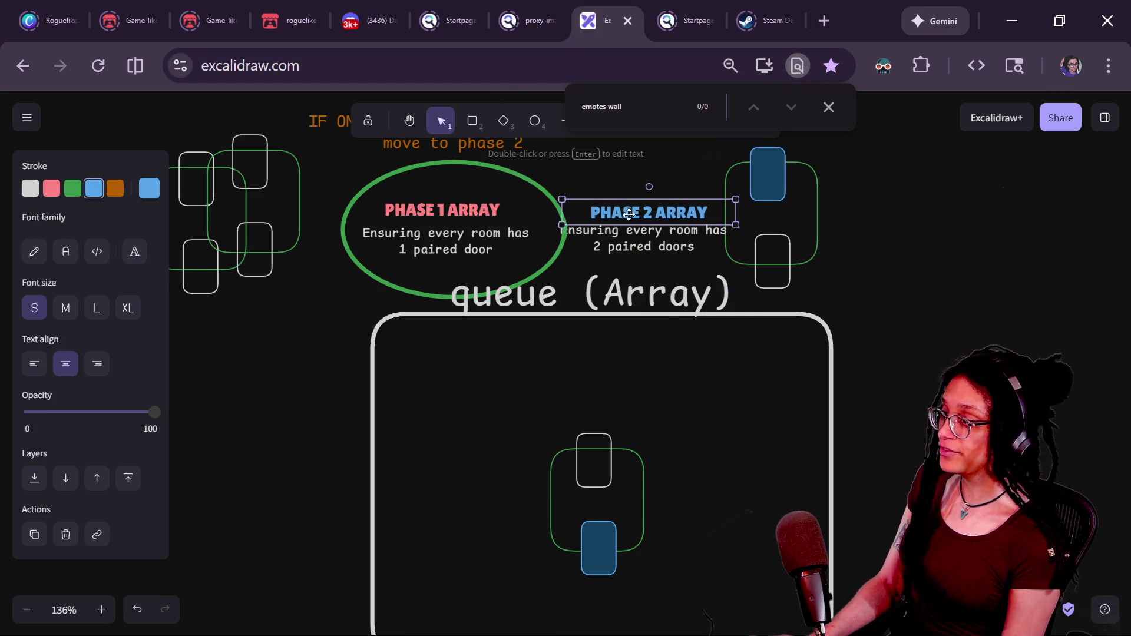
mouse_move(599, 538)
mouse_down()
mouse_move(866, 306)
mouse_move(874, 254)
mouse_up()
click(510, 377)
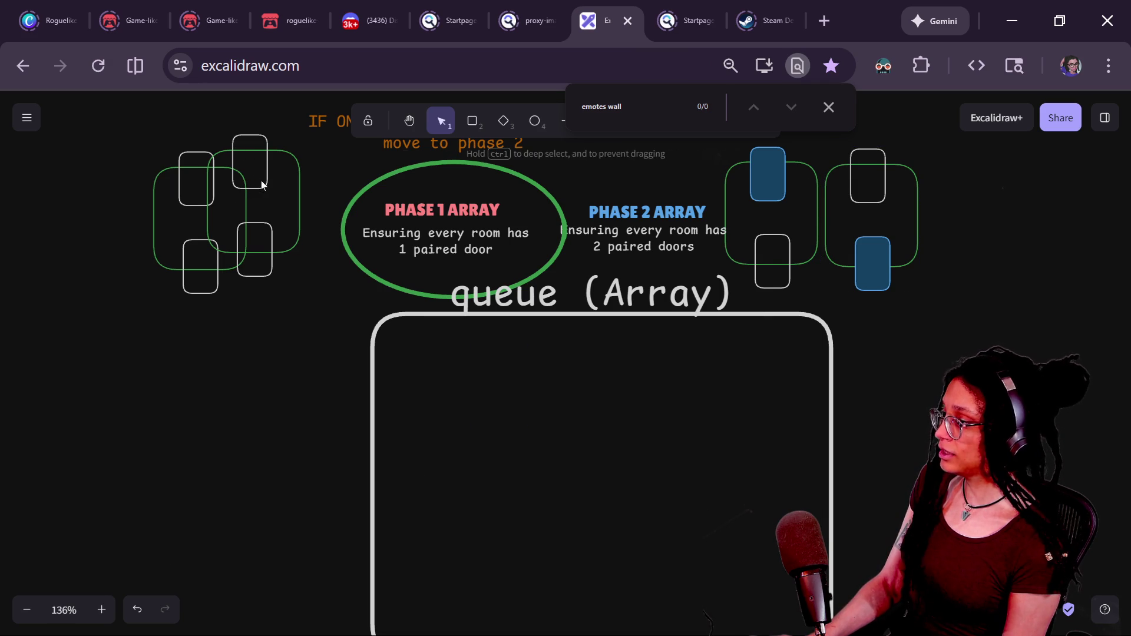
mouse_move(256, 179)
mouse_down()
mouse_move(480, 428)
mouse_move(478, 469)
mouse_up()
mouse_move(207, 201)
mouse_down()
mouse_move(625, 534)
mouse_move(613, 488)
mouse_up()
Step: Color the left room's lower door and right room's upper door with orange outline and dark-orange fill
shift+click(493, 453)
click(584, 384)
click(475, 521)
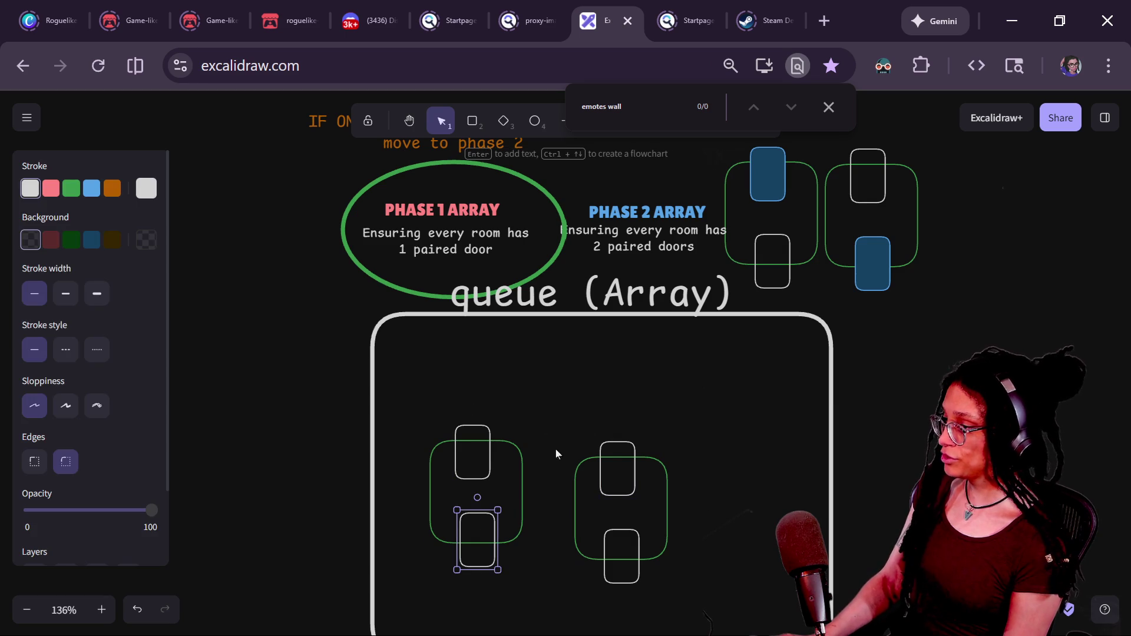
shift+click(628, 447)
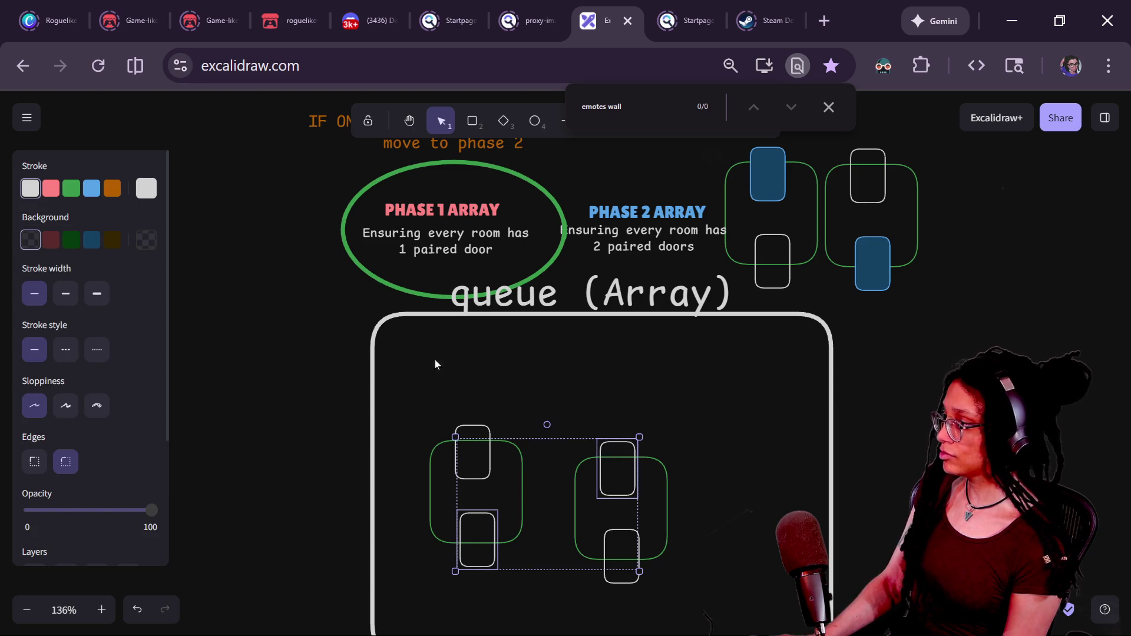
click(112, 188)
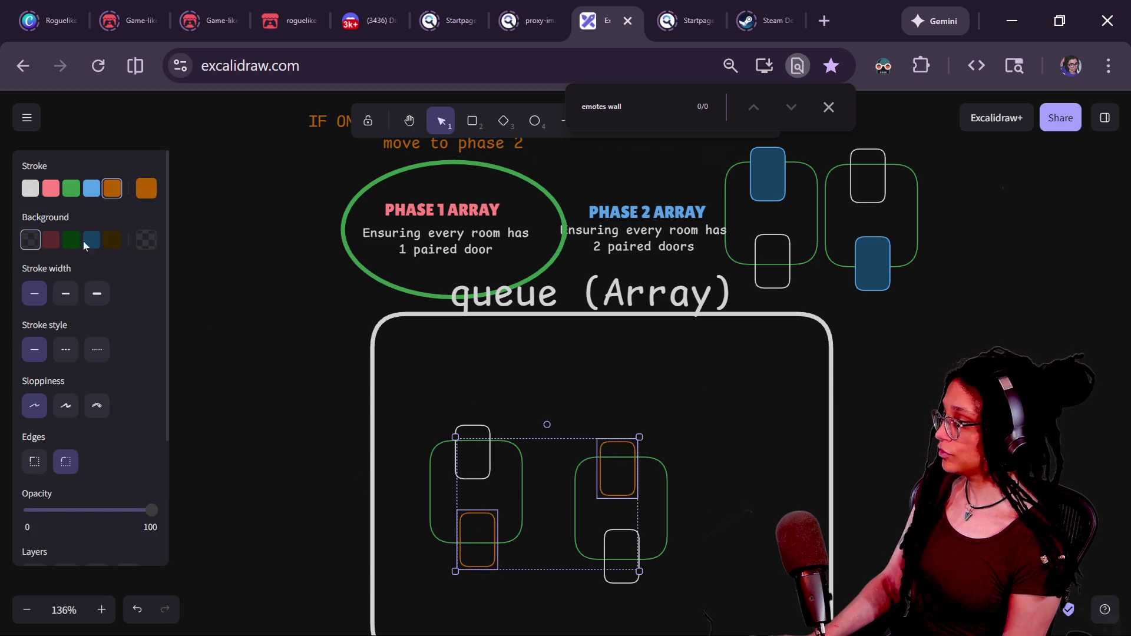
click(111, 239)
Step: Shift the right room group up-left and place the queue room under the orange-door room
click(479, 423)
mouse_move(385, 394)
mouse_down()
mouse_move(642, 575)
mouse_move(547, 594)
mouse_up()
mouse_move(700, 378)
mouse_down()
mouse_move(613, 588)
mouse_move(566, 613)
mouse_up()
click(679, 395)
mouse_move(607, 468)
mouse_down()
mouse_move(601, 452)
mouse_move(988, 194)
mouse_move(967, 184)
mouse_up()
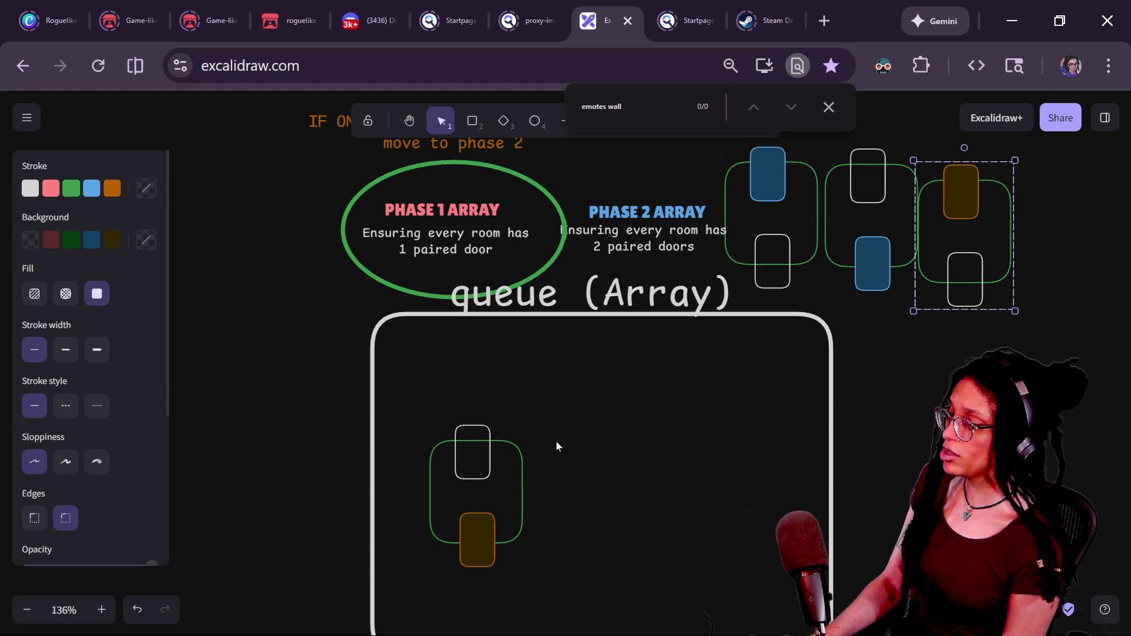
drag(492, 445, 985, 335)
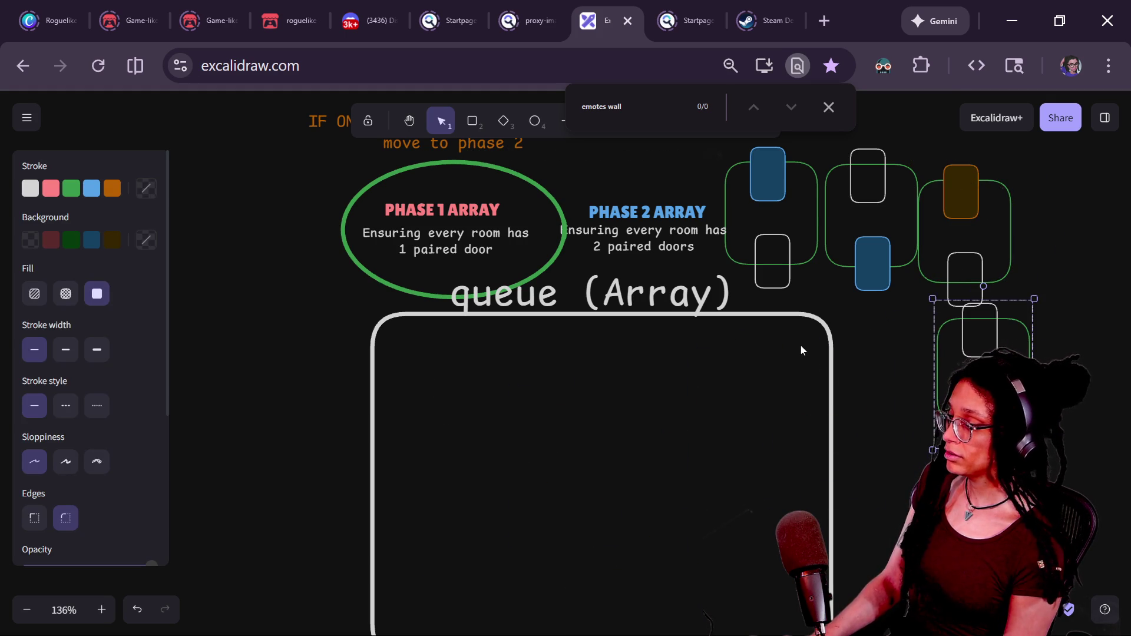
click(801, 351)
Step: Move the green ellipse so it circles PHASE 2 ARRAY
scroll(798, 345, down, 5)
drag(858, 348, 774, 381)
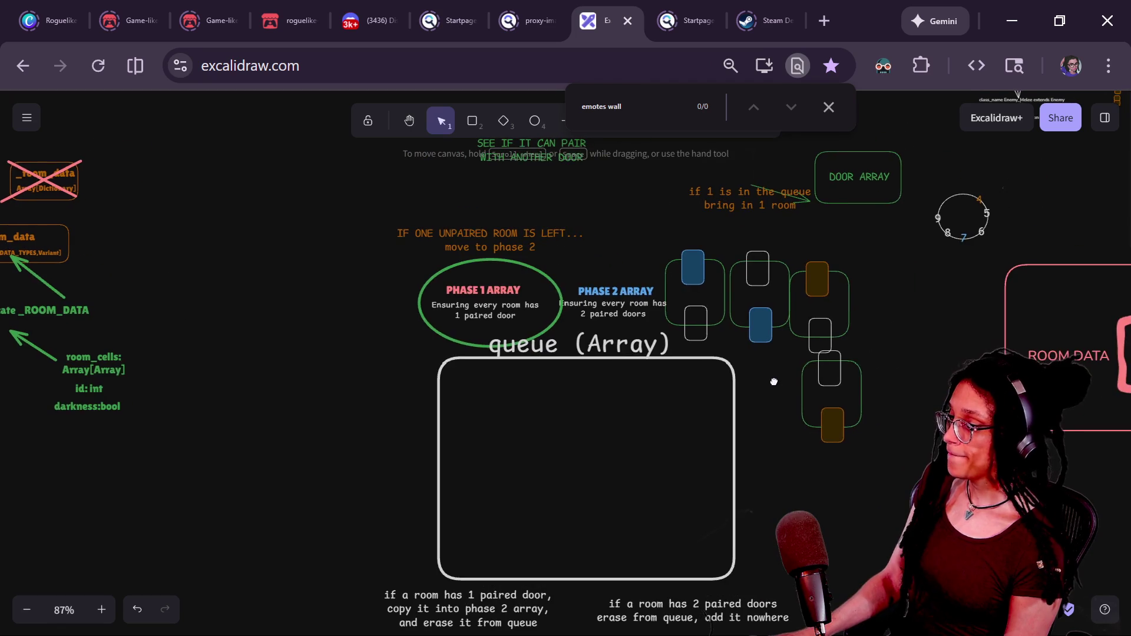
scroll(774, 381, up, 5)
mouse_move(357, 193)
mouse_down()
mouse_move(601, 196)
mouse_move(581, 196)
mouse_move(499, 373)
mouse_move(304, 520)
mouse_up()
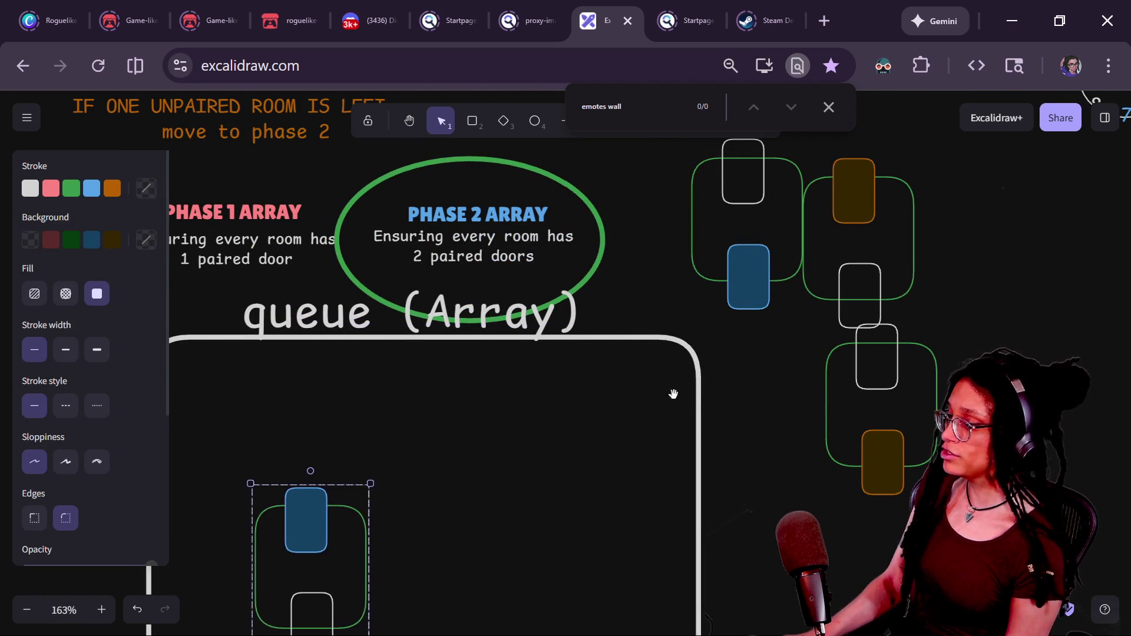
Step: Move the top-right room into the queue box, then undo it so the queue stays empty
scroll(672, 401, down, 3)
mouse_move(834, 212)
mouse_down()
mouse_move(493, 576)
mouse_move(518, 545)
mouse_up()
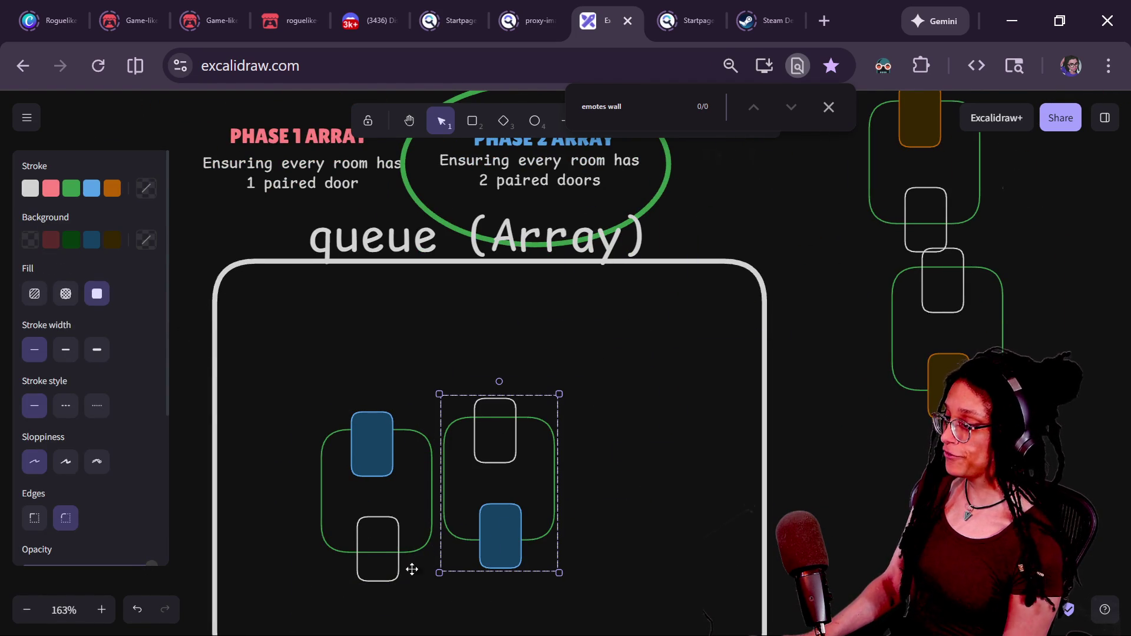
key(ctrl+z)
key(ctrl+z)
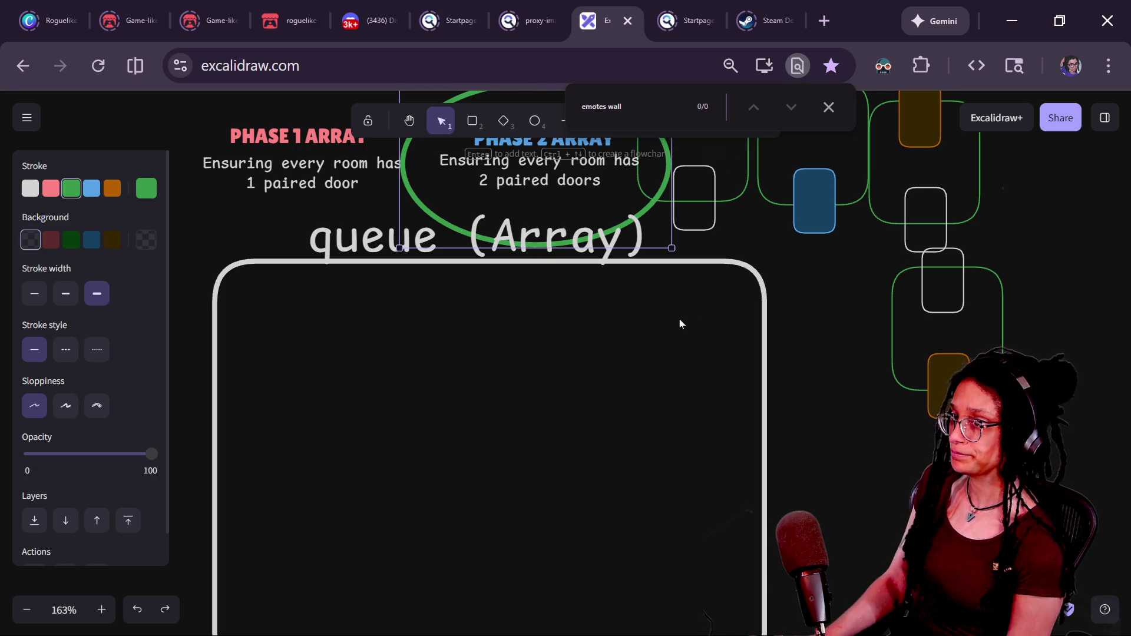
key(alt+Tab)
key(alt+Tab)
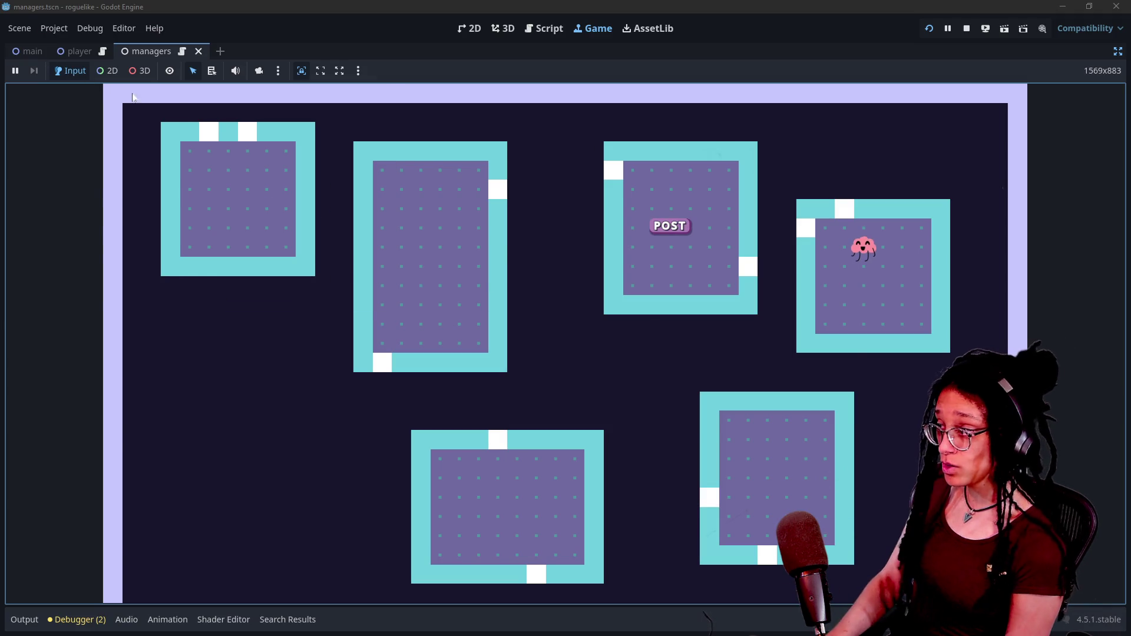
Step: In the running game, toggle the tile-info debug overlay off, on, and off again to check paired door IDs
mouse_move(212, 134)
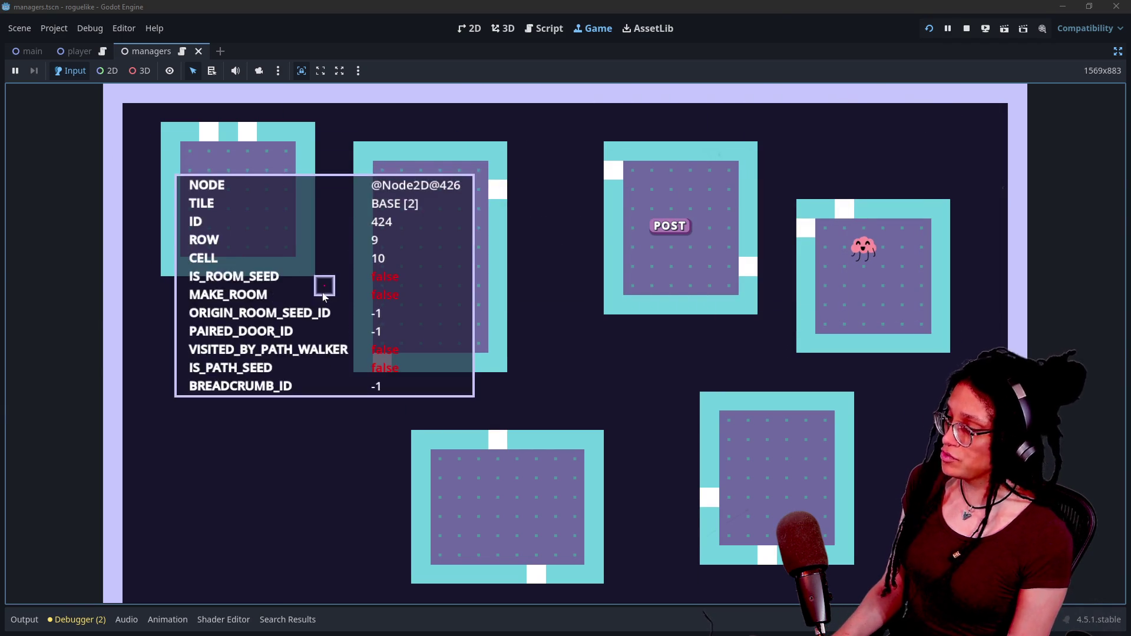
key(Escape)
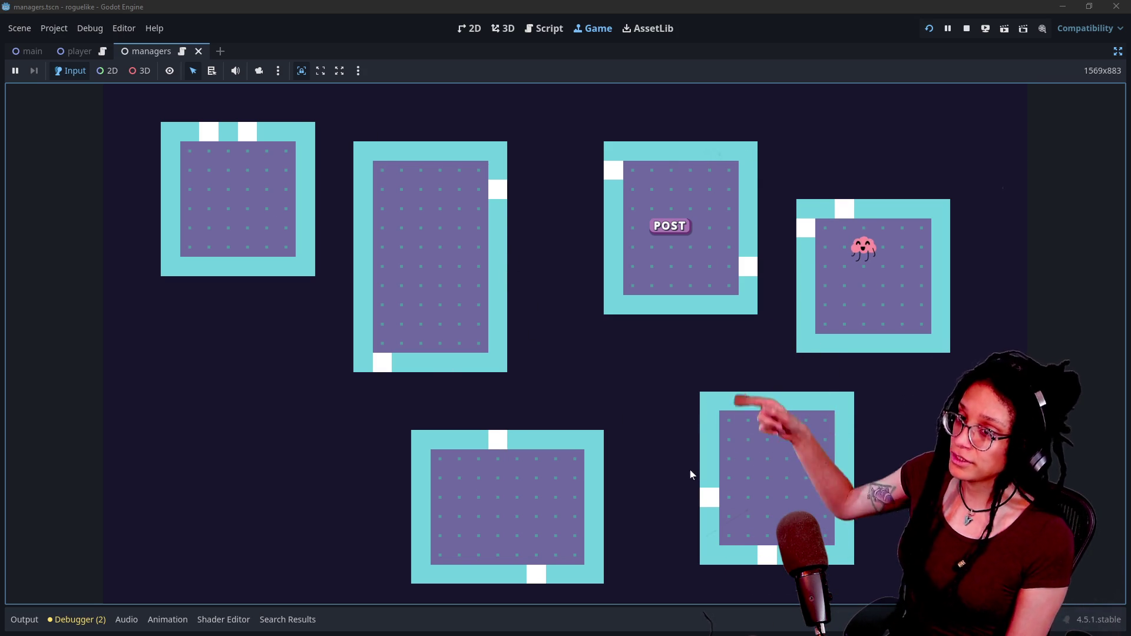
key(Tab)
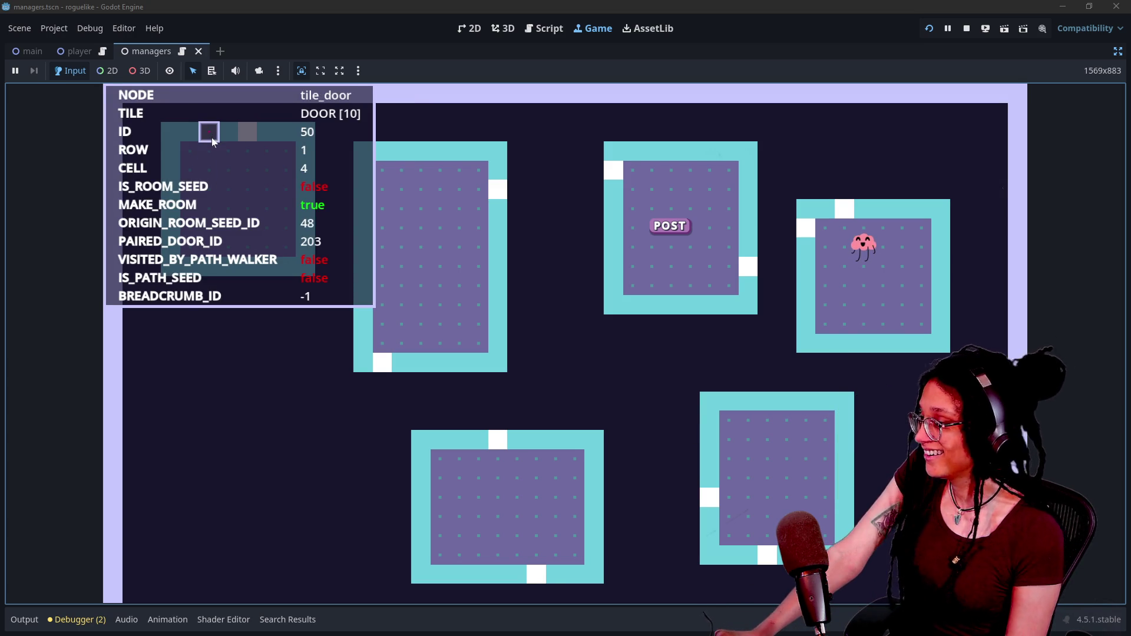
key(Tab)
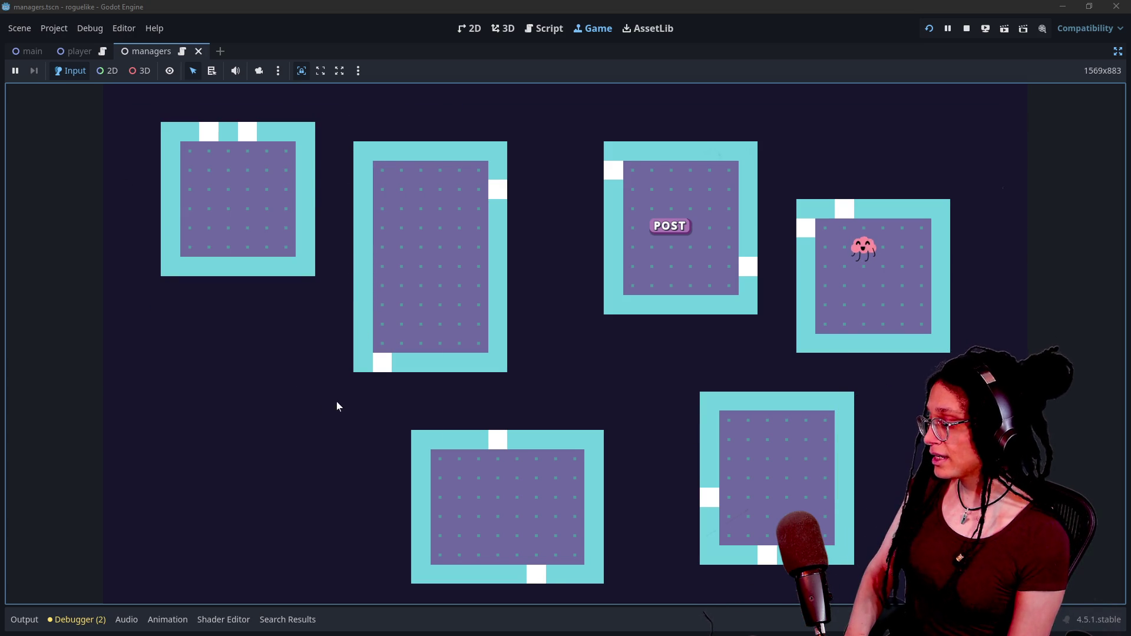